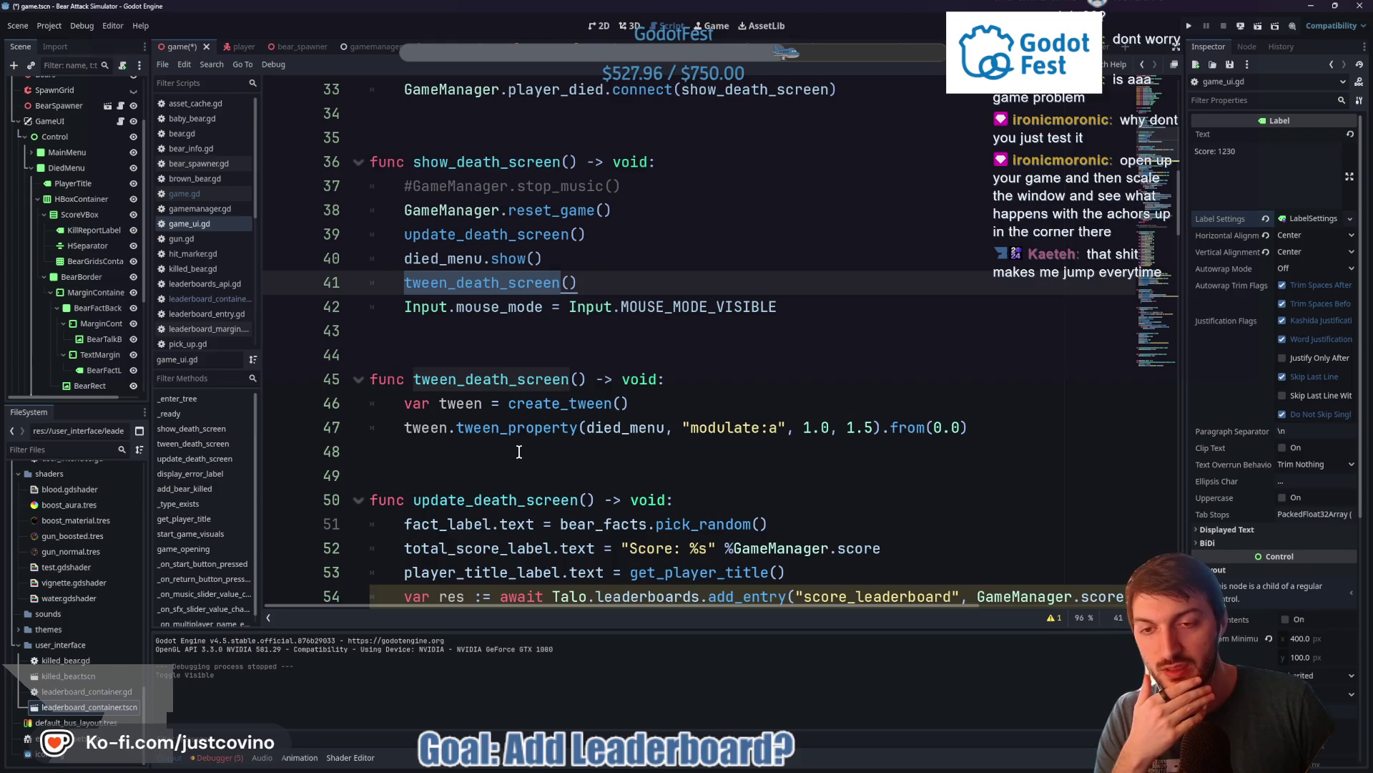
- Add a score_label_impact() -> void function below tween_death_screen
left_click(450, 476)
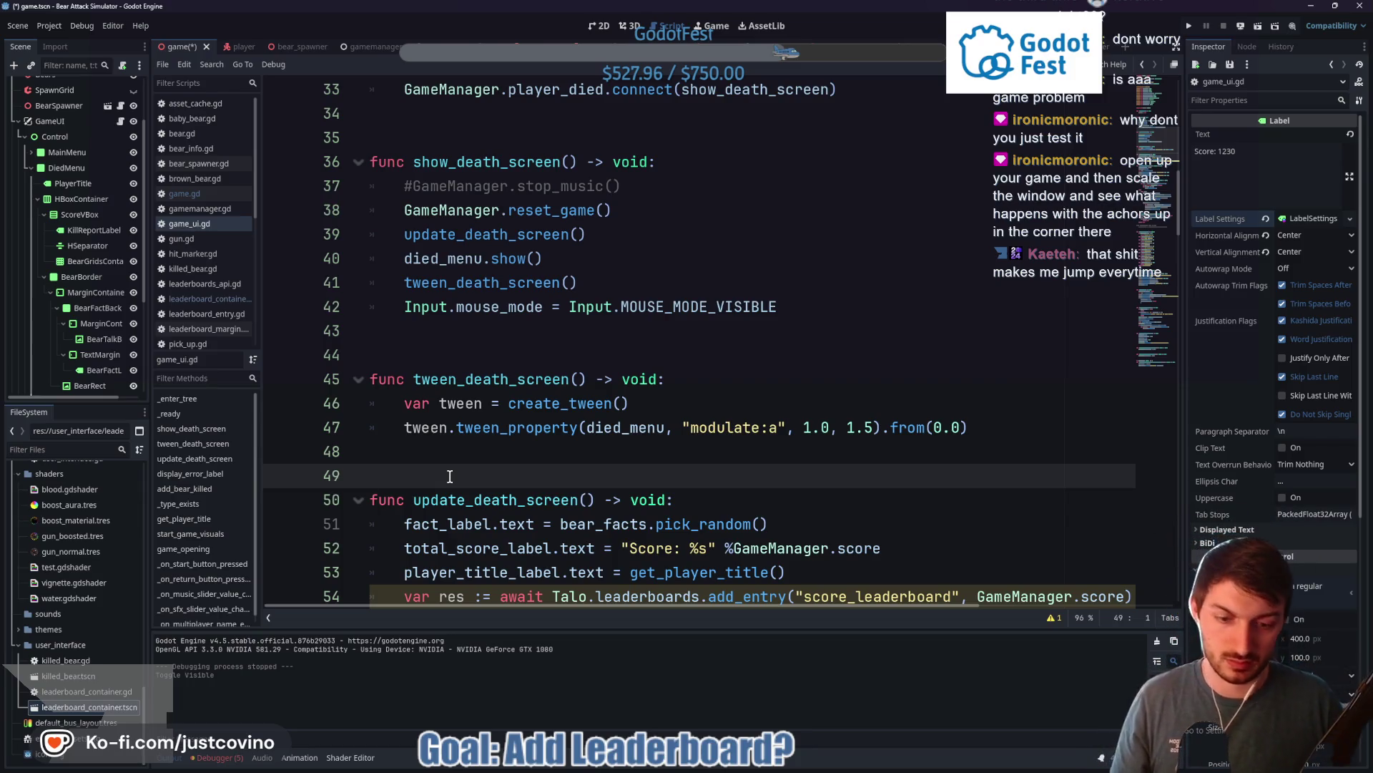
key("Return")
key("Return")
key("Return")
key("Up")
key("Up")
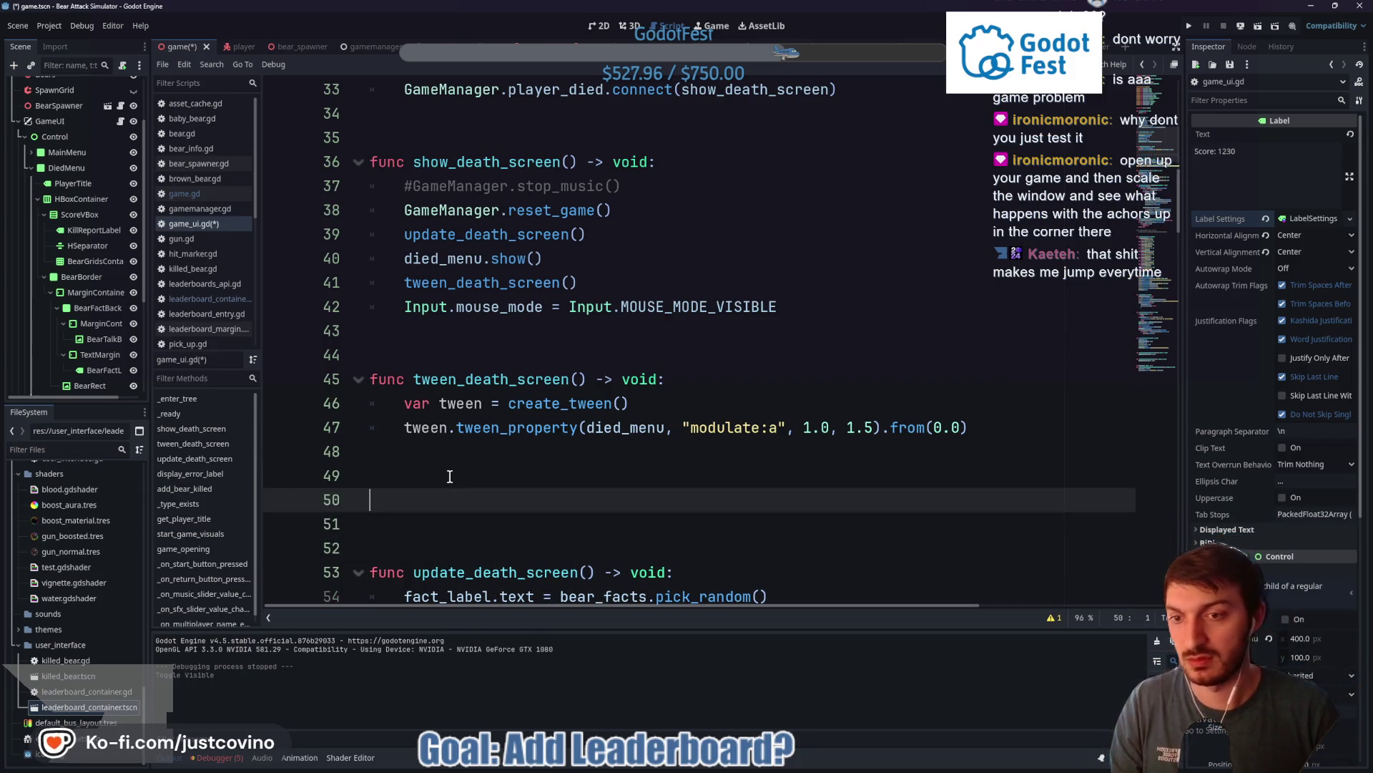
type("func")
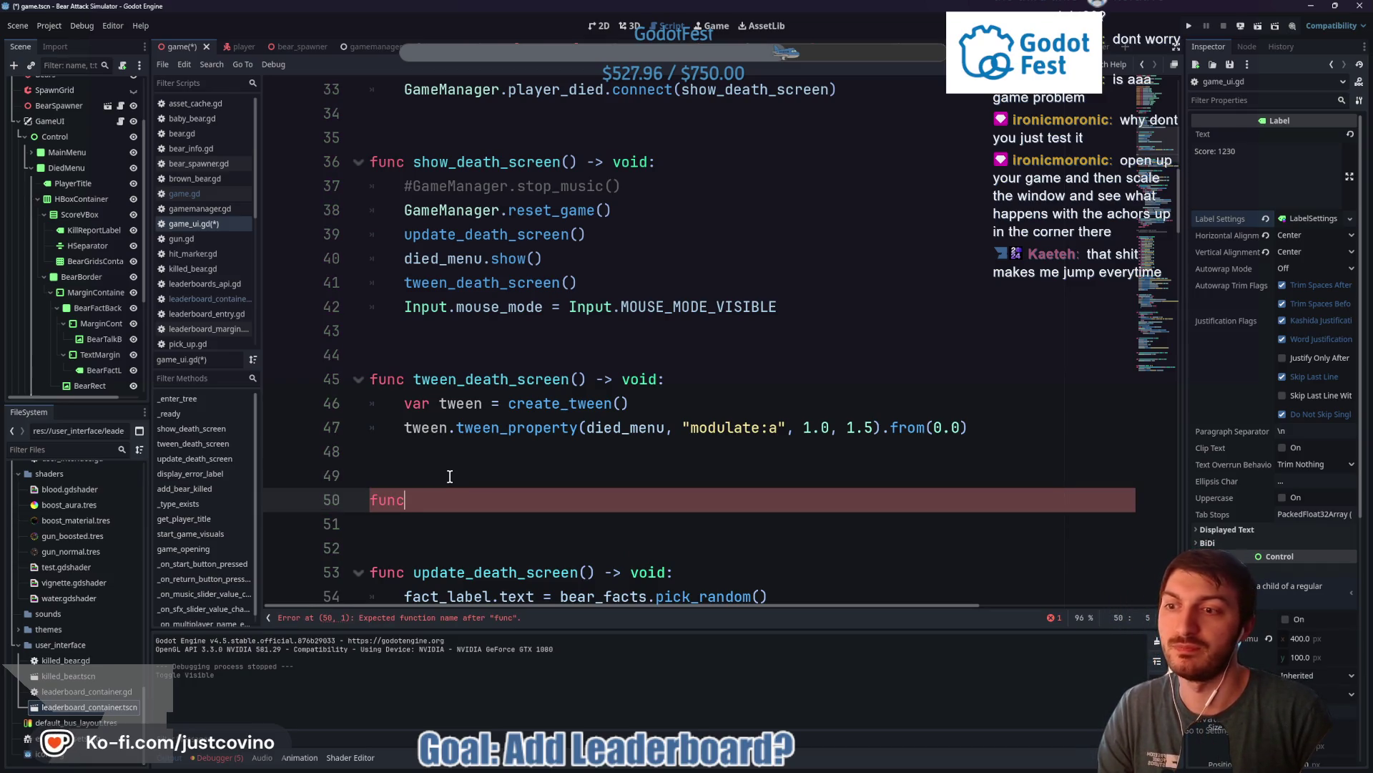
type(" score_labe")
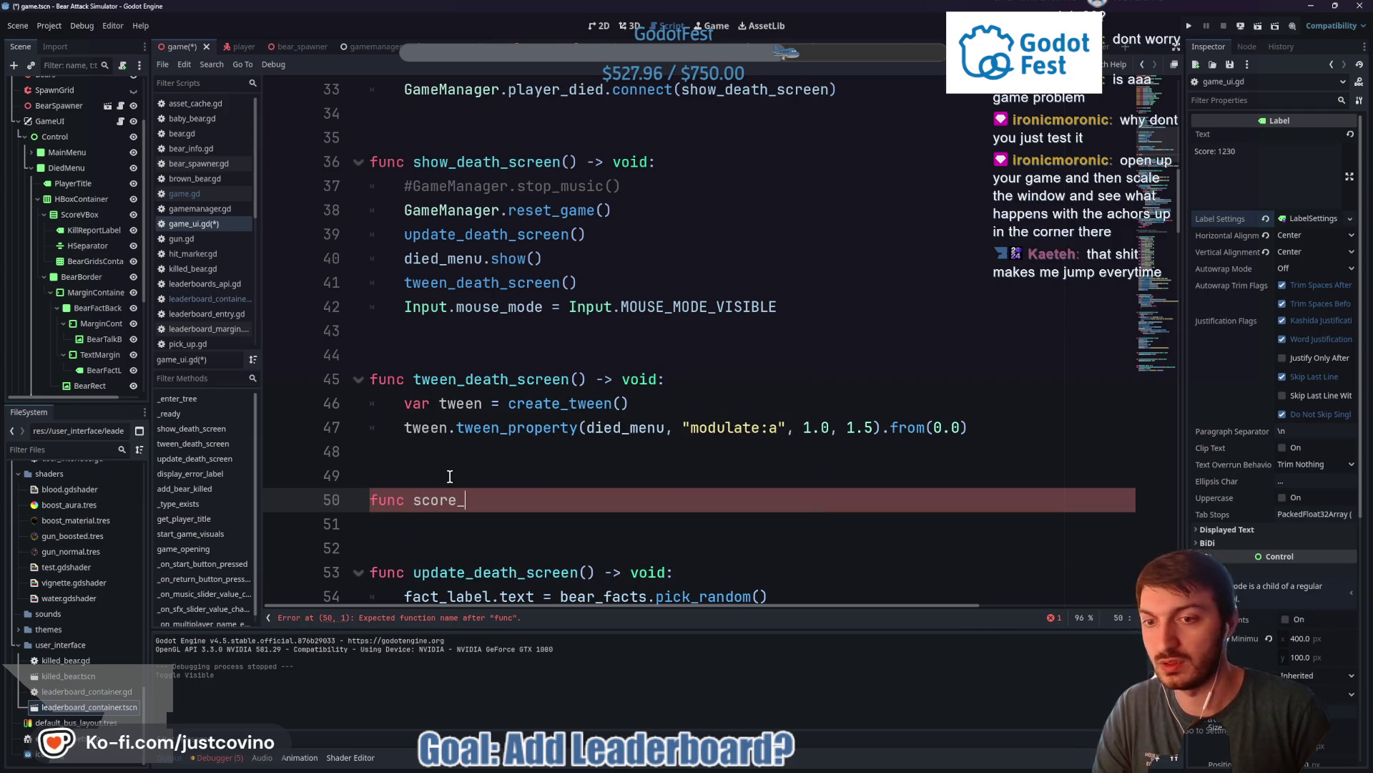
type("l_impact() -> voi")
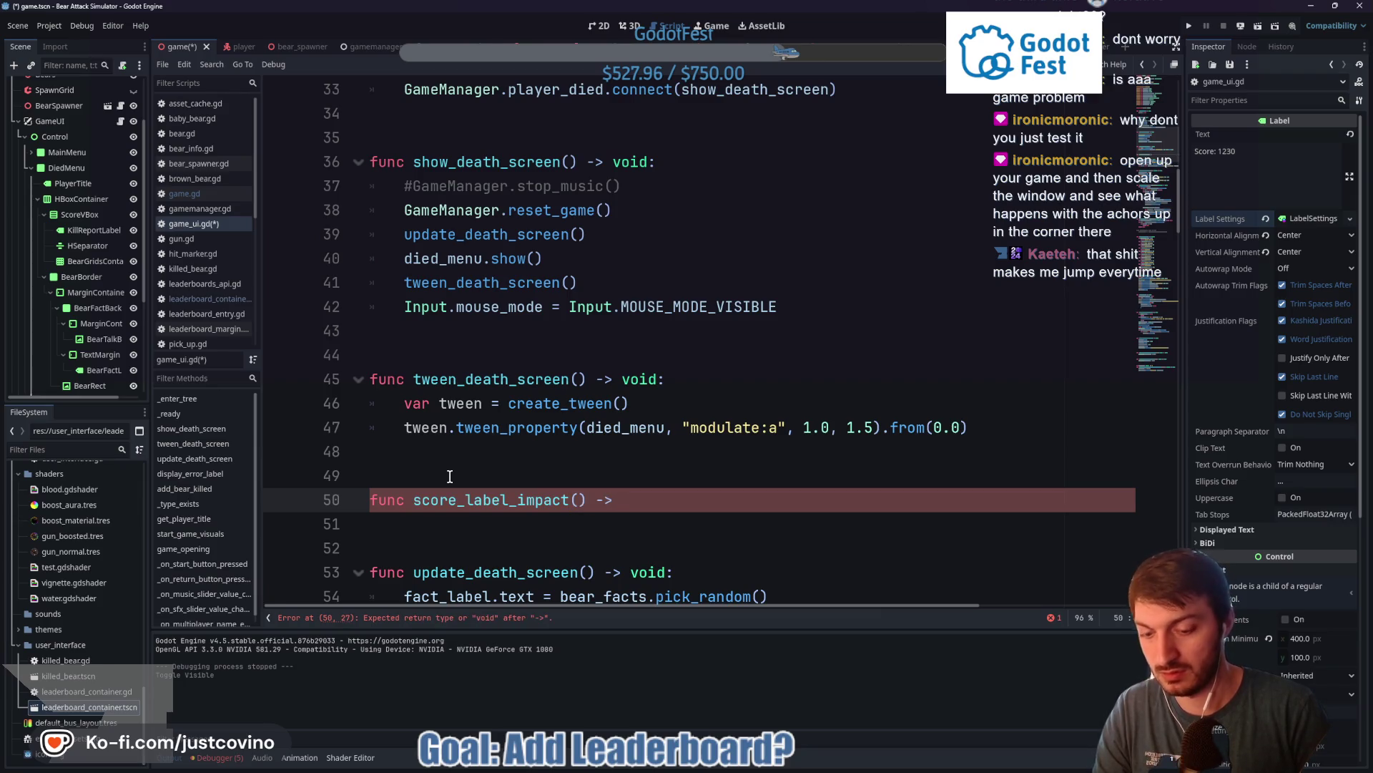
type("d:")
key("Return")
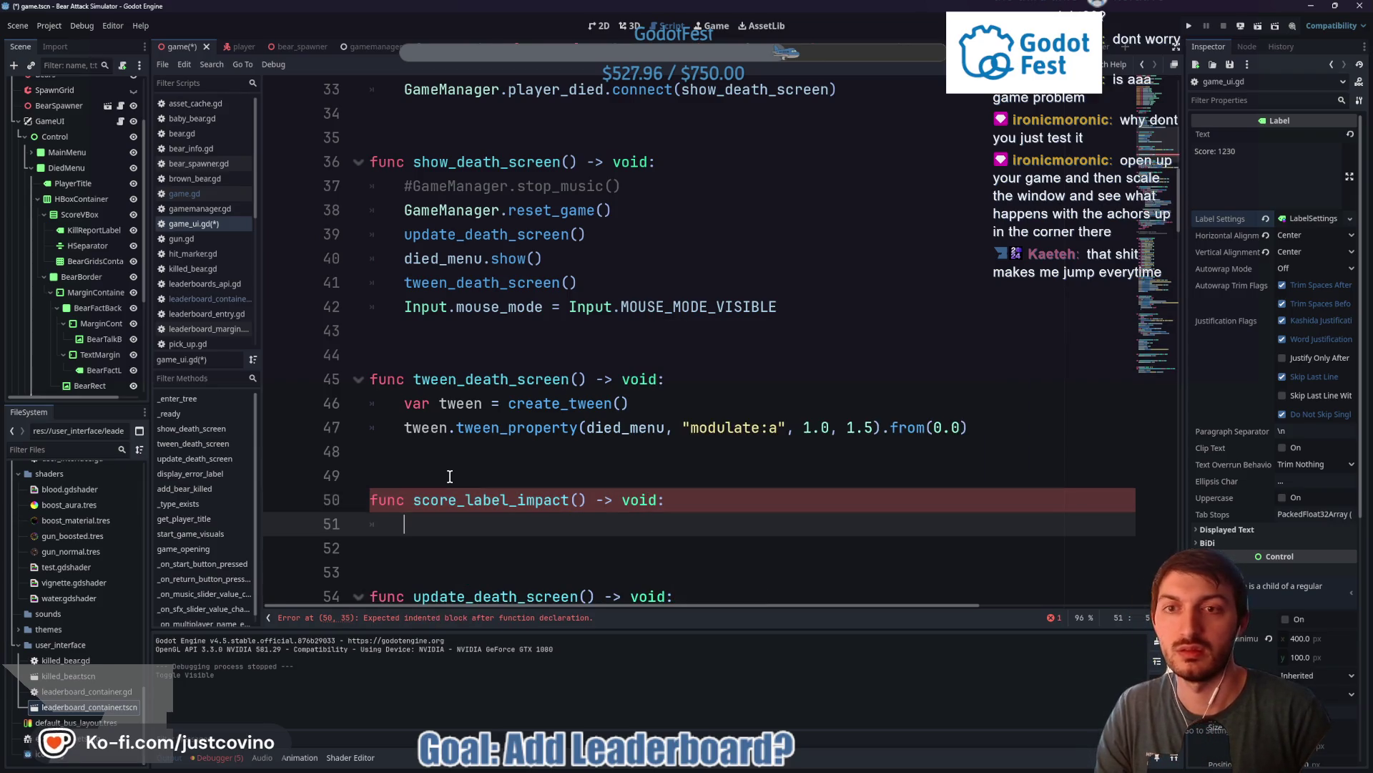
- Create a tween with create_tween() and begin a tween.tween_property() call
type("tween ")
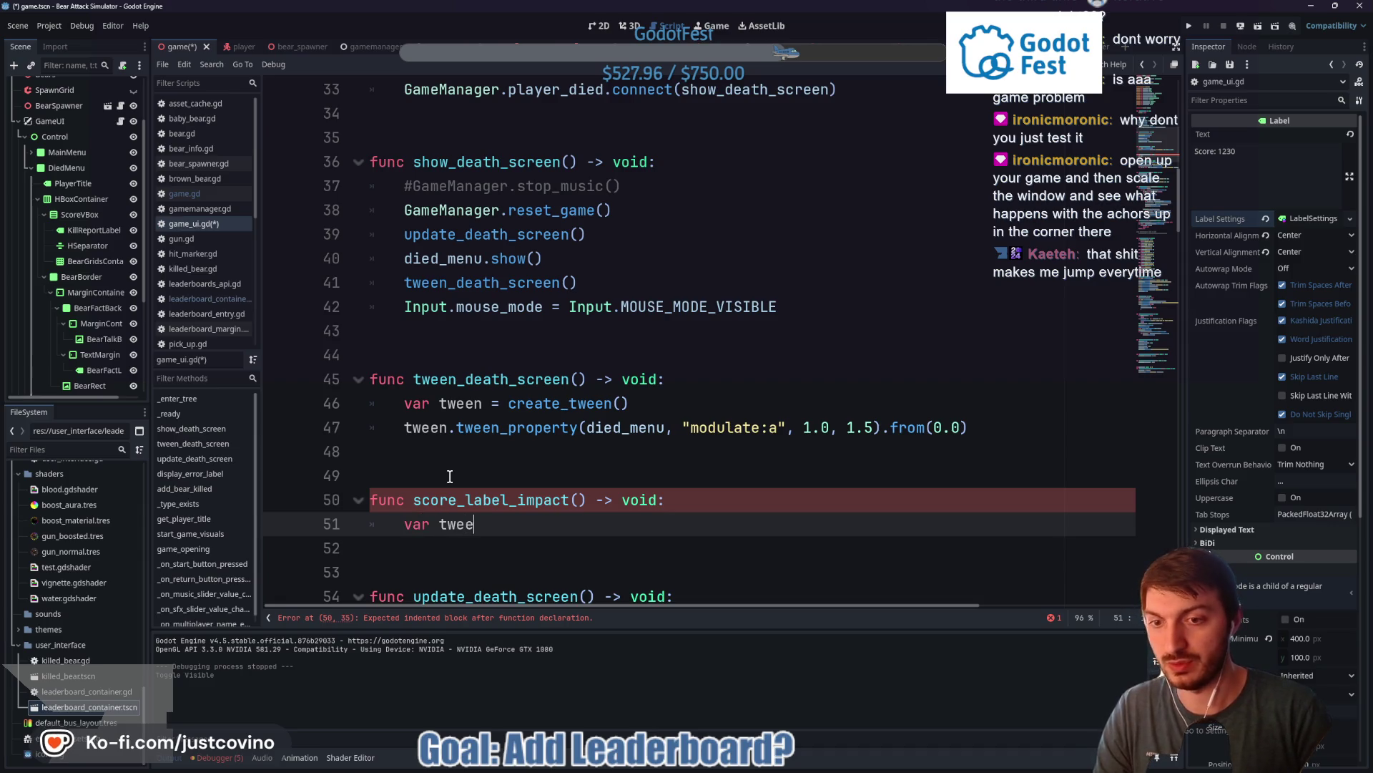
type("= crea")
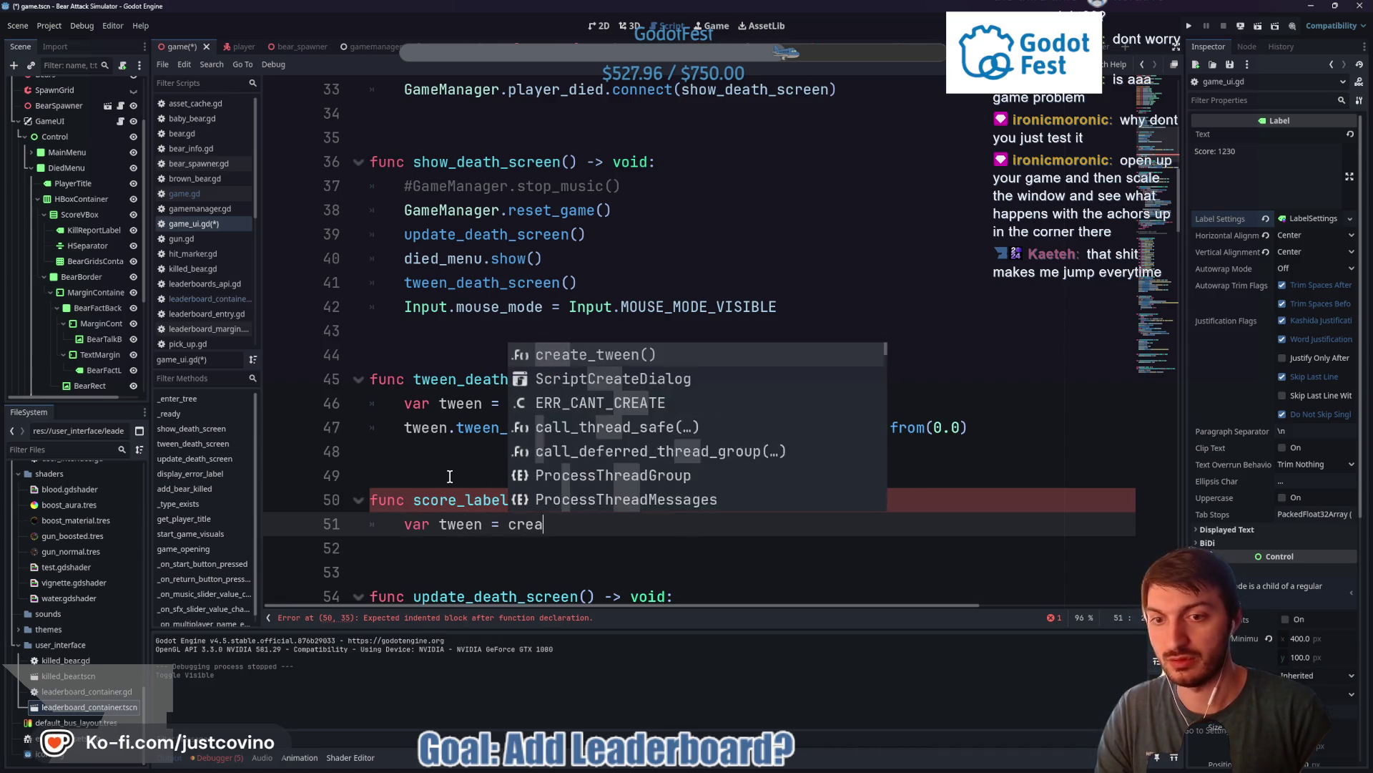
key("Return")
key("Return")
type("tween.twen")
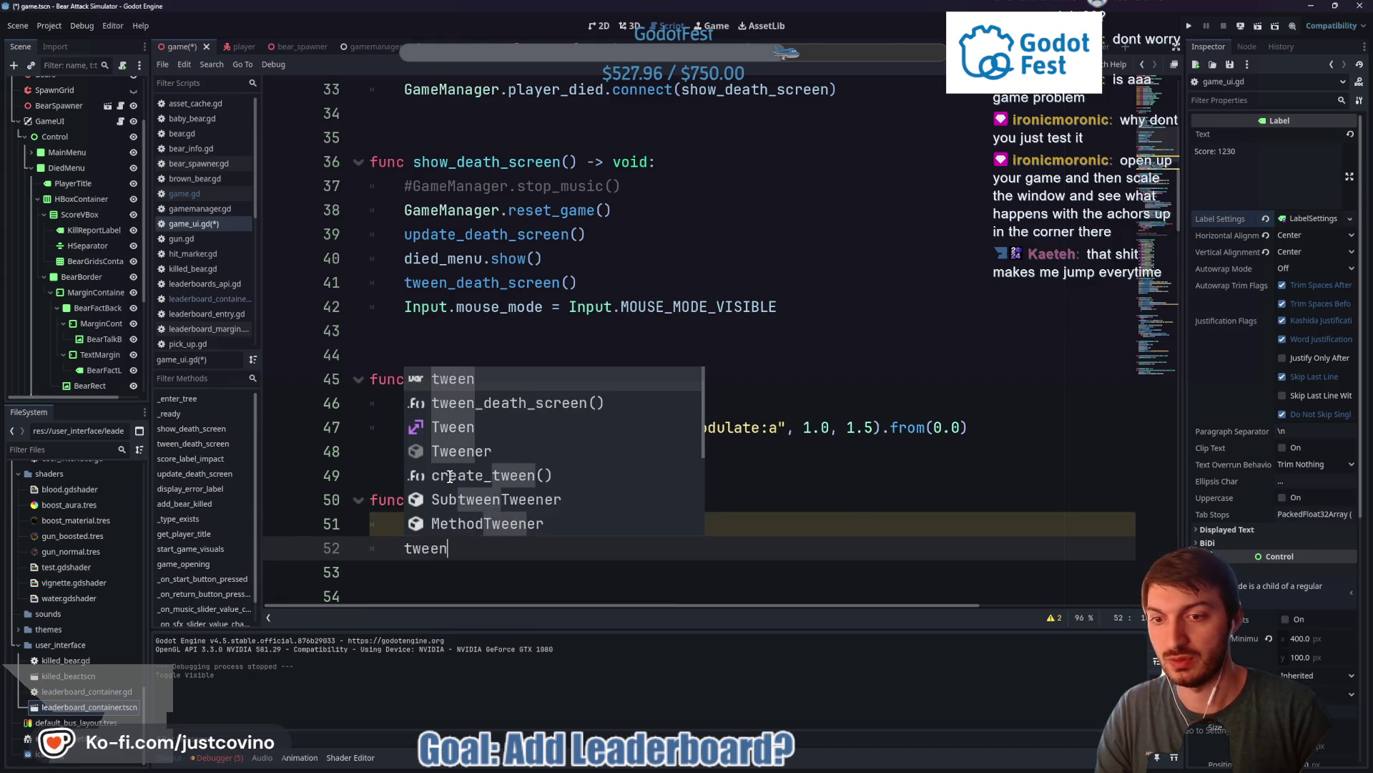
key("BackSpace")
type("en_pro")
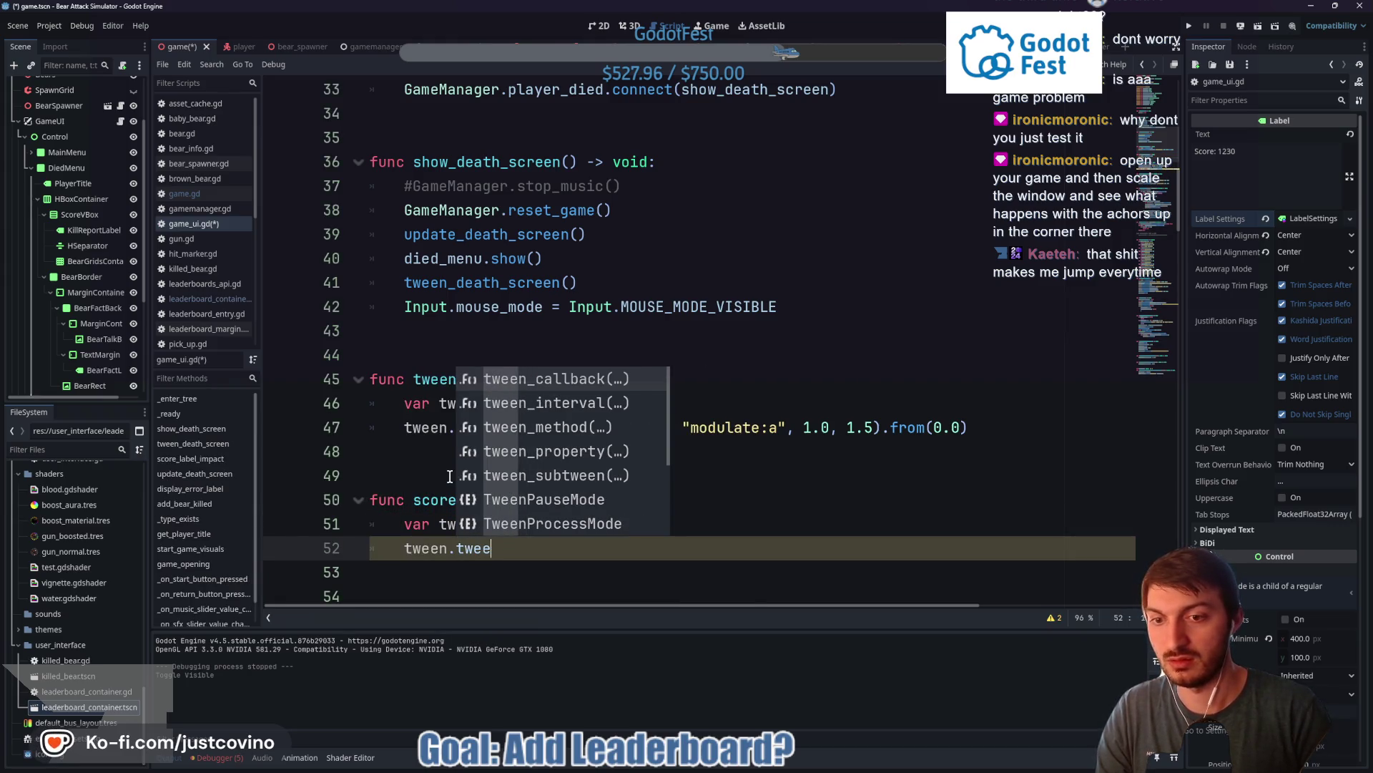
key("Return")
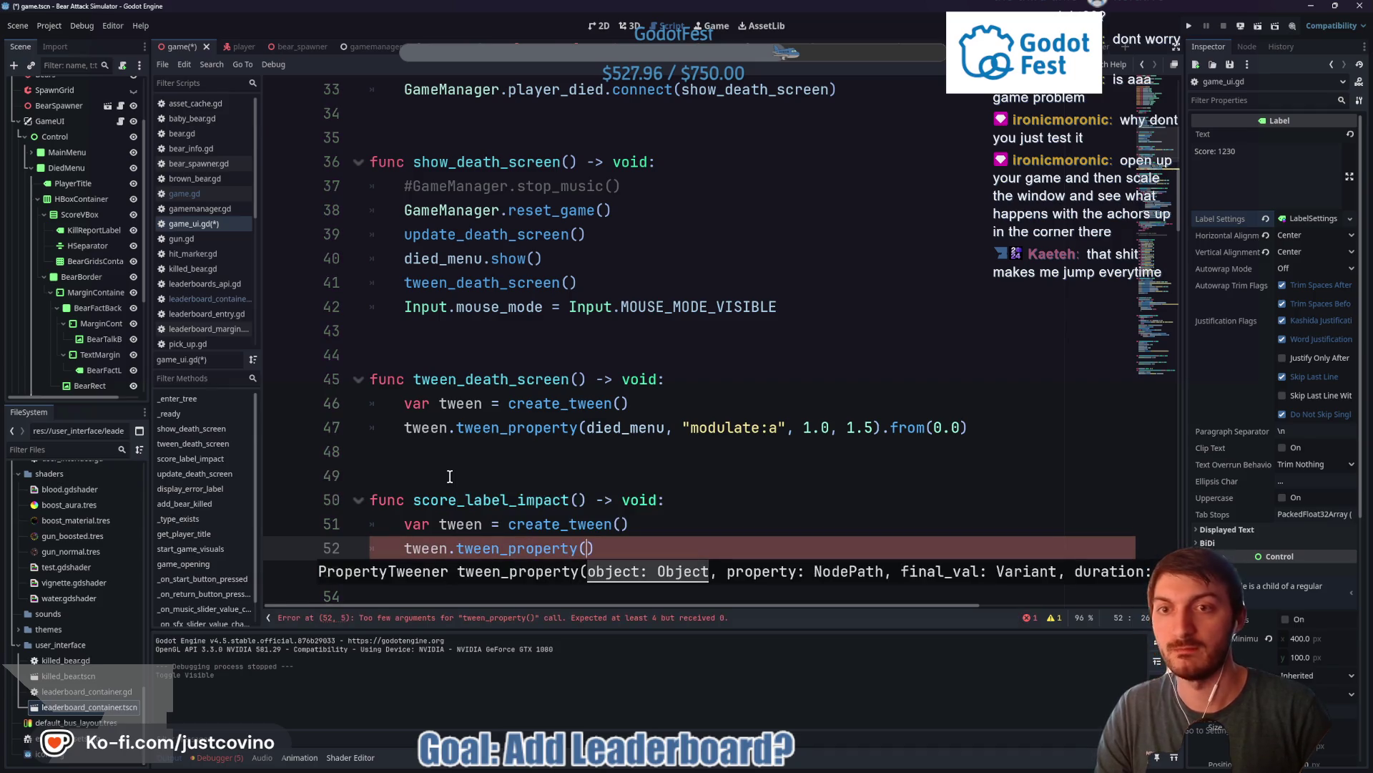
scroll(516, 337, "up", 8)
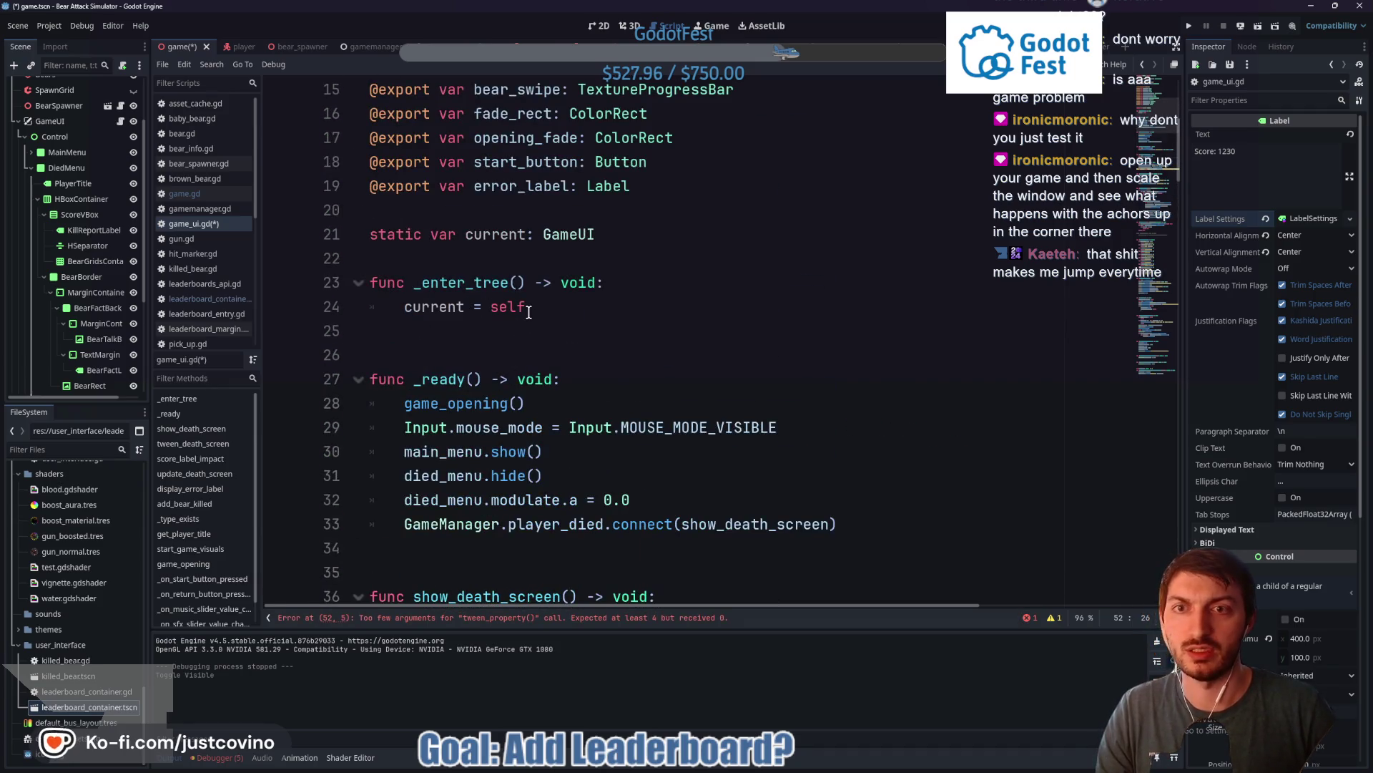
scroll(529, 314, "up", 1)
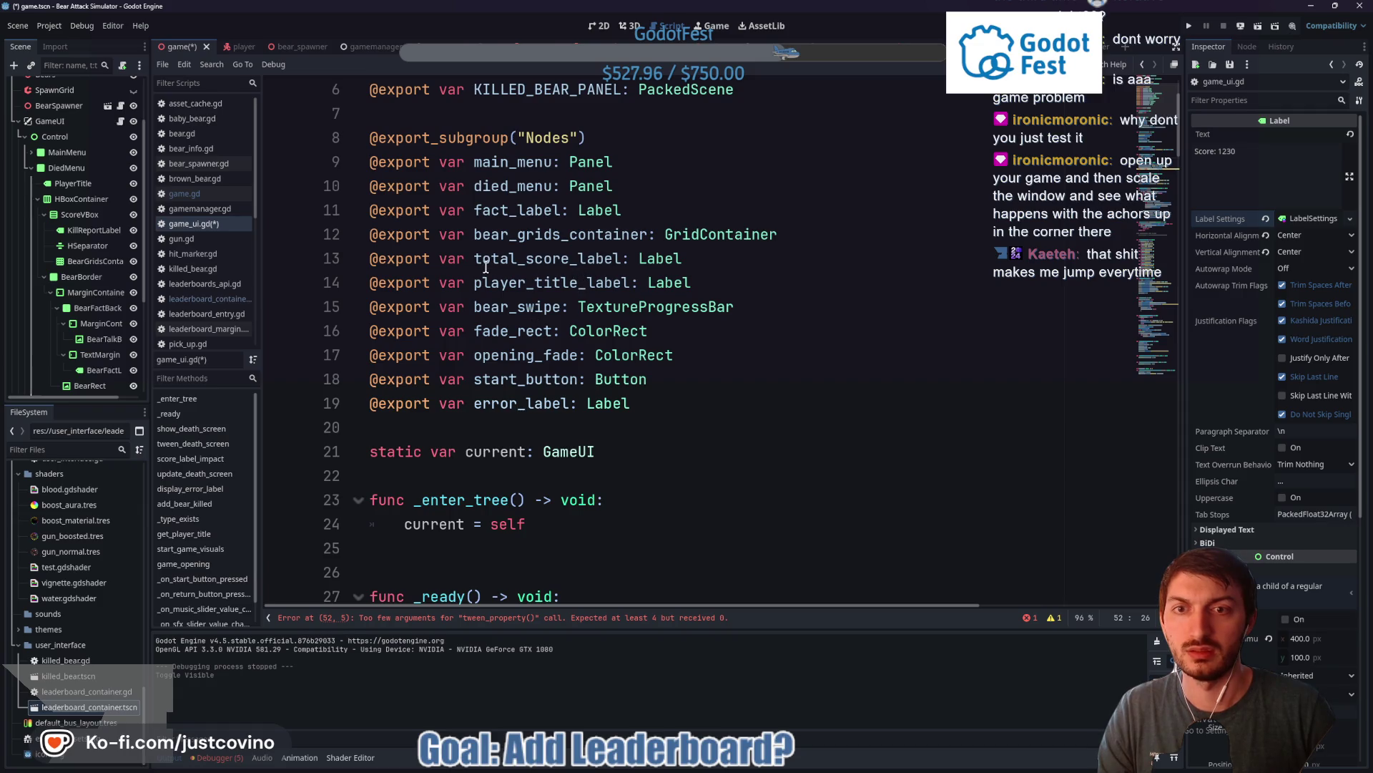
scroll(486, 267, "down", 10)
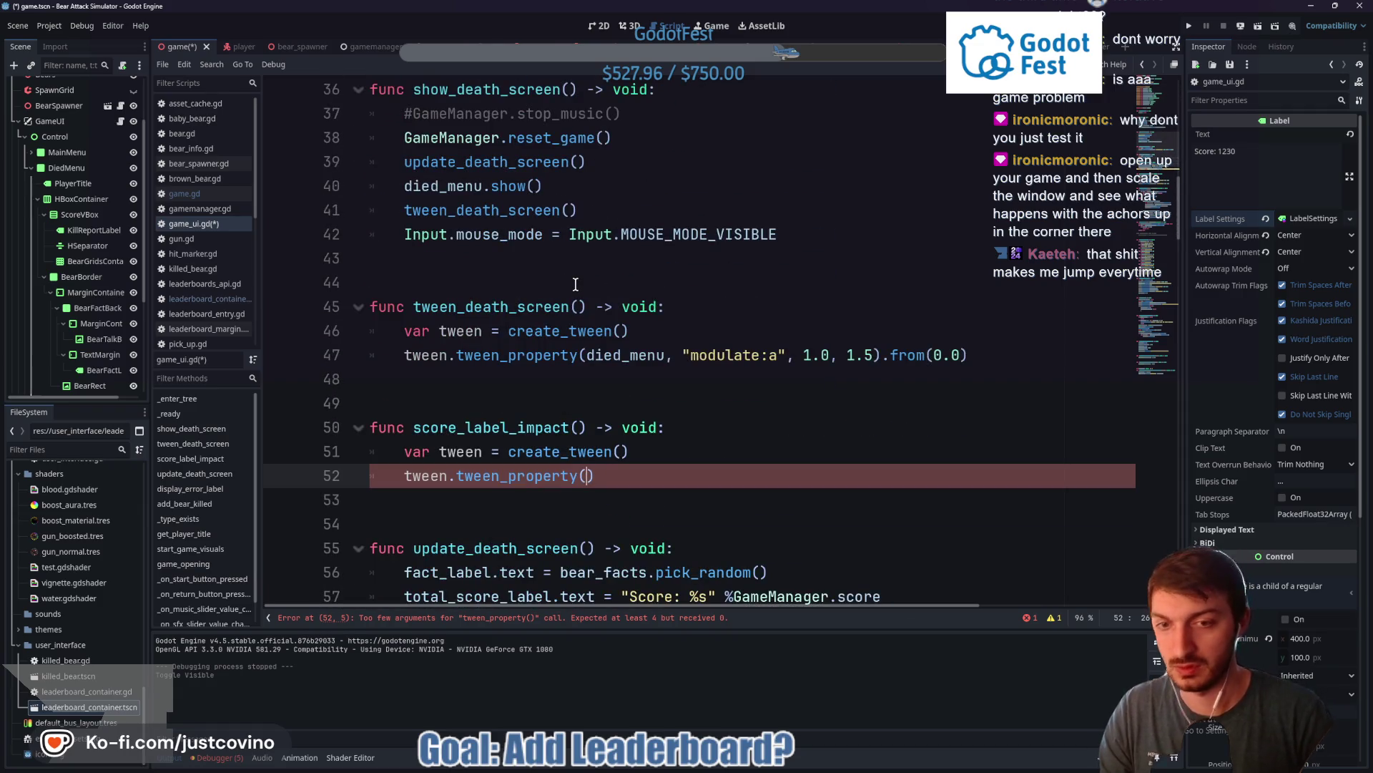
- Fill tween_property with total_score_label, "modulate:a" (replacing "scale") and 1.0
type("total_")
key("Return")
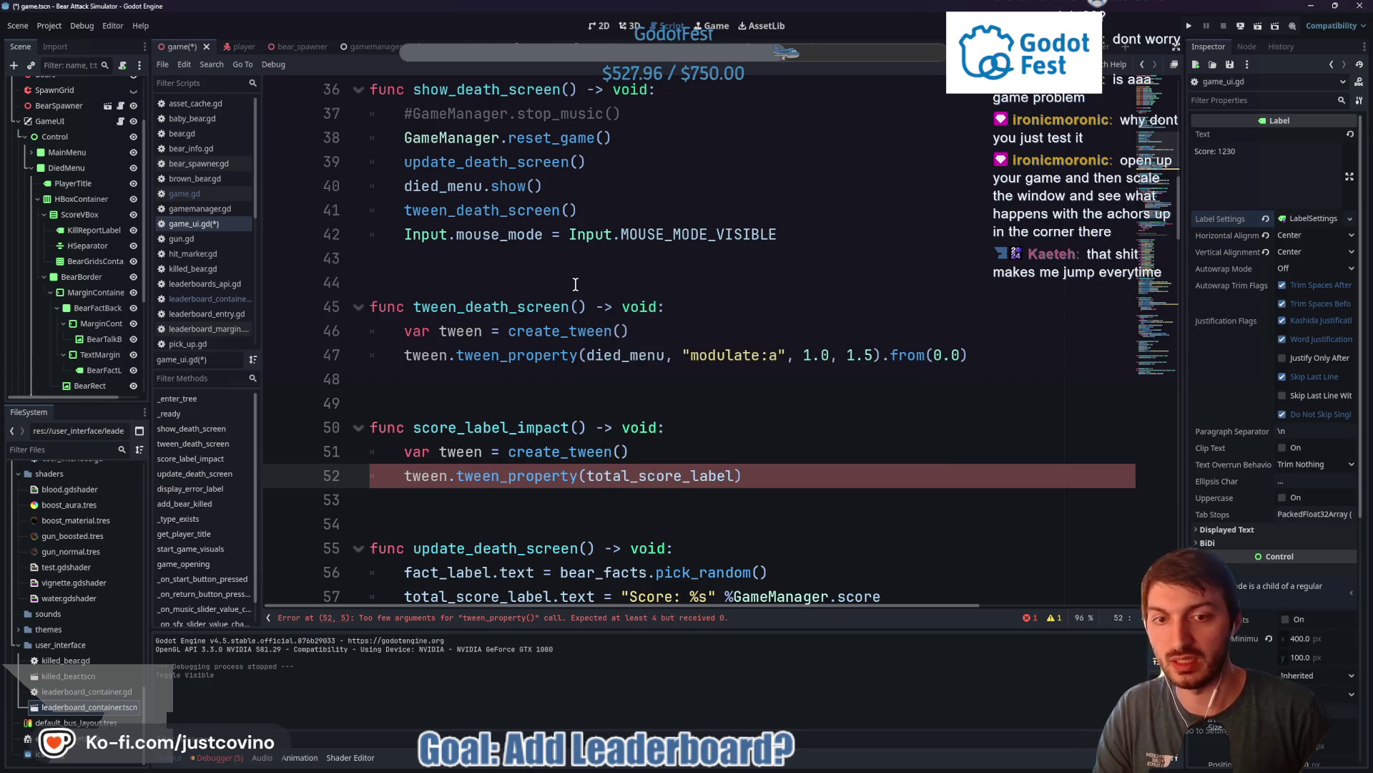
type(",")
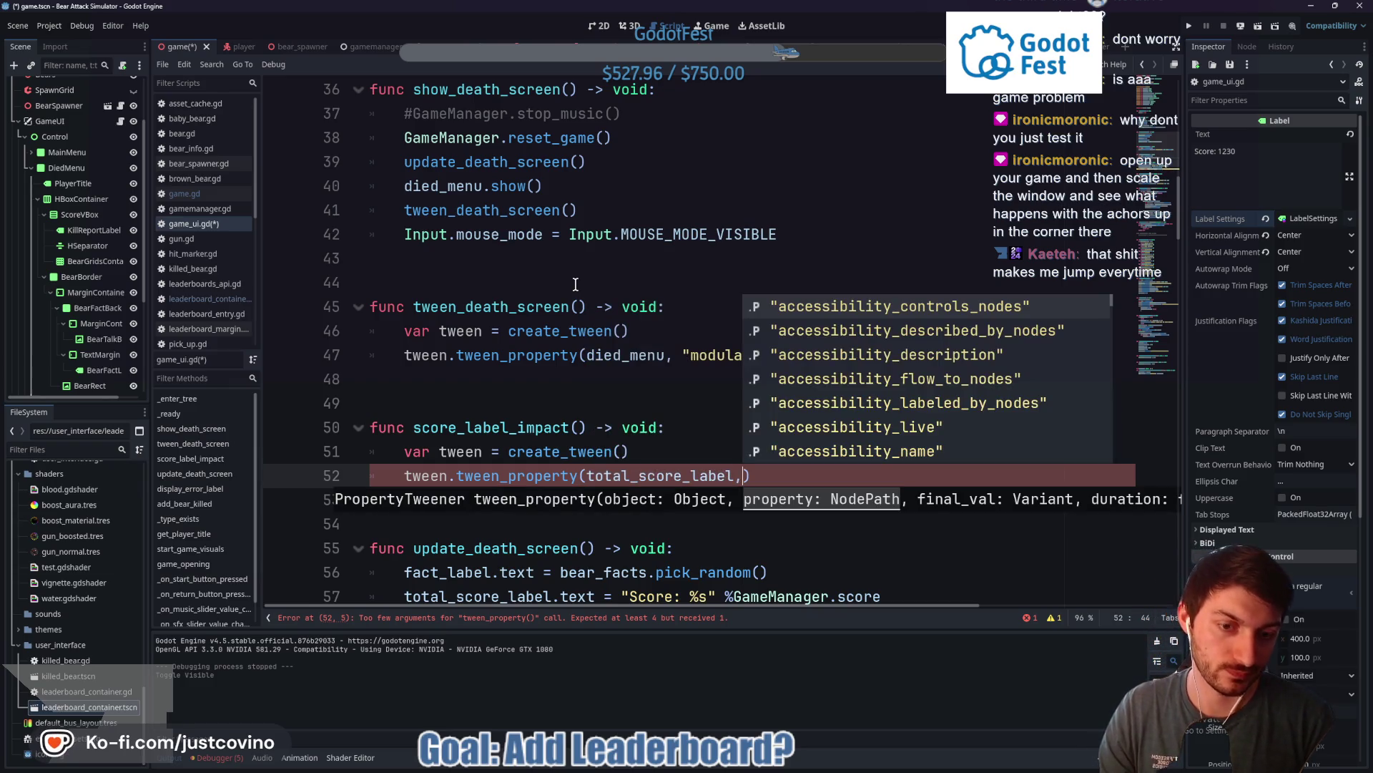
type(" \"")
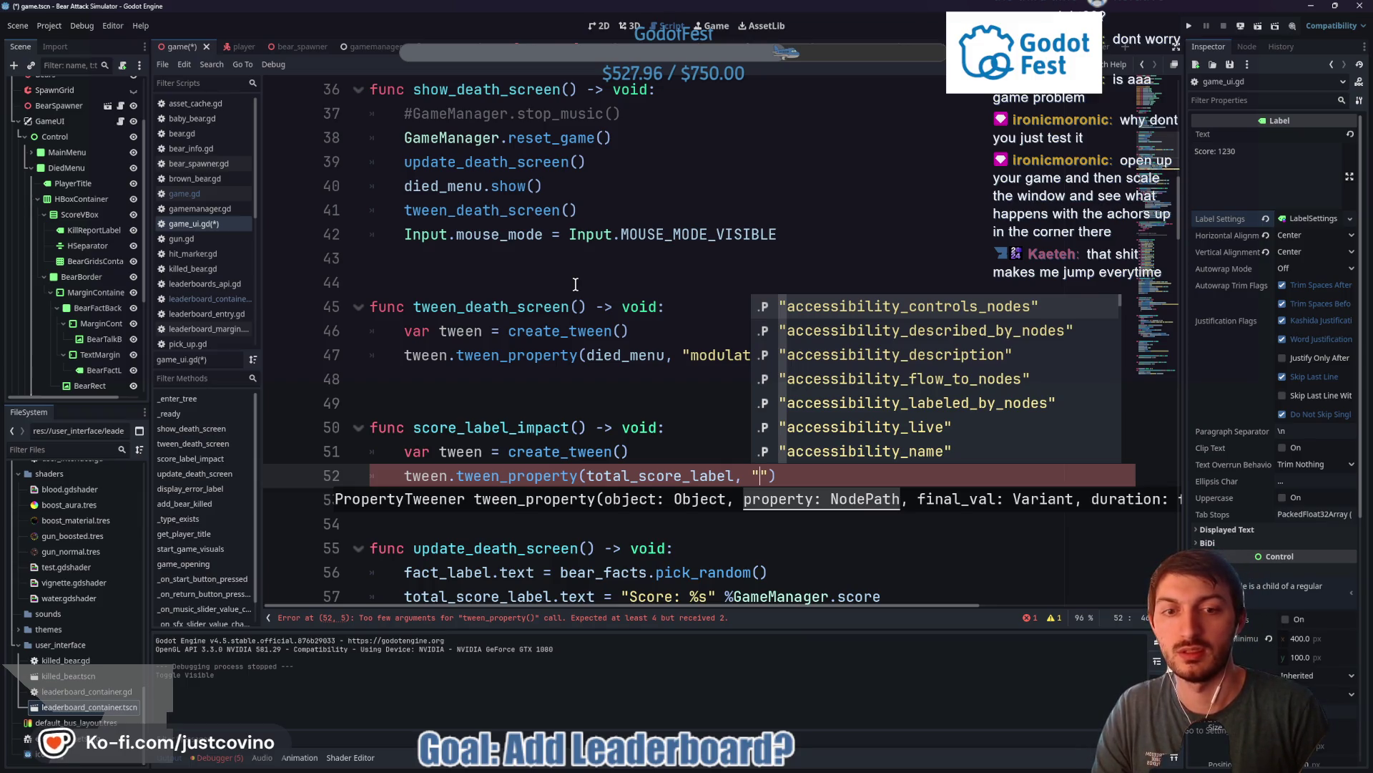
type("sc")
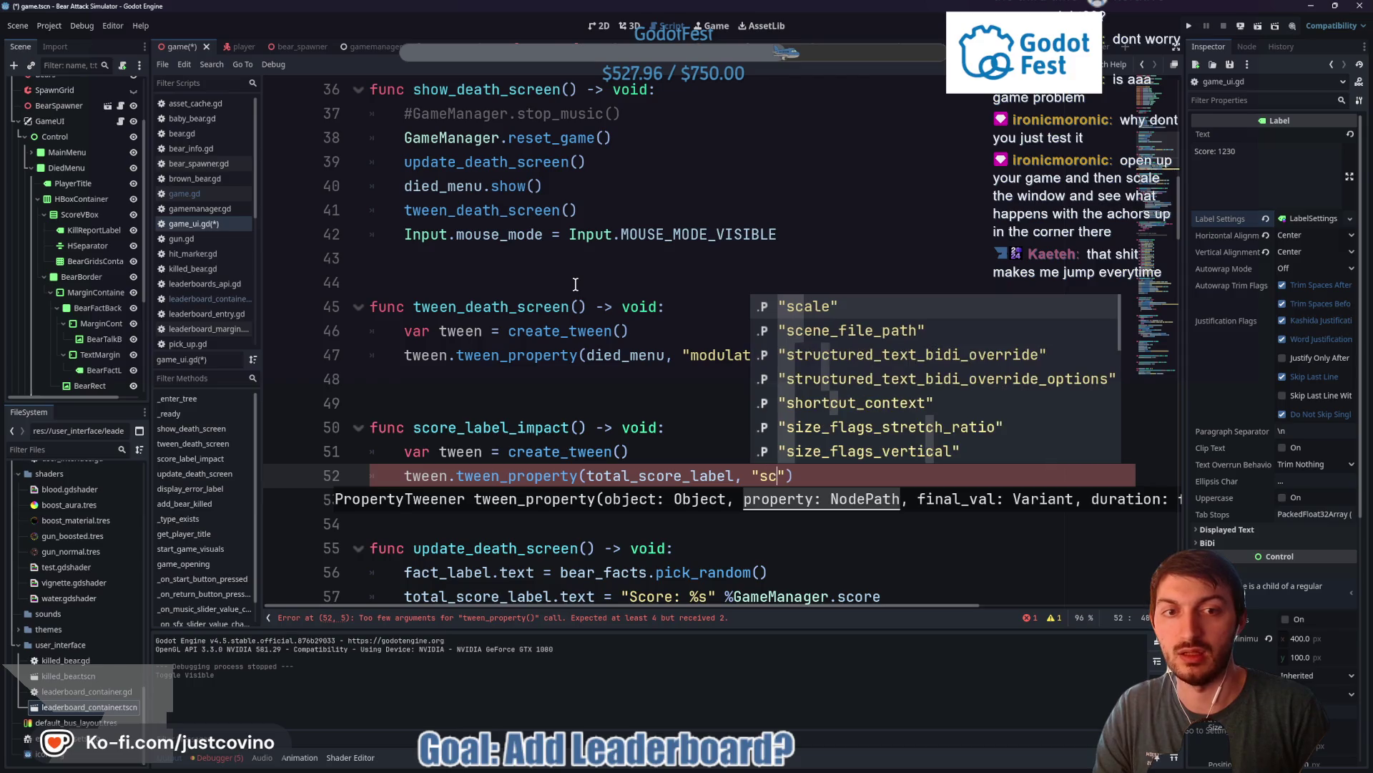
key("Return")
type(",")
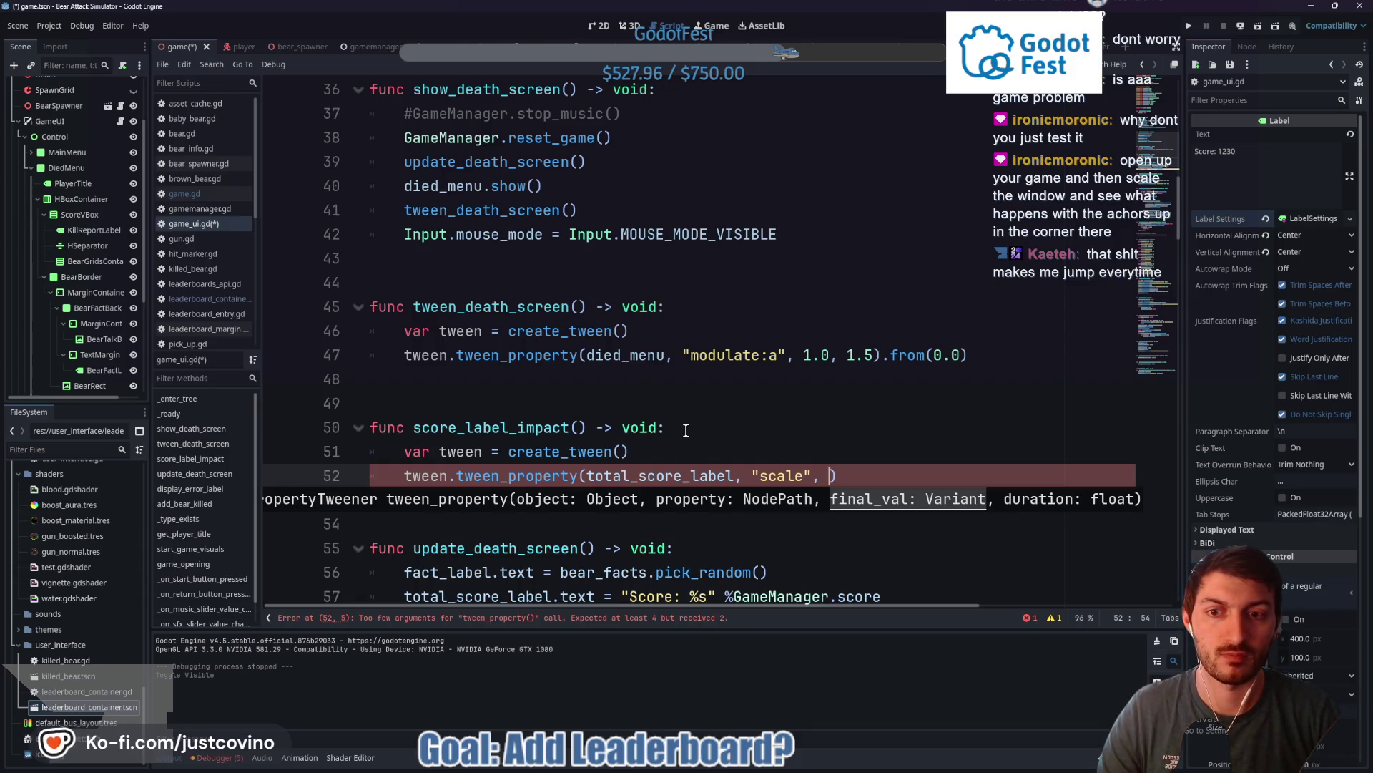
left_click(685, 430)
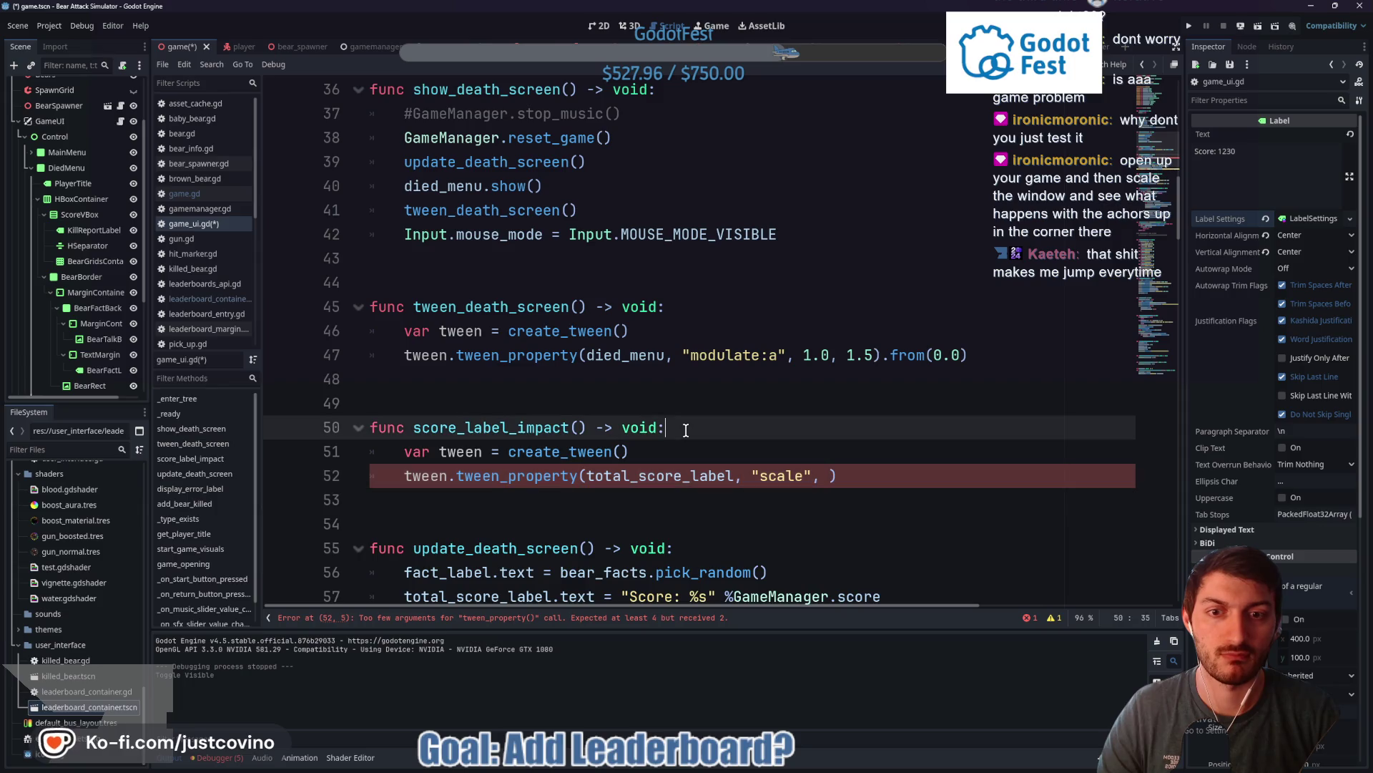
double_click(801, 484)
type("mod")
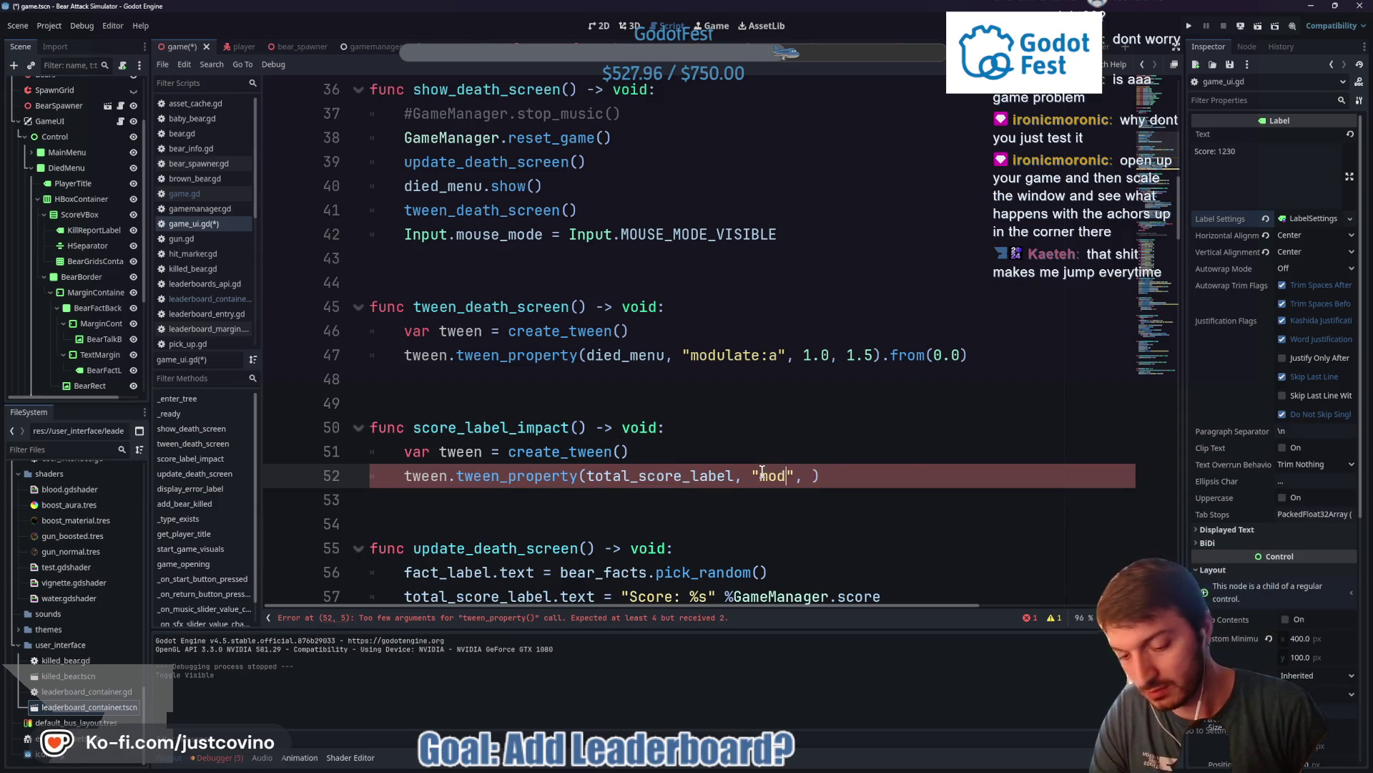
type("ulate:a")
key("Right")
key("Right")
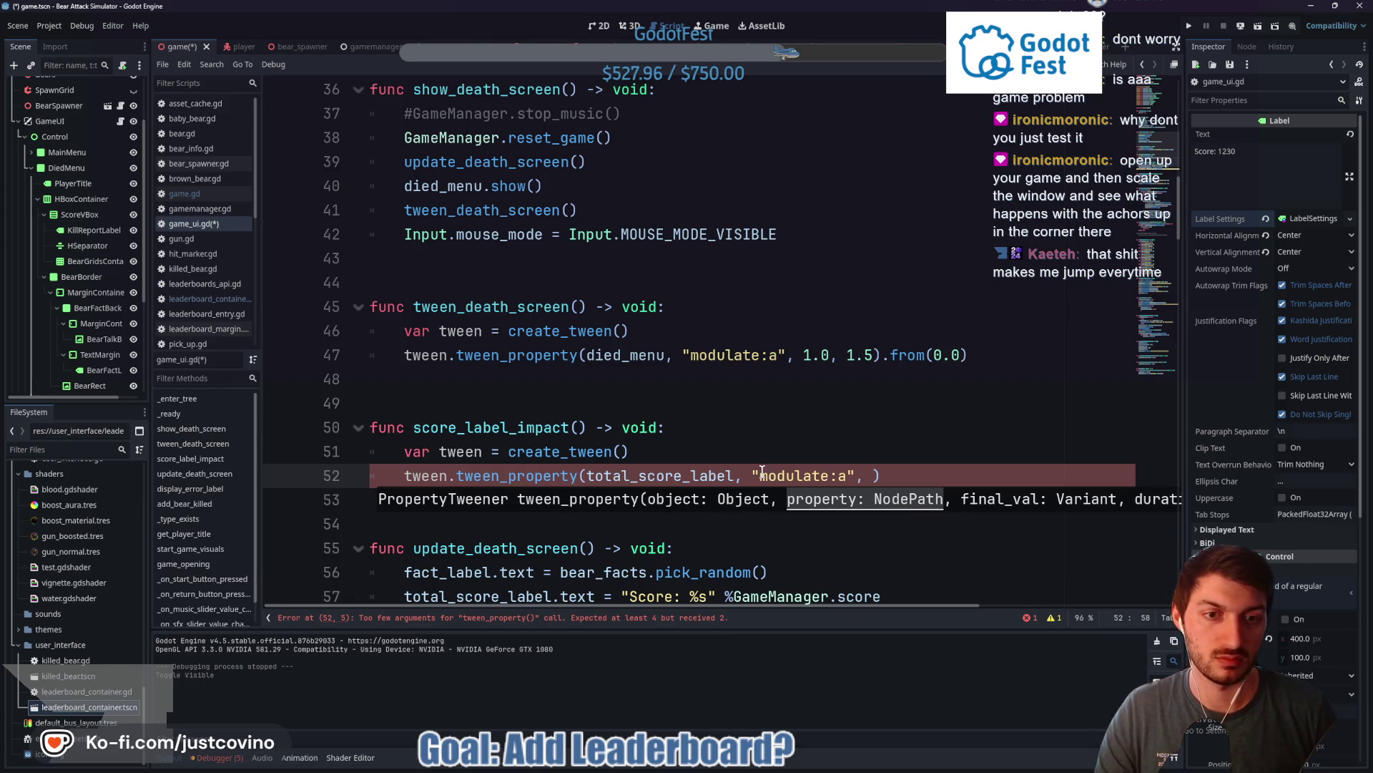
type("1.0, 0.5")
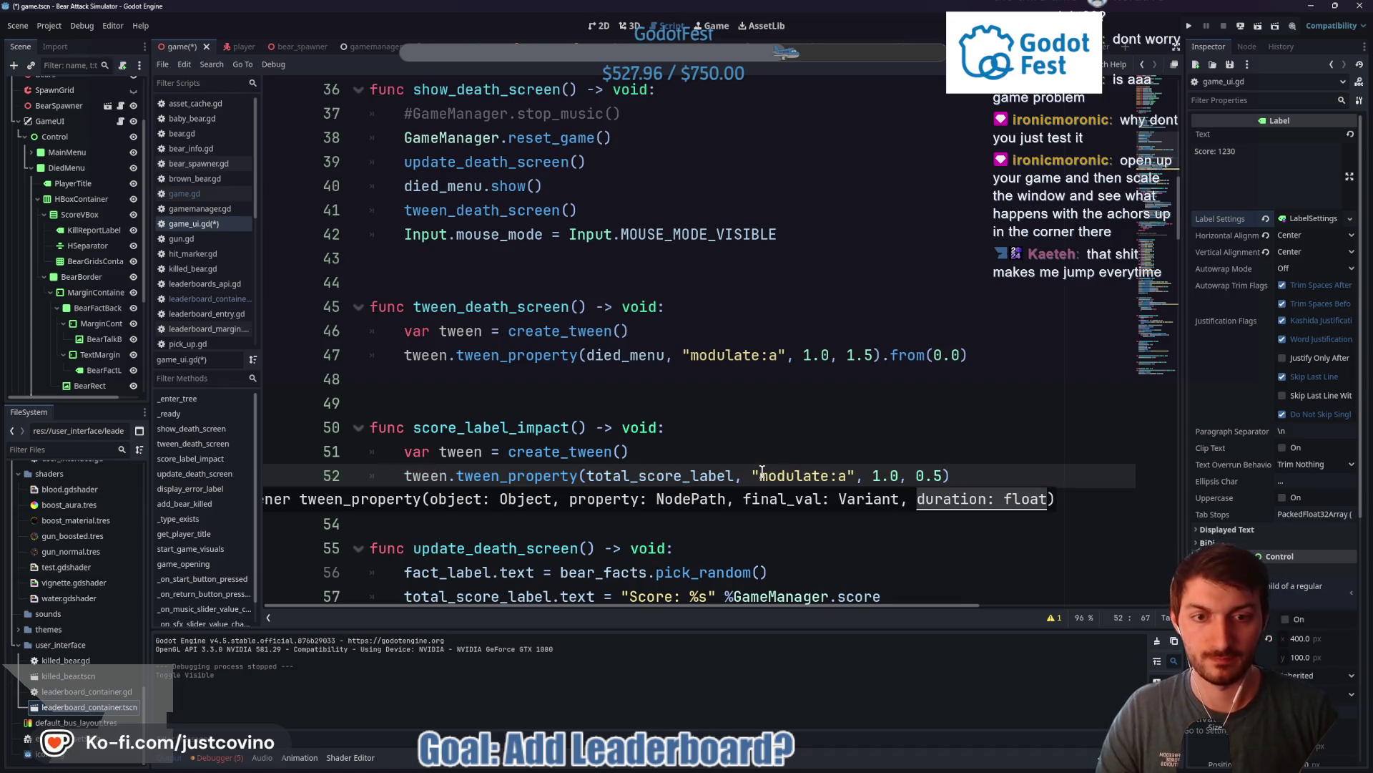
- Add a second tween_property line tweening total_score_label's "scale"
key("Return")
type("tween.")
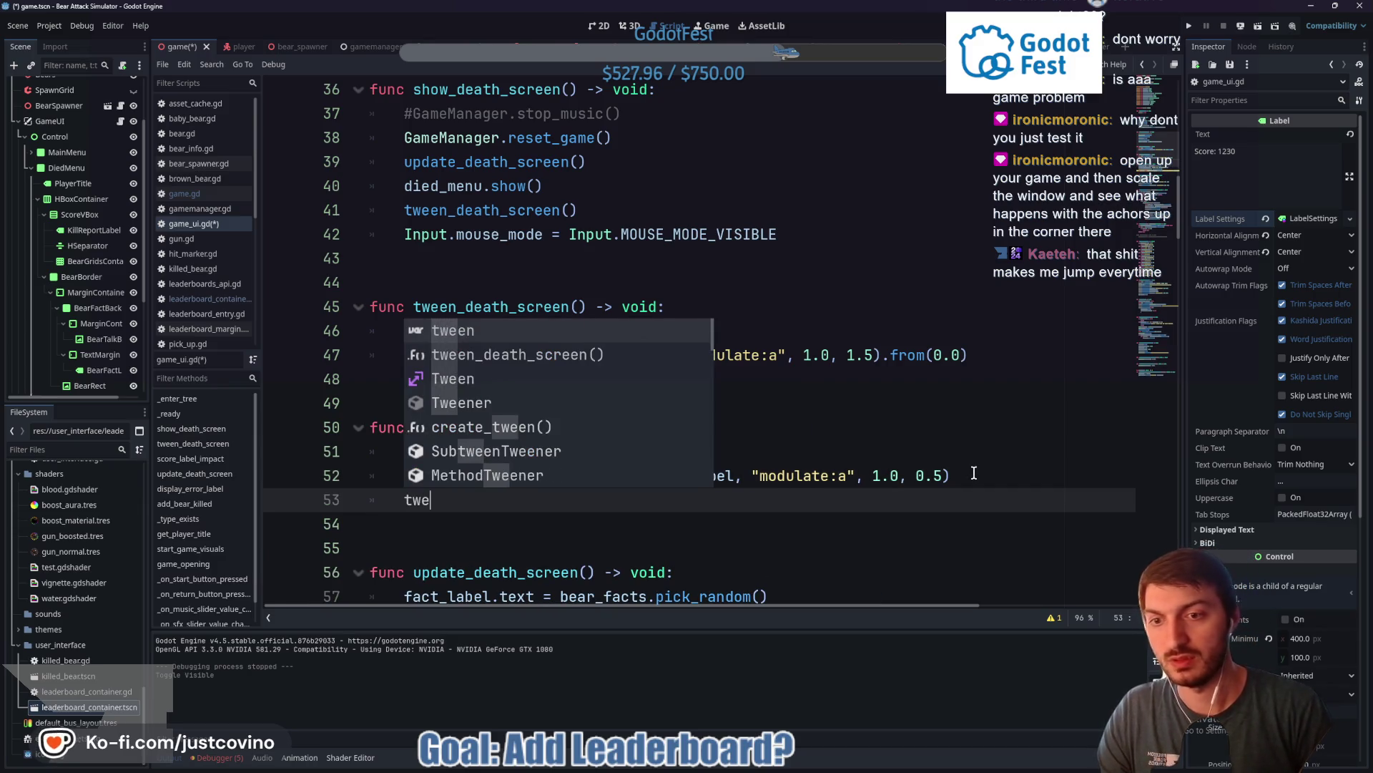
type("tween_pro")
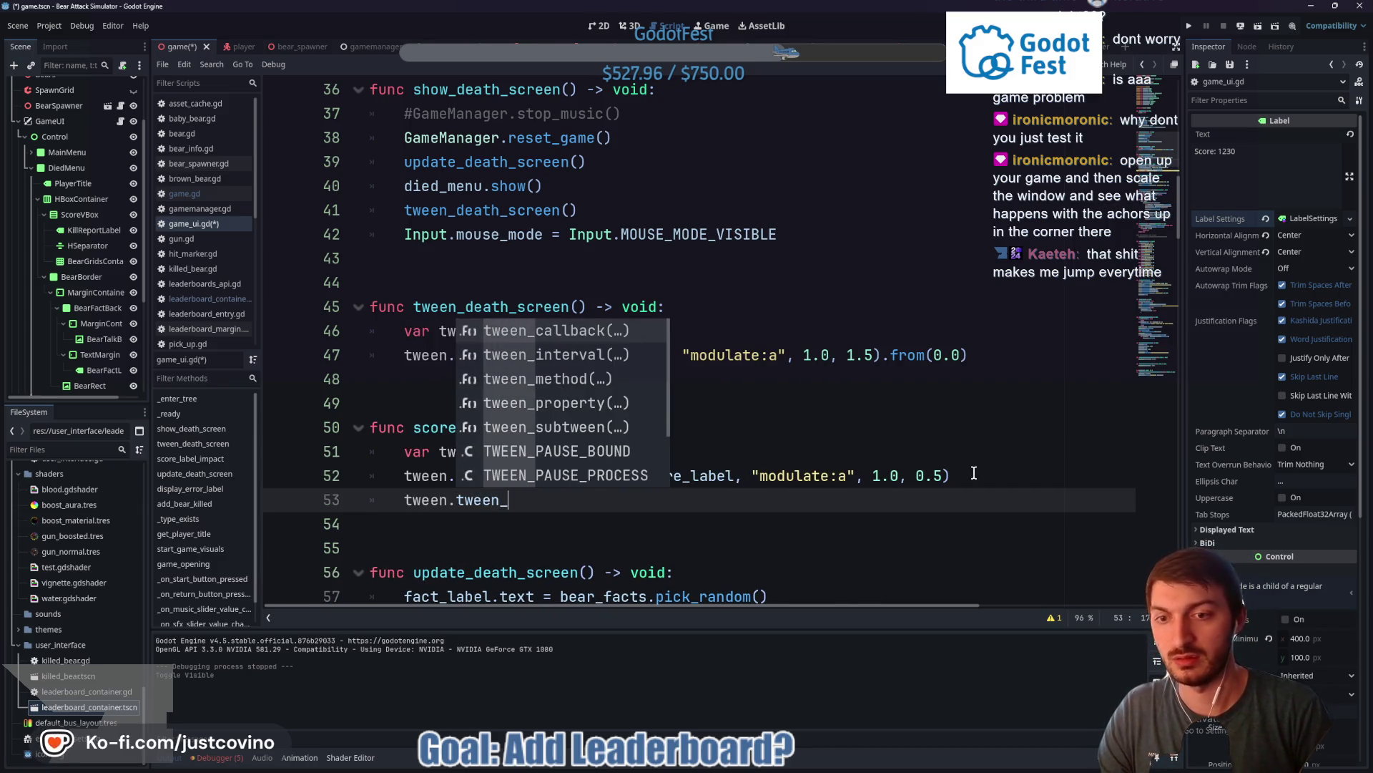
key("Return")
type("tota")
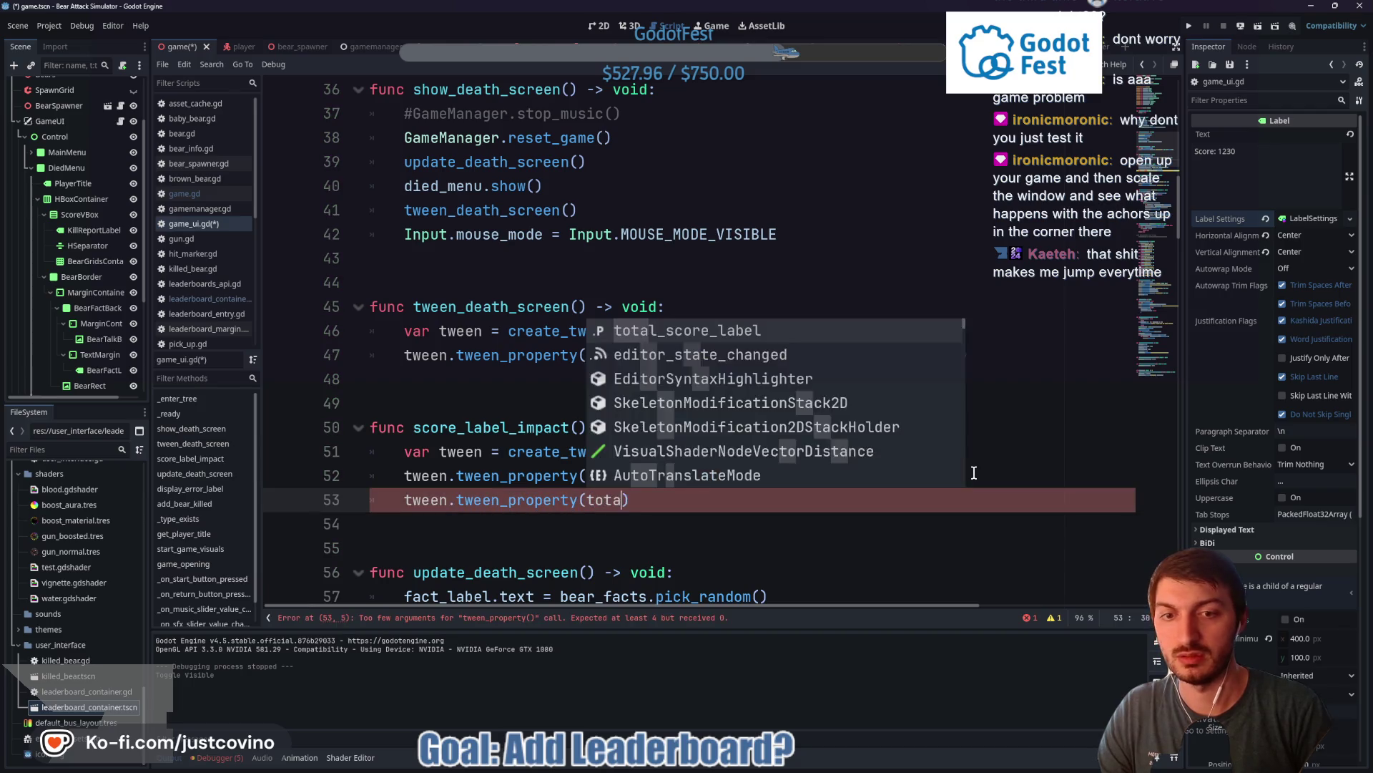
key("Return")
type(", \"")
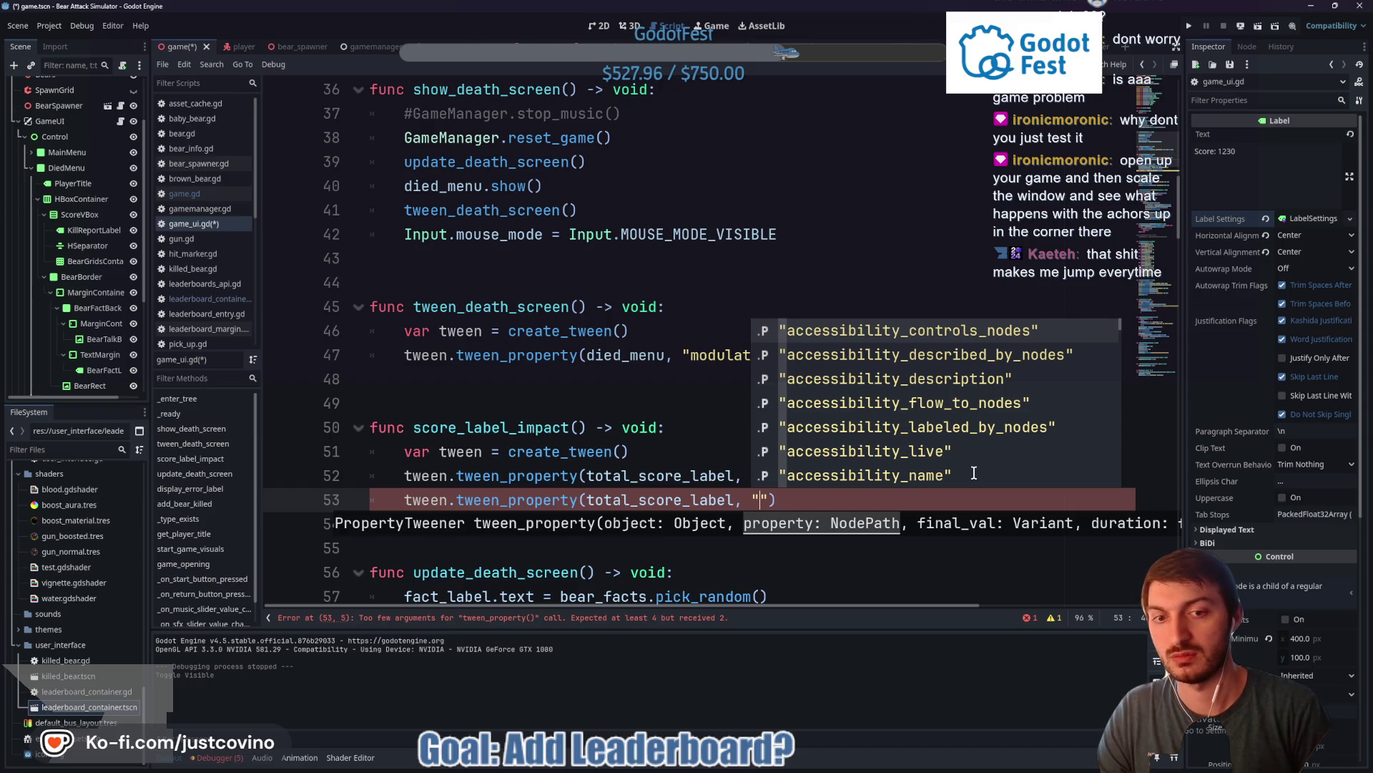
type("scal")
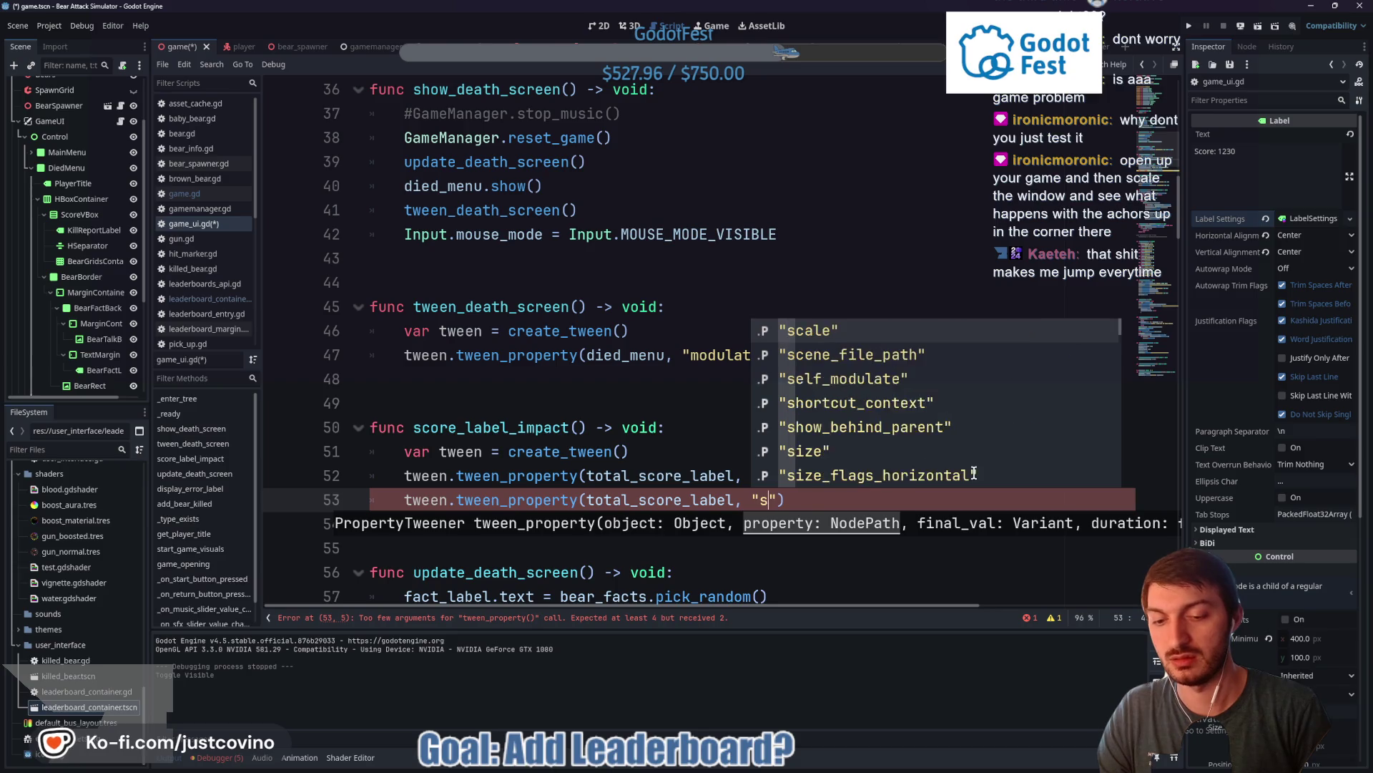
type("e")
key("Return")
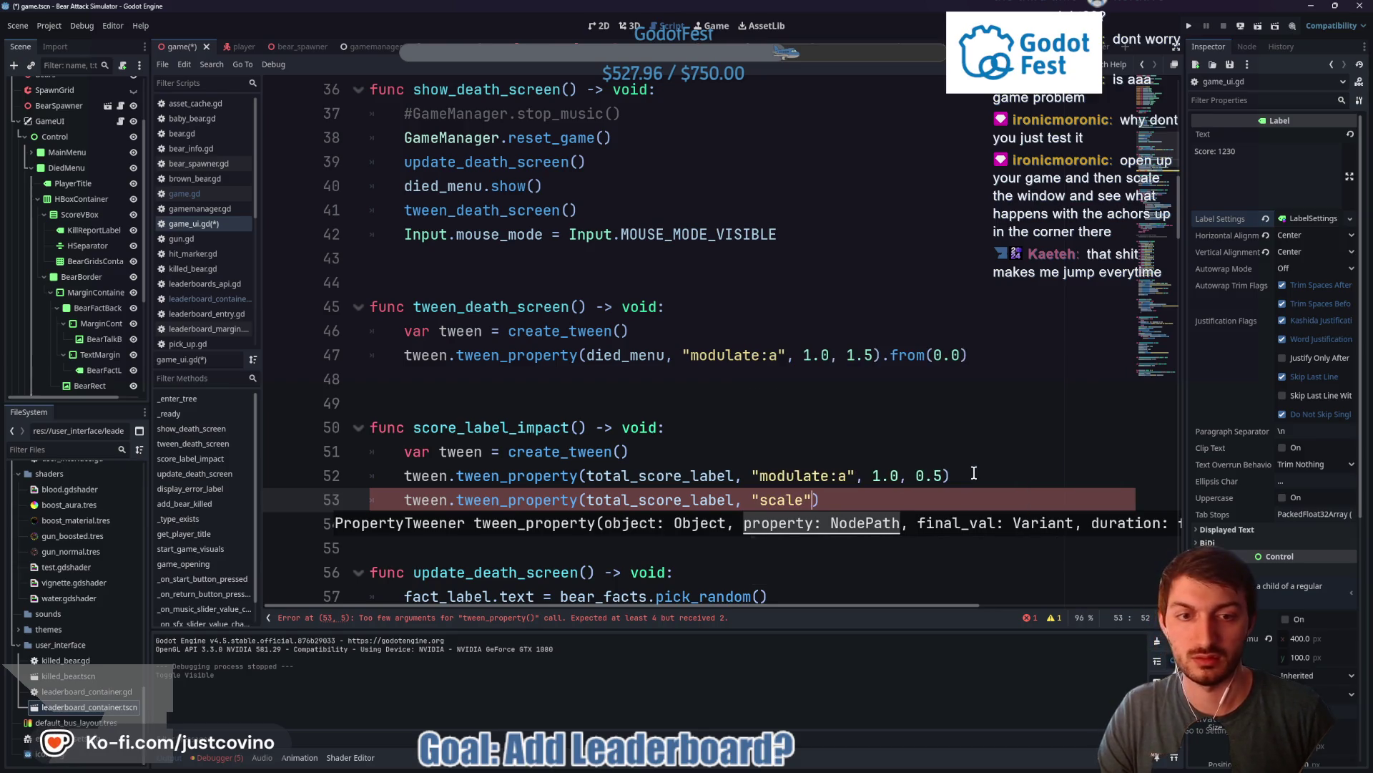
- Set the scale tween's target to Vector3.ONE and start a .set_trans call
type(", Vector3")
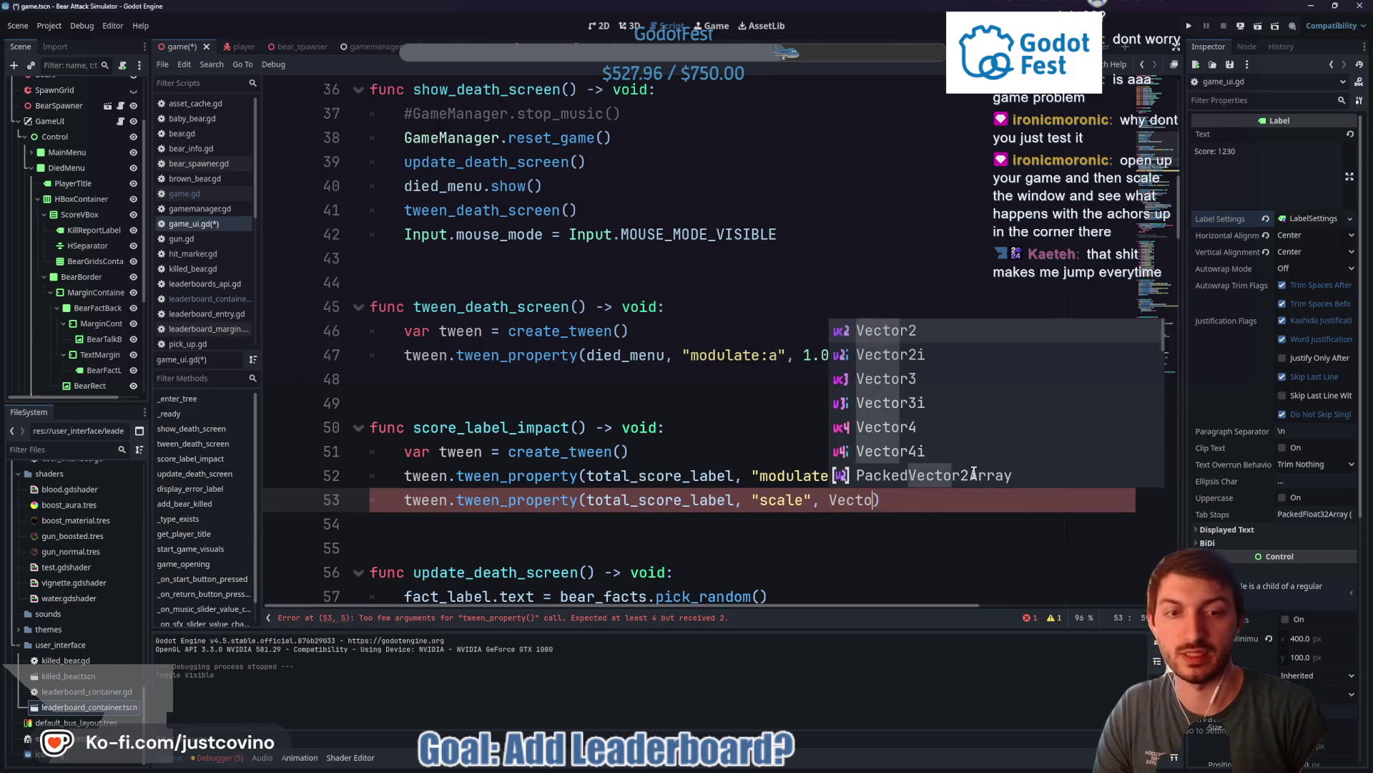
type("(1")
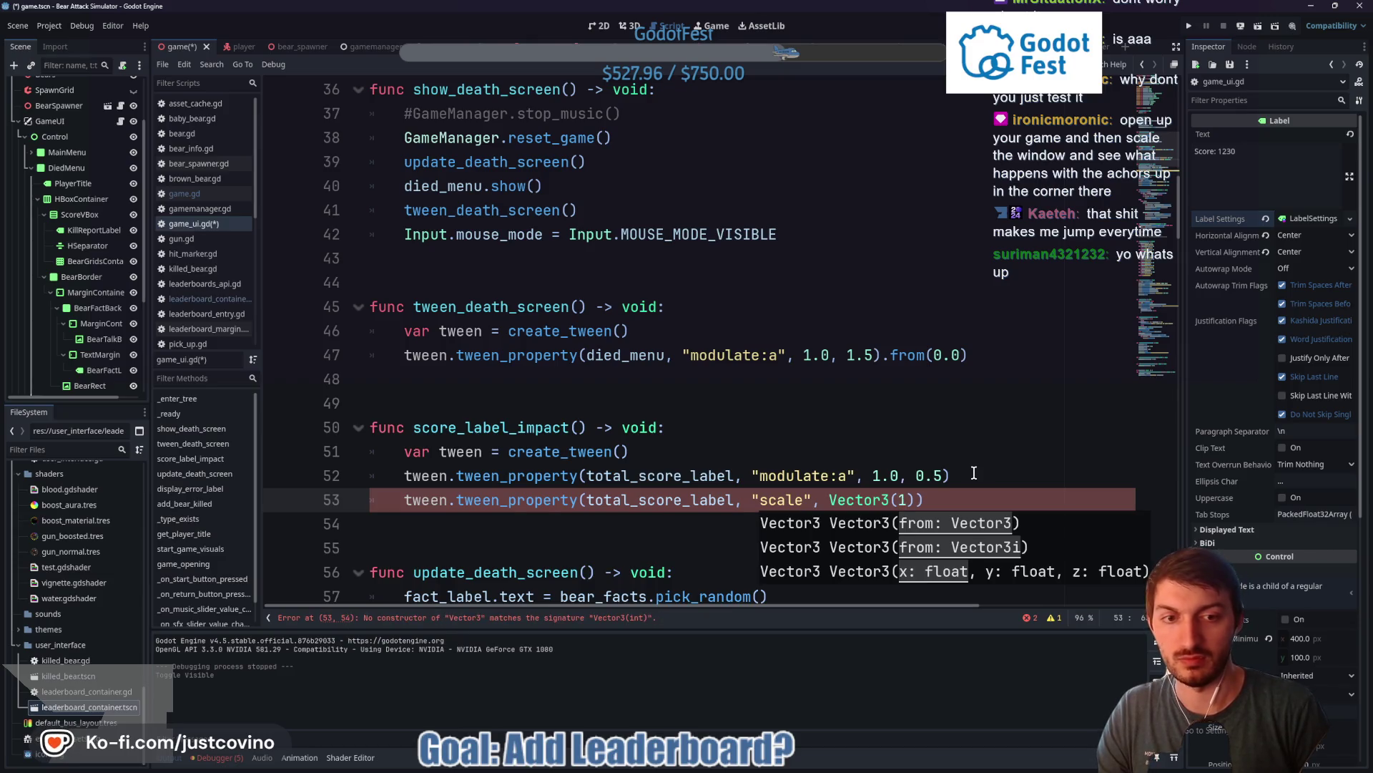
type(".ONE,")
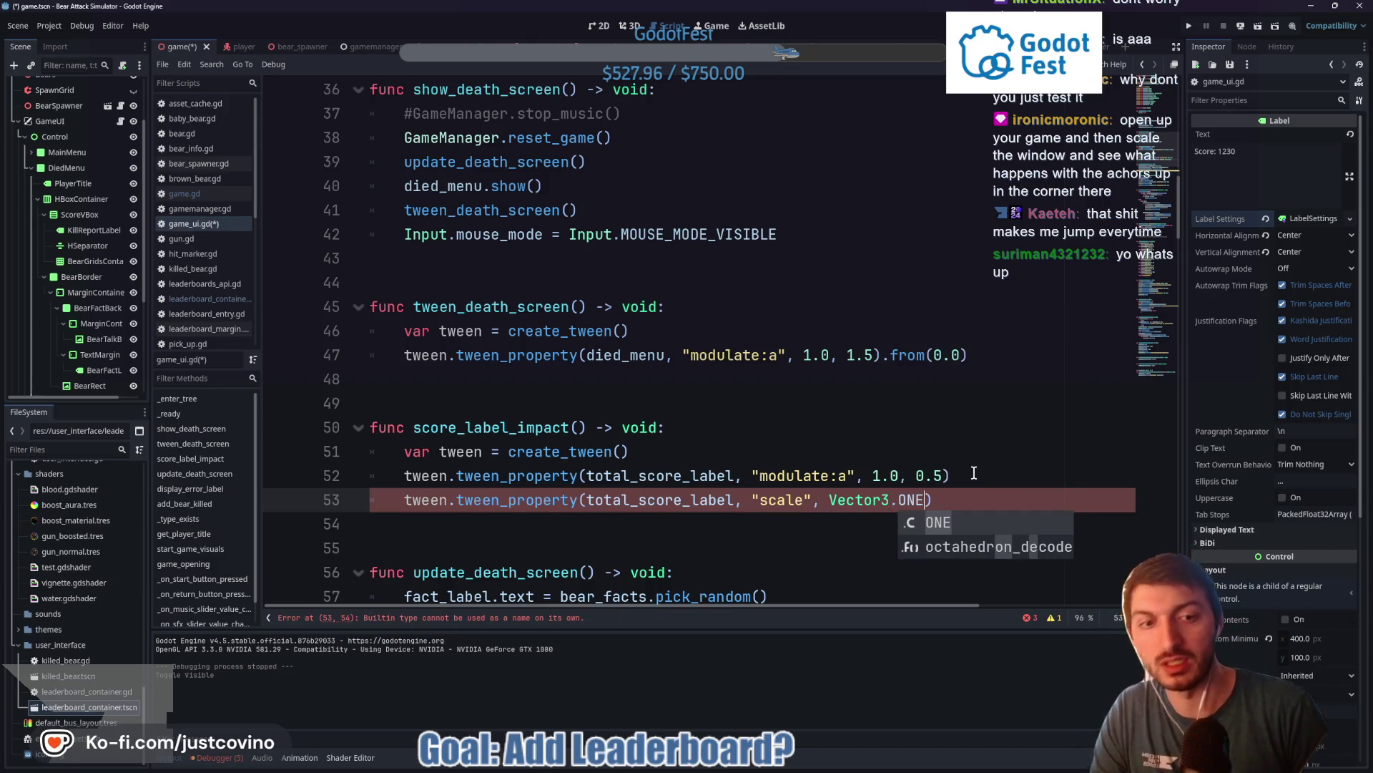
key("Escape")
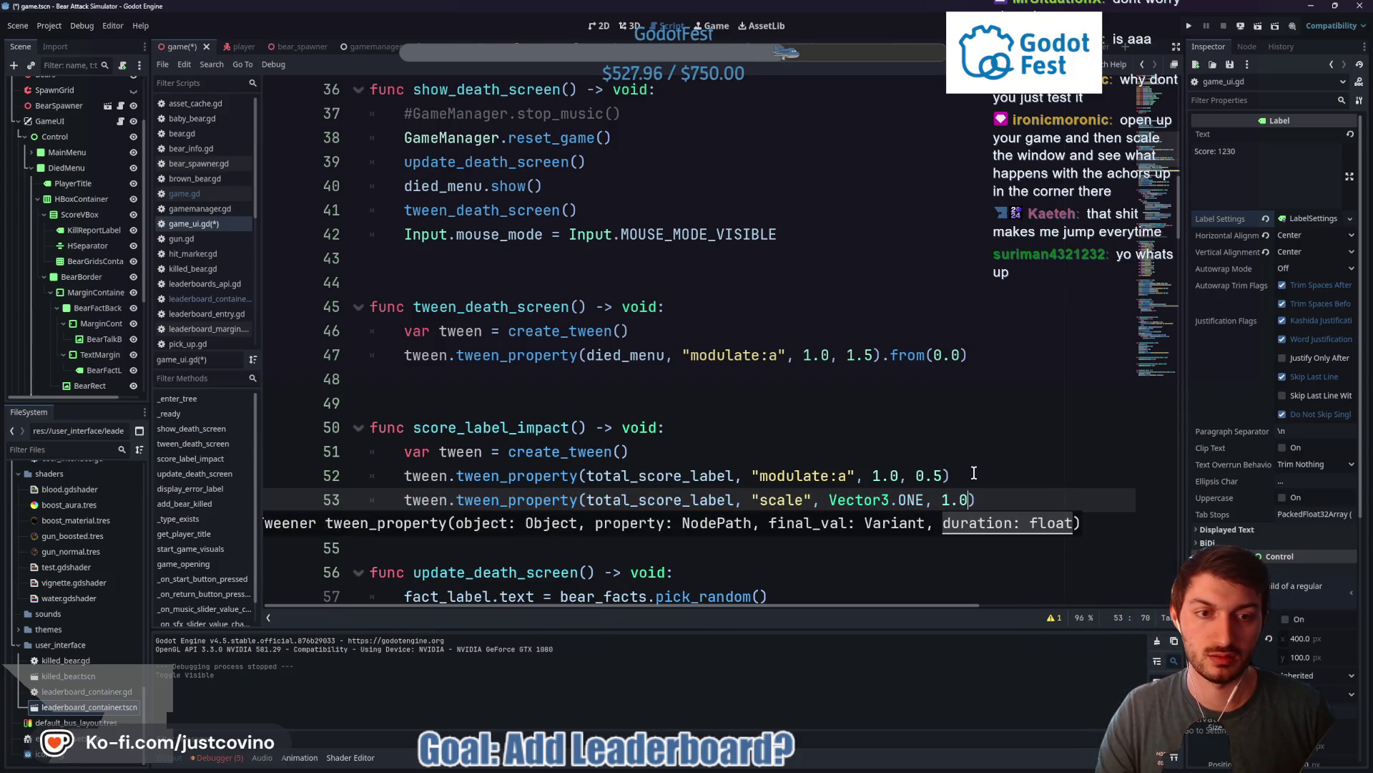
left_click(993, 496)
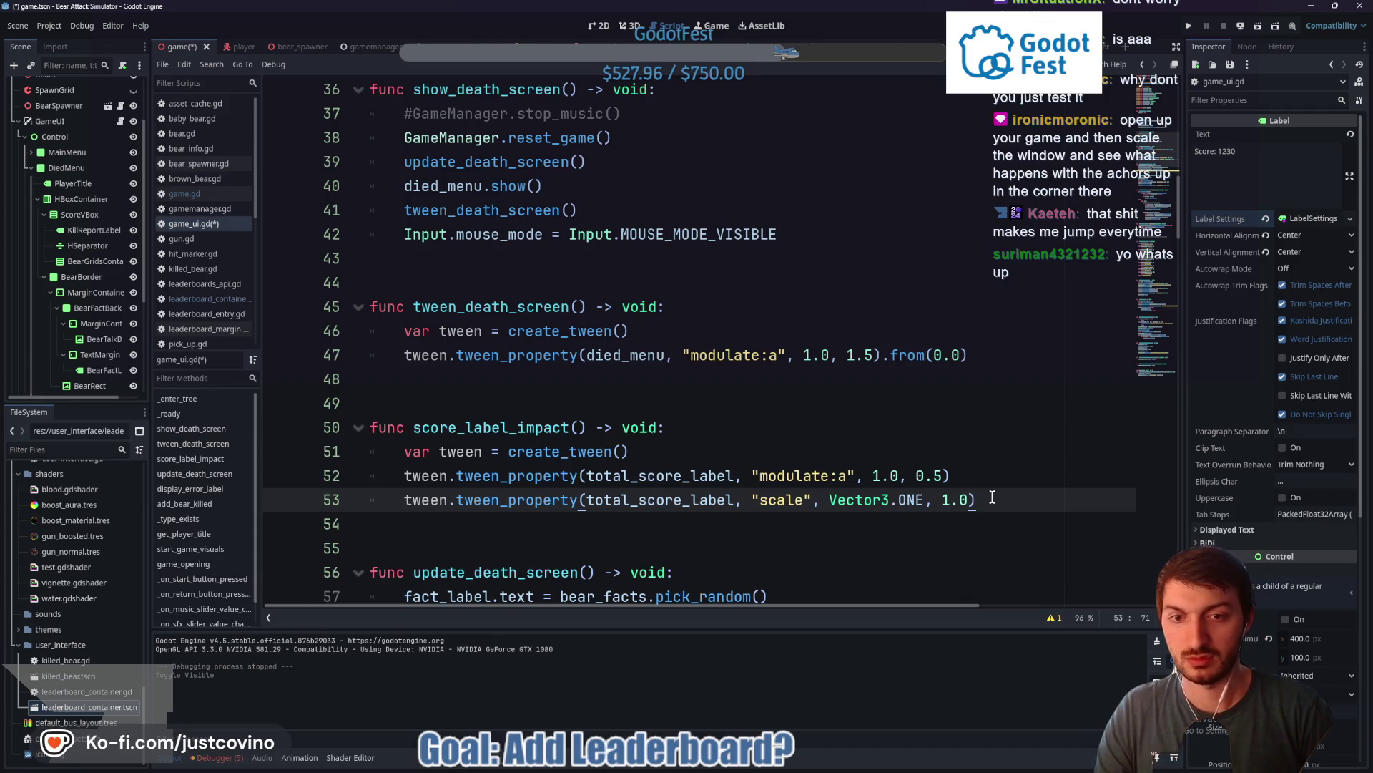
type(".set")
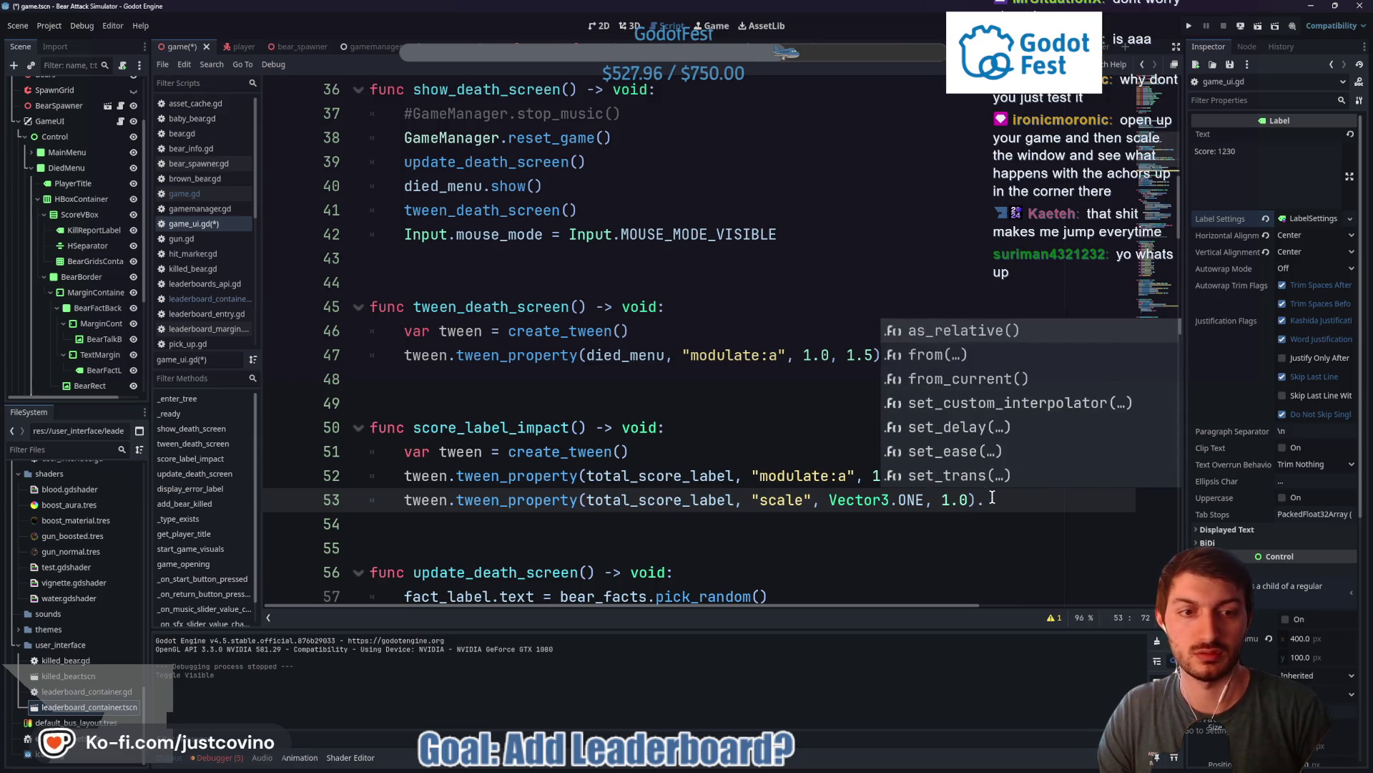
type("_tr")
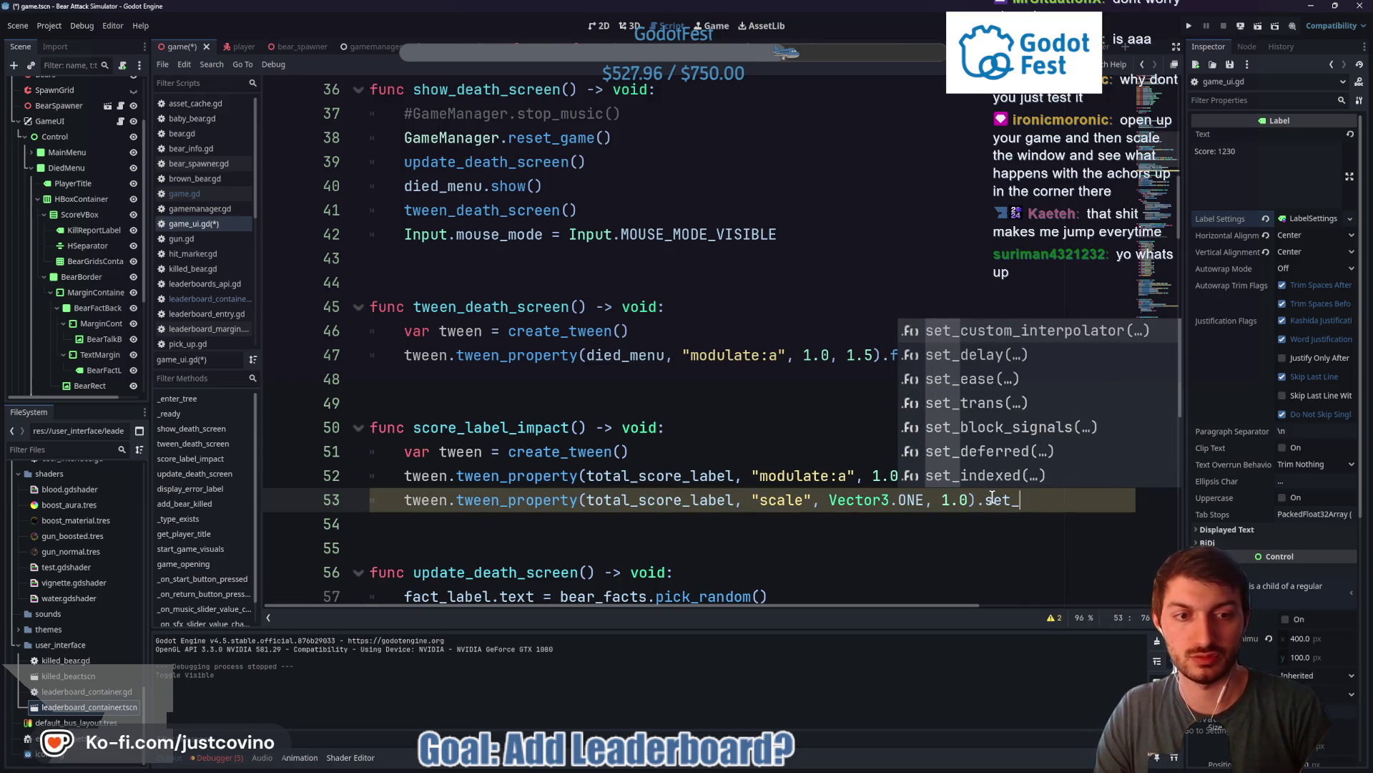
- Chain .set_trans(Tween.TRANS_BACK) onto the scale tween line
key("Return")
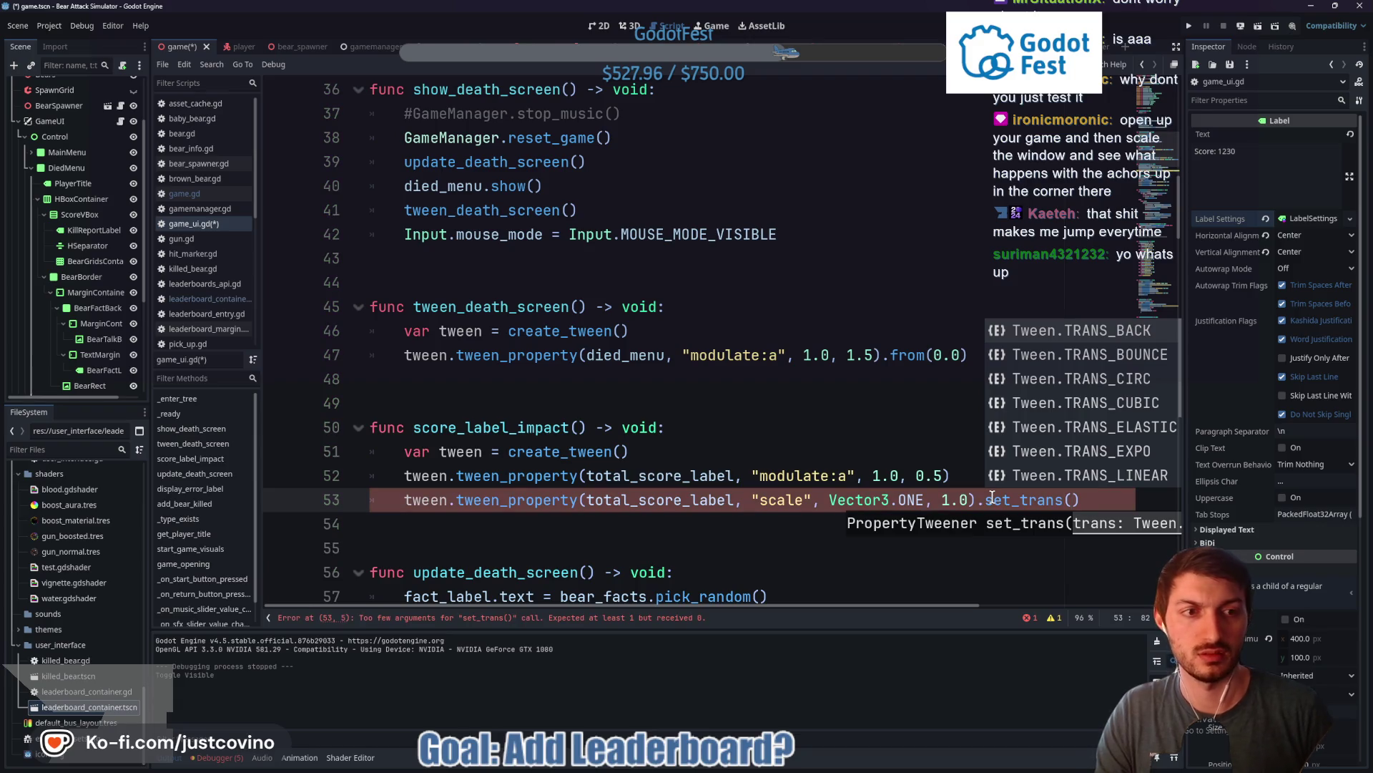
key("Return")
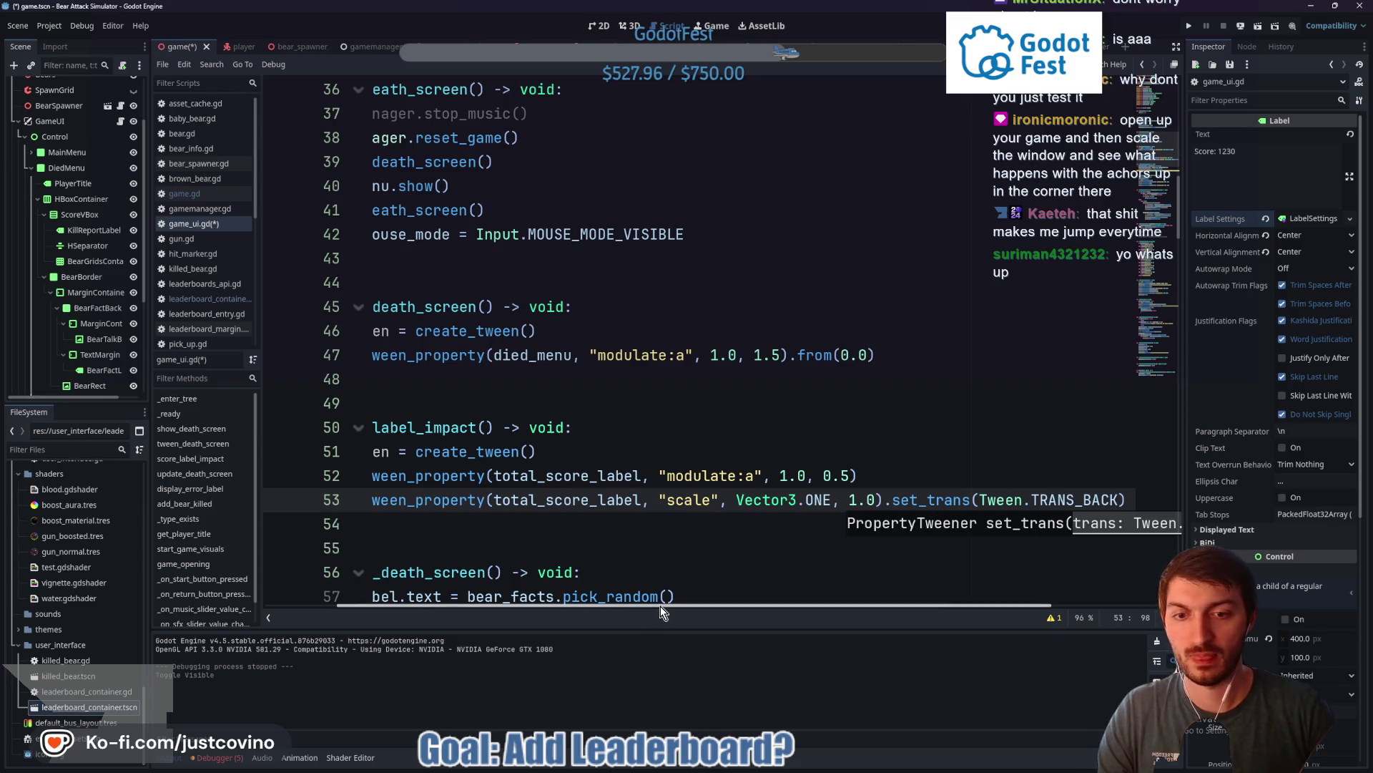
left_click_drag(659, 606, 587, 607)
- Indent empty line 54 and add a blank first line to score_label_impact()
left_click(503, 520)
key("Tab")
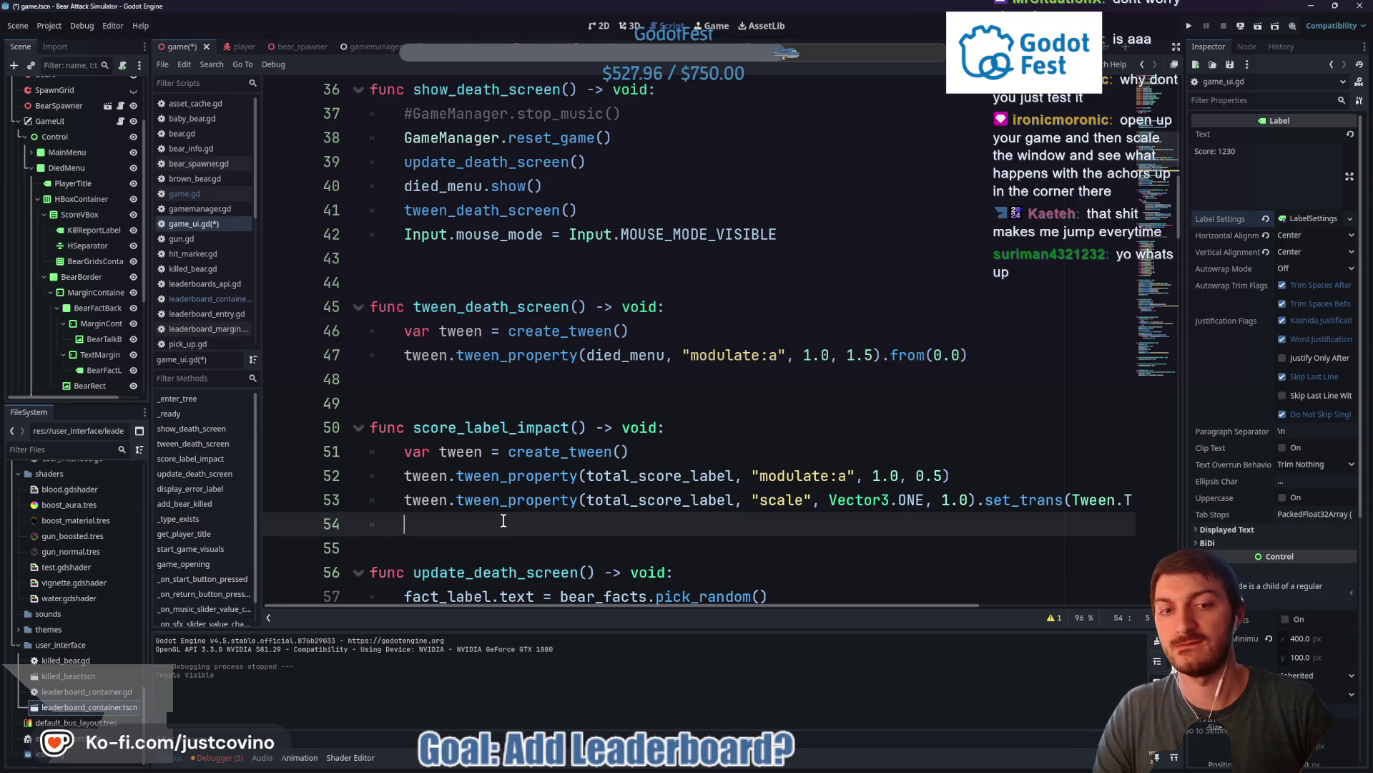
left_click(689, 431)
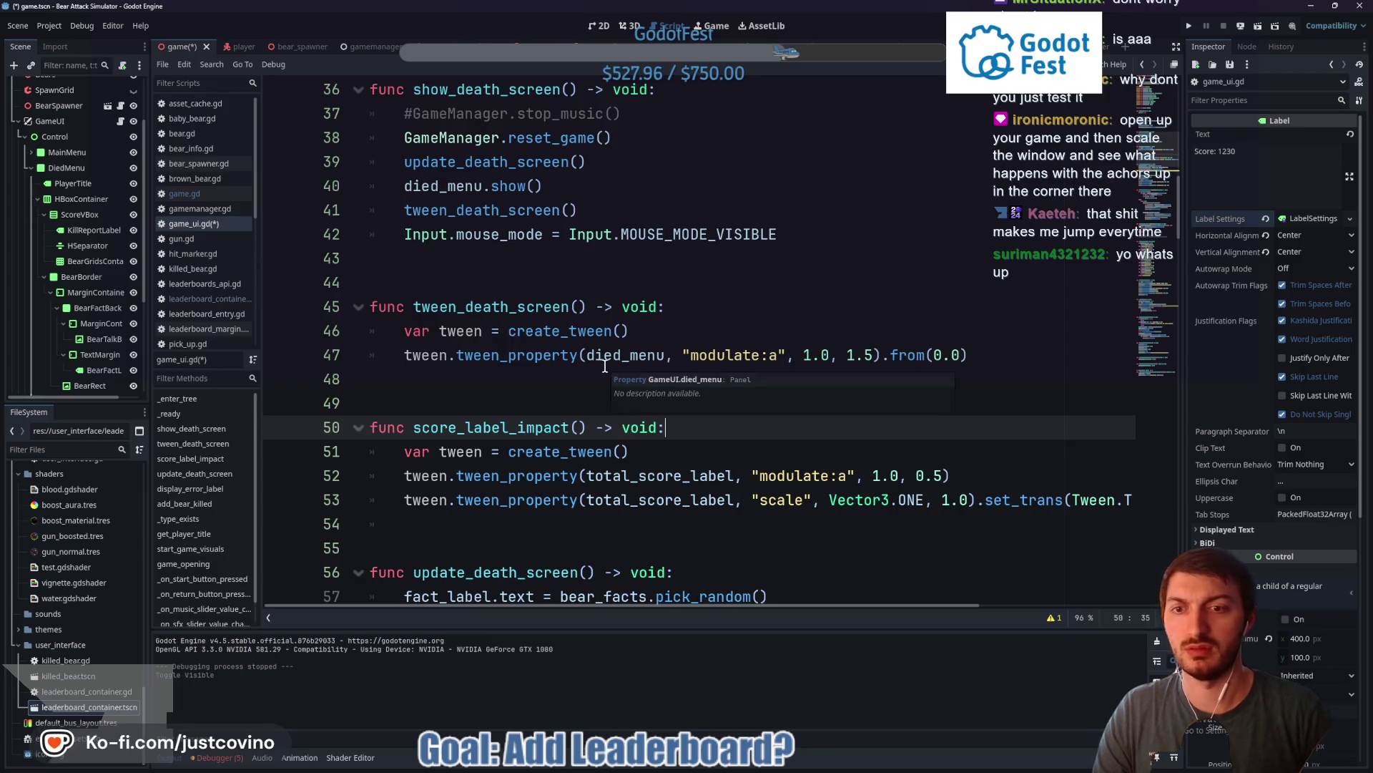
key("Return")
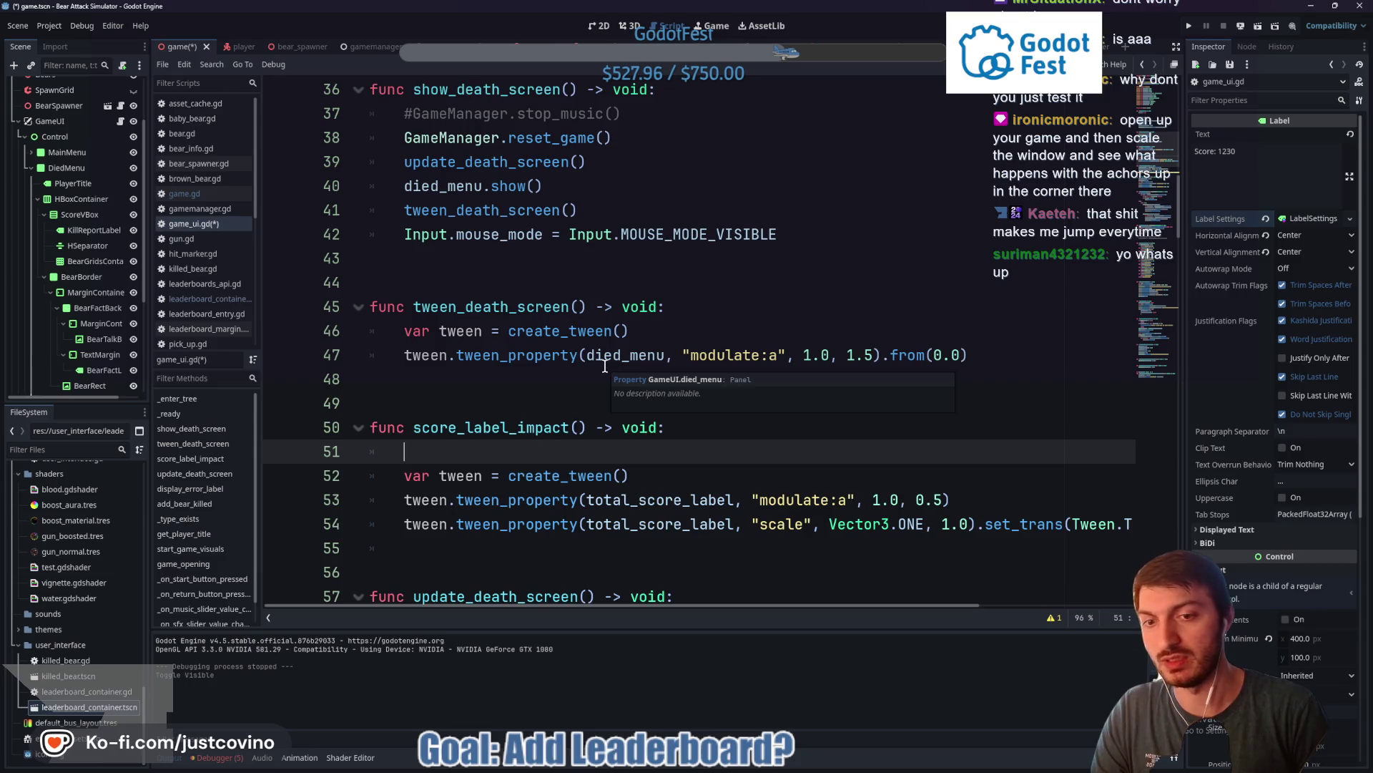
- Start the function by hiding total_score_label and setting its scale to Vector3(2,2,2)
type("total")
key("Return")
type(".hide")
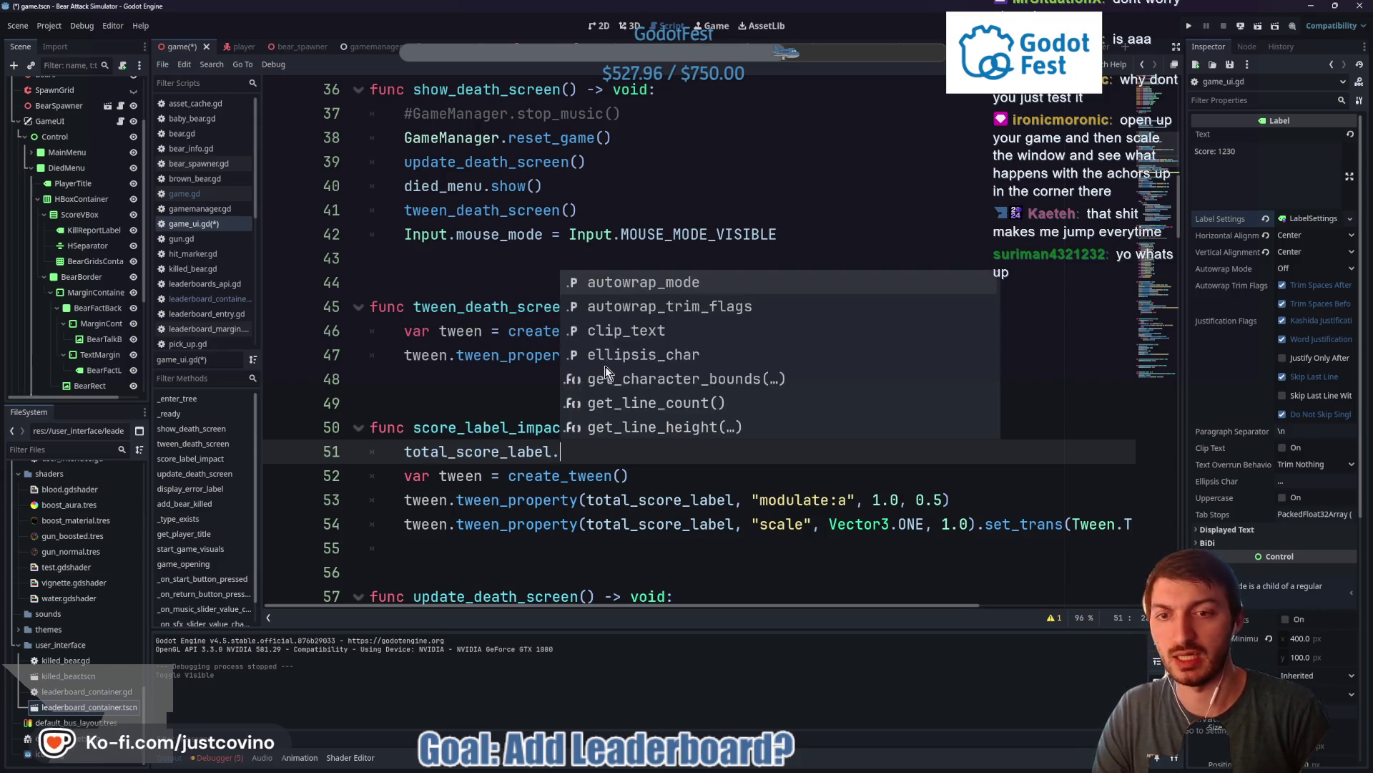
key("Return")
key("Return")
type("total")
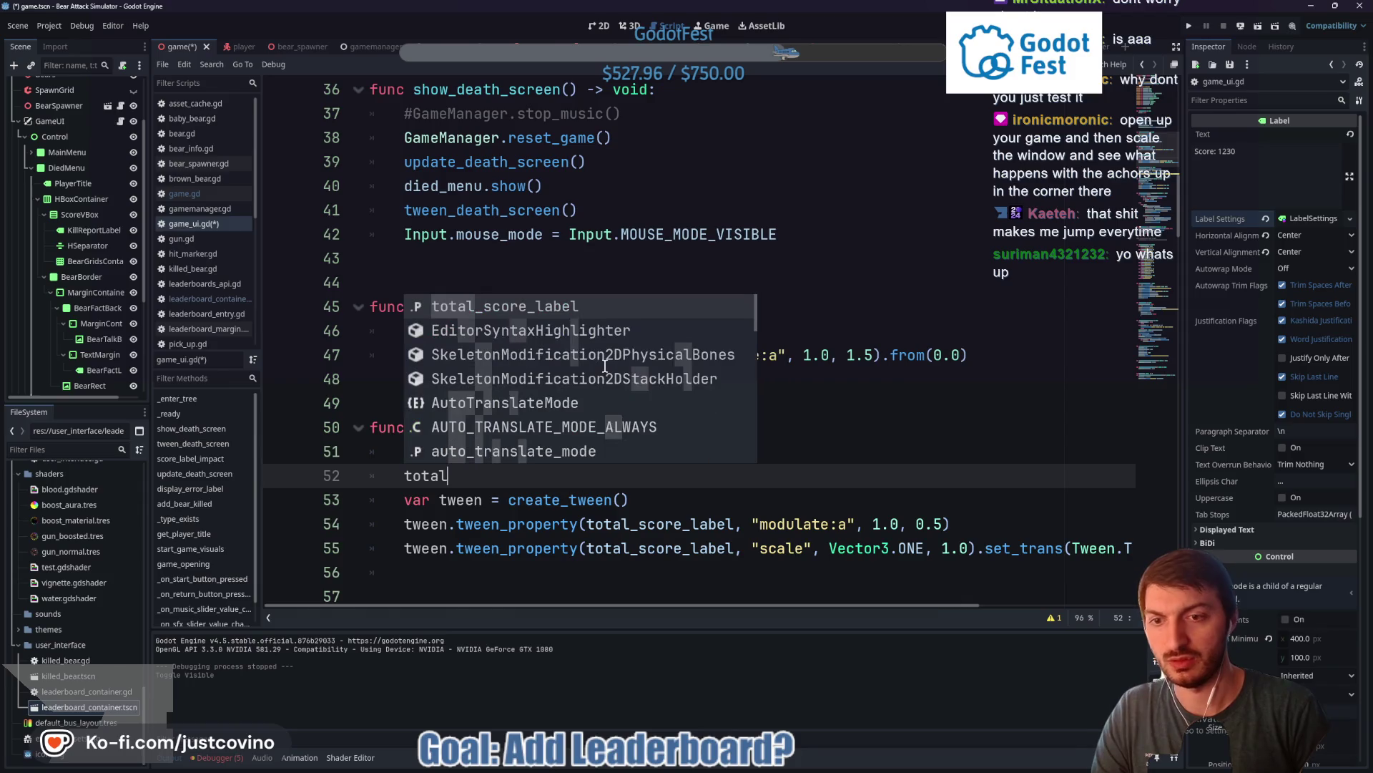
key("Return")
type(".")
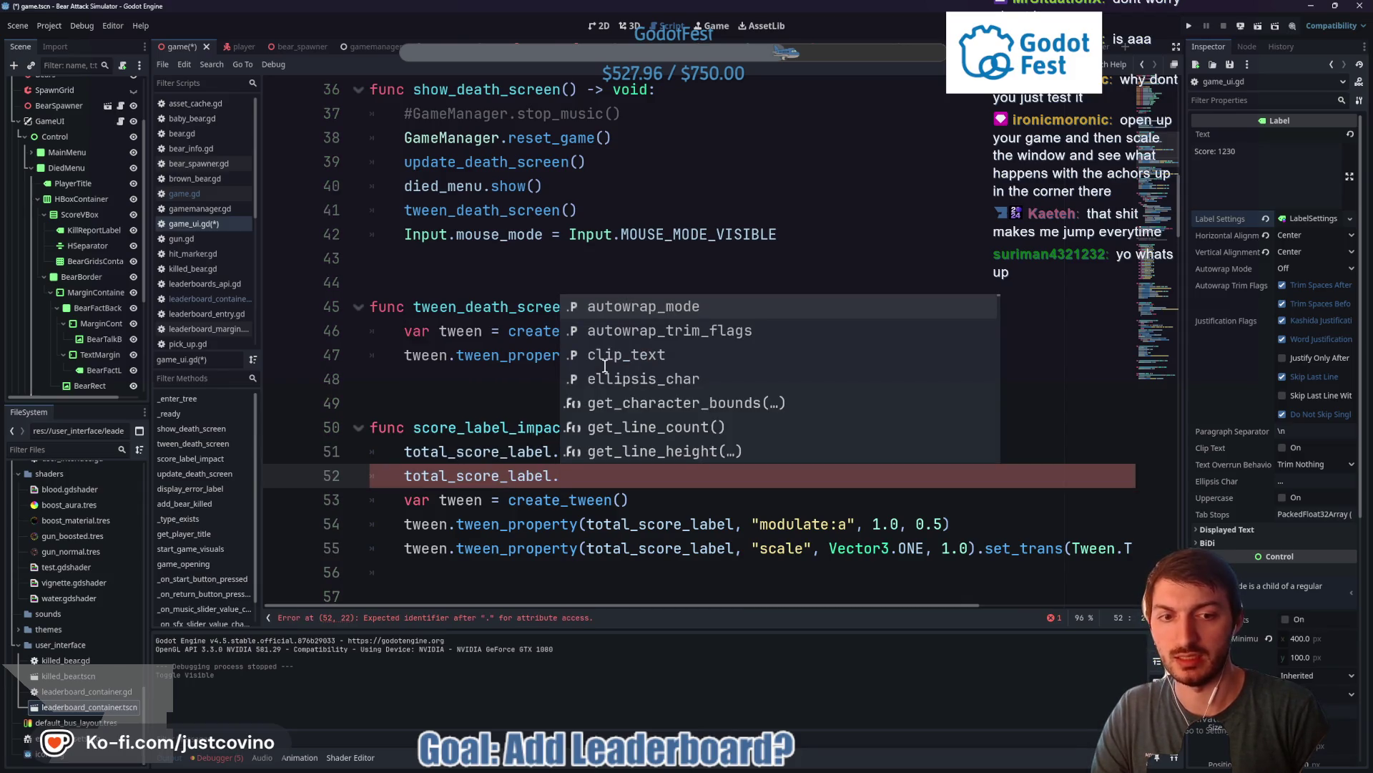
type("scale = ")
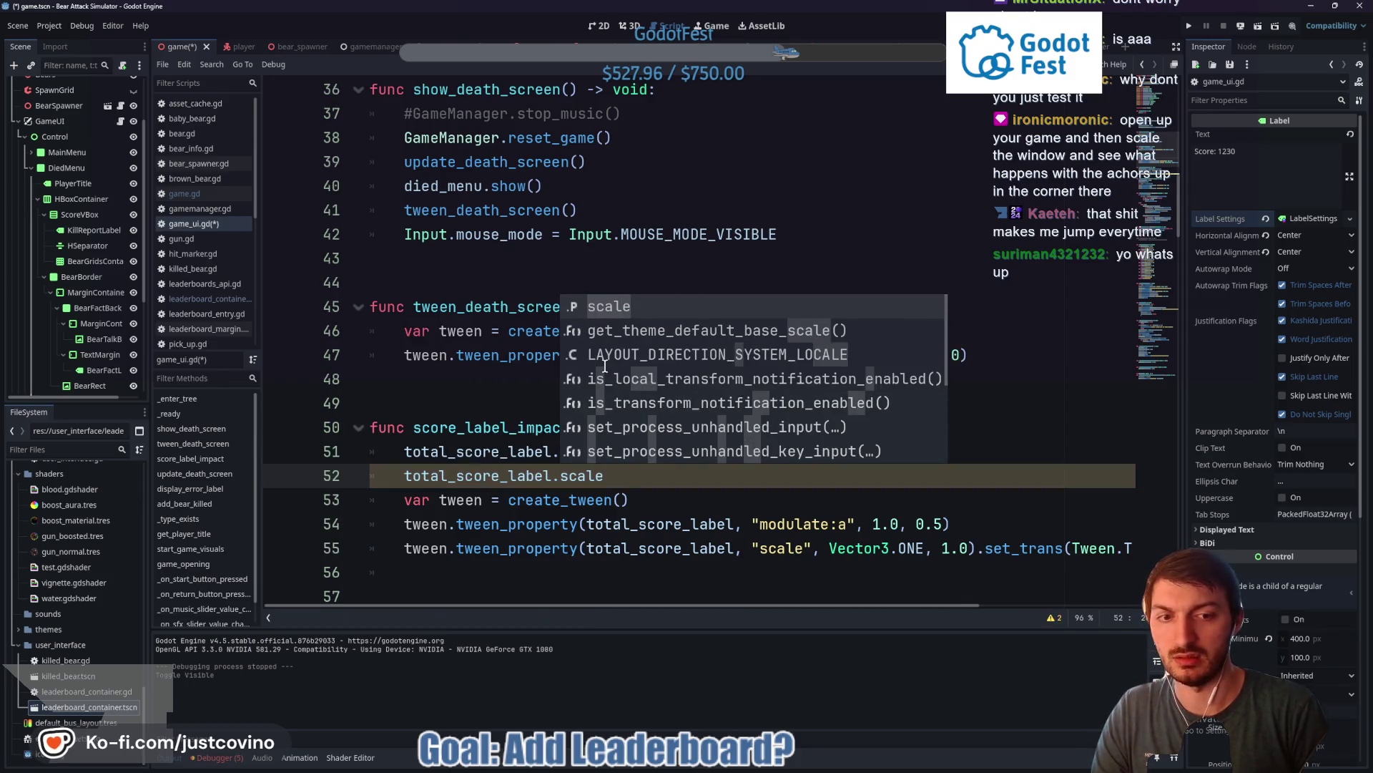
type("Vector3(")
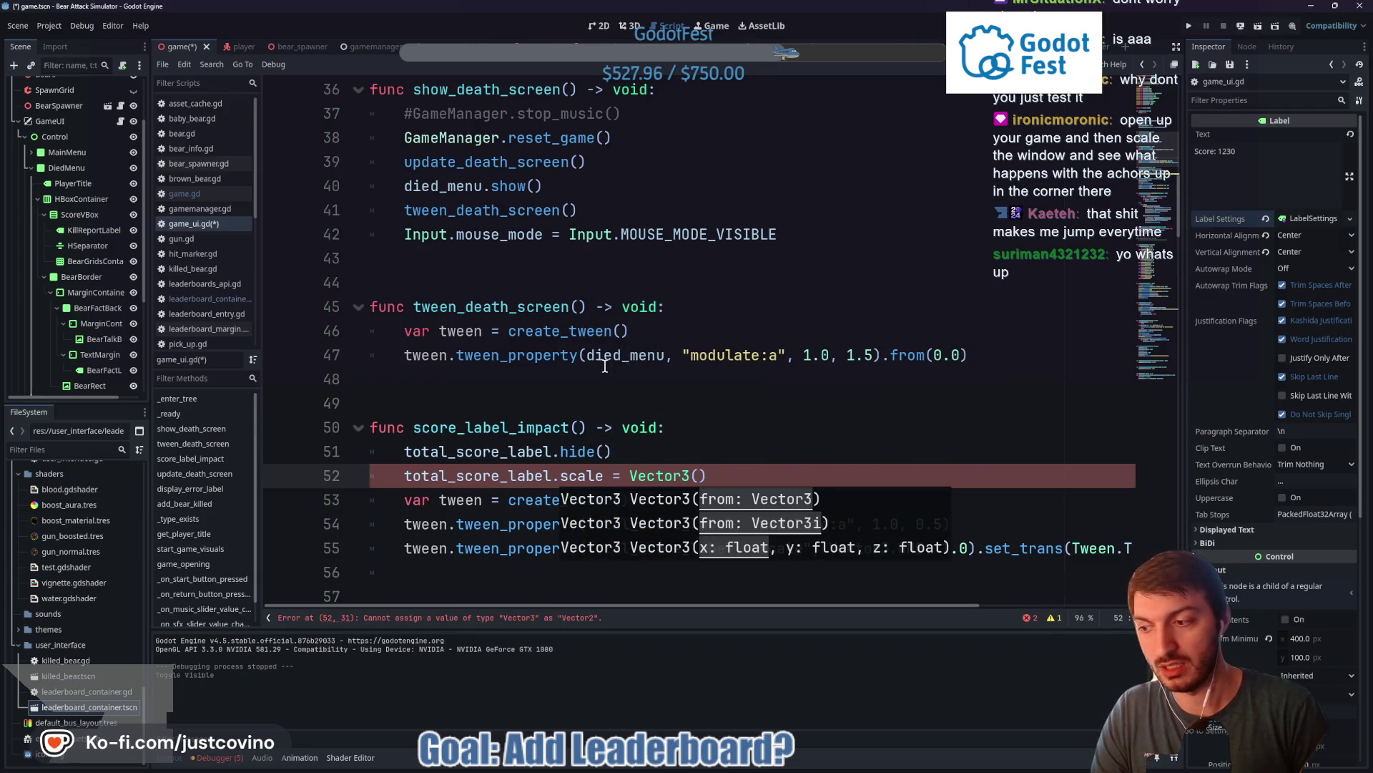
type("2,2,")
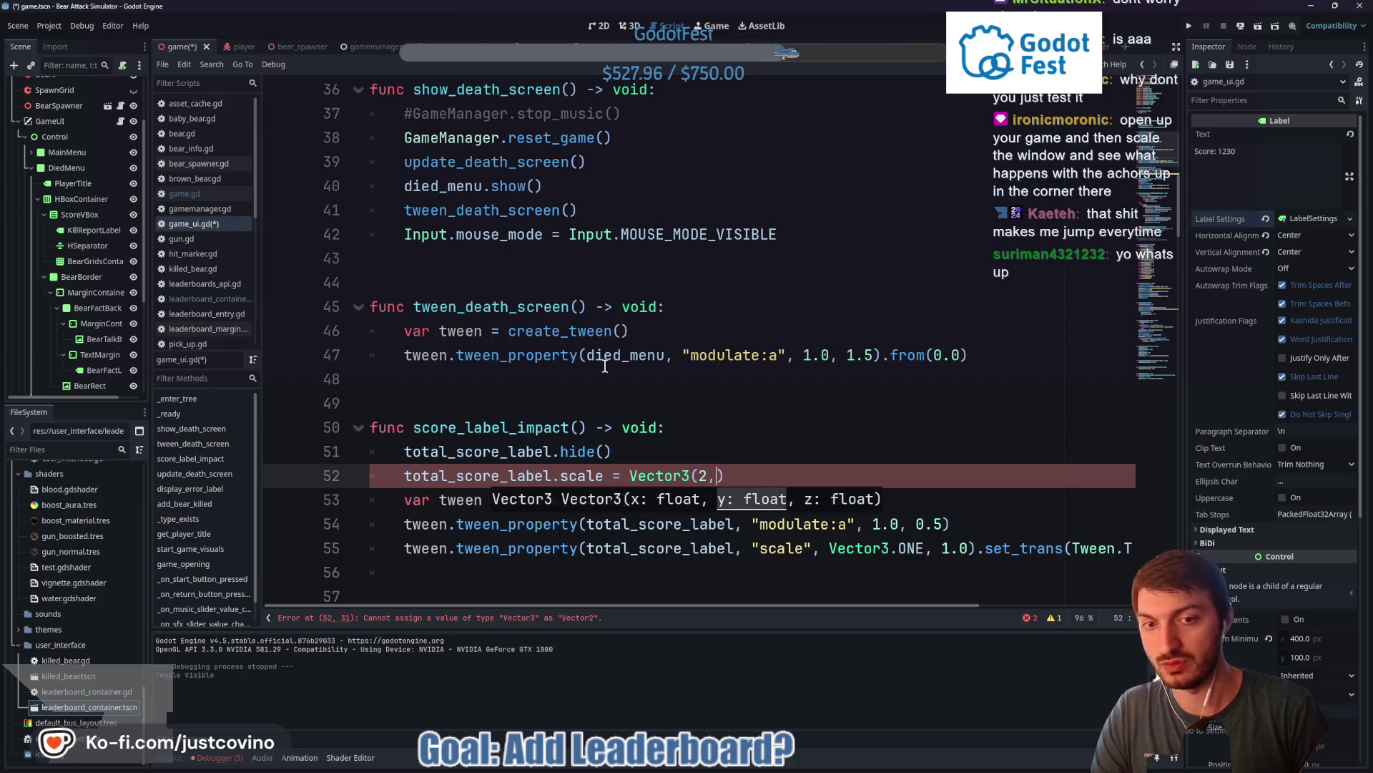
type("2")
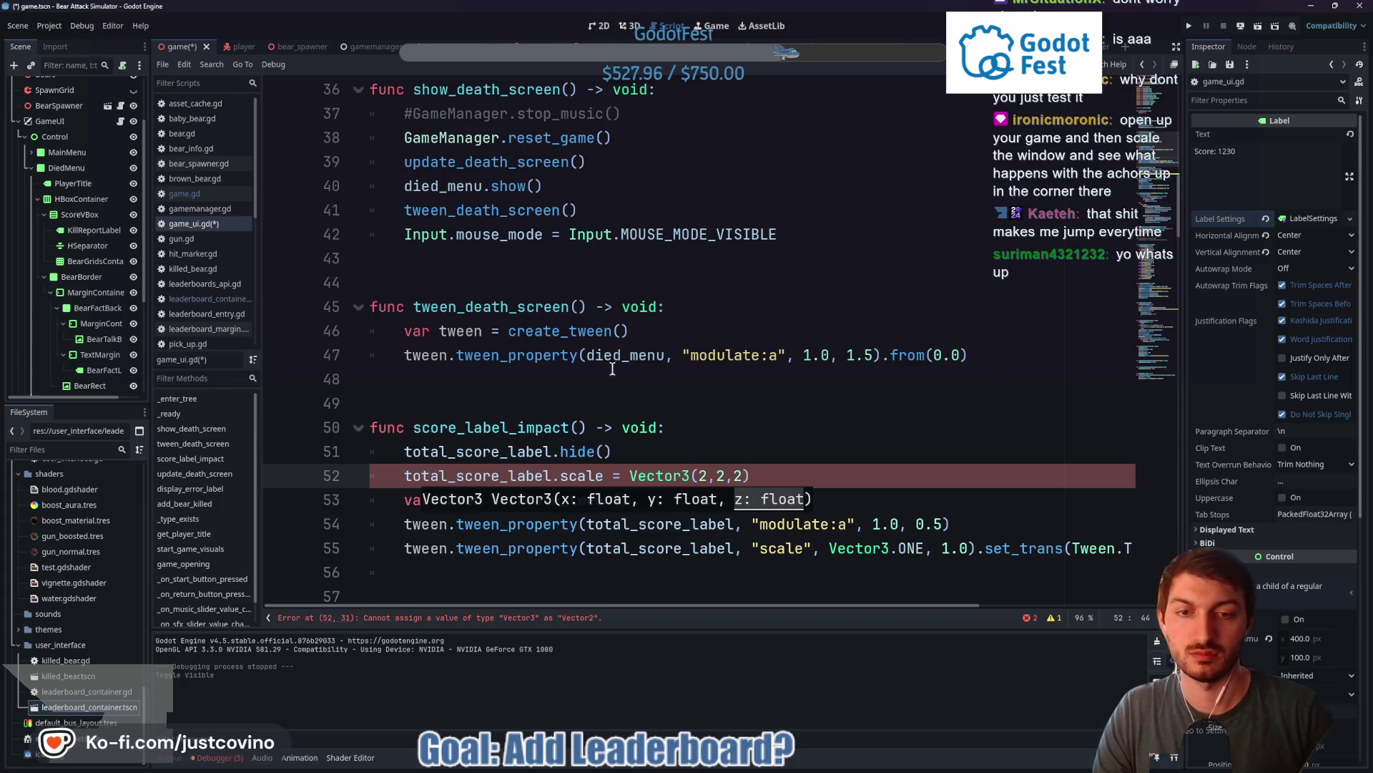
- Switch to Vector2: scale Vector2(2,2) and tween target Vector2.ONE
left_click(684, 485)
key("BackSpace")
type("2")
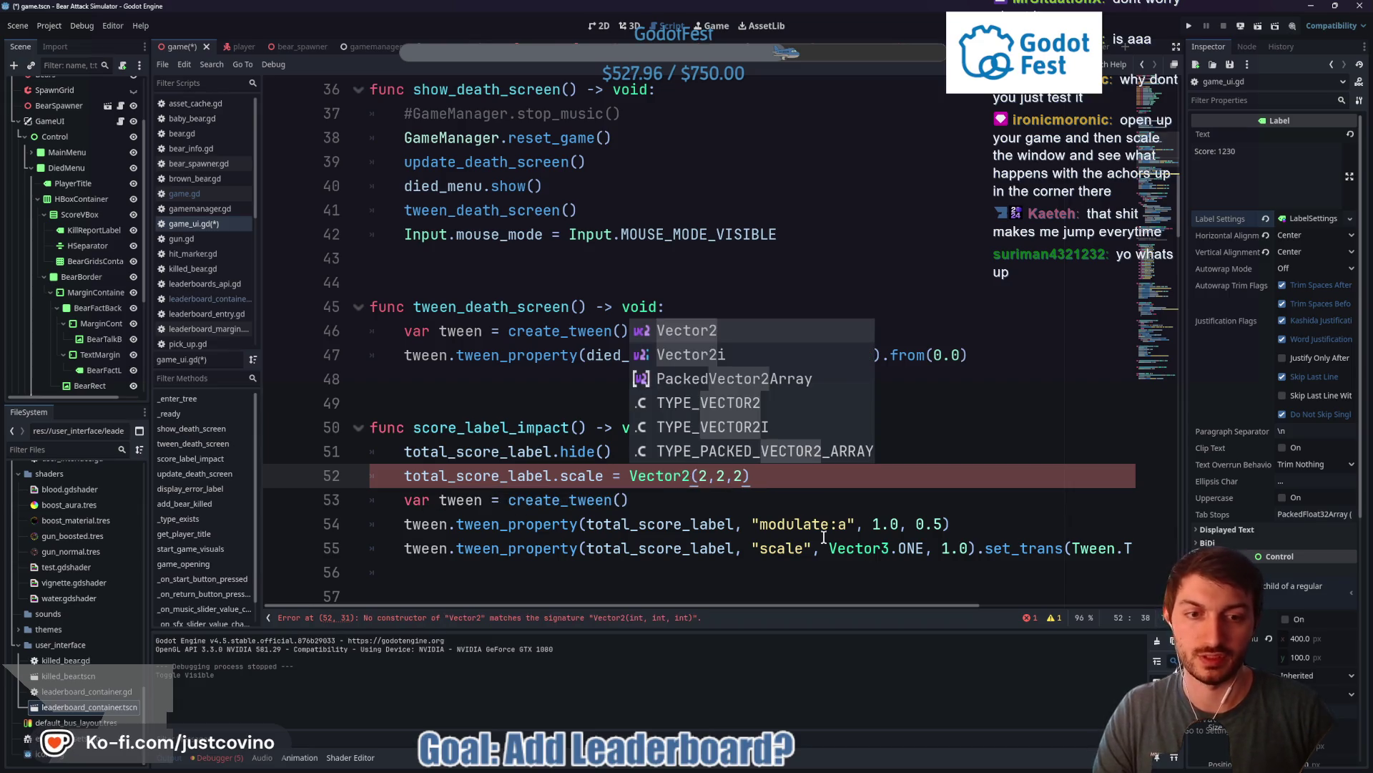
left_click(887, 553)
key("BackSpace")
type("2")
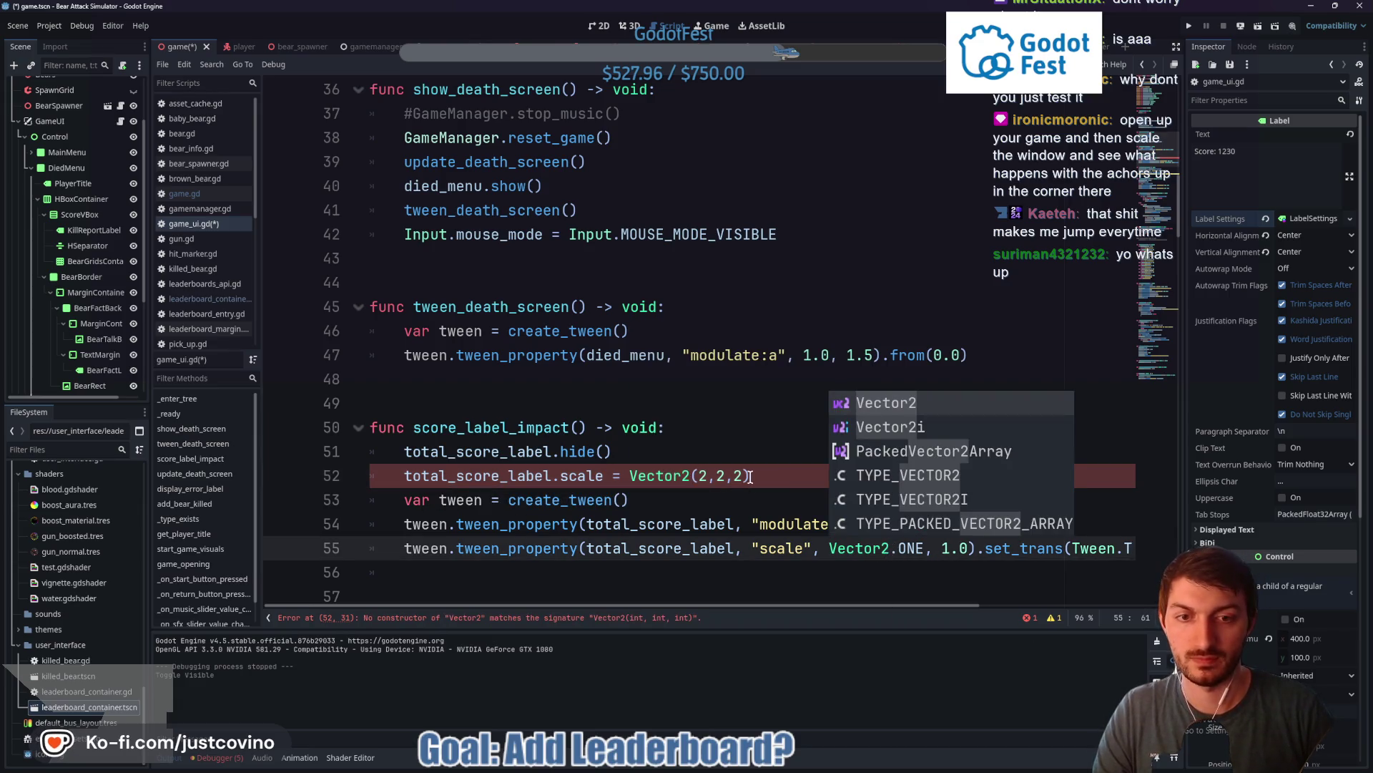
key("BackSpace")
key("BackSpace")
key("BackSpace")
type(")")
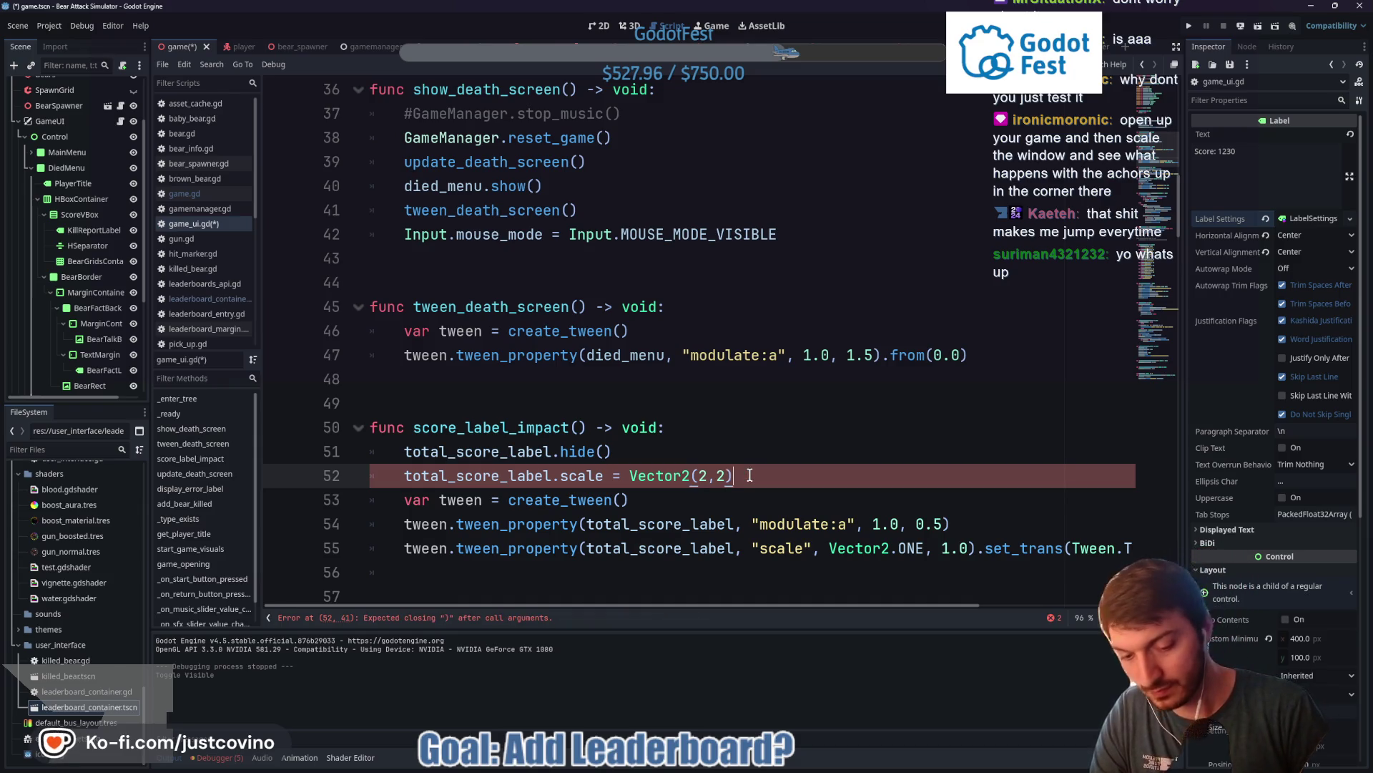
- Add total_score_label.modulate.a = 0.0 and save the script
key("Return")
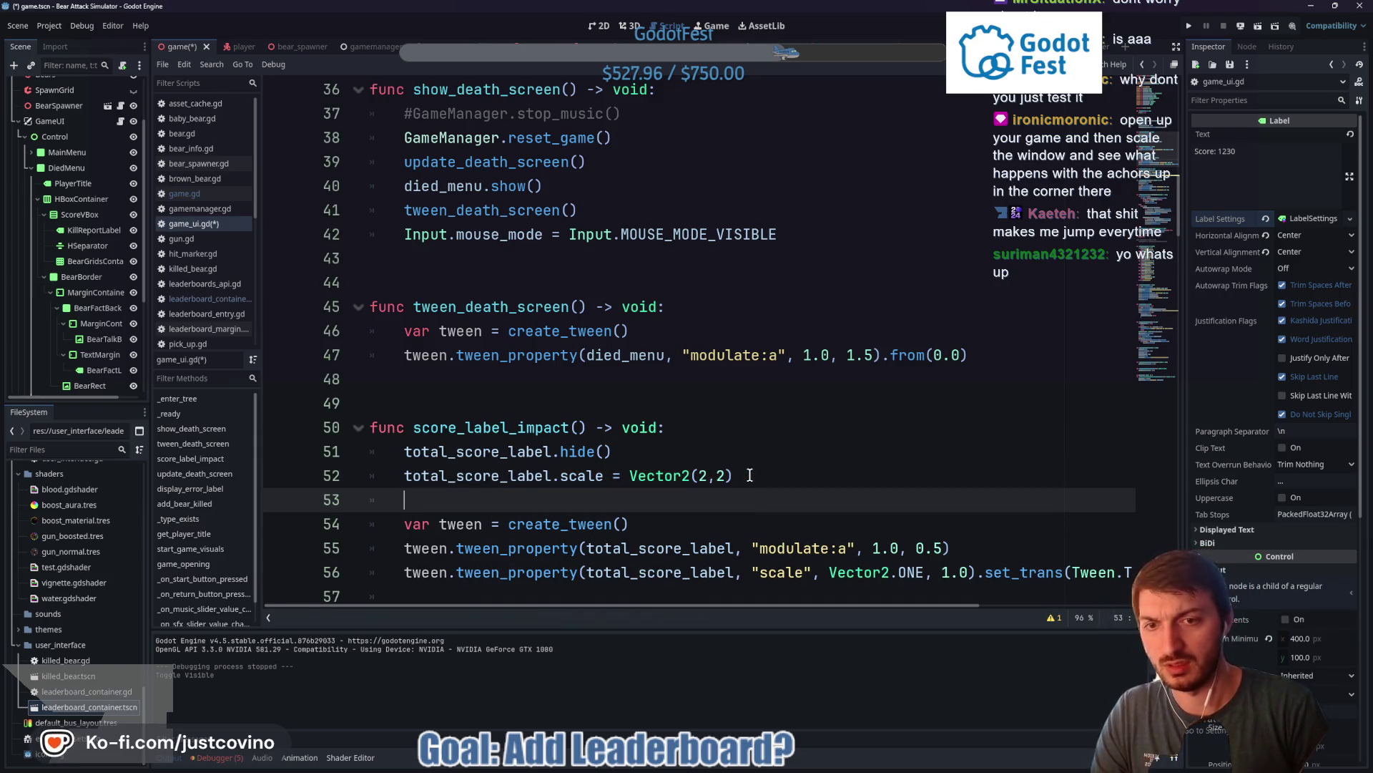
type("total_score_label.")
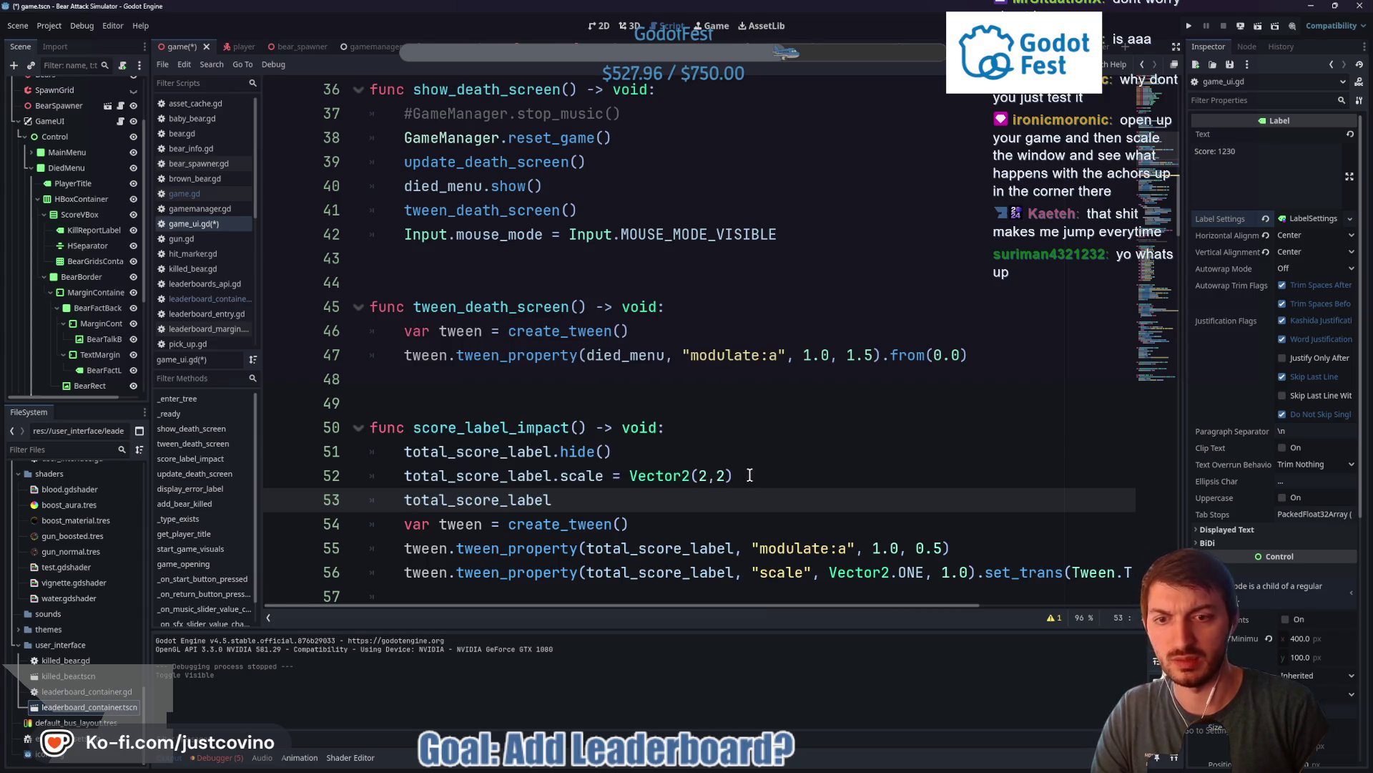
type("modulate.")
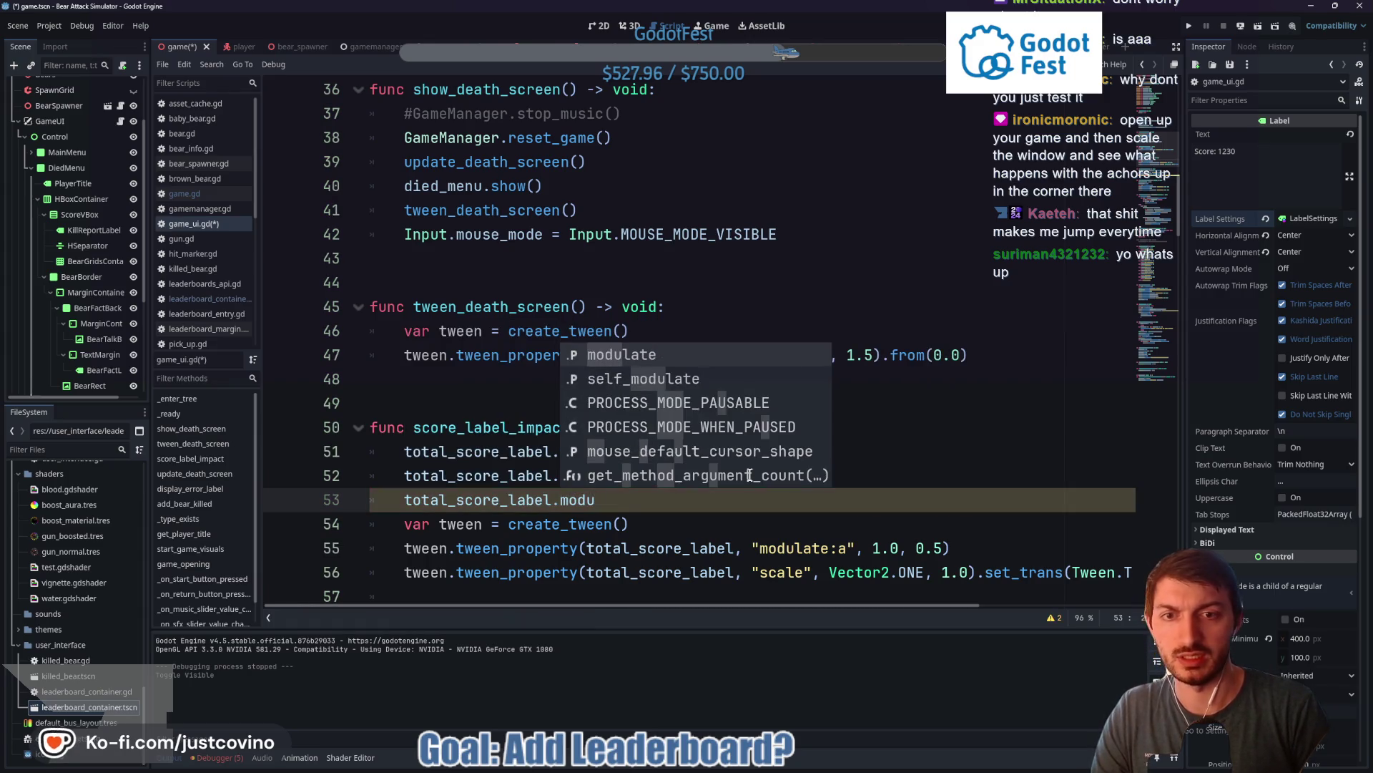
type("a =")
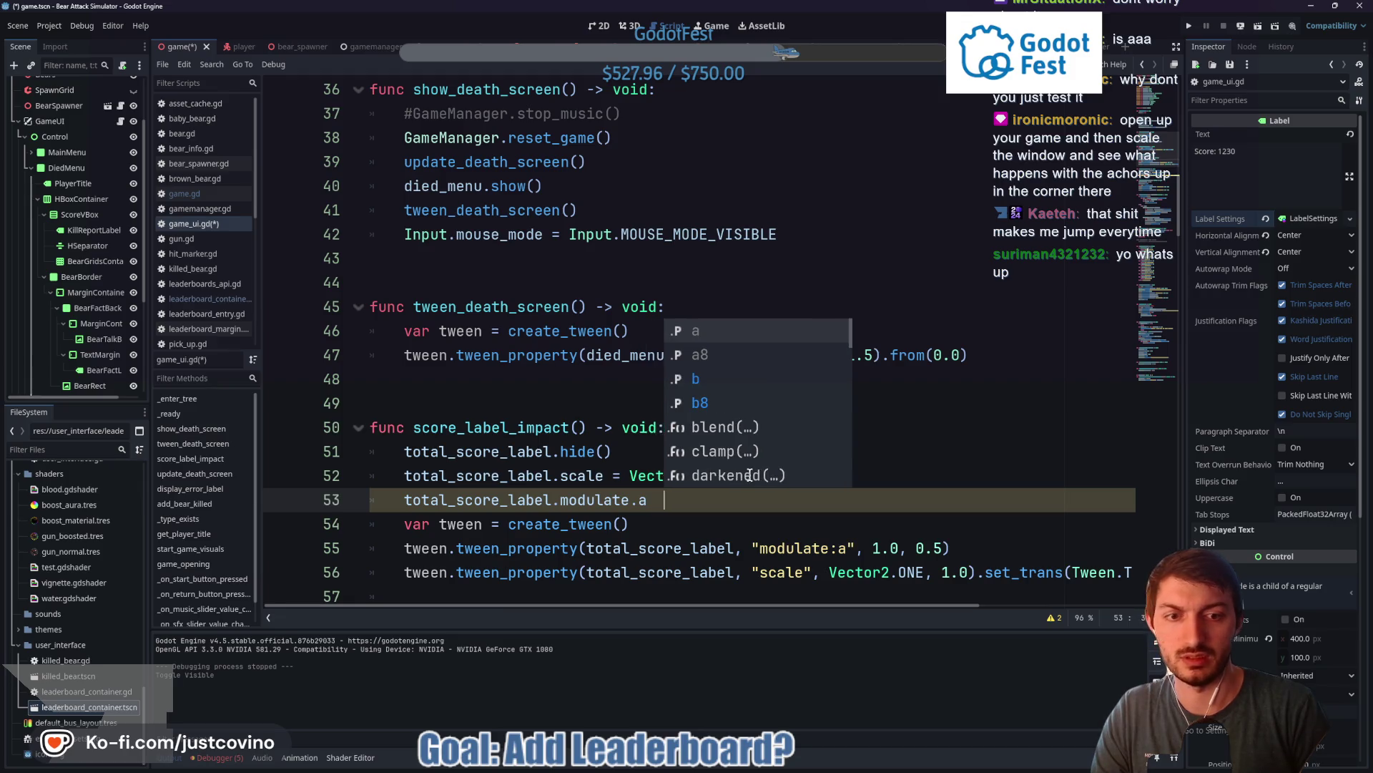
type(" 0.0")
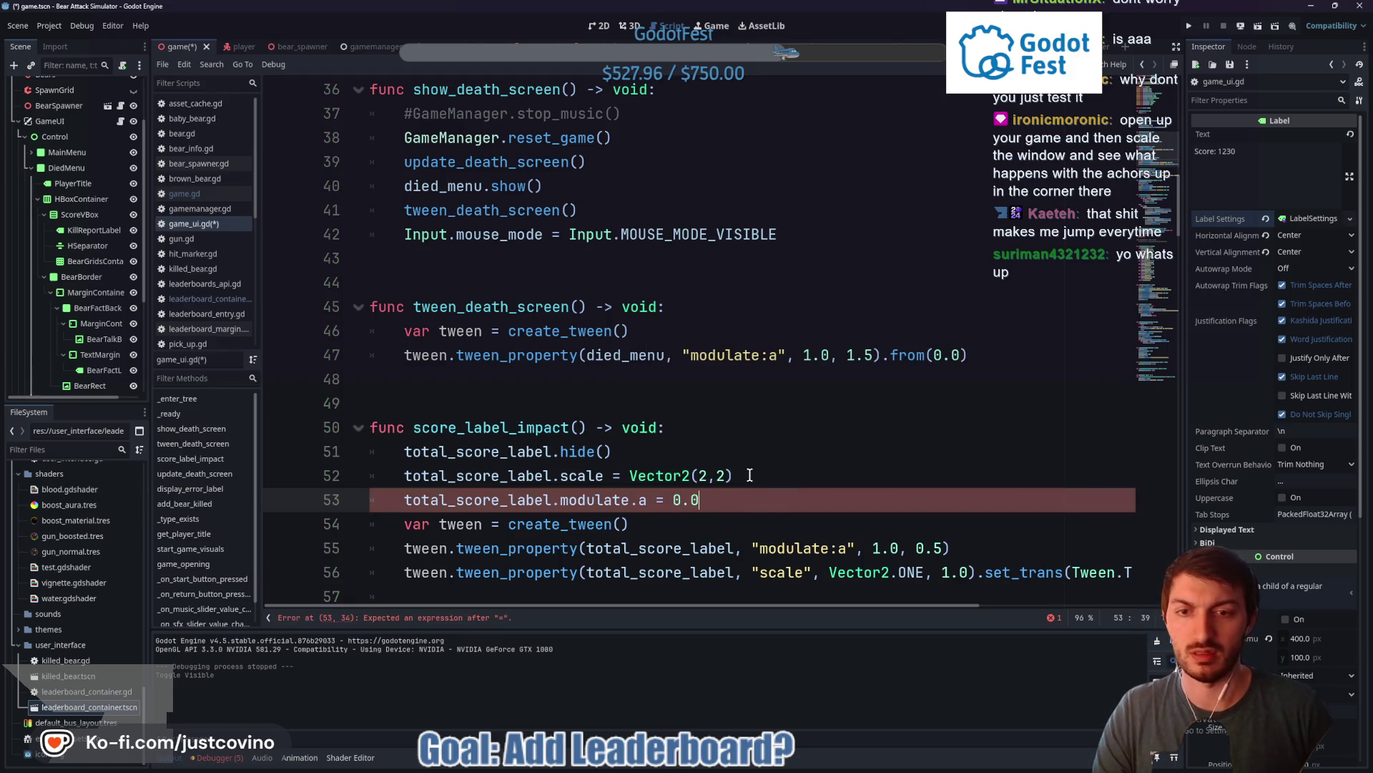
key("ctrl+s")
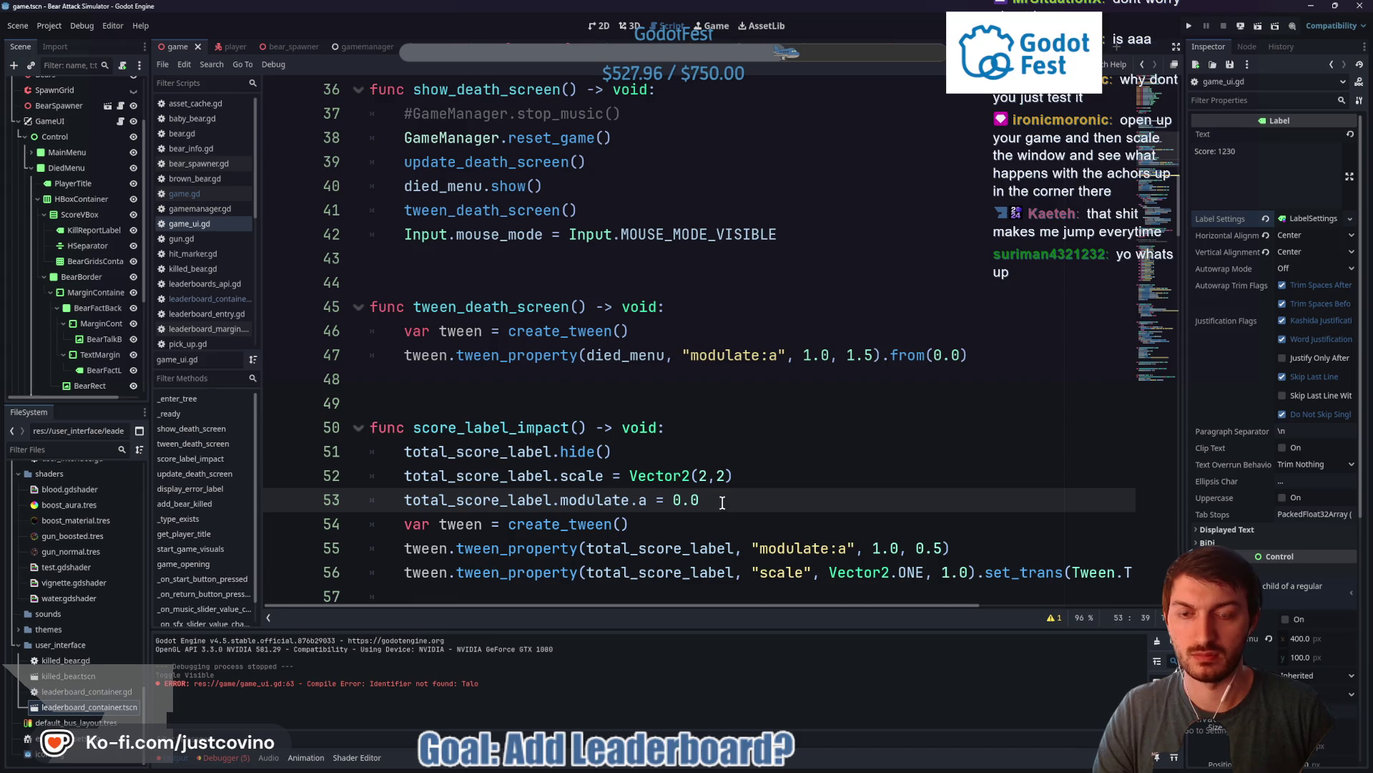
- Add total_score_label.show() after the create_tween line in tween_death_screen
left_click(677, 523)
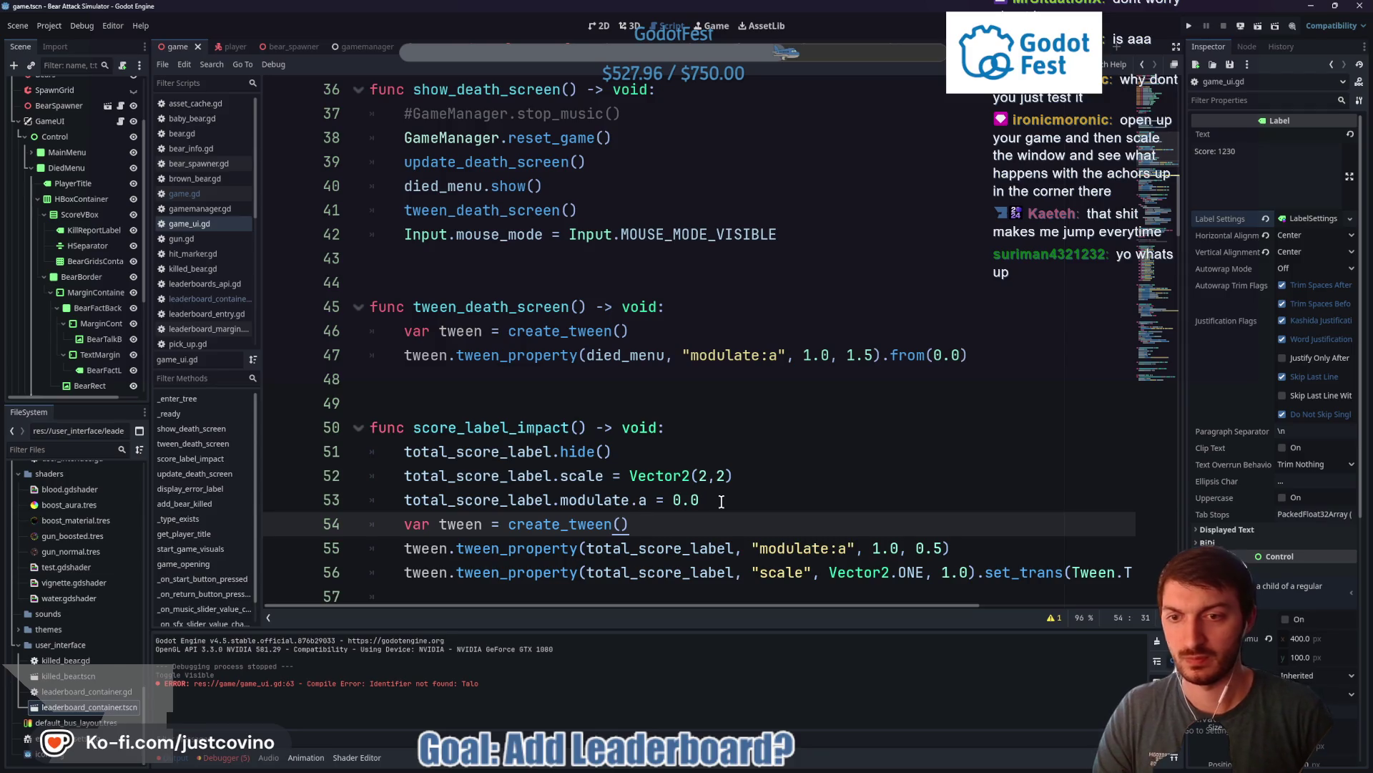
key("Return")
type("total_score_label.s")
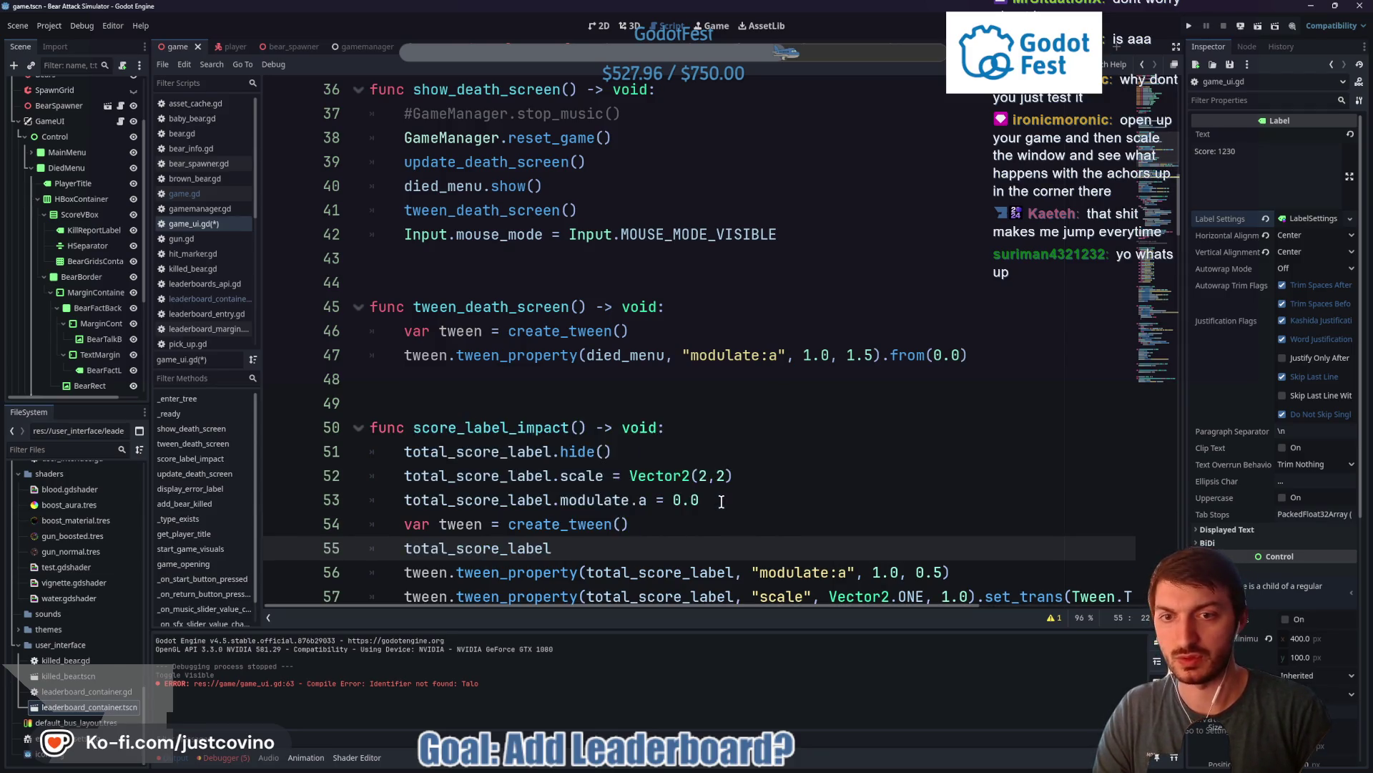
type("how()")
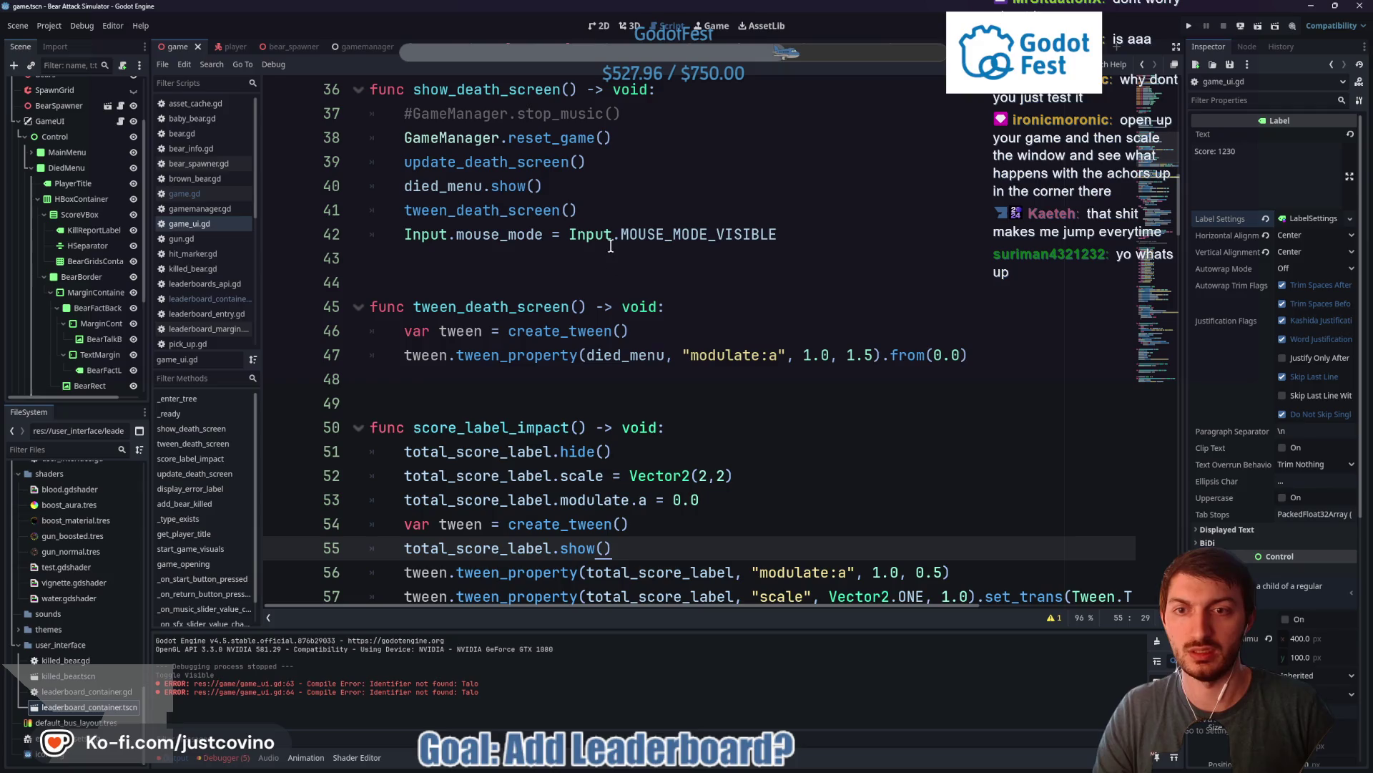
- Add await tween.finished followed by a score_label_impact() call, and save
left_click(513, 377)
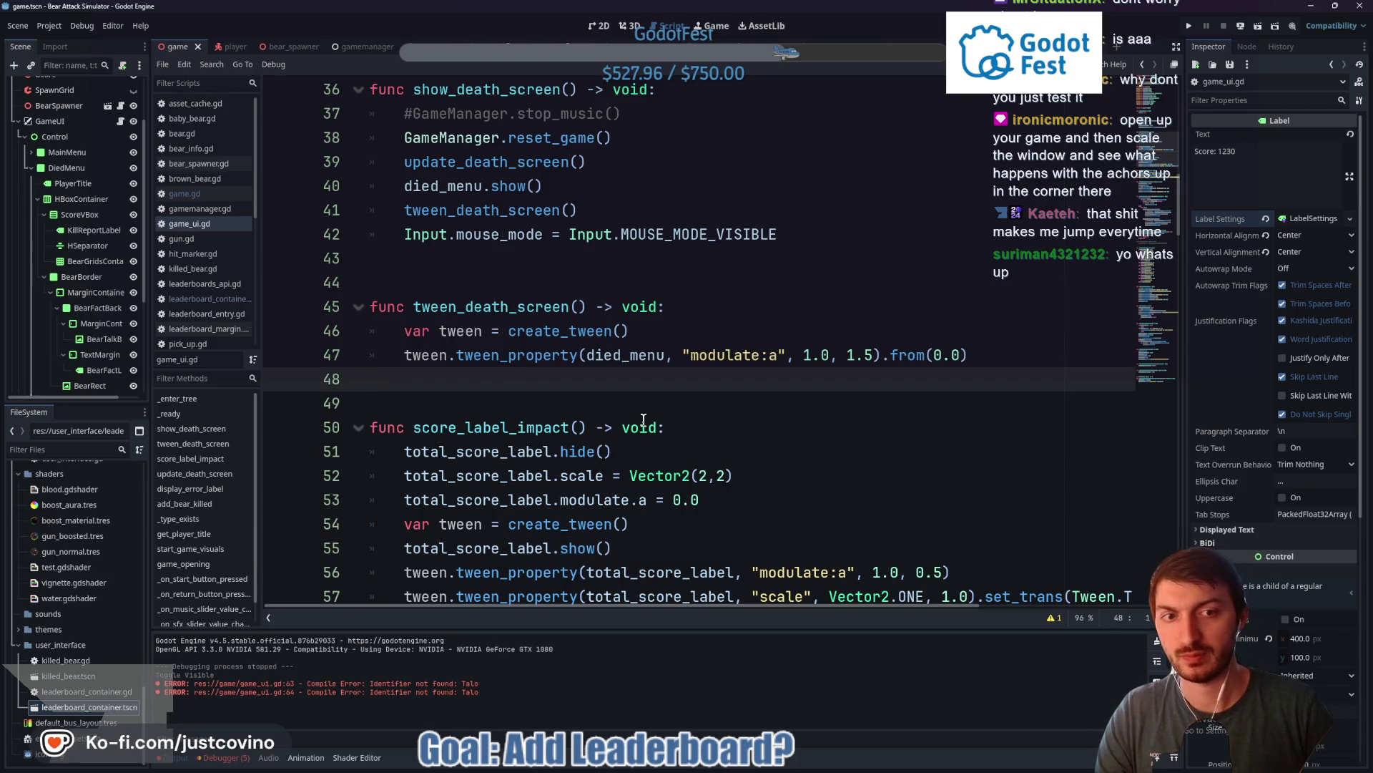
type("wait tww")
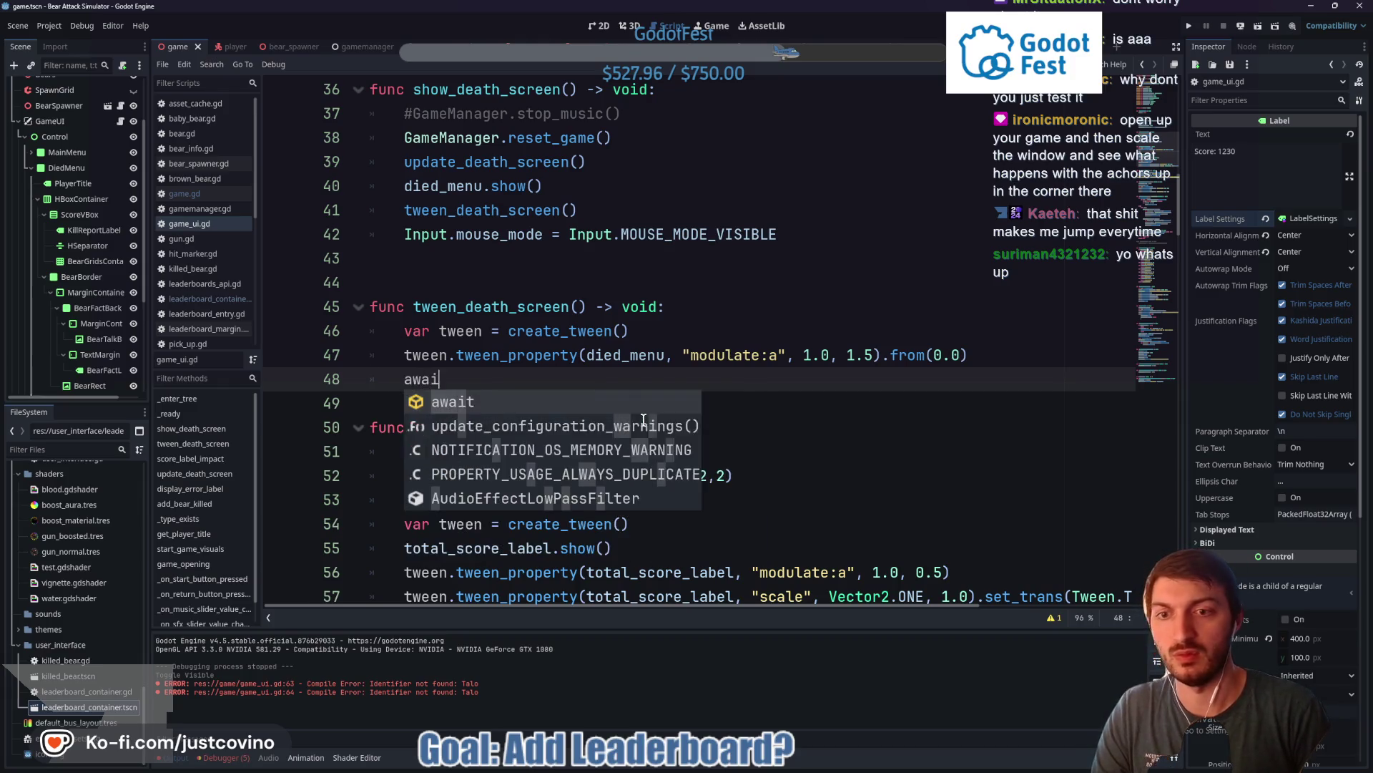
key("BackSpace")
type("een.fi")
key("Return")
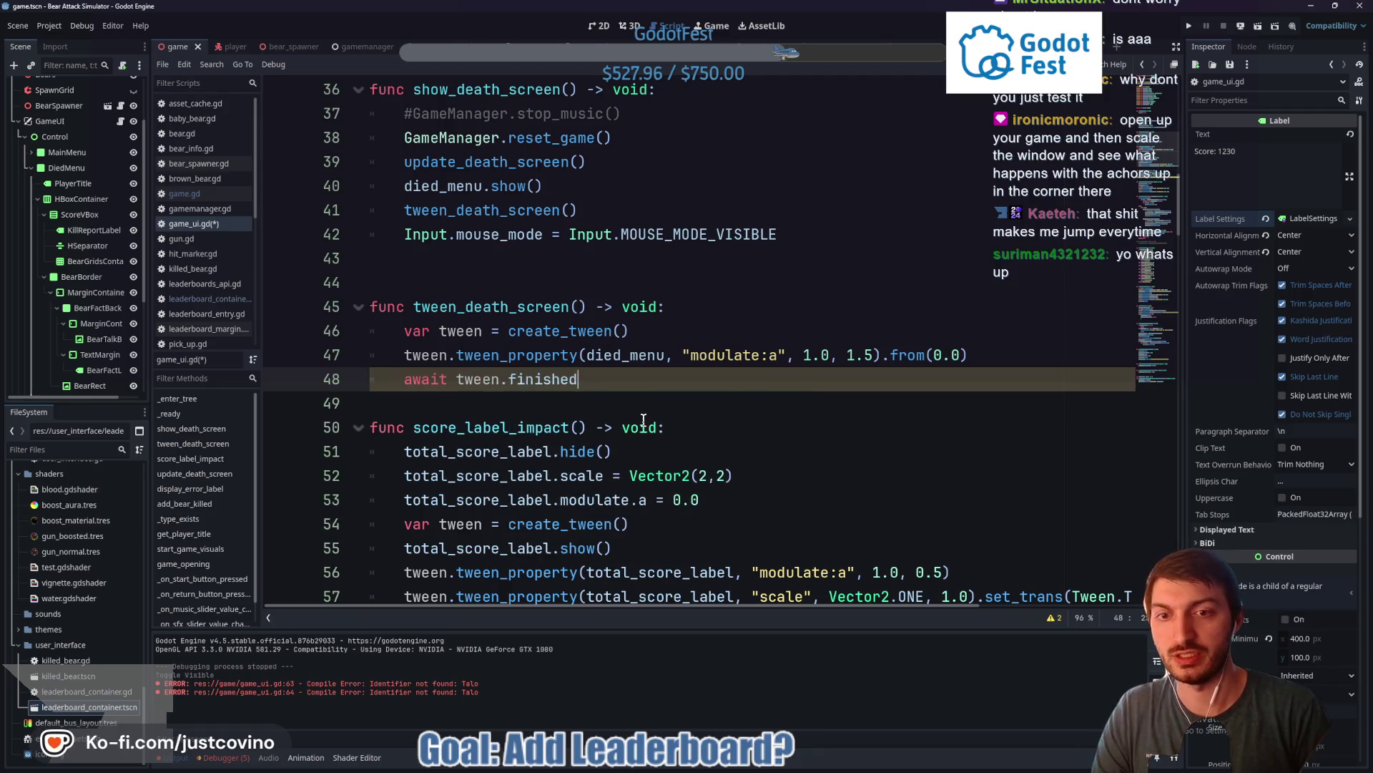
key("Return")
type("sc")
key("Return")
key("ctrl+s")
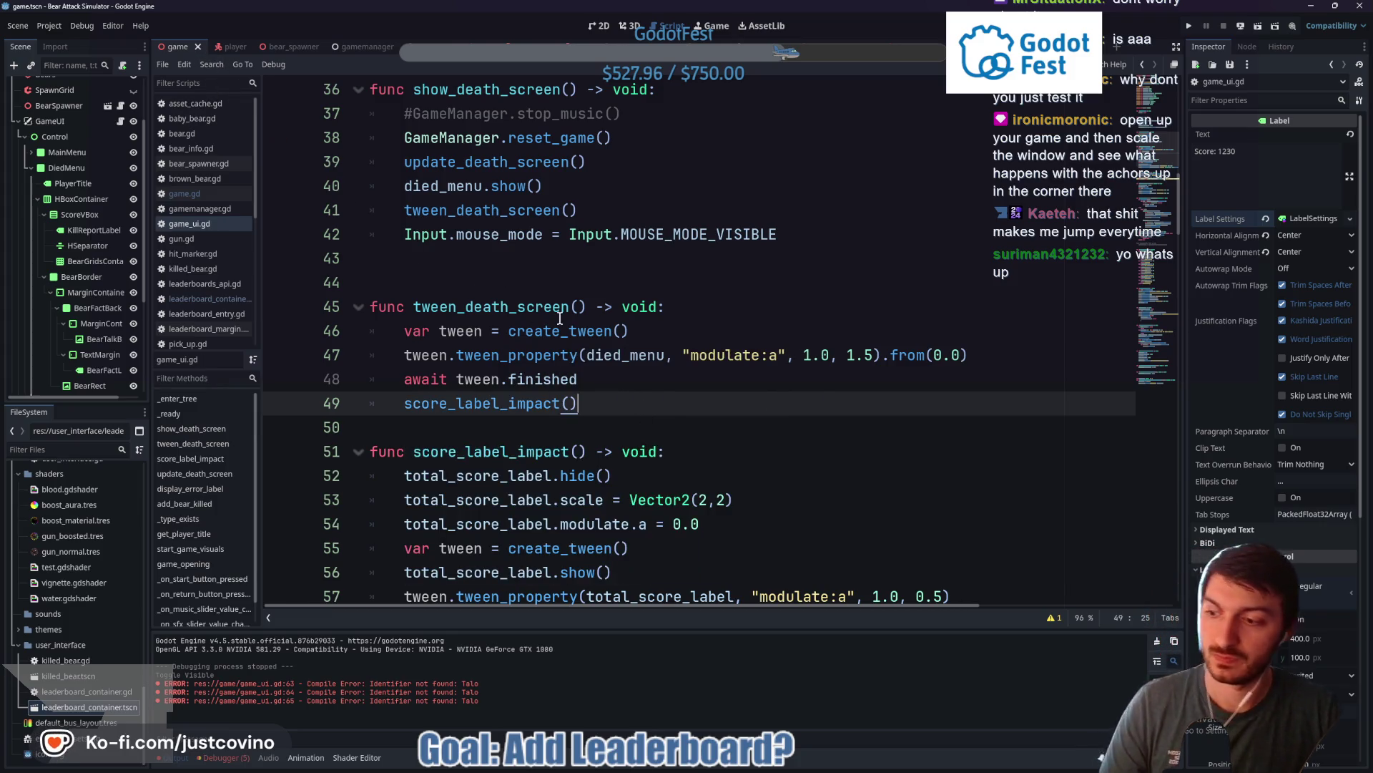
left_click(597, 27)
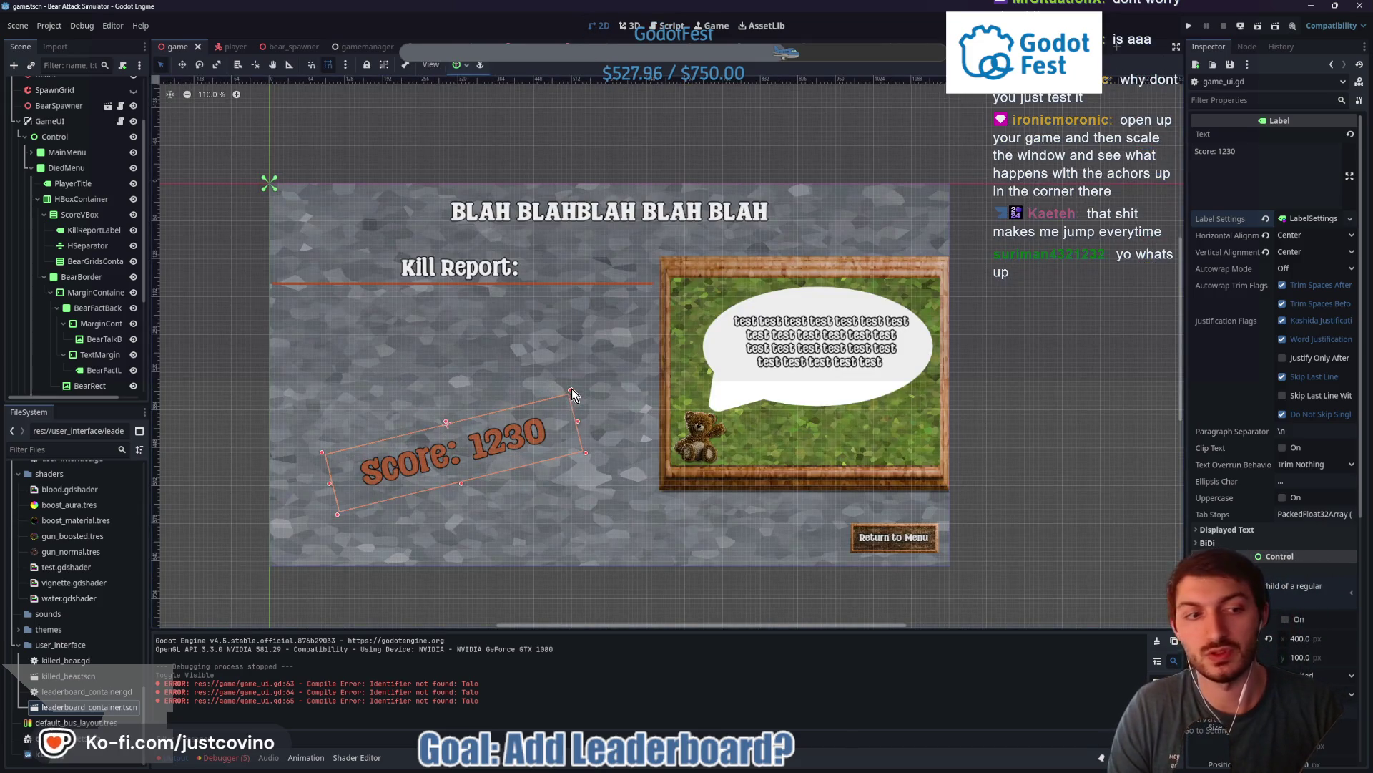
- Collapse and hide DiedMenu in the Scene dock, then run the game with F5
scroll(1267, 540, "down", 5)
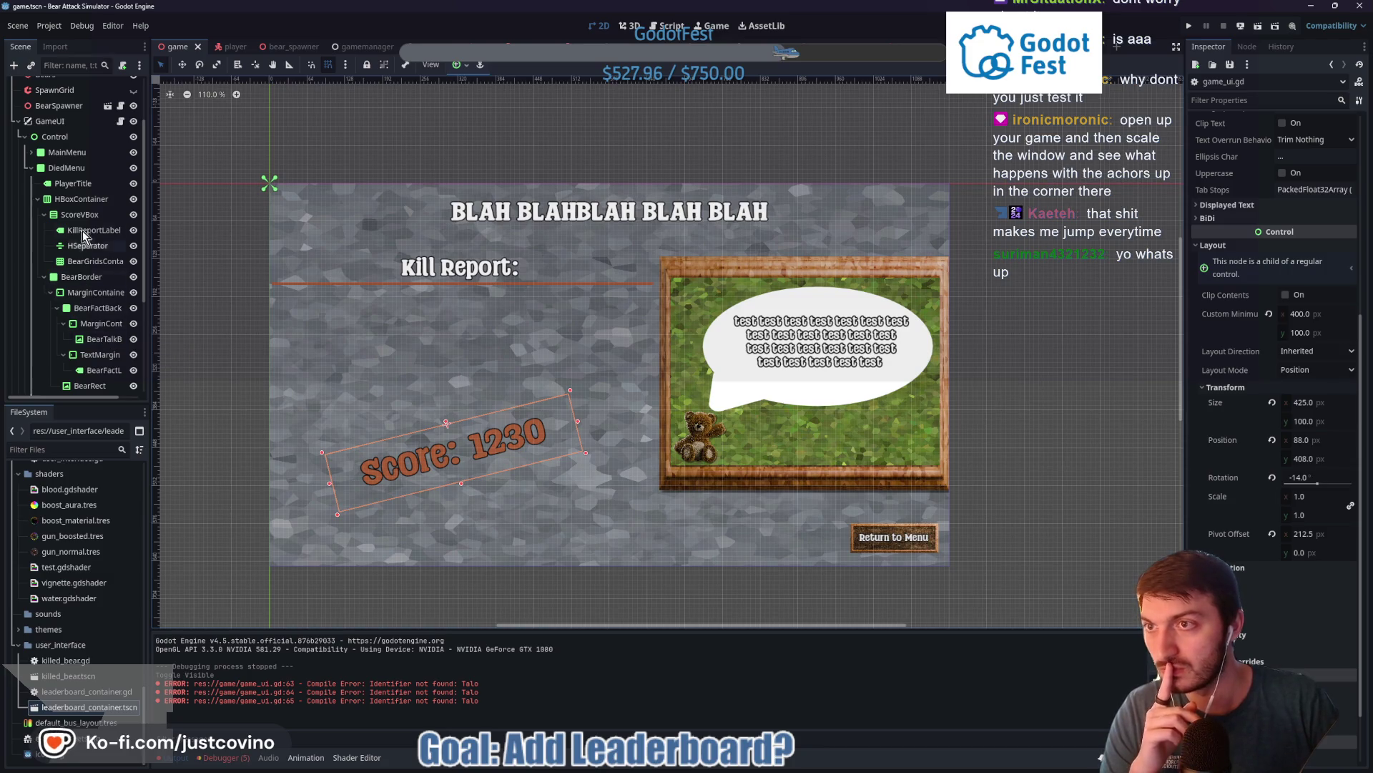
left_click(31, 168)
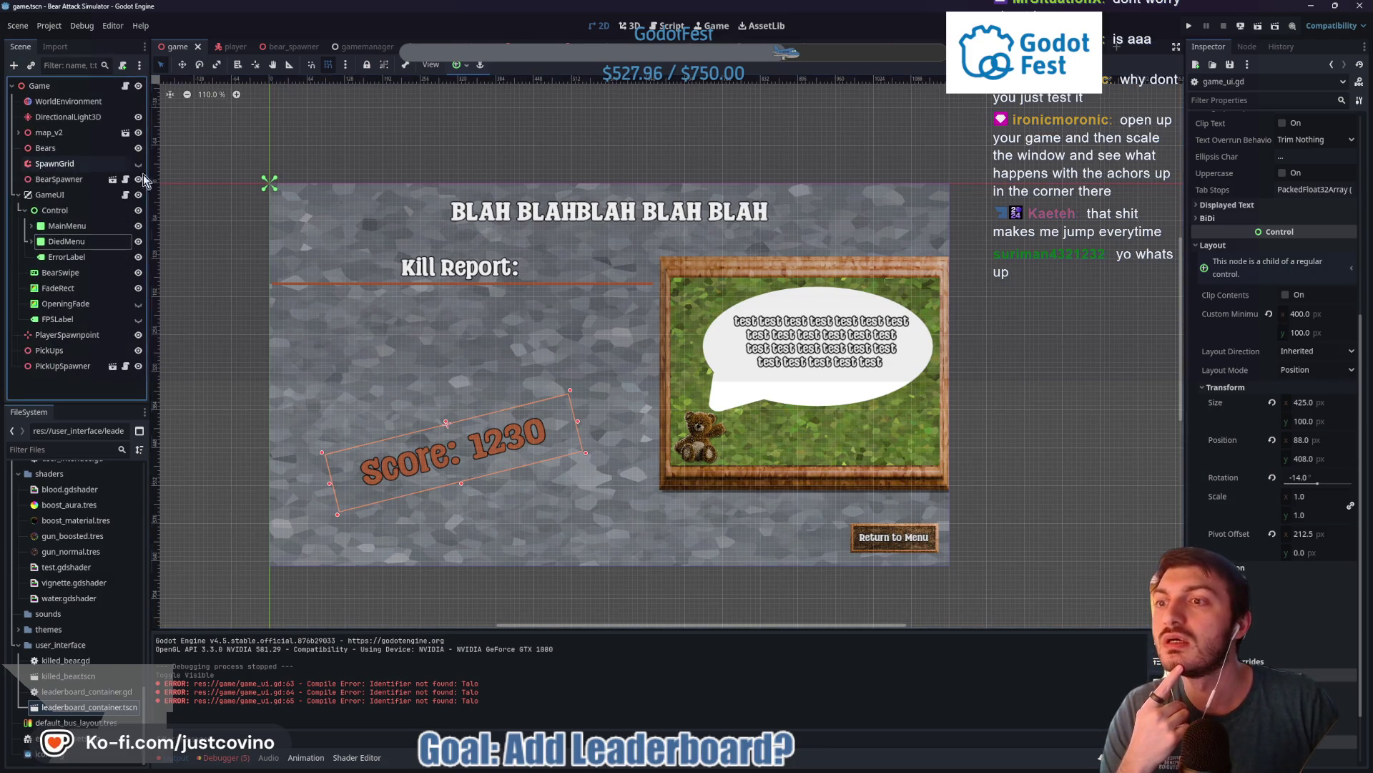
left_click(138, 243)
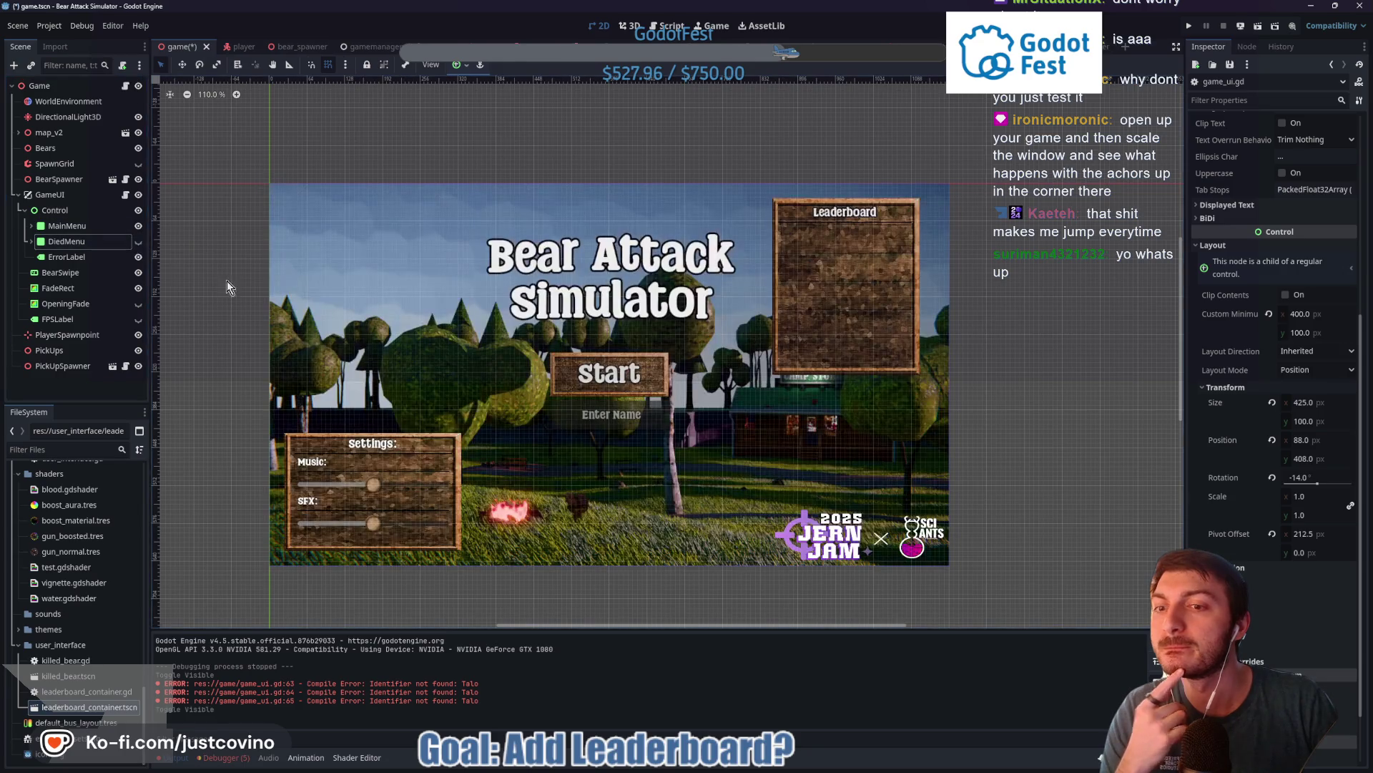
key("F5")
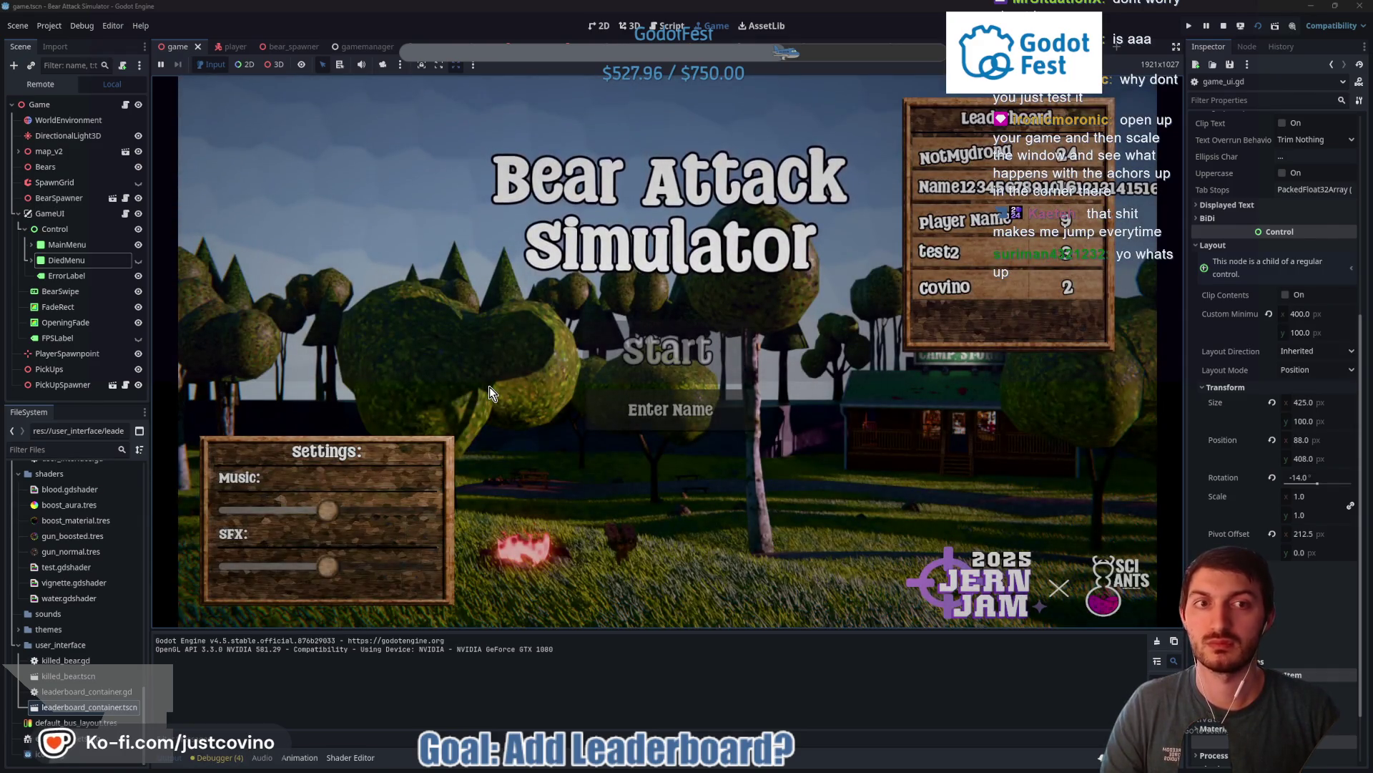
- Enter a player name, start a game, shoot the bear until dying, then stop the run
left_click(669, 411)
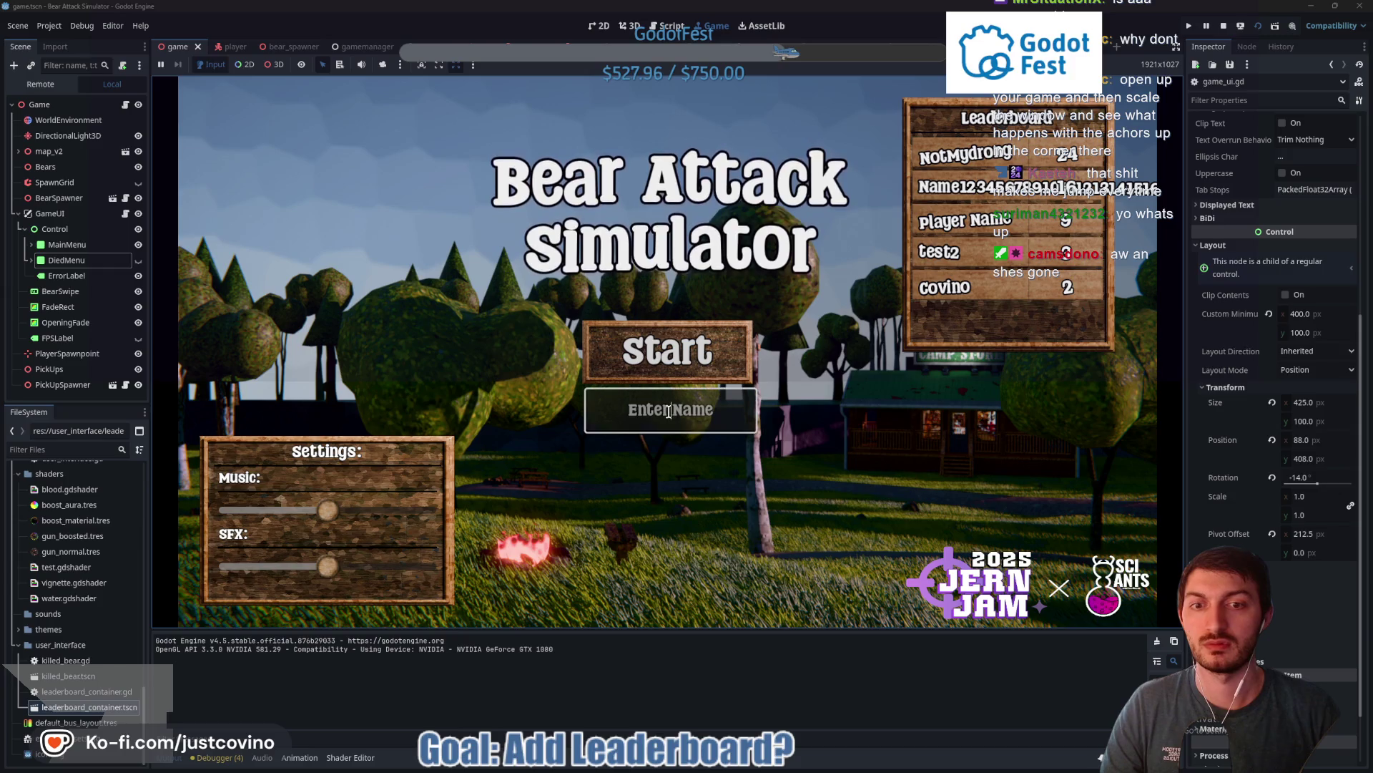
type("asdfasf")
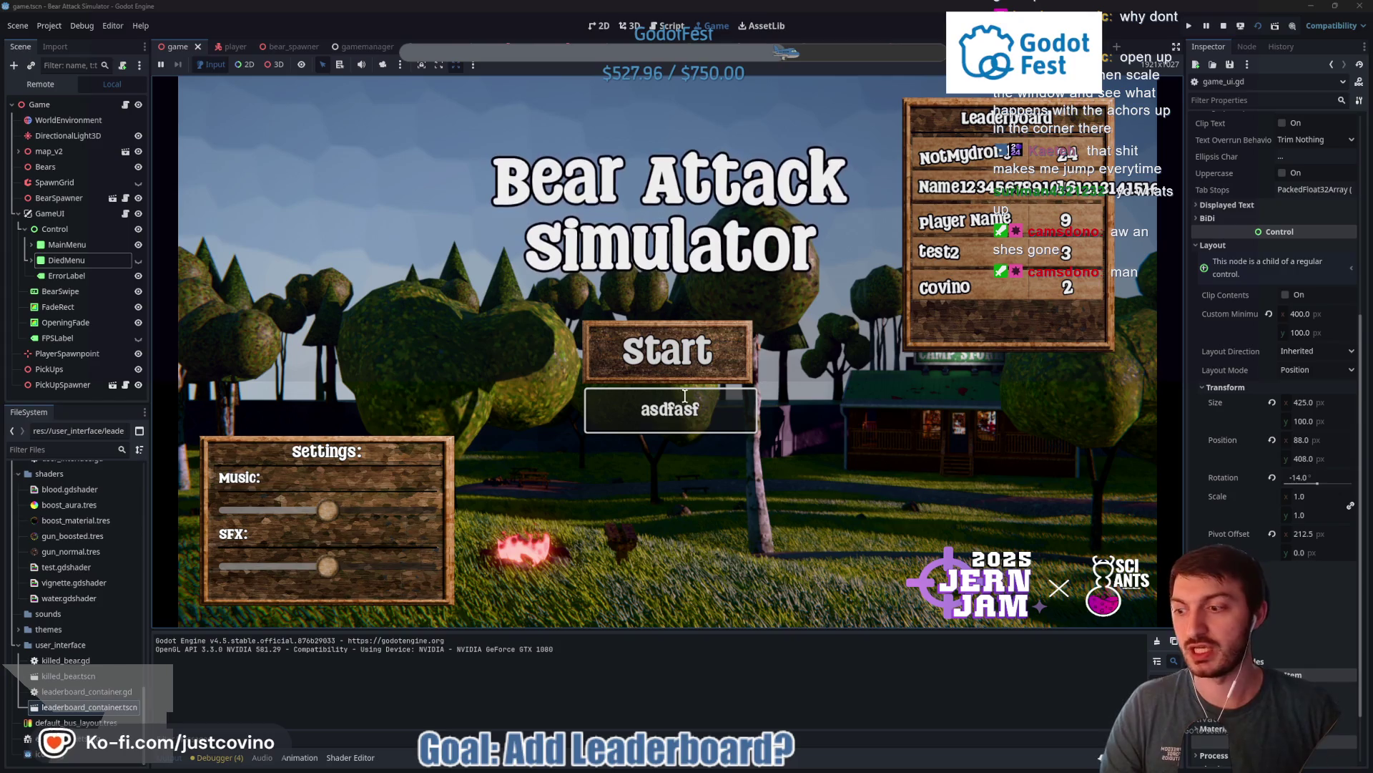
left_click(665, 360)
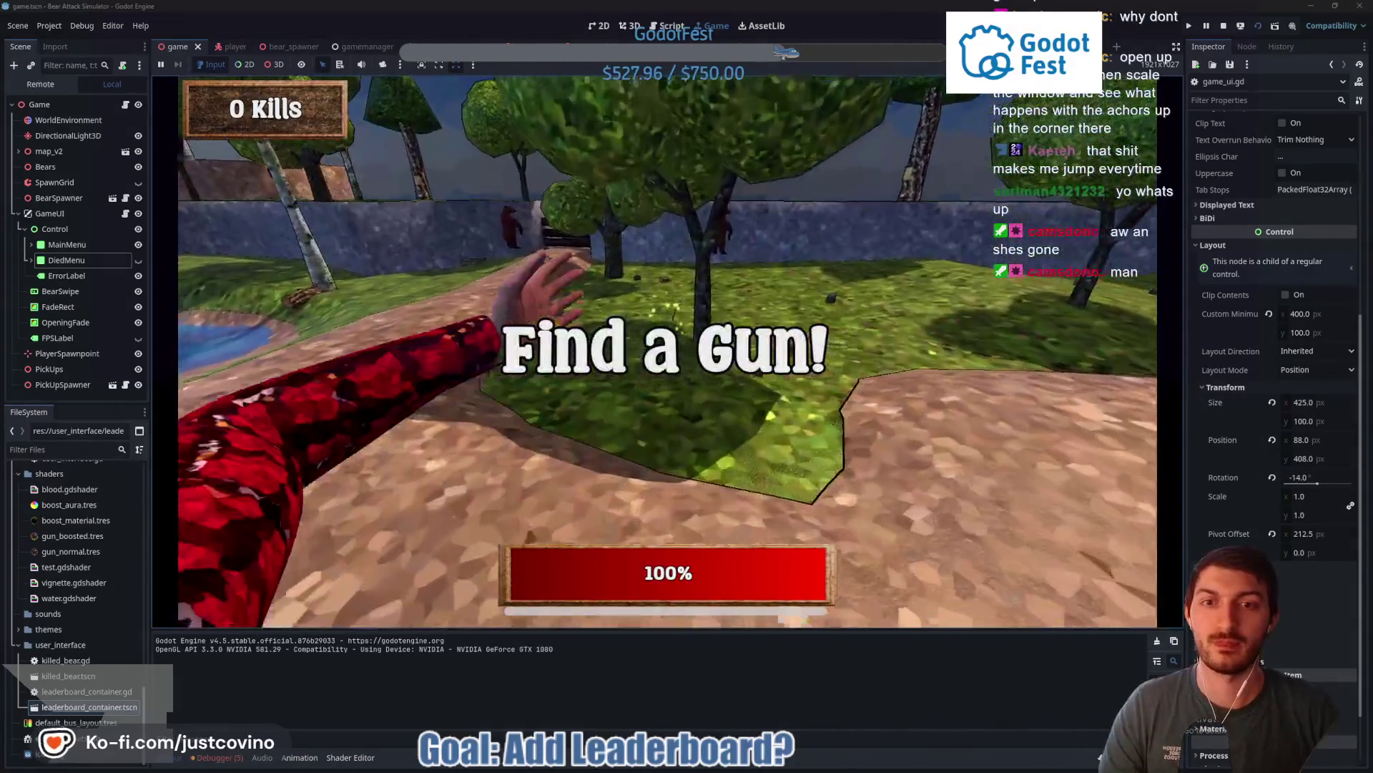
left_click(659, 359)
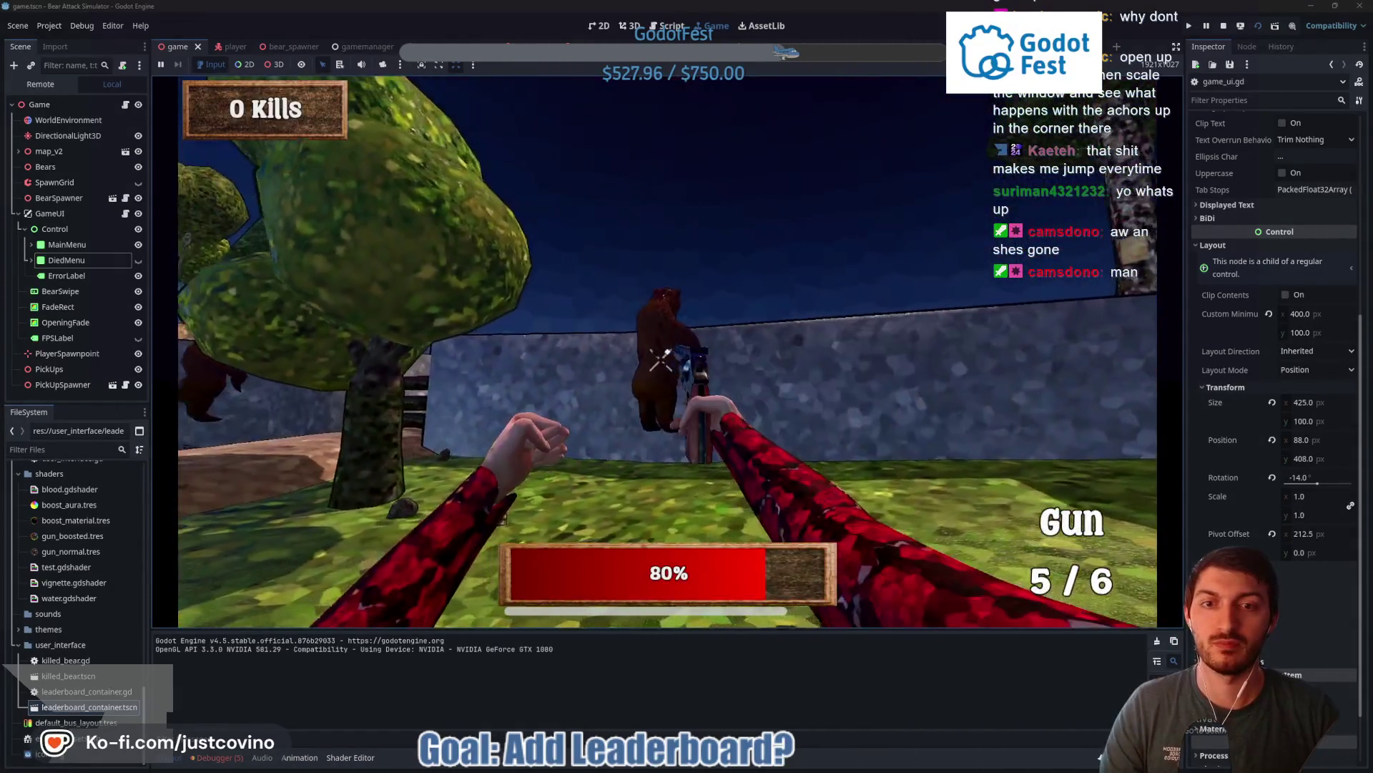
left_click(661, 361)
left_click(661, 361)
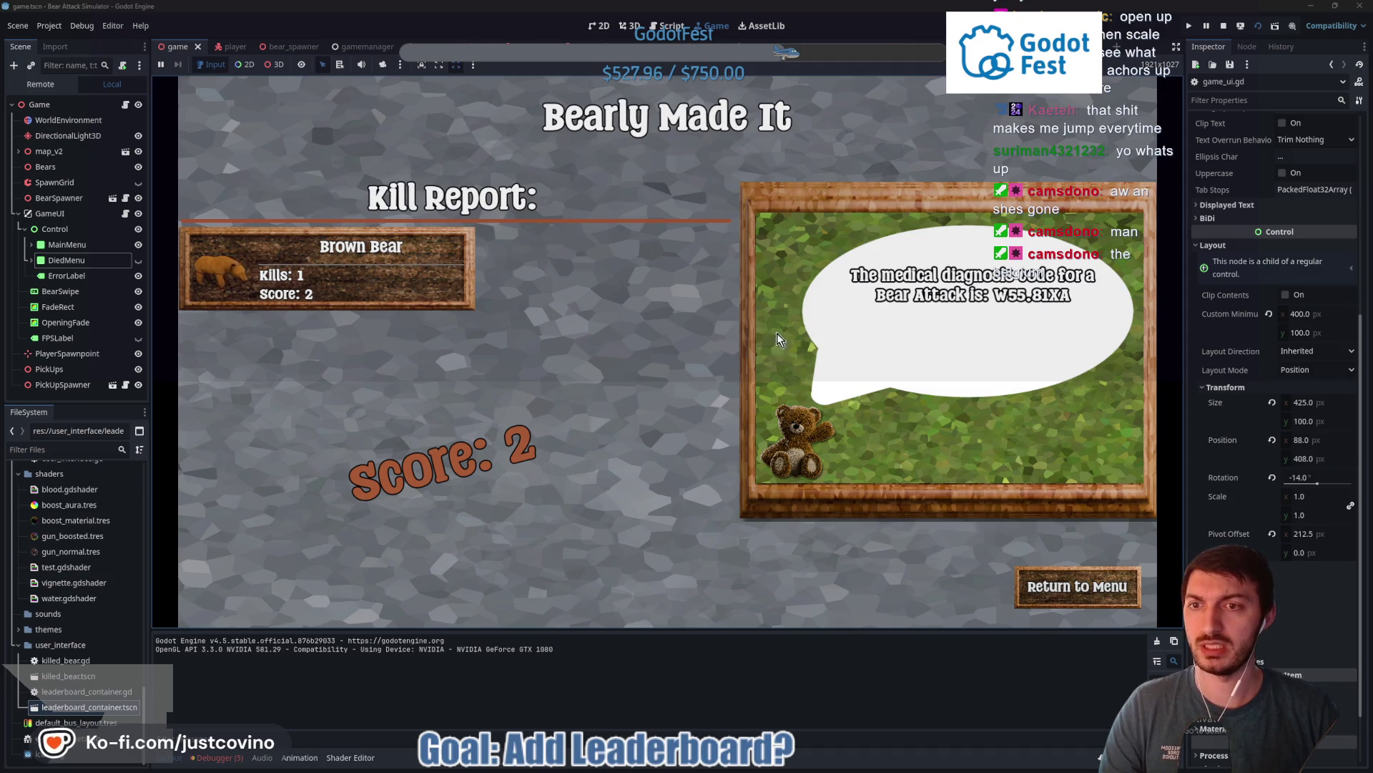
left_click(1224, 26)
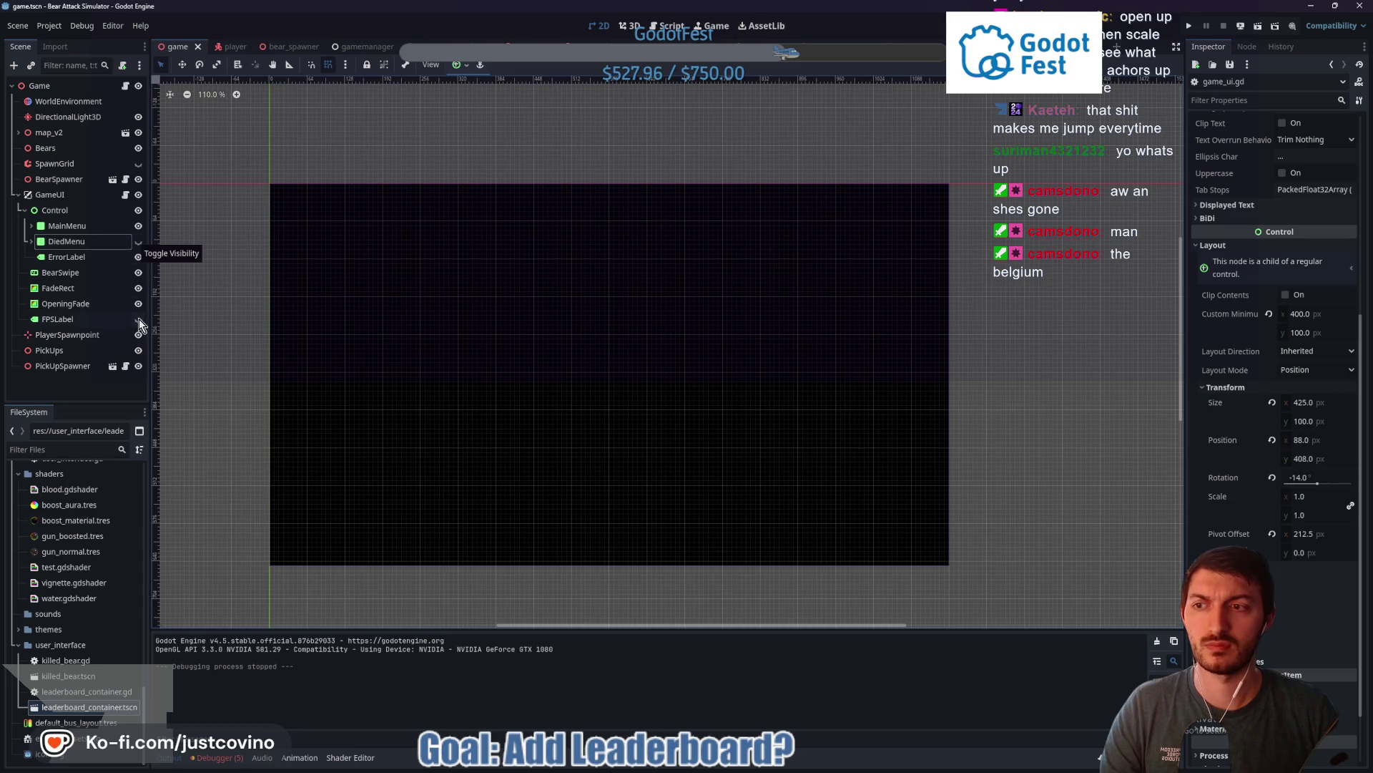
- Hide OpeningFade, show and expand DiedMenu, and select TotalScoreLabel
left_click(87, 242)
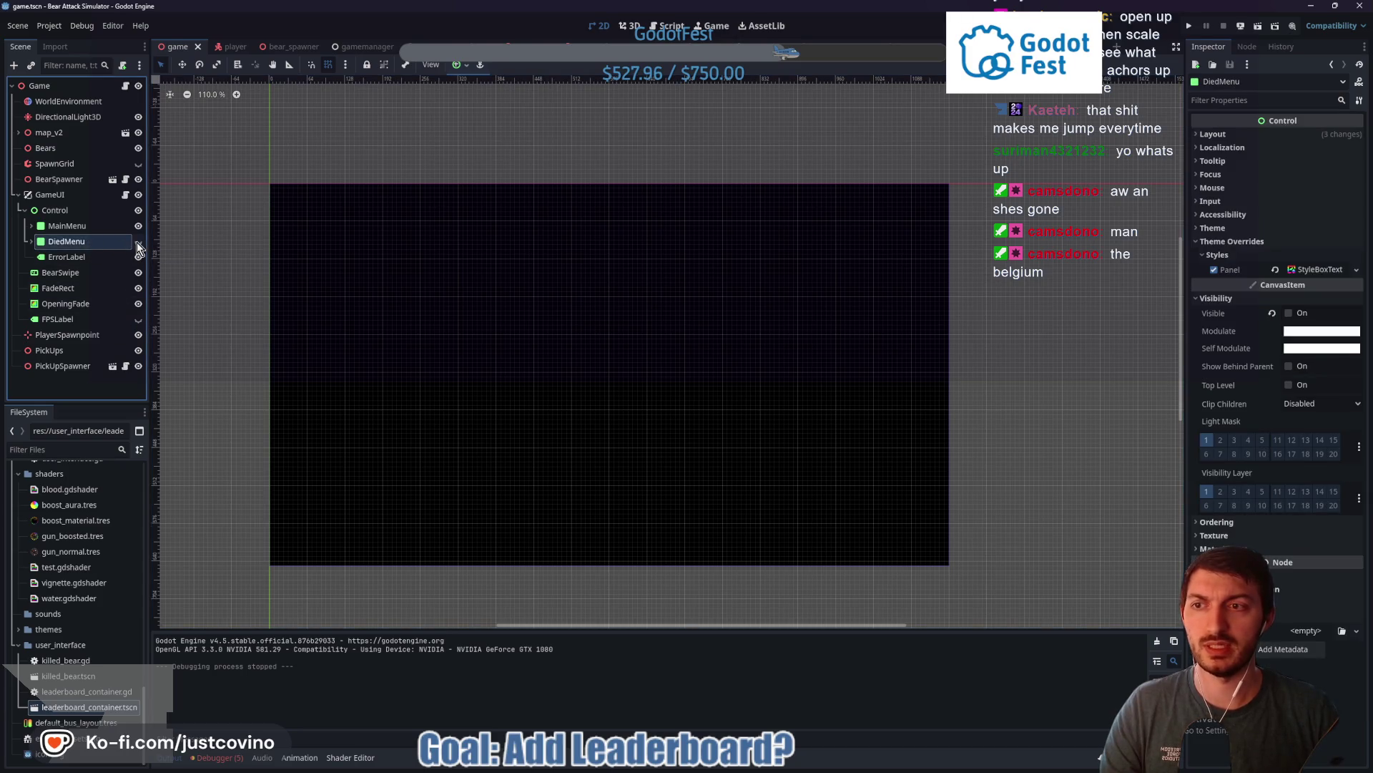
left_click(138, 303)
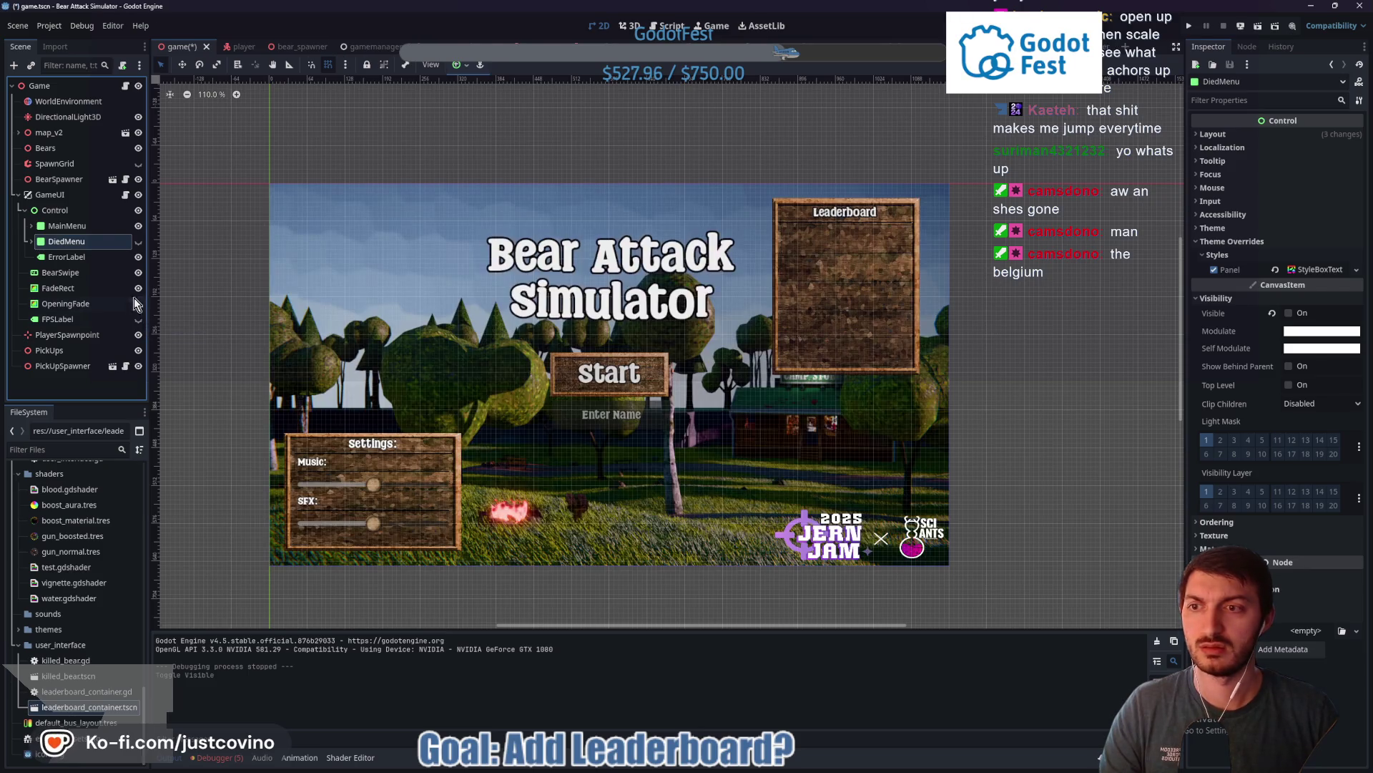
left_click(138, 243)
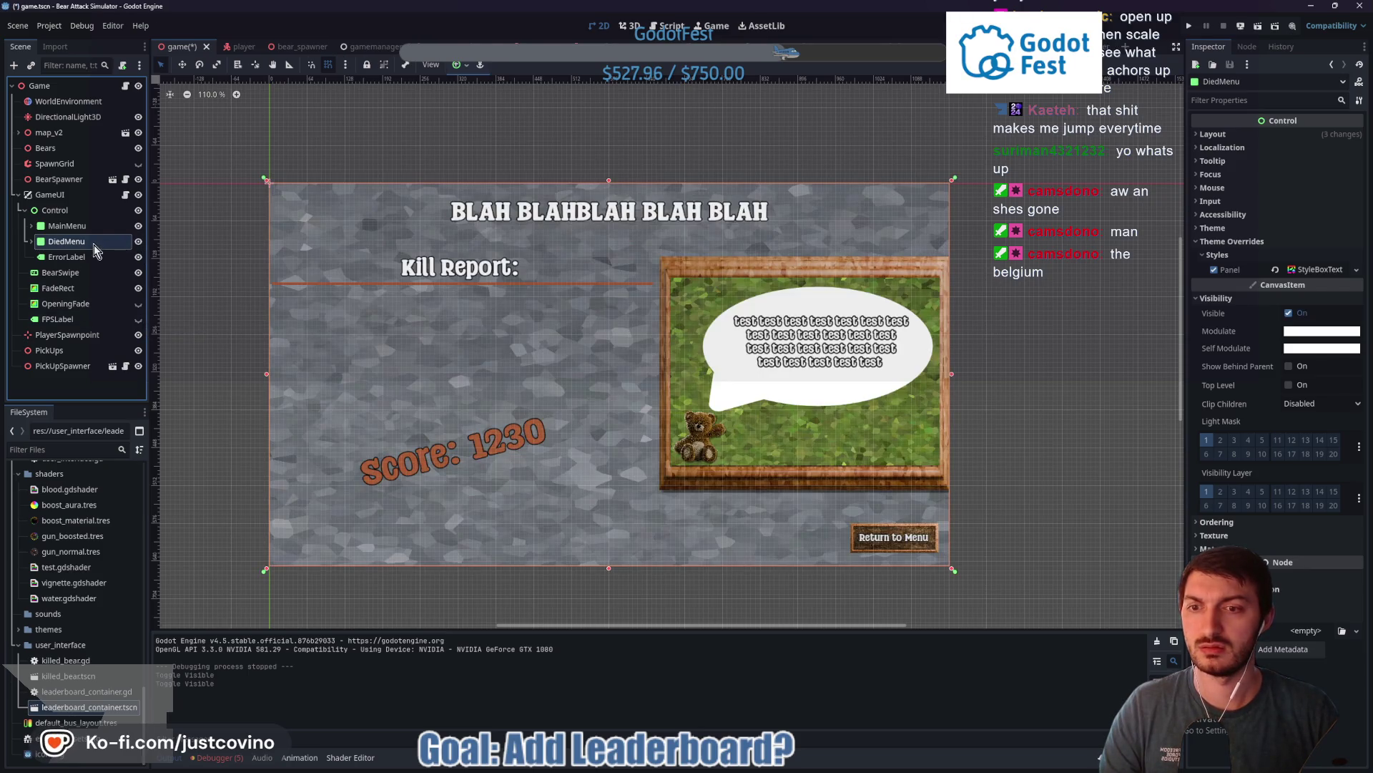
left_click(32, 242)
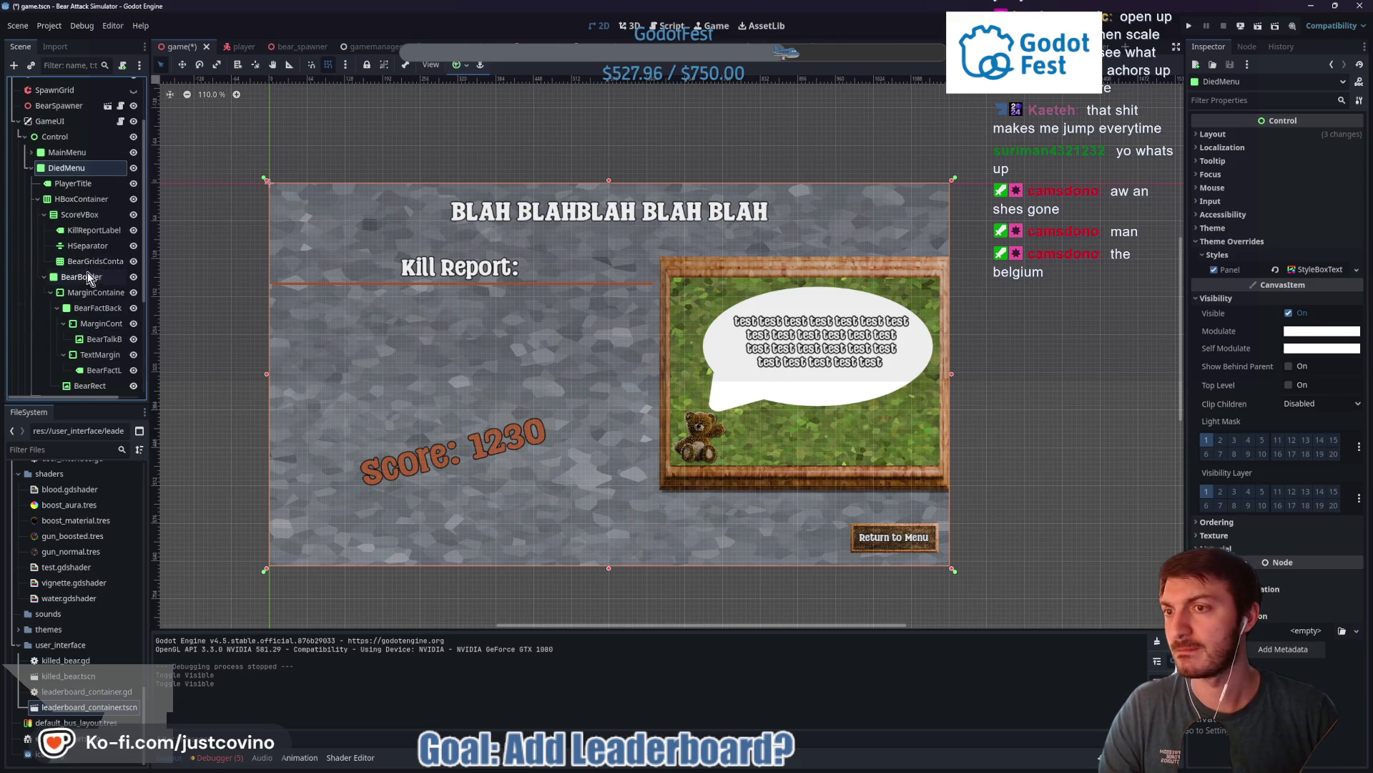
scroll(79, 261, "down", 3)
left_click(68, 339)
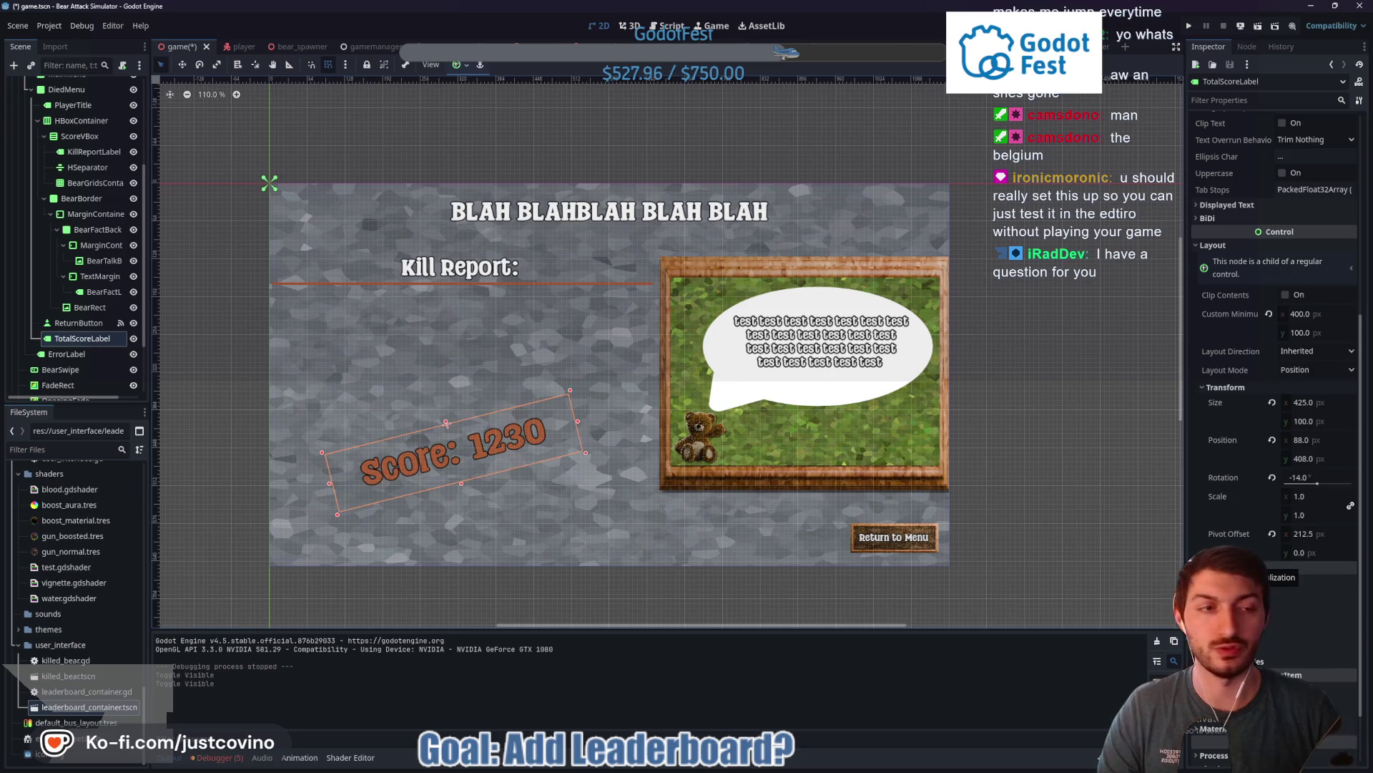
- Set TotalScoreLabel's Visibility > Modulate alpha to 0 and save the scene
scroll(1246, 443, "down", 2)
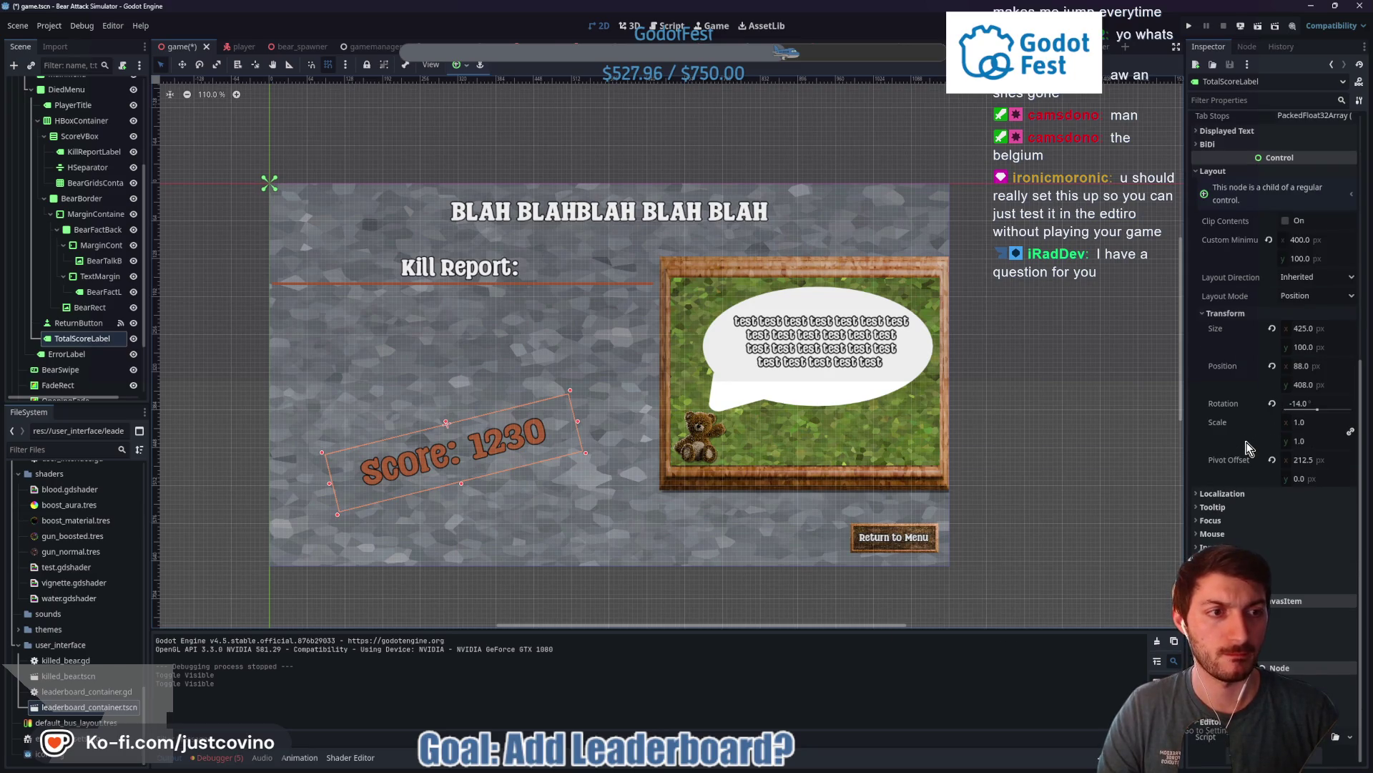
left_click(1280, 586)
left_click(1230, 560)
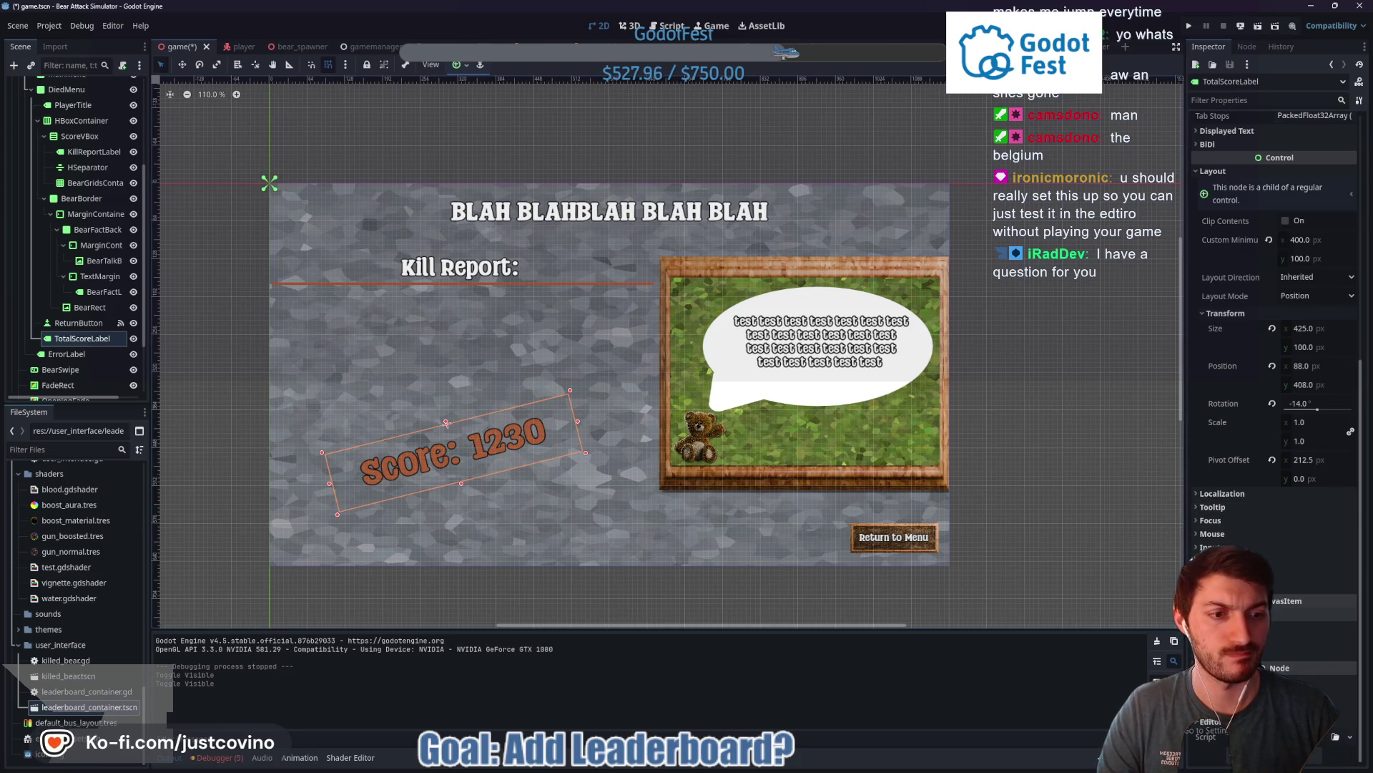
left_click(1227, 640)
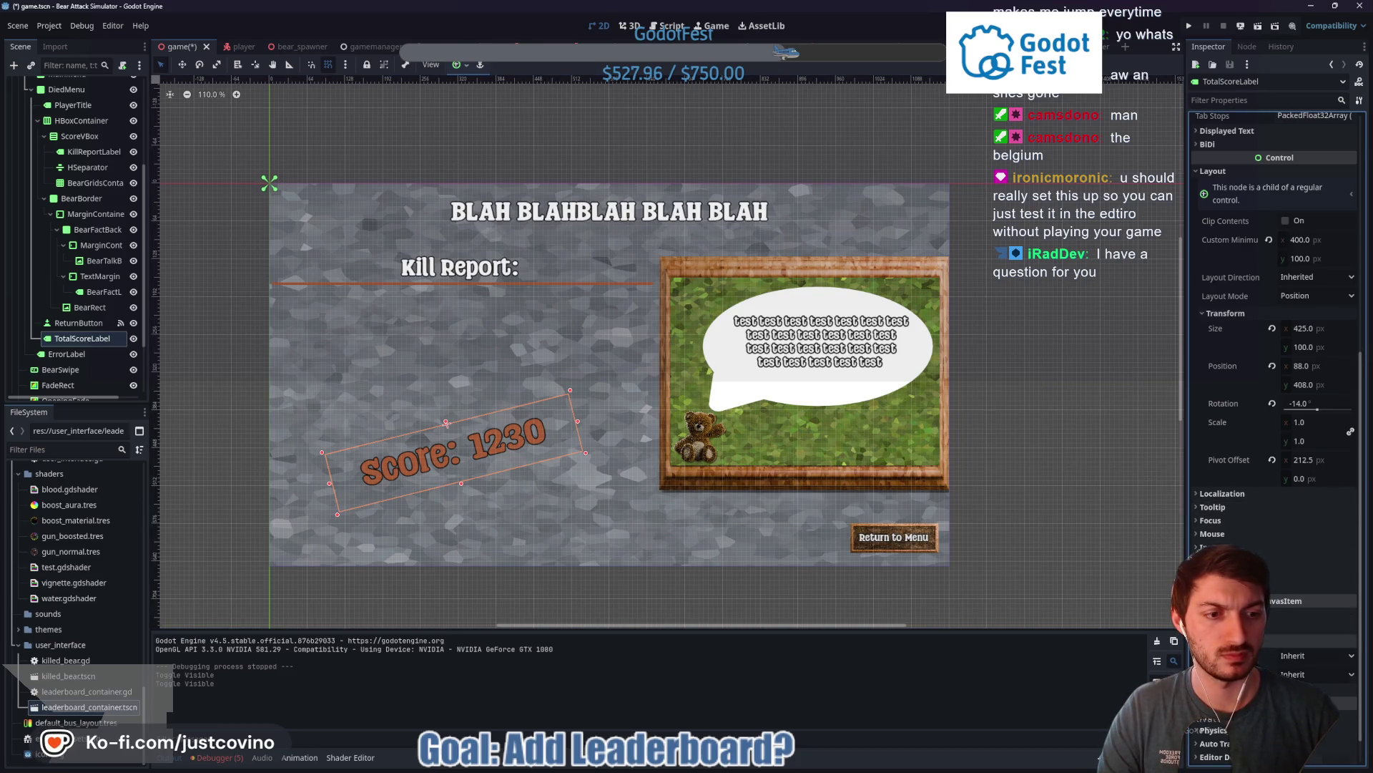
left_click(1227, 640)
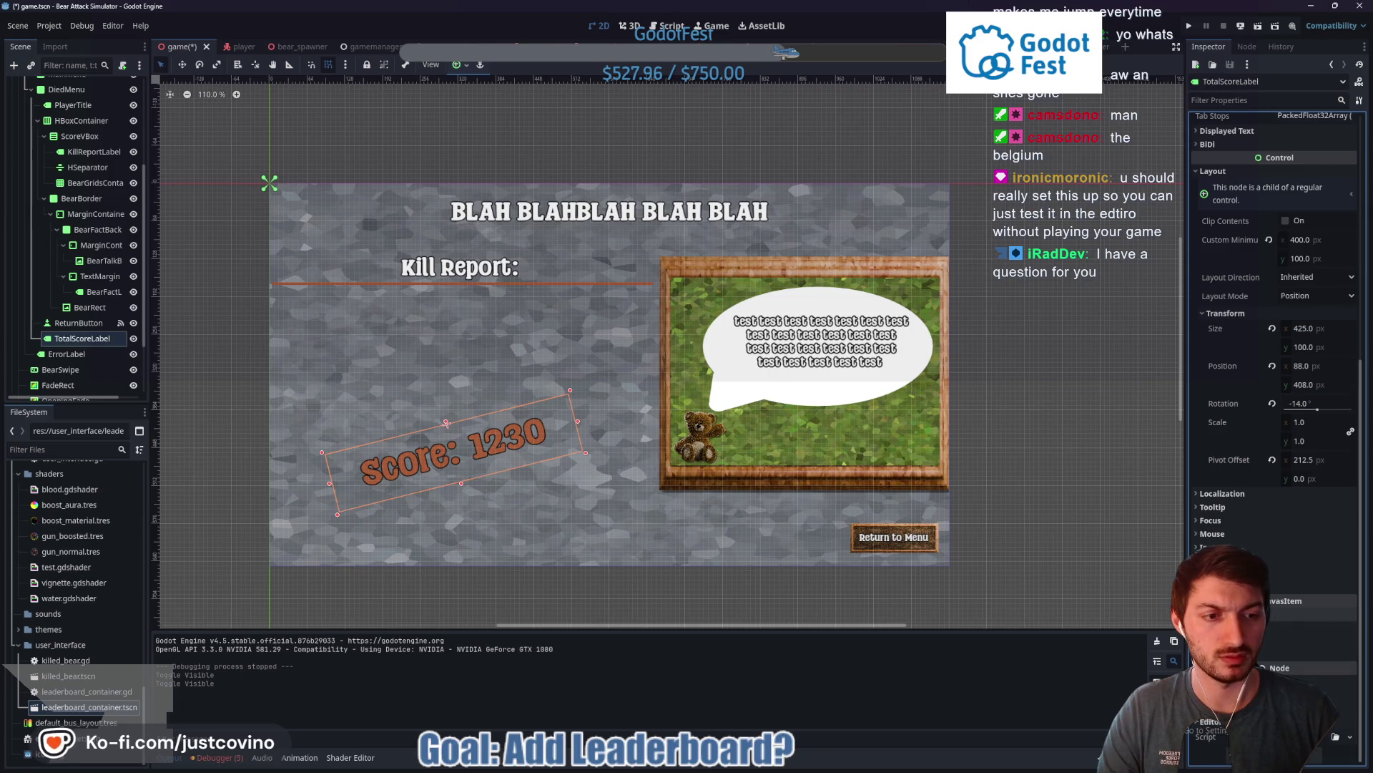
left_click(1280, 623)
left_click(1300, 648)
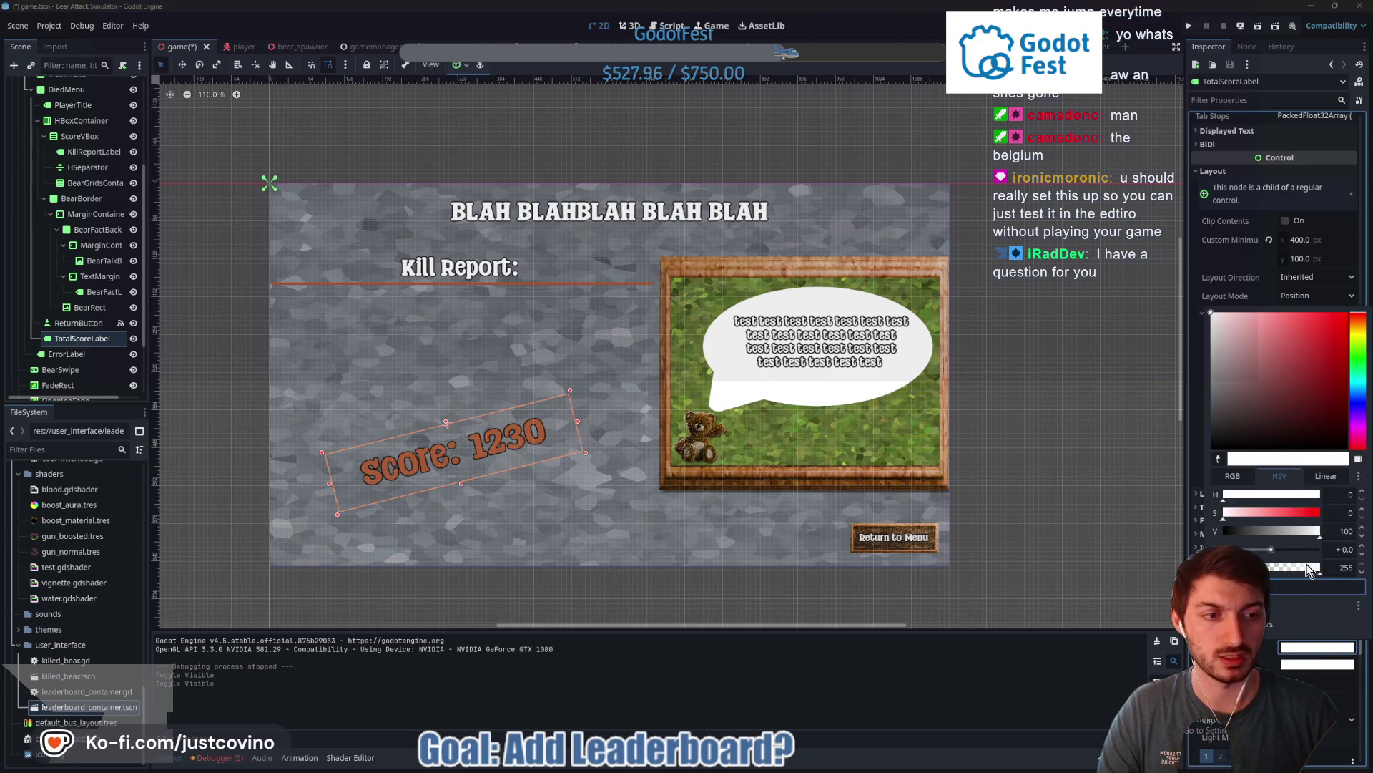
left_click_drag(1308, 570, 1136, 563)
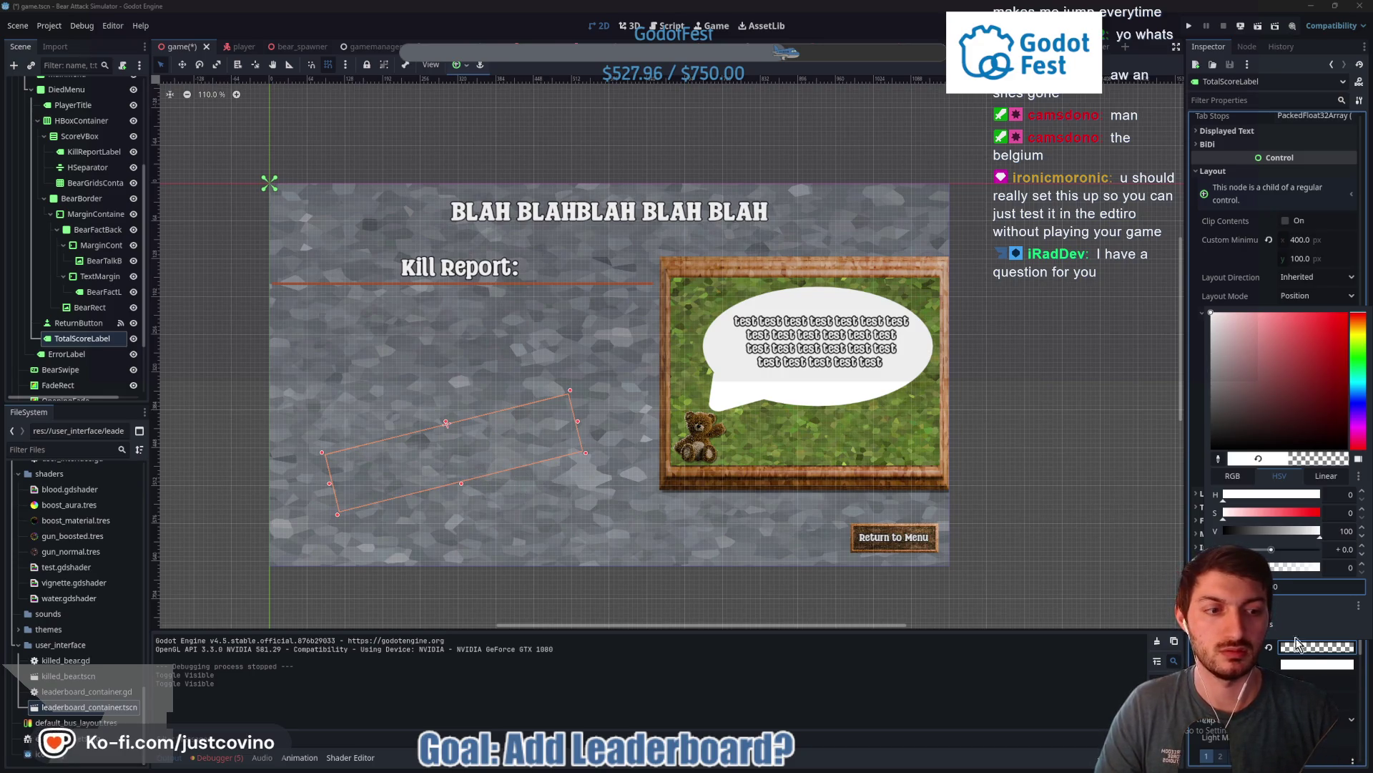
key("Escape")
key("ctrl+s")
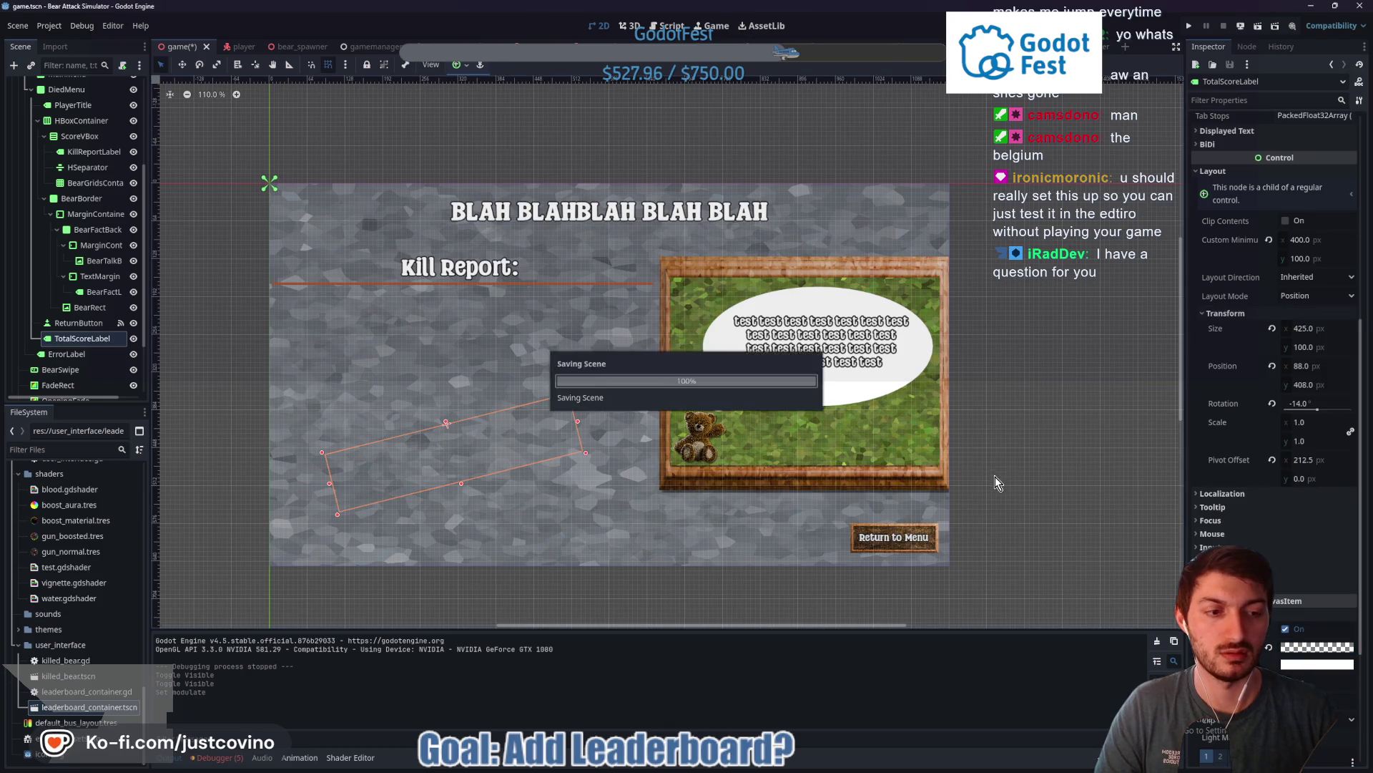
scroll(108, 221, "up", 3)
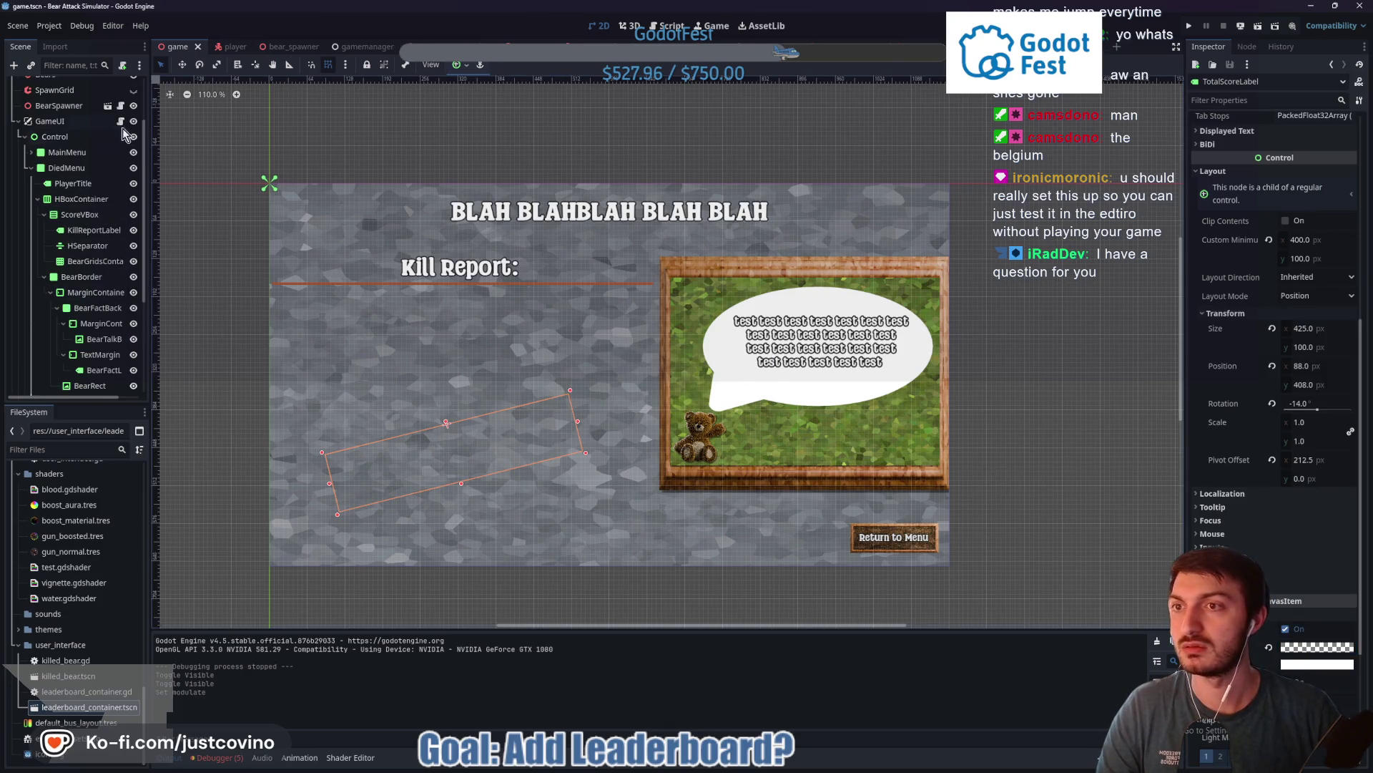
left_click(121, 125)
- Insert an extra blank line before the score_label_impact() call
scroll(496, 276, "down", 3)
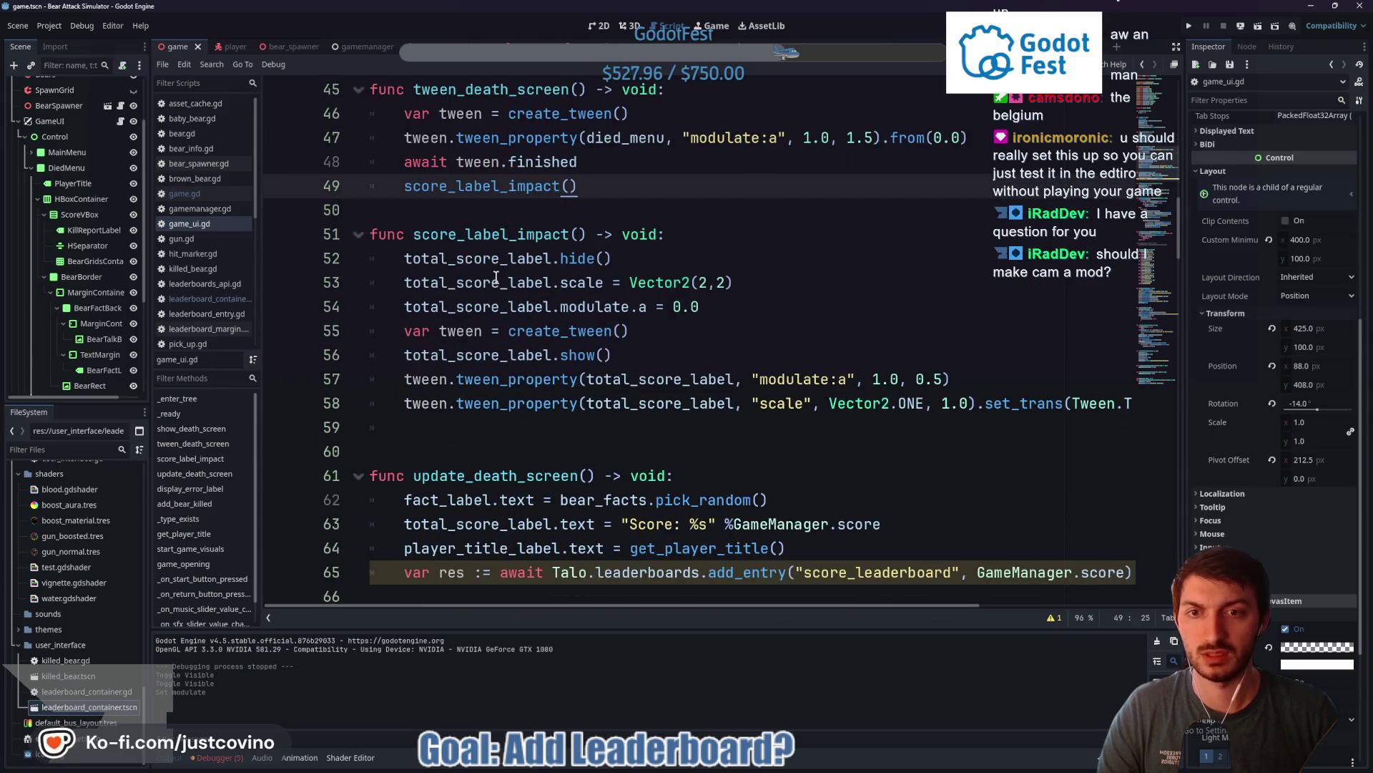
mouse_move(540, 344)
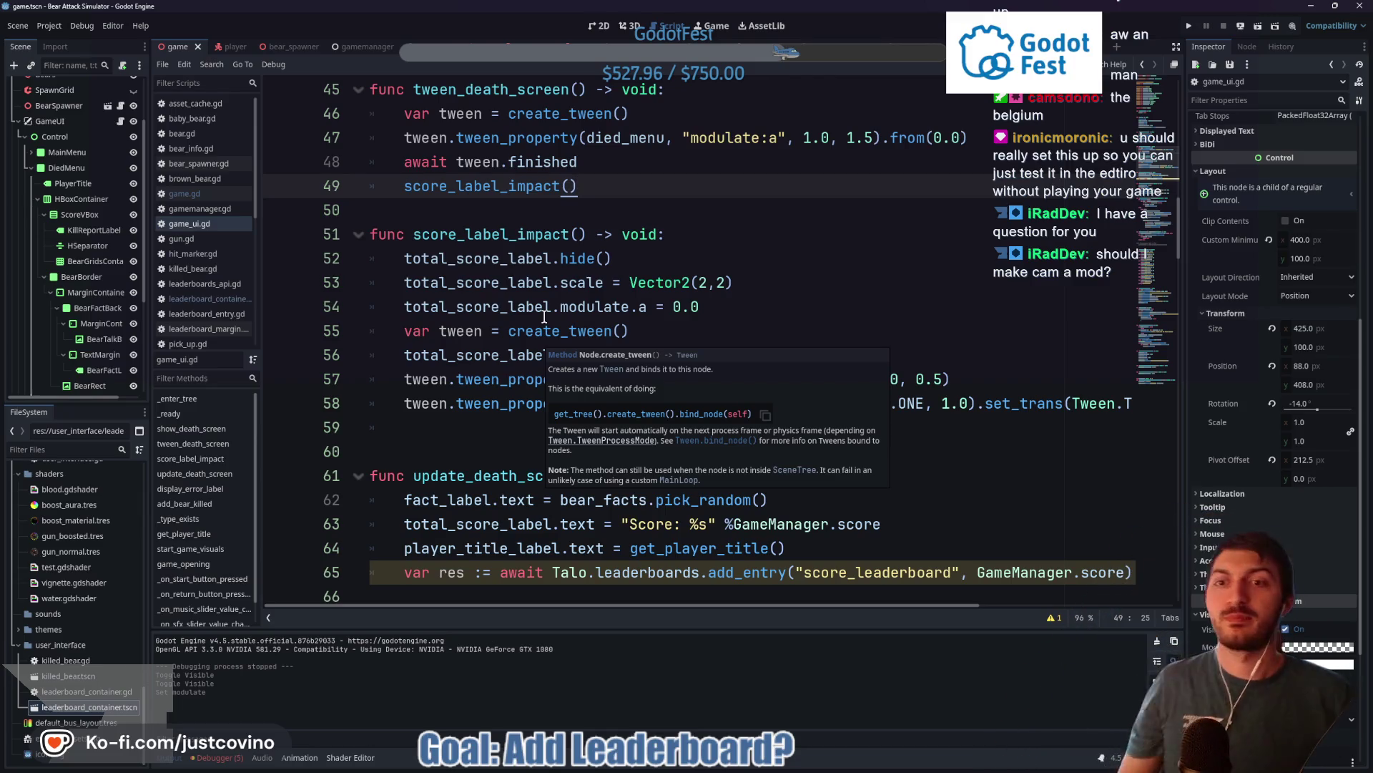
left_click(496, 217)
key("Return")
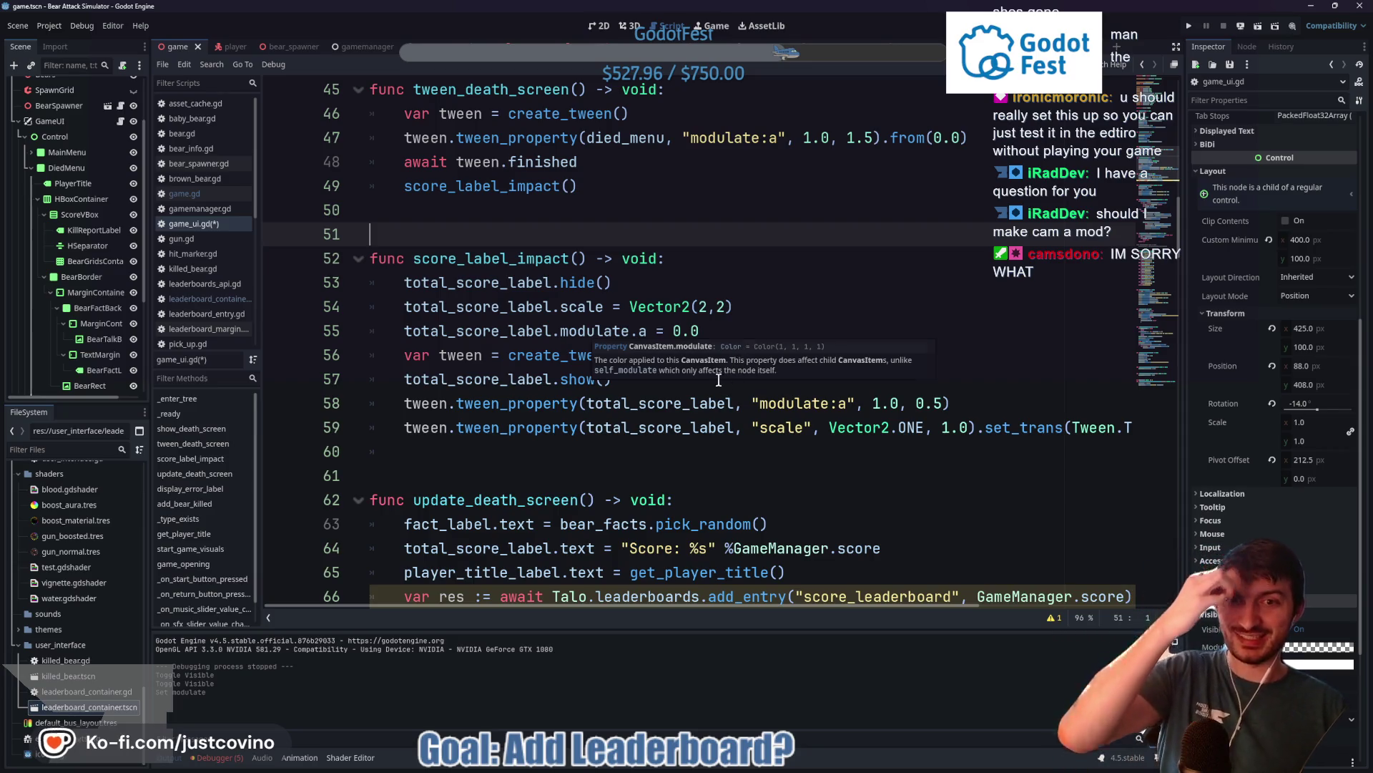
- Change the starting scale to Vector2(3,3) and save the script
left_click(775, 307)
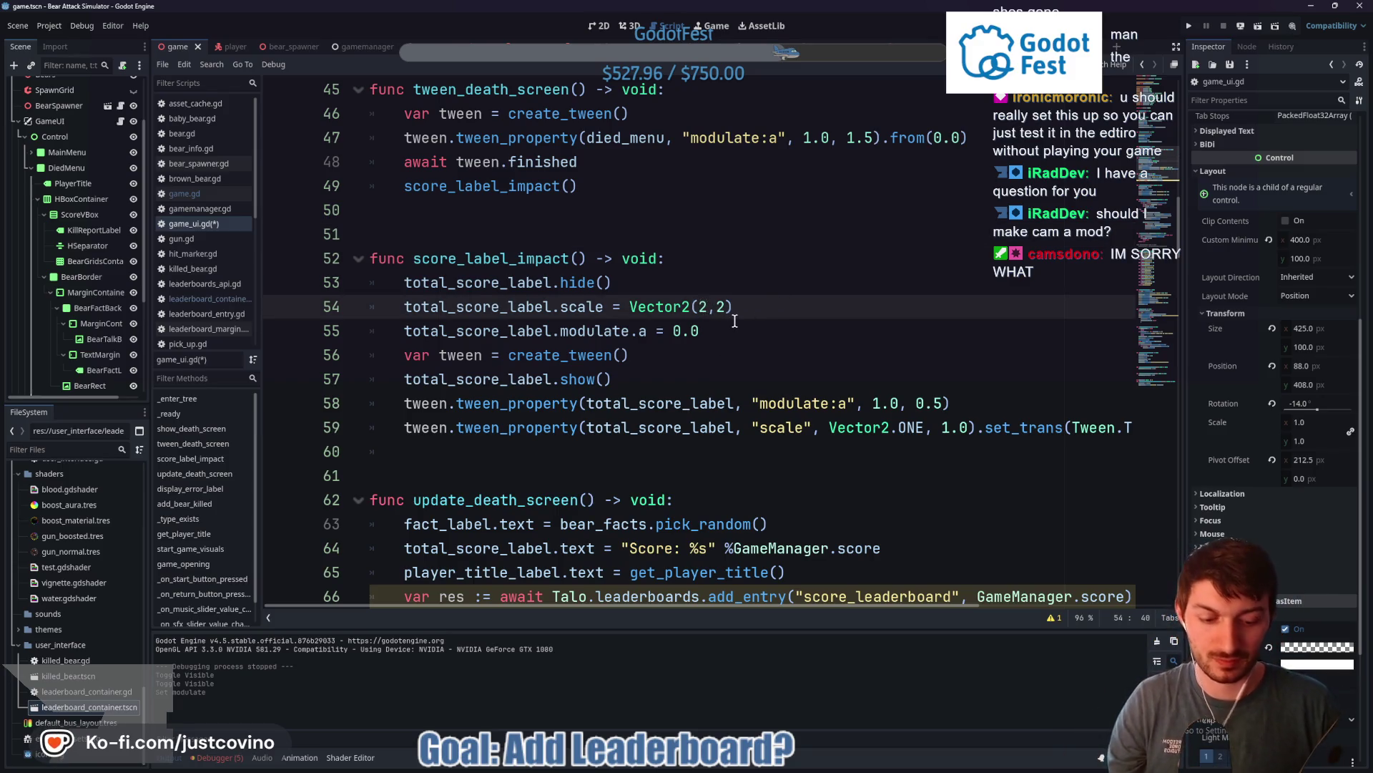
key("BackSpace")
type("3")
key("BackSpace")
type("3")
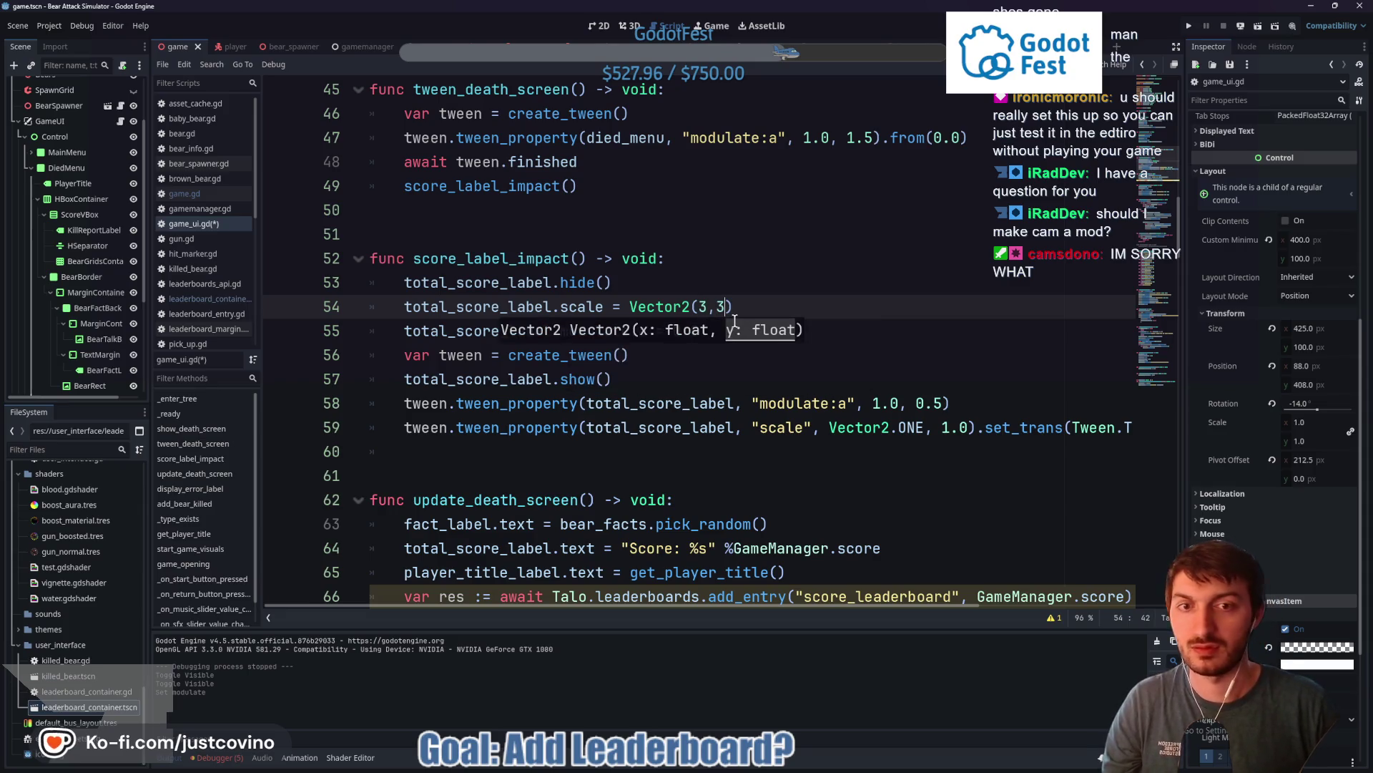
key("Right")
key("ctrl+s")
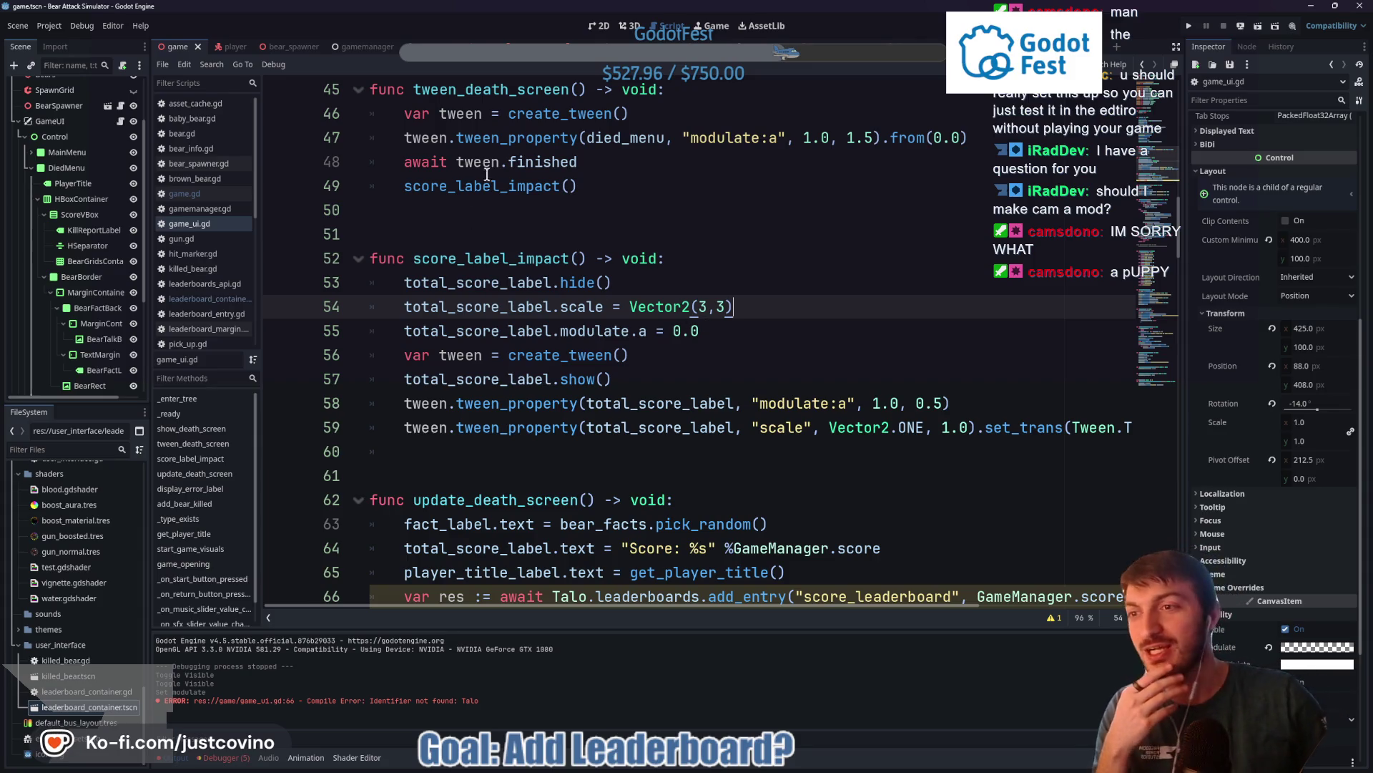
left_click(599, 26)
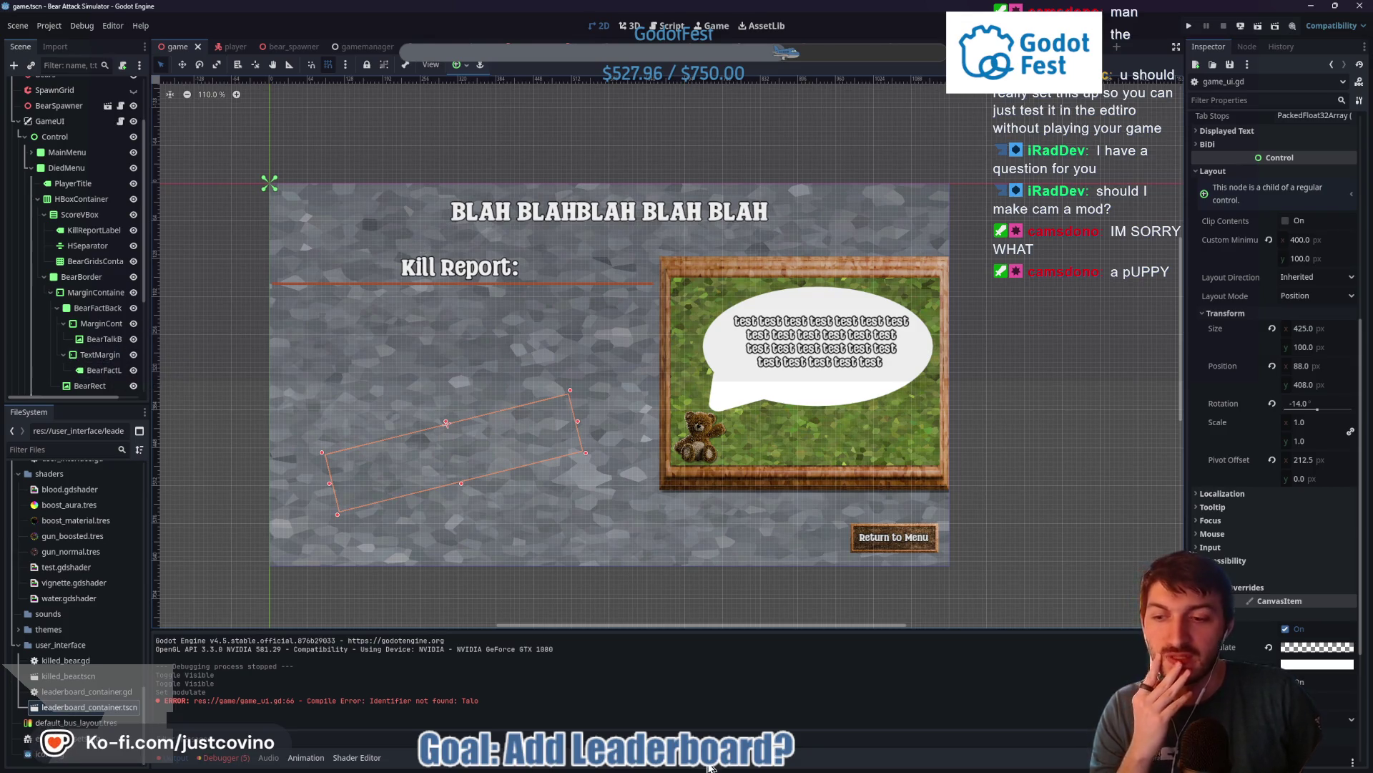
- In a new browser tab, go to opengameart.org and search for 'impact'
left_click(764, 767)
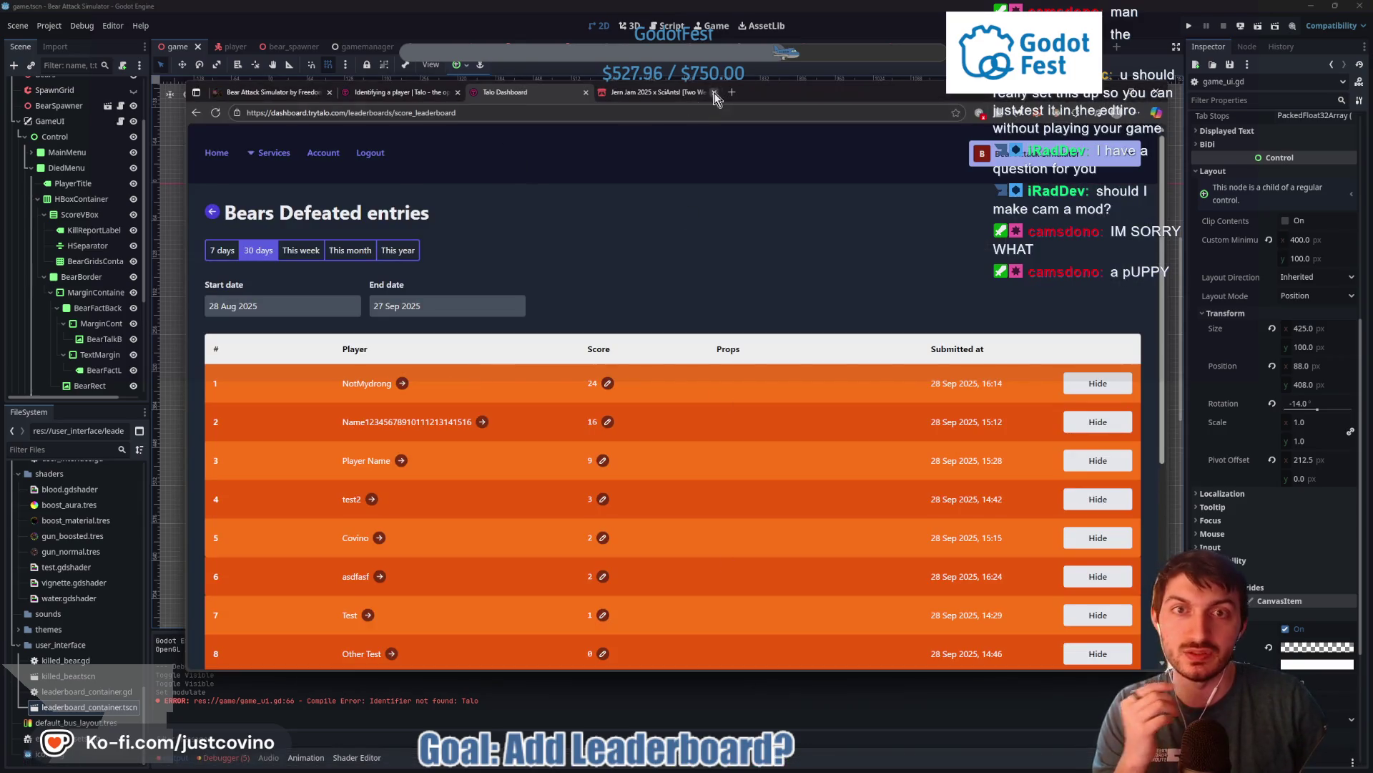
left_click(734, 93)
type("open")
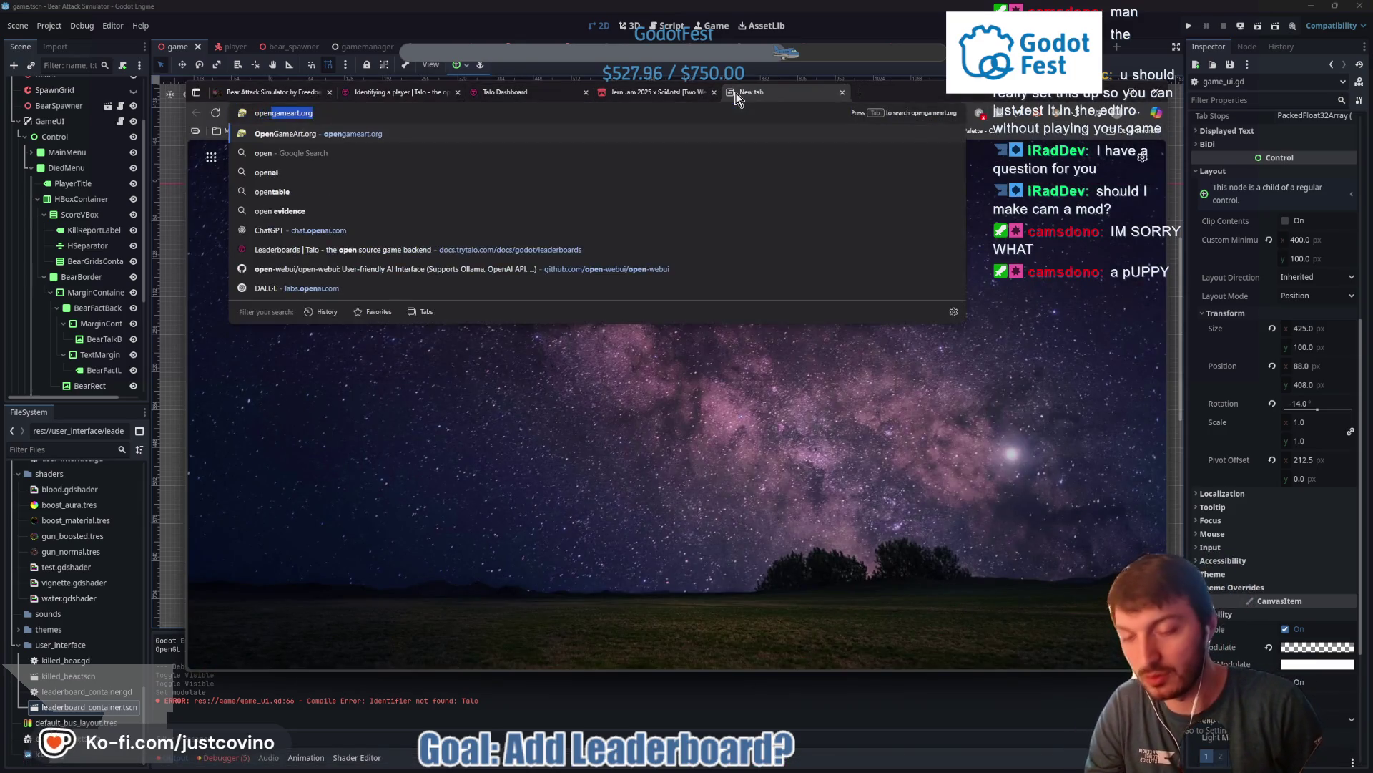
key("Return")
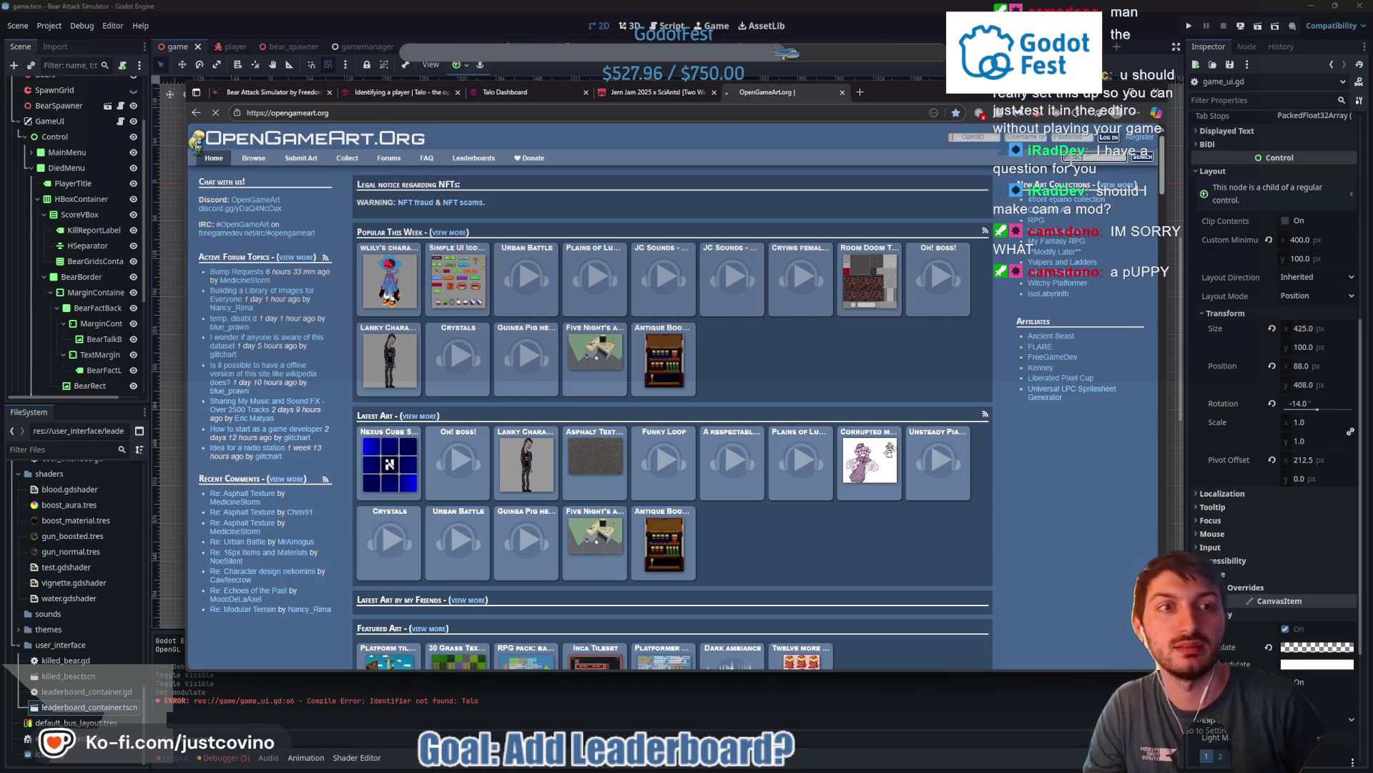
key("Return")
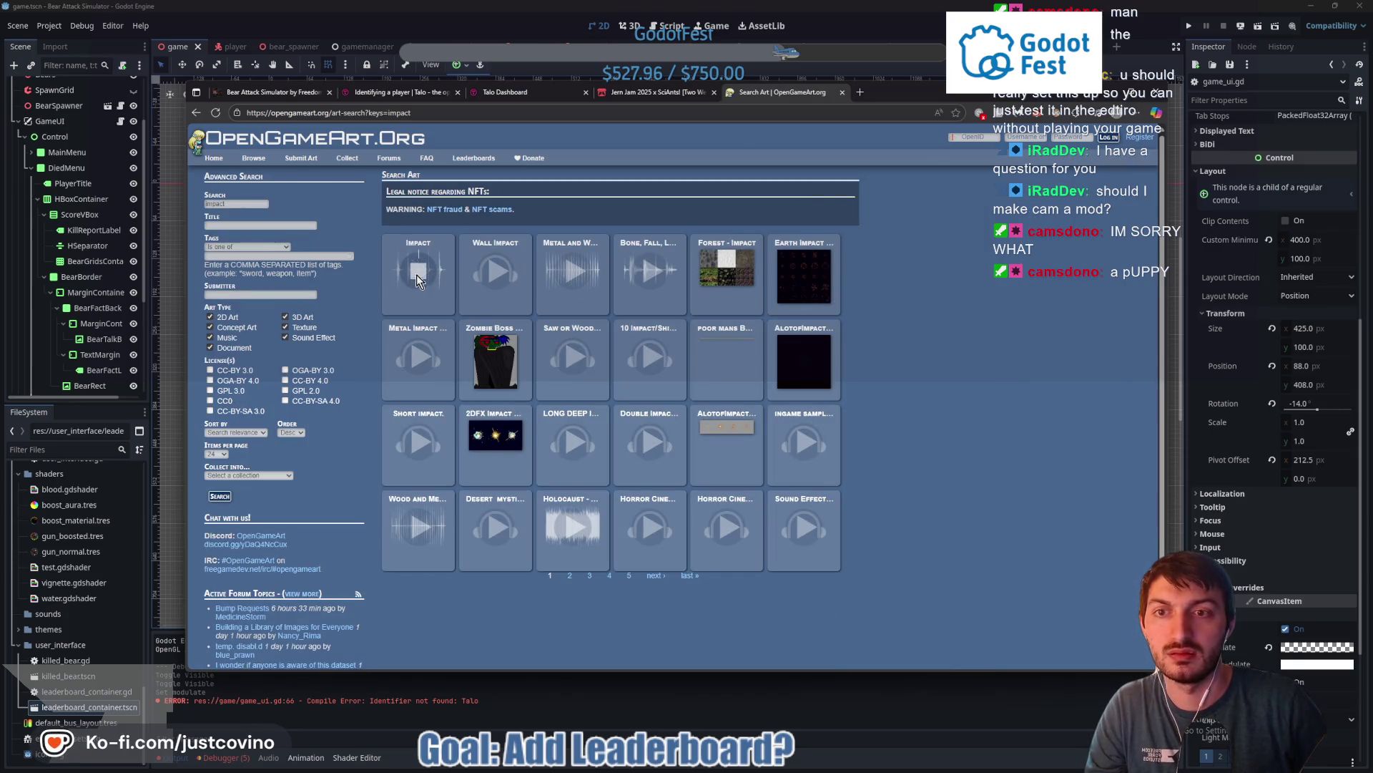
- Preview Short Impact, Long Deep Impact, Wall Impact and others, then open the Wall Impact page
left_click(492, 269)
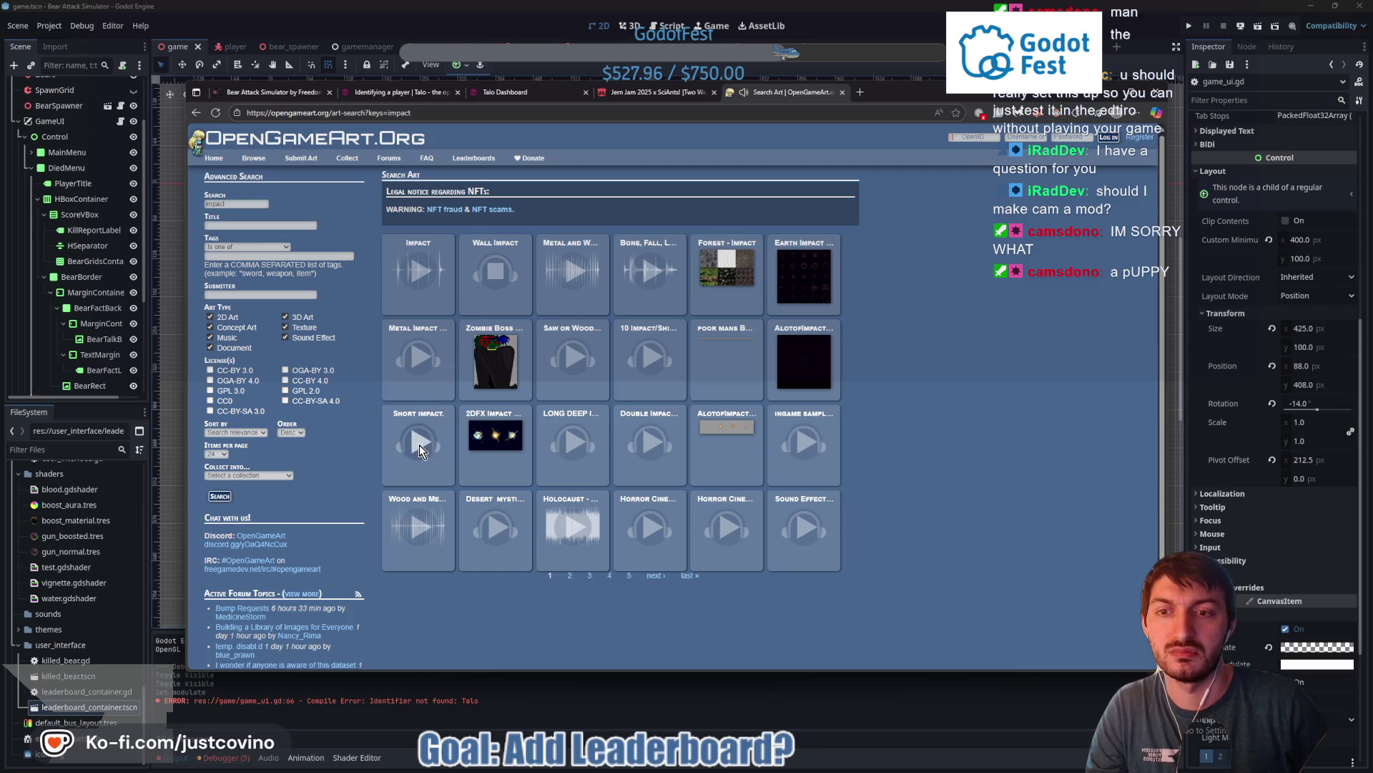
left_click(578, 444)
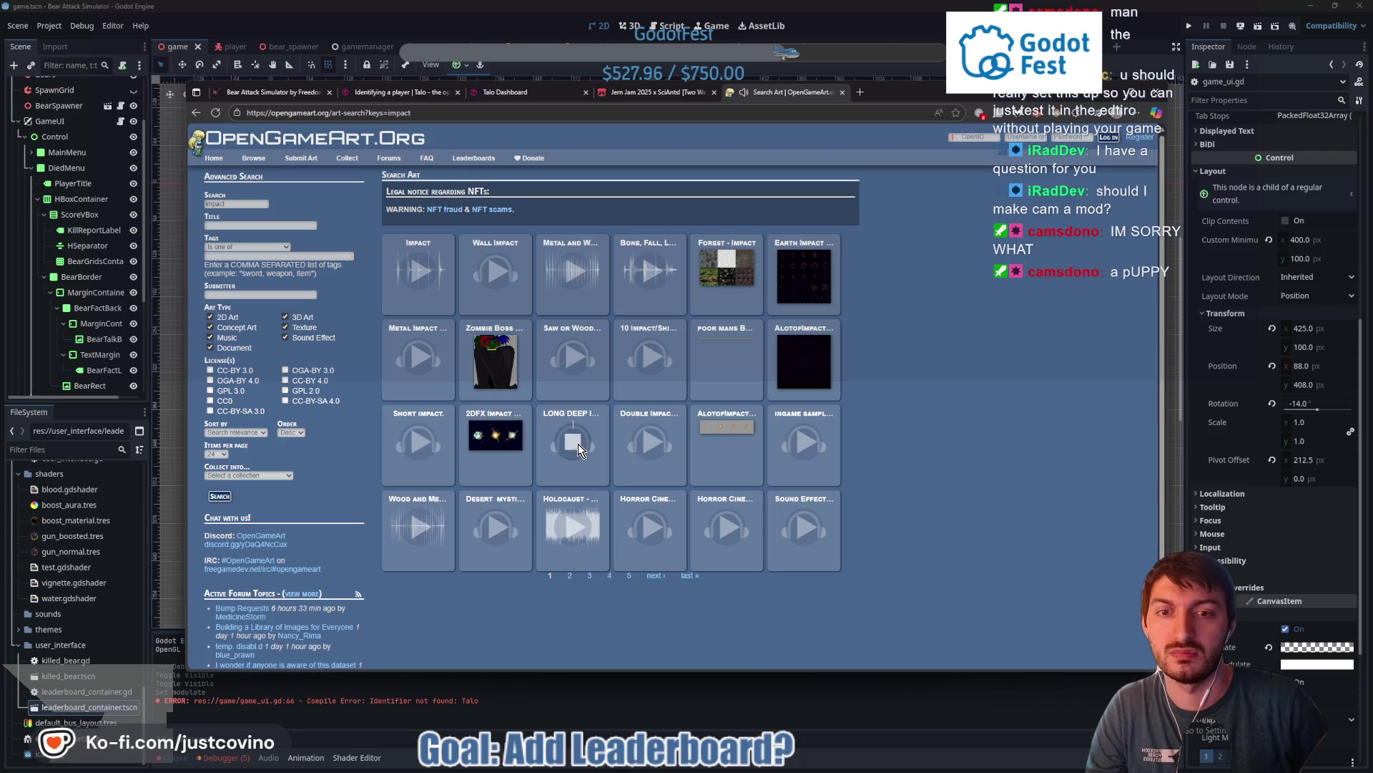
left_click(496, 531)
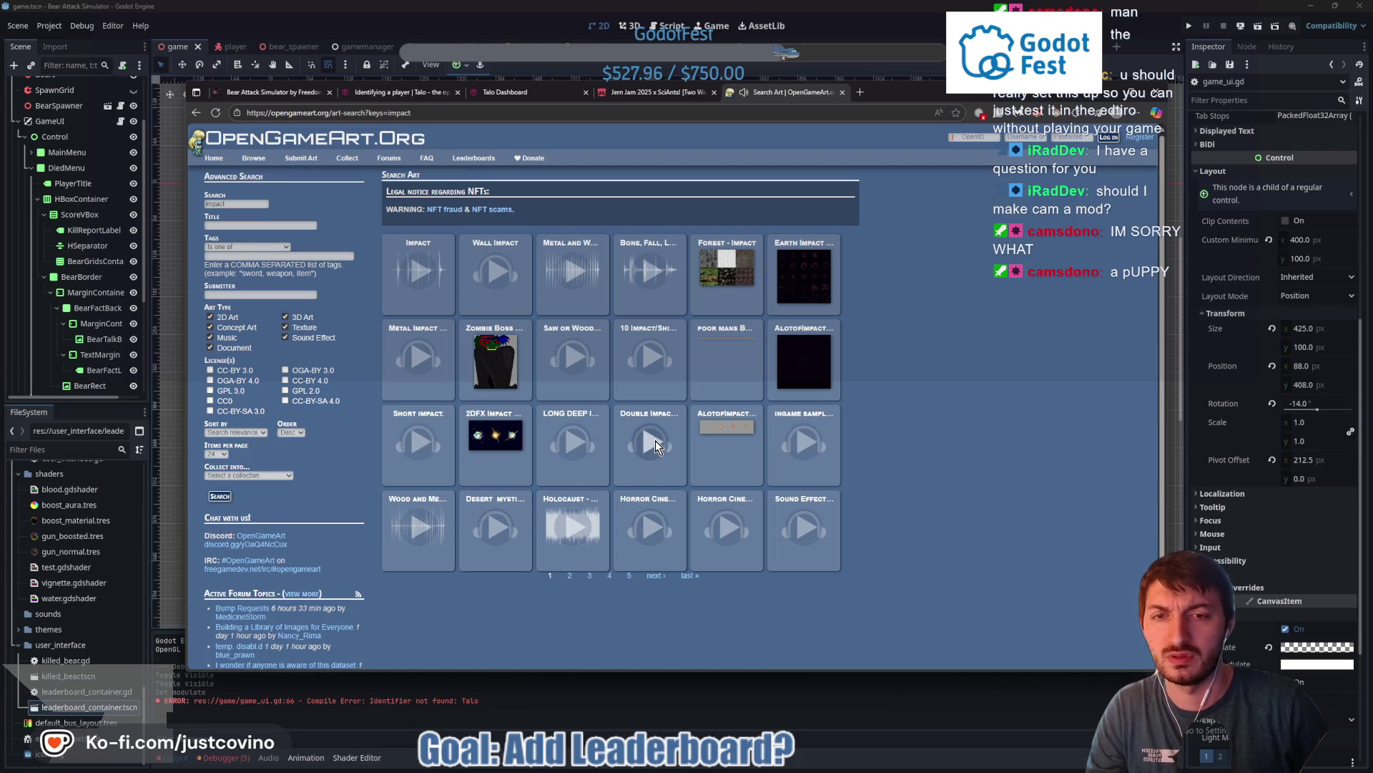
left_click(650, 359)
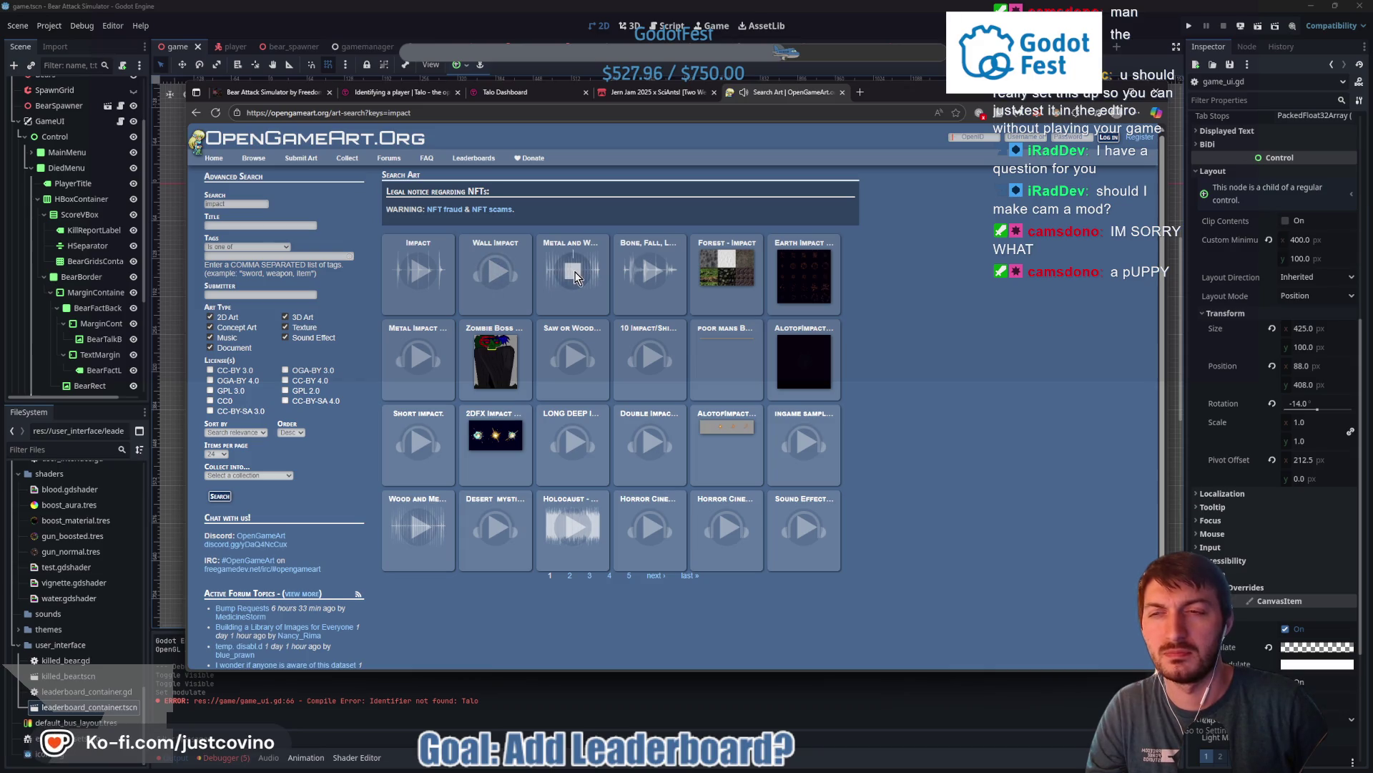
left_click(413, 267)
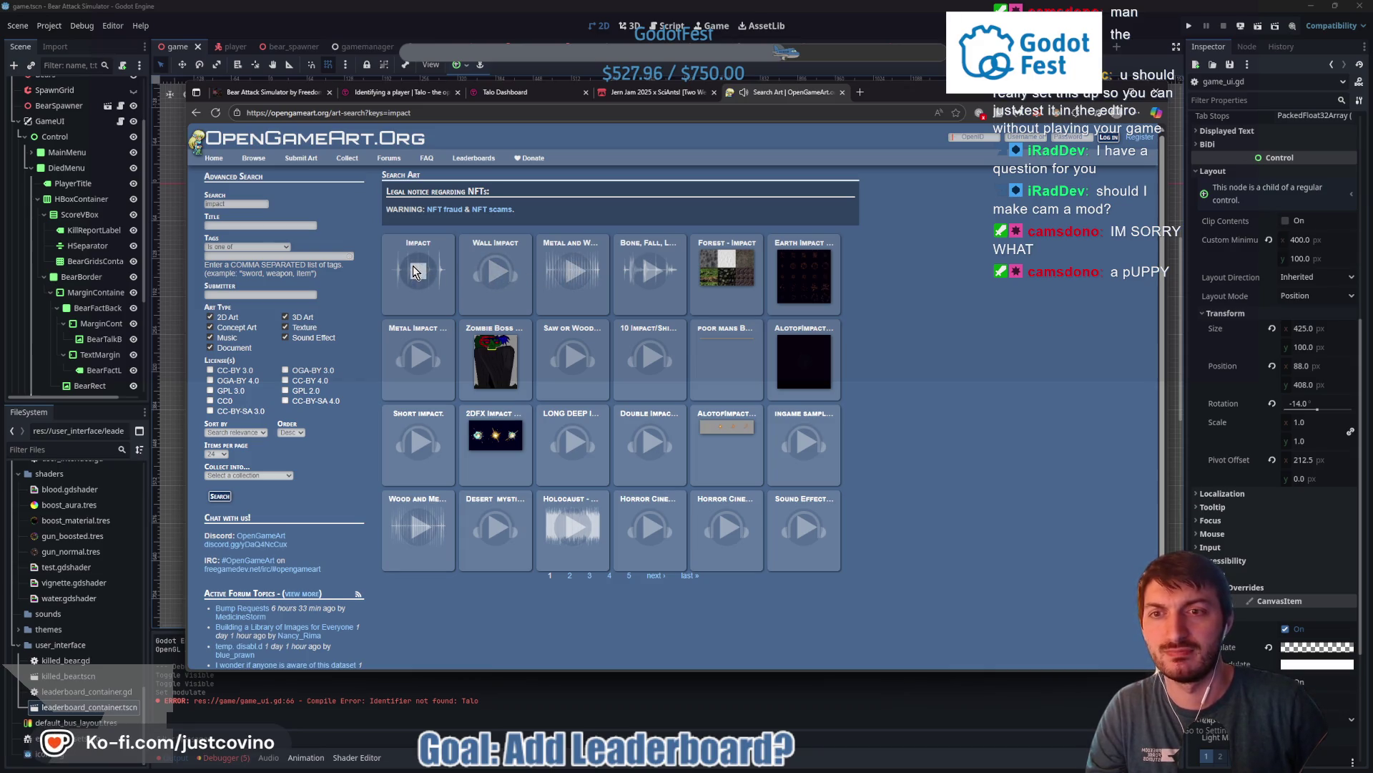
left_click(500, 270)
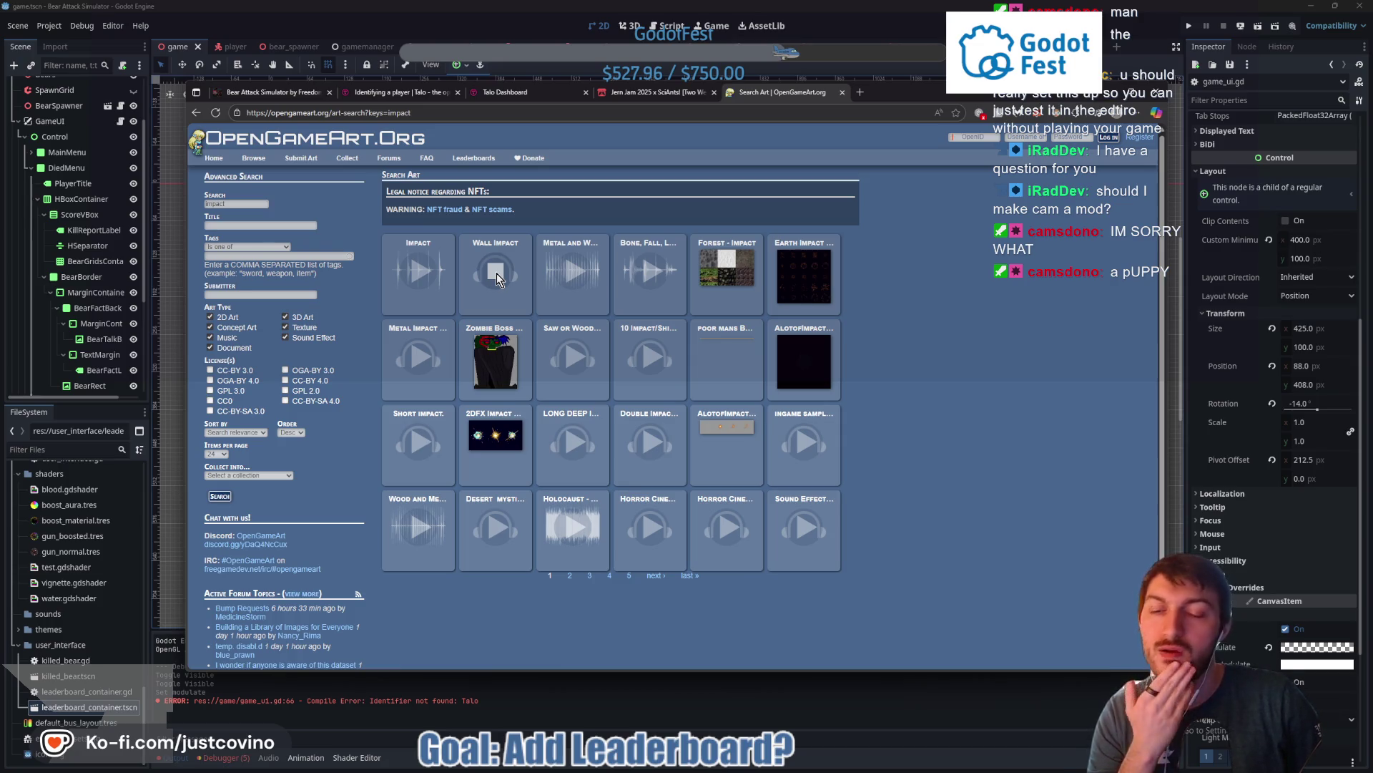
left_click(495, 277)
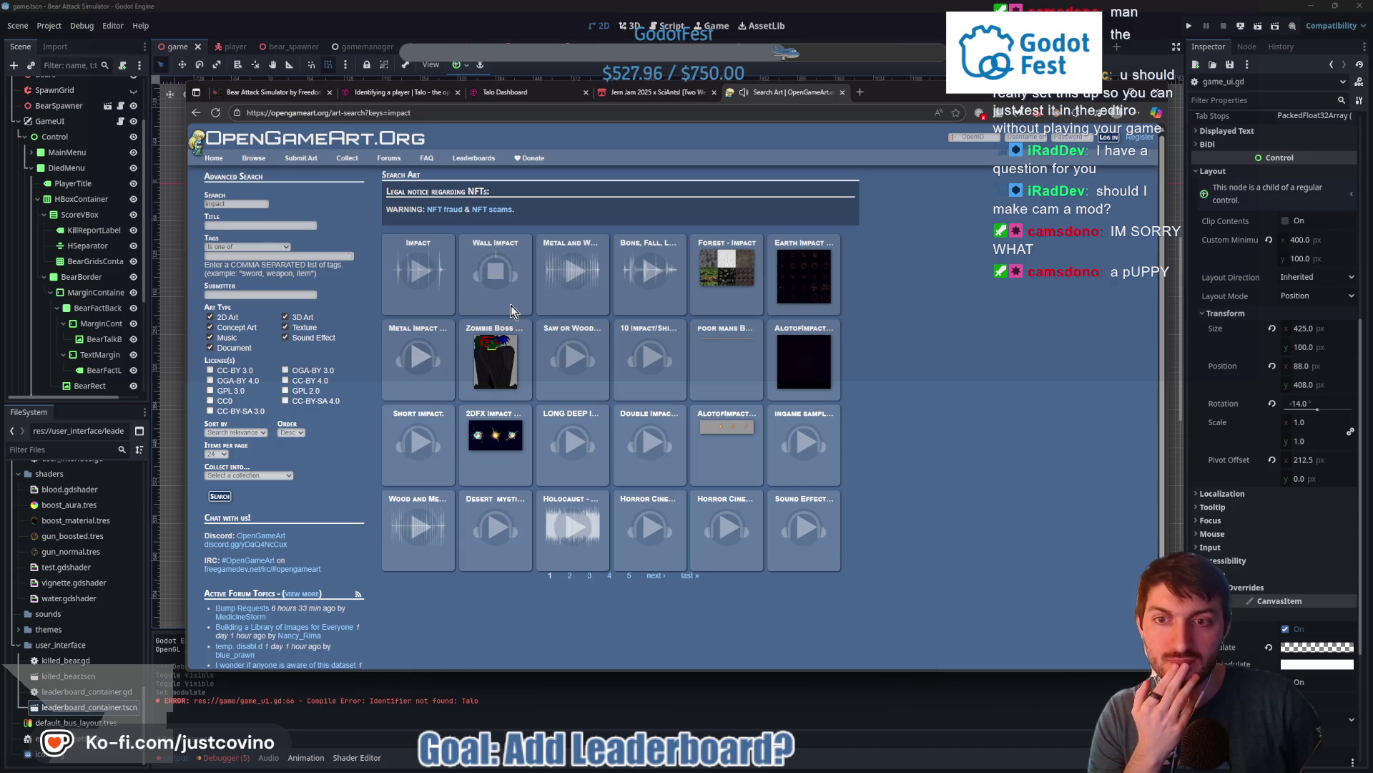
left_click(510, 243)
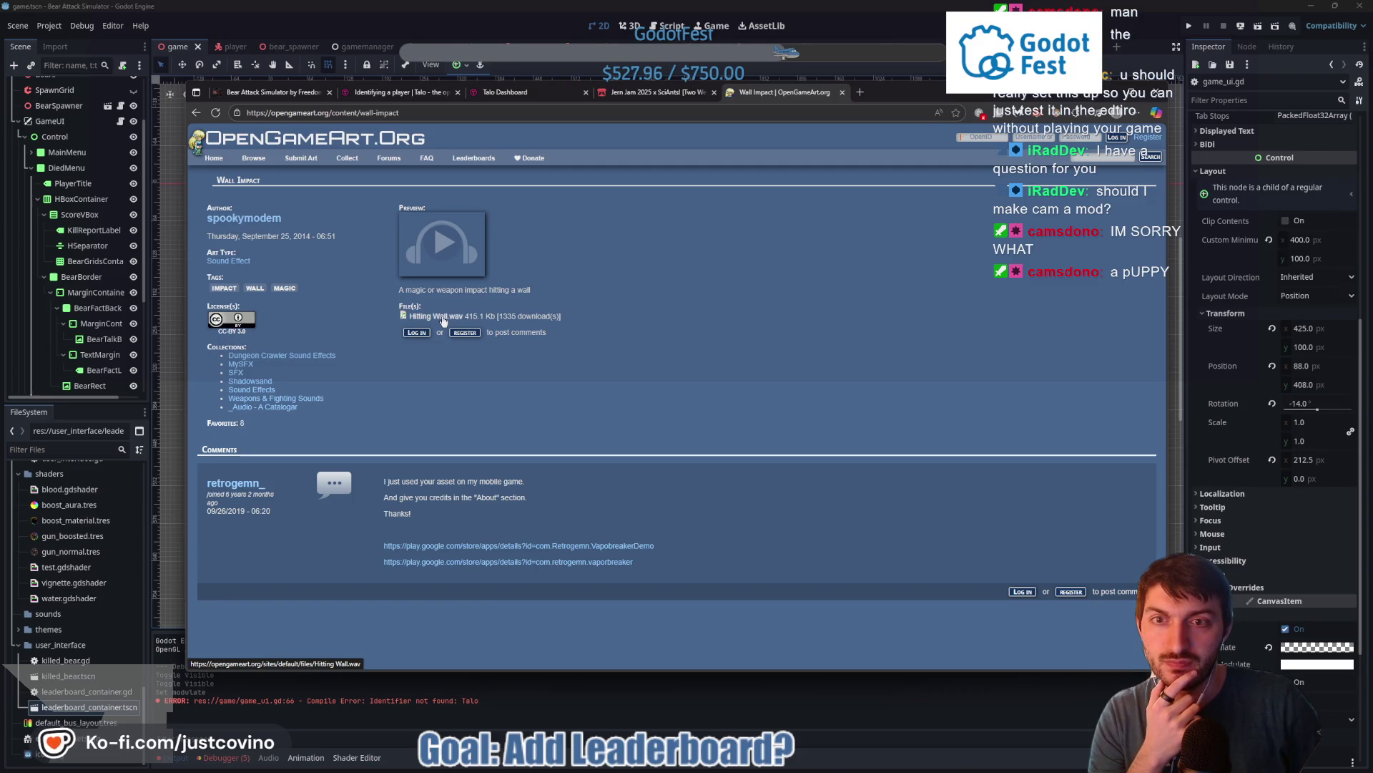
- Save Hitting Wall.wav as wall_impact.wav in BearAttackSimulator/assets/sfx, then return to Godot
left_click(444, 320)
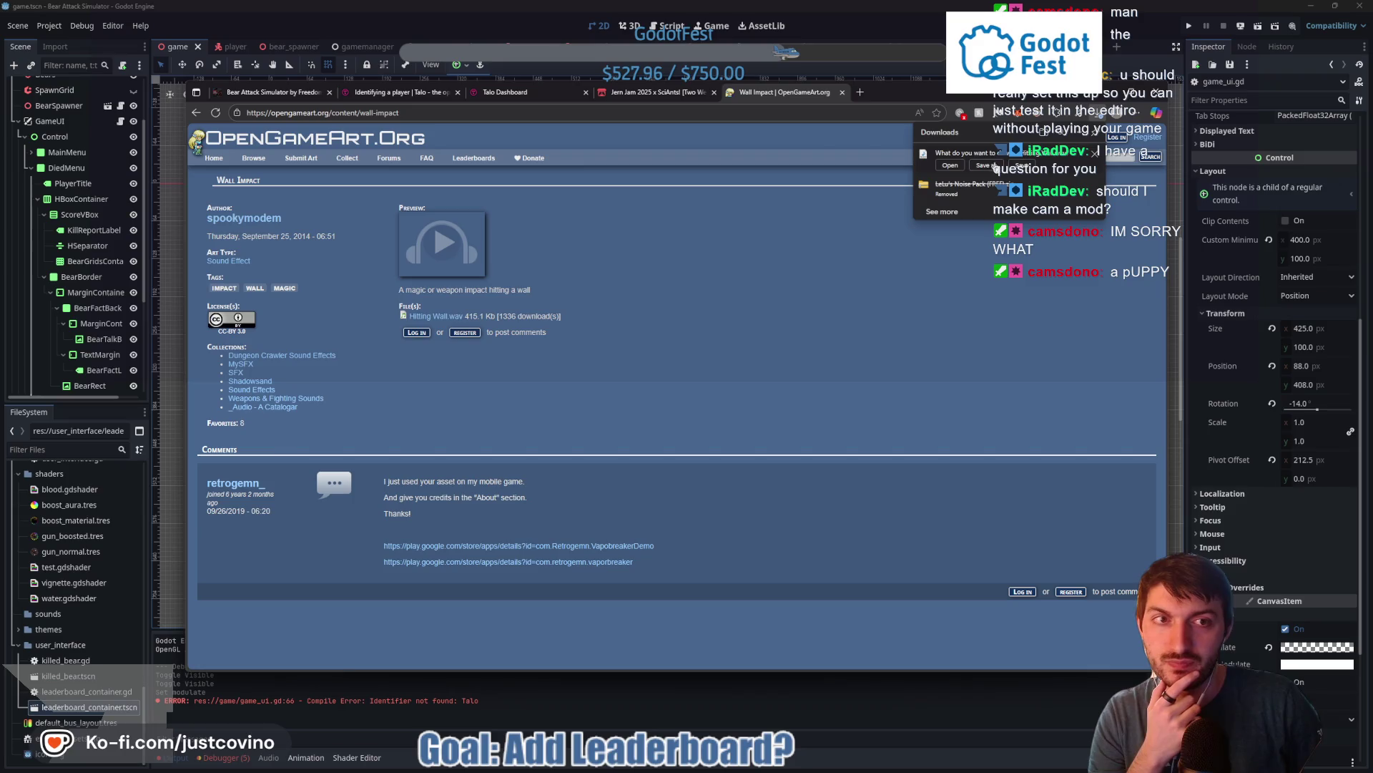
left_click(988, 165)
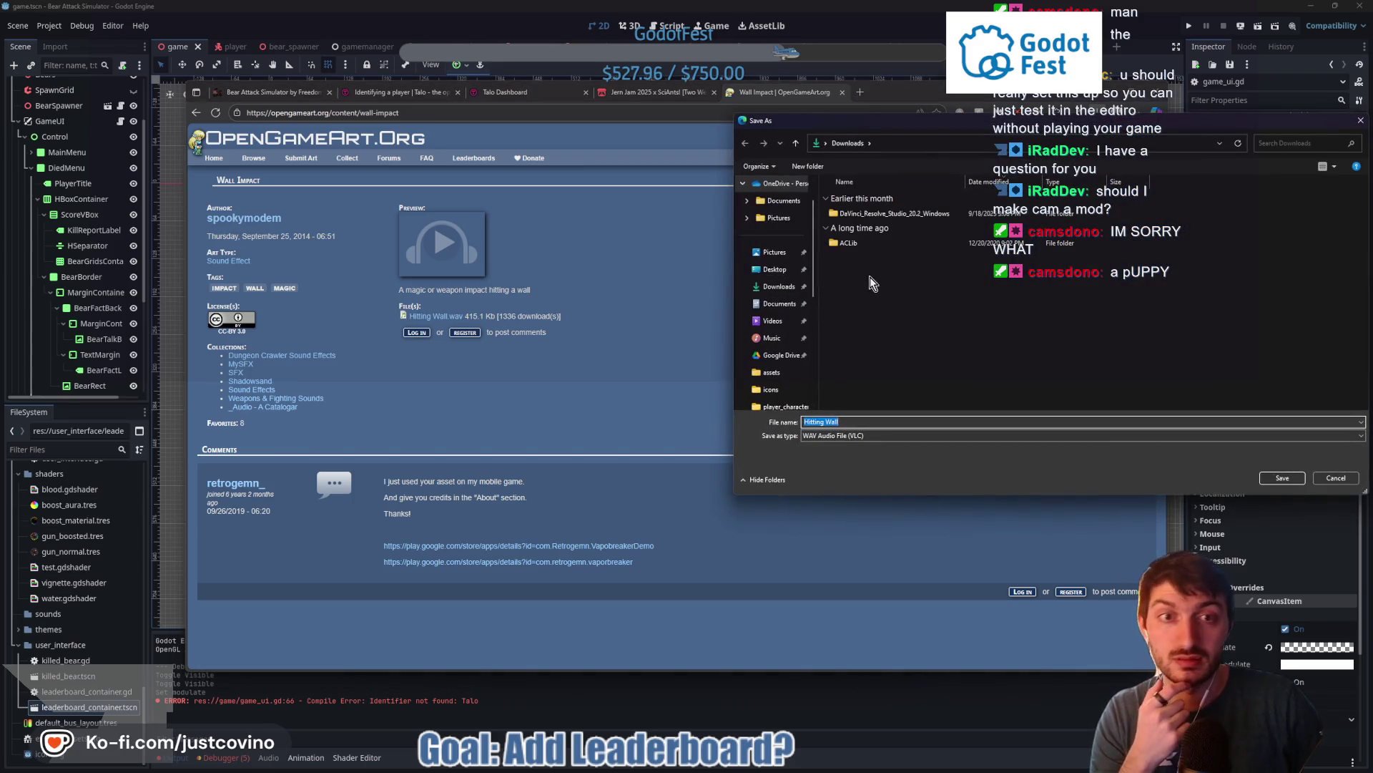
left_click(775, 269)
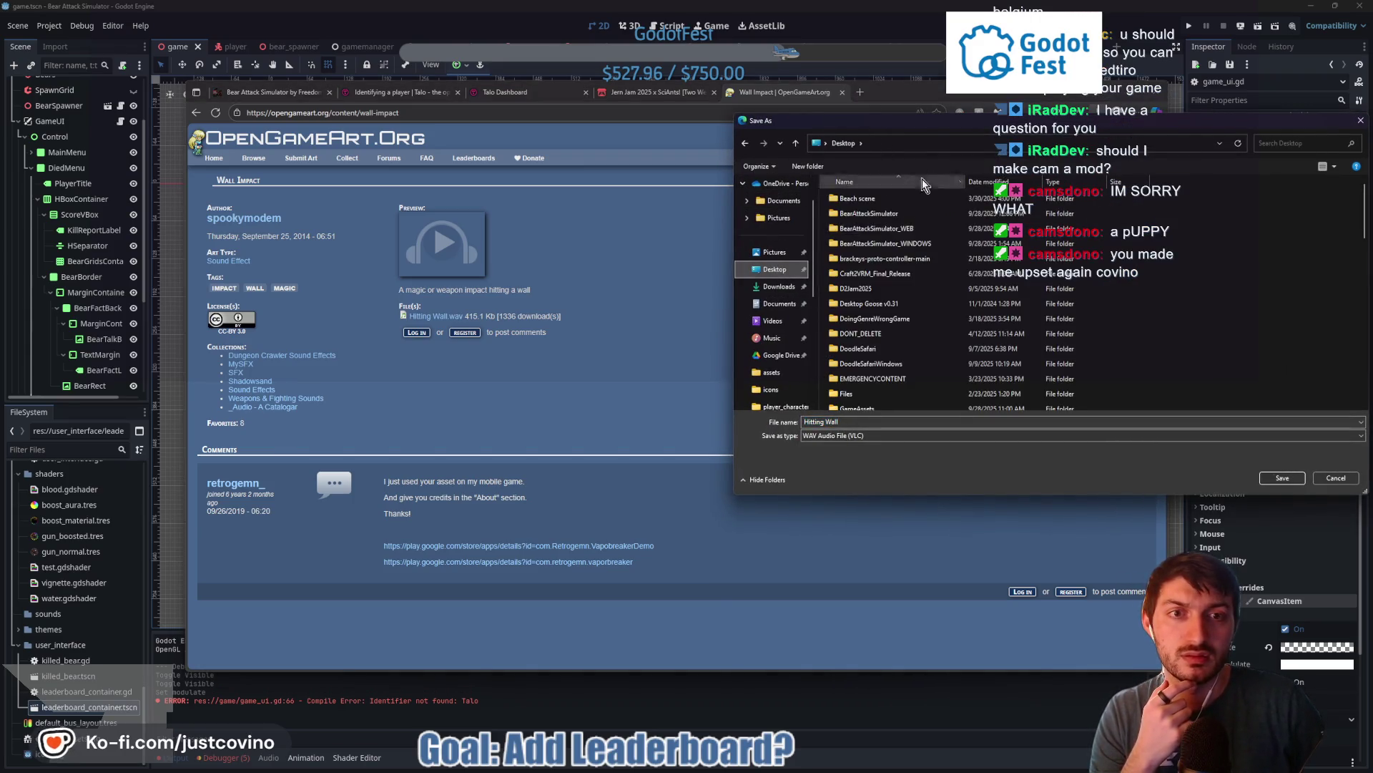
double_click(887, 213)
double_click(861, 246)
double_click(860, 270)
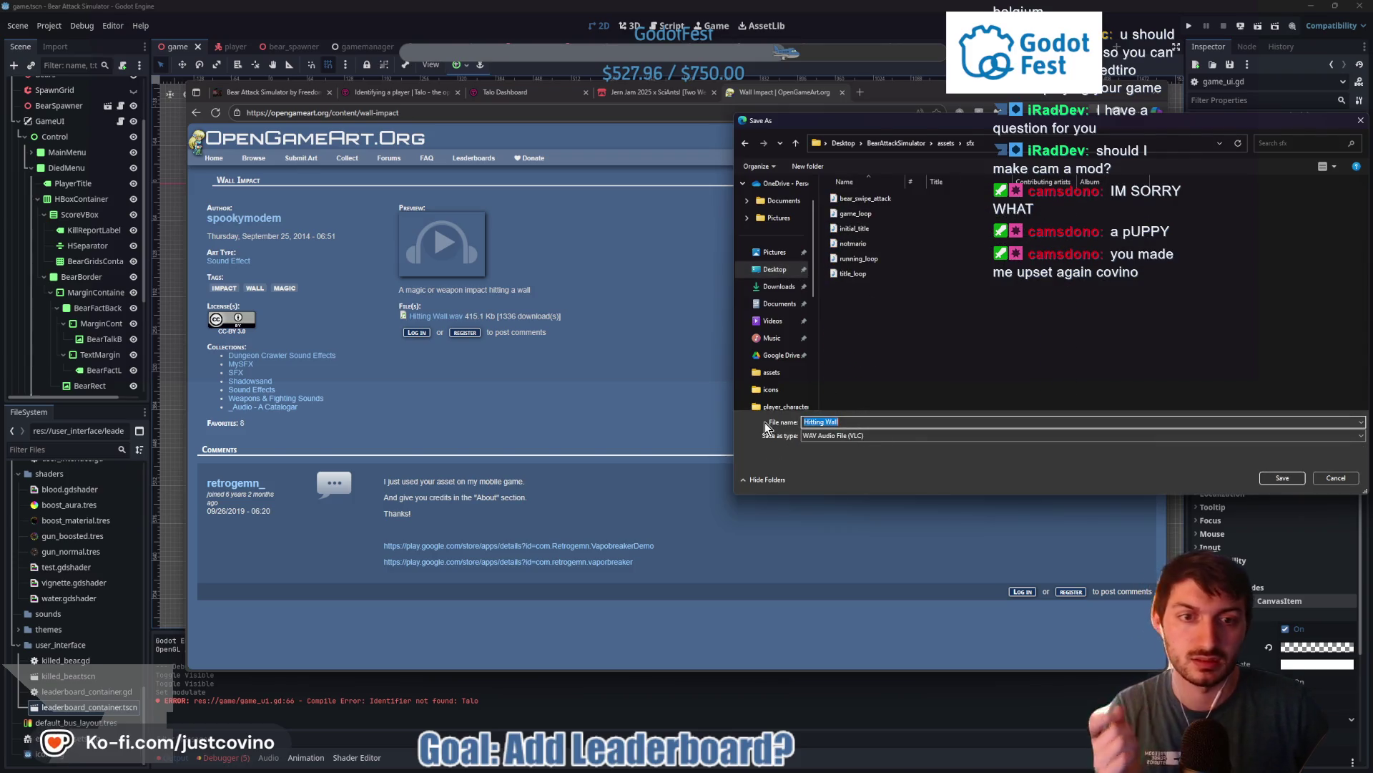
type("wall")
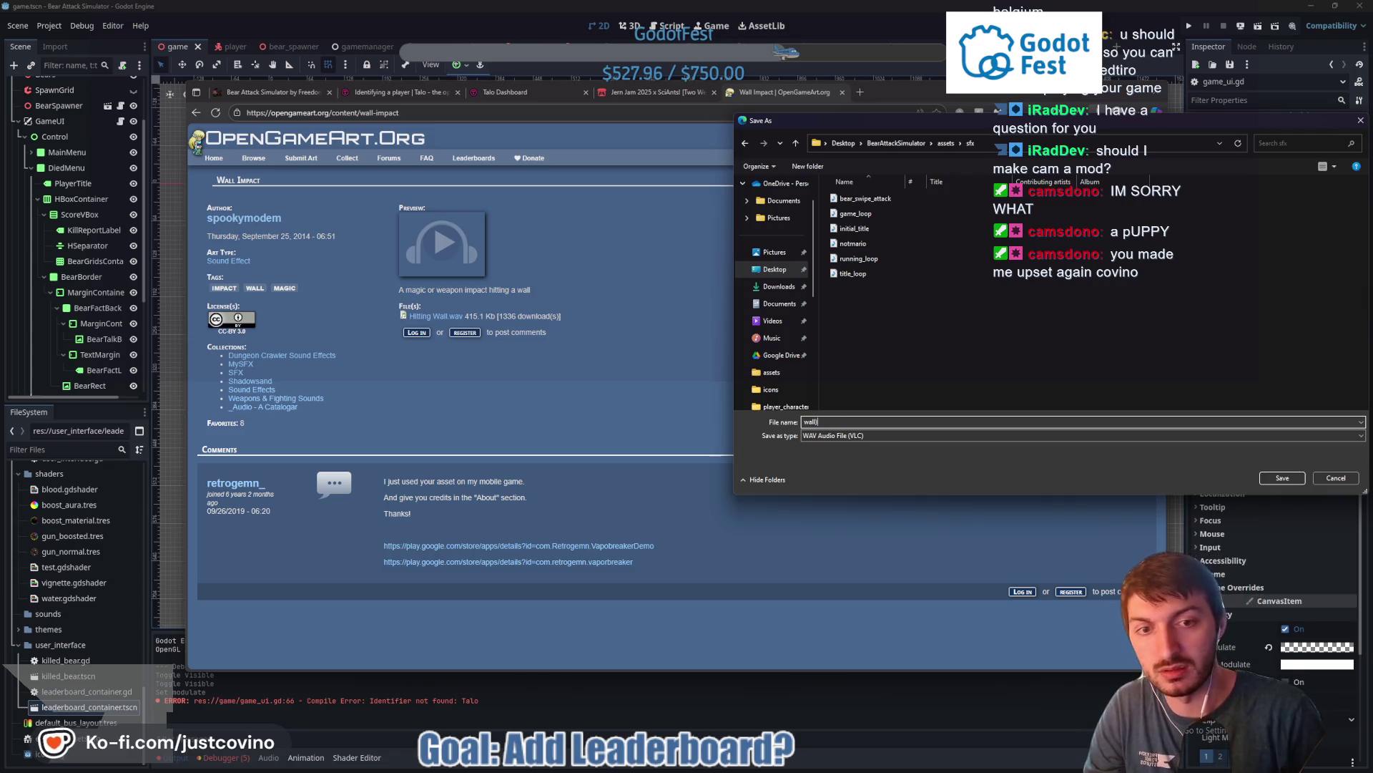
type("_impact")
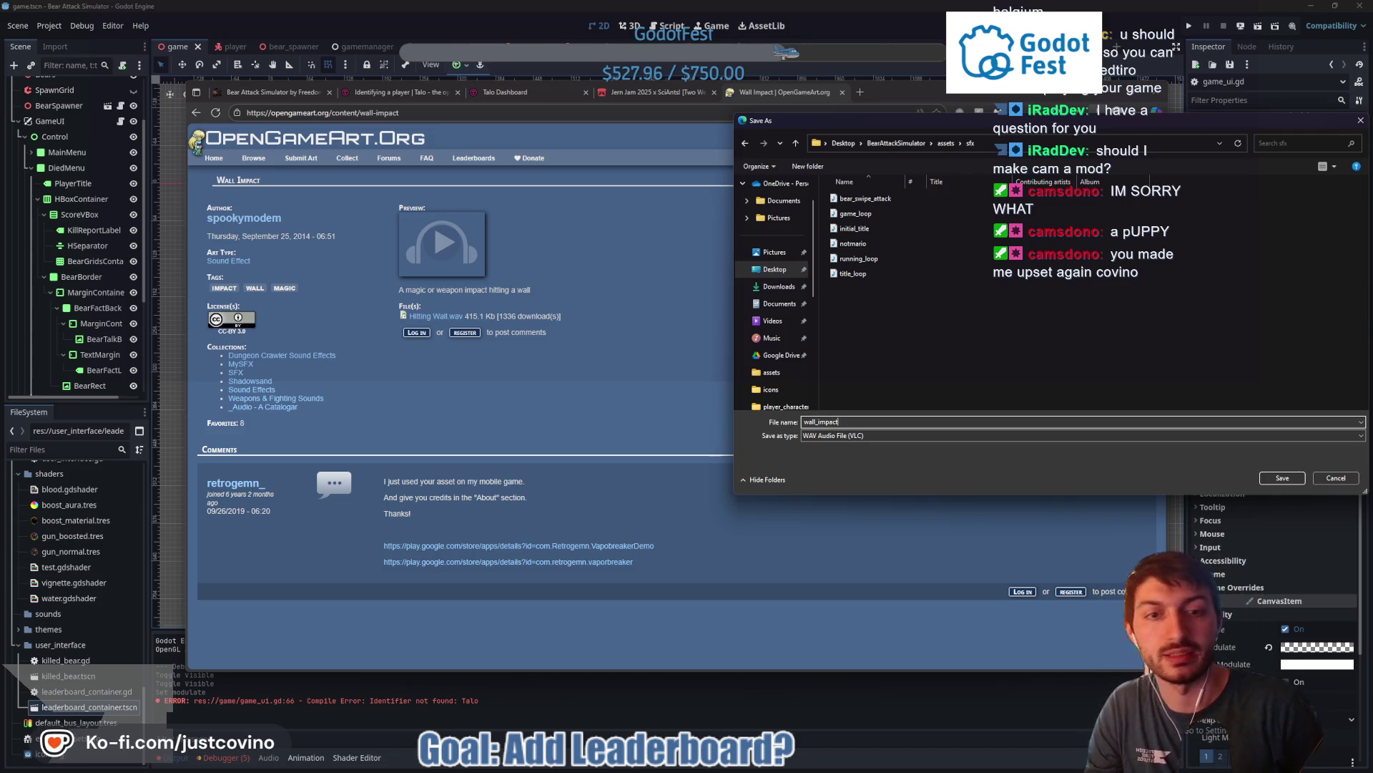
left_click(1291, 477)
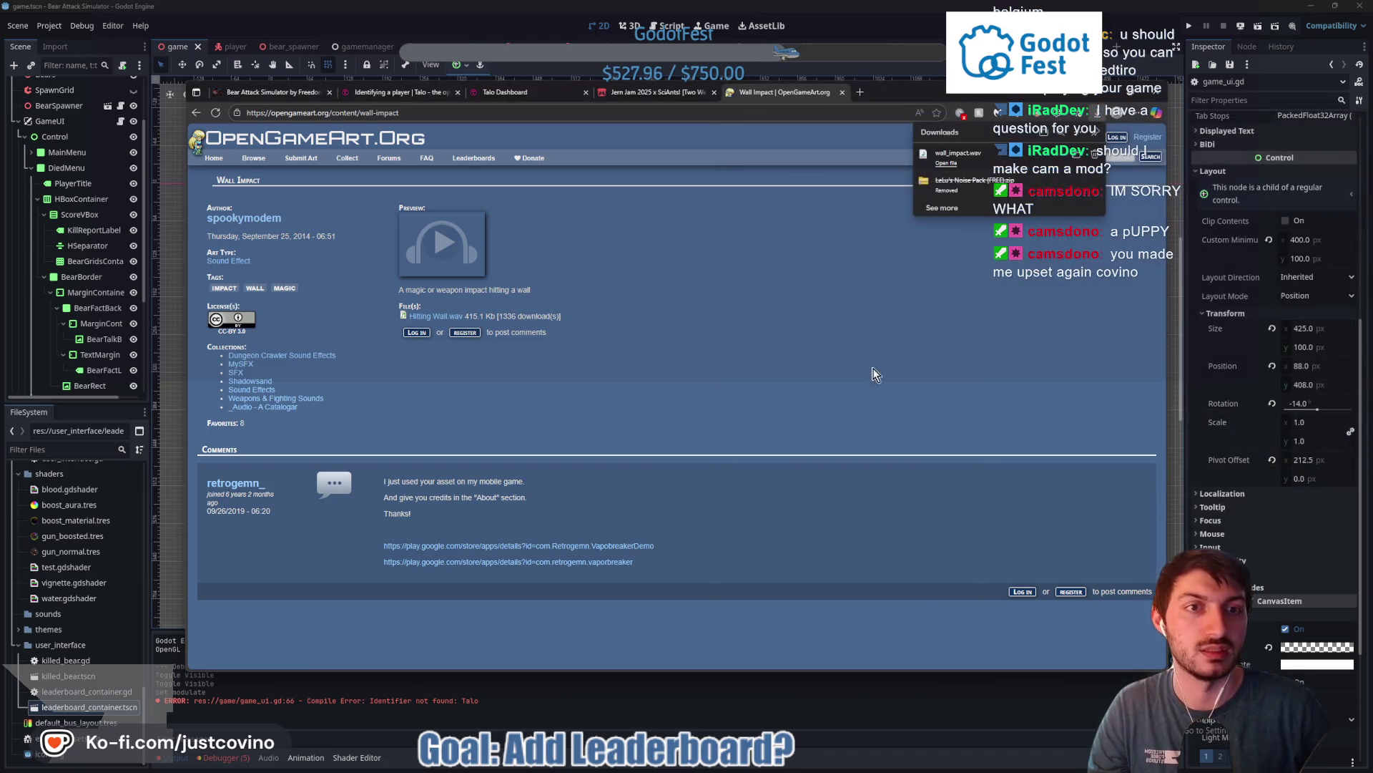
left_click(756, 673)
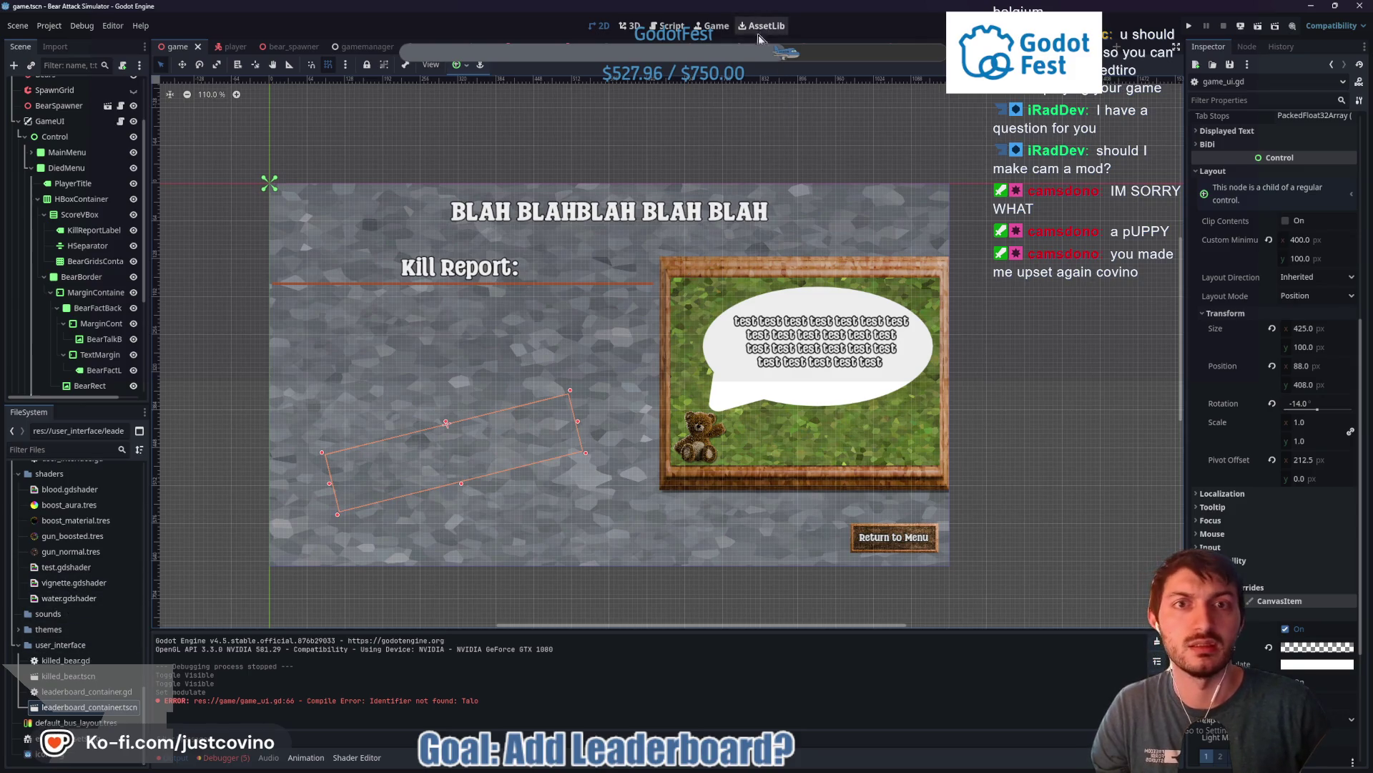
- In asset_cache.gd, add a blank line after the LEADERBOARD_CONTAINER preload, then show the 2D view
left_click(137, 86)
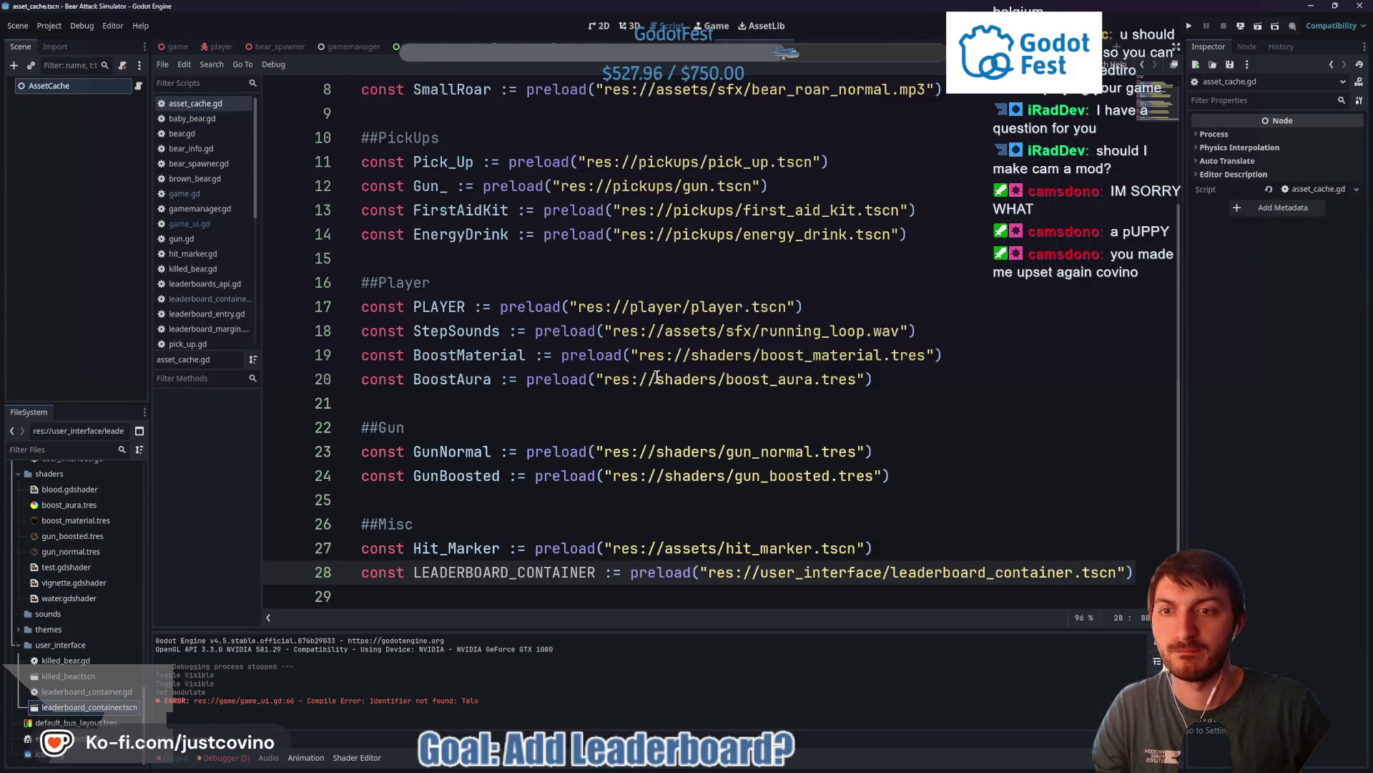
scroll(596, 361, "up", 3)
scroll(679, 429, "down", 3)
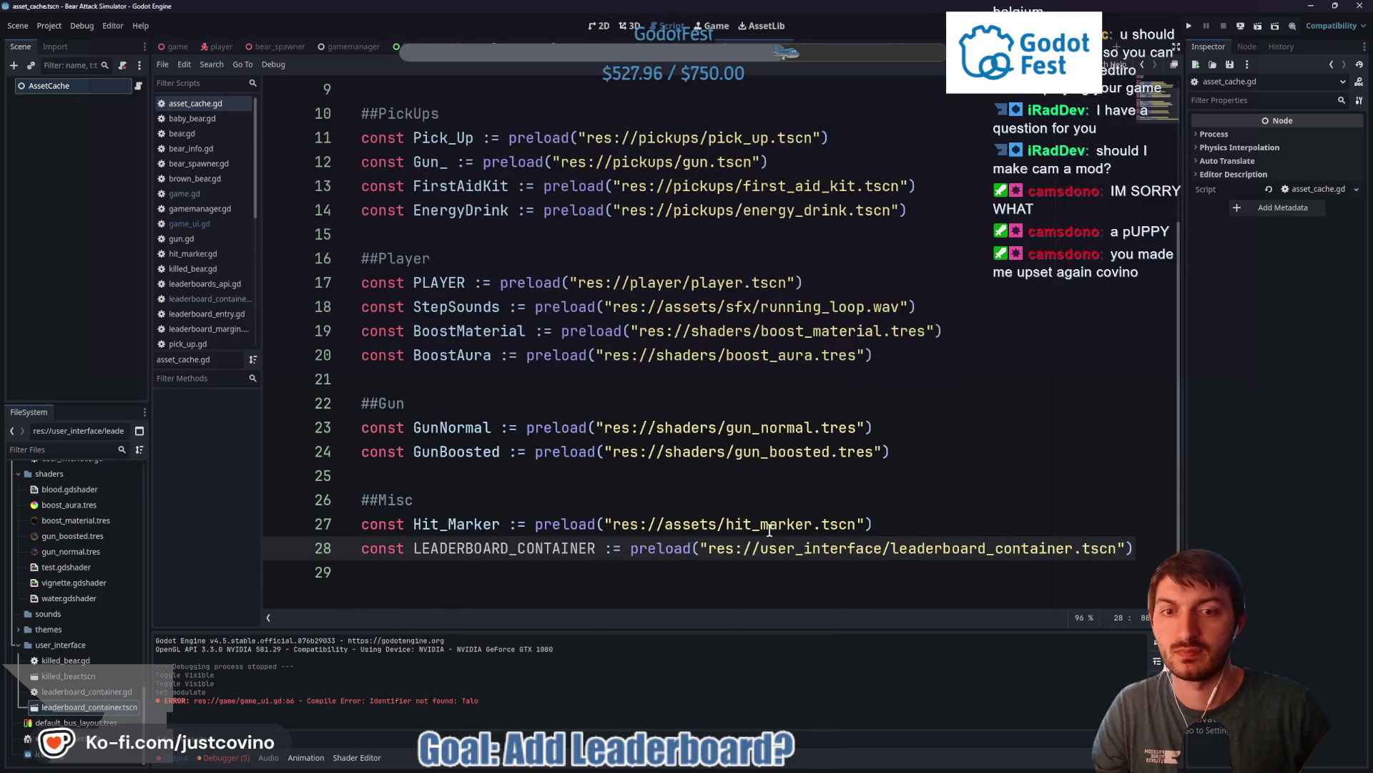
scroll(774, 493, "up", 3)
scroll(702, 407, "down", 3)
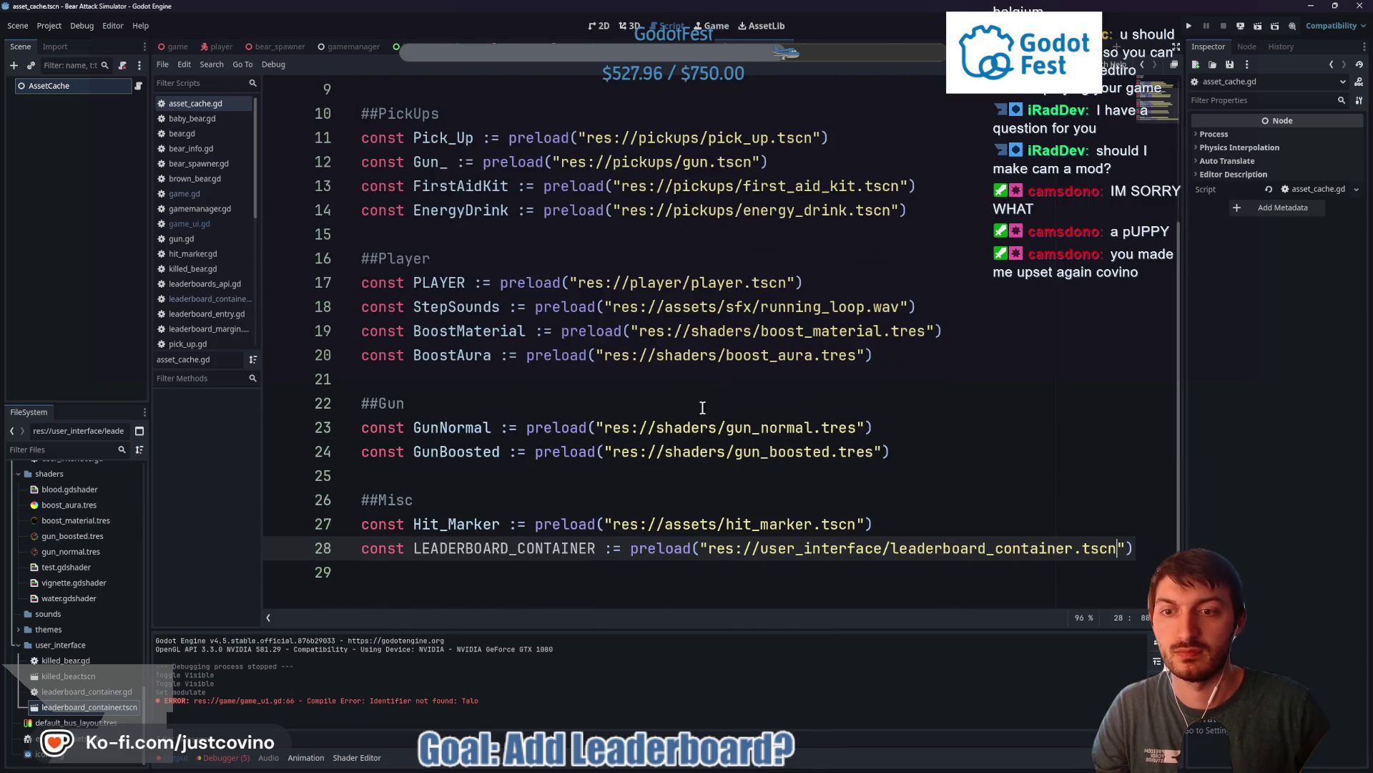
left_click(438, 572)
key("Return")
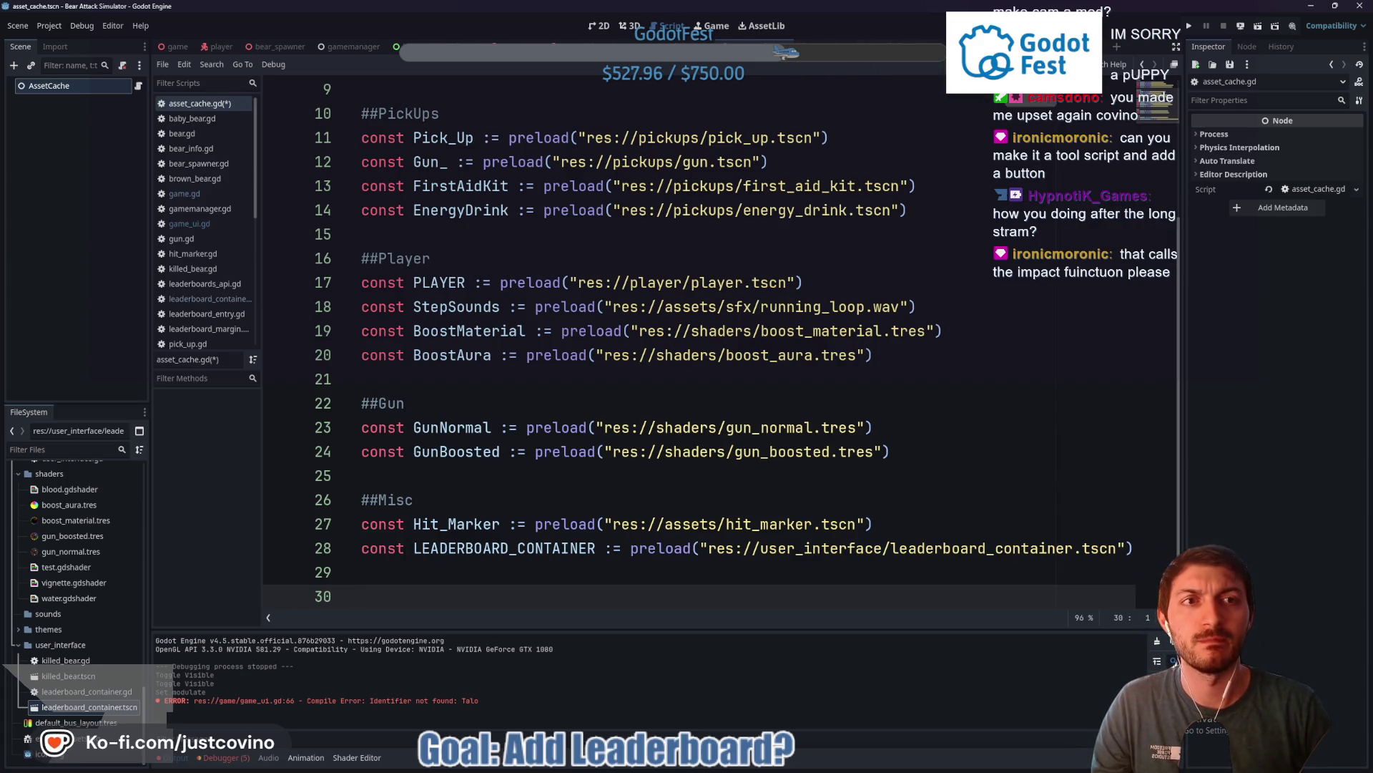
left_click(599, 27)
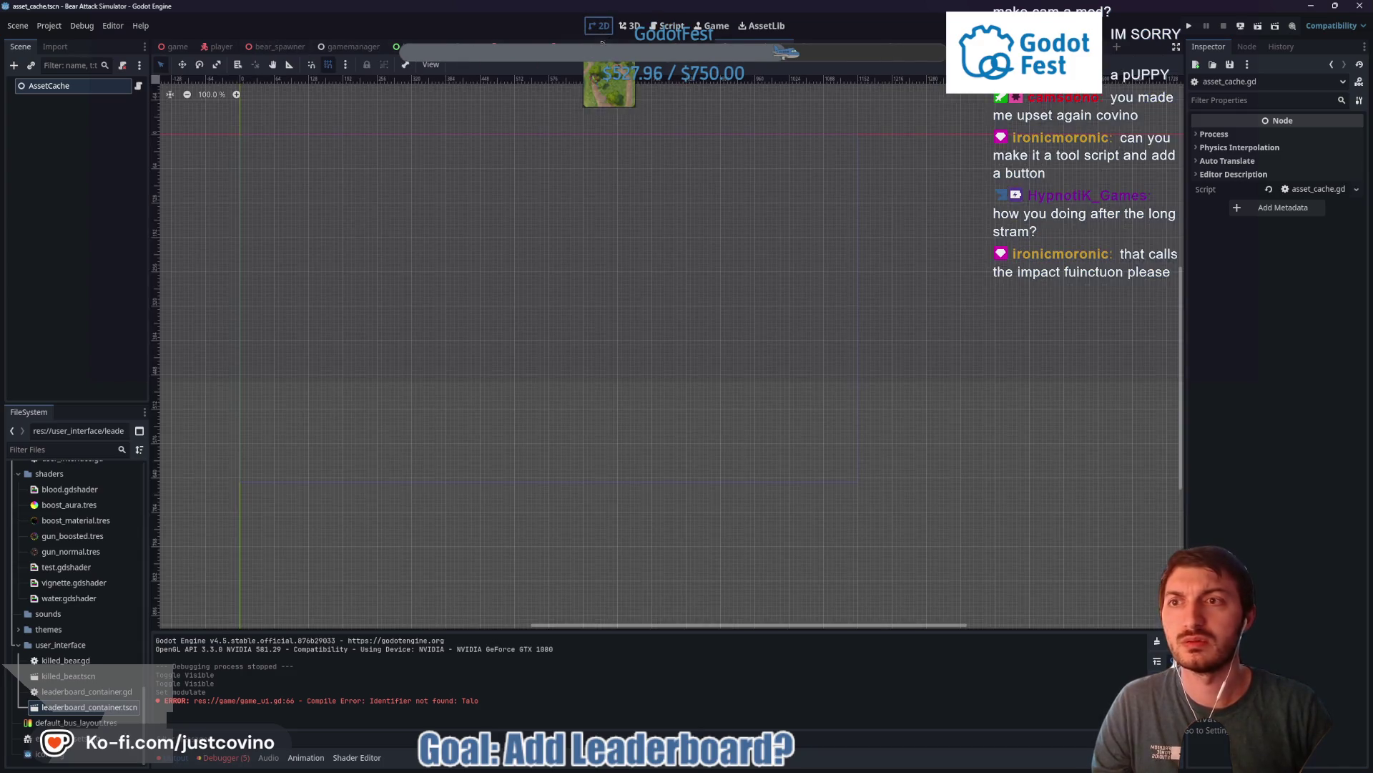
- Switch to the game scene tab and open the GameUI node's script
left_click(173, 46)
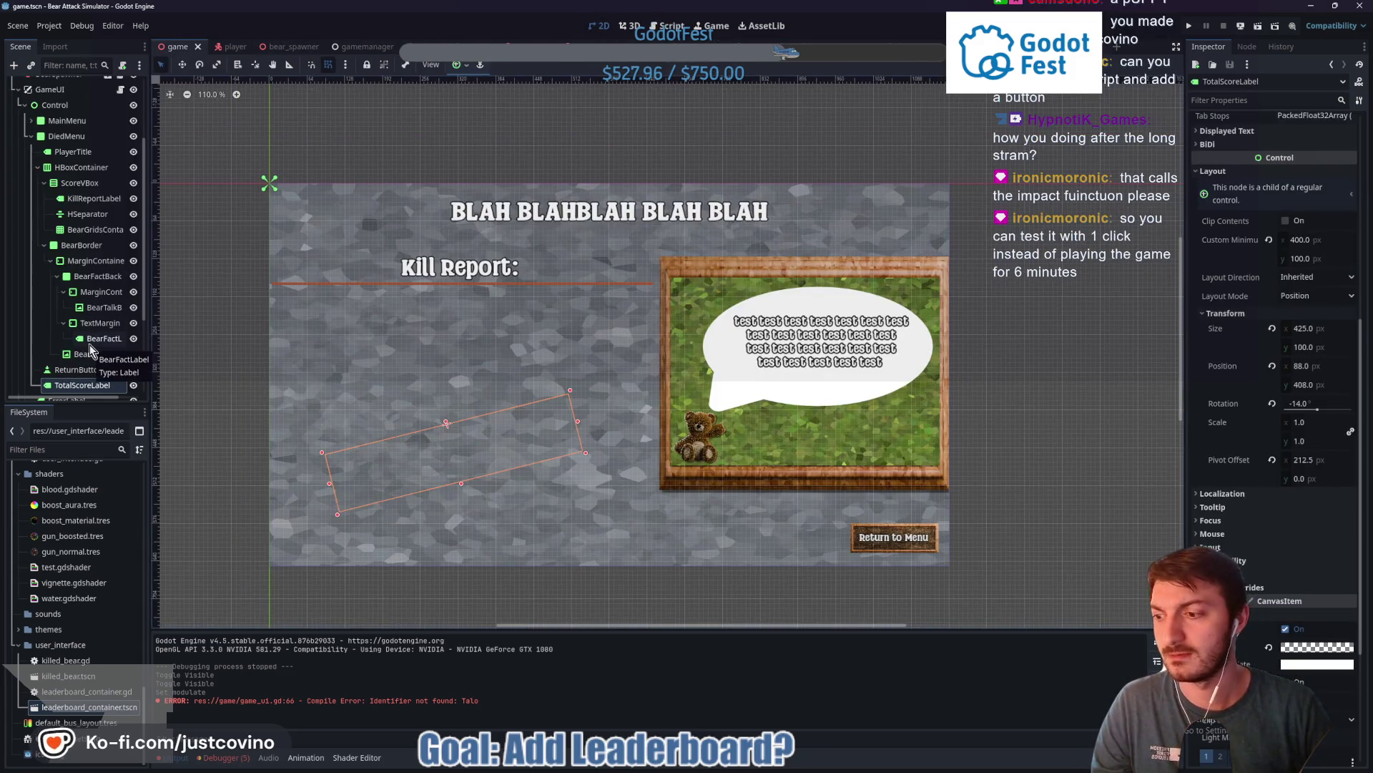
scroll(89, 345, "down", 2)
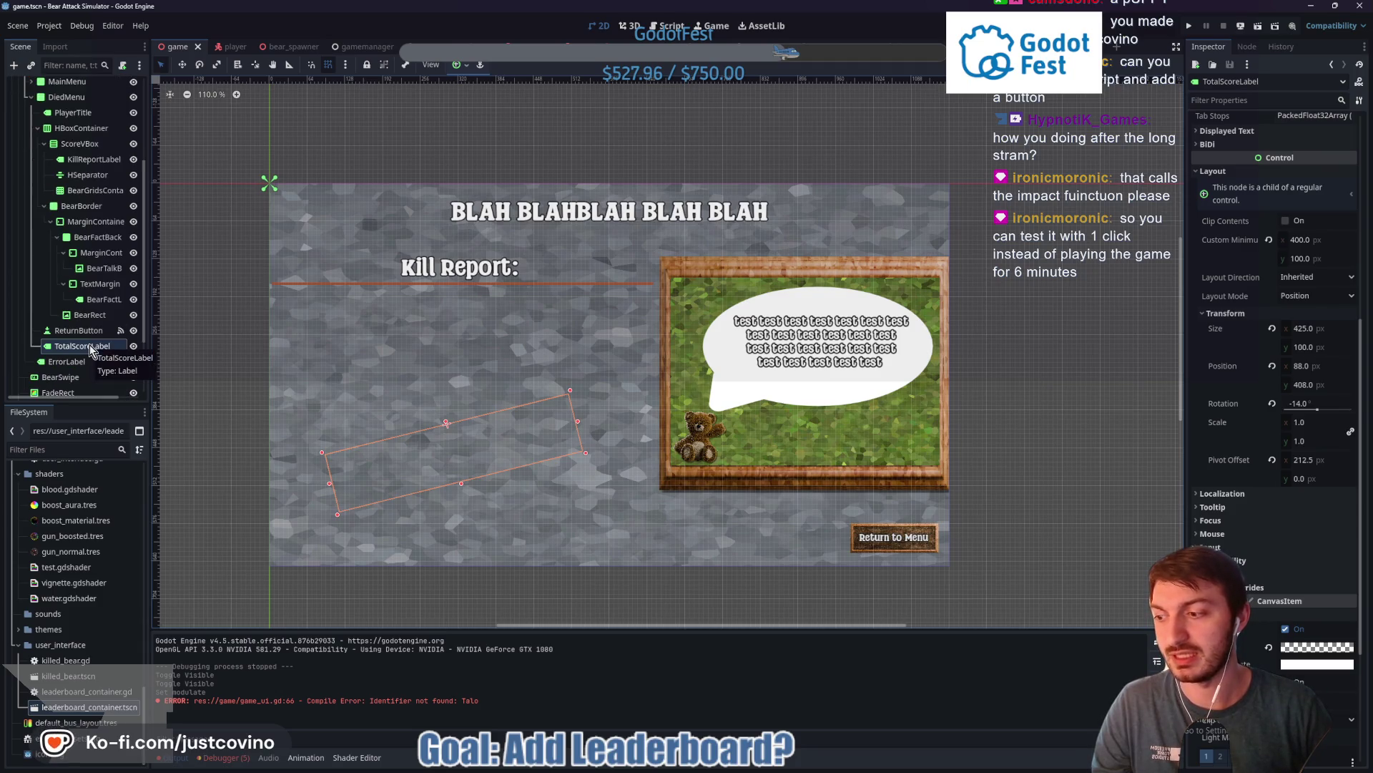
scroll(96, 344, "up", 5)
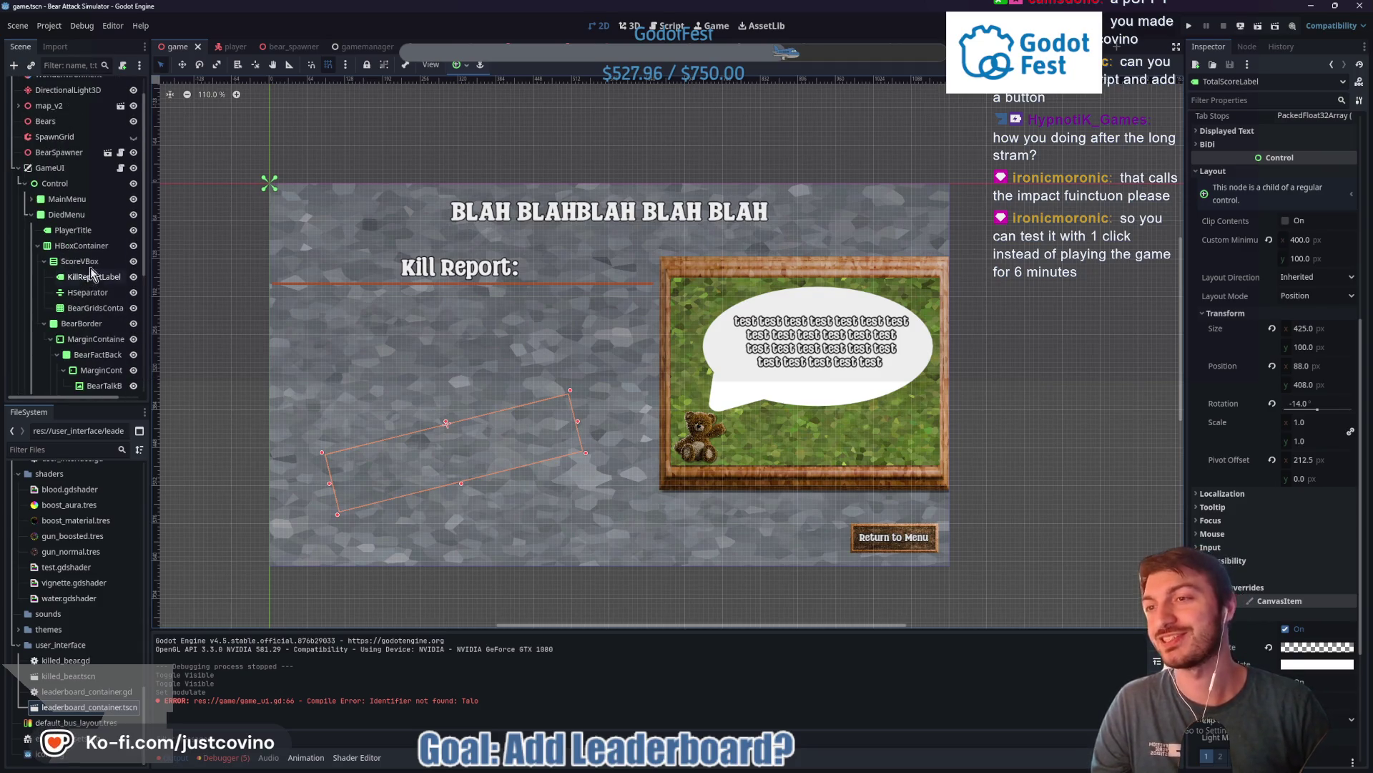
left_click(120, 169)
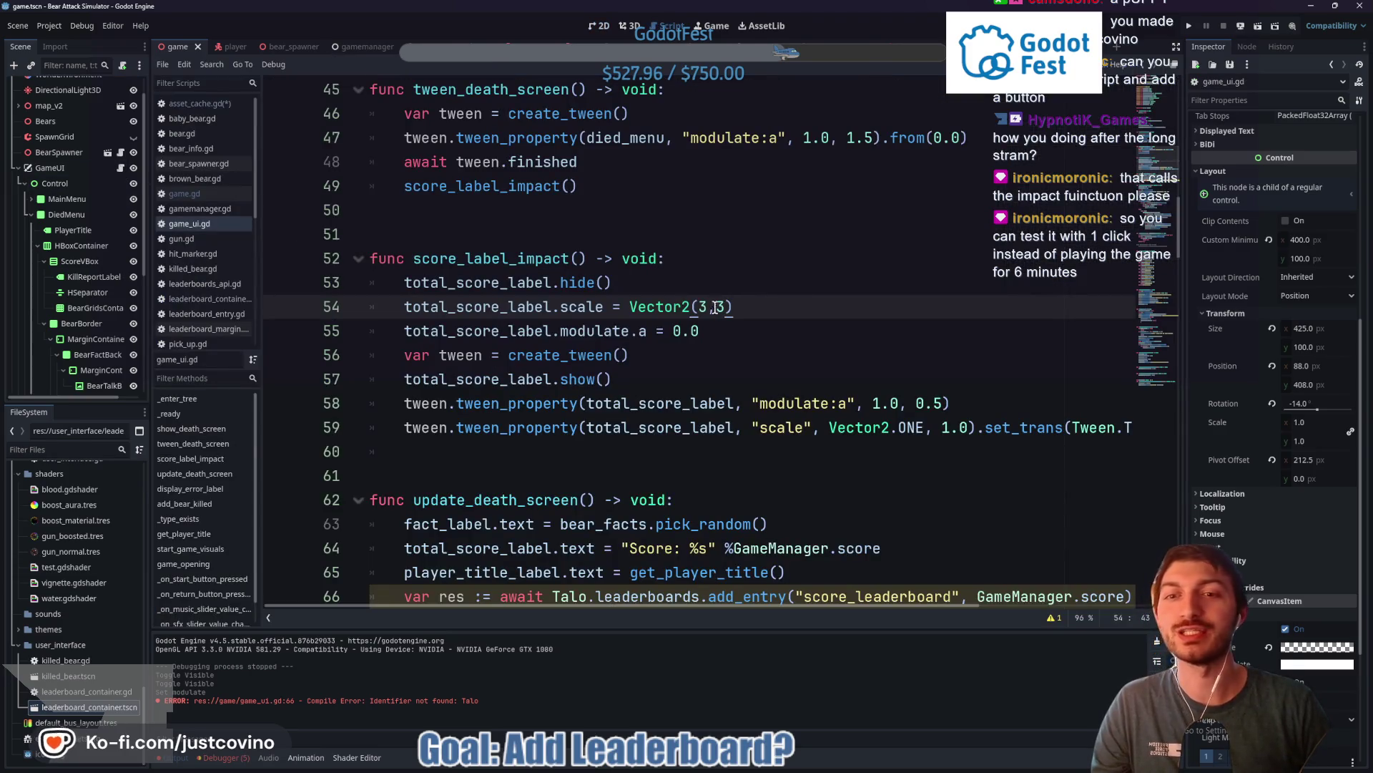
- On empty line 60 of score_label_impact, add a GameManager.play_sfx call via autocomplete
scroll(527, 370, "up", 2, "ctrl")
left_click(527, 369)
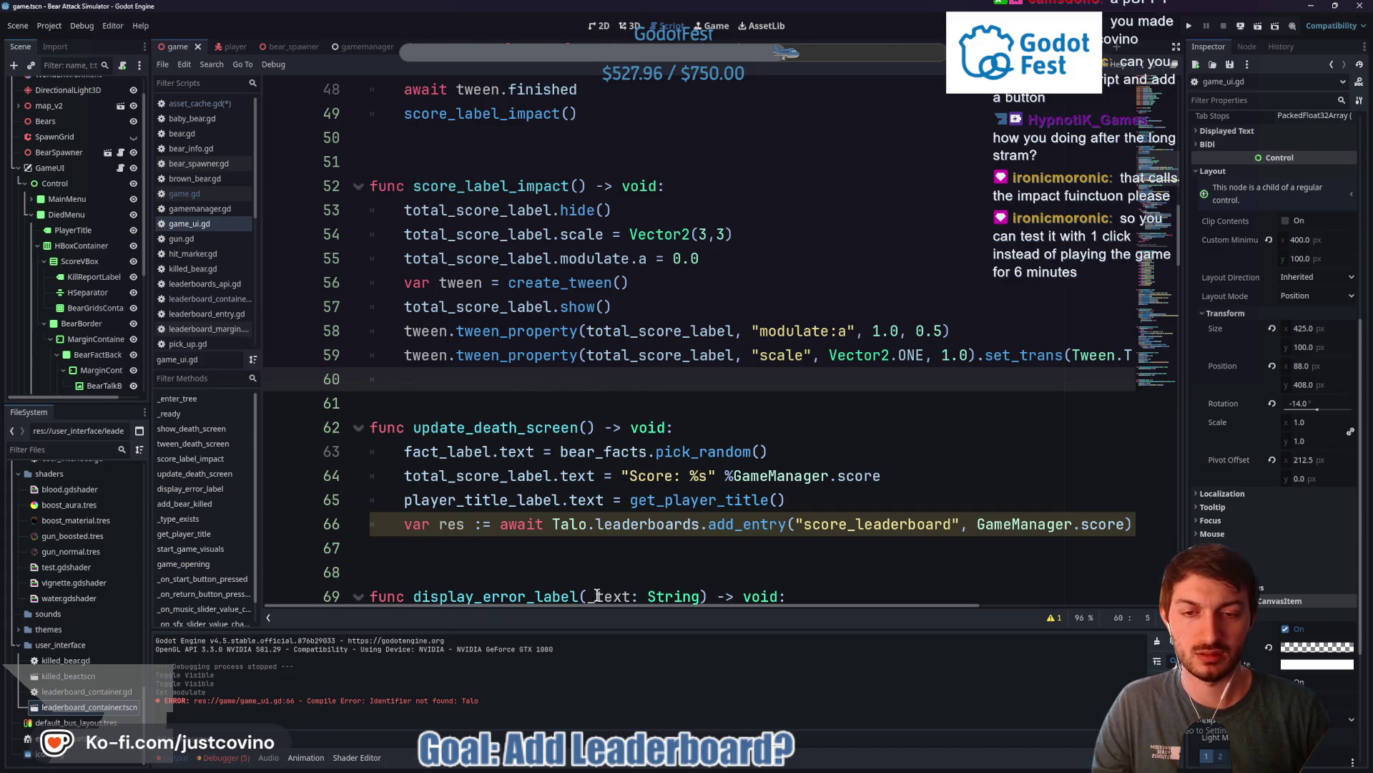
mouse_move(590, 605)
left_mouse_down()
mouse_move(778, 613)
mouse_move(586, 614)
left_mouse_up()
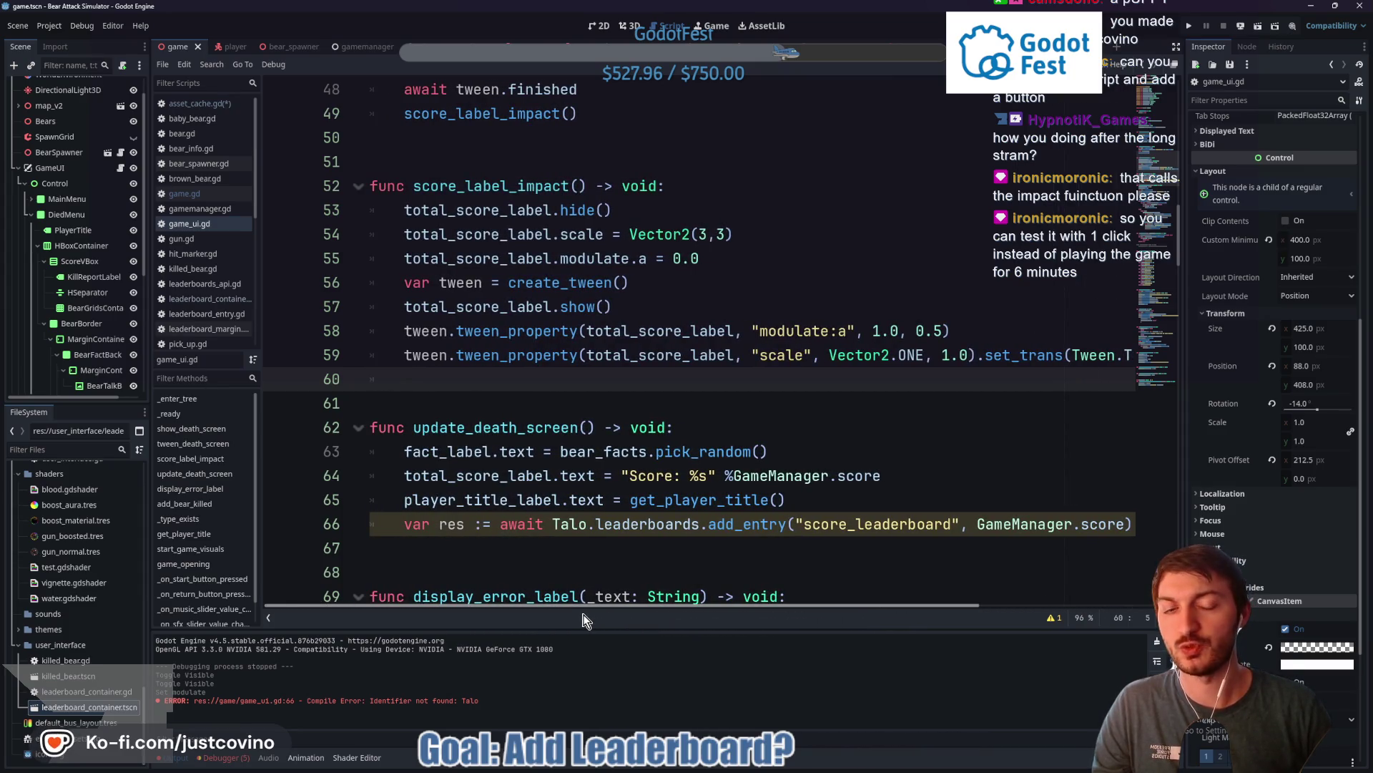
mouse_move(583, 620)
left_mouse_down()
mouse_move(736, 620)
mouse_move(570, 619)
left_mouse_up()
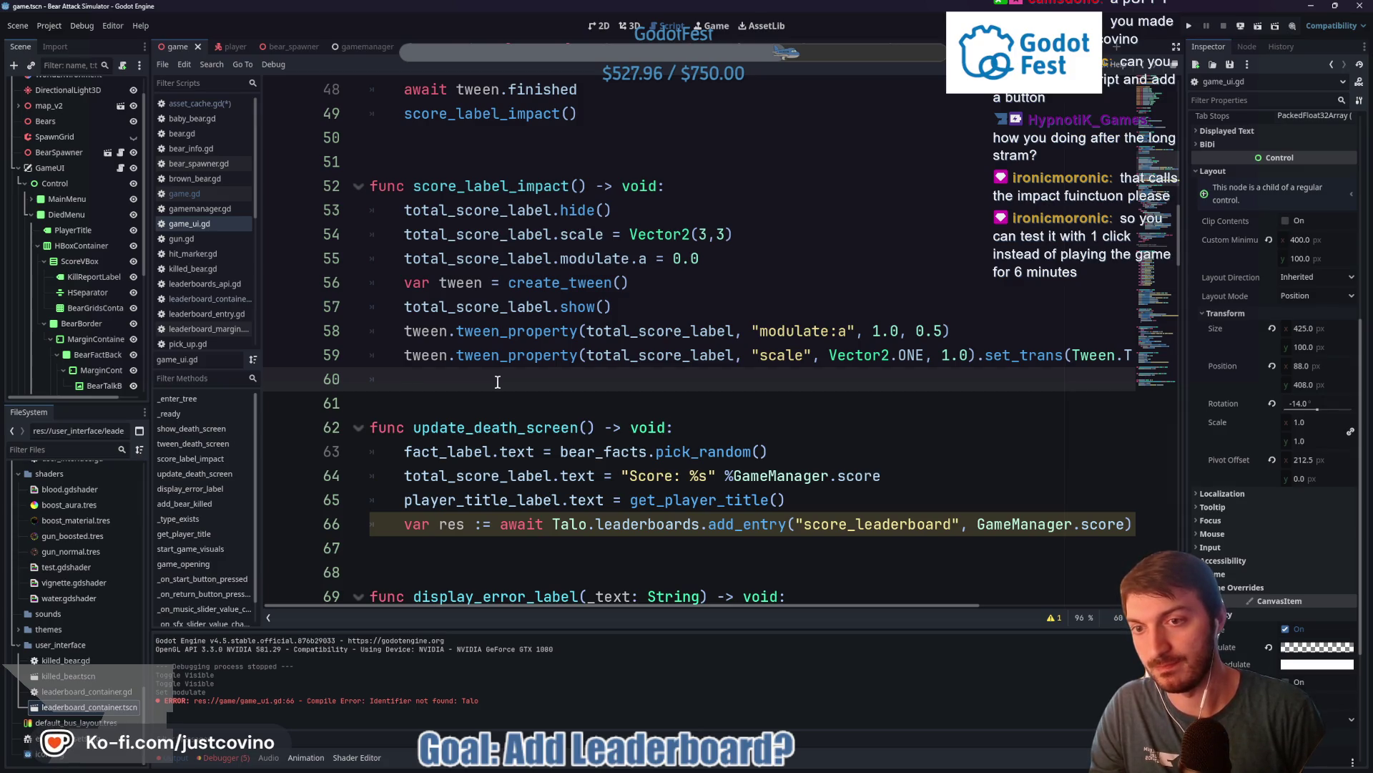
type("GameManager")
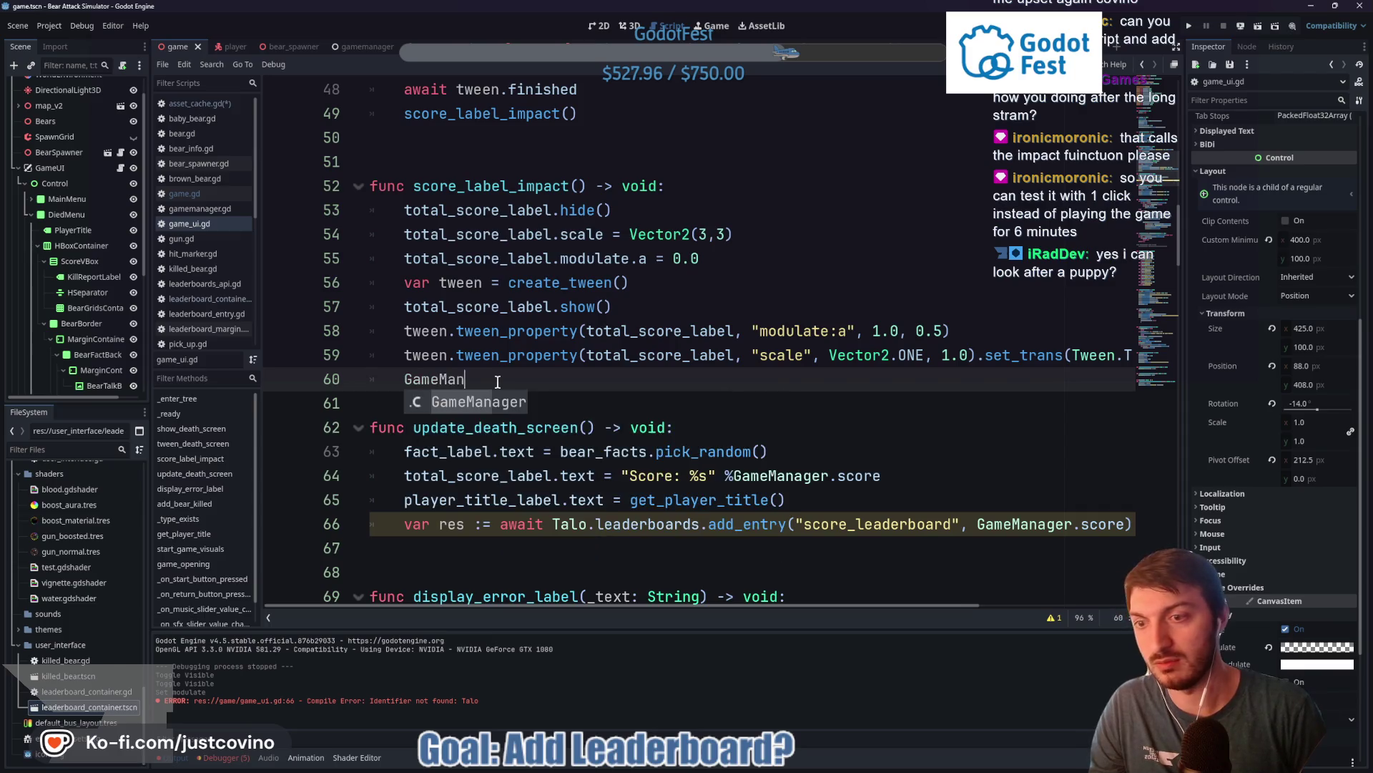
type(".")
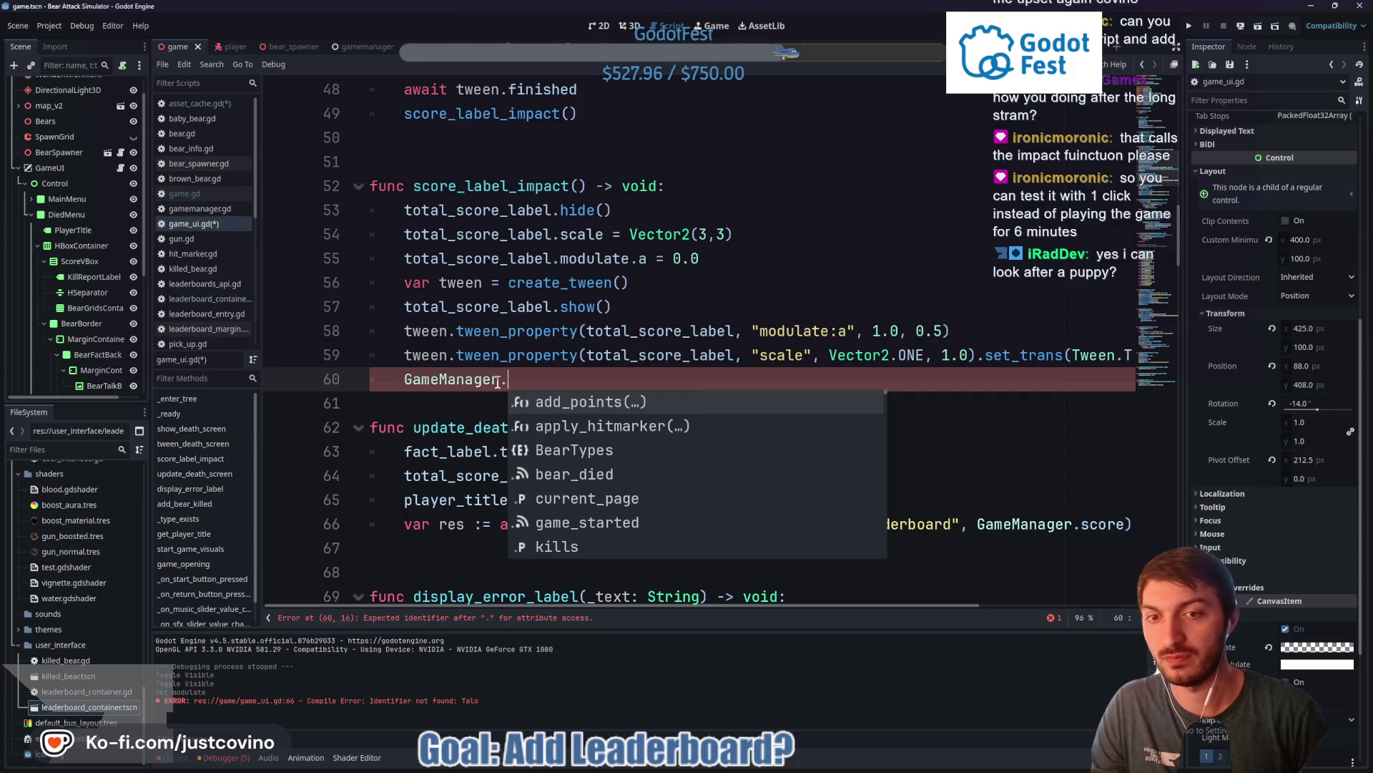
type("pl")
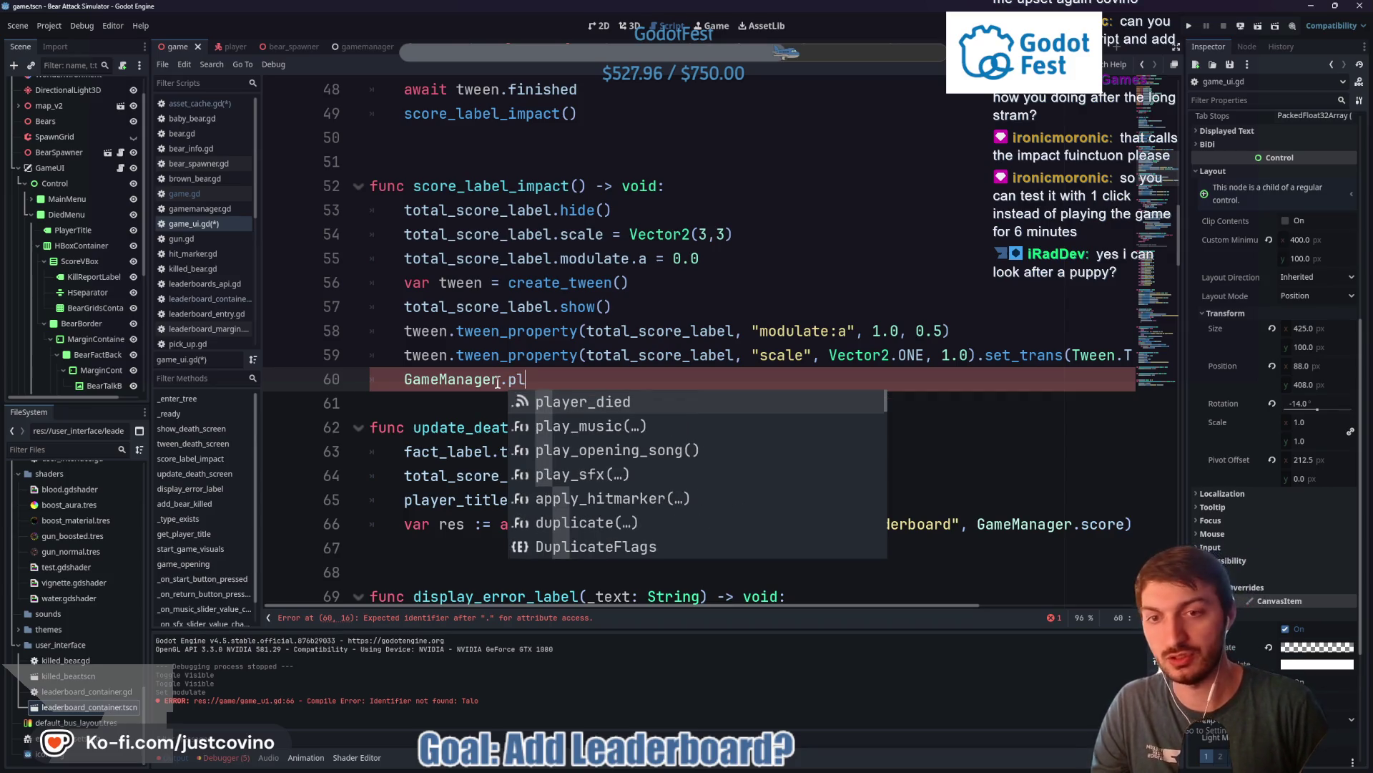
key("Down")
key("Down")
key("Down")
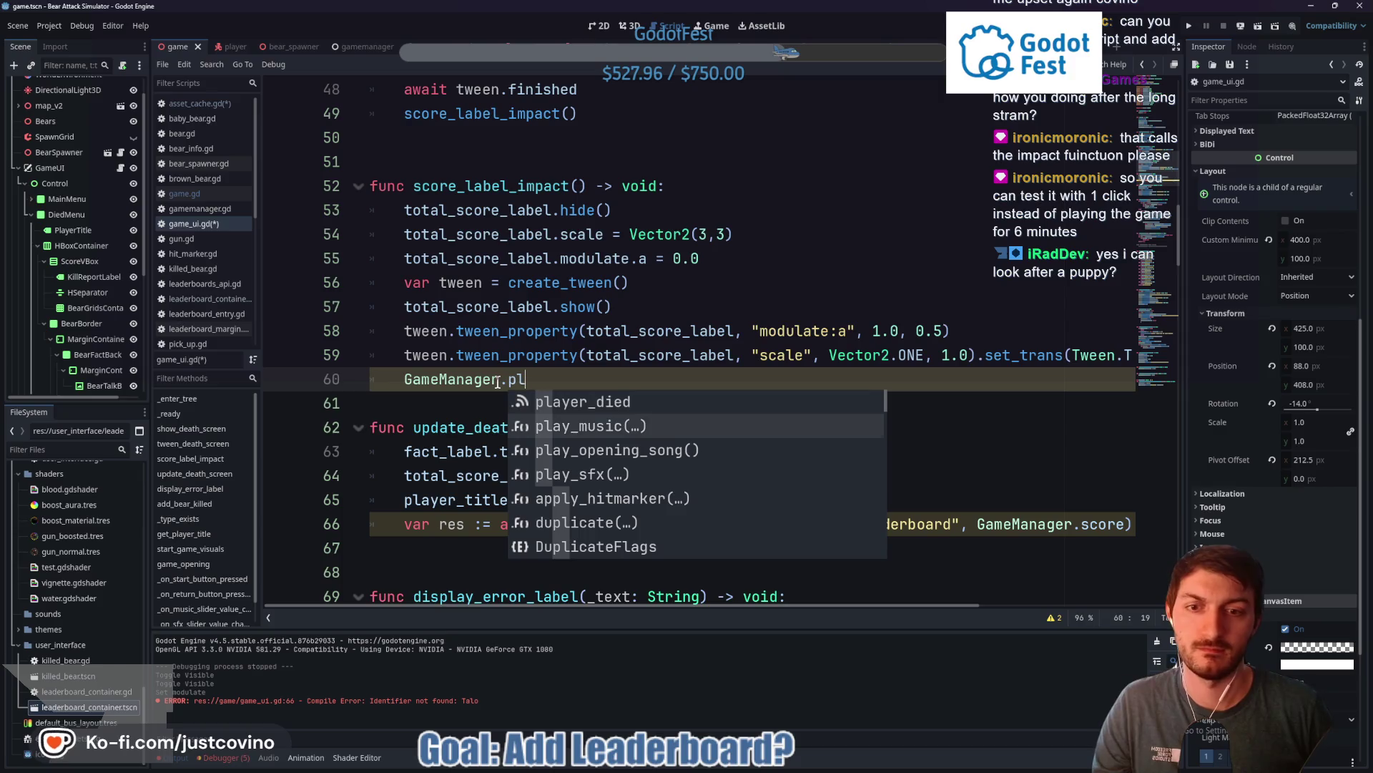
key("Return")
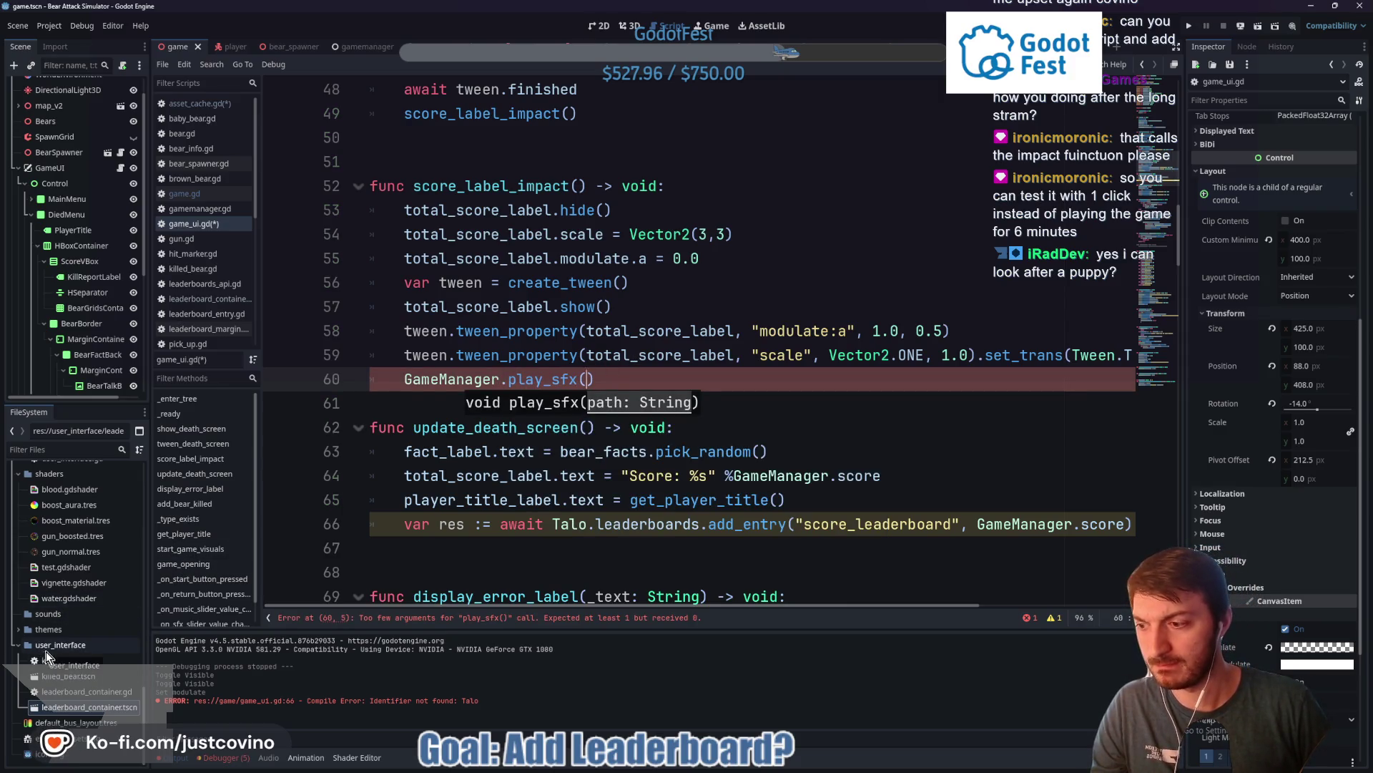
- Pass "res://assets/sfx/wall_impact.wav" from the FileSystem sfx folder as play_sfx's argument
scroll(43, 650, "up", 5)
scroll(57, 644, "up", 10)
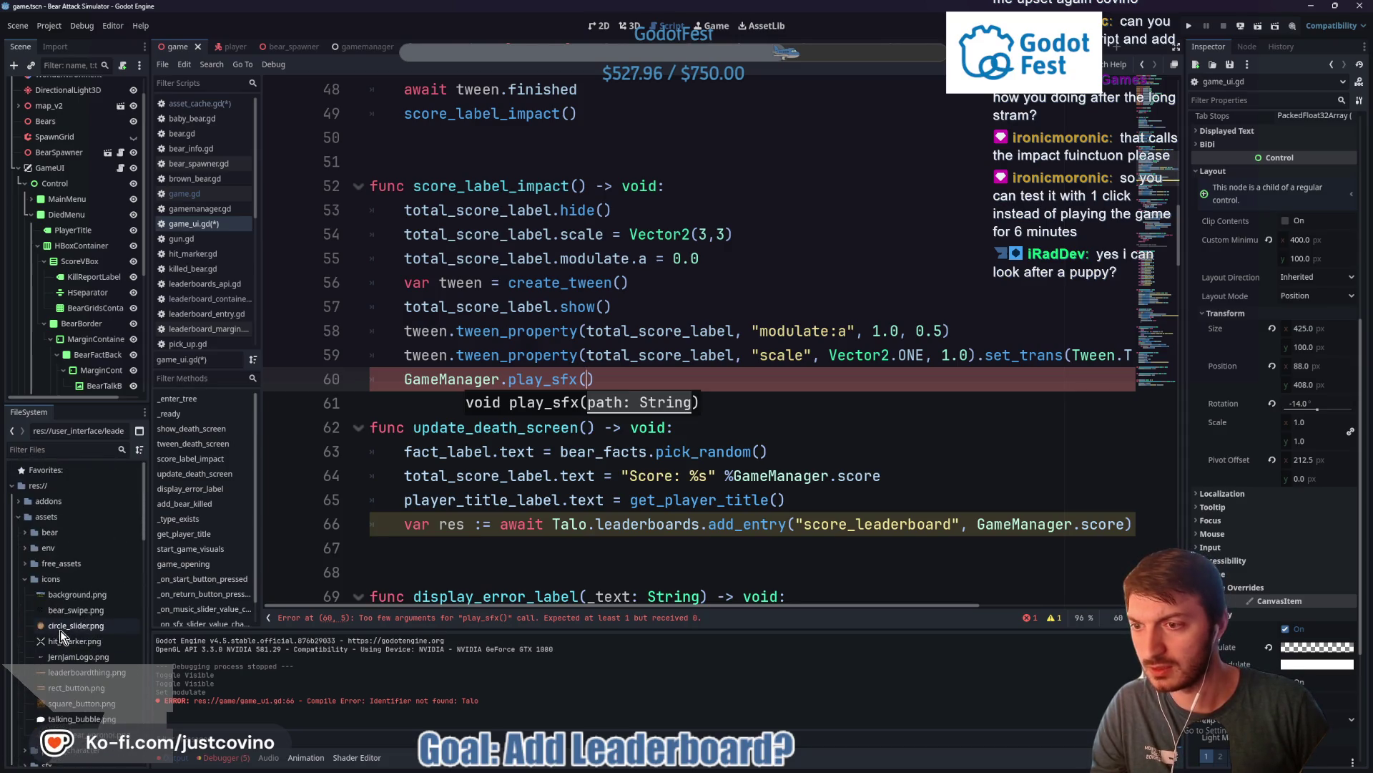
left_click(24, 578)
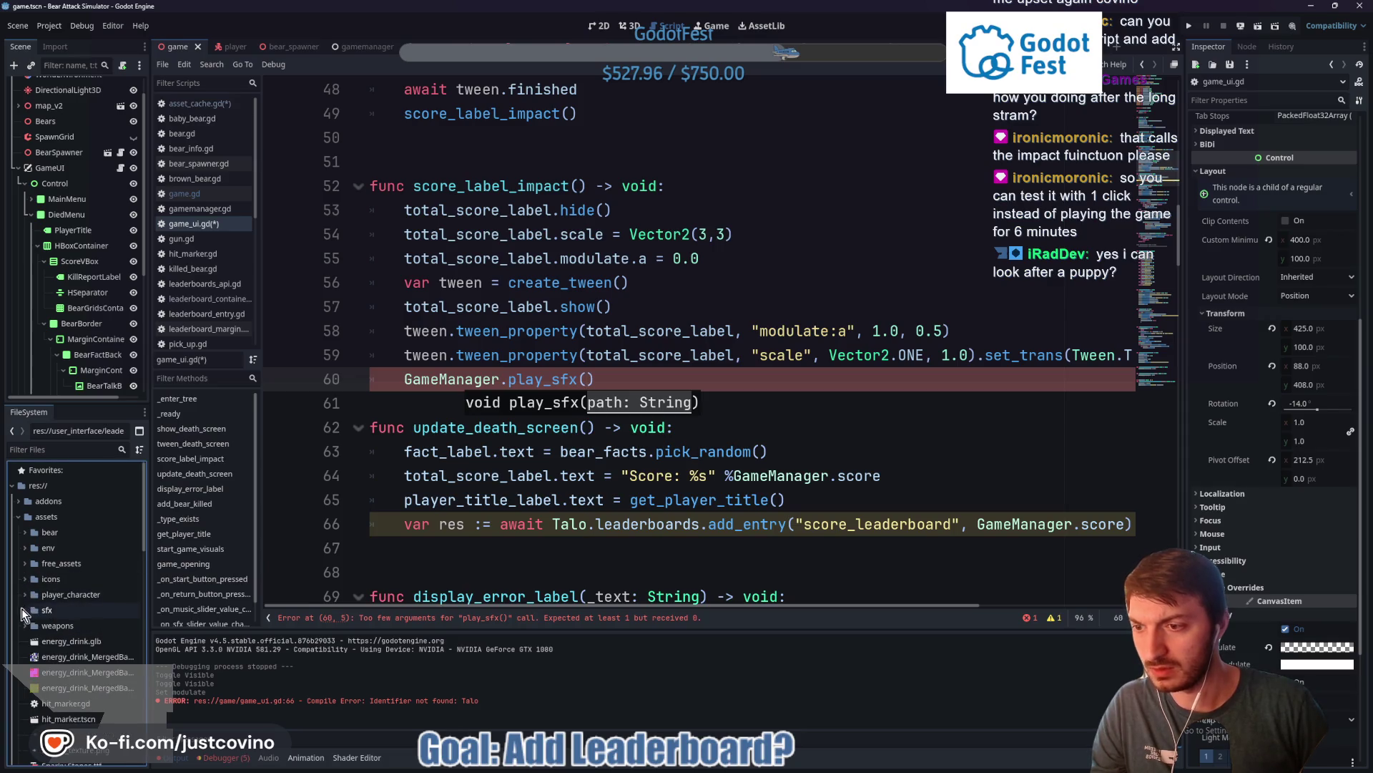
left_click(27, 608)
scroll(72, 679, "down", 3)
left_click(76, 729)
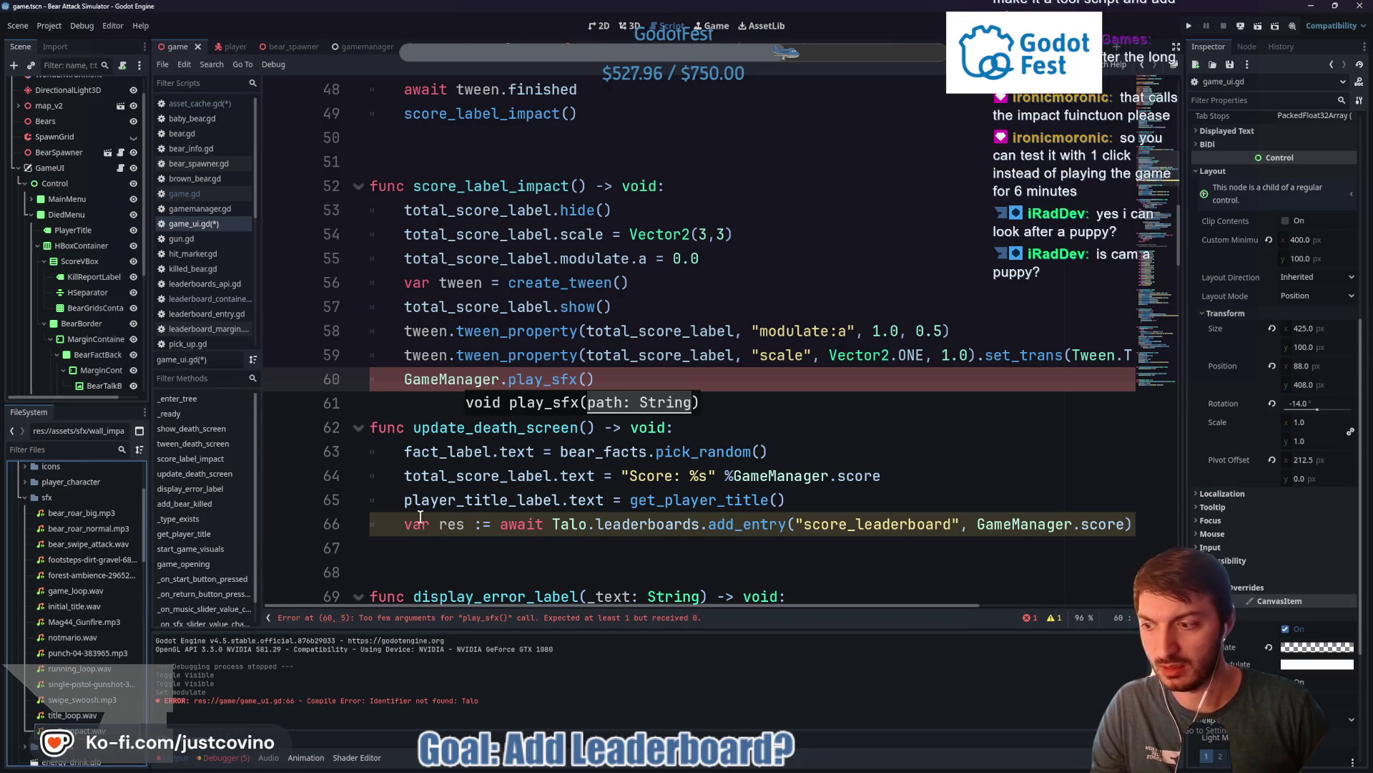
left_click(586, 380)
type("\"")
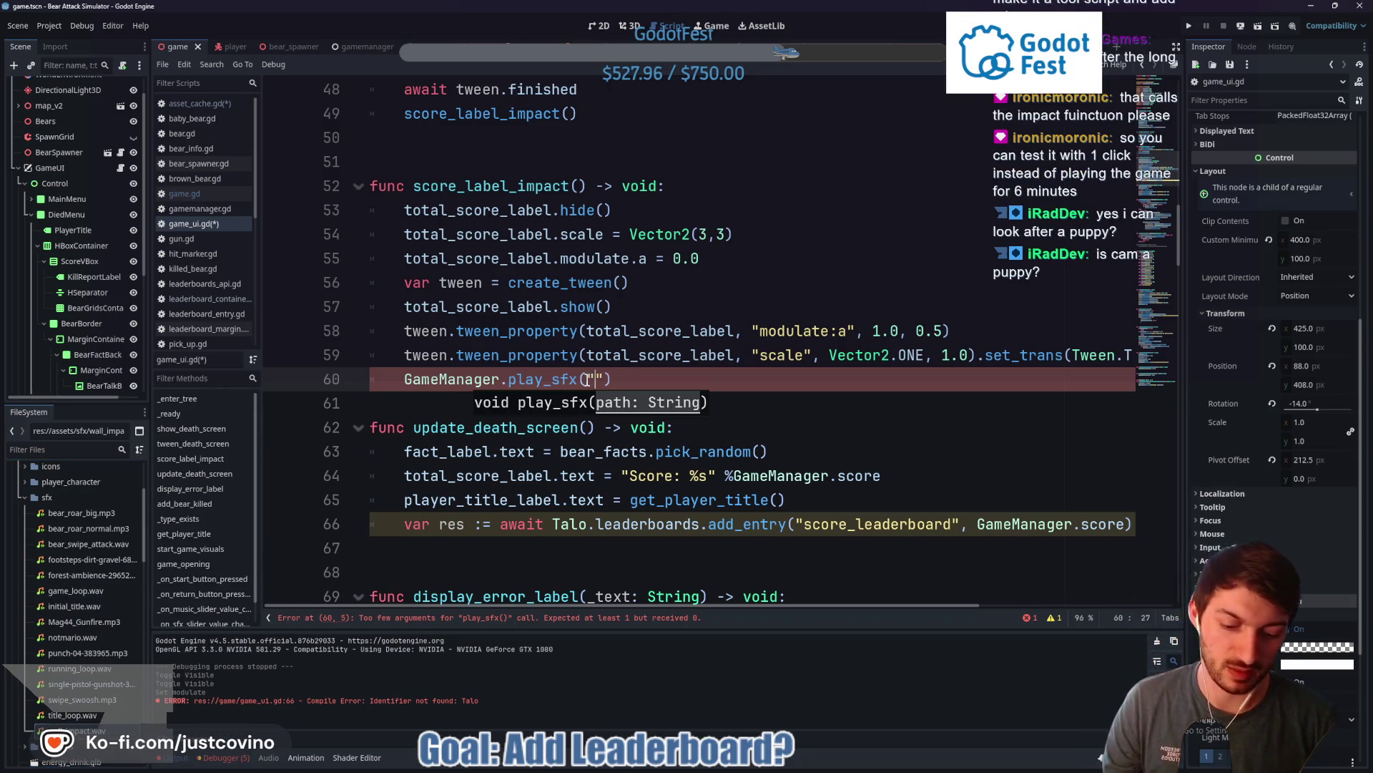
type("res://assets/sfx/wall_impact.wav")
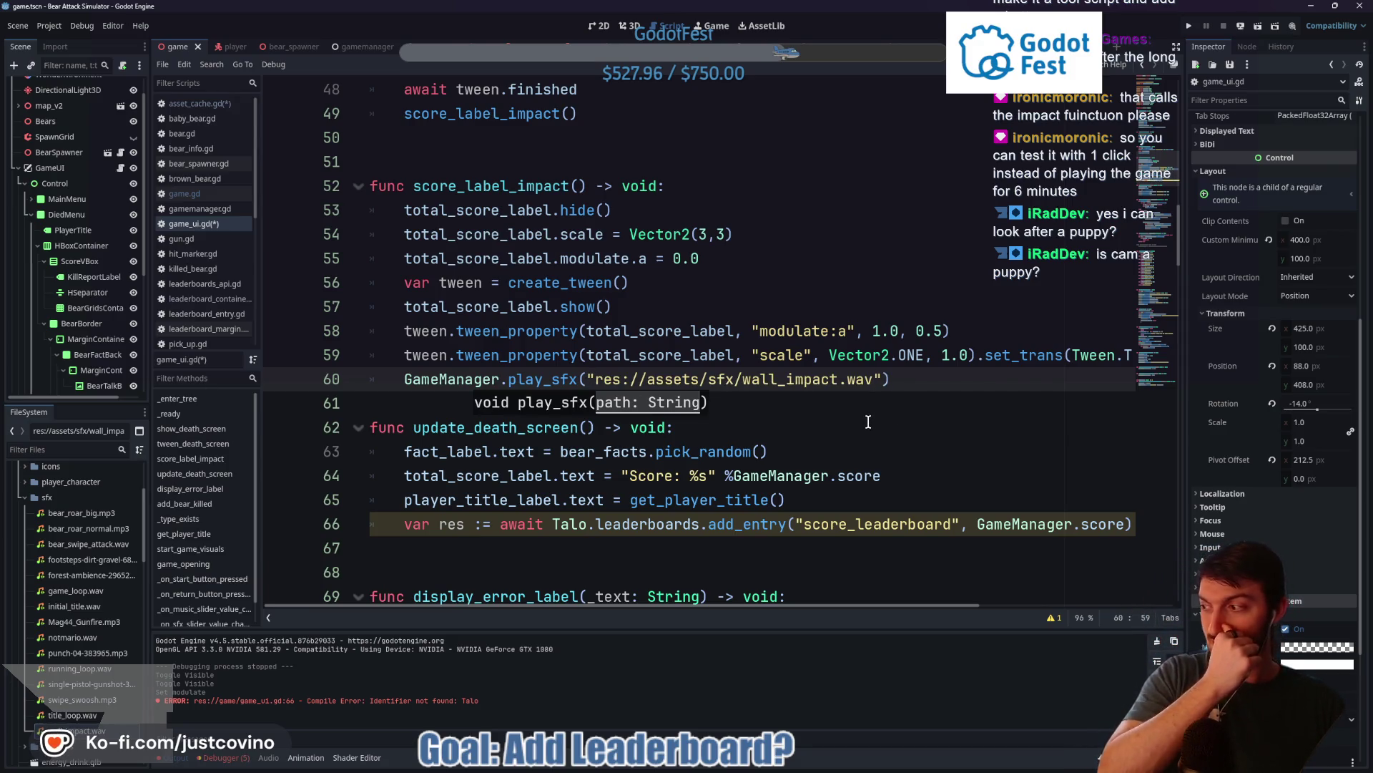
left_click(885, 379)
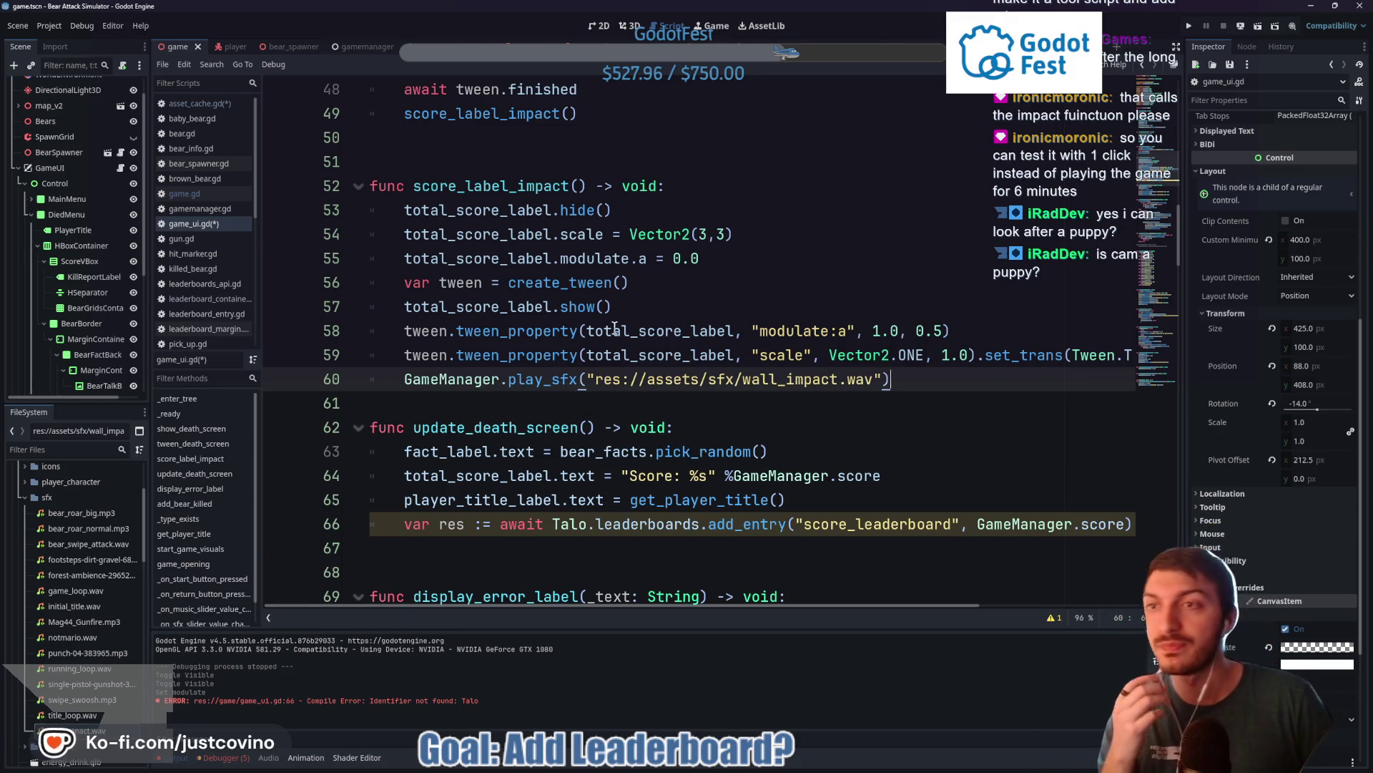
scroll(482, 266, "up", 15)
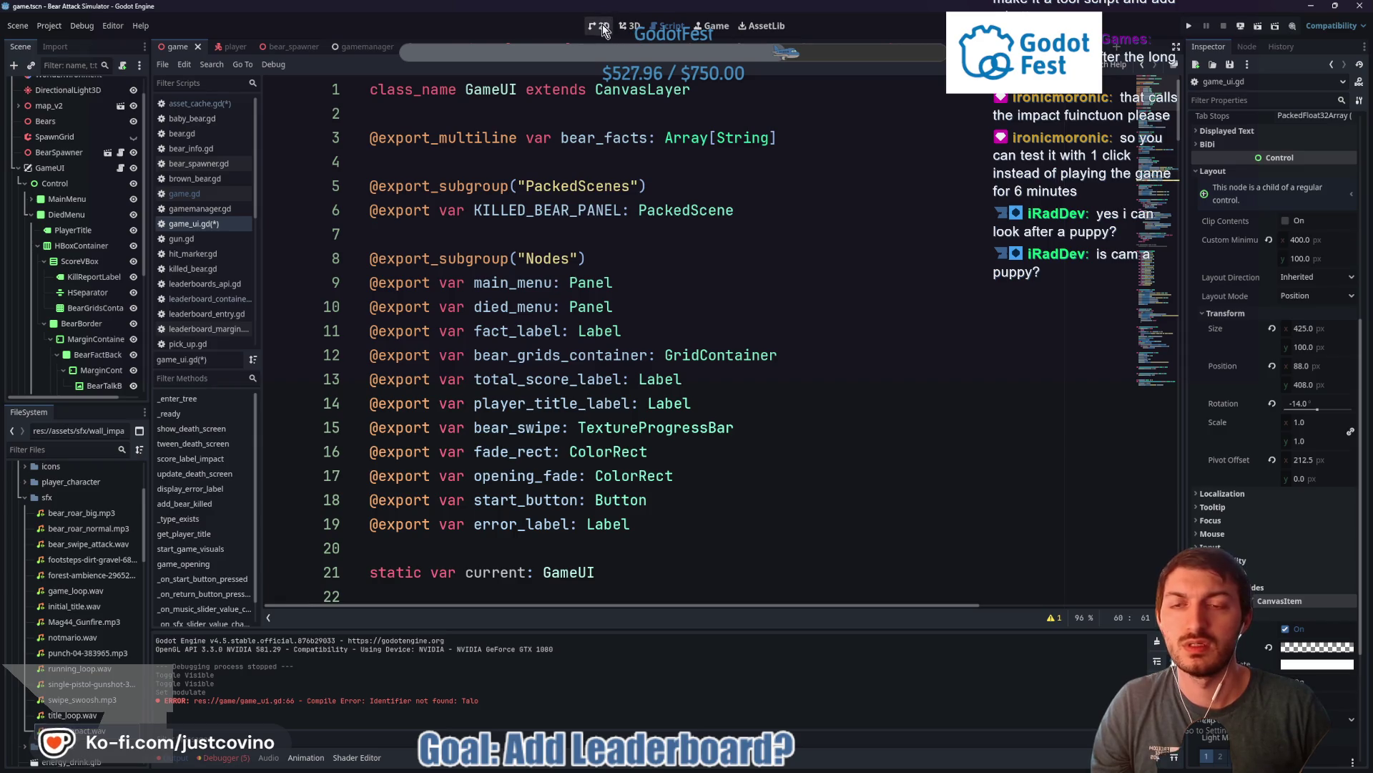
left_click(408, 111)
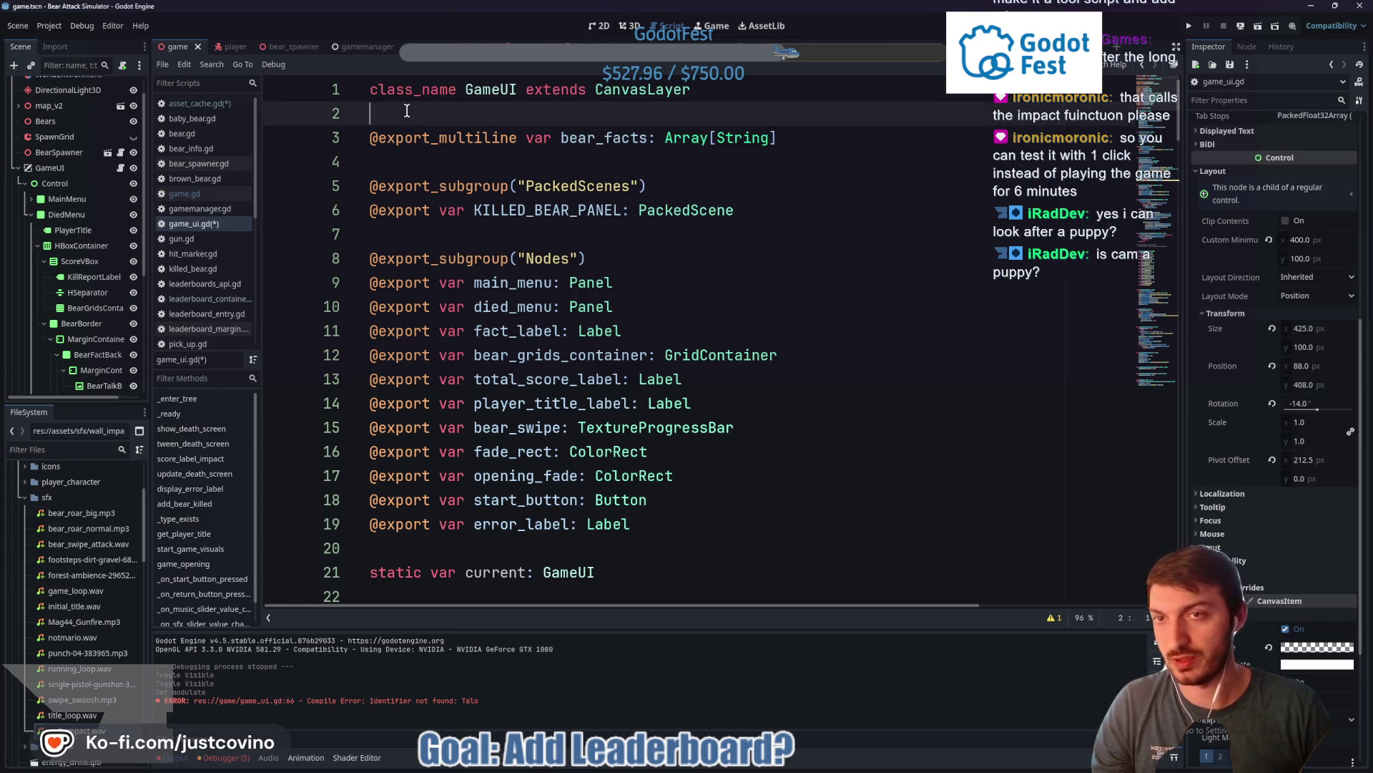
type("@tool")
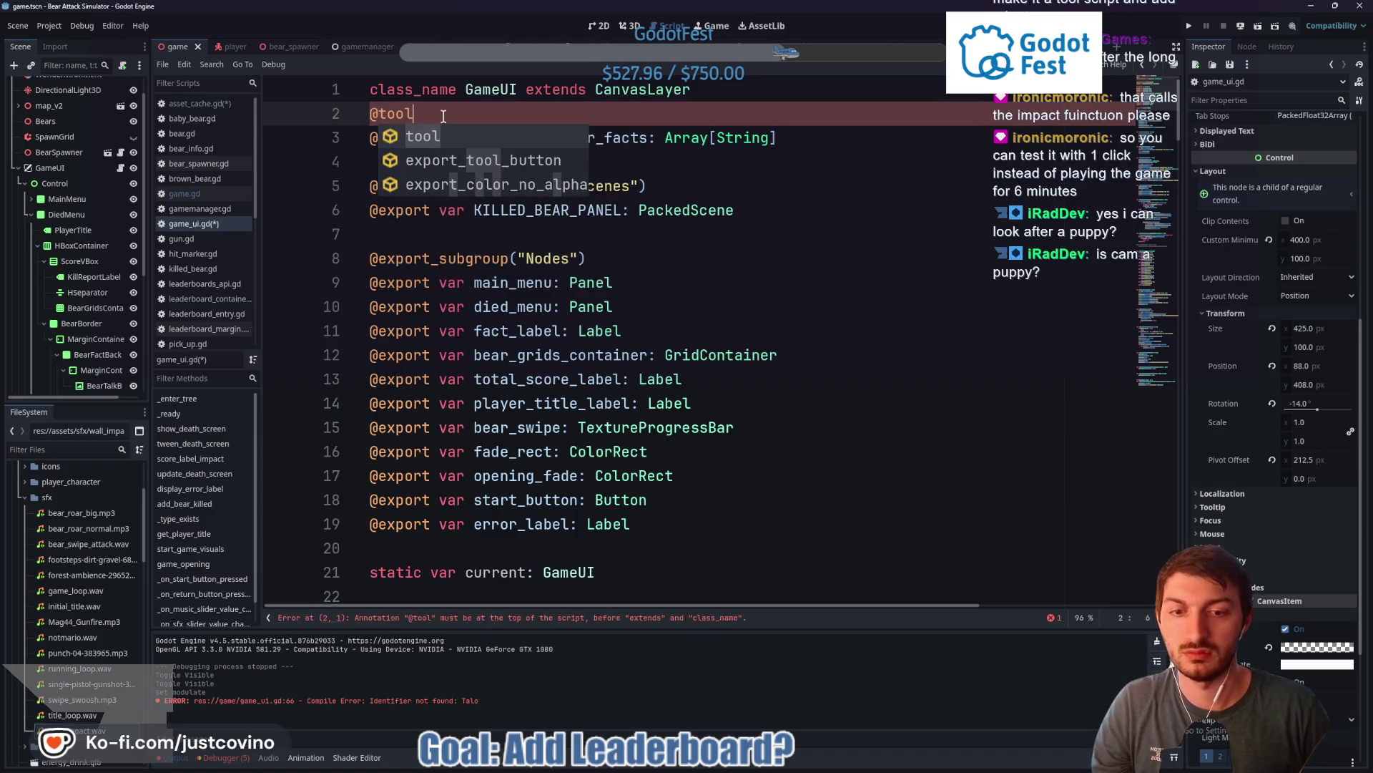
key("Escape")
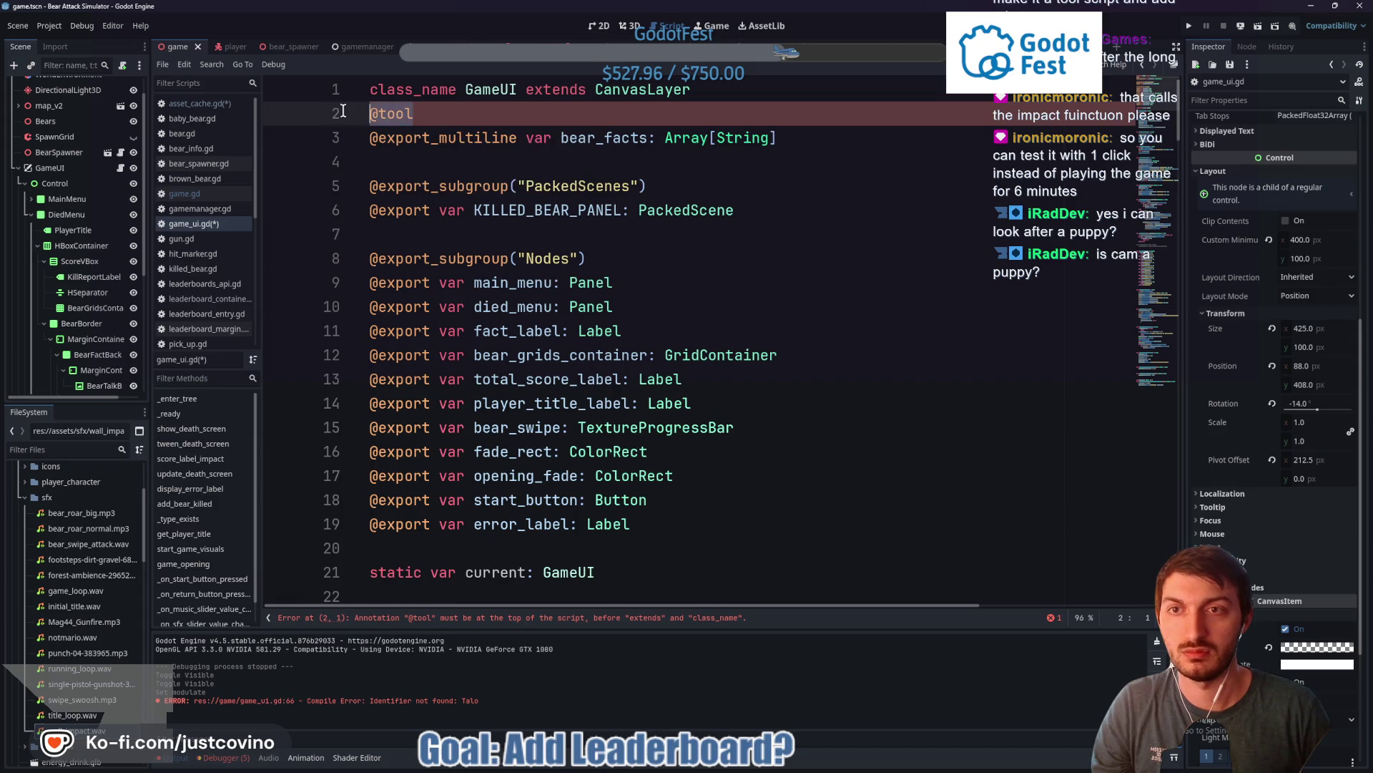
key("alt+Up")
left_click(452, 93)
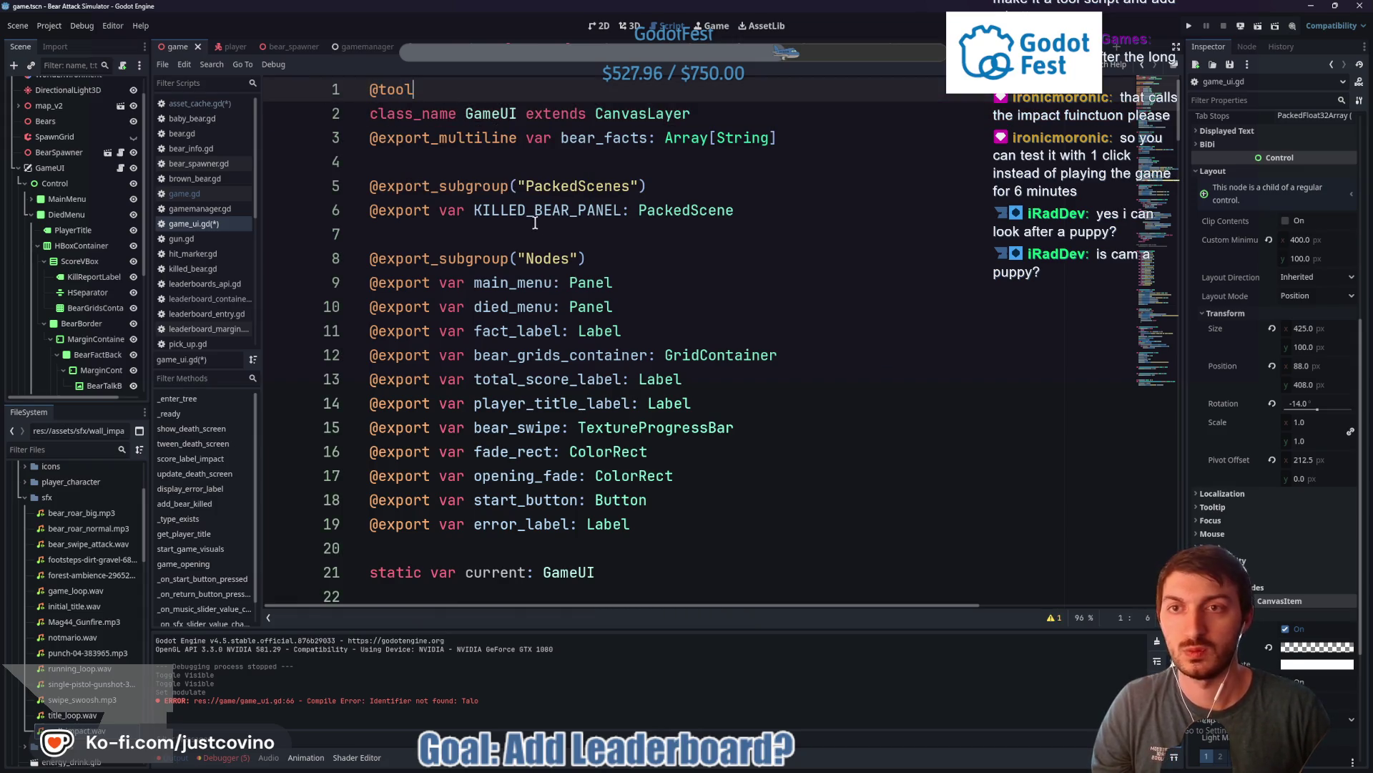
left_click(489, 158)
left_click(729, 114)
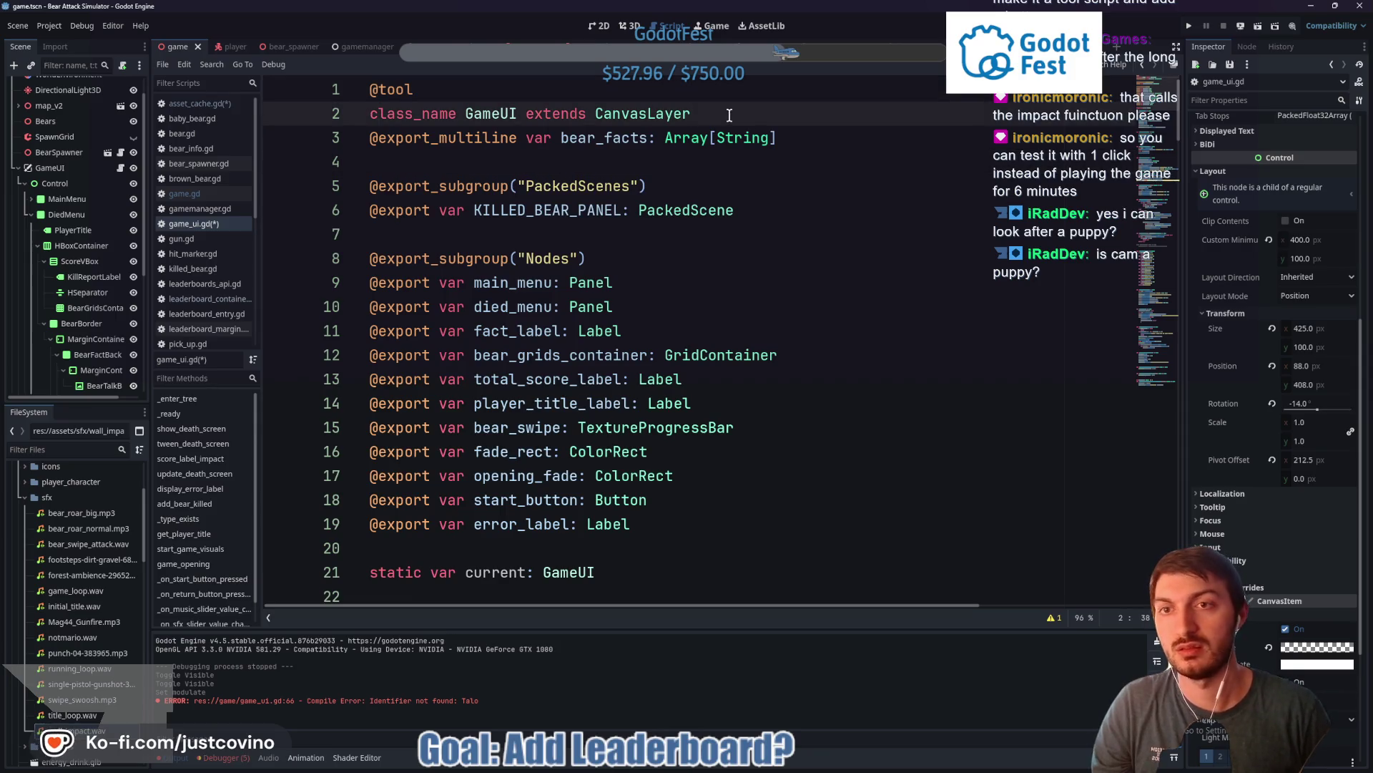
key("Return")
key("Return")
key("Return")
key("Up")
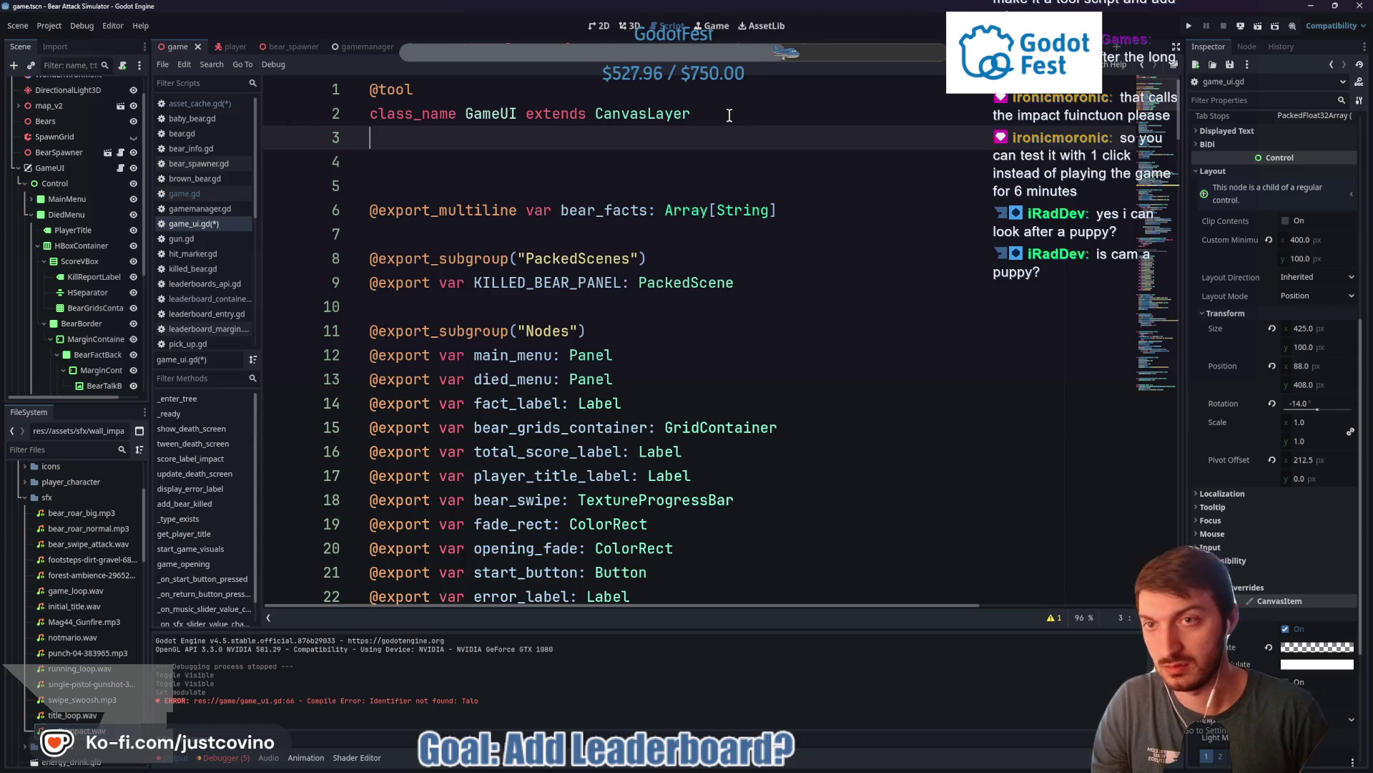
type("@export_")
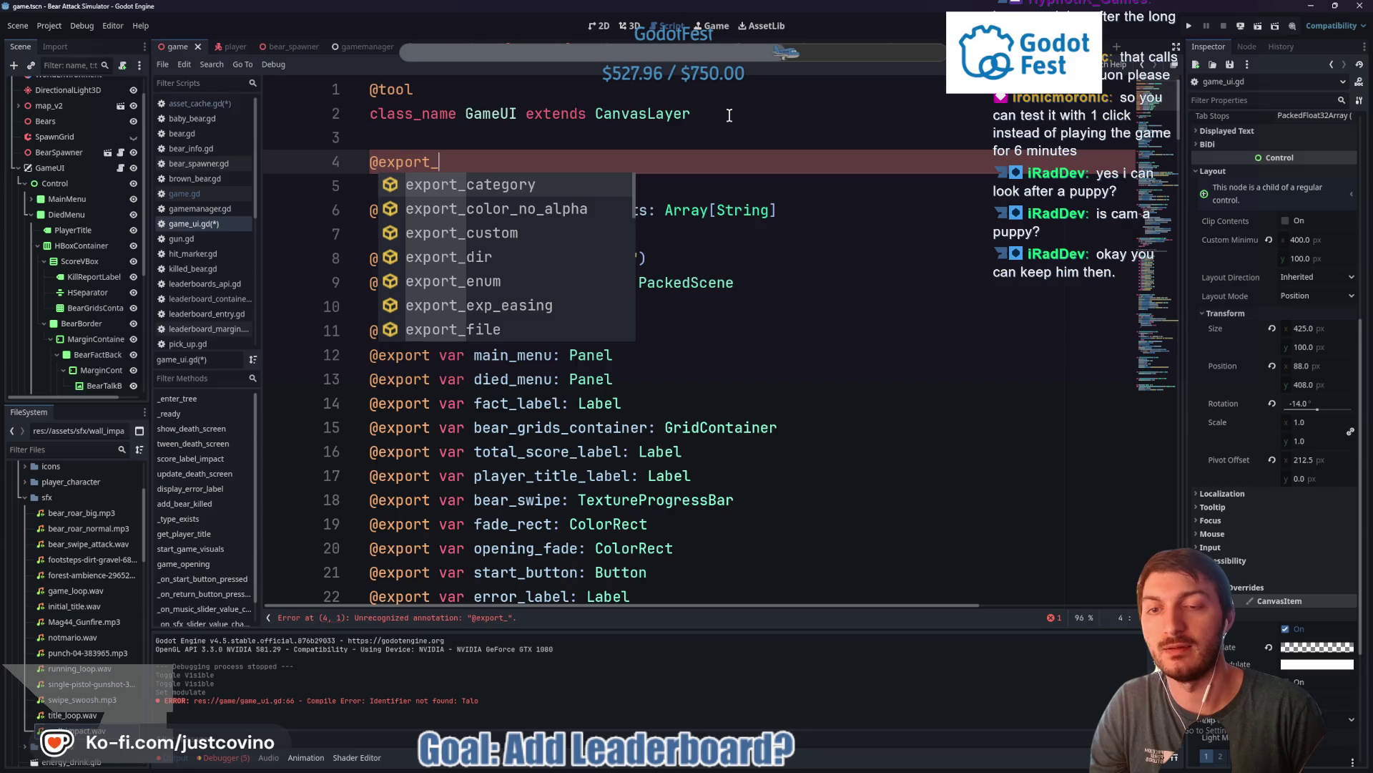
type("bu")
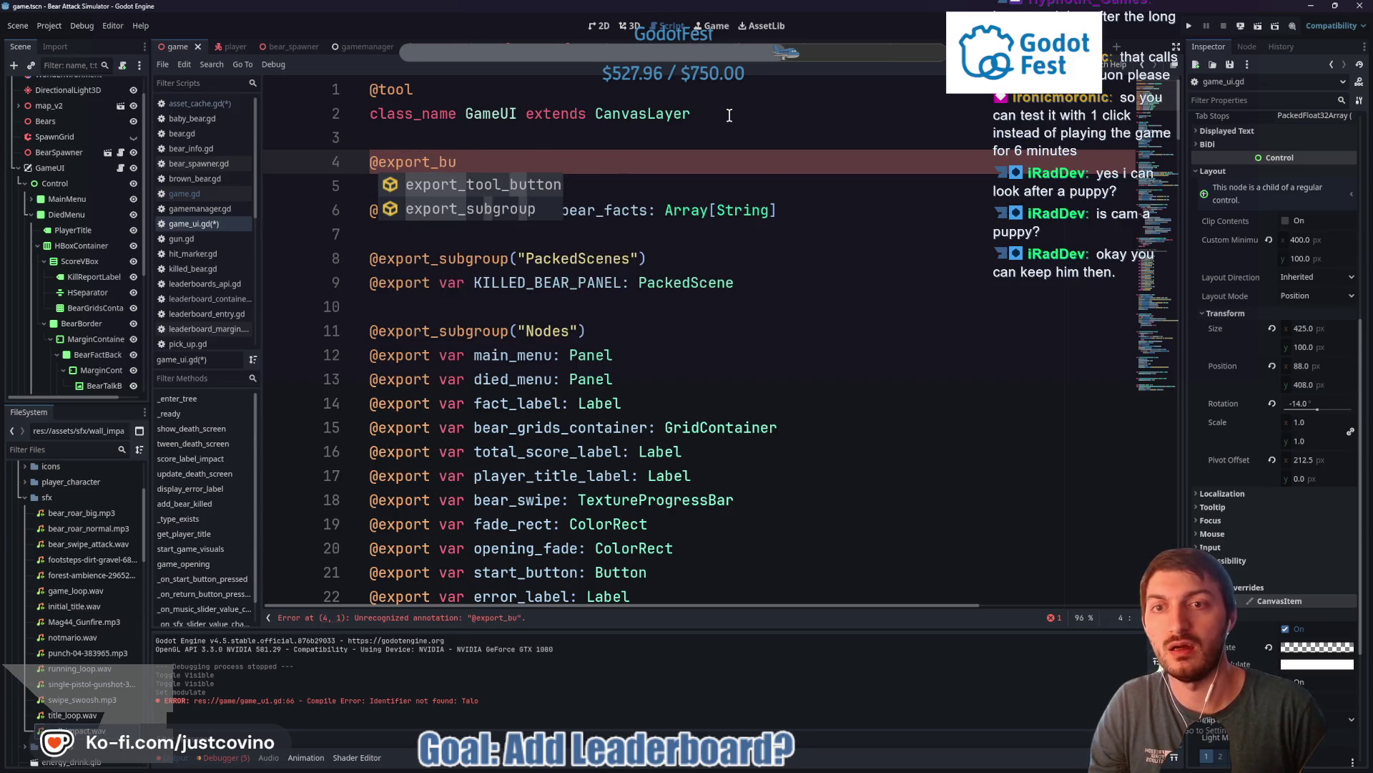
key("Return")
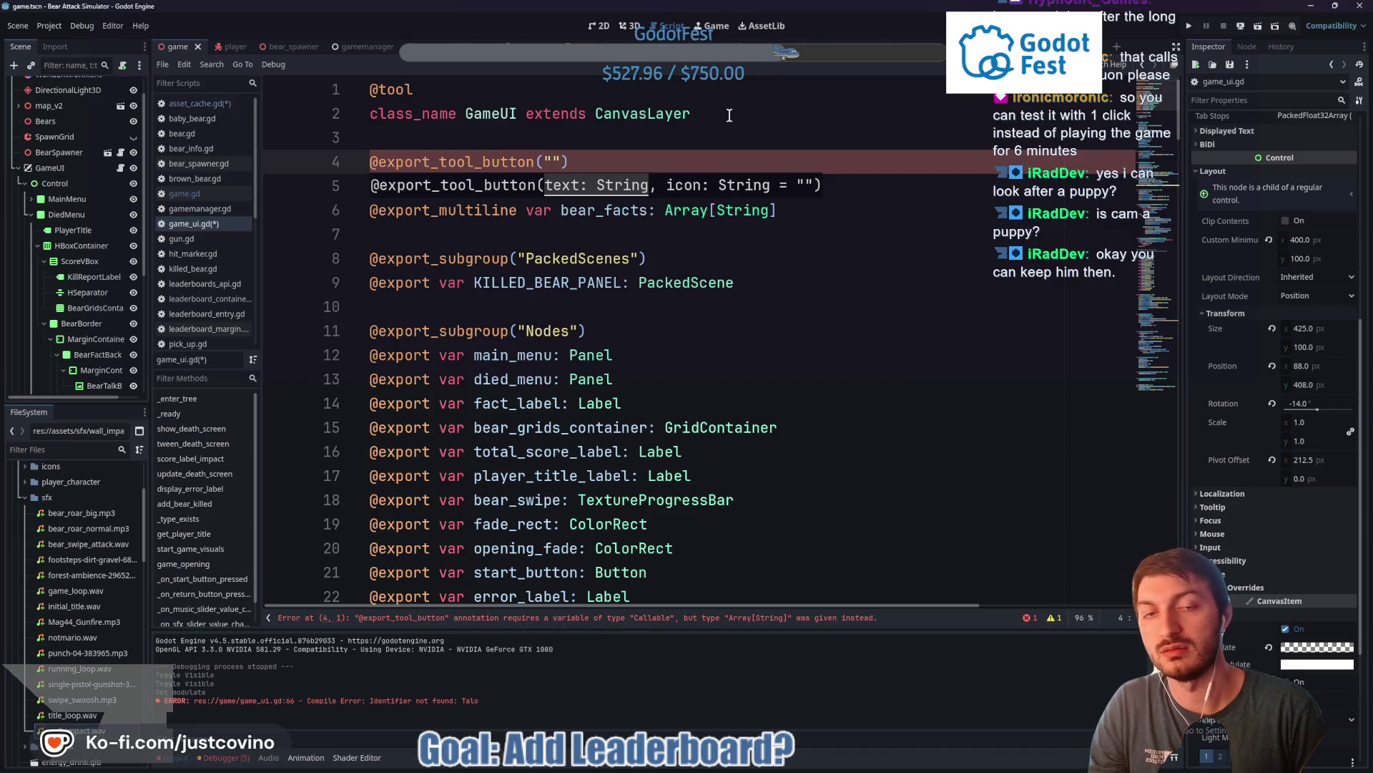
type("Boom")
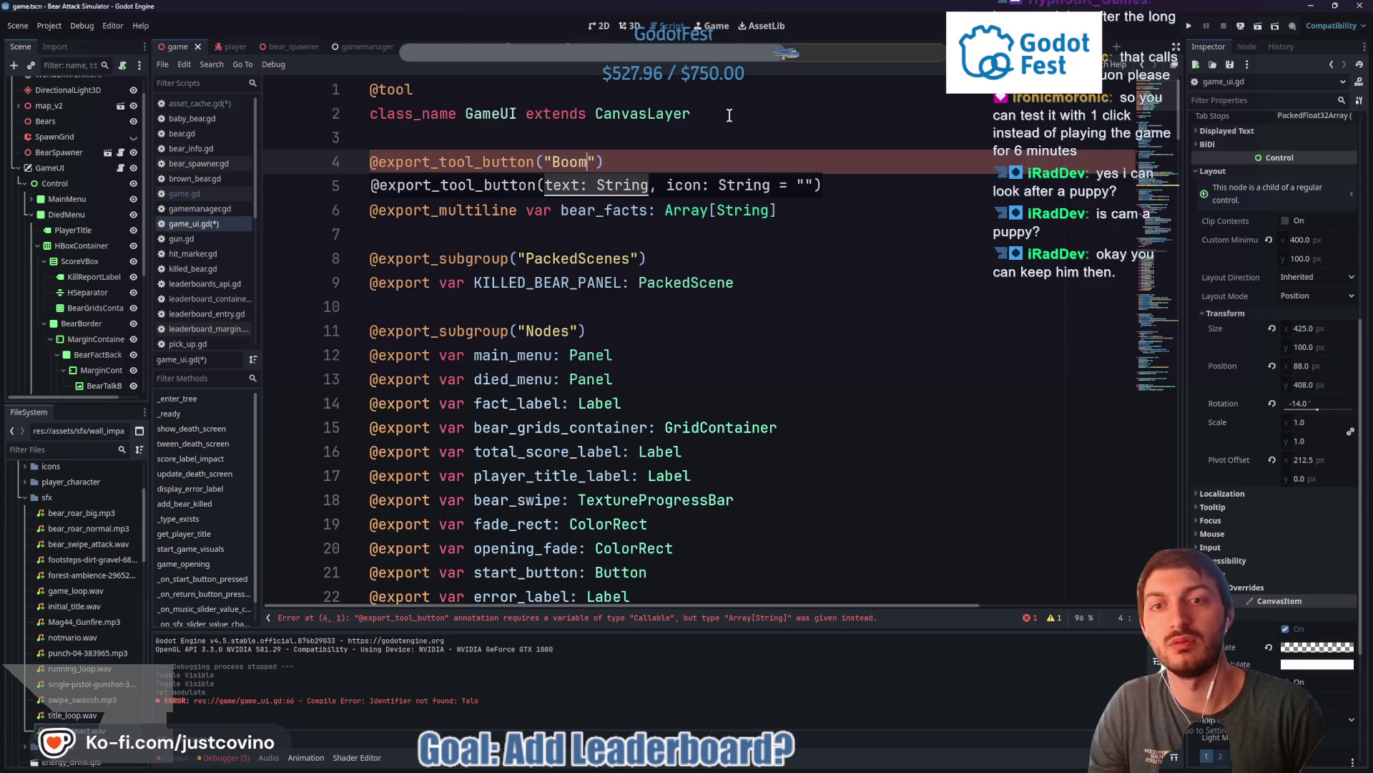
key("BackSpace")
key("BackSpace")
key("BackSpace")
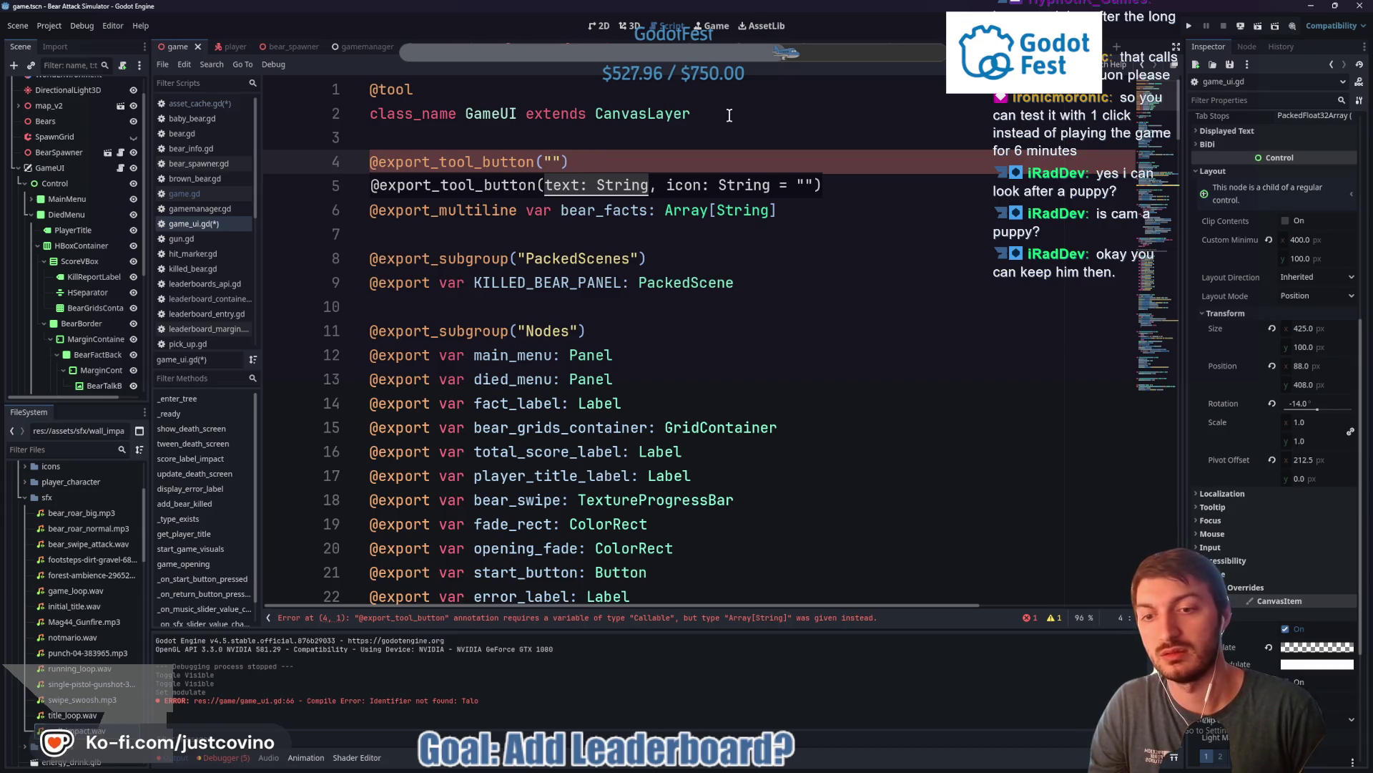
type("ScoreImp")
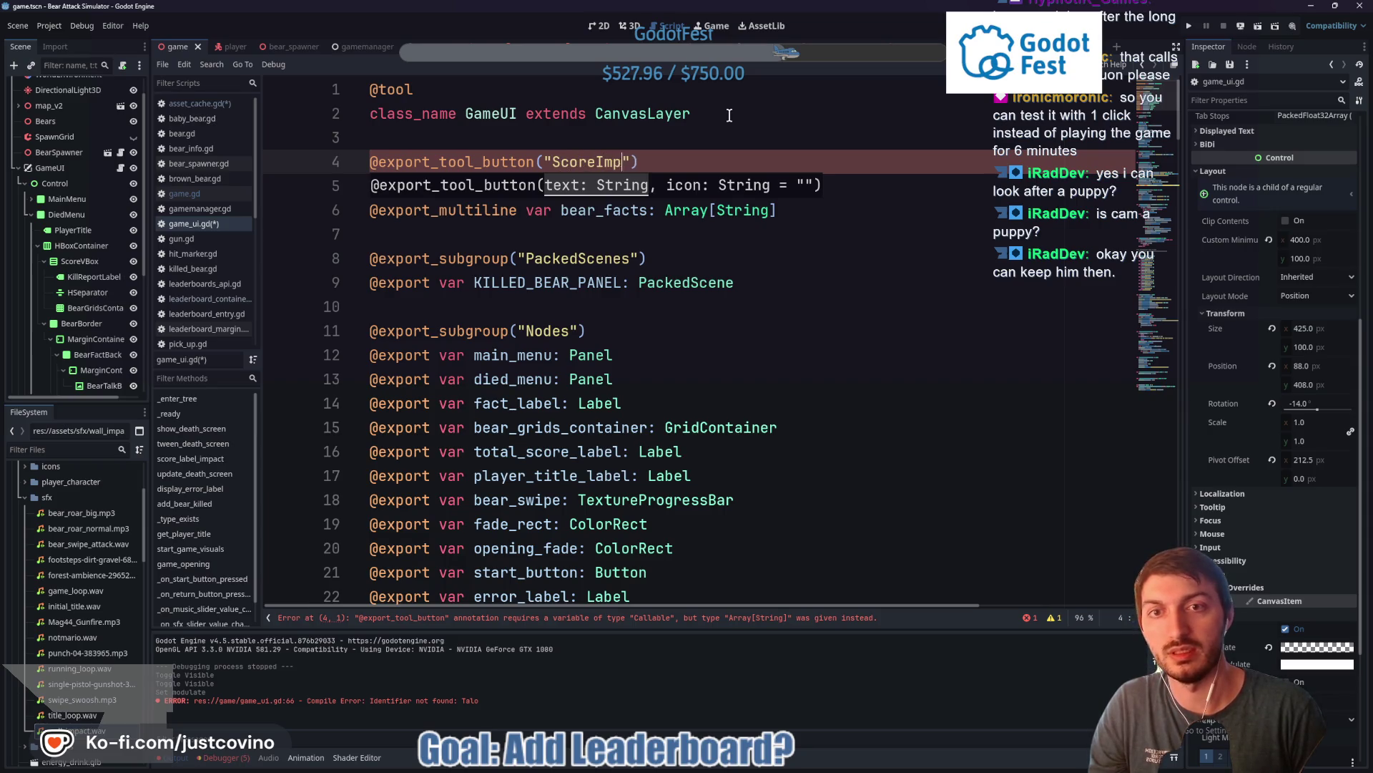
type("t")
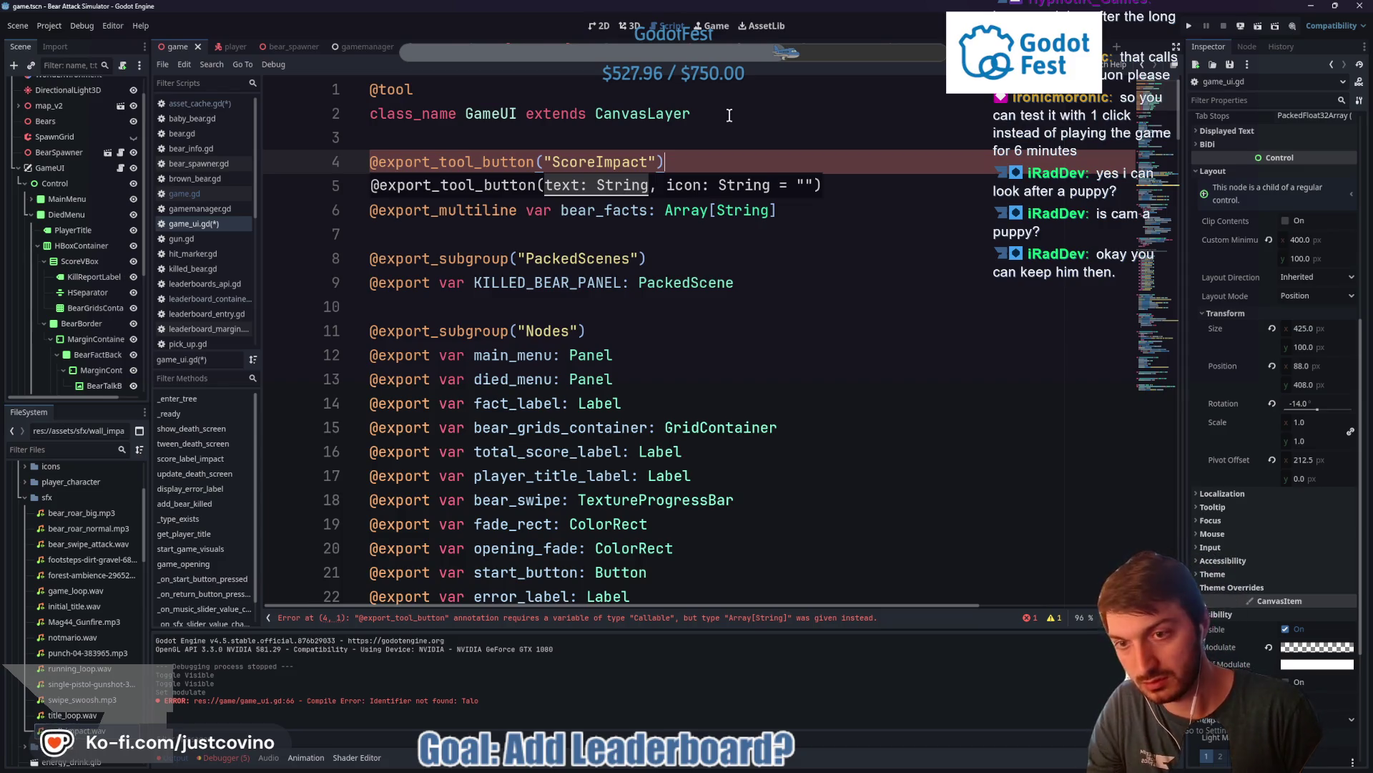
type("r i")
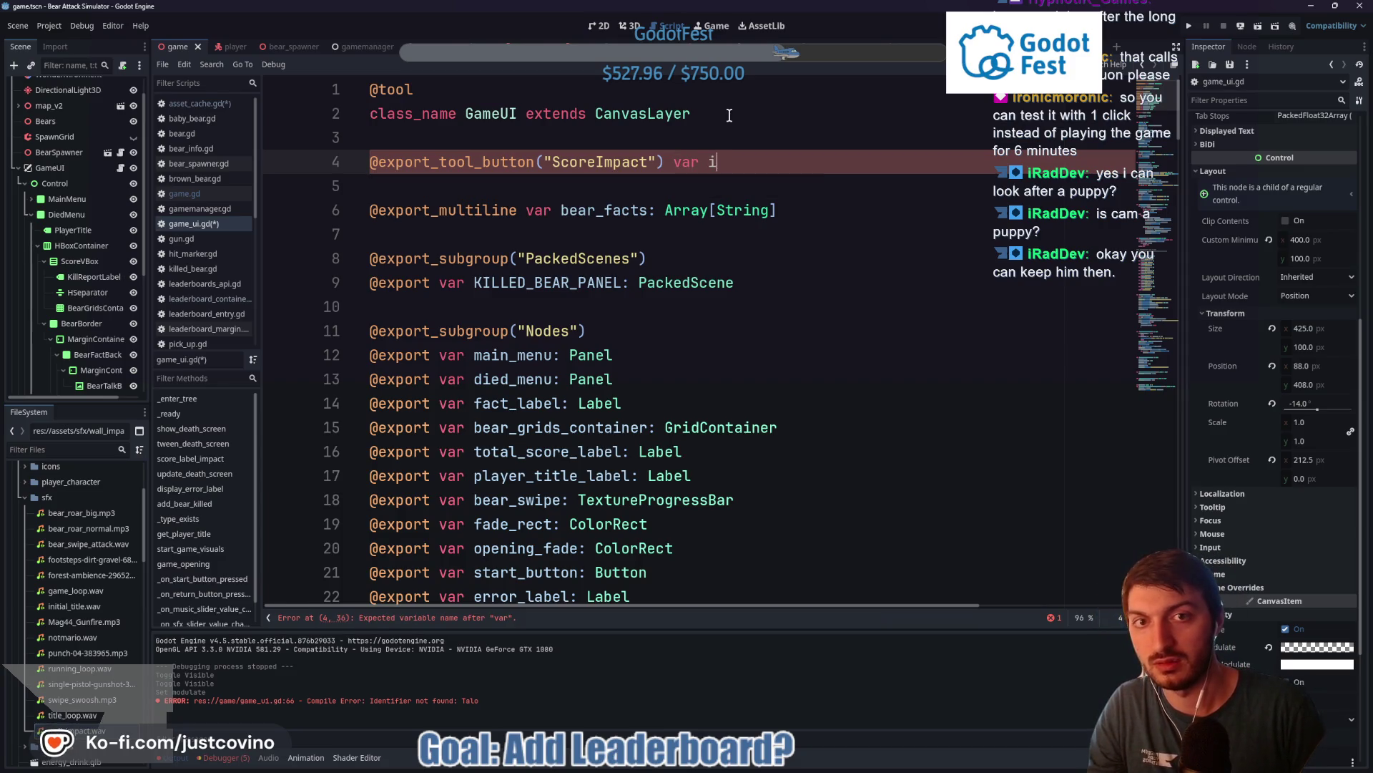
type("re_impact =")
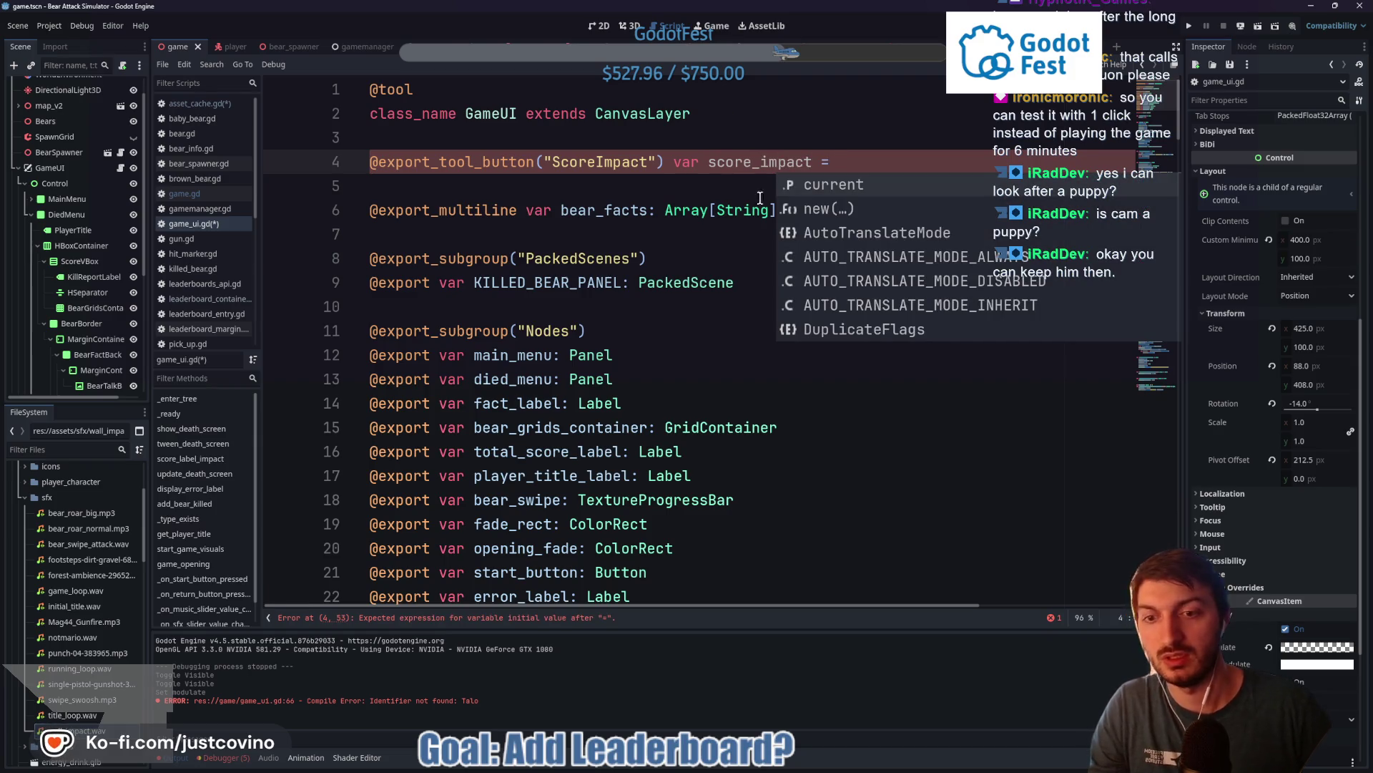
scroll(628, 328, "down", 7)
scroll(604, 337, "down", 6)
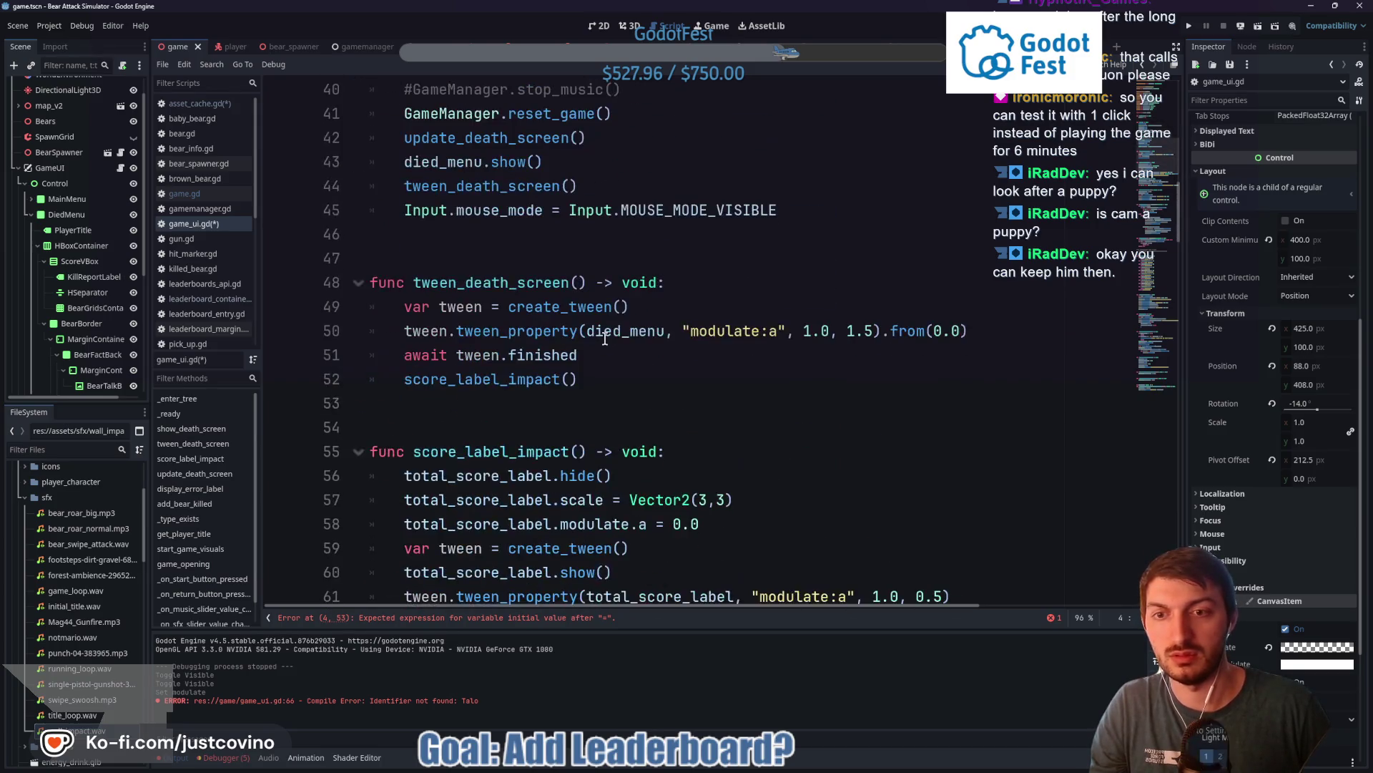
scroll(604, 338, "up", 13)
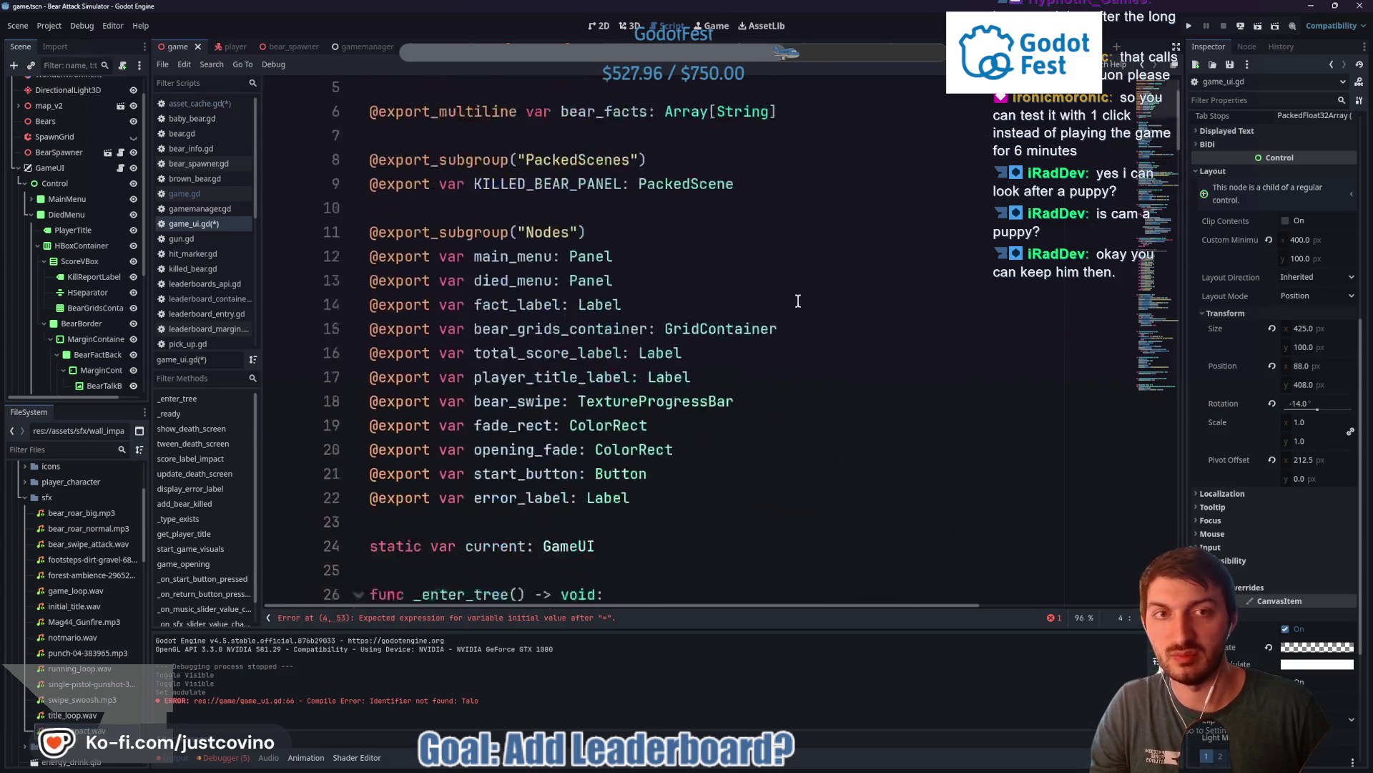
type("score_impact = score")
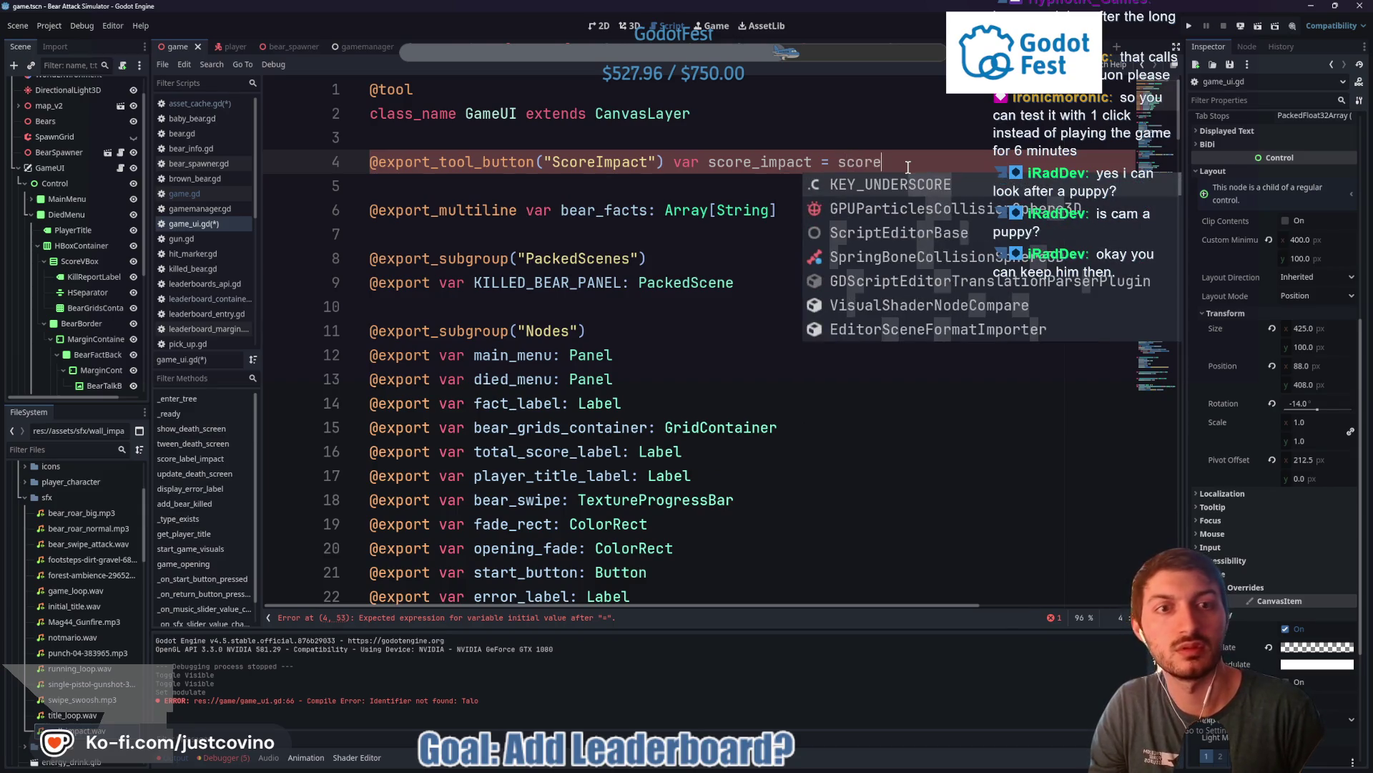
type("label")
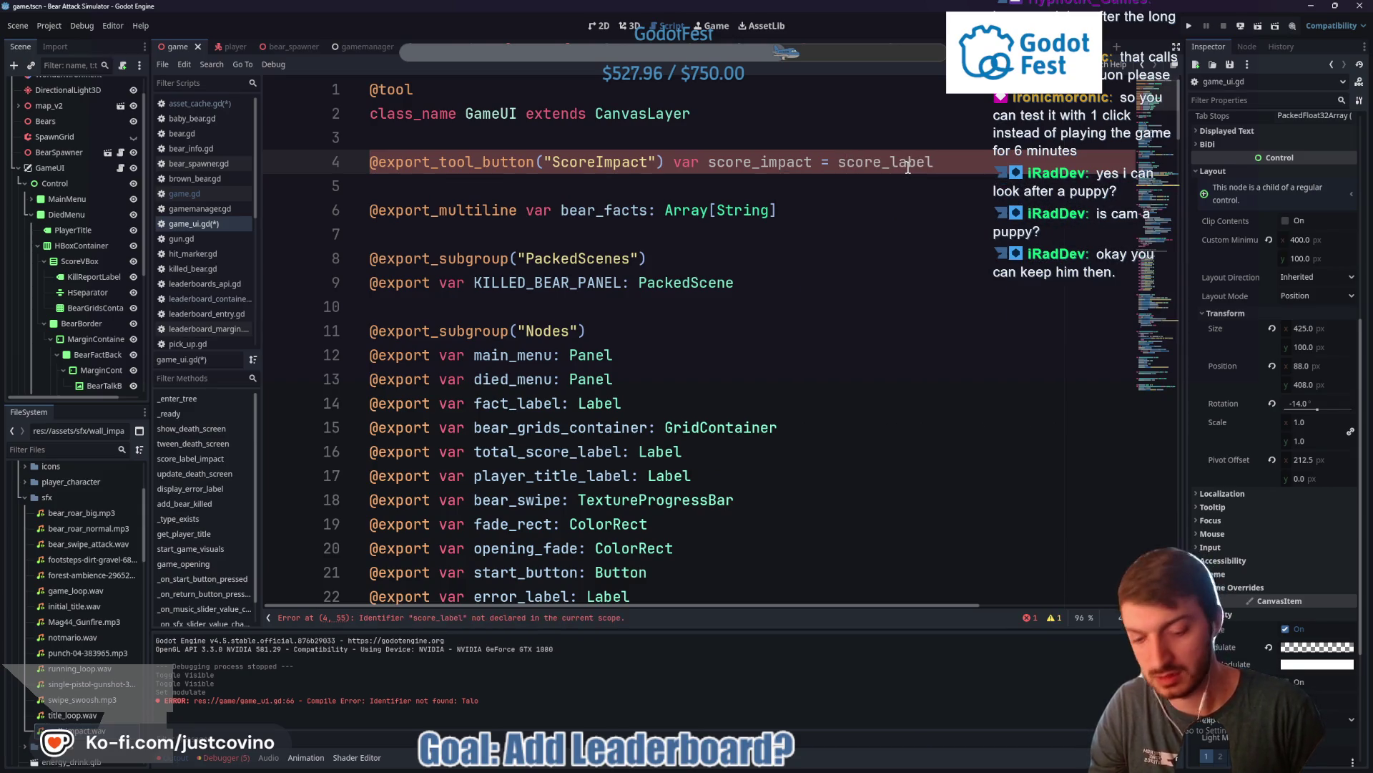
type("_impact()")
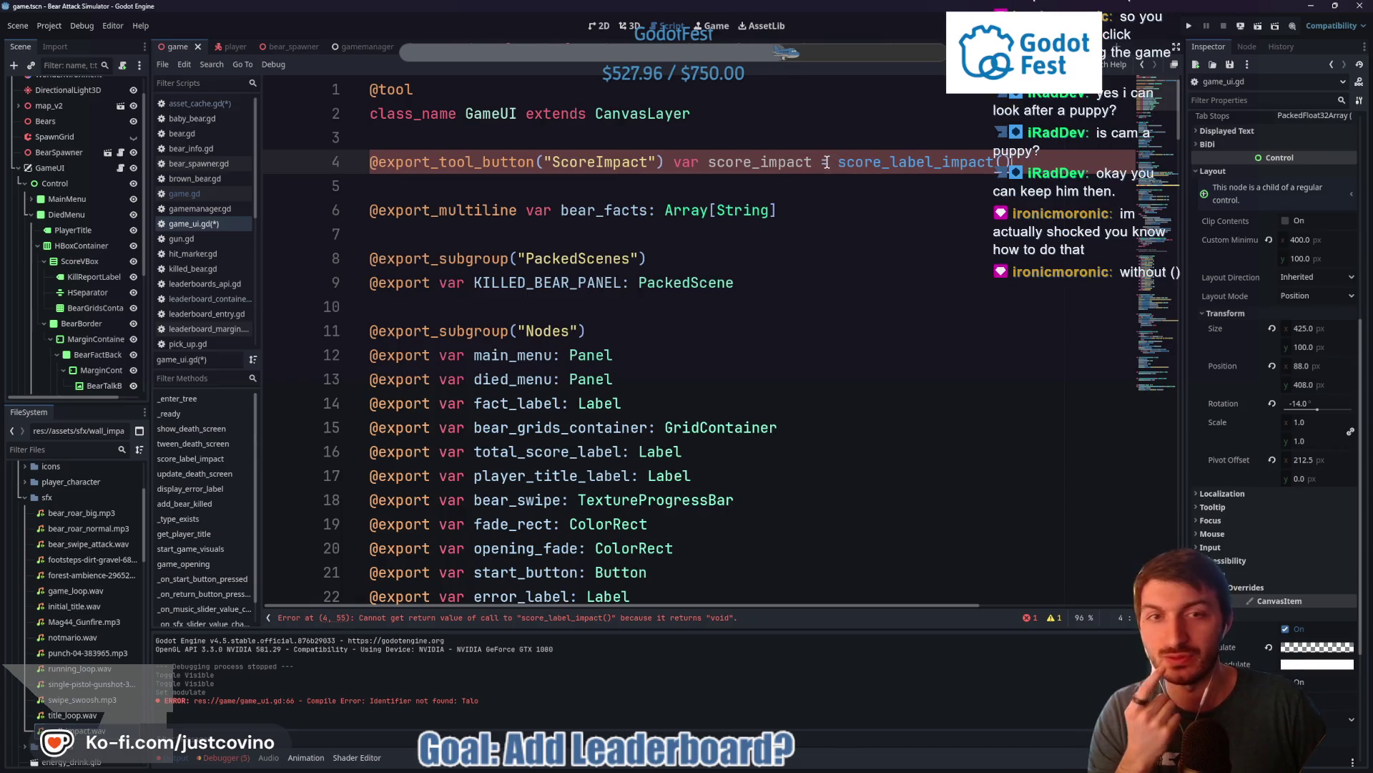
left_click(1016, 163)
key("BackSpace")
key("BackSpace")
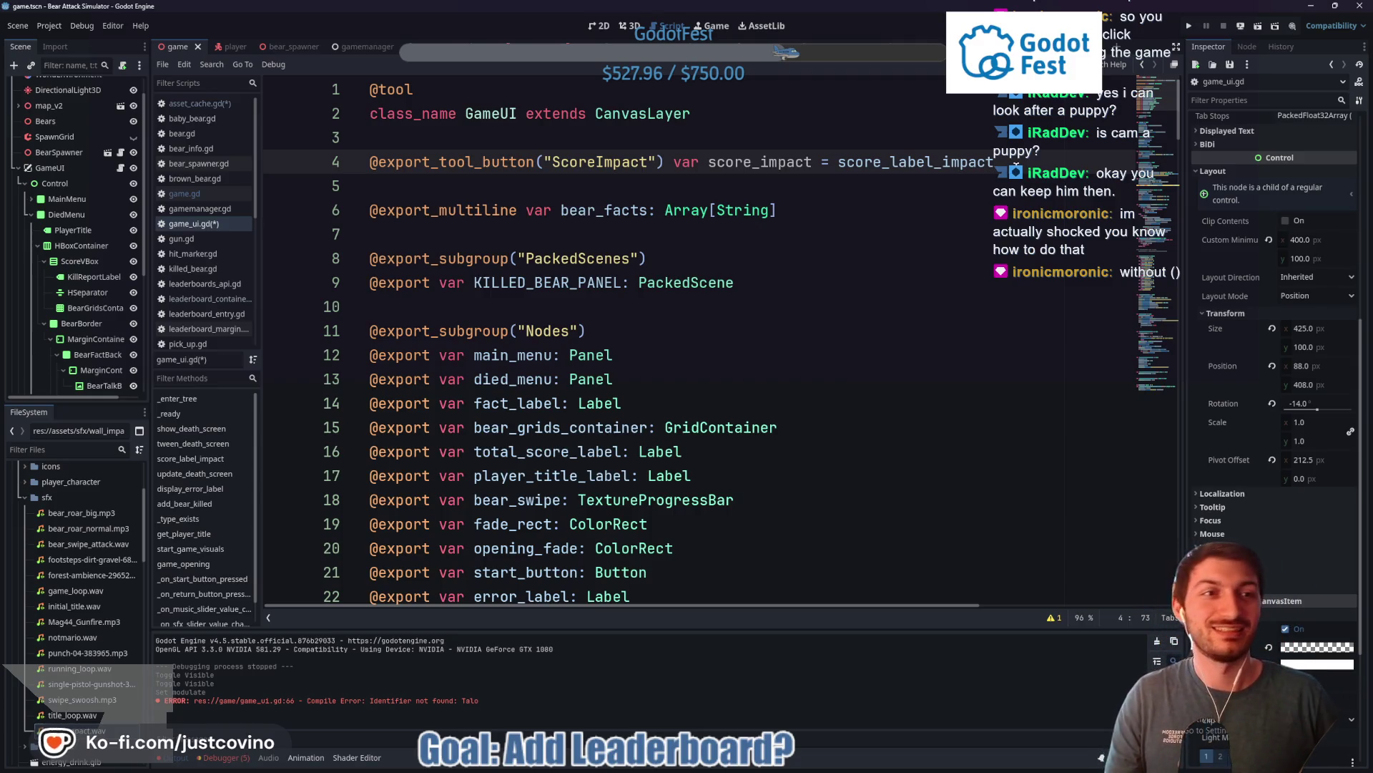
key("Down")
- Save game_ui.gd and show the death screen in the 2D view
key("ctrl+s")
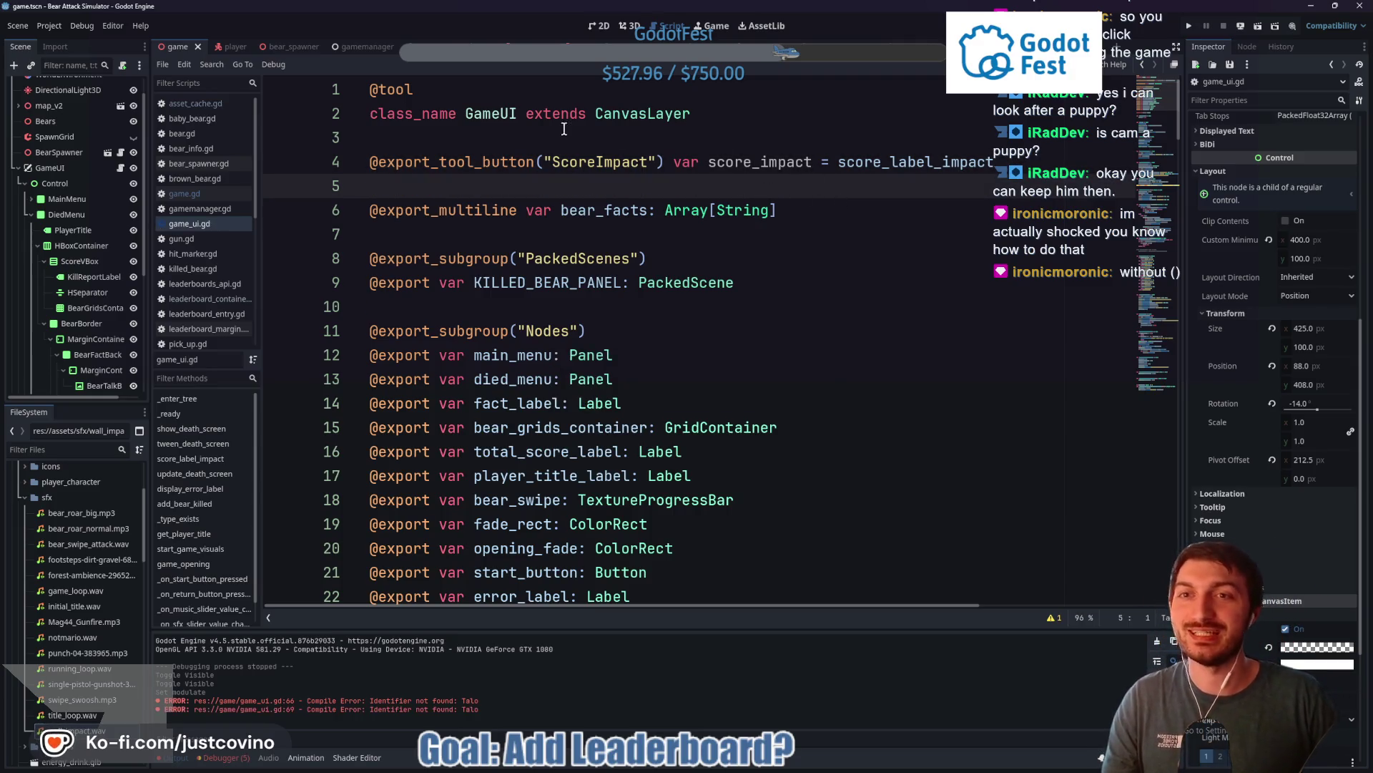
left_click(620, 27)
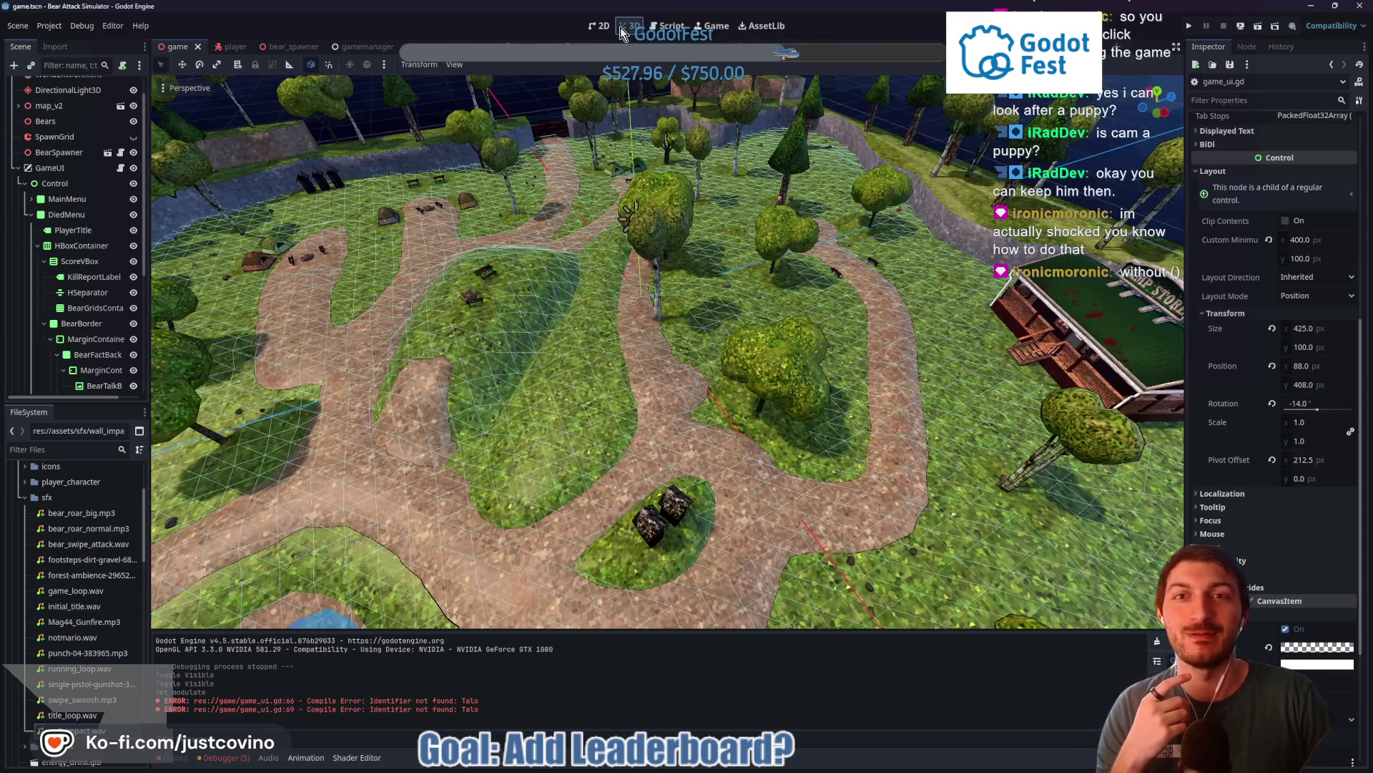
left_click(599, 29)
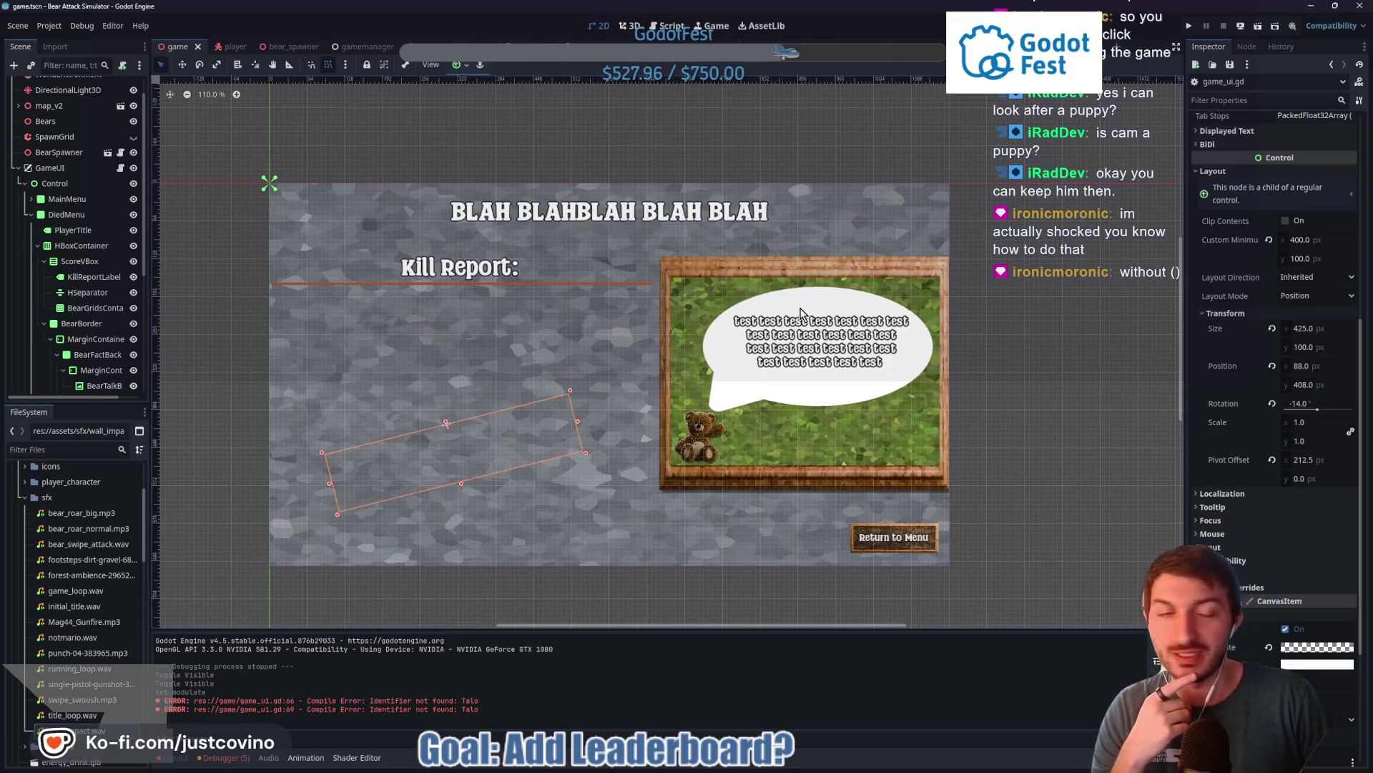
scroll(1235, 266, "up", 5)
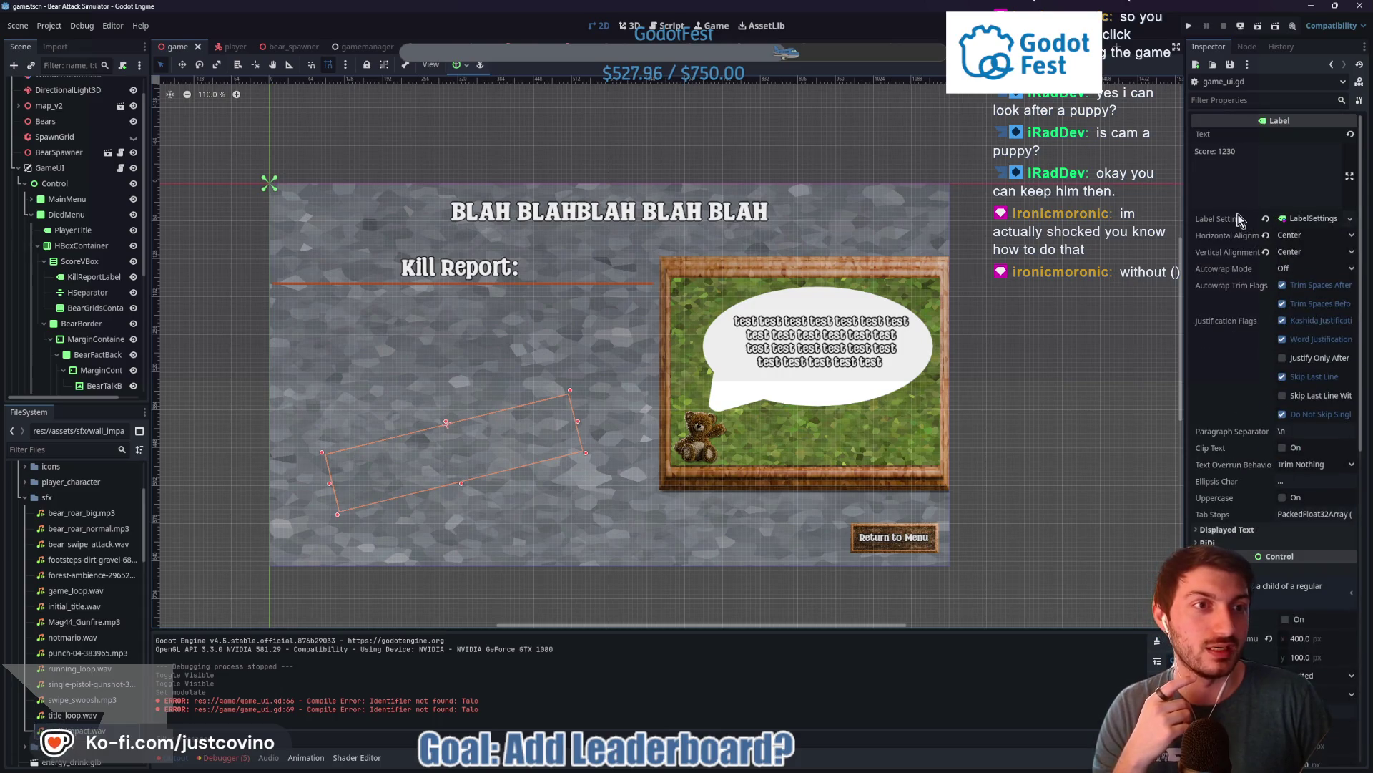
- Select GameUI, press the ScoreImpact Inspector button twice, then reopen game_ui.gd
left_click(61, 169)
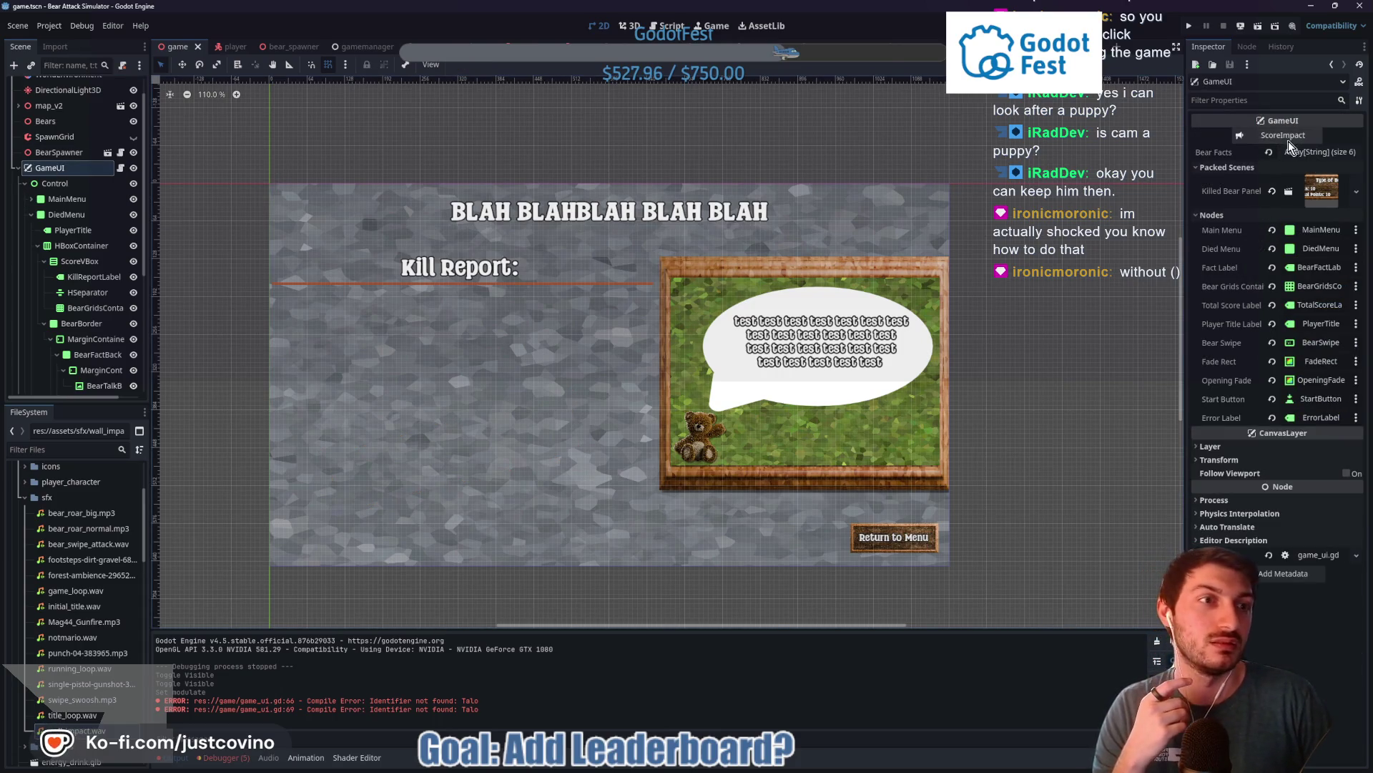
left_click(1278, 137)
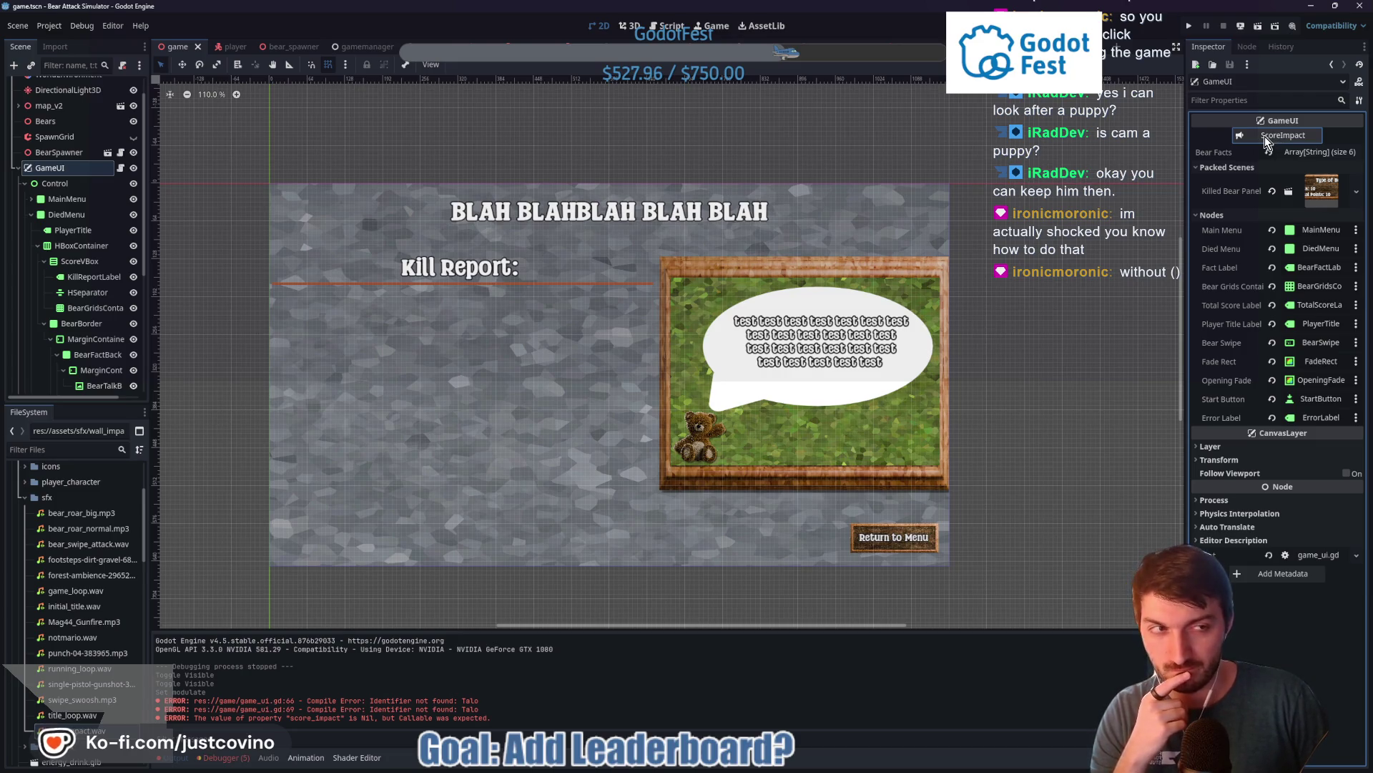
left_click(1265, 140)
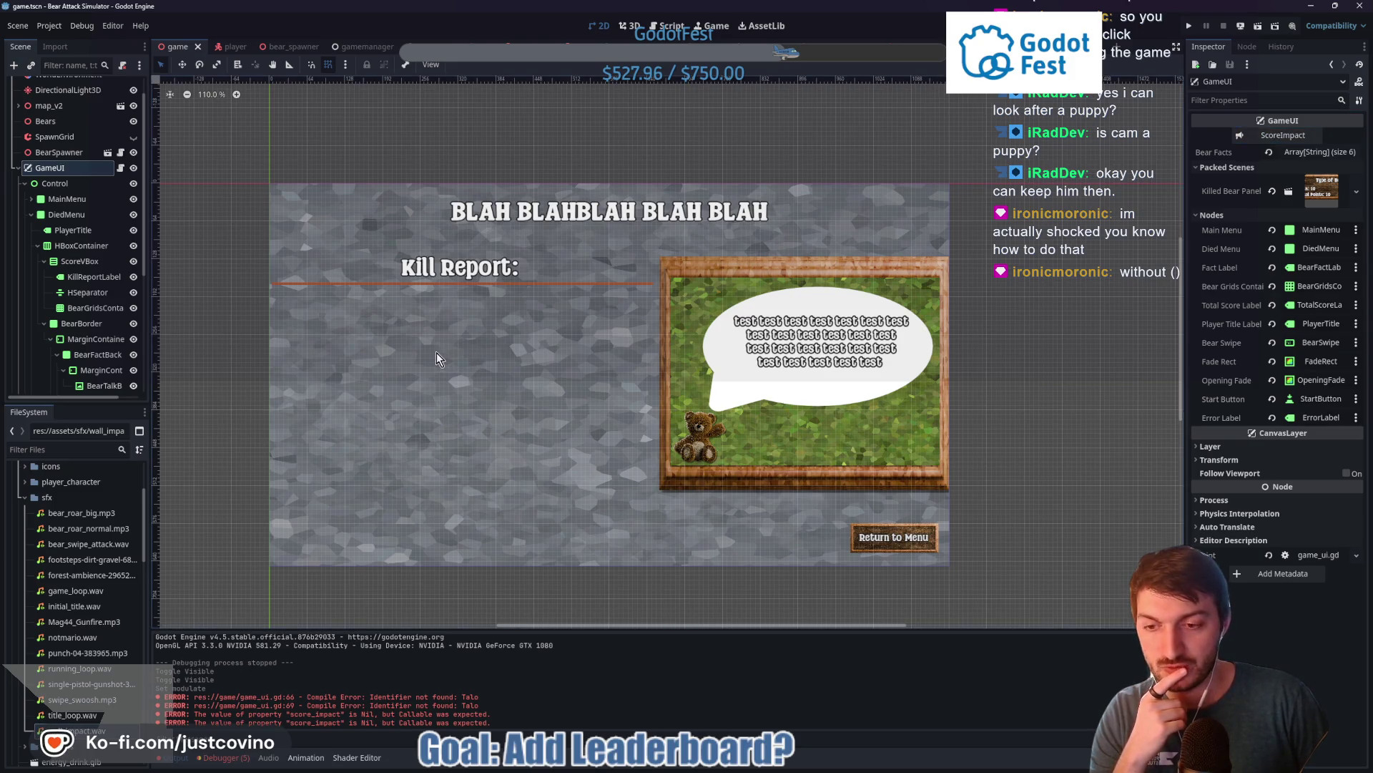
left_click(120, 168)
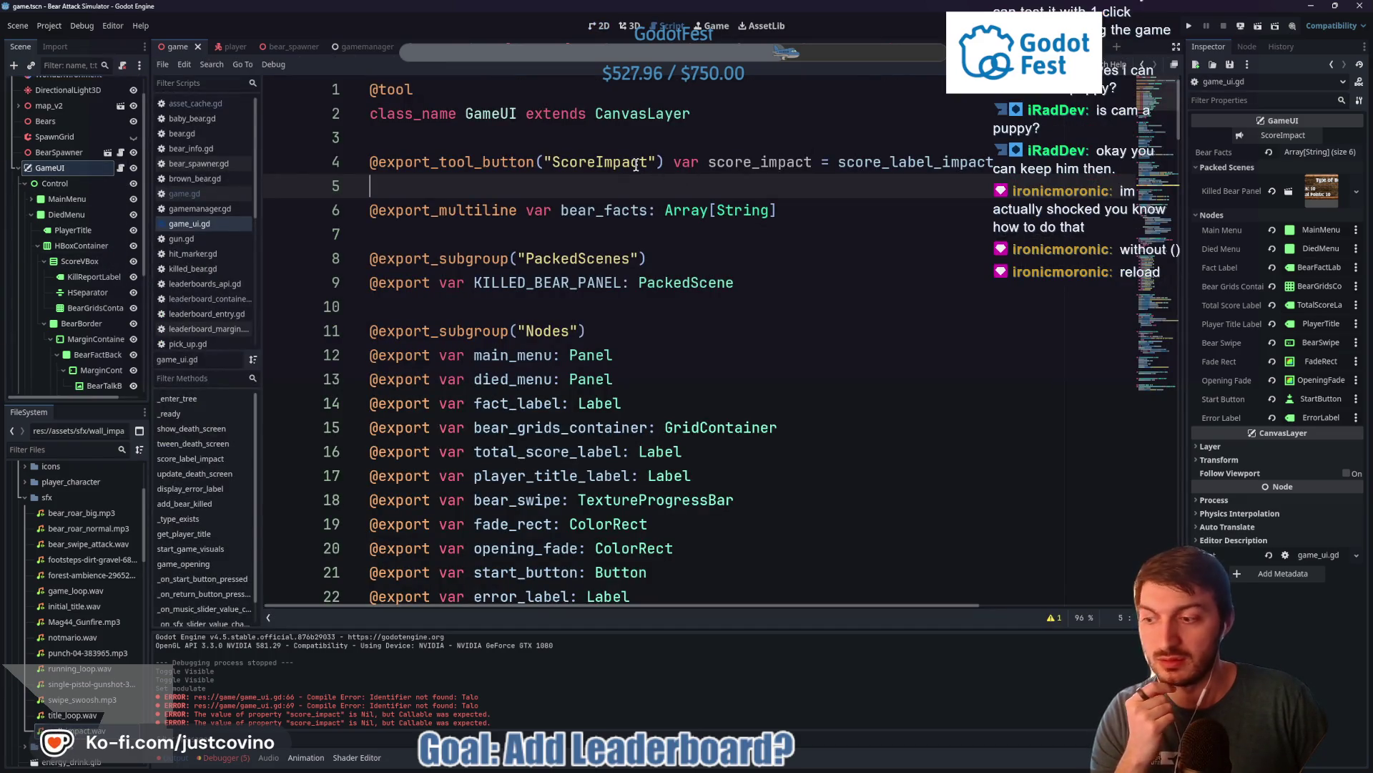
- Reload the saved game scene, select GameUI in 2D, and reopen game_ui.gd
left_click(19, 26)
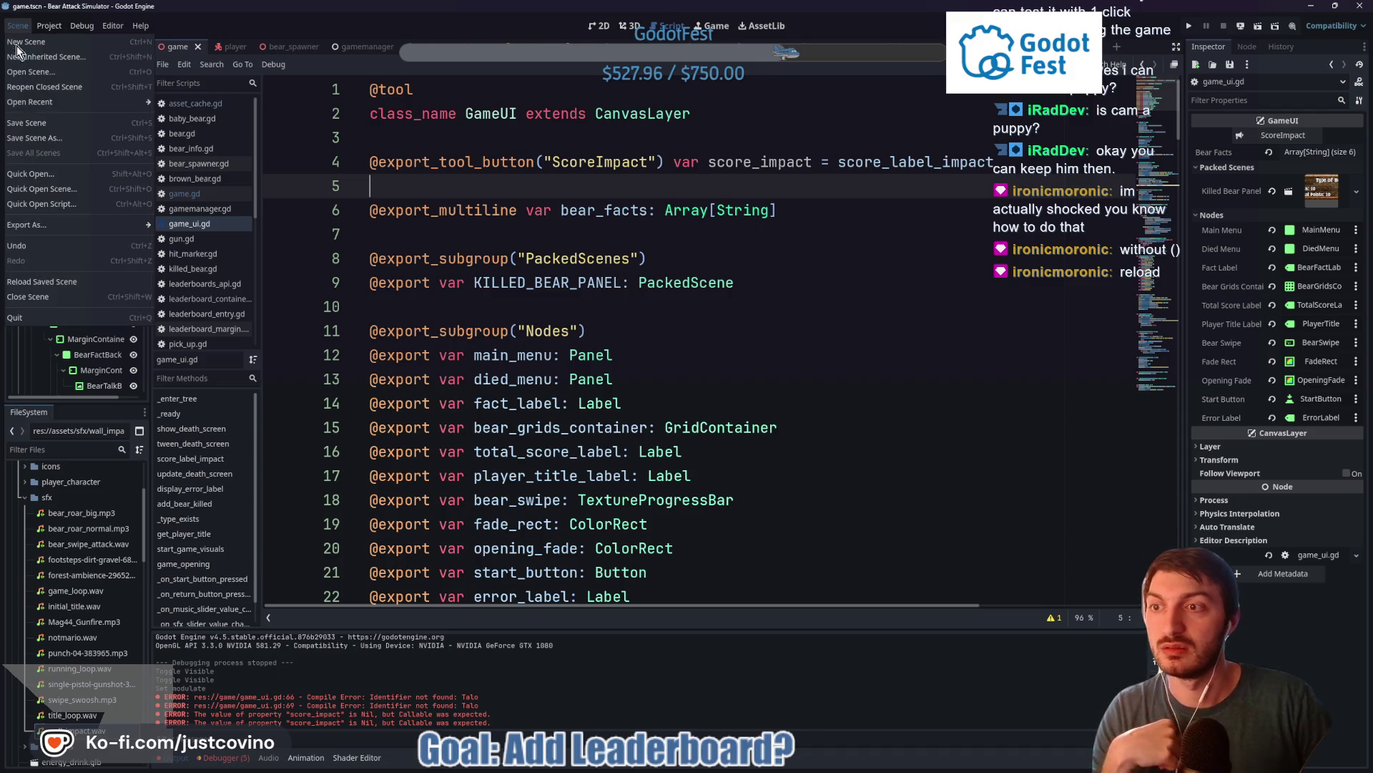
left_click(57, 281)
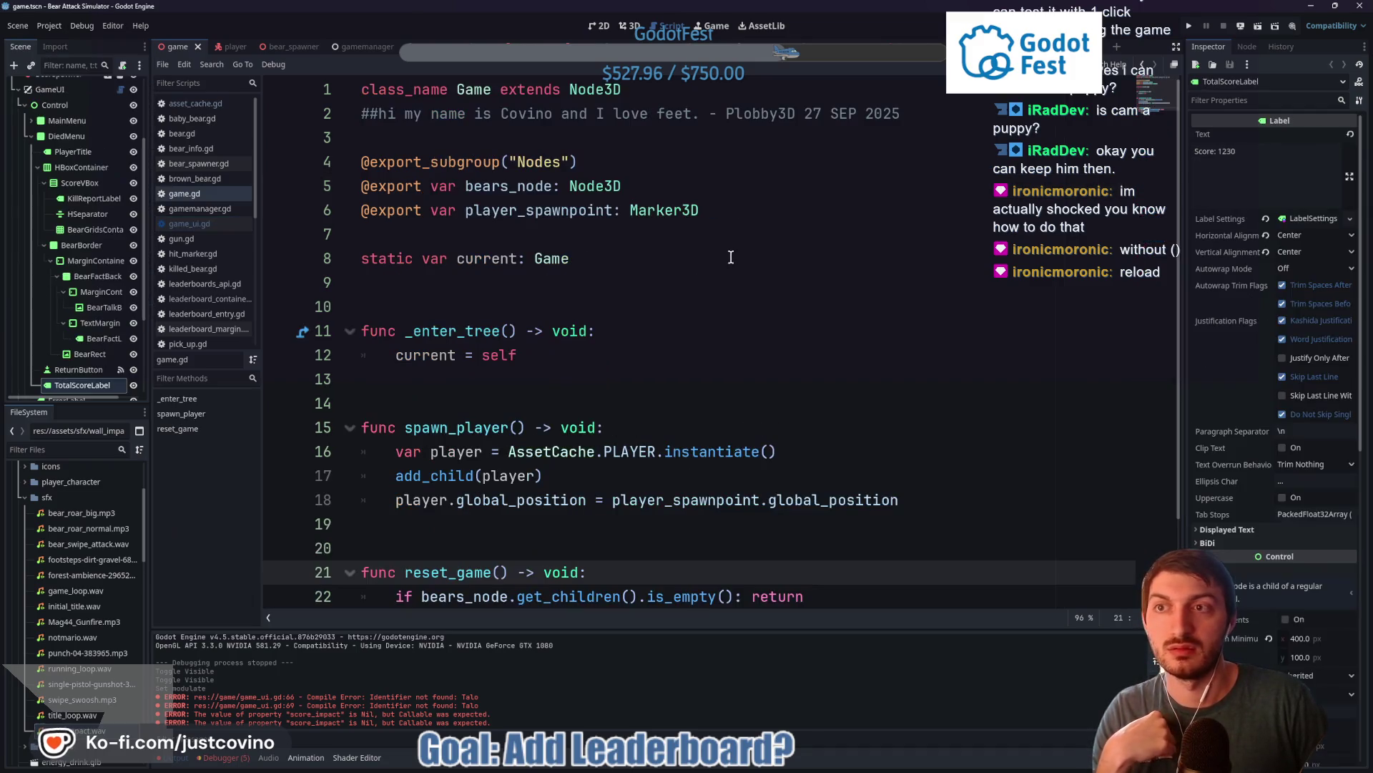
left_click(601, 25)
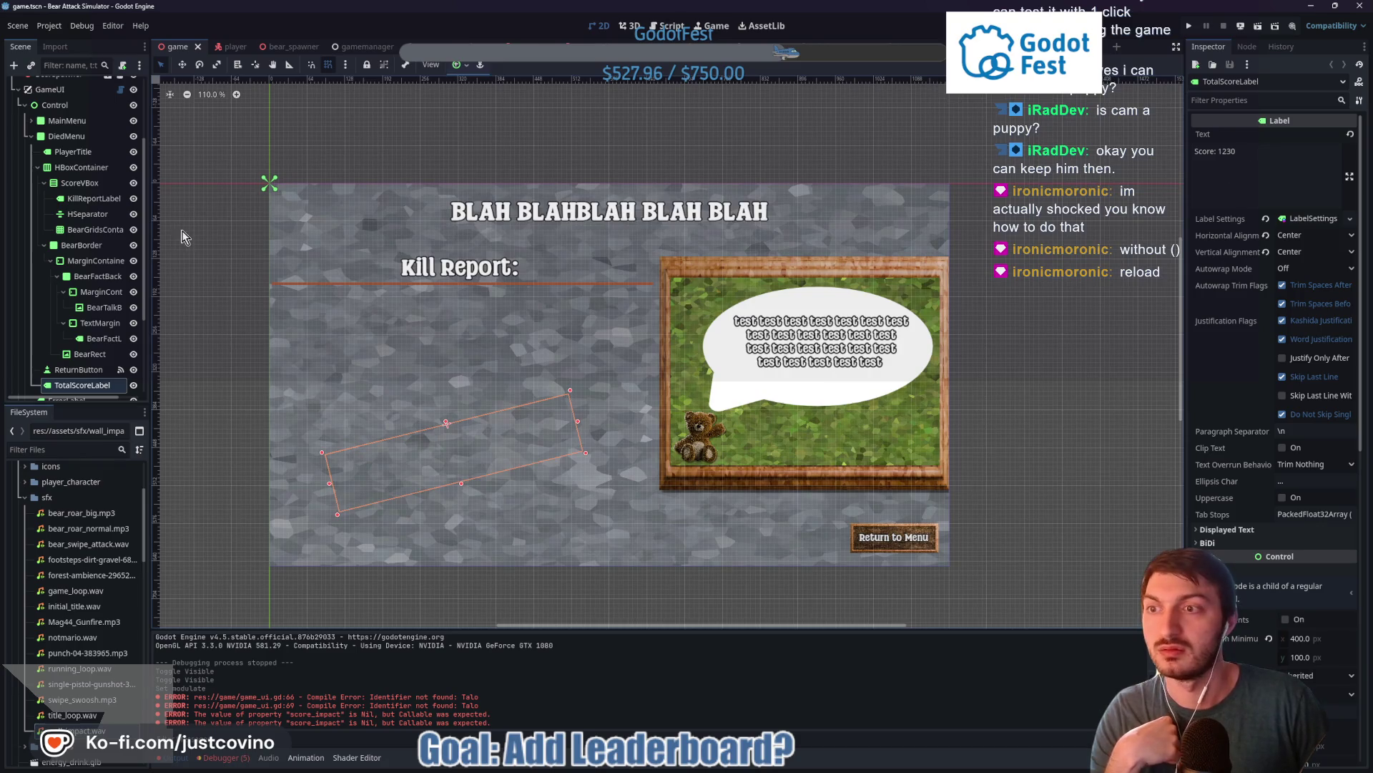
left_click(50, 89)
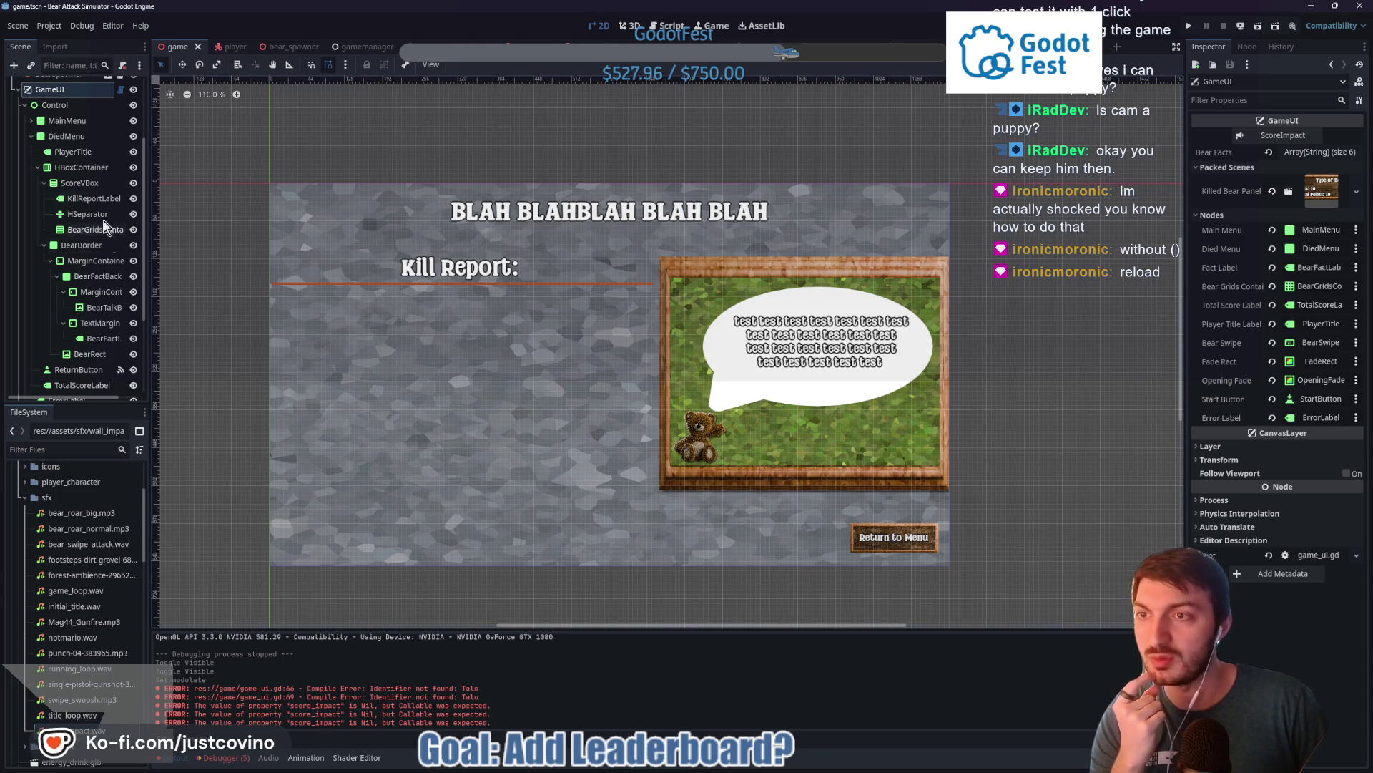
left_click(120, 93)
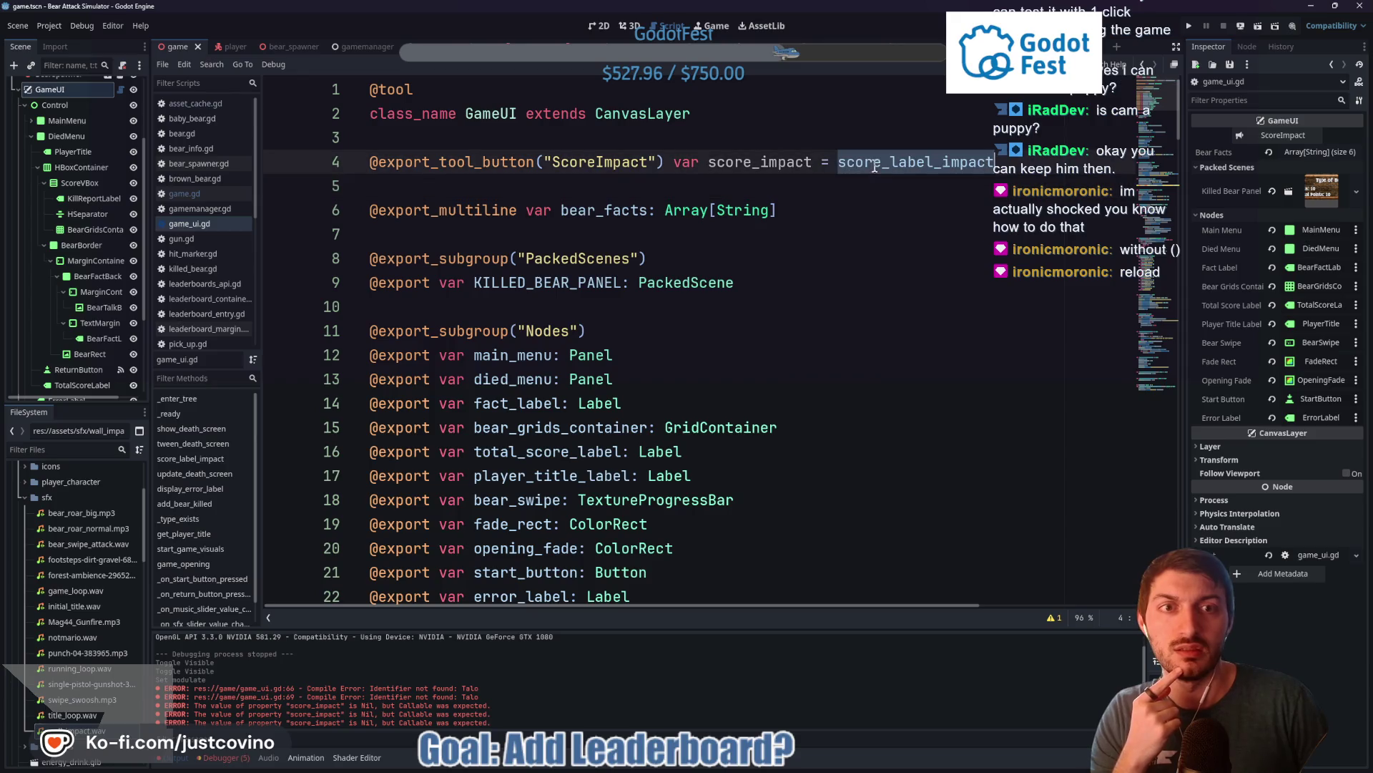
scroll(776, 307, "down", 10)
scroll(772, 308, "down", 2)
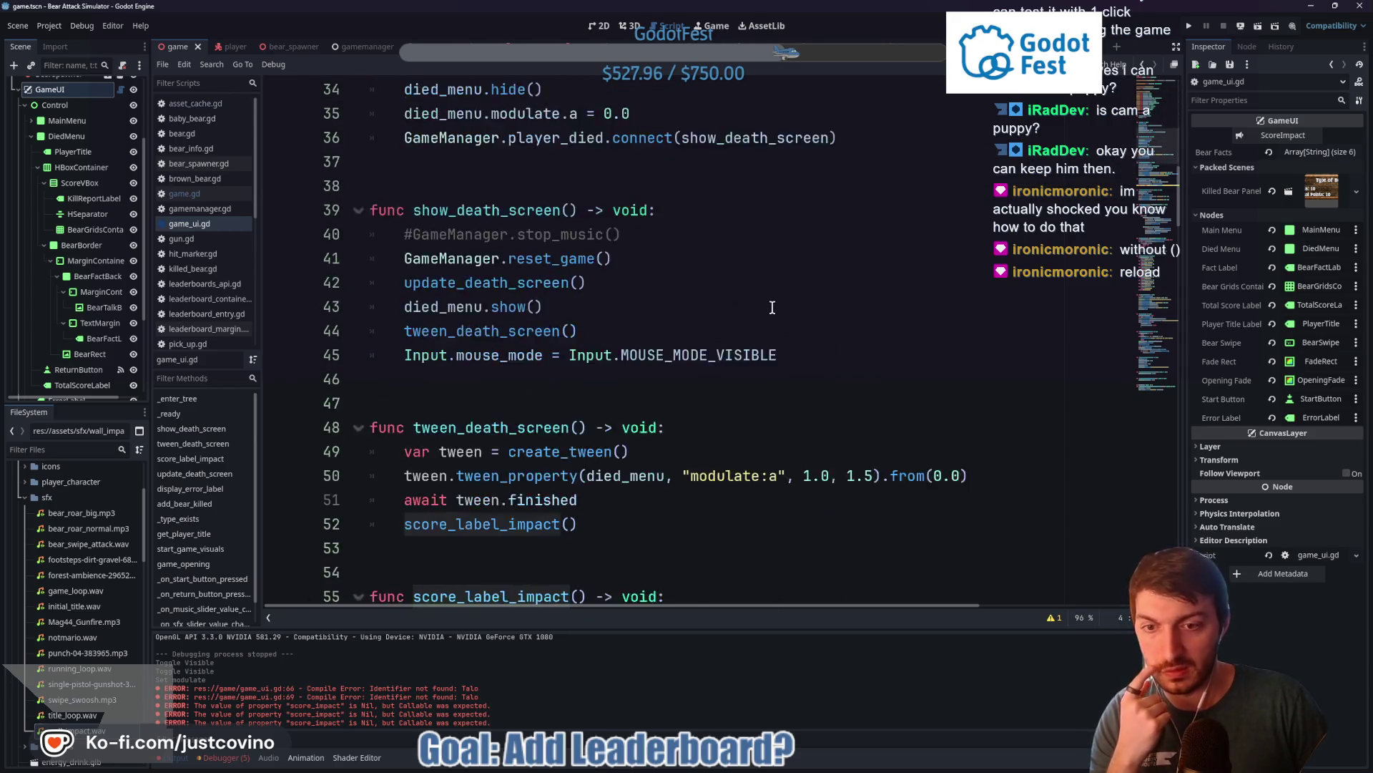
scroll(776, 313, "down", 2)
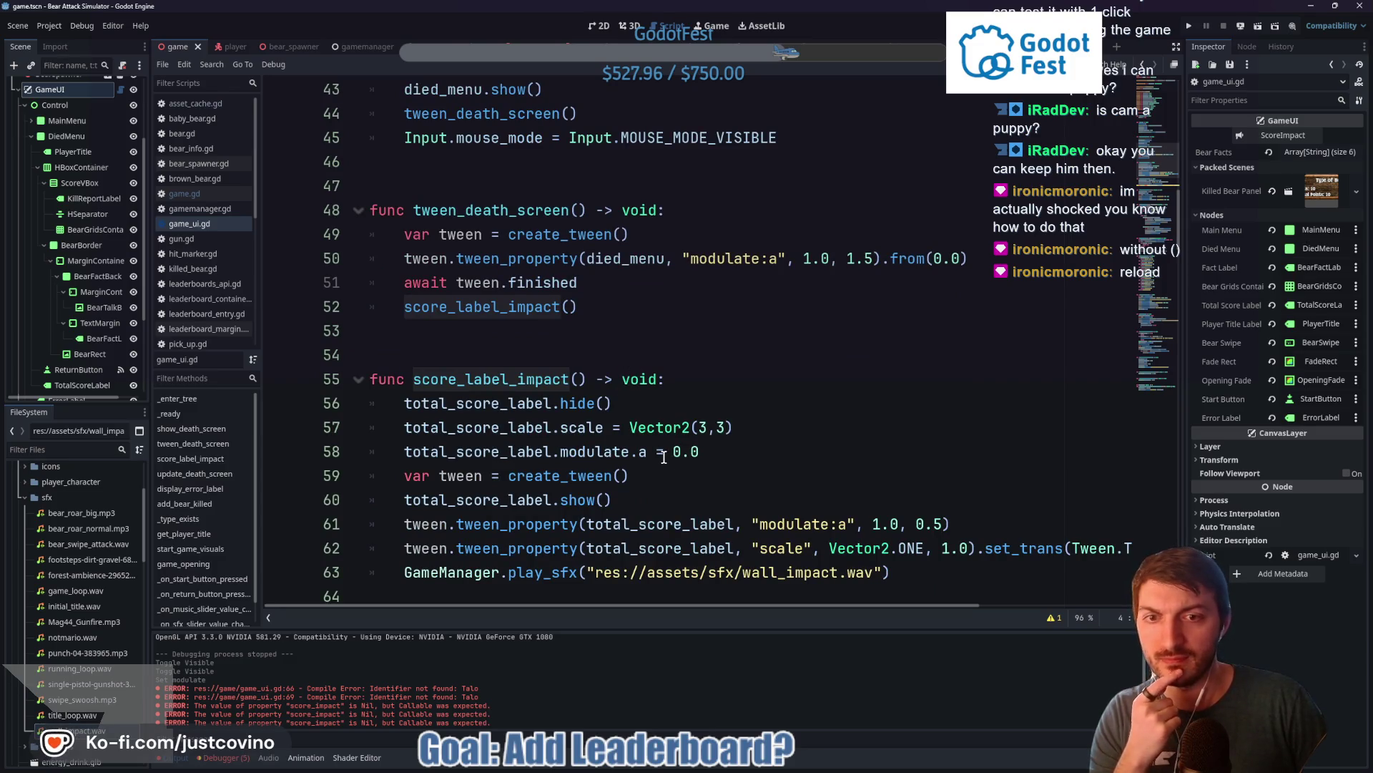
scroll(664, 456, "up", 14)
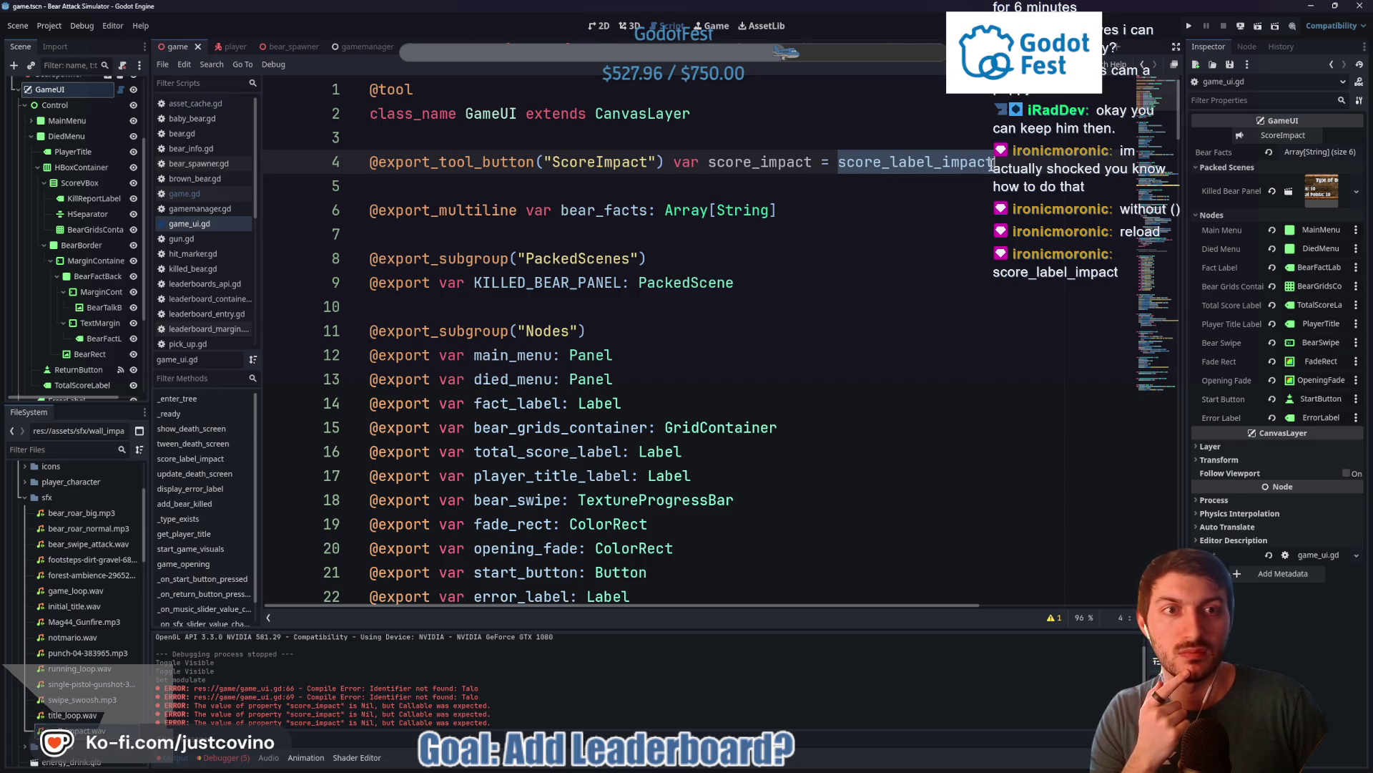
mouse_move(994, 163)
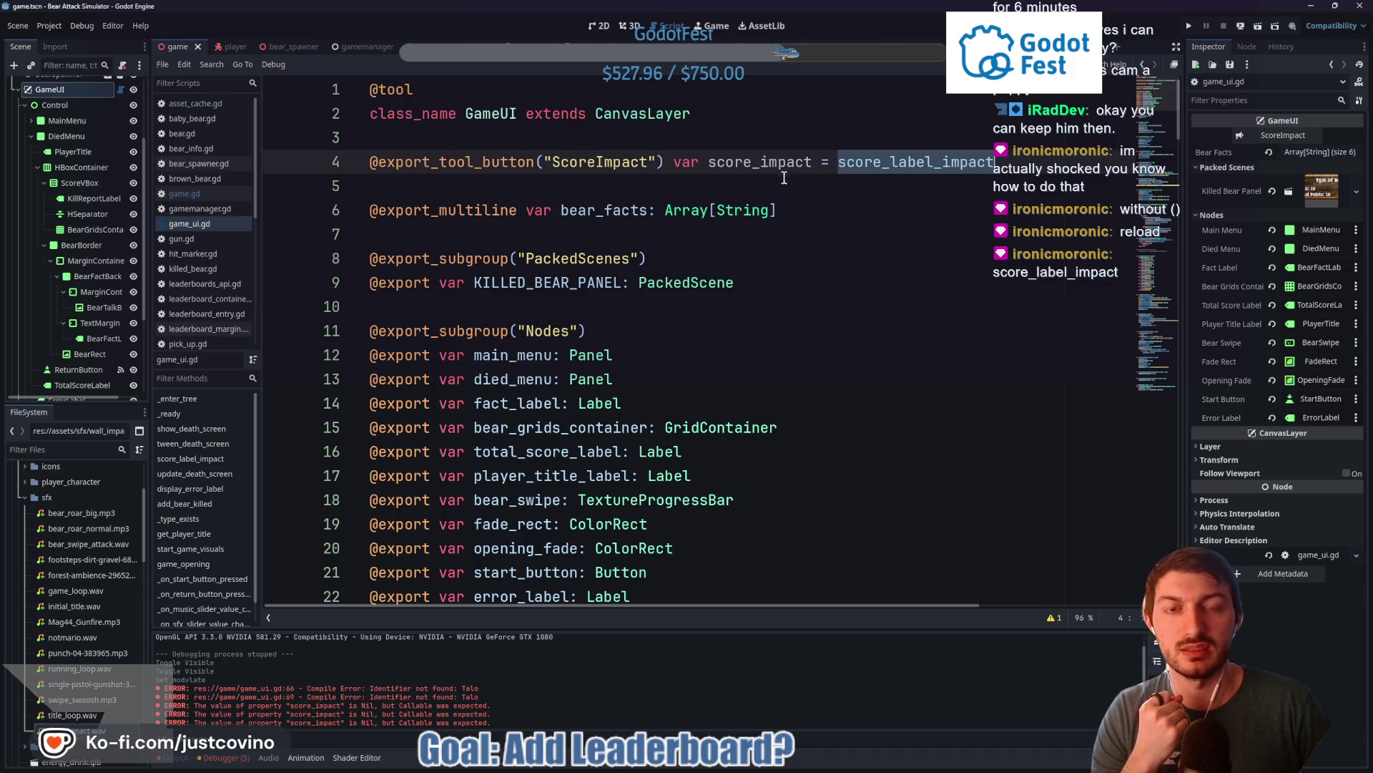
left_click(750, 164)
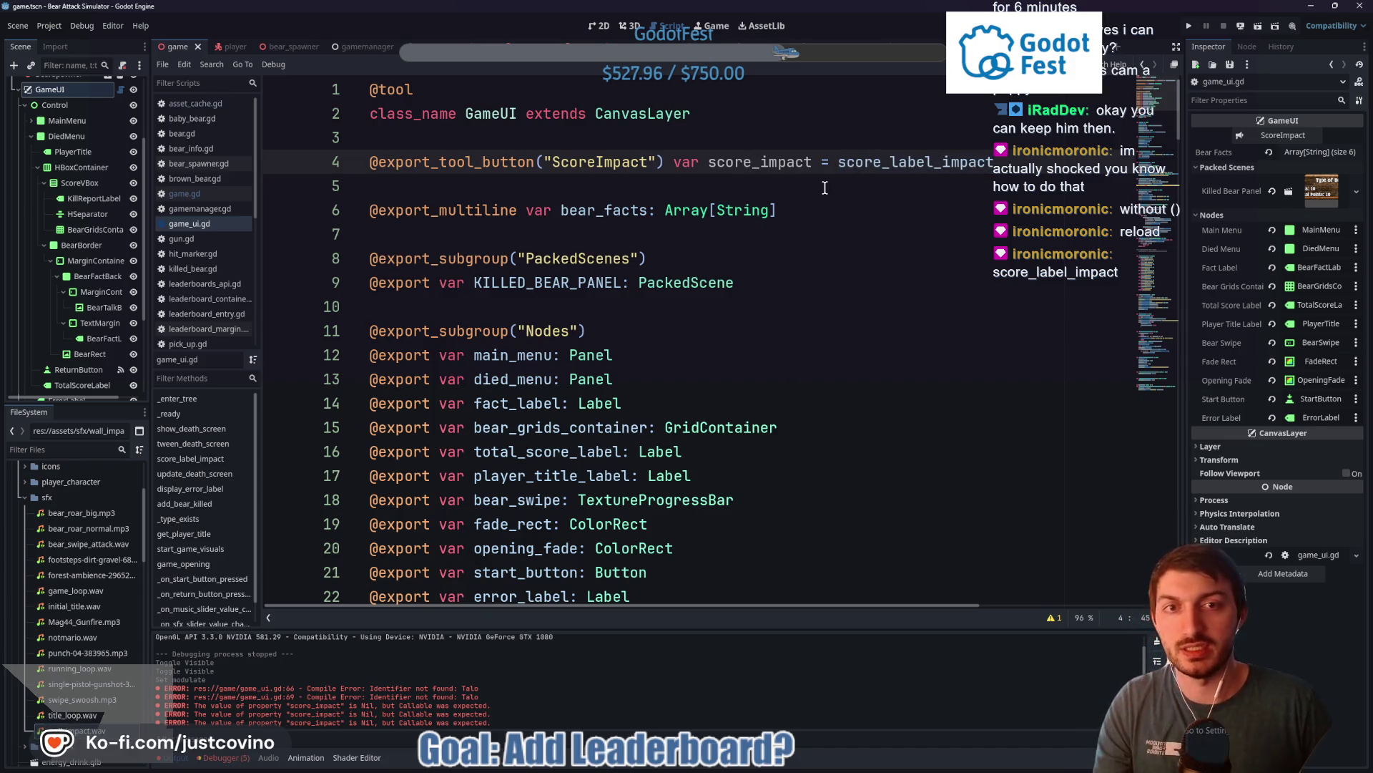
type("_label")
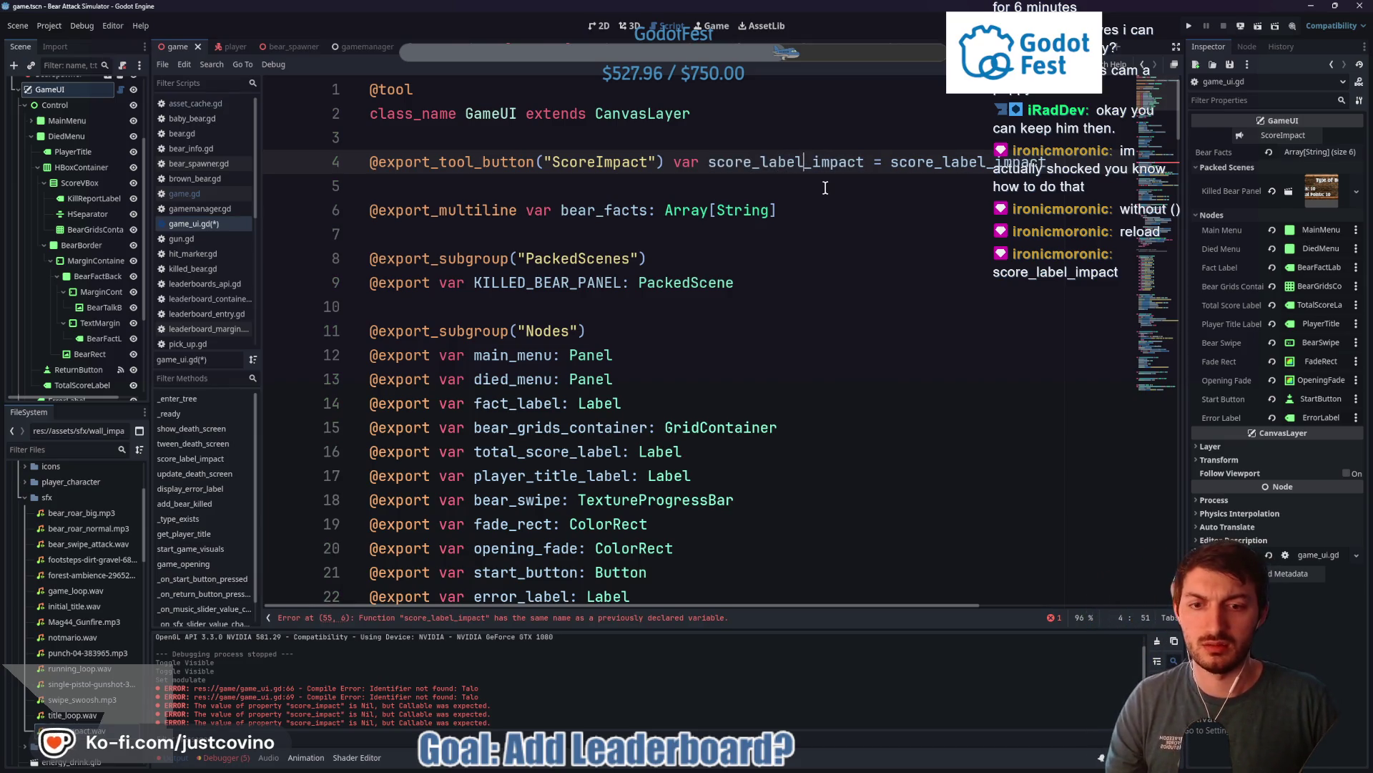
key("BackSpace")
key("BackSpace")
key("BackSpace")
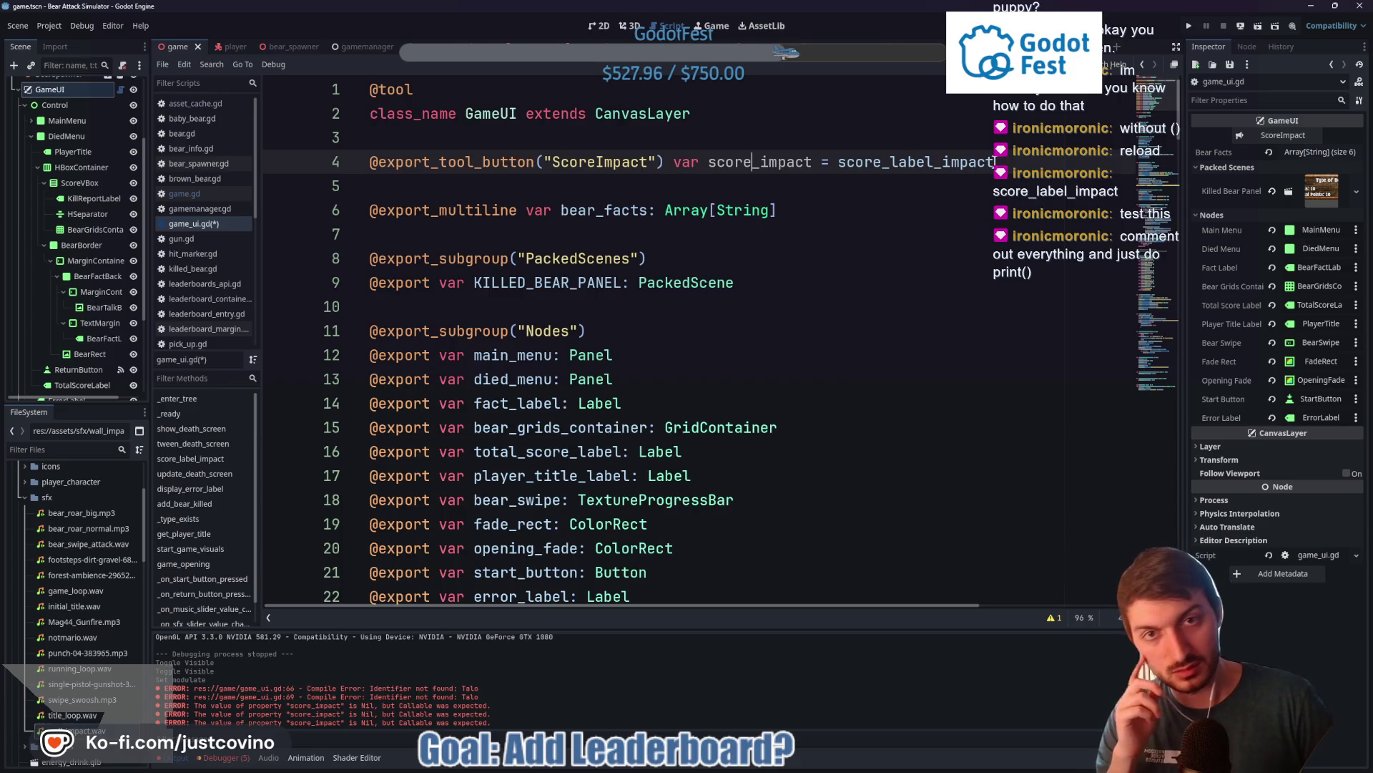
- Comment out score_label_impact's lines 56–63, add print("test"), then press ScoreImpact in 2D
scroll(700, 313, "down", 15)
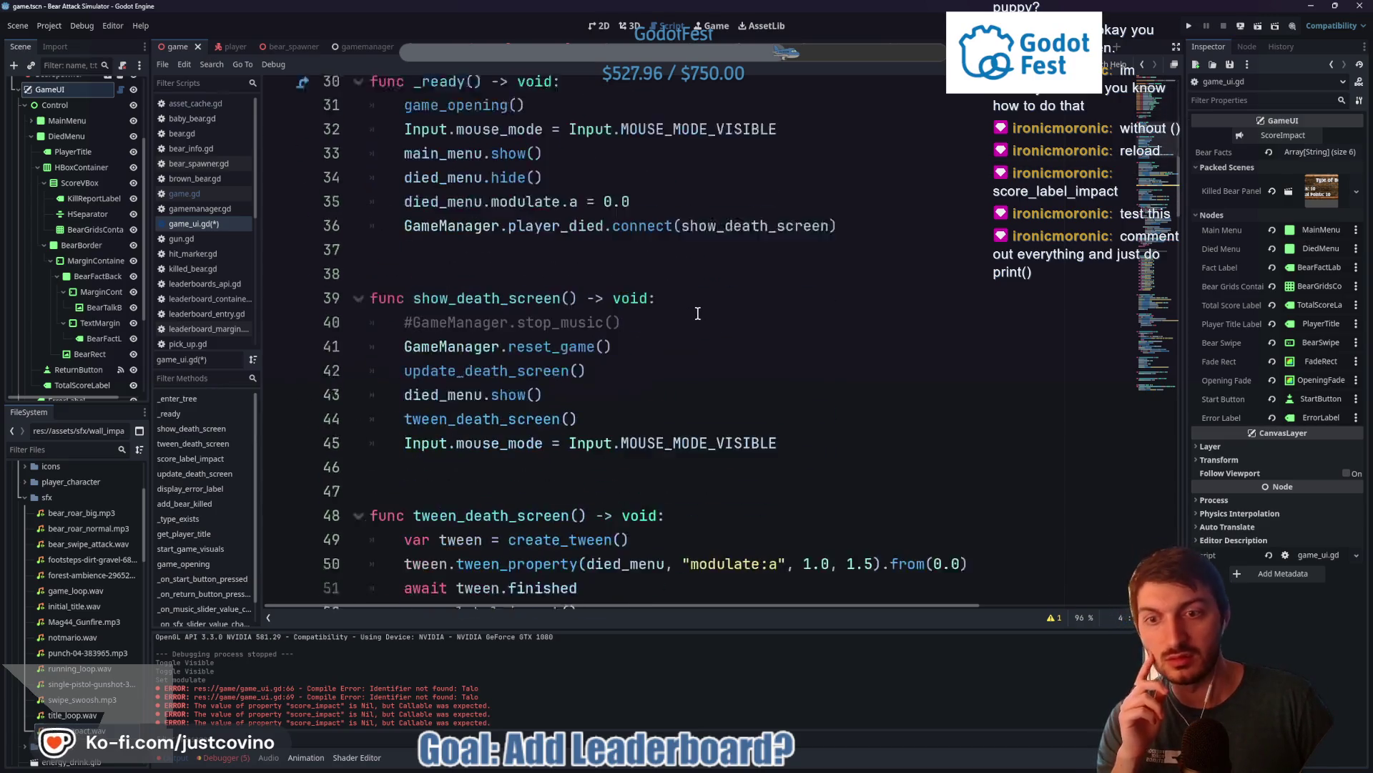
scroll(700, 313, "down", 3)
scroll(517, 413, "down", 3)
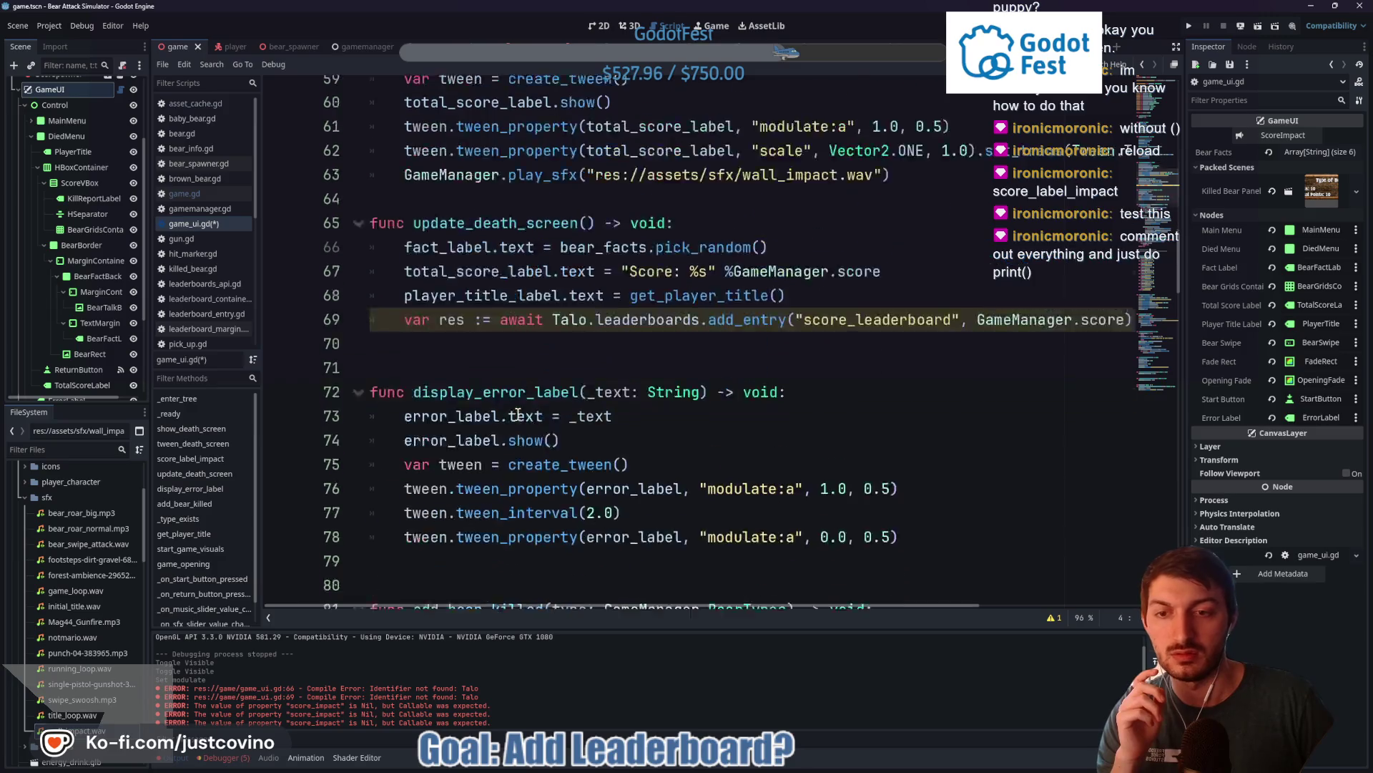
scroll(516, 413, "up", 6)
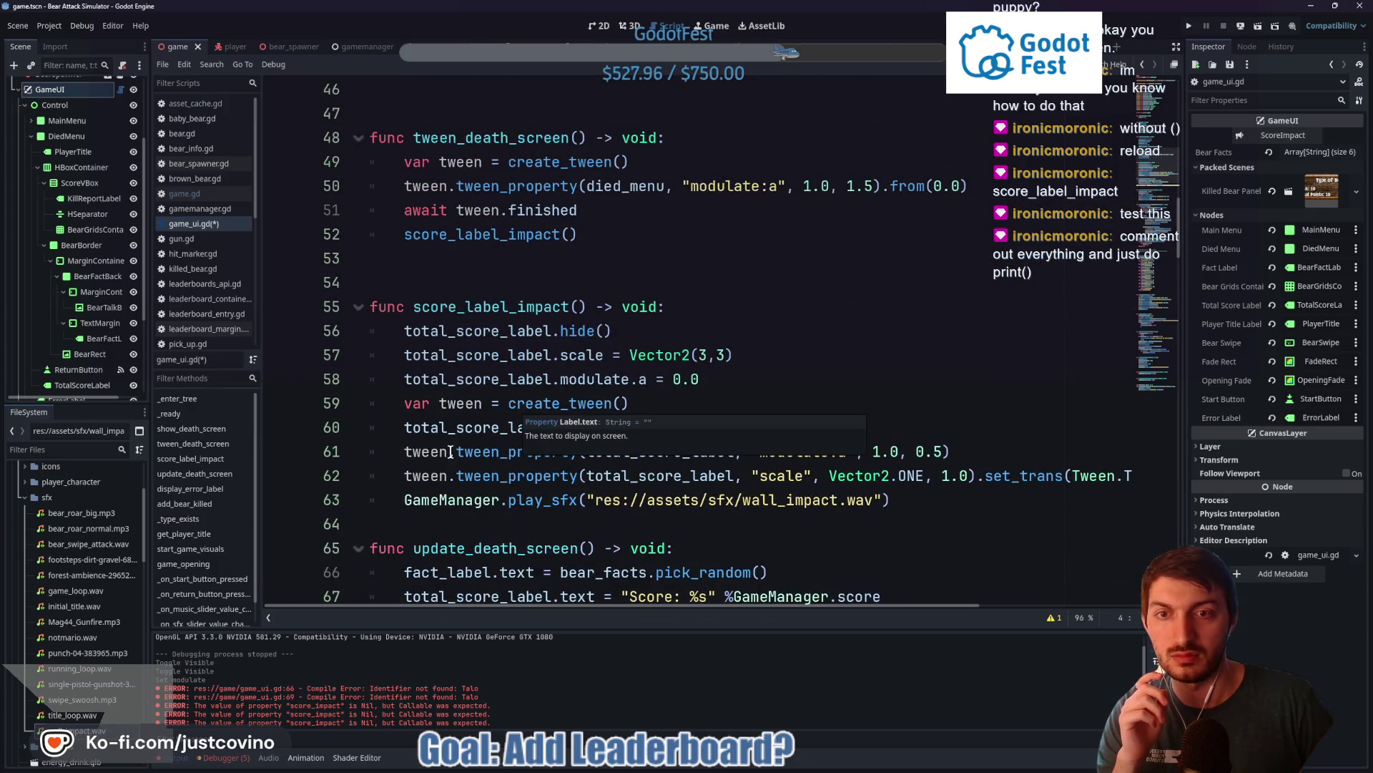
mouse_move(897, 501)
left_mouse_down()
mouse_move(392, 356)
mouse_move(383, 335)
left_mouse_up()
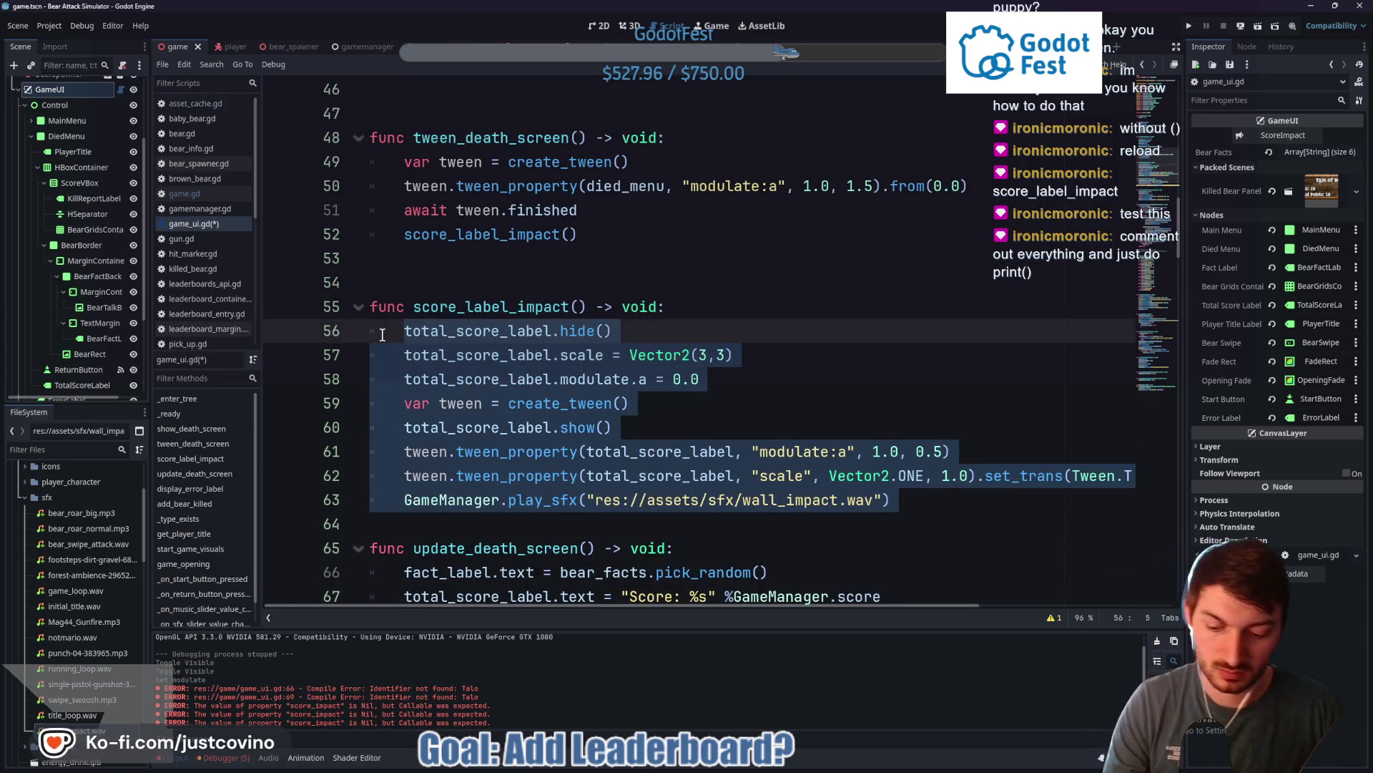
key("ctrl+k")
left_click(685, 312)
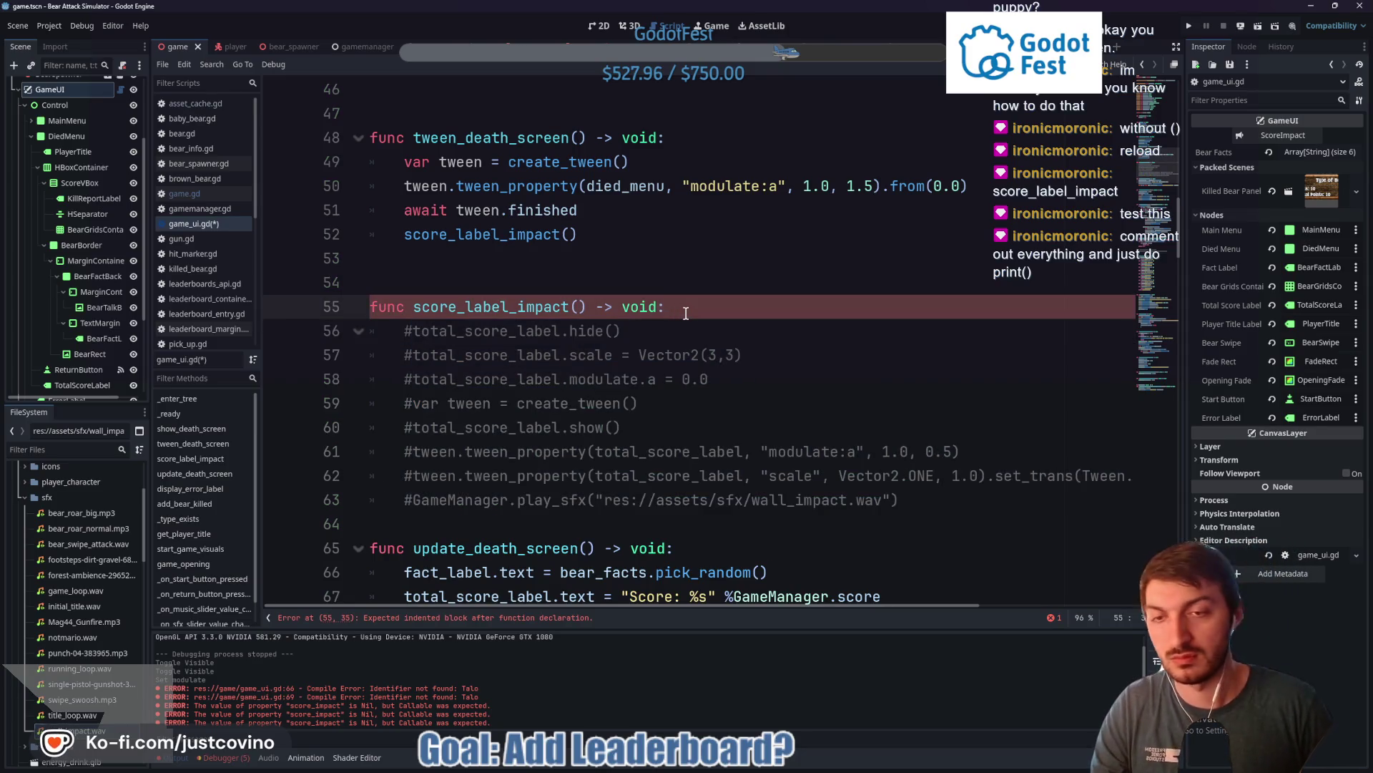
key("Return")
type("print(\"te")
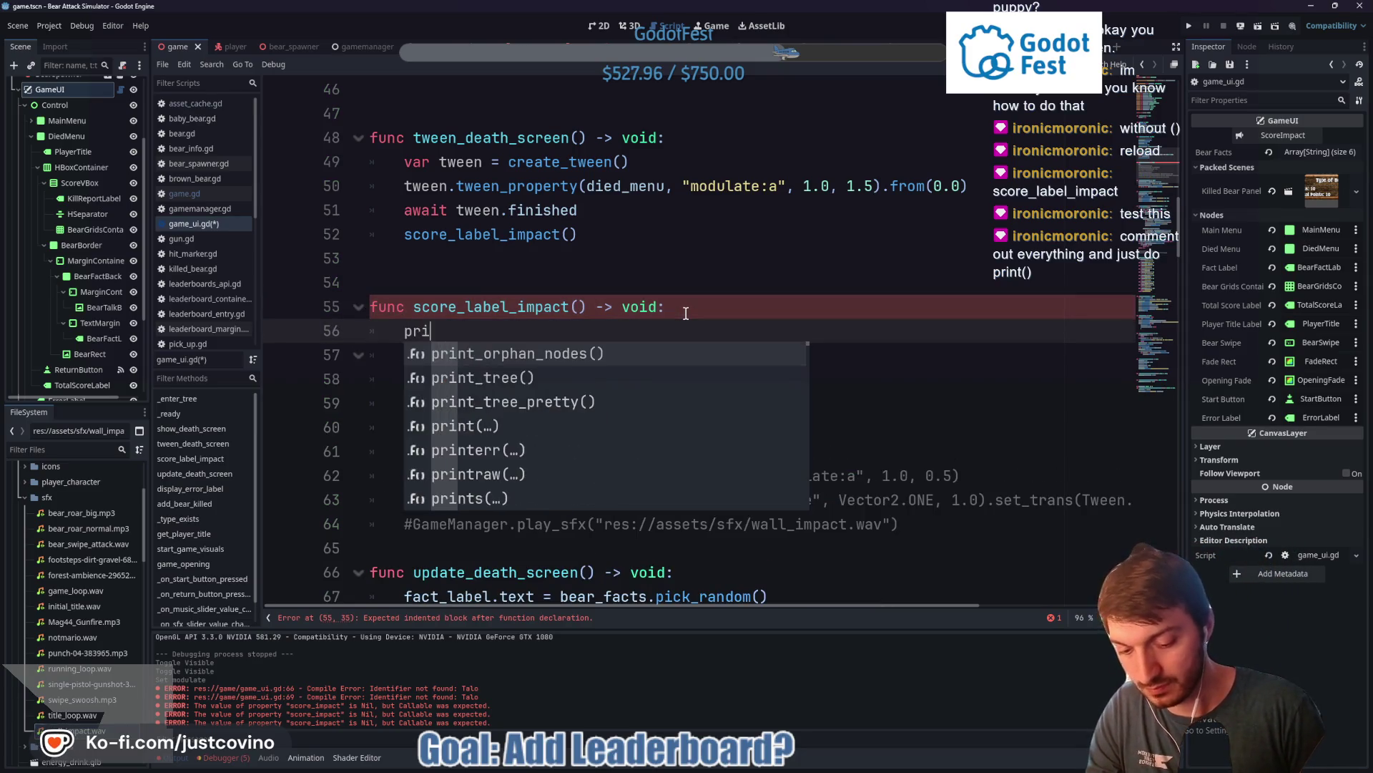
type("st")
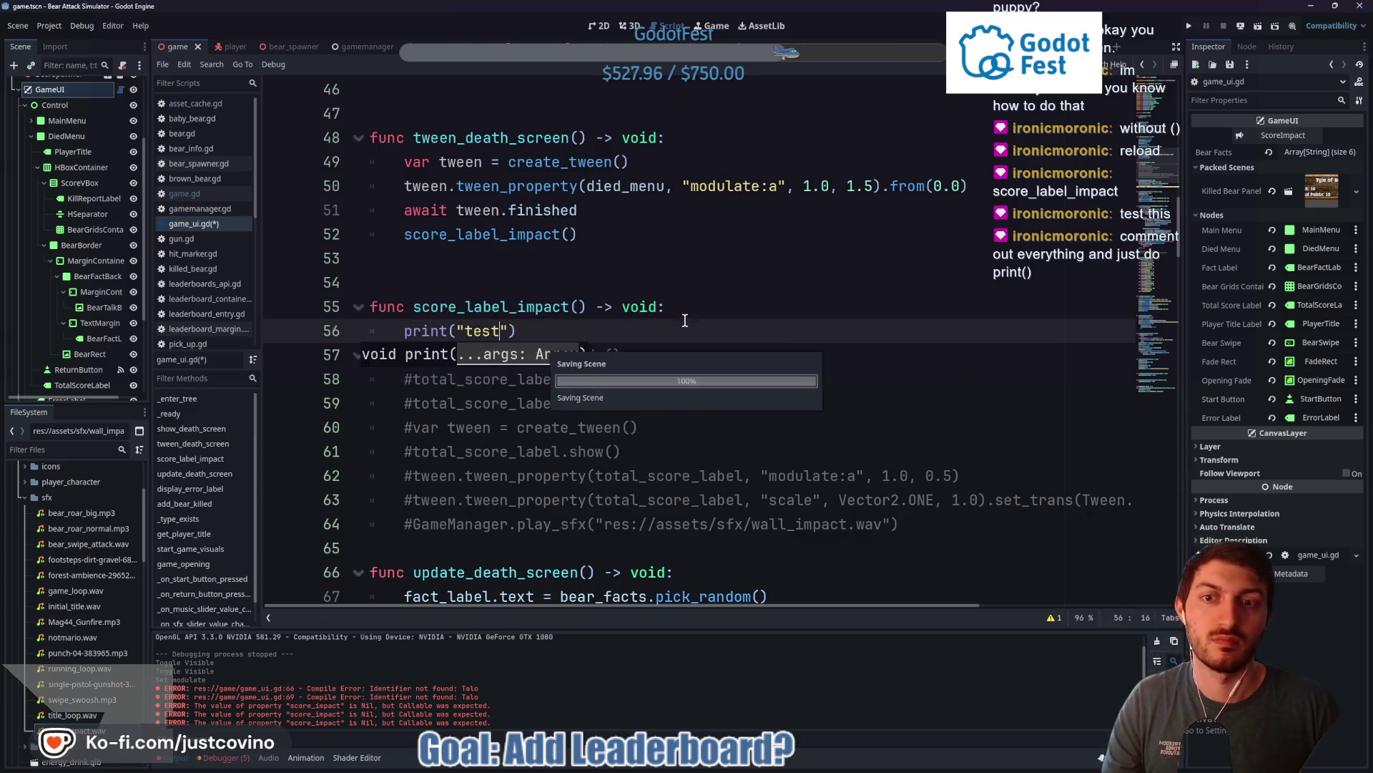
left_click(603, 29)
left_click(1261, 137)
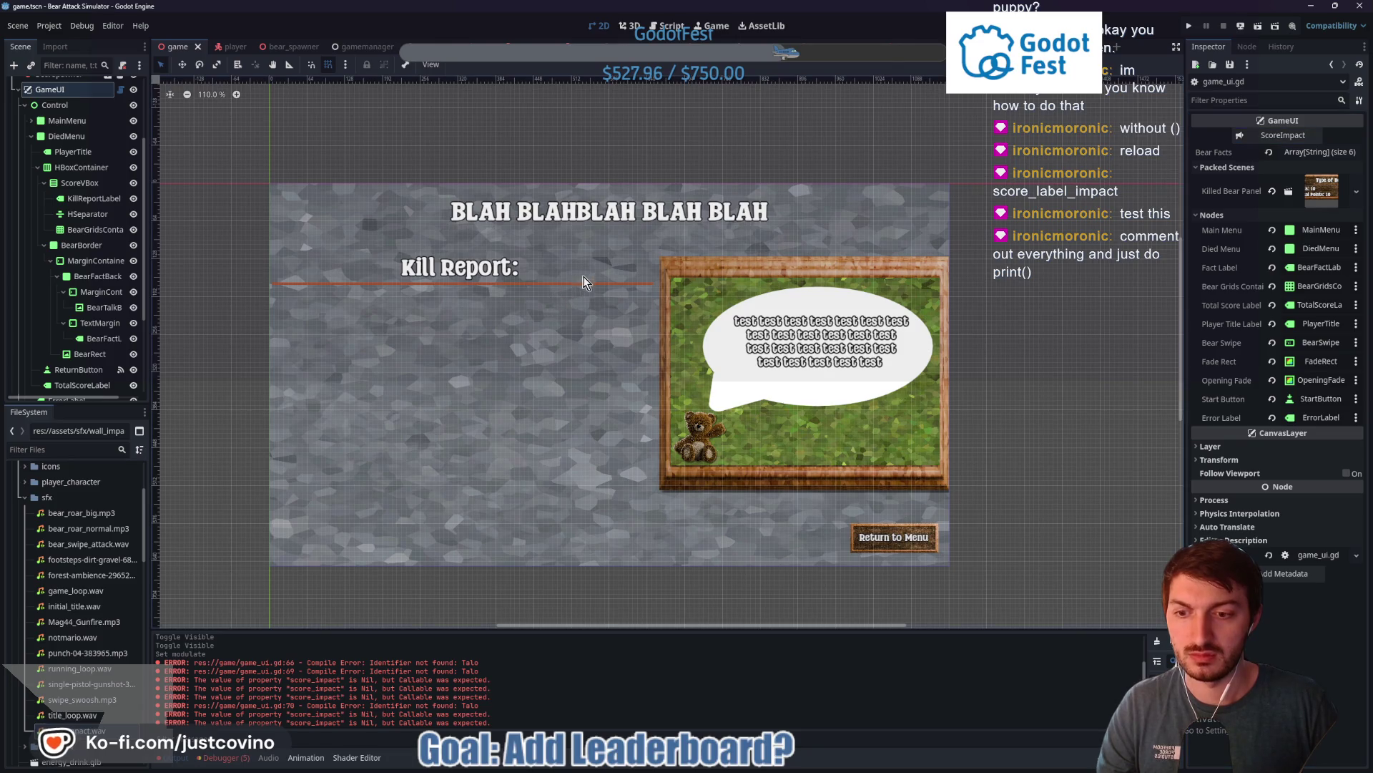
- Back in game_ui.gd, select score_label_impact on line 4, then reload the current project
left_click(669, 26)
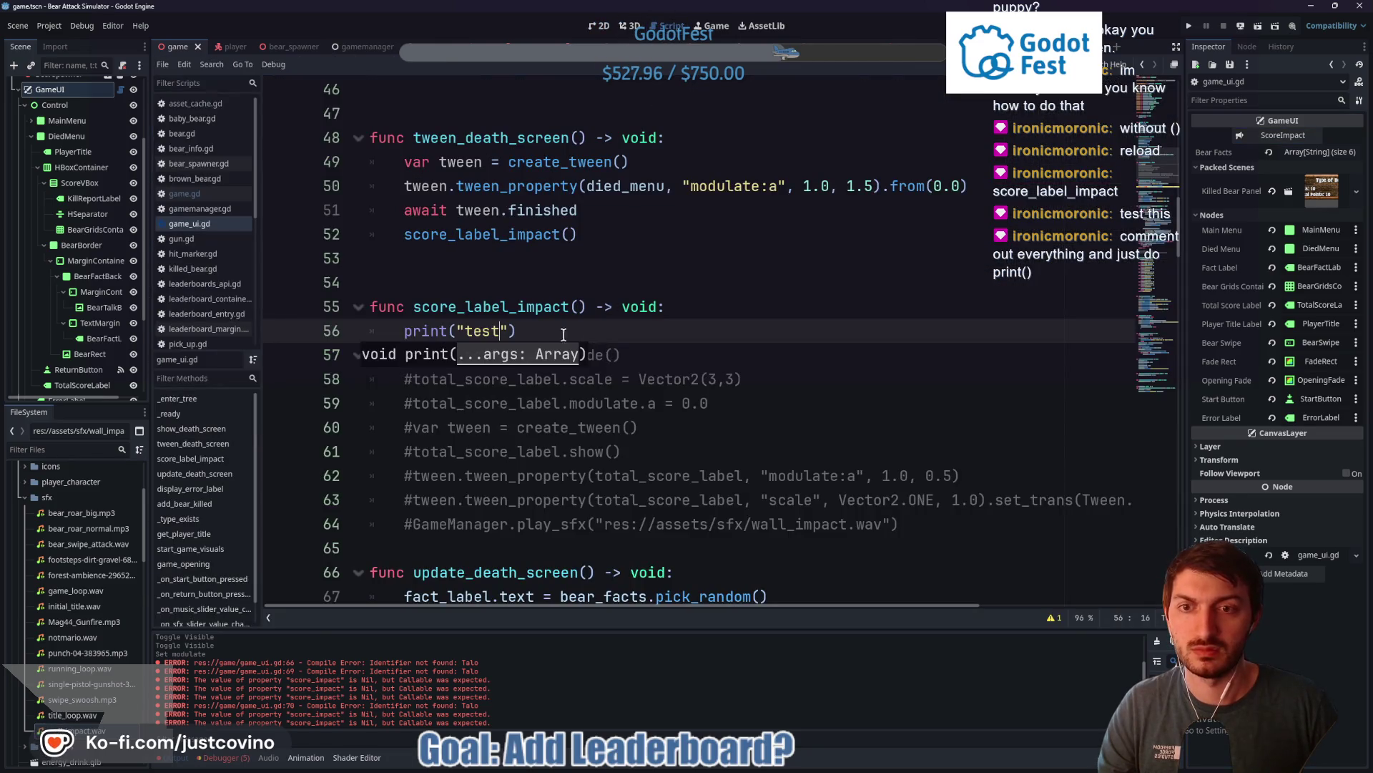
left_click_drag(564, 335, 364, 328)
left_click(662, 336)
scroll(834, 346, "up", 15)
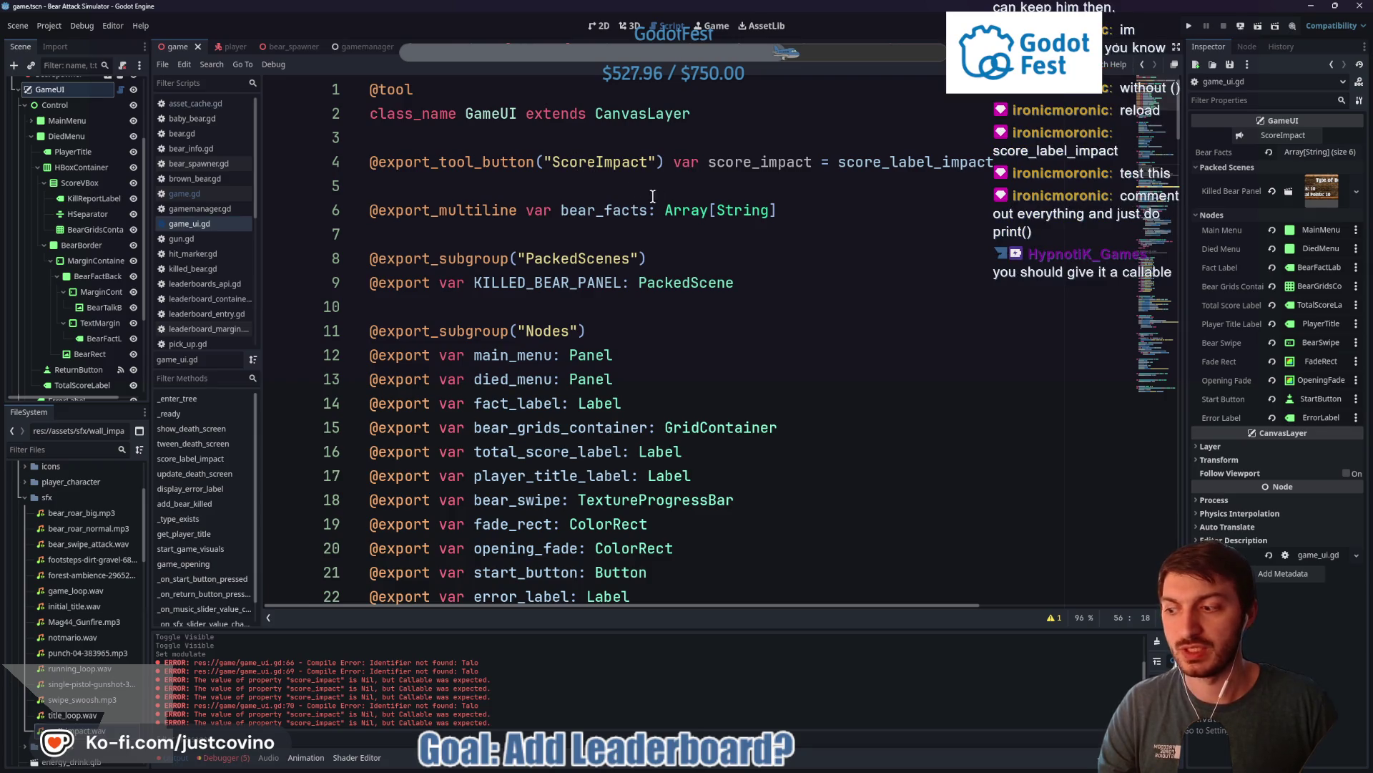
double_click(875, 162)
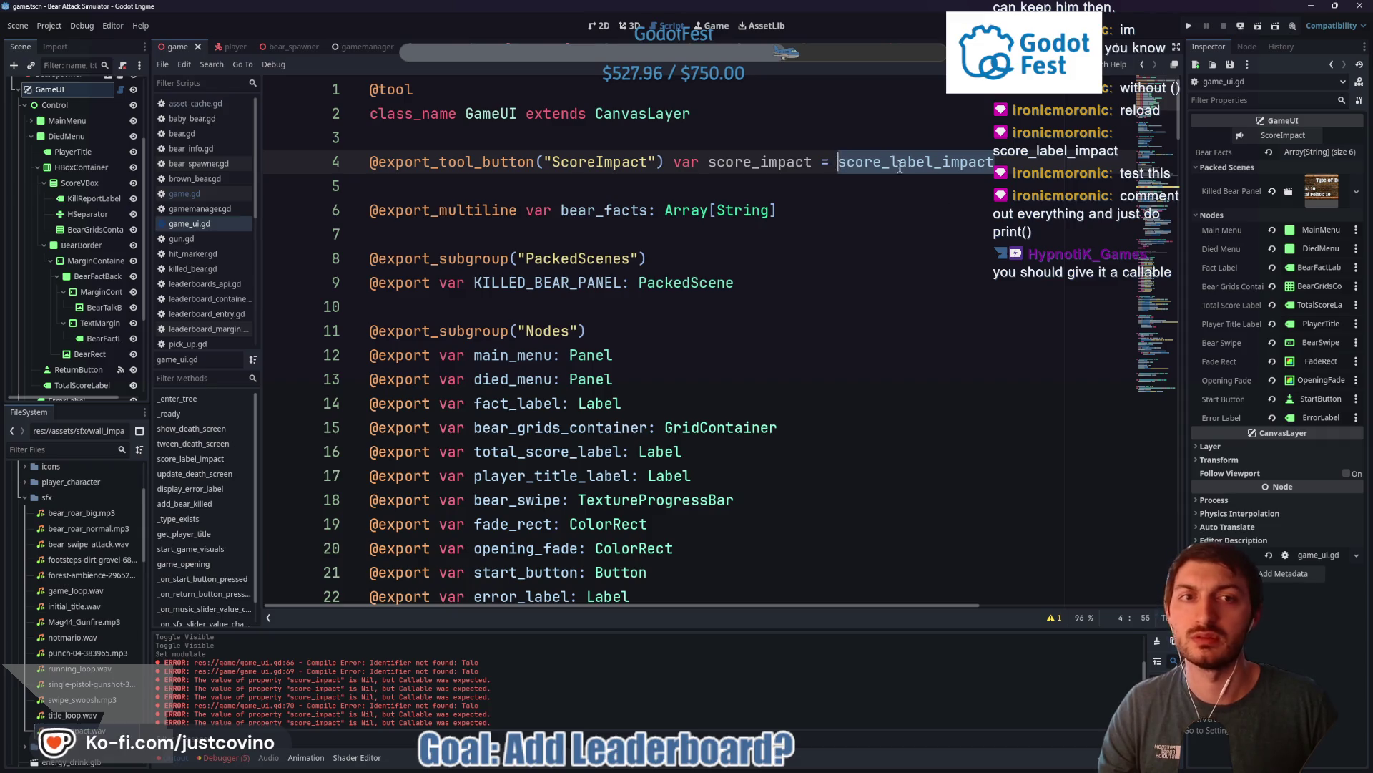
left_click(60, 25)
left_click(105, 182)
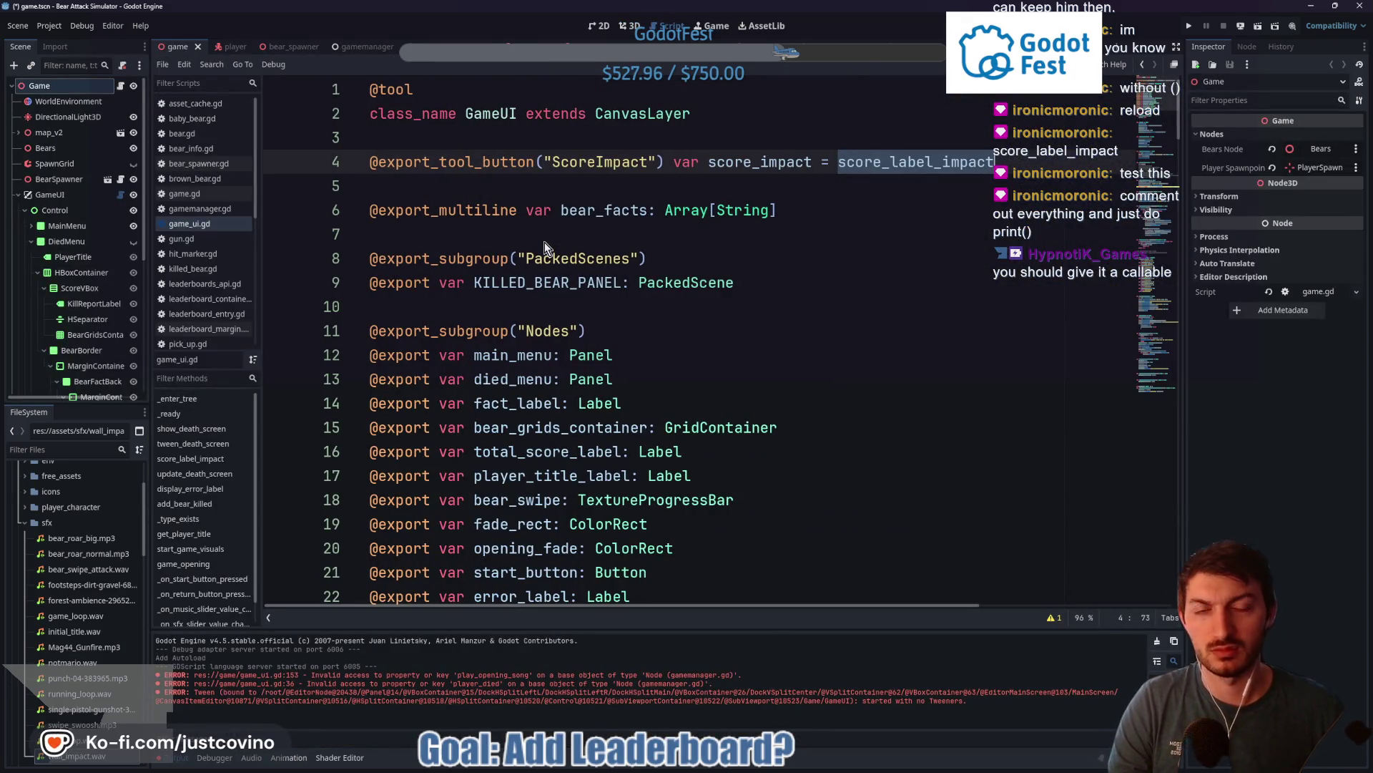
- Hide the MainMenu in the scene tree and keep DiedMenu shown in the 2D canvas
left_click(600, 25)
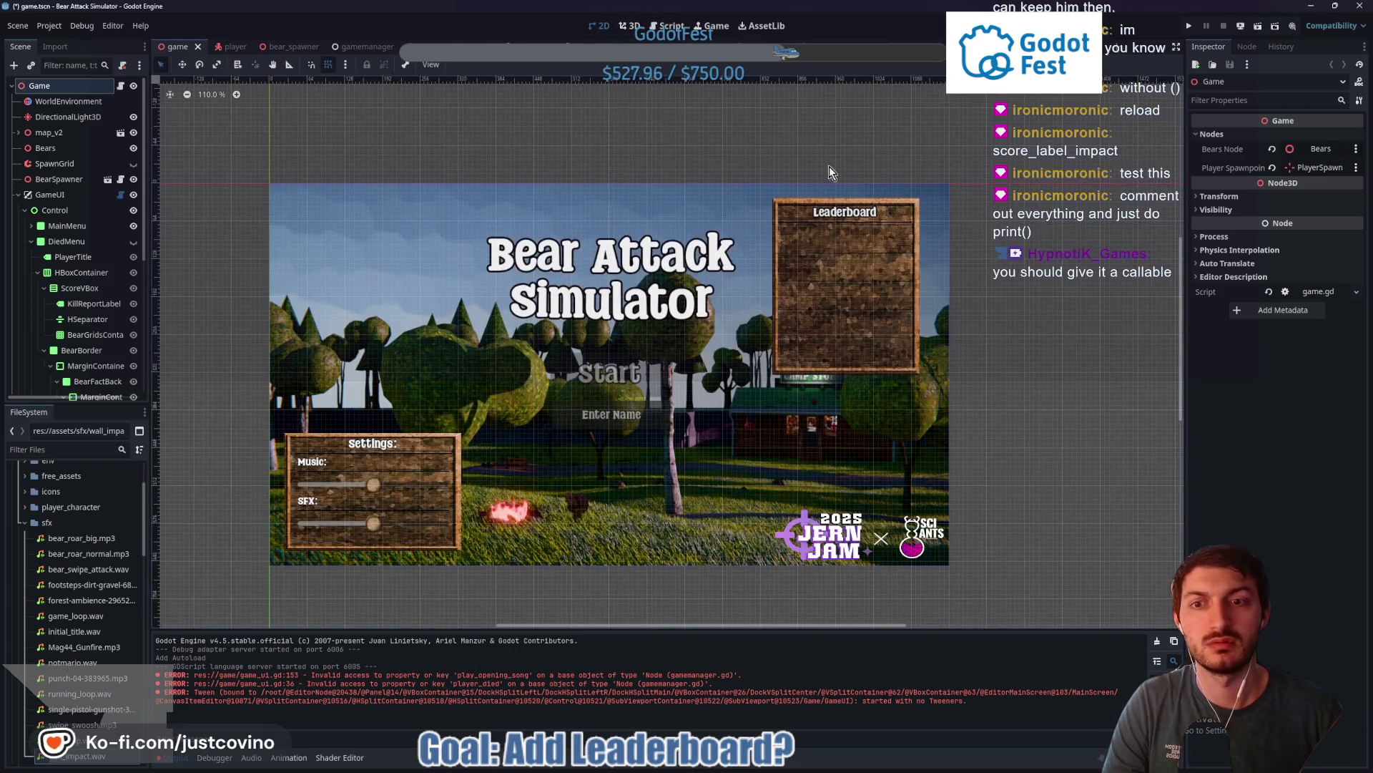
left_click(133, 225)
left_click(135, 242)
left_click(135, 241)
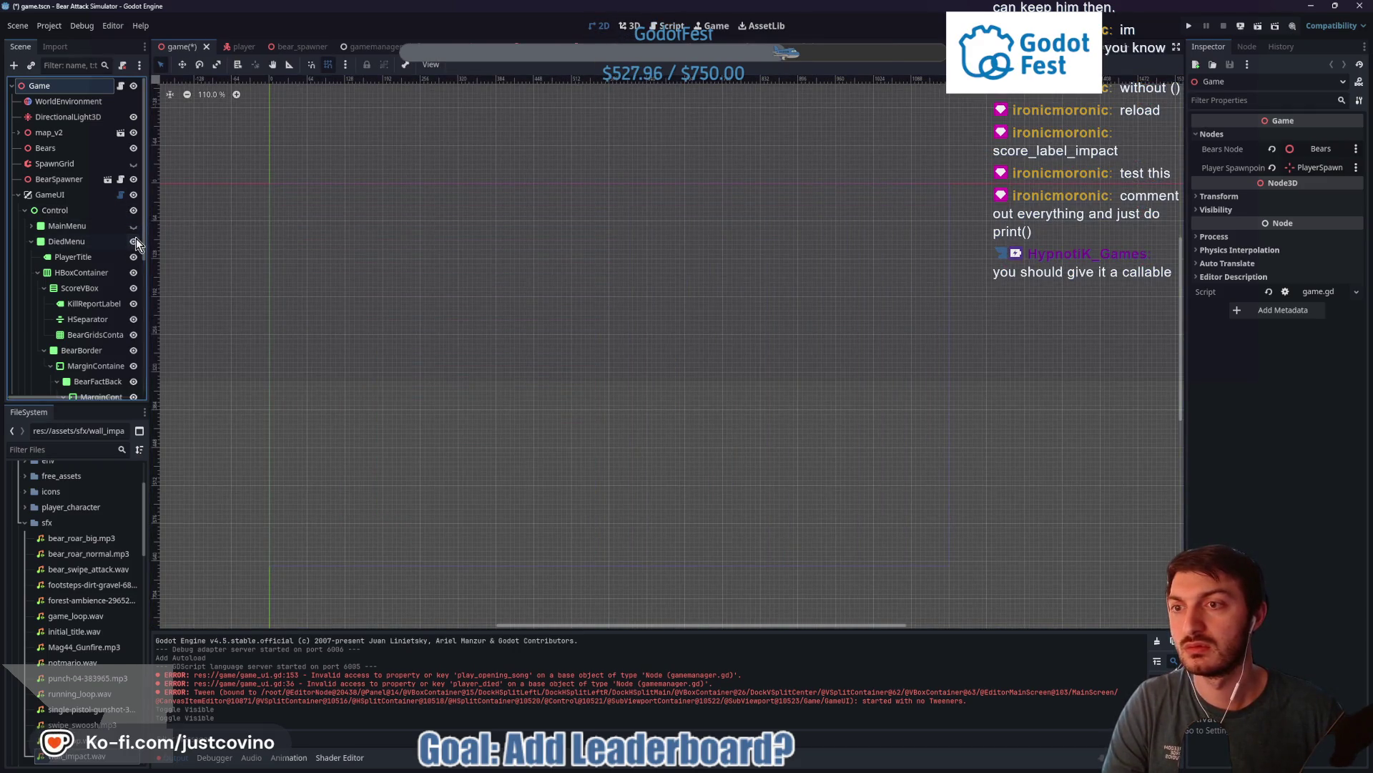
left_click(92, 241)
left_click(82, 180)
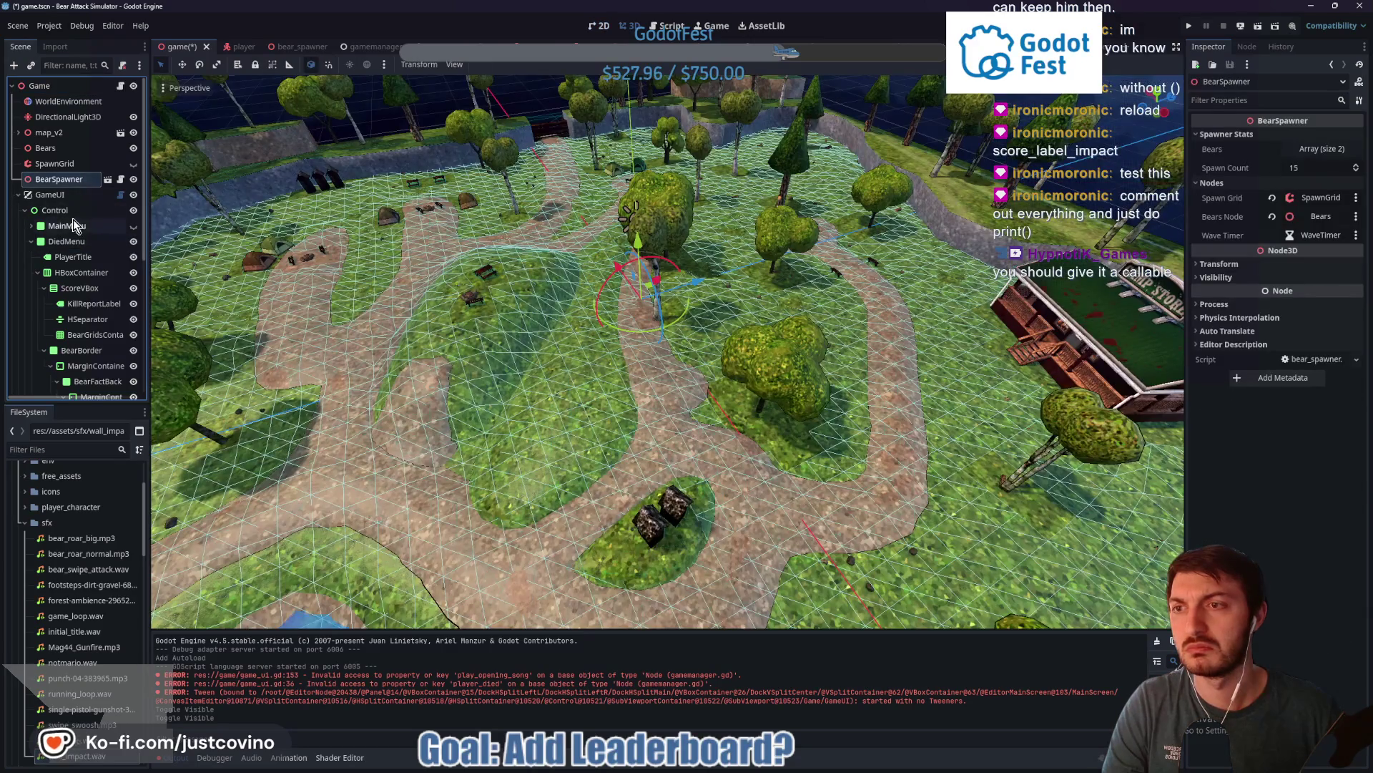
key("ctrl+F1")
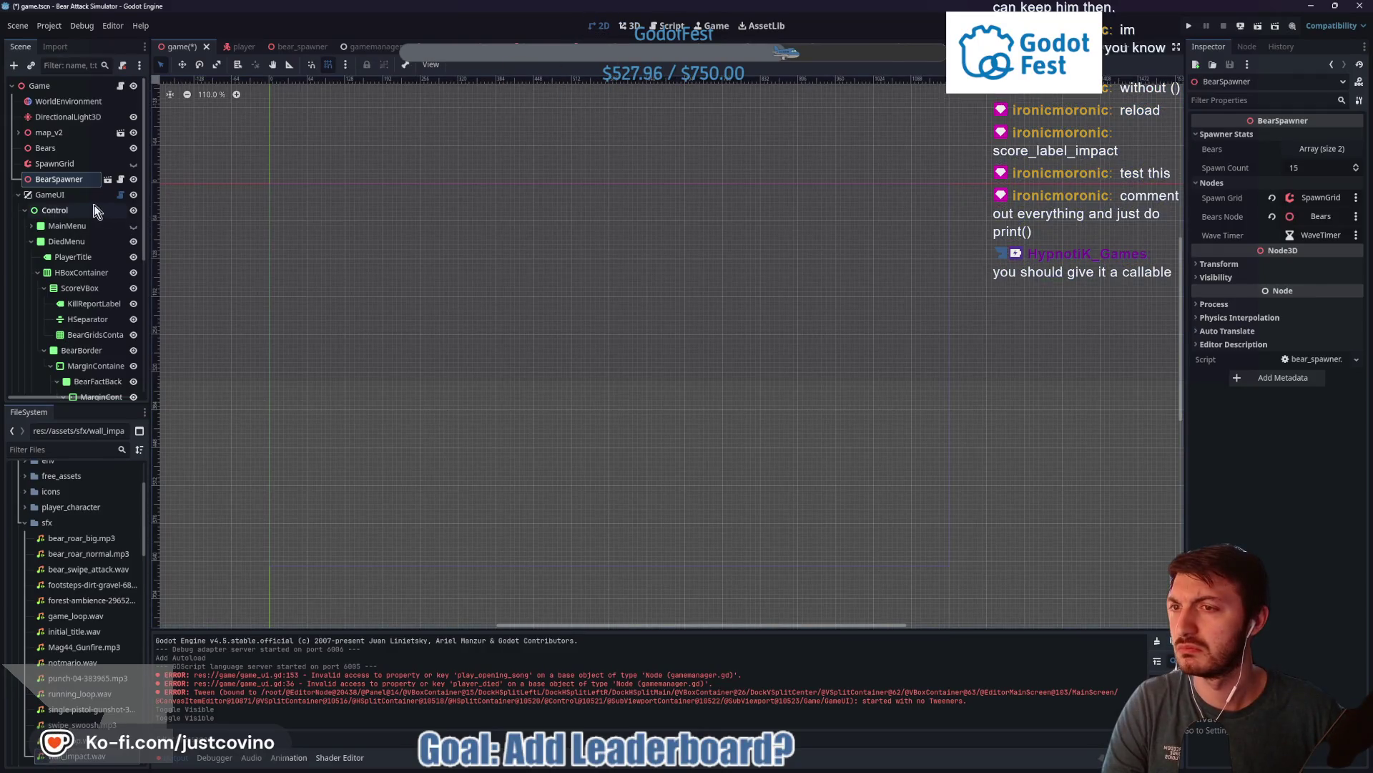
left_click(78, 198)
left_click(75, 242)
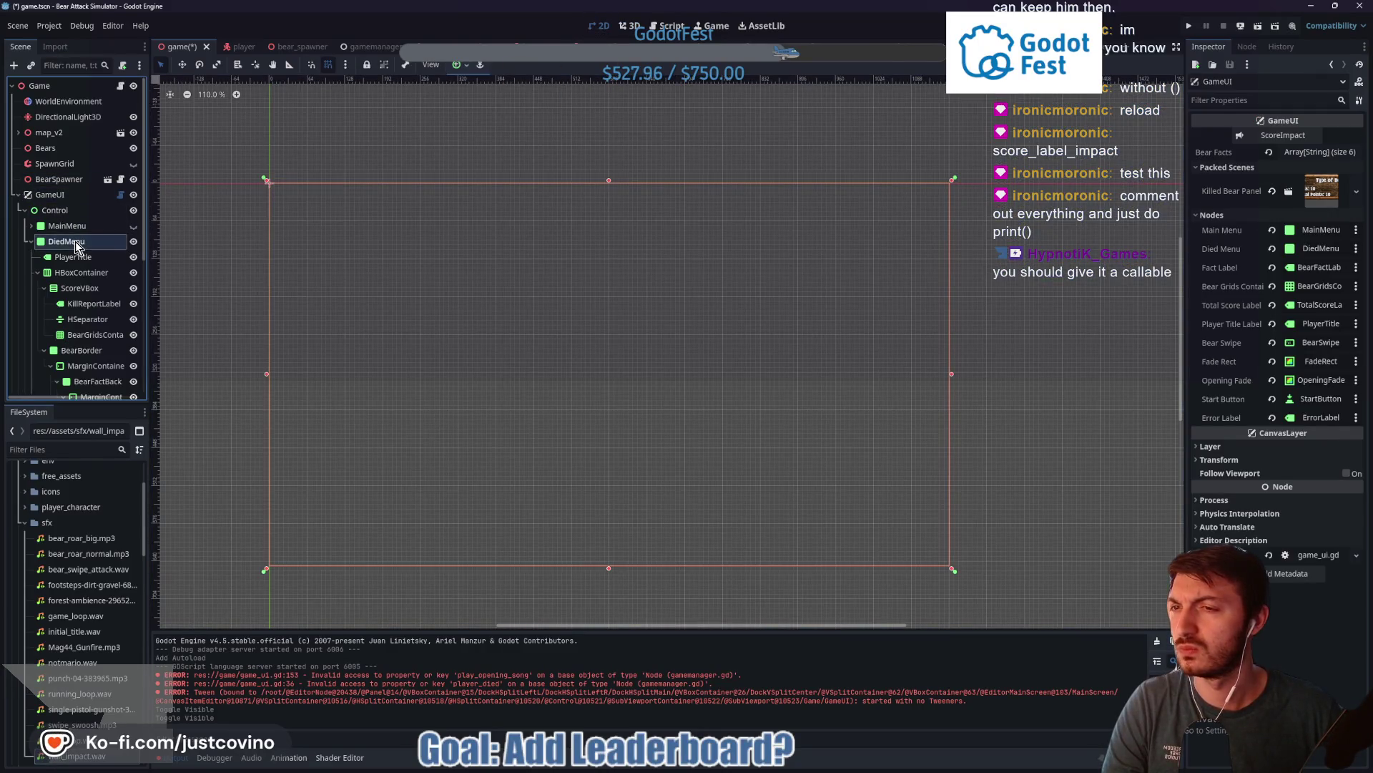
left_click(133, 226)
left_click(133, 226)
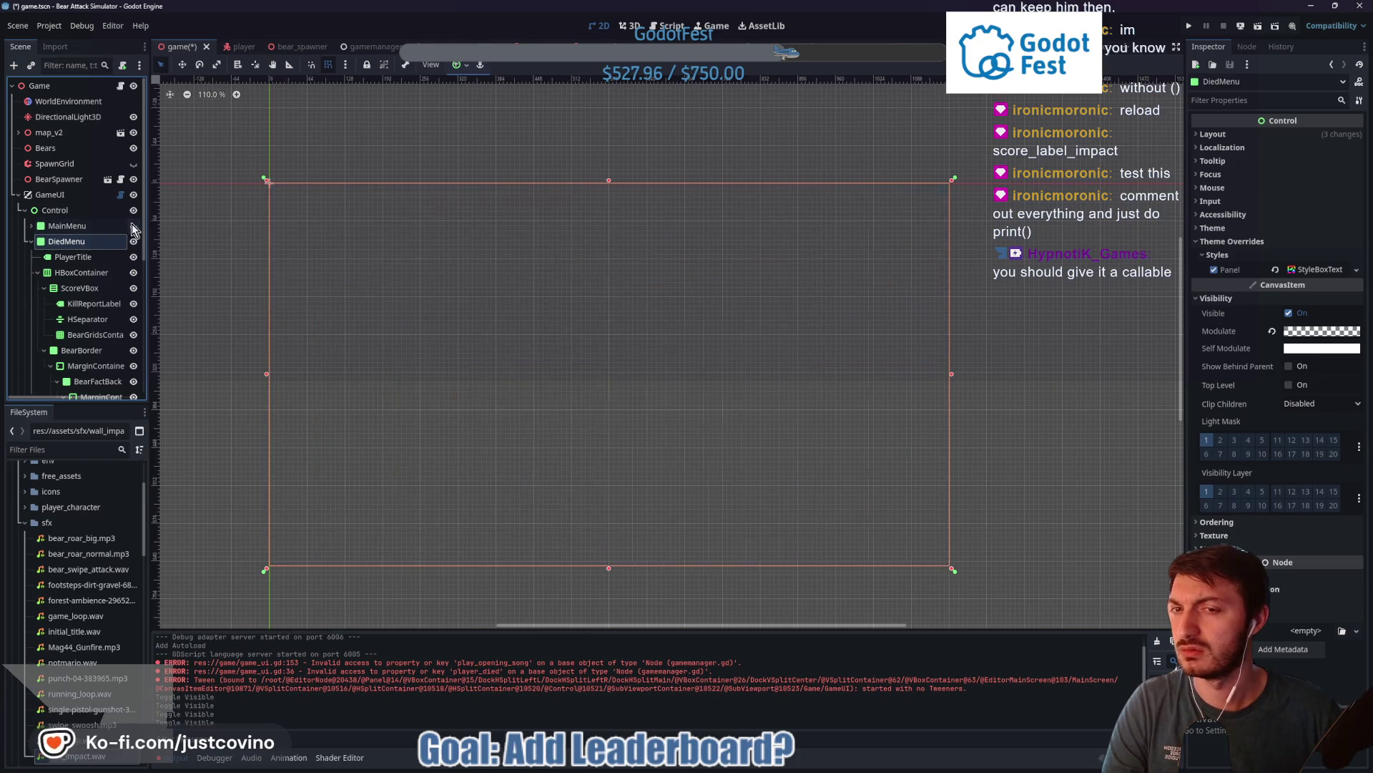
left_click(133, 241)
left_click(133, 242)
- Check the fade overlay and MainMenu visibility under GameUI, then select DiedMenu
scroll(96, 239, "down", 5)
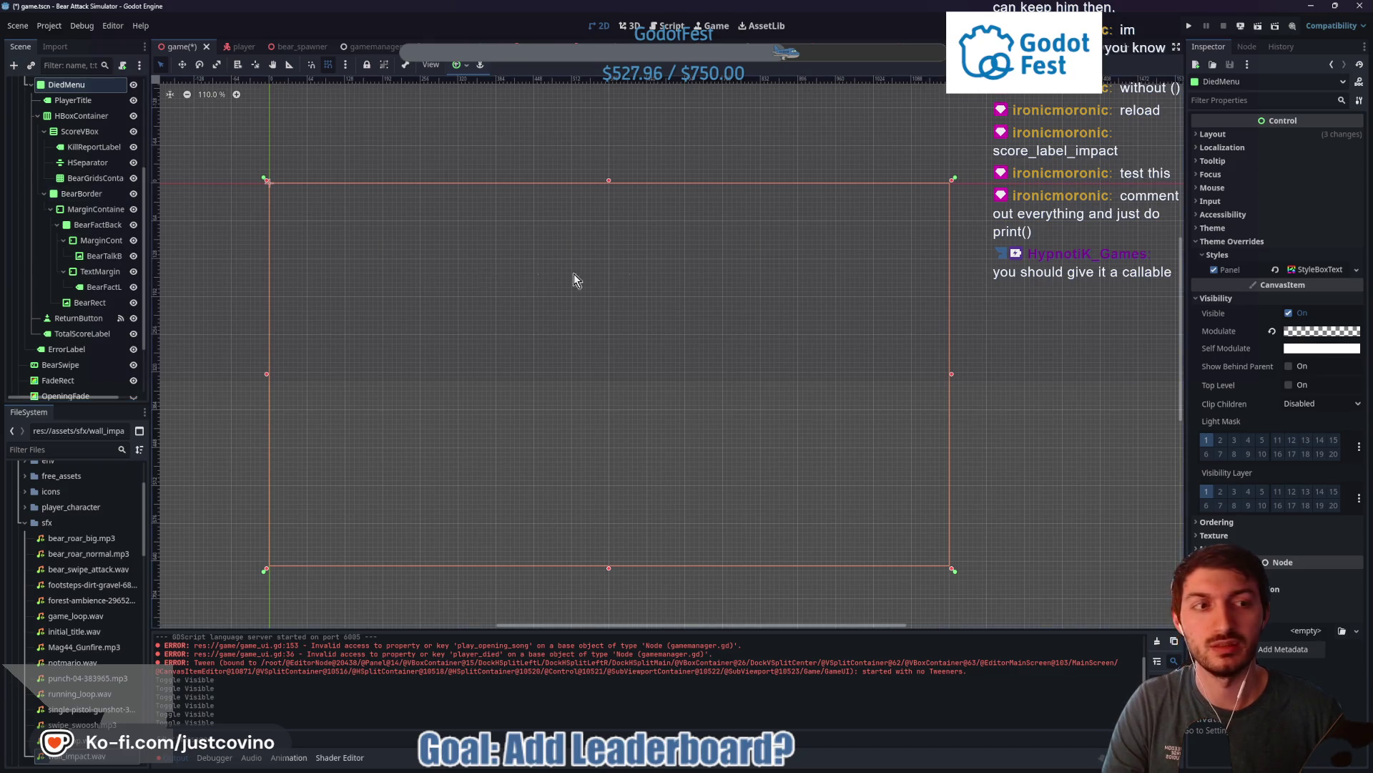
scroll(76, 161, "up", 3)
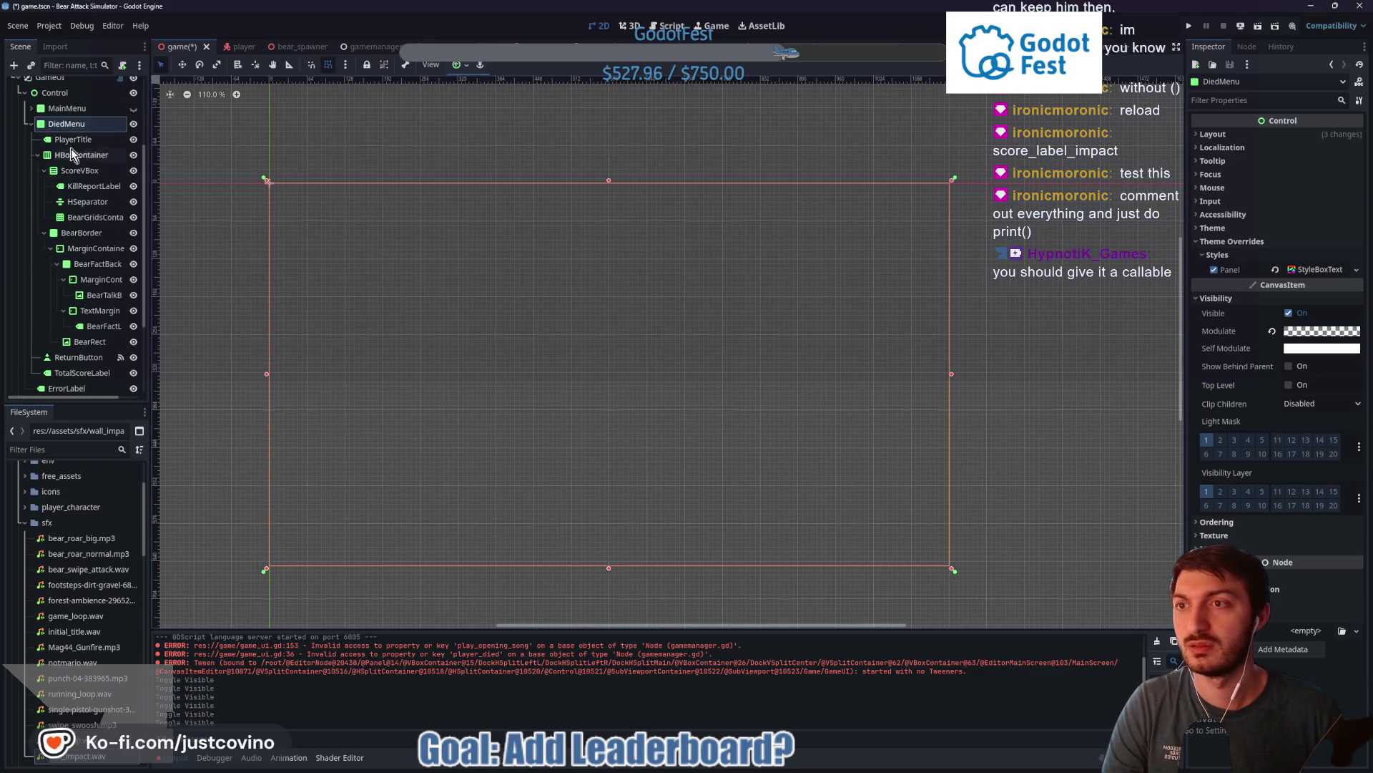
left_click(54, 118)
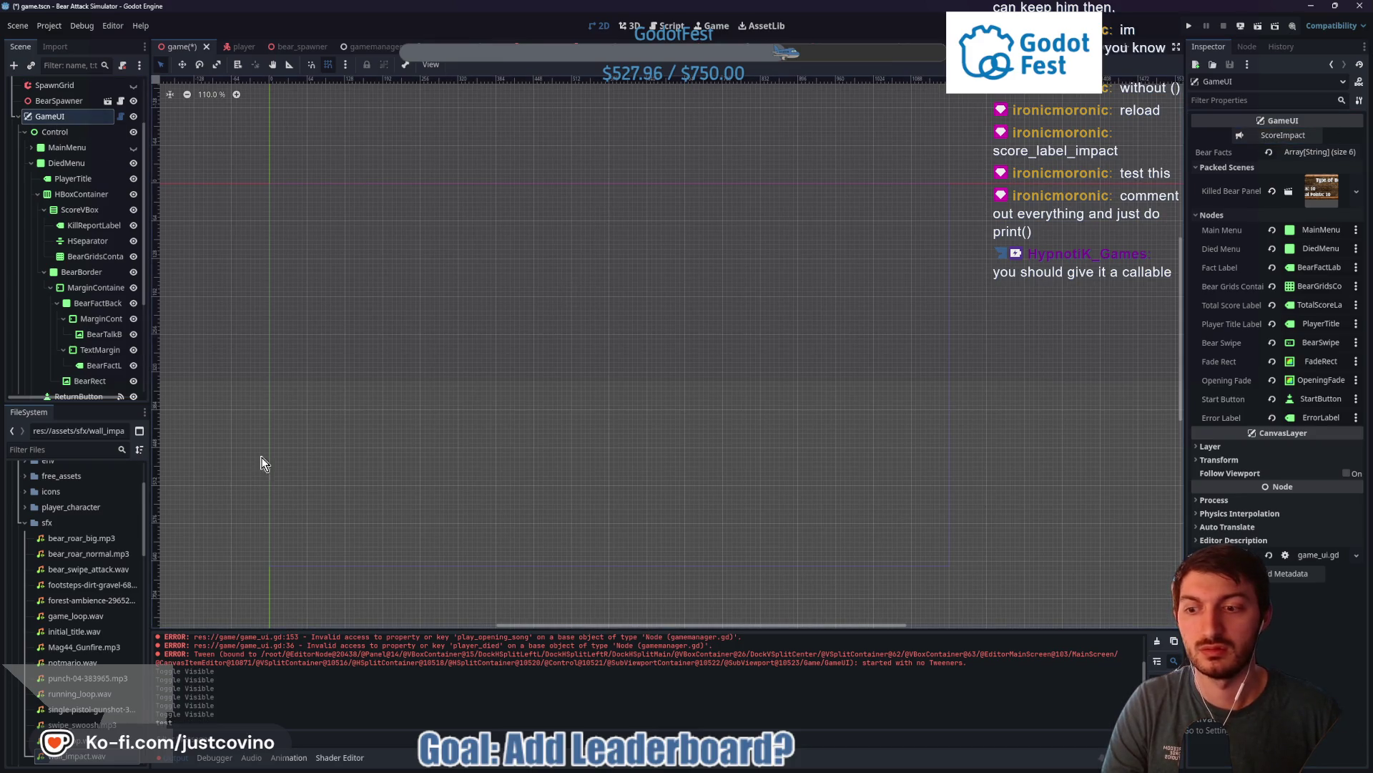
scroll(84, 336, "down", 5)
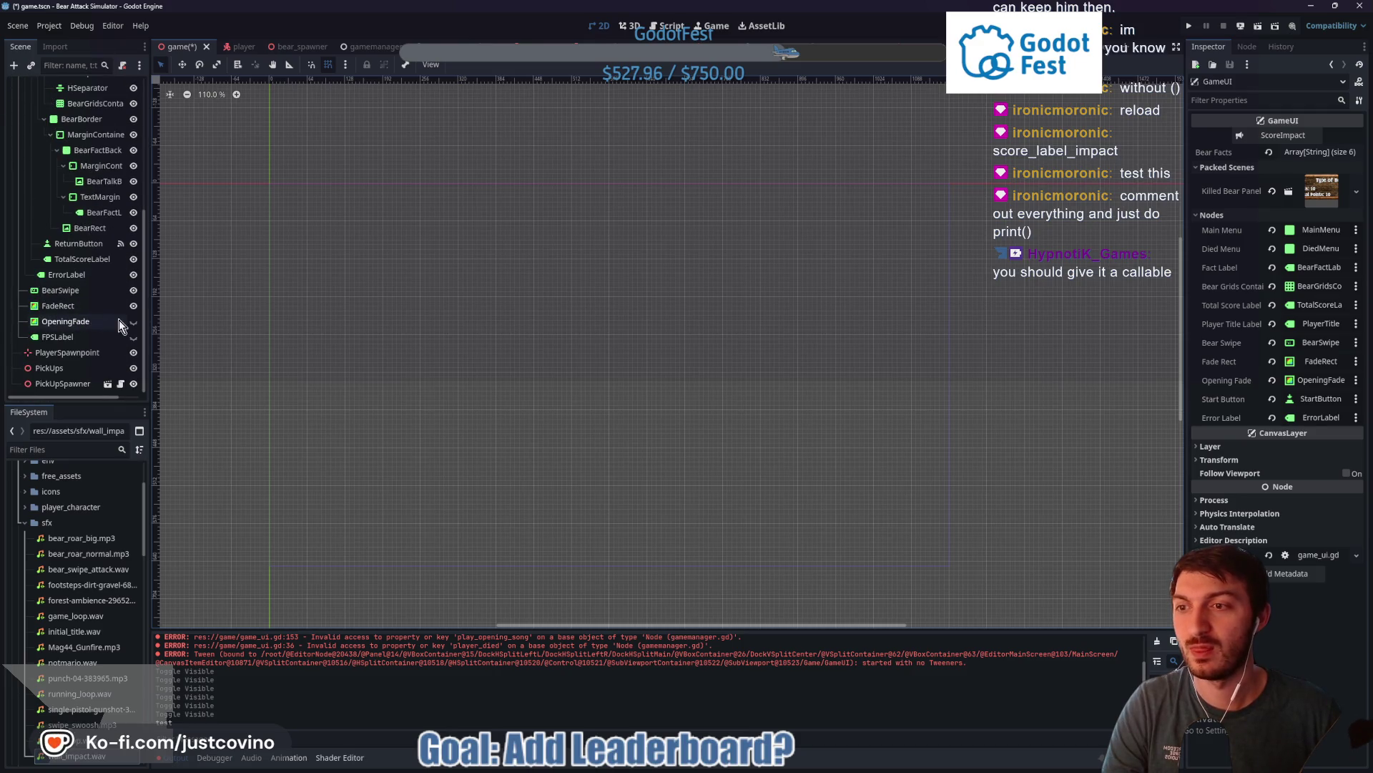
left_click(133, 305)
left_click(133, 306)
scroll(100, 294, "up", 5)
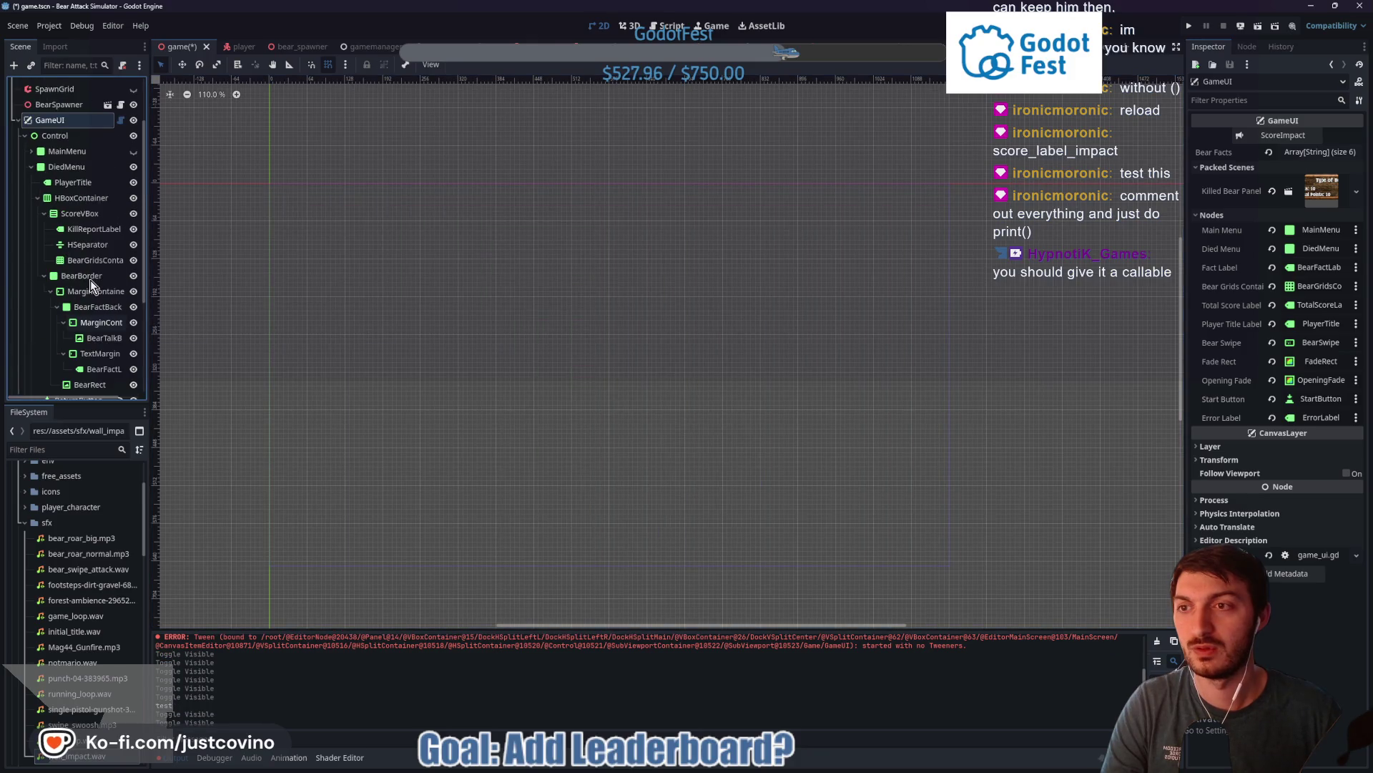
left_click(135, 153)
double_click(133, 167)
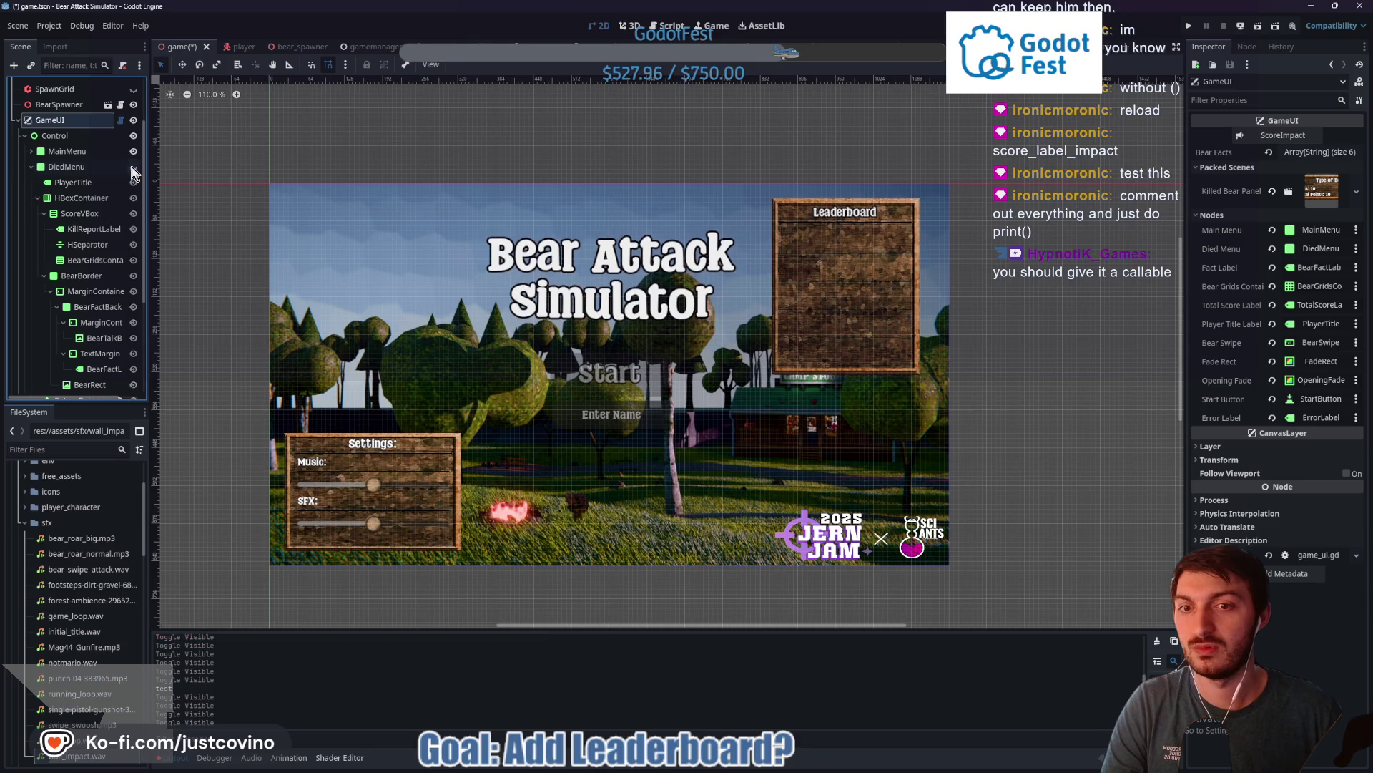
left_click(82, 167)
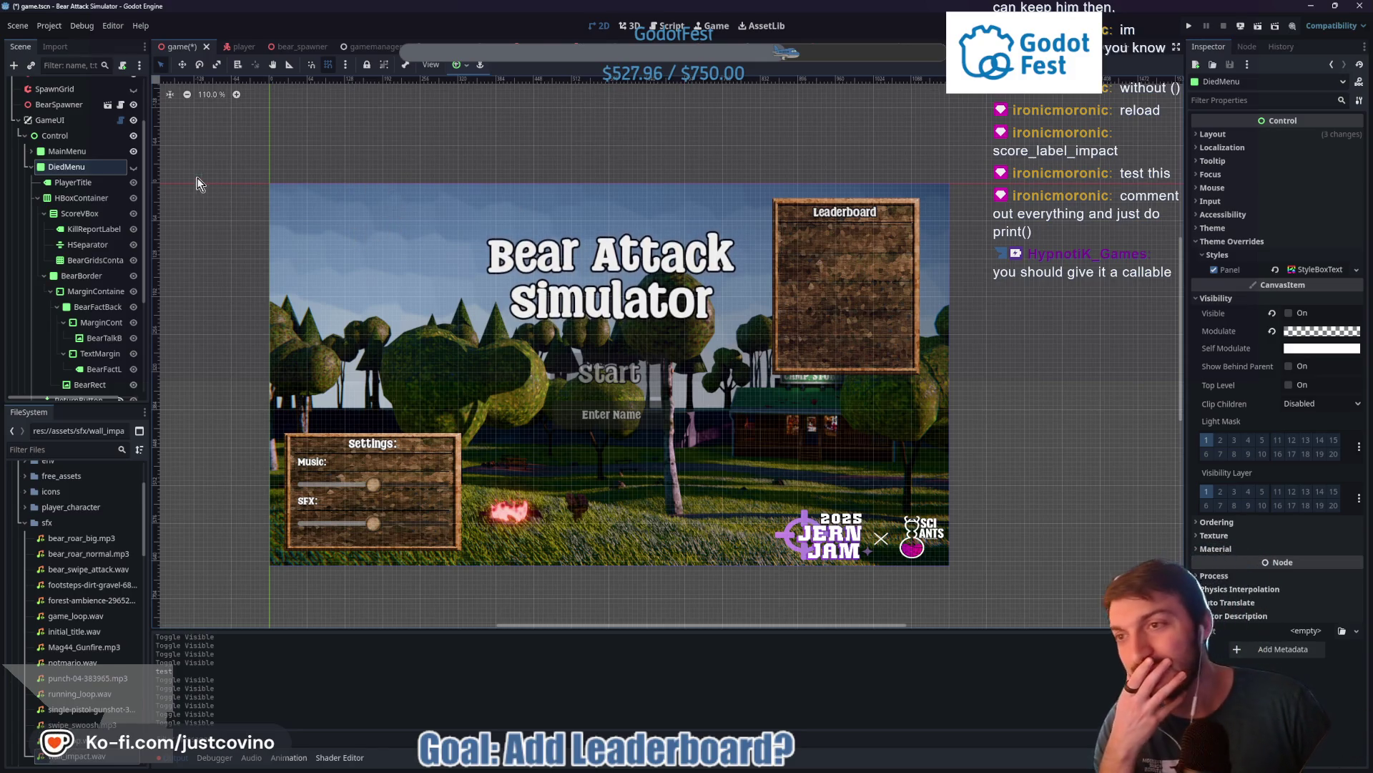
- Look through the GameUI script's code
left_click(119, 121)
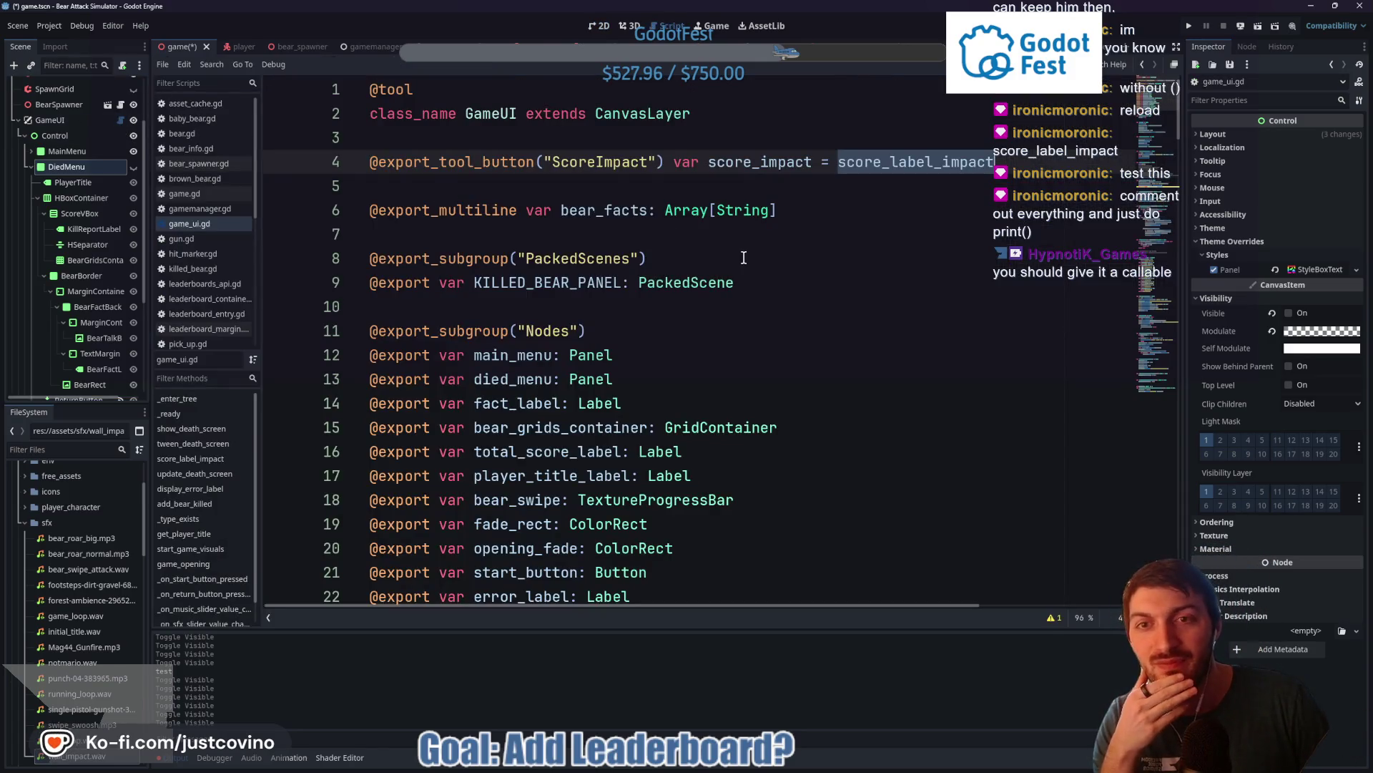
scroll(737, 254, "down", 4)
scroll(734, 252, "down", 3)
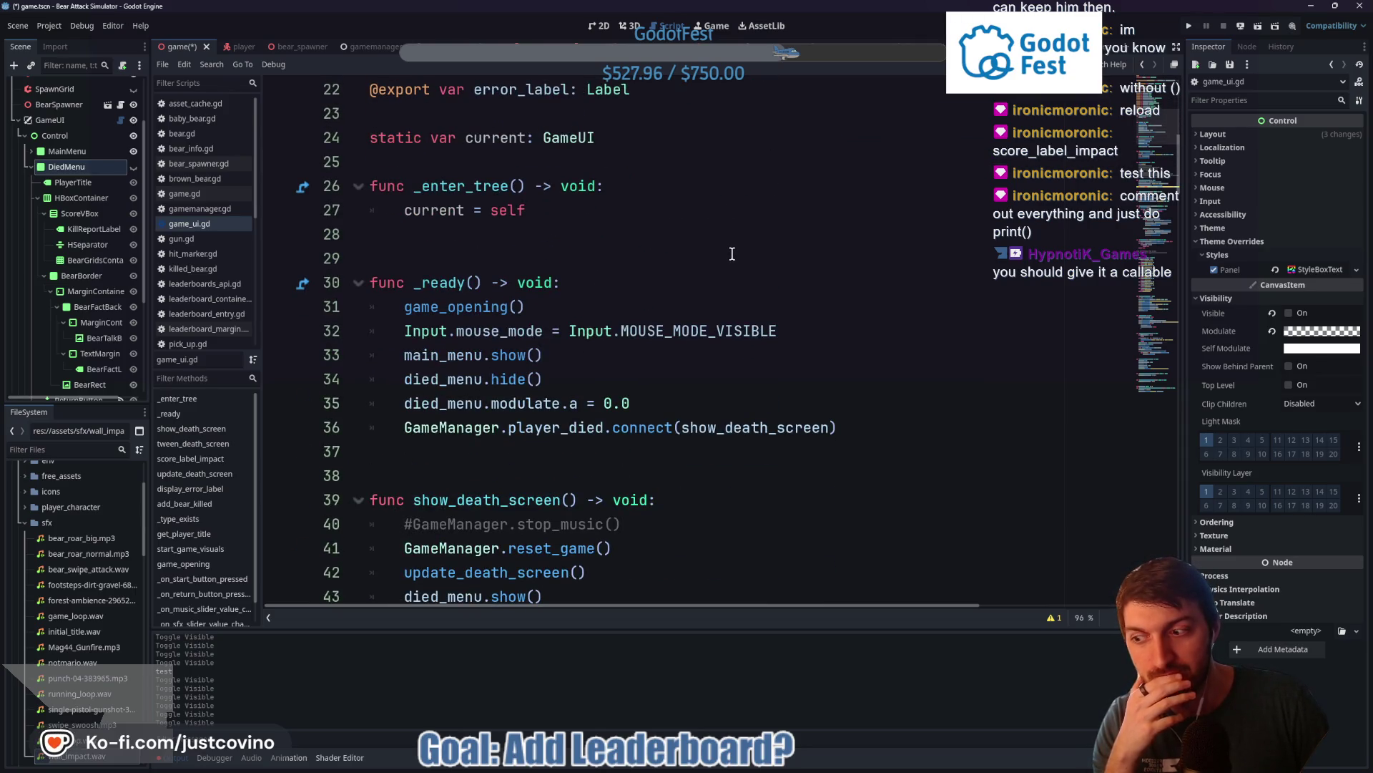
scroll(732, 254, "down", 1)
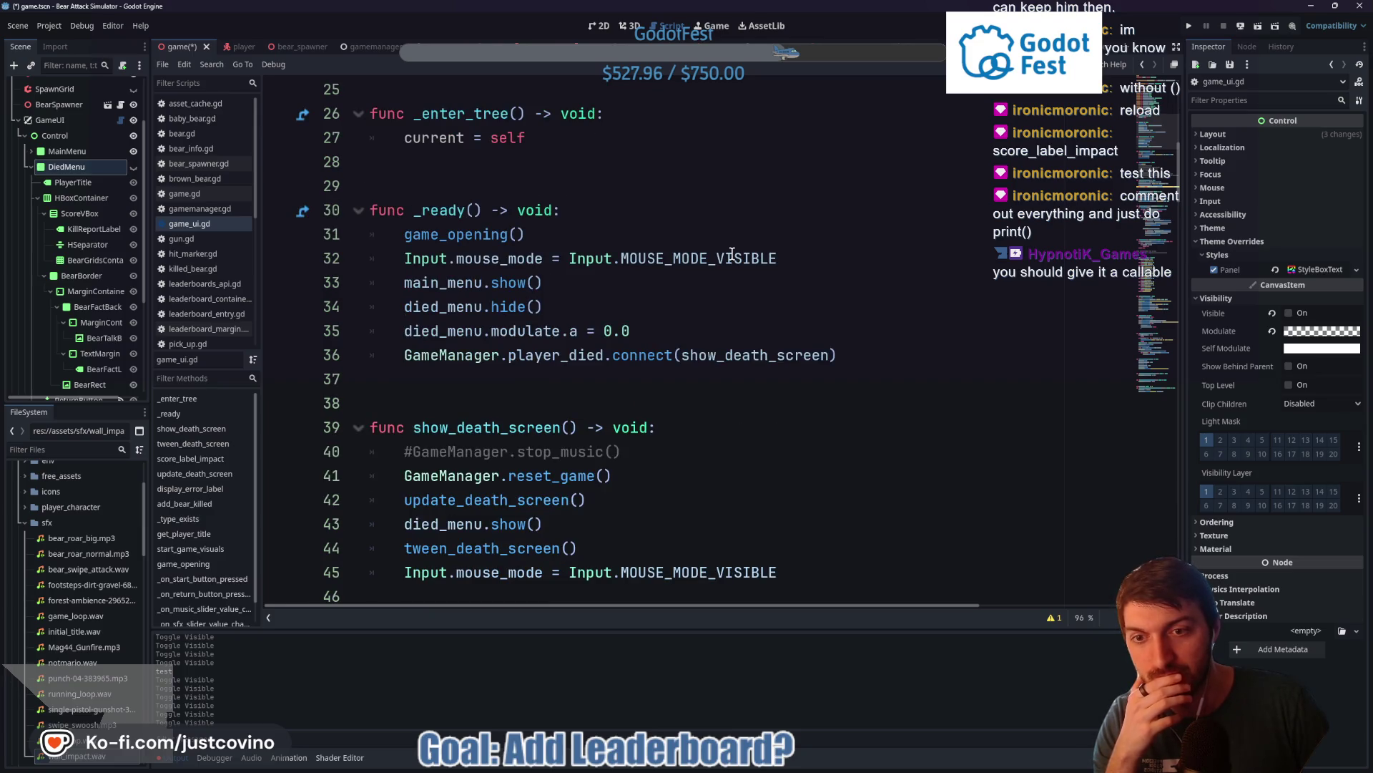
scroll(732, 254, "down", 1)
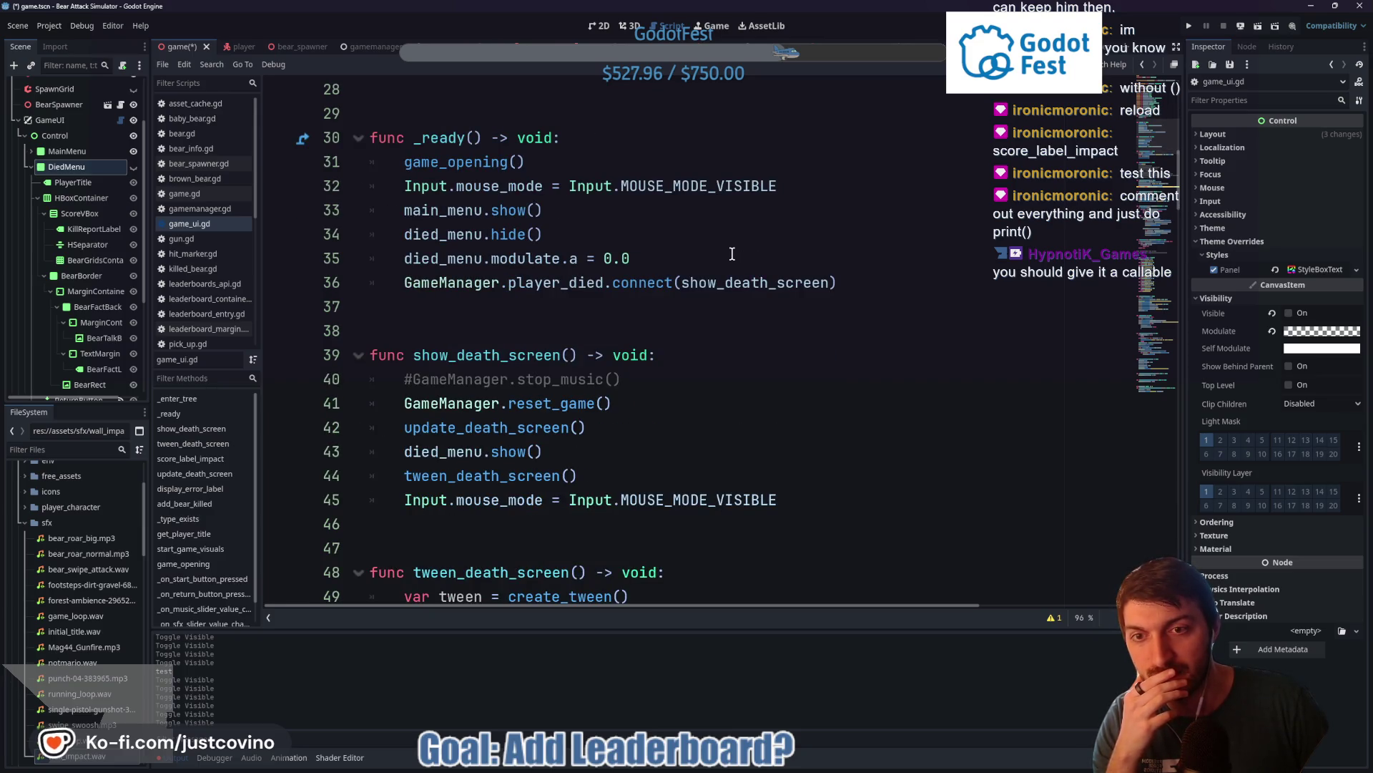
scroll(732, 254, "up", 1)
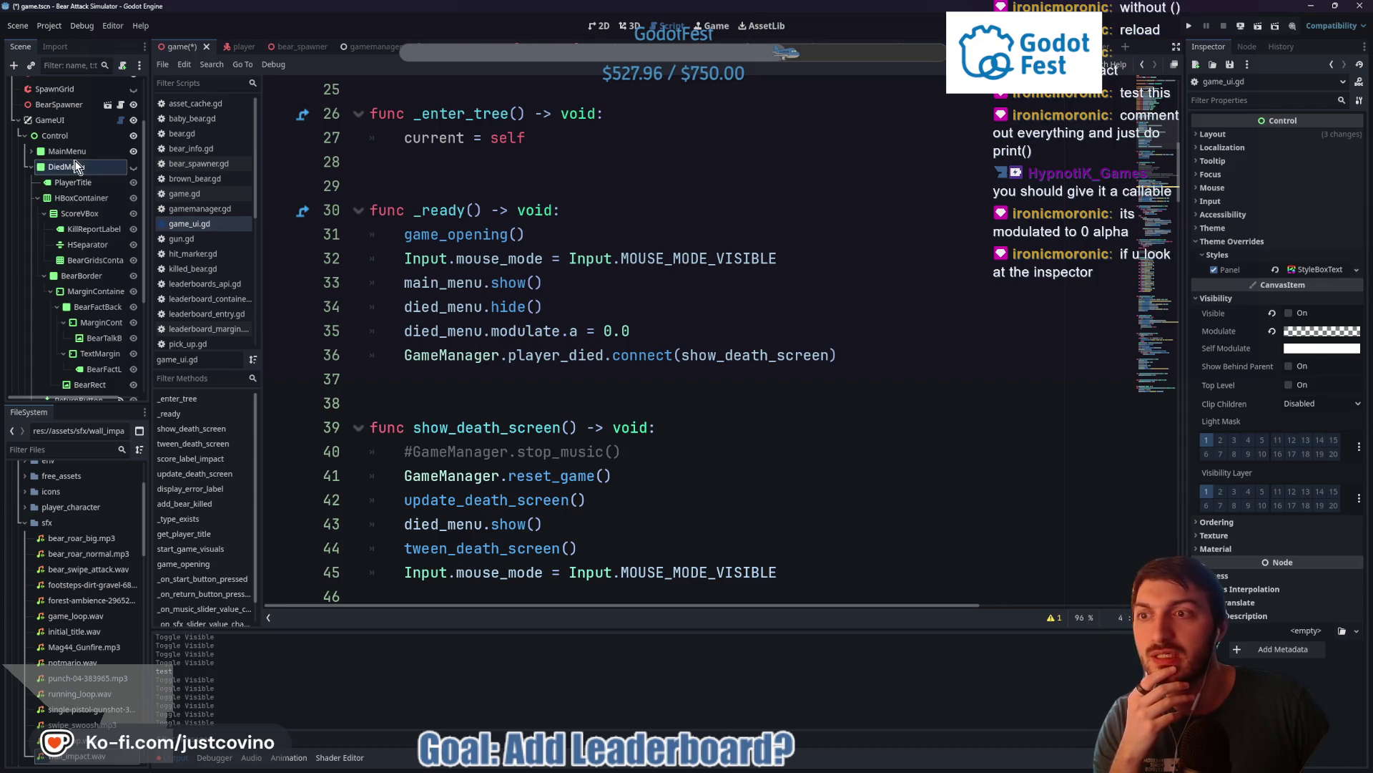
- Make DiedMenu visible, reset its Modulate to opaque white, and view the death screen in 2D
left_click(133, 167)
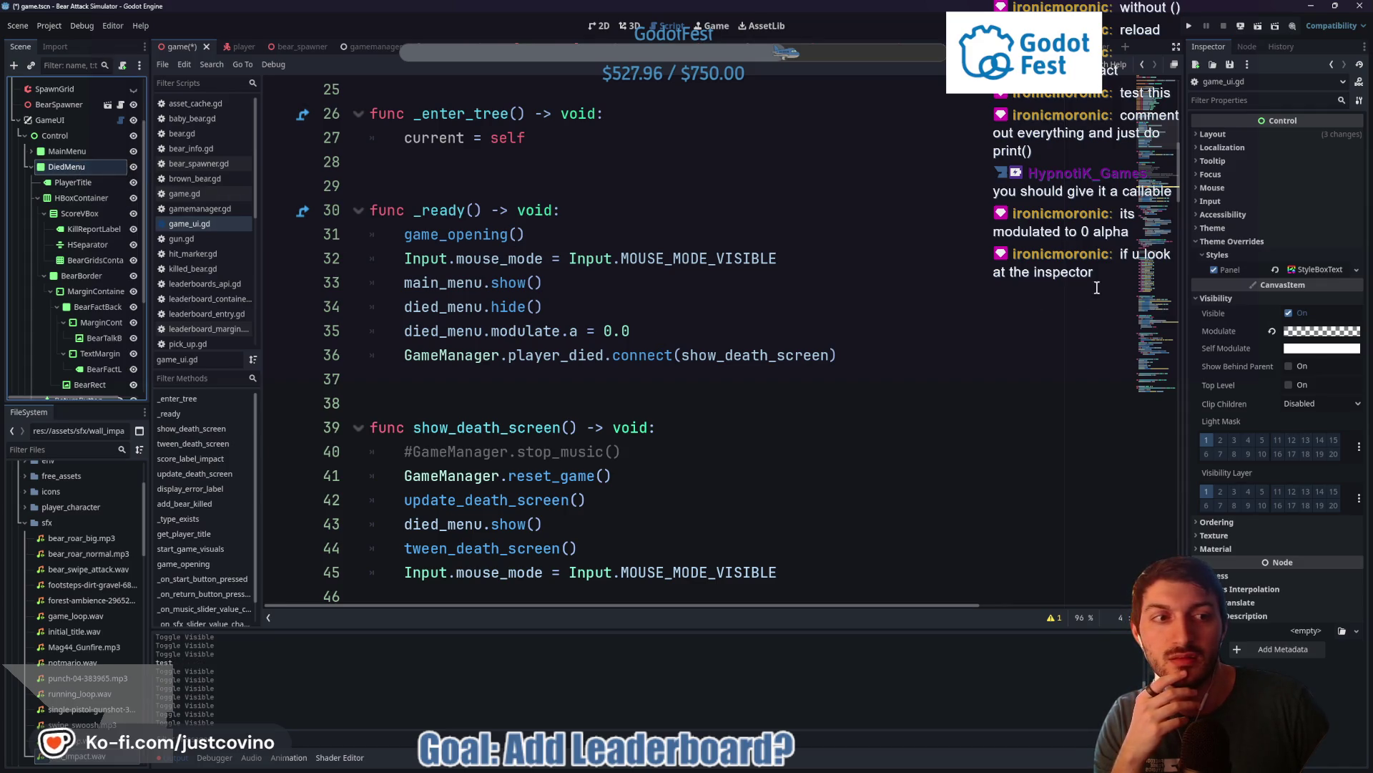
left_click(1273, 332)
left_click(595, 27)
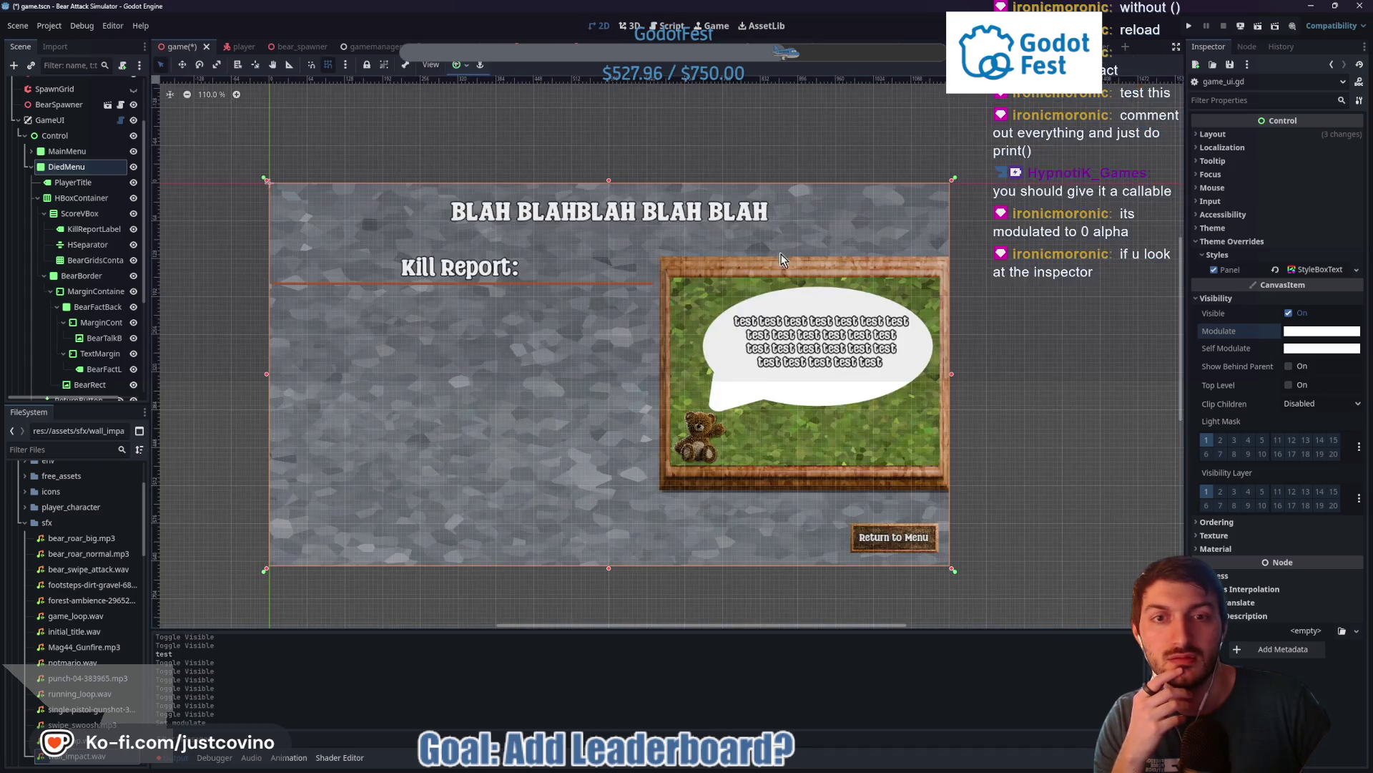
- Open game_ui.gd and delete the test print line in score_label_impact
left_click(92, 123)
left_click(120, 120)
scroll(560, 317, "up", 4)
scroll(705, 377, "down", 8)
scroll(706, 377, "down", 2)
mouse_move(516, 403)
left_mouse_down()
mouse_move(359, 405)
mouse_move(855, 504)
mouse_move(996, 561)
left_mouse_up()
key("BackSpace")
key("BackSpace")
- Uncomment the score_label_impact tween code on lines 56–63, save, and preview it with ScoreImpact
key("ctrl+k")
left_click(771, 473)
key("ctrl+s")
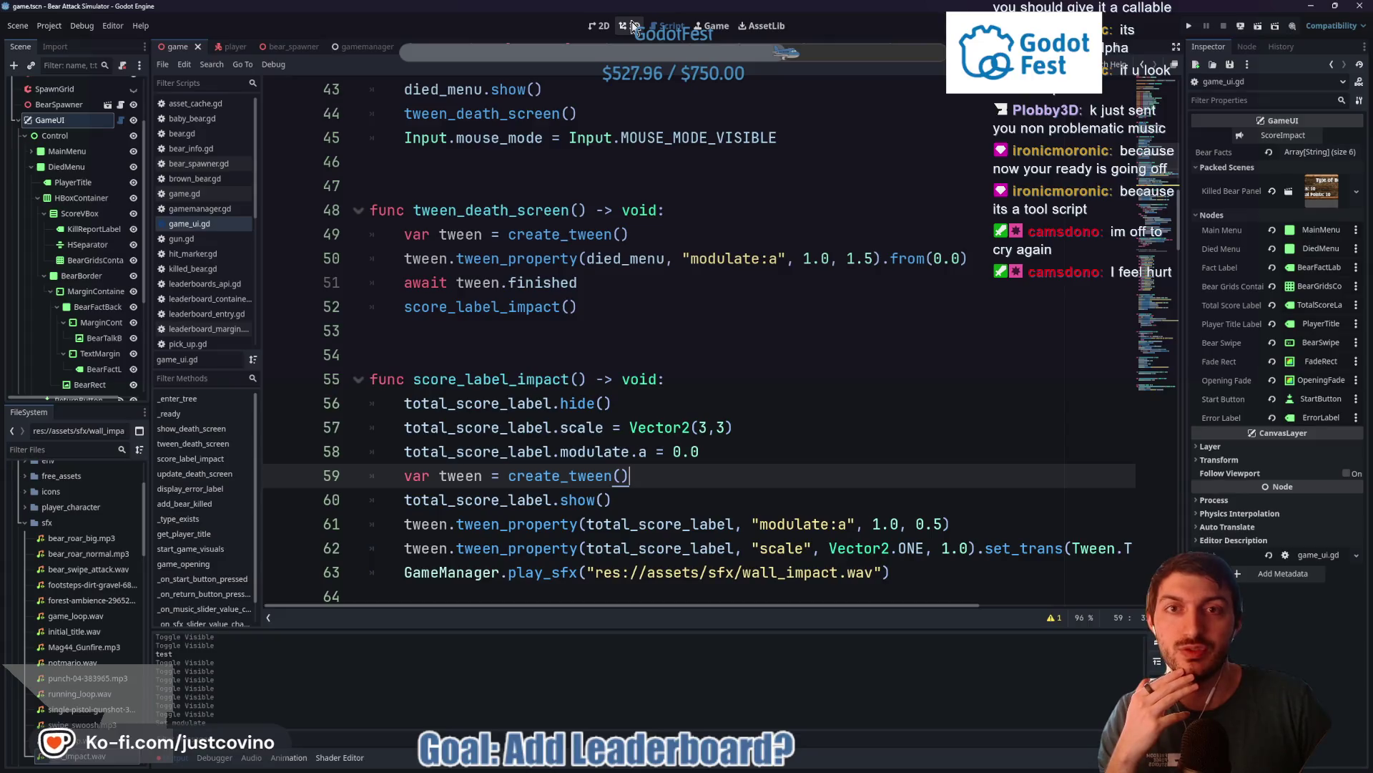
left_click(603, 25)
left_click(1263, 135)
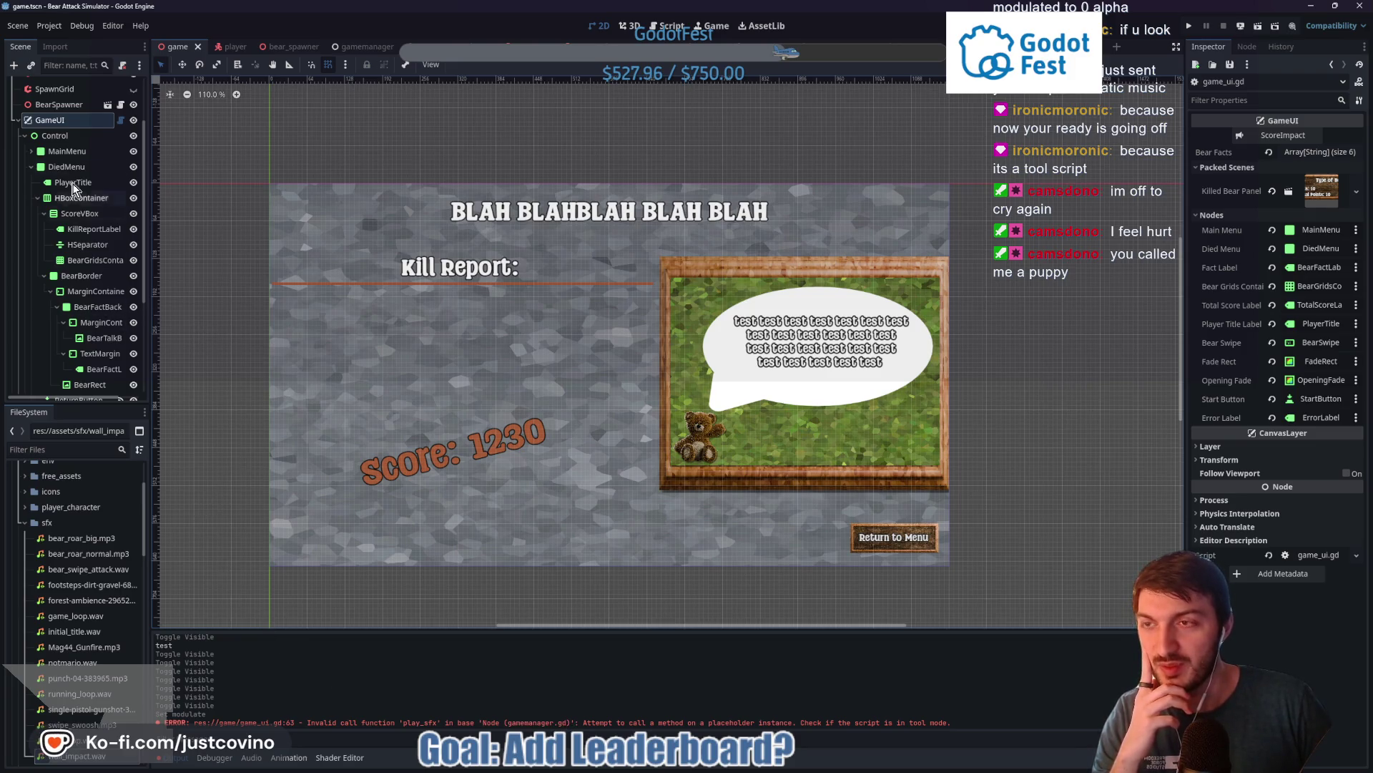
left_click(120, 120)
- Replay the ScoreImpact preview three times on the 2D death screen's Score: 1230 label
scroll(553, 430, "down", 1)
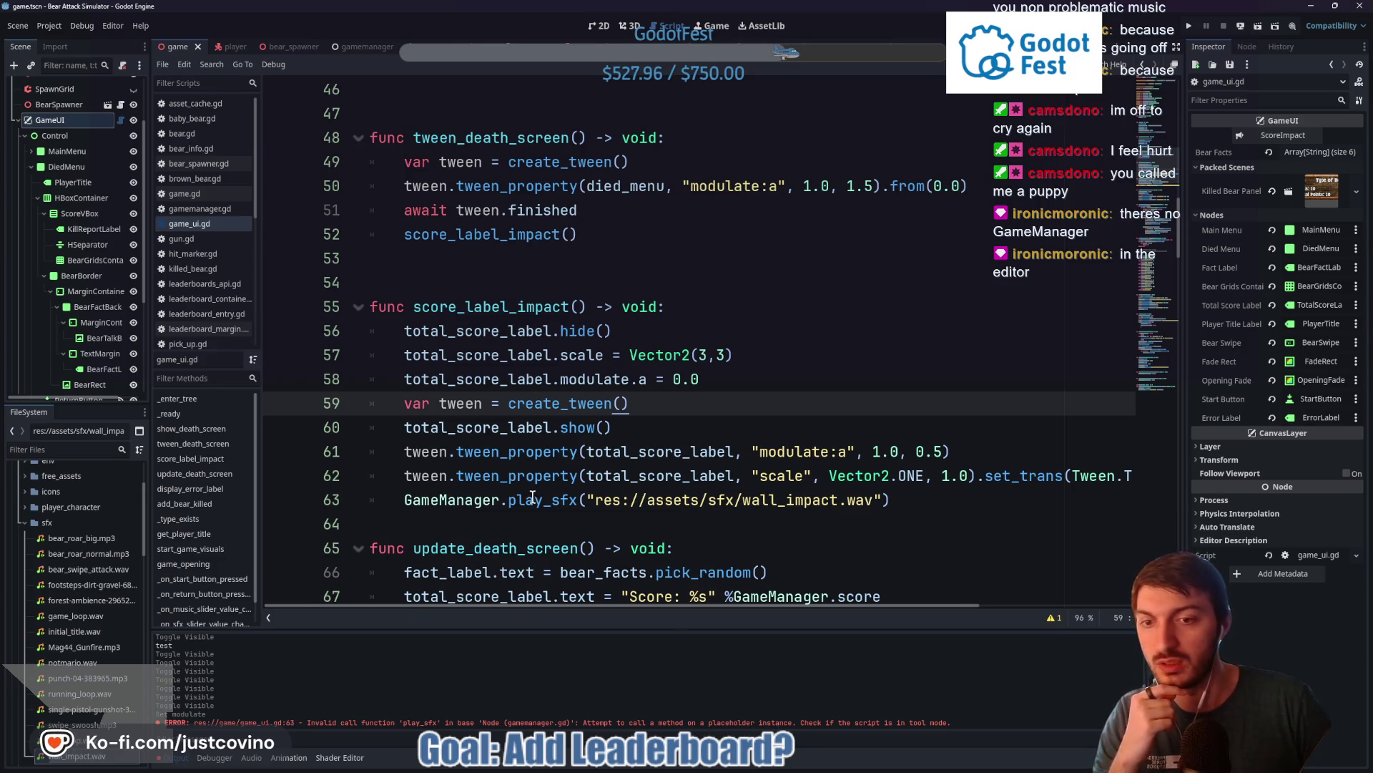
mouse_move(533, 510)
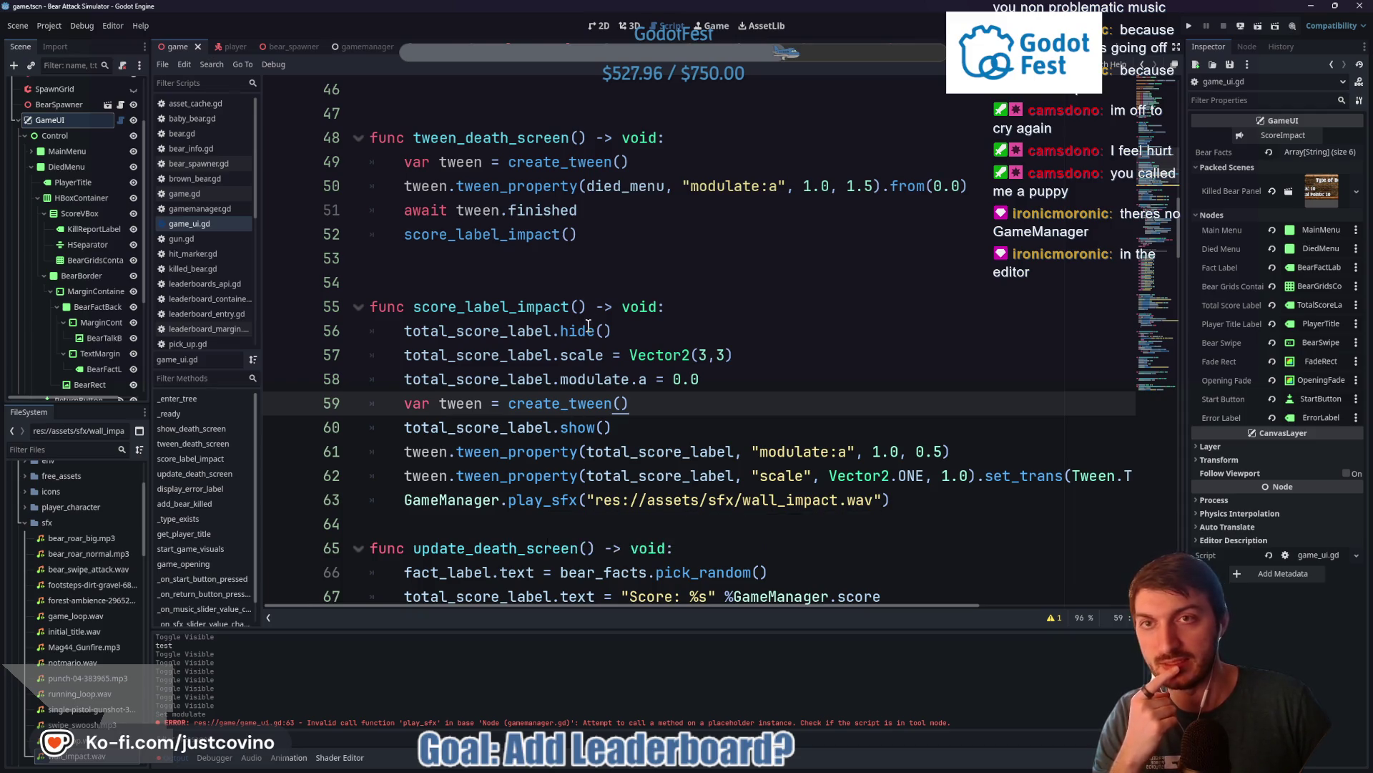
left_click(599, 26)
left_click(1258, 138)
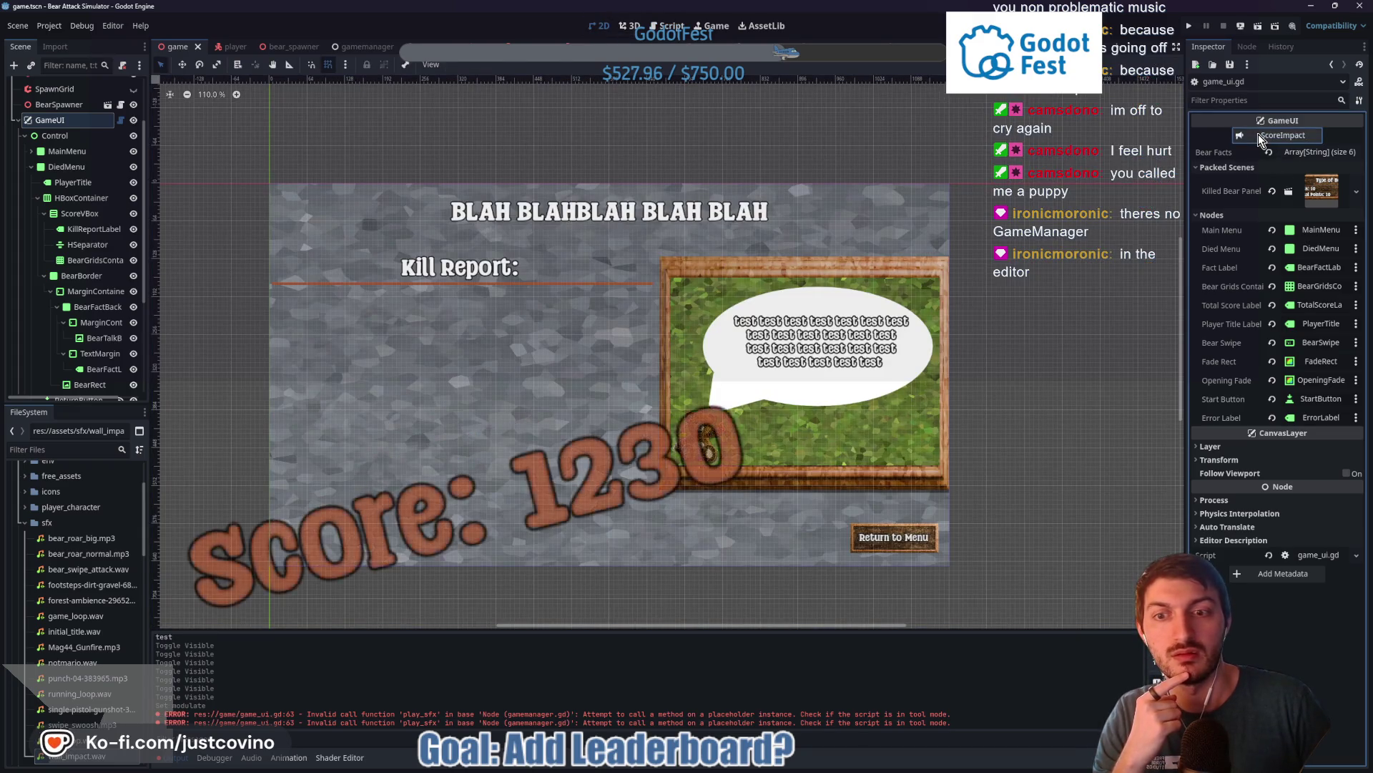
left_click(1259, 137)
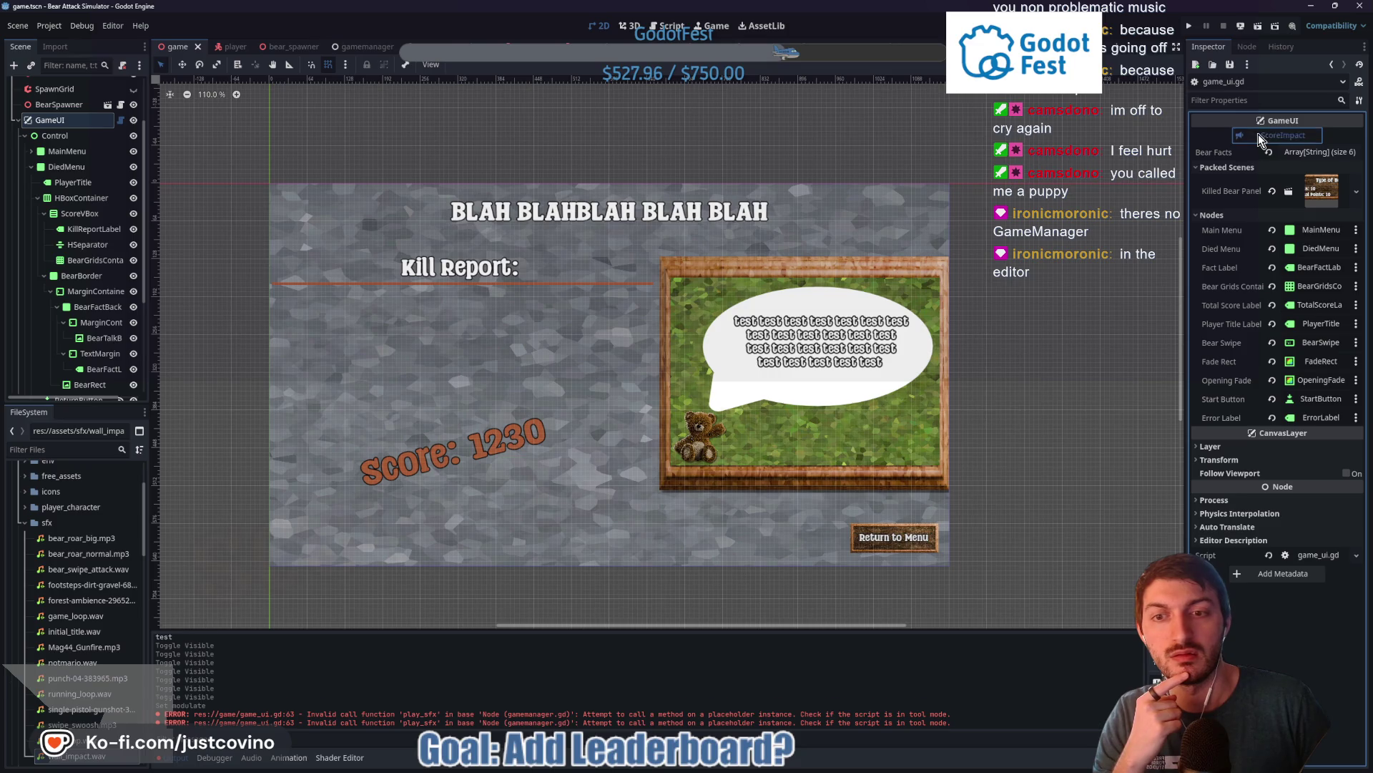
left_click(1258, 137)
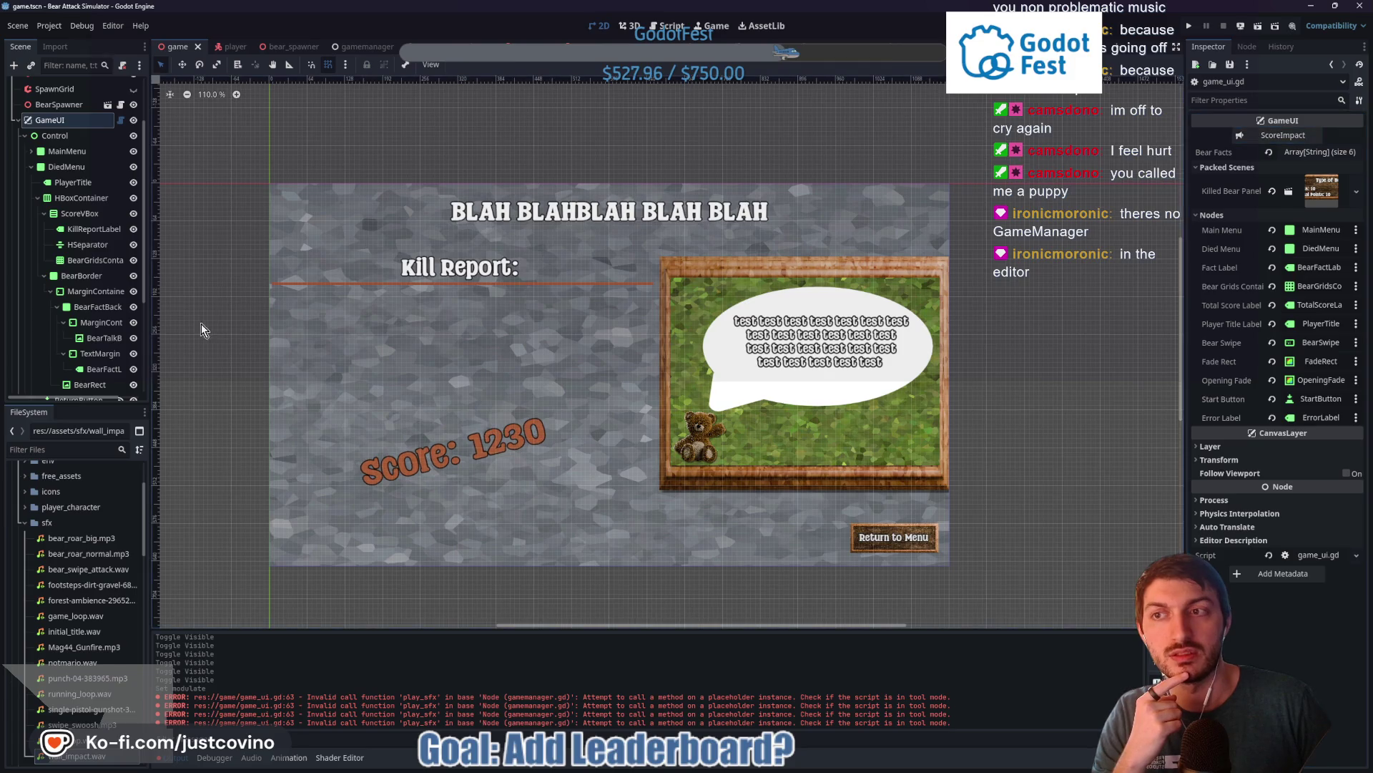
left_click(122, 122)
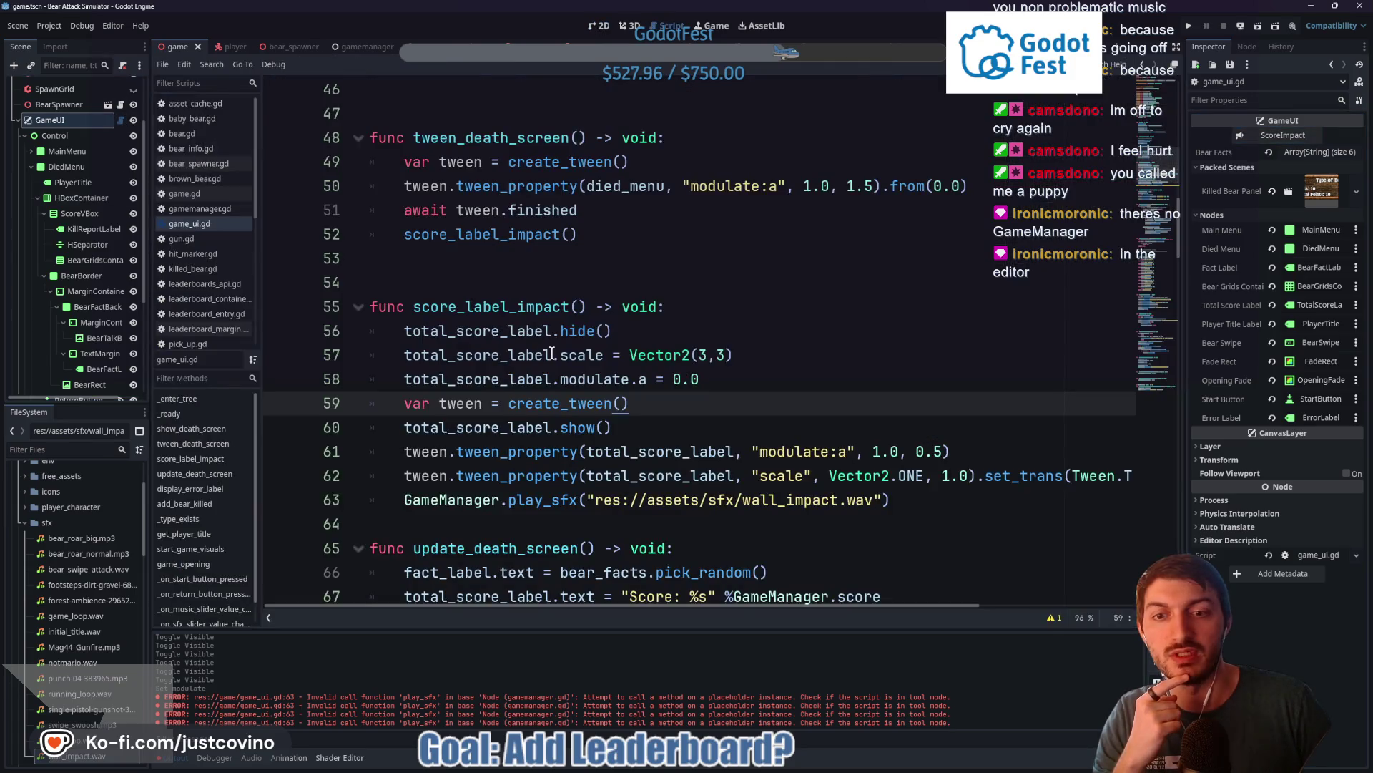
- Change the score label's starting scale to Vector2(2.5,2.5), save, and replay the ScoreImpact preview
left_click(702, 353)
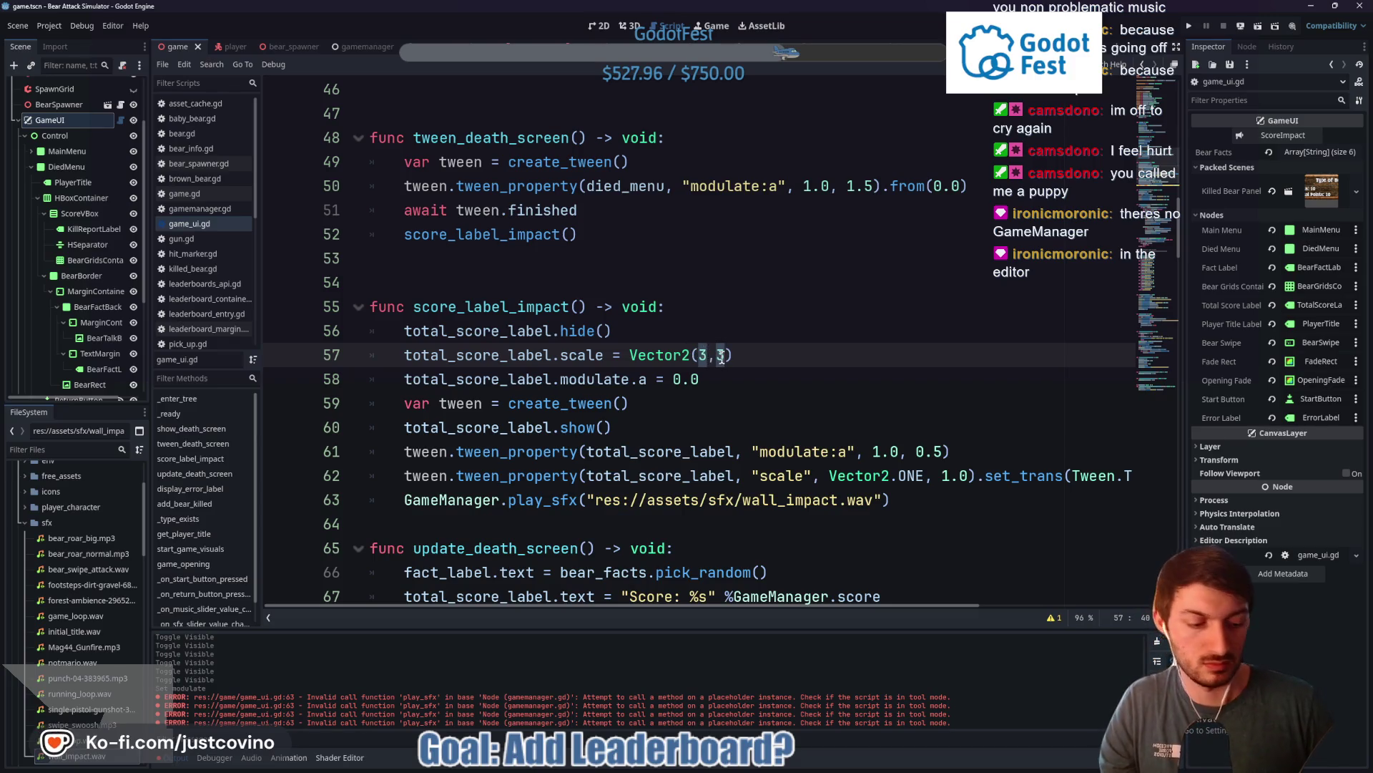
key("BackSpace")
key("Delete")
key("Delete")
type("2.5,2.5")
left_click(803, 340)
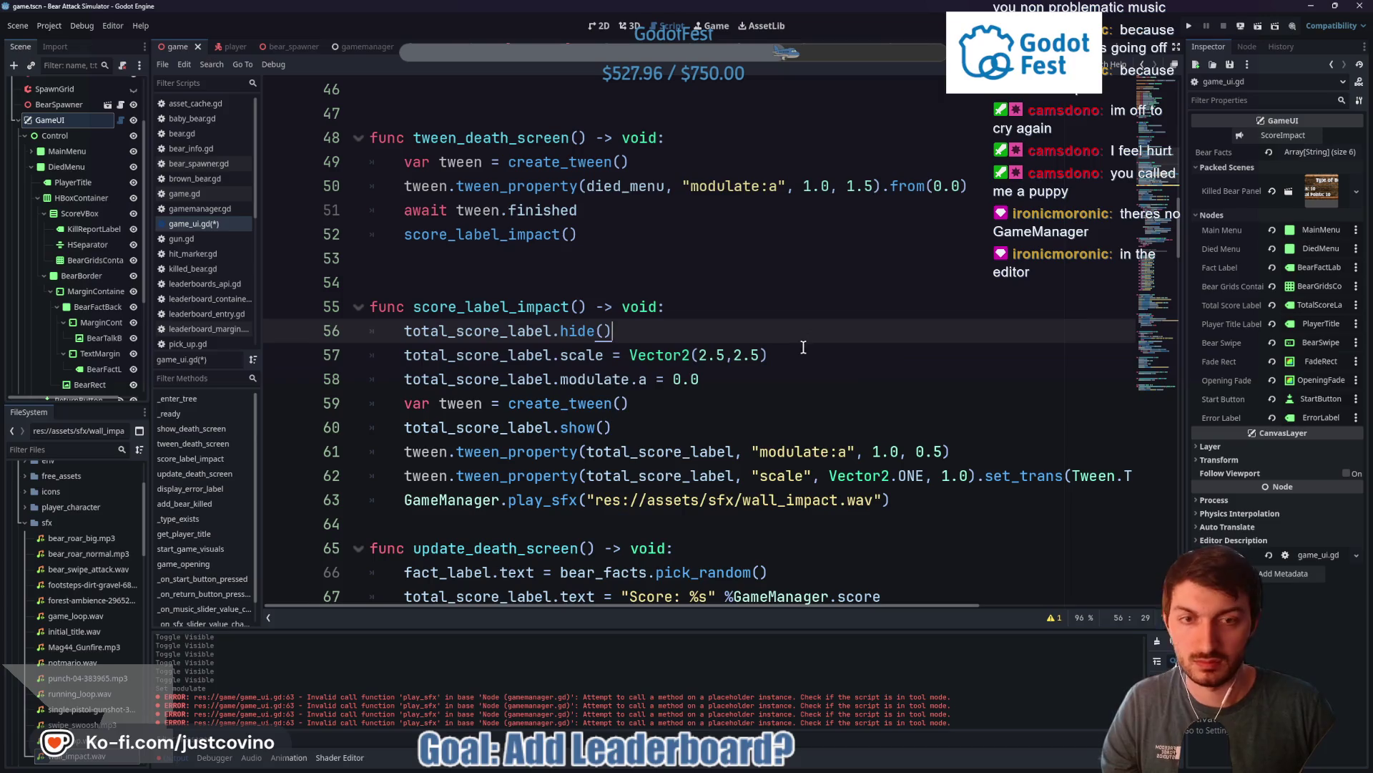
key("ctrl+s")
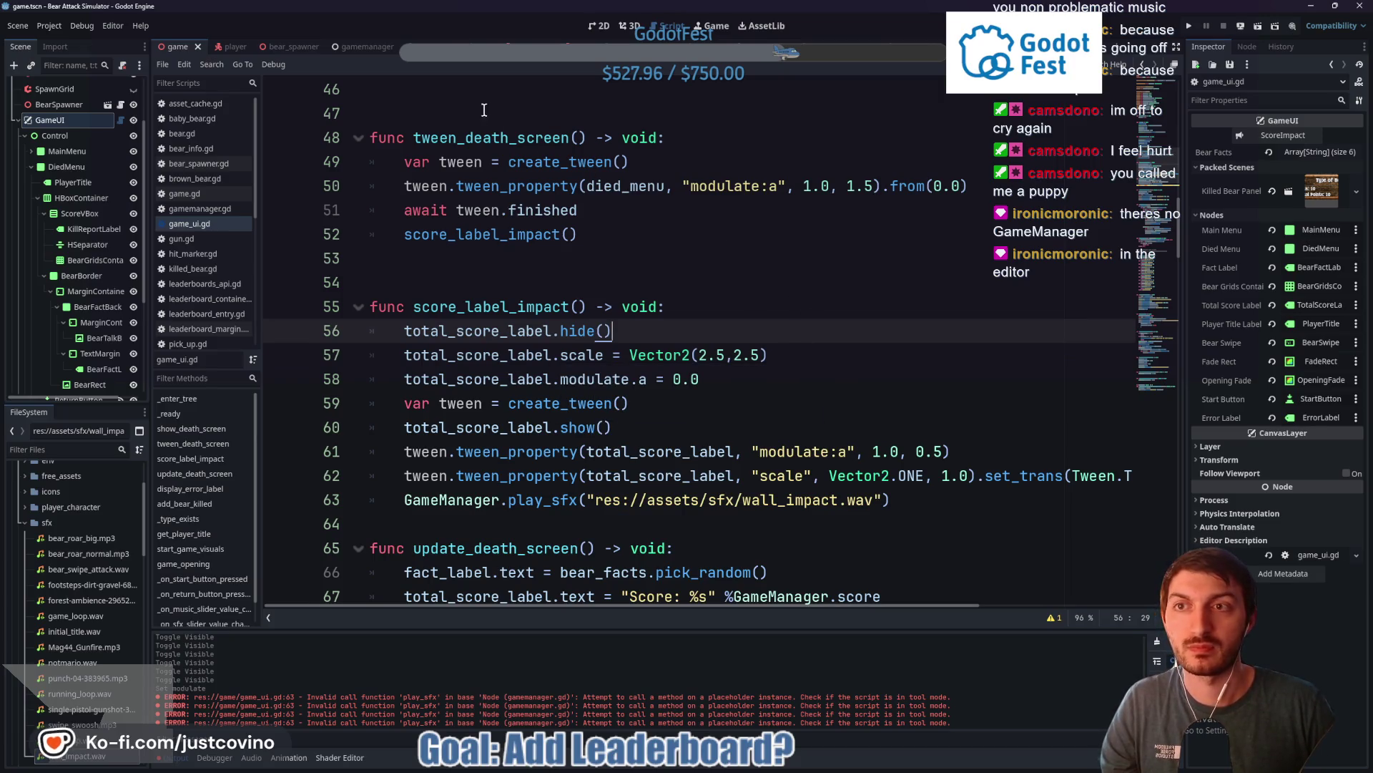
key("ctrl+F1")
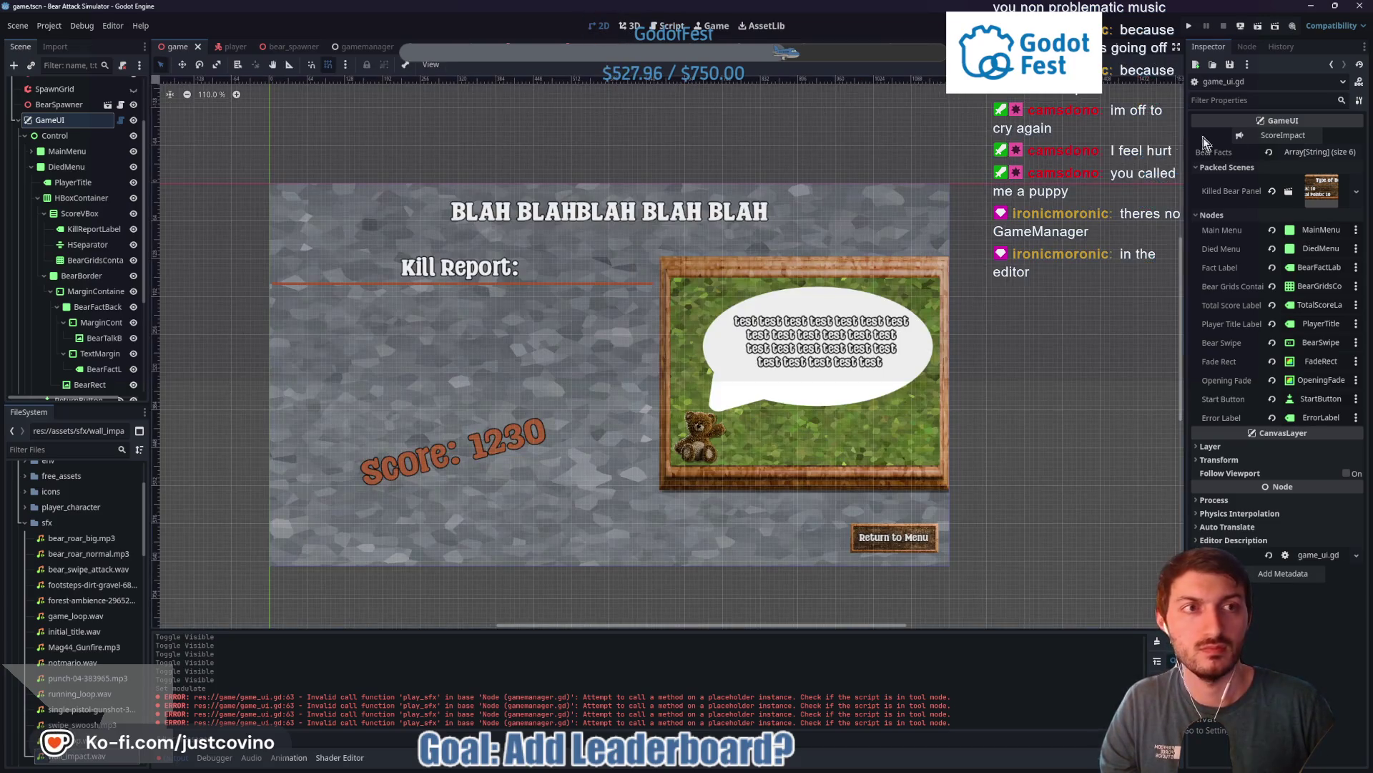
left_click(1266, 136)
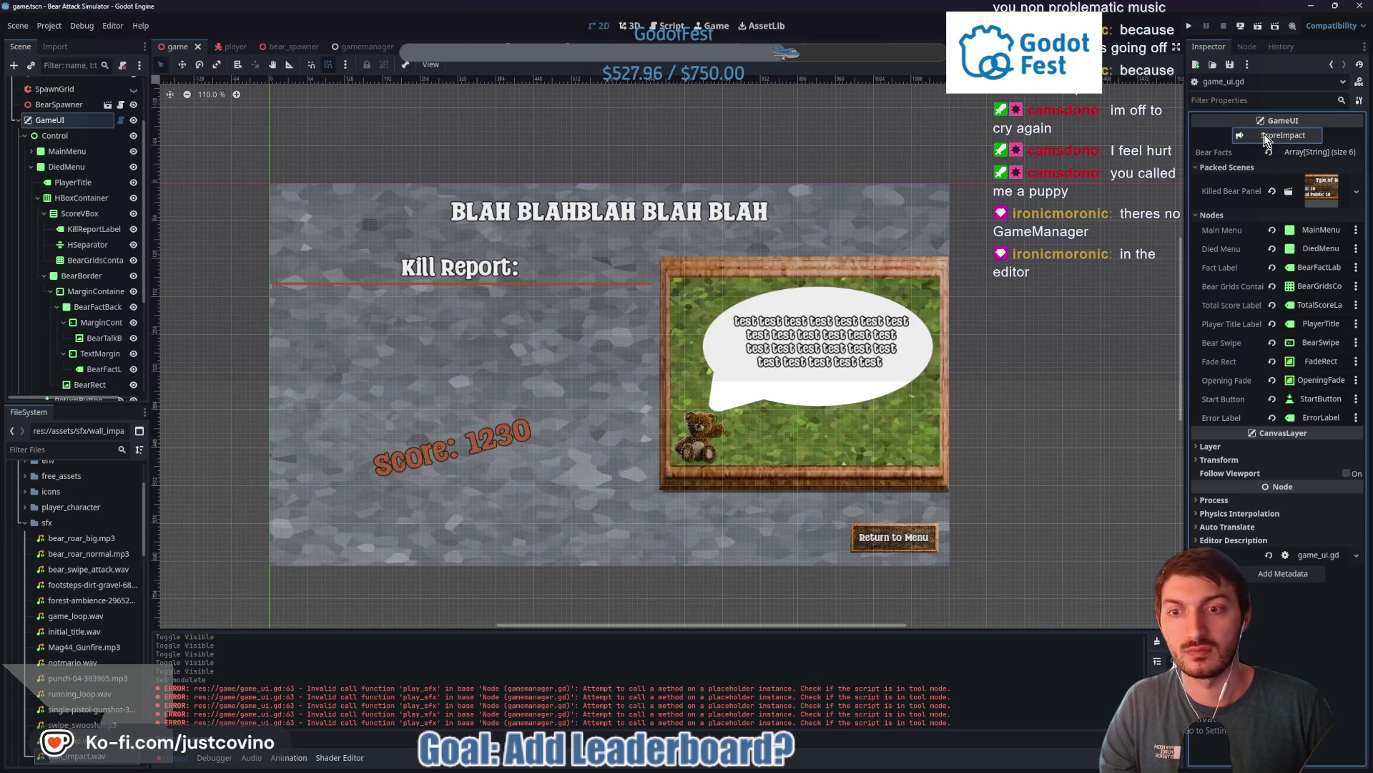
left_click(1264, 139)
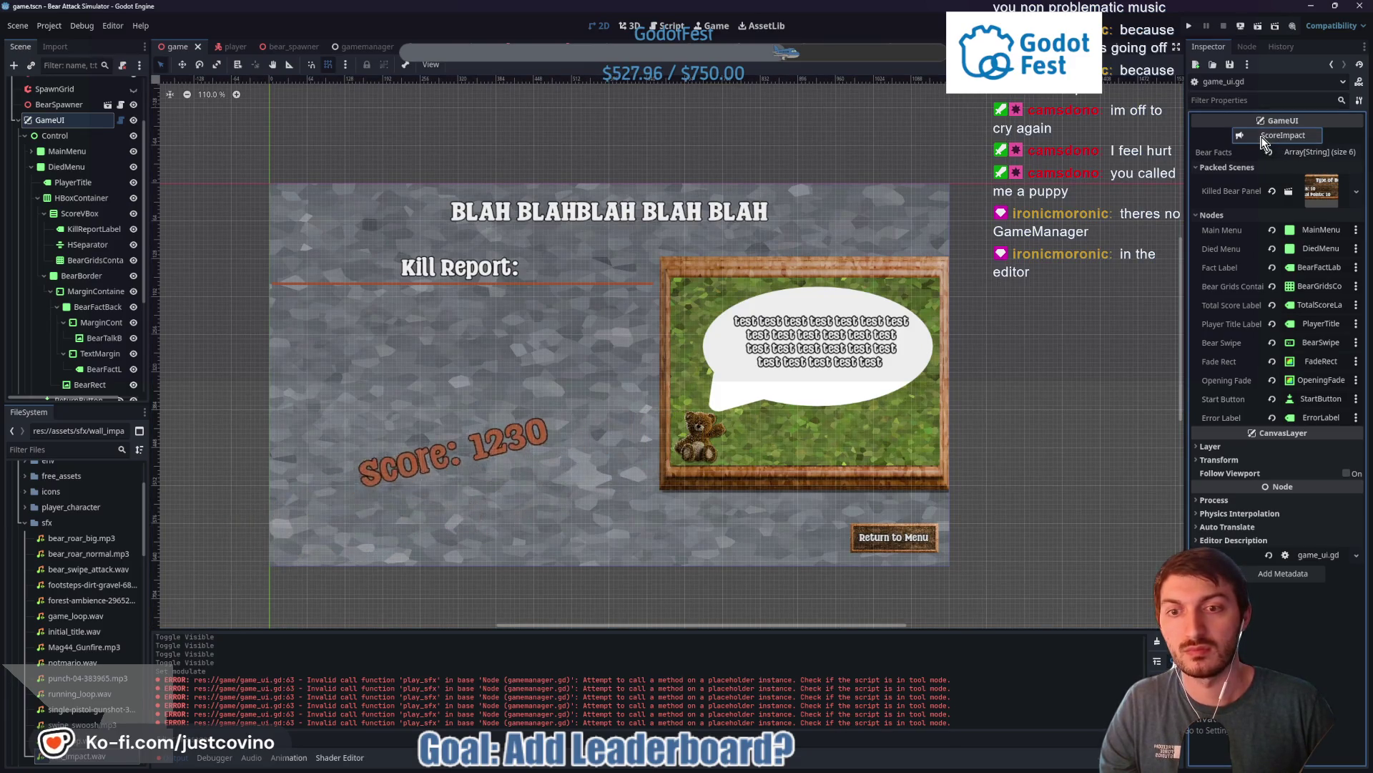
left_click(1262, 140)
left_click(1262, 139)
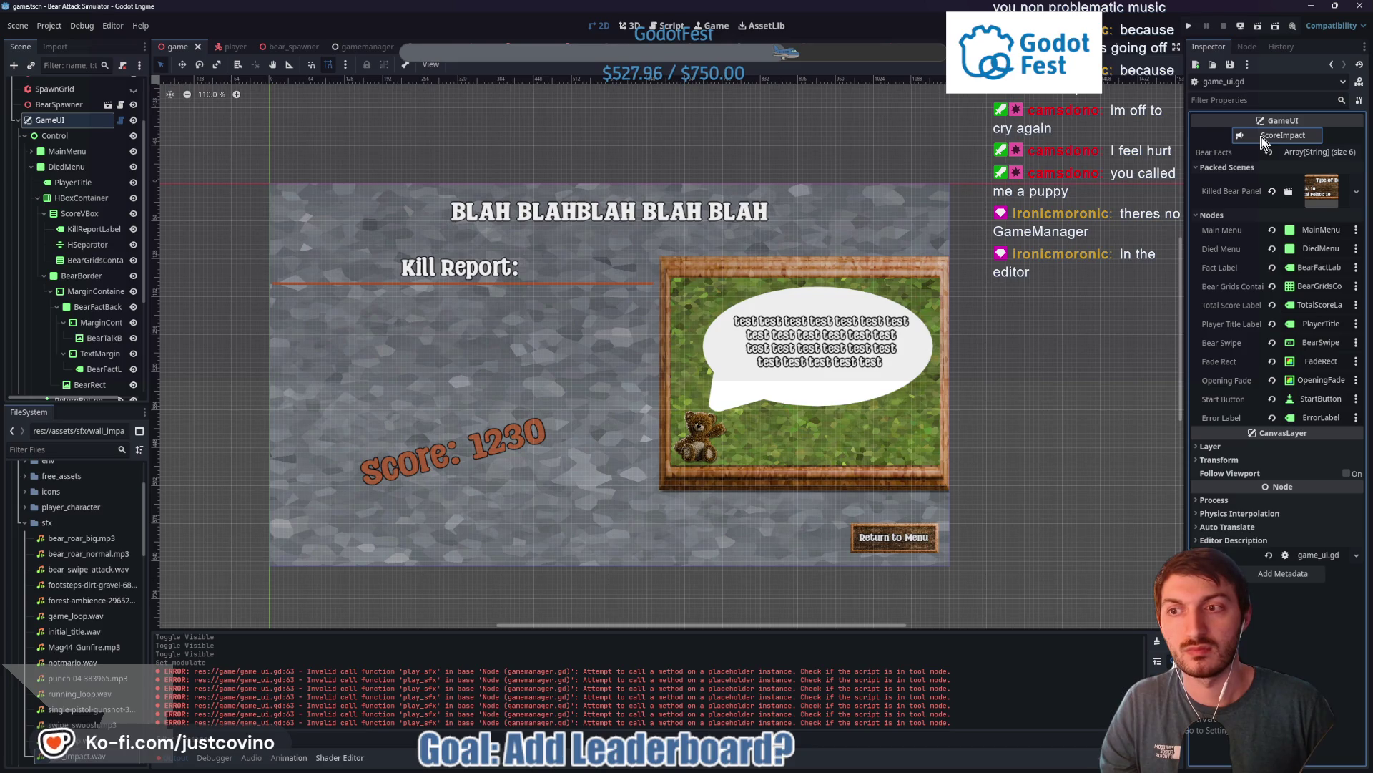
left_click(1262, 139)
left_click(1262, 139)
- Lower the starting scale to Vector2(2,2), save, and preview the impact three times
left_click(121, 120)
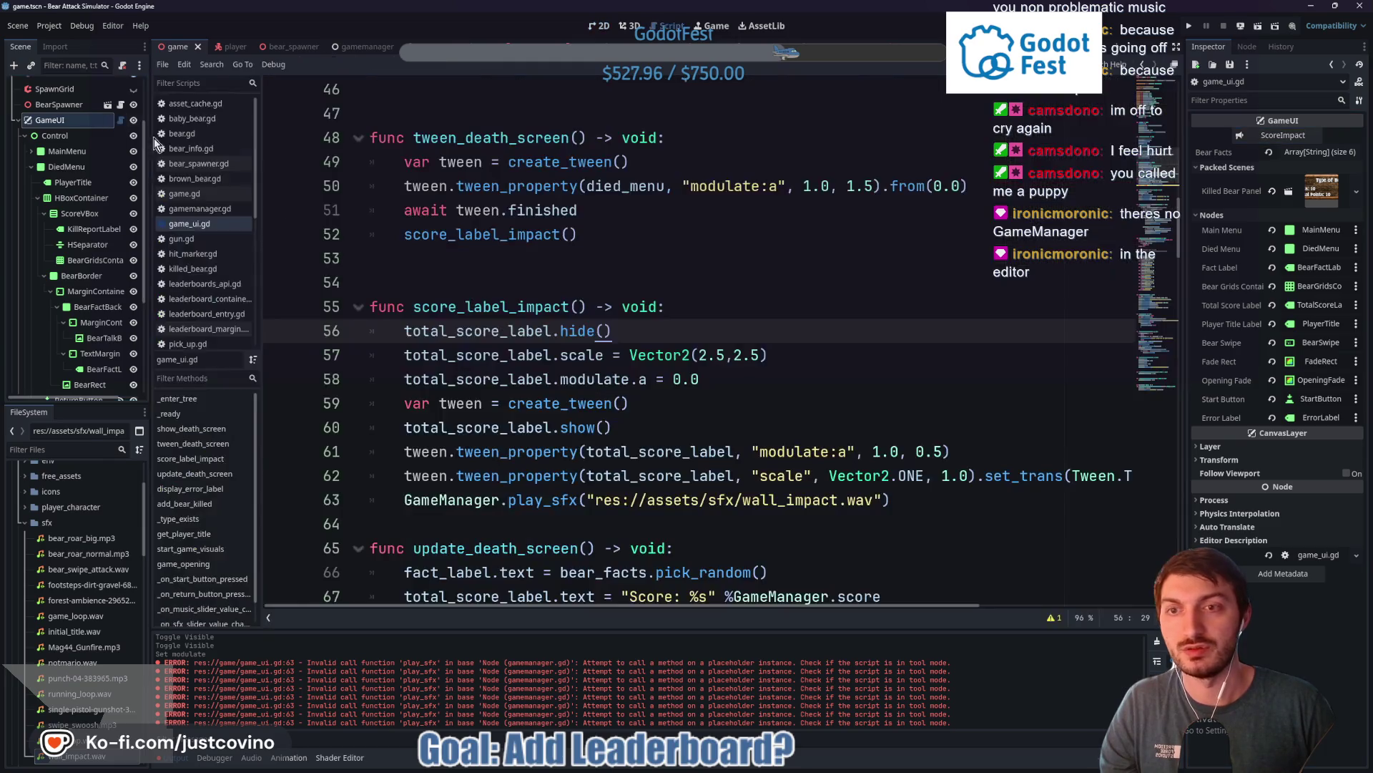
left_click(708, 355)
key("ctrl+d")
type("2")
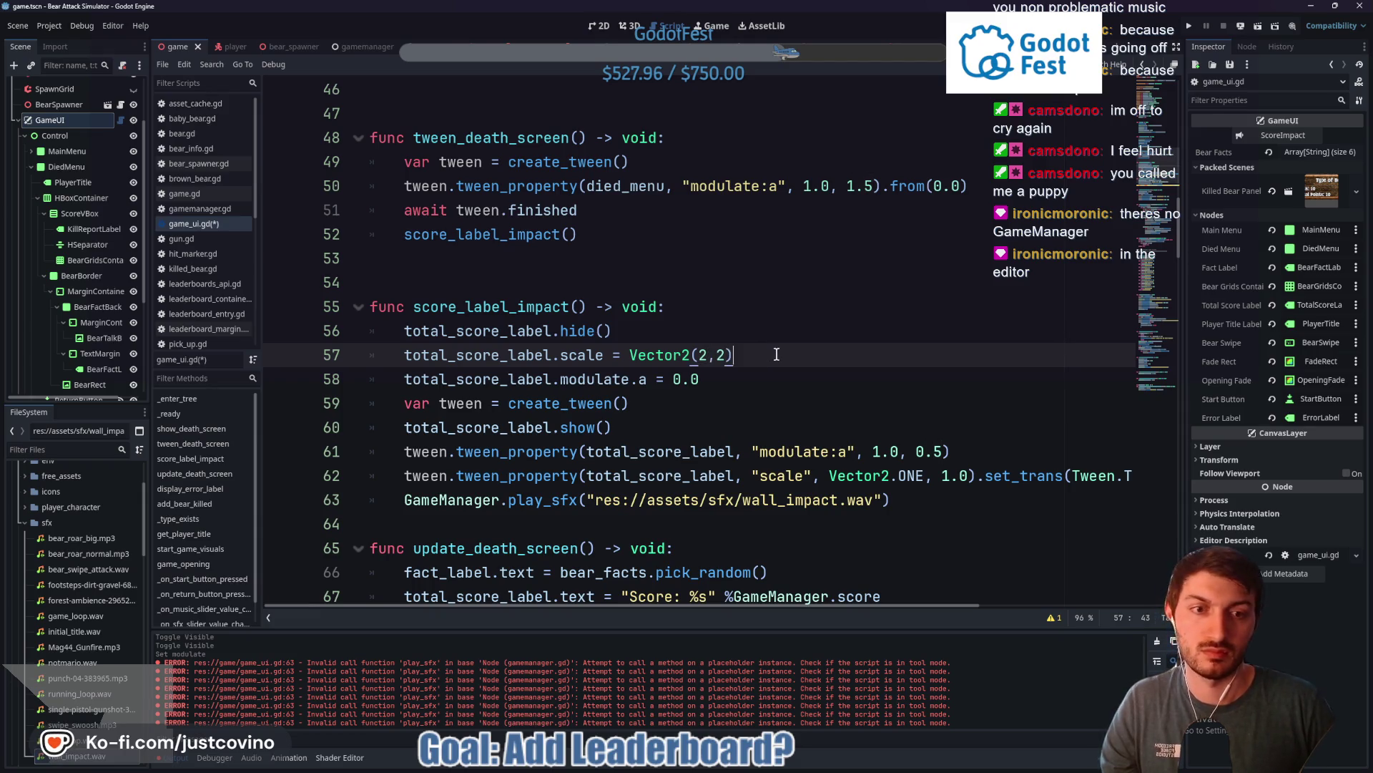
key("ctrl+s")
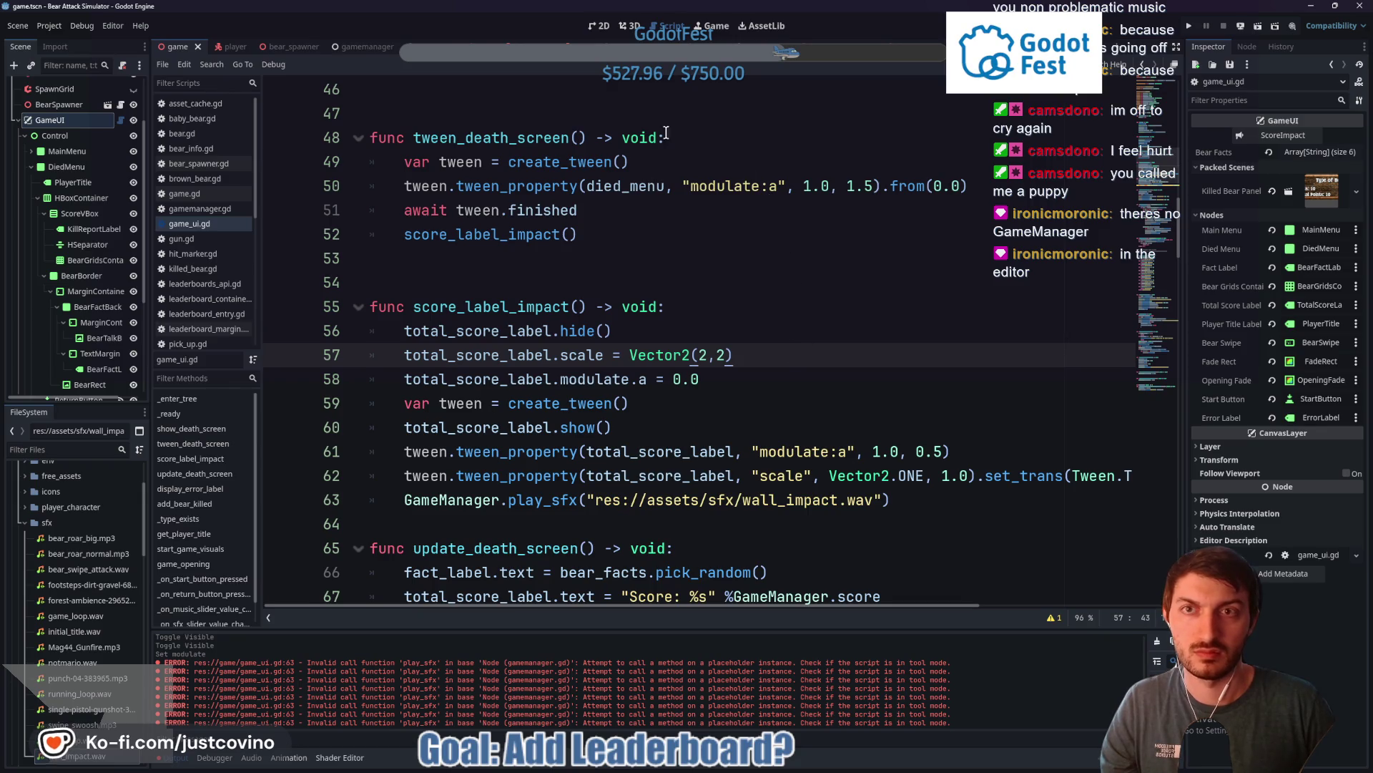
left_click(599, 26)
left_click(1273, 136)
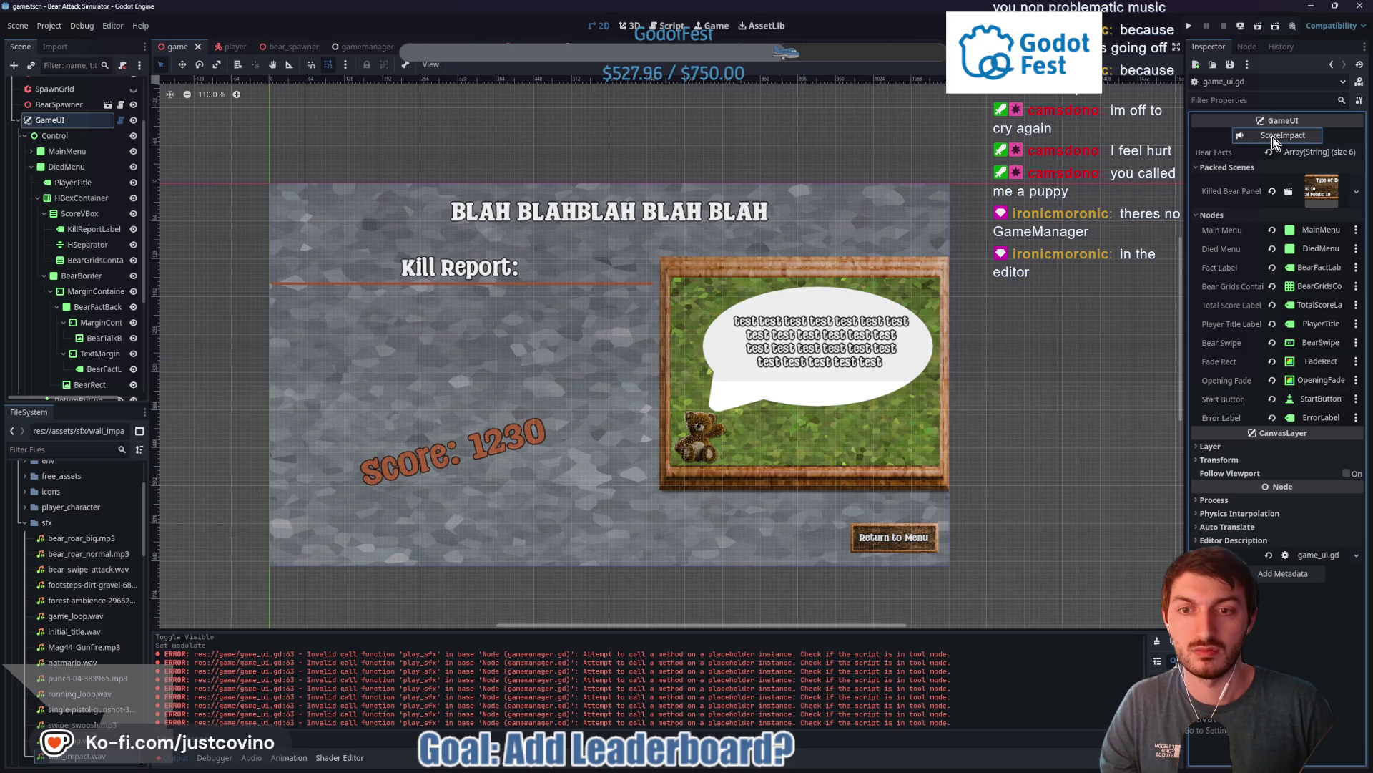
left_click(1272, 136)
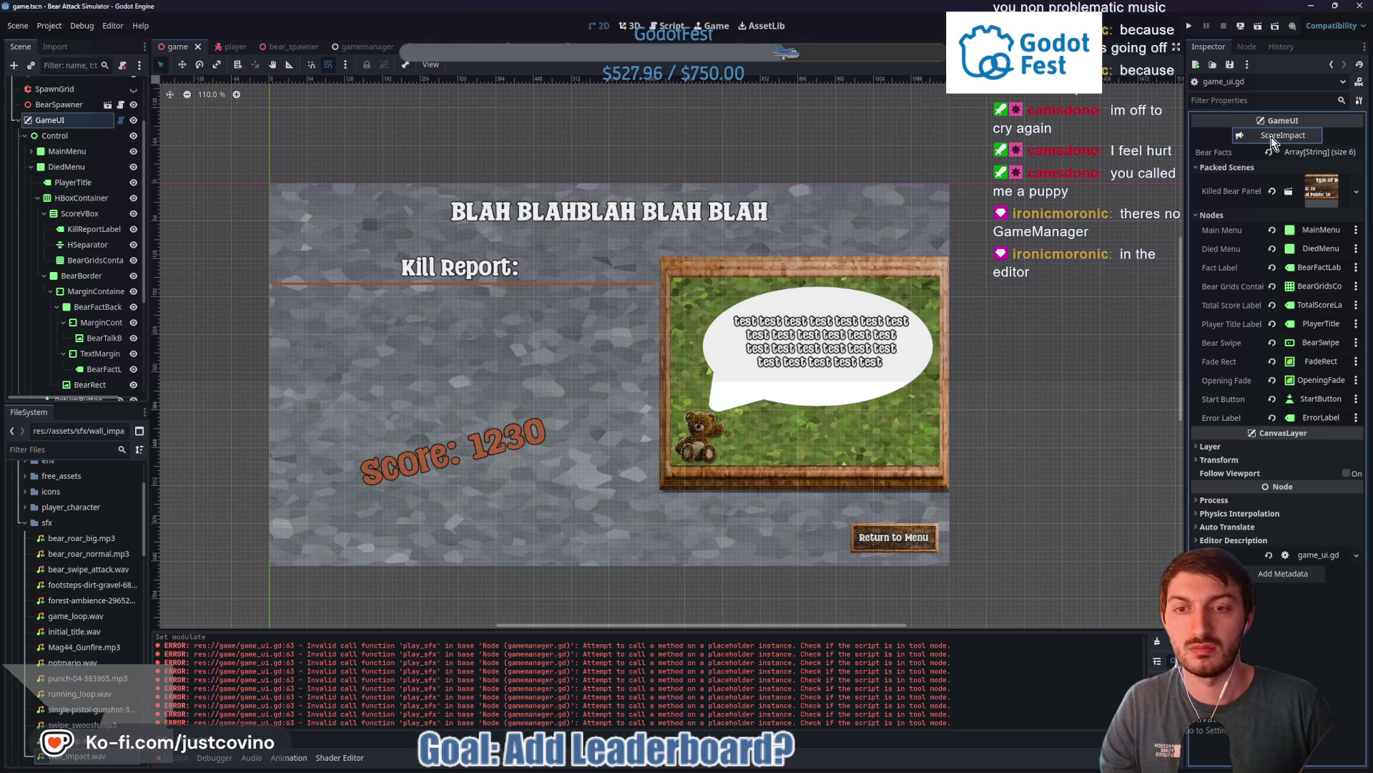
left_click(1271, 136)
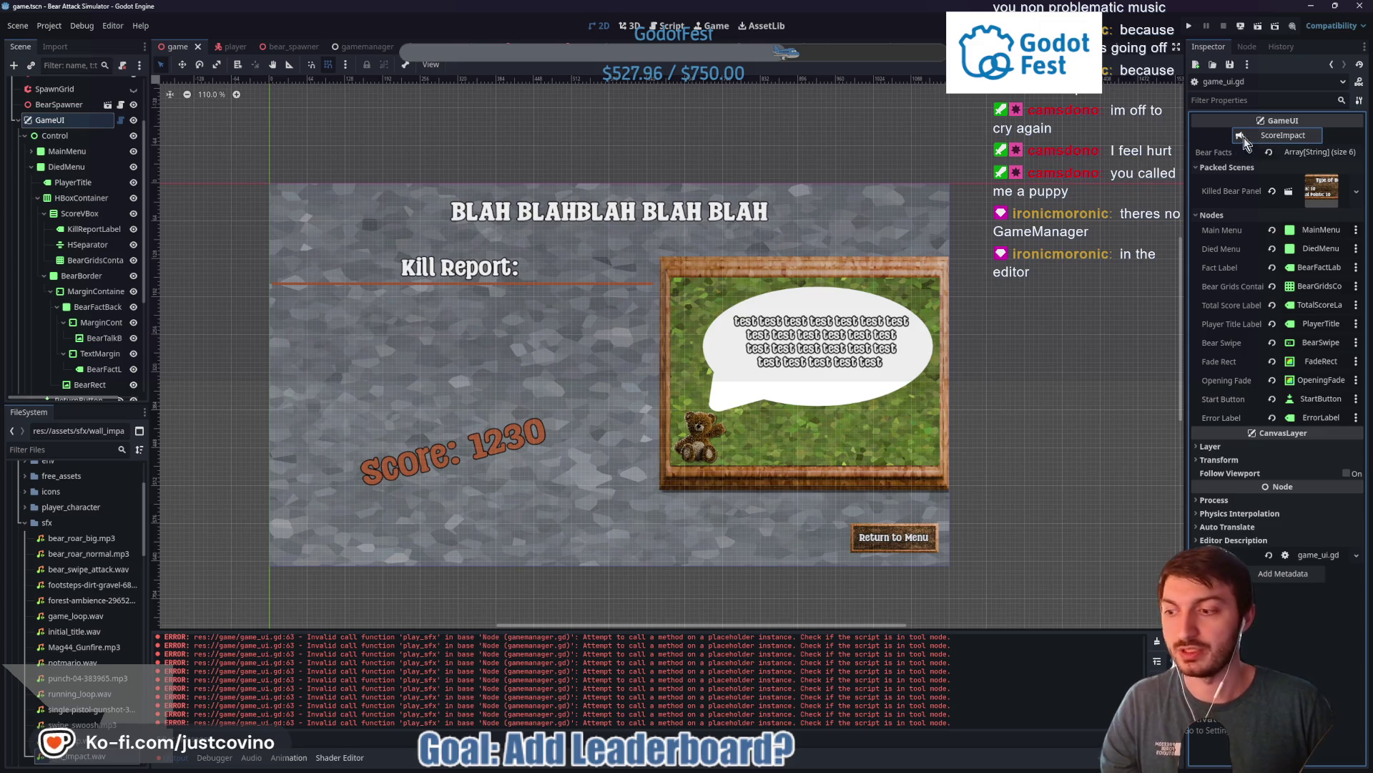
left_click(122, 119)
scroll(723, 455, "down", 3)
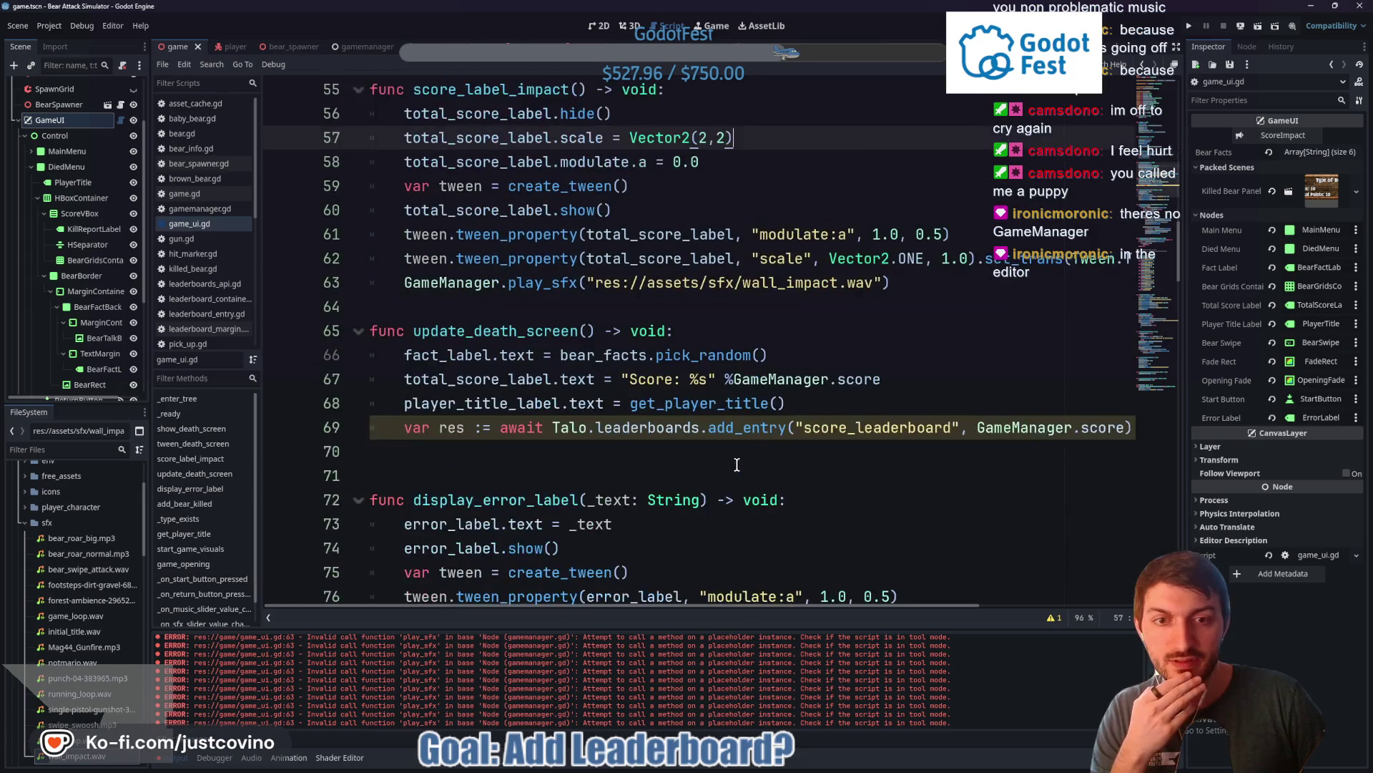
scroll(633, 426, "up", 1)
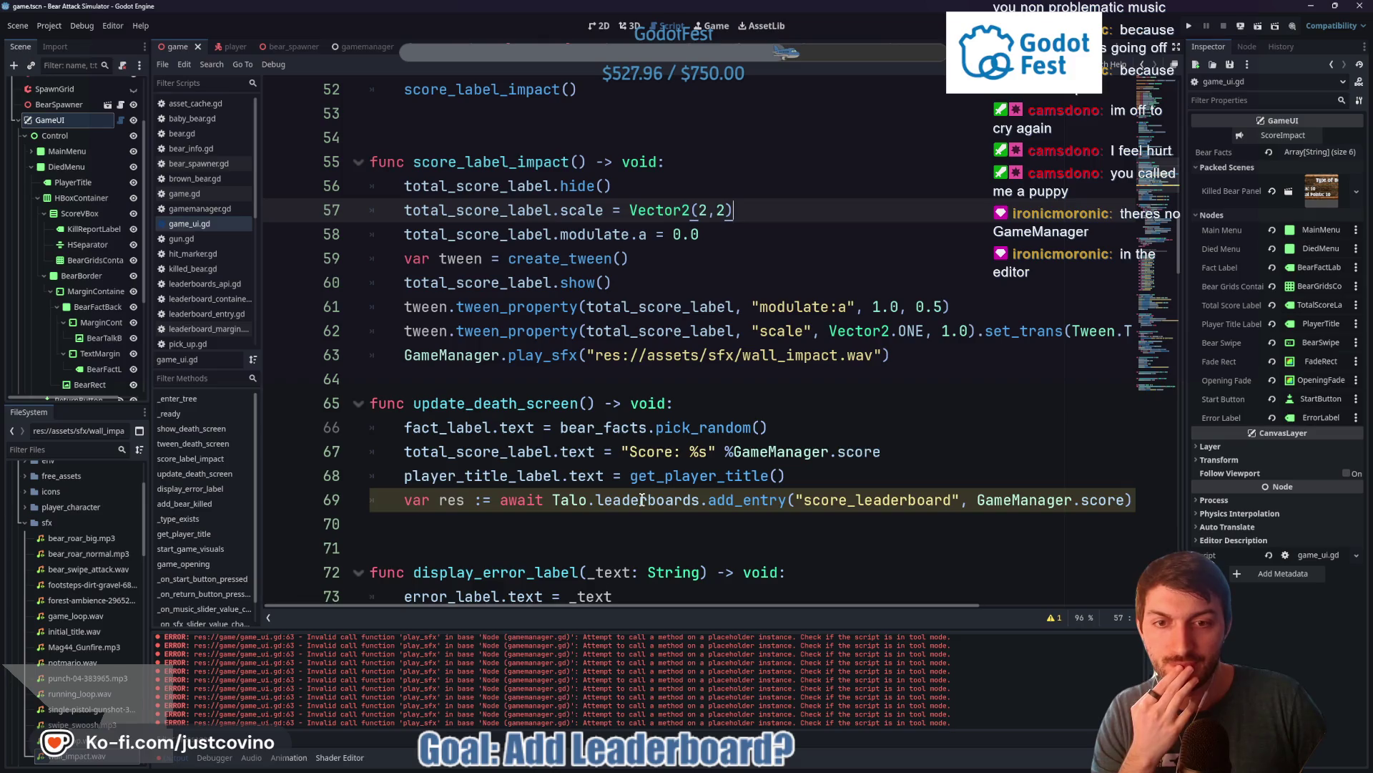
scroll(721, 363, "up", 8)
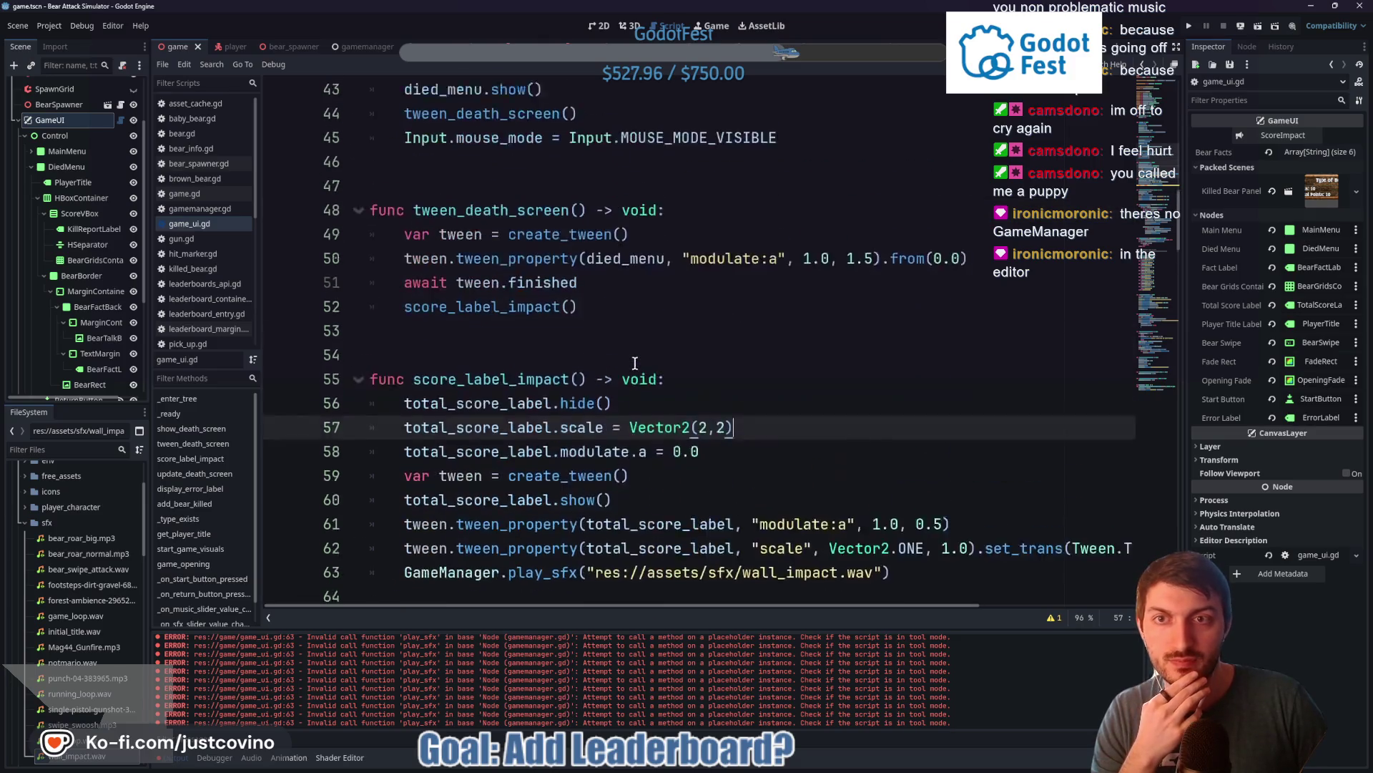
scroll(574, 390, "down", 2)
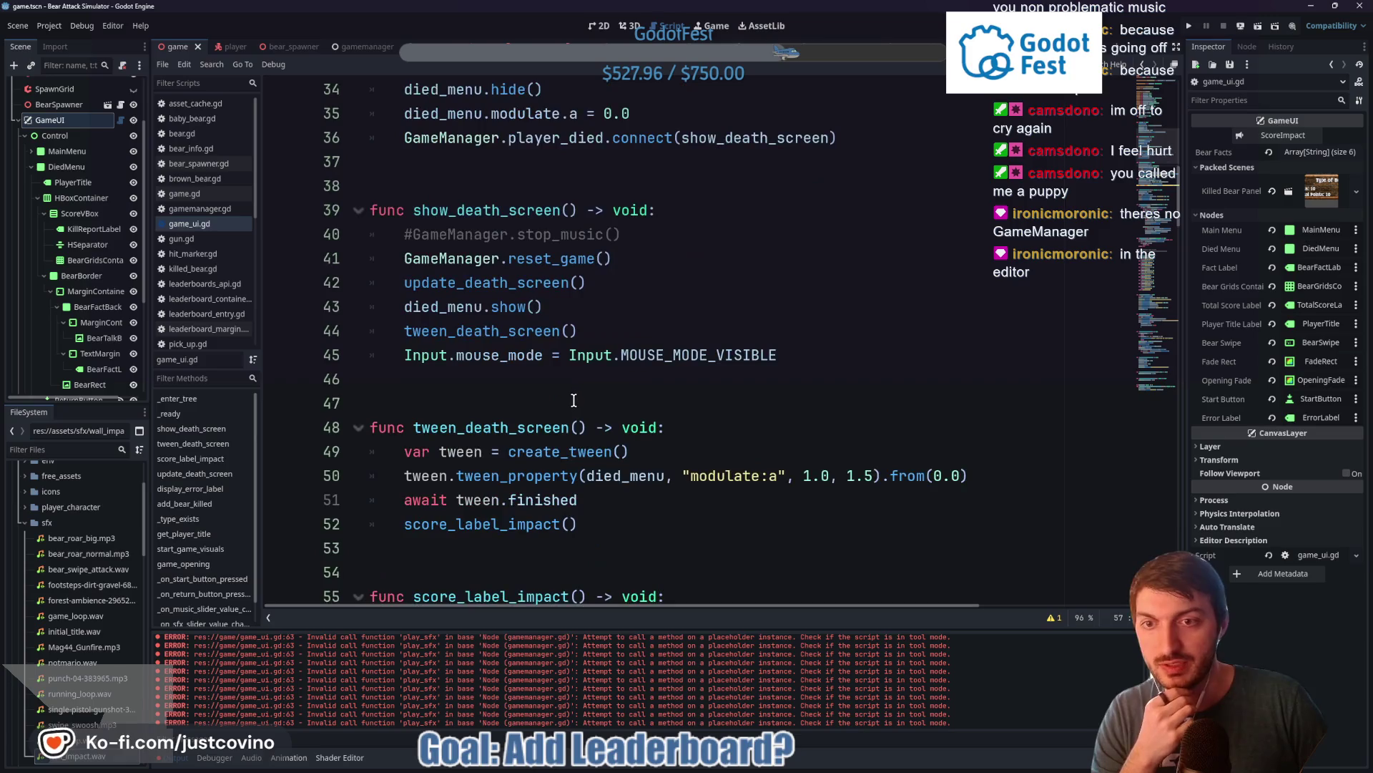
scroll(590, 315, "up", 5)
scroll(587, 362, "up", 6)
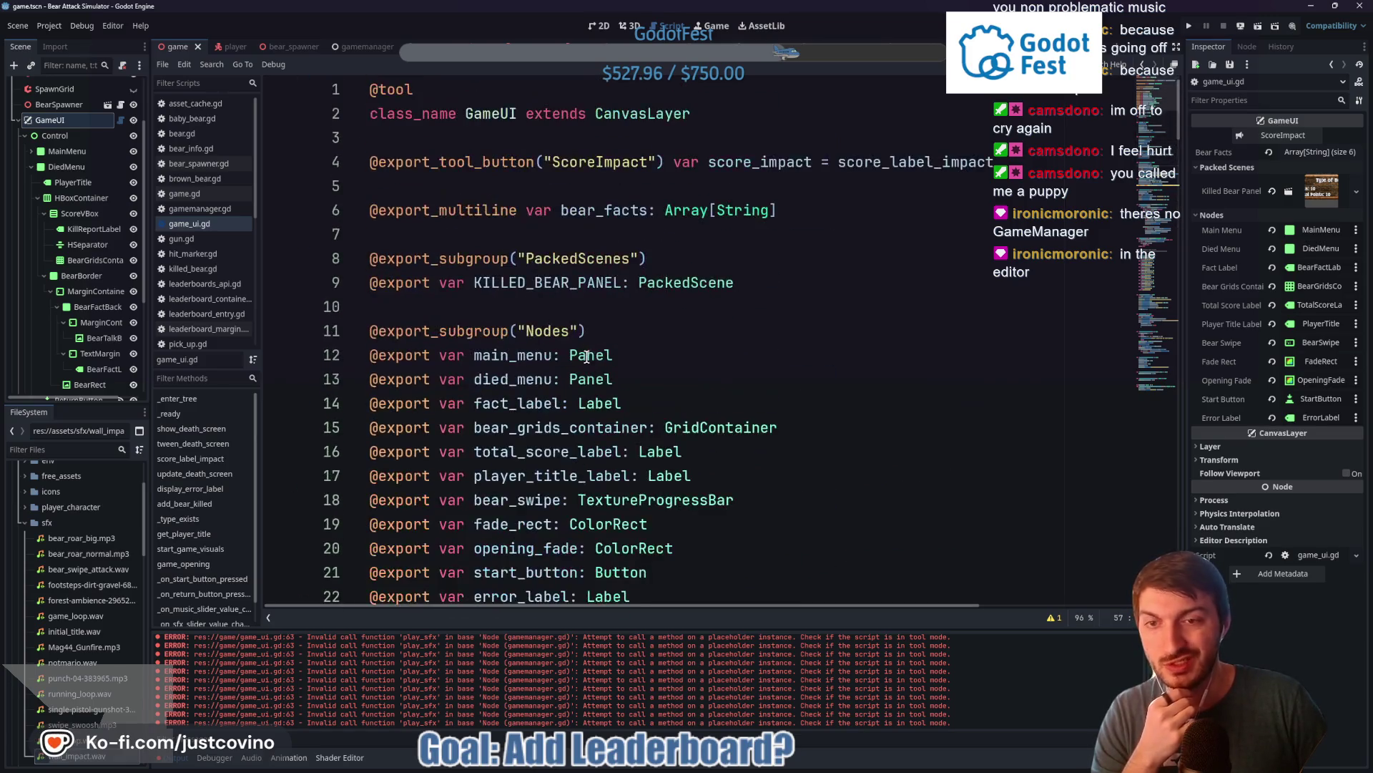
left_click_drag(974, 160, 343, 169)
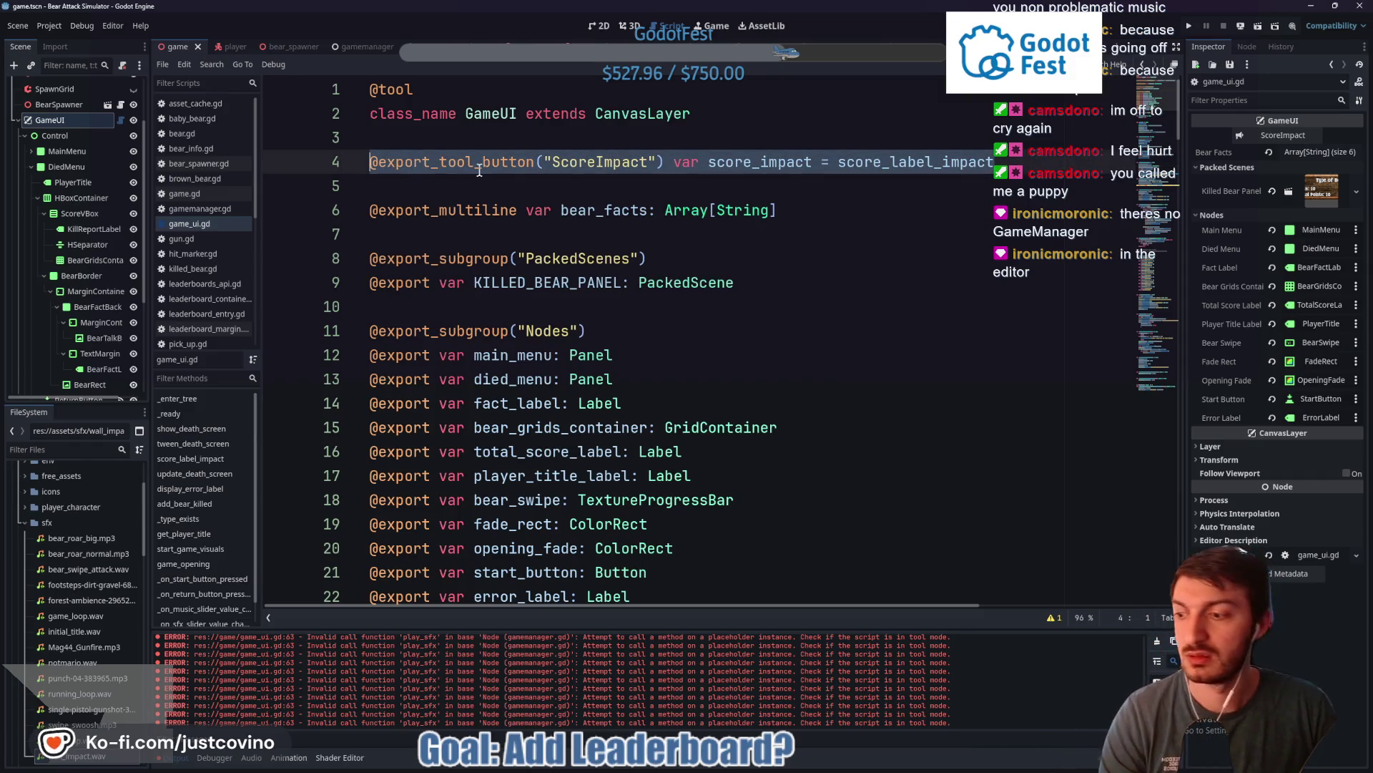
mouse_move(485, 166)
key("BackSpace")
key("BackSpace")
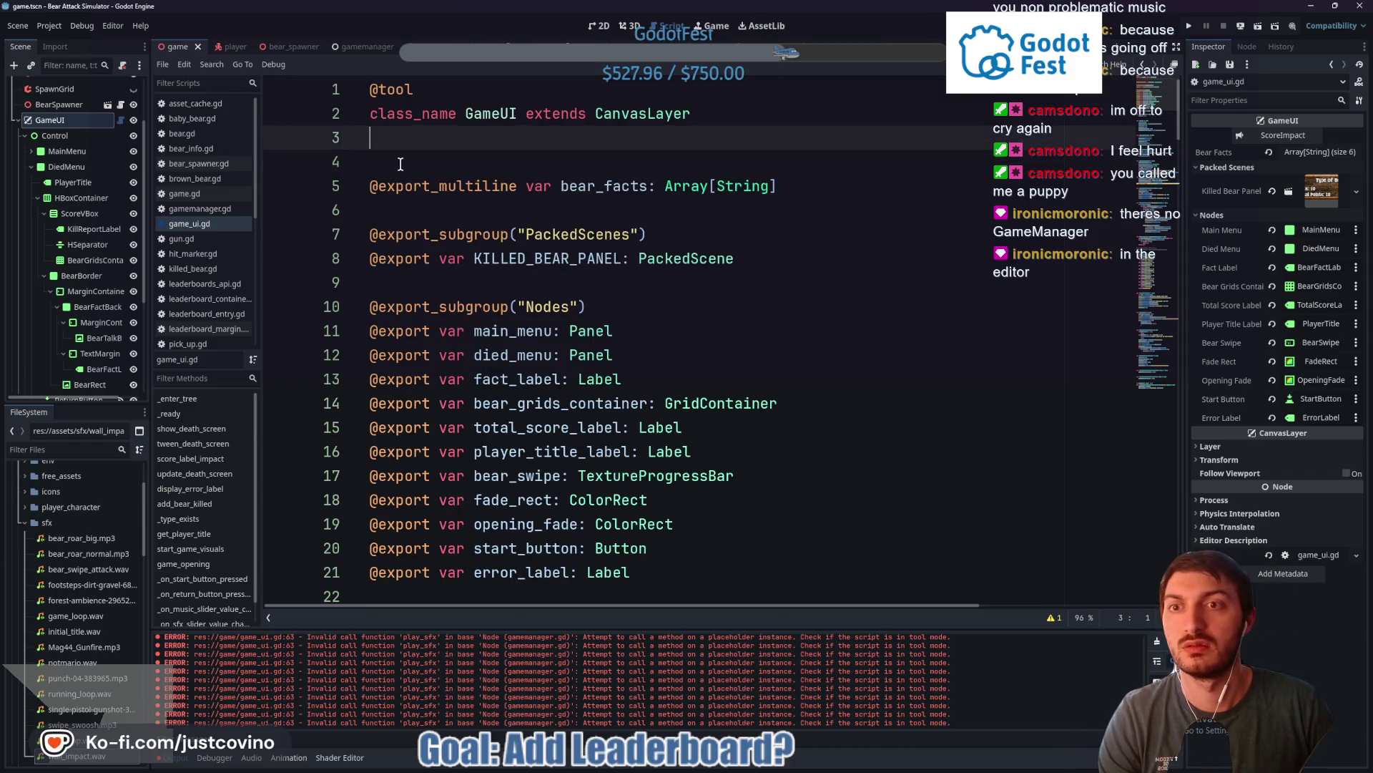
key("BackSpace")
left_click(328, 89)
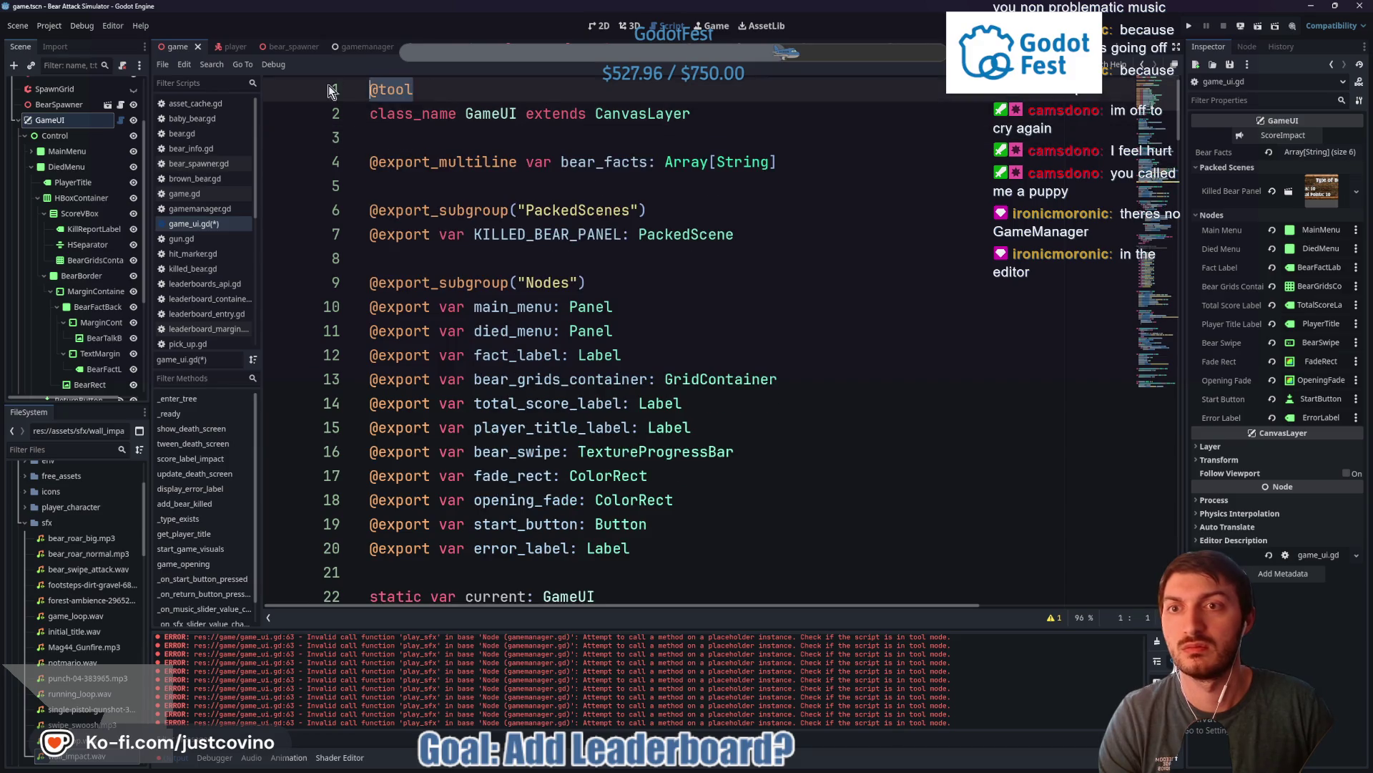
key("Delete")
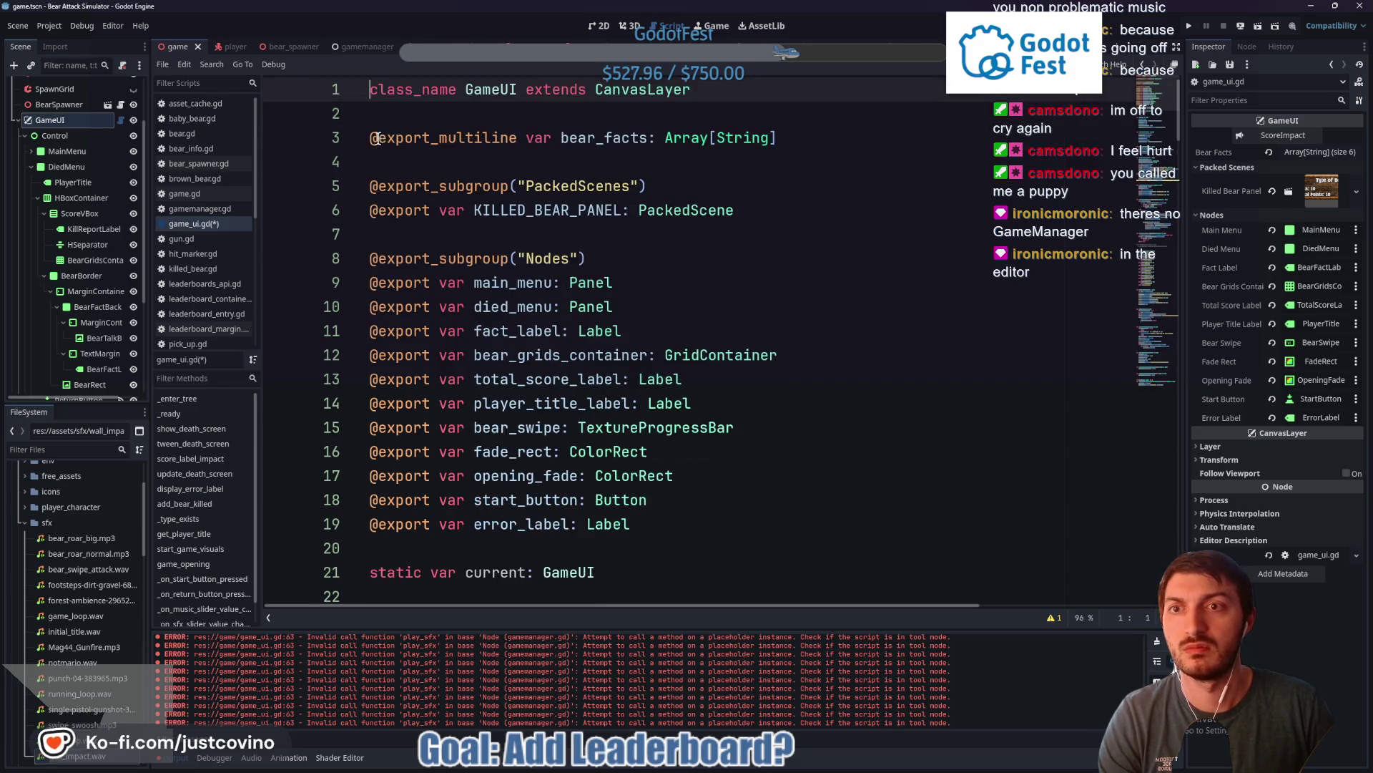
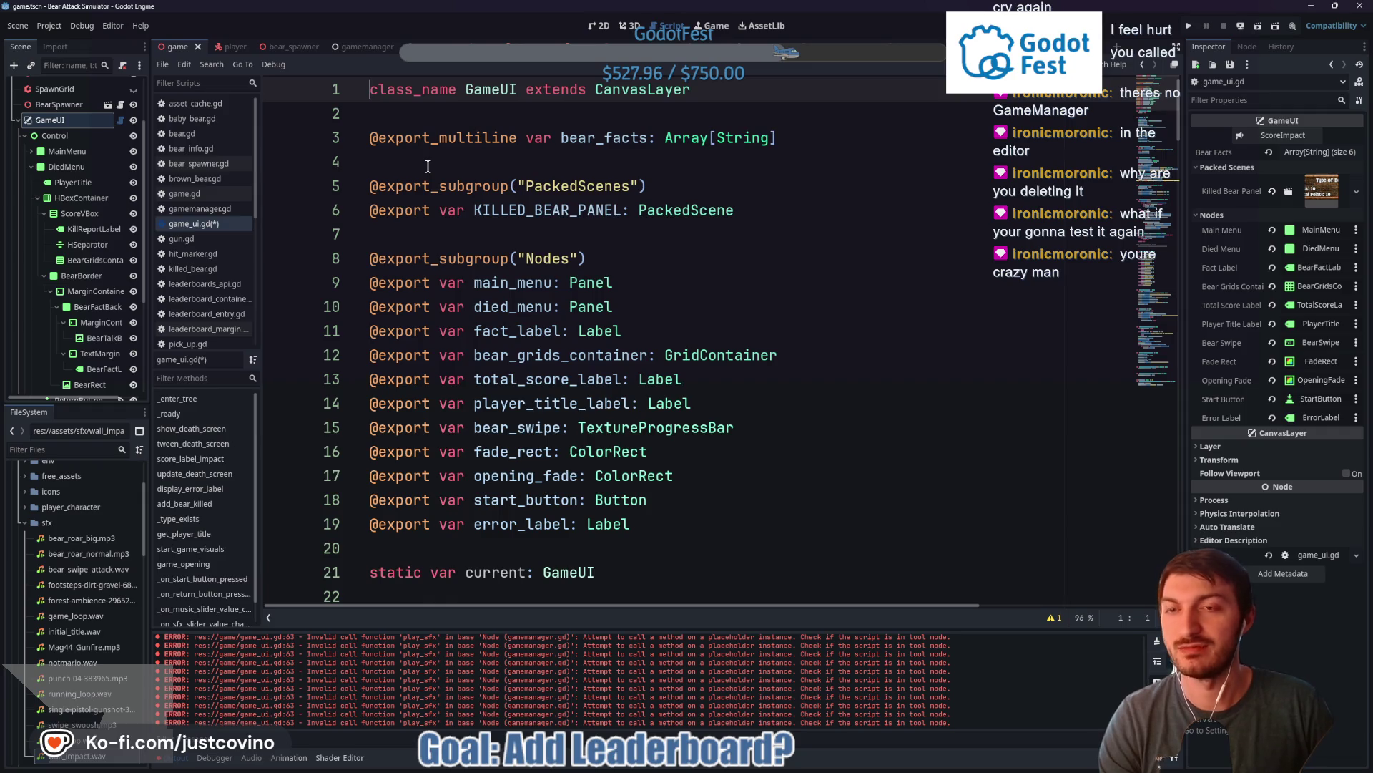
- Set the DiedMenu's modulate alpha to 0 so it is fully transparent, and save the scene
scroll(520, 264, "down", 5)
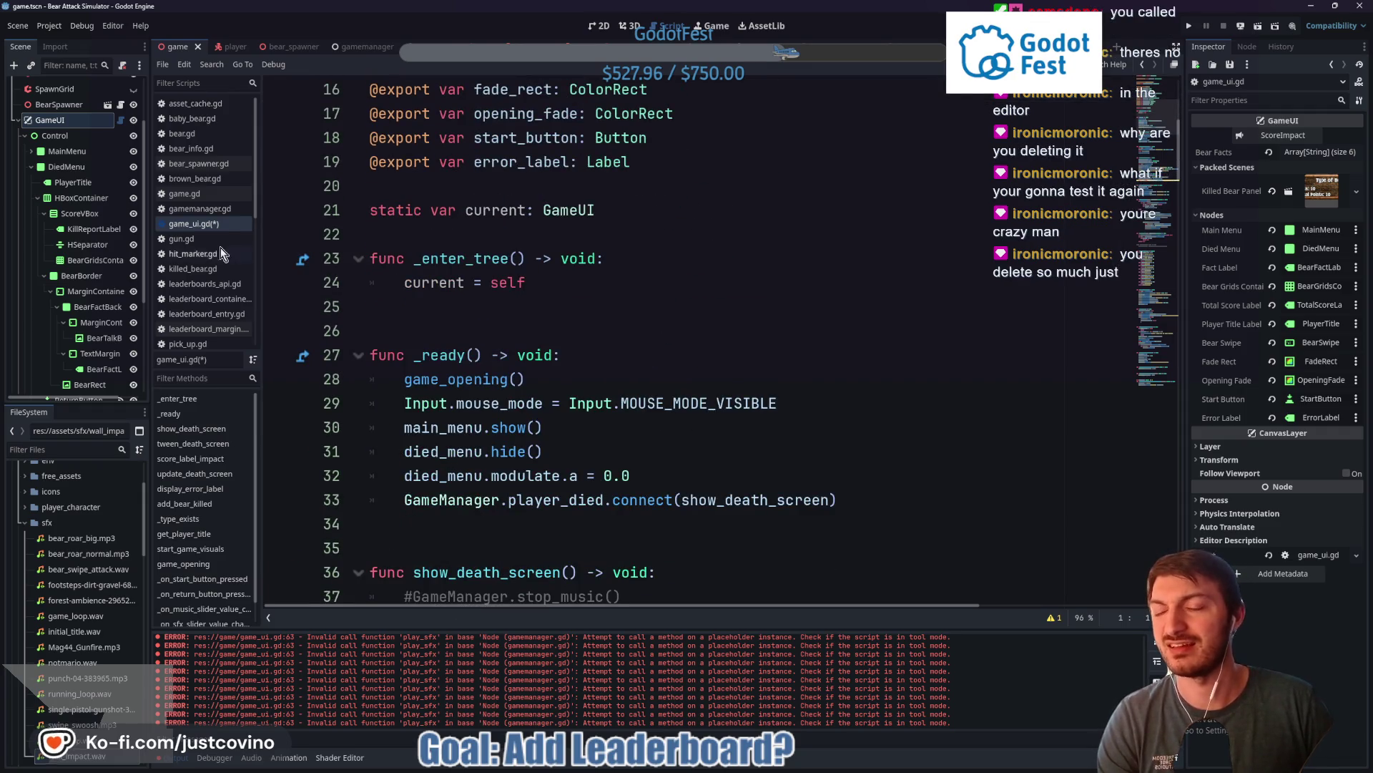
left_click(58, 167)
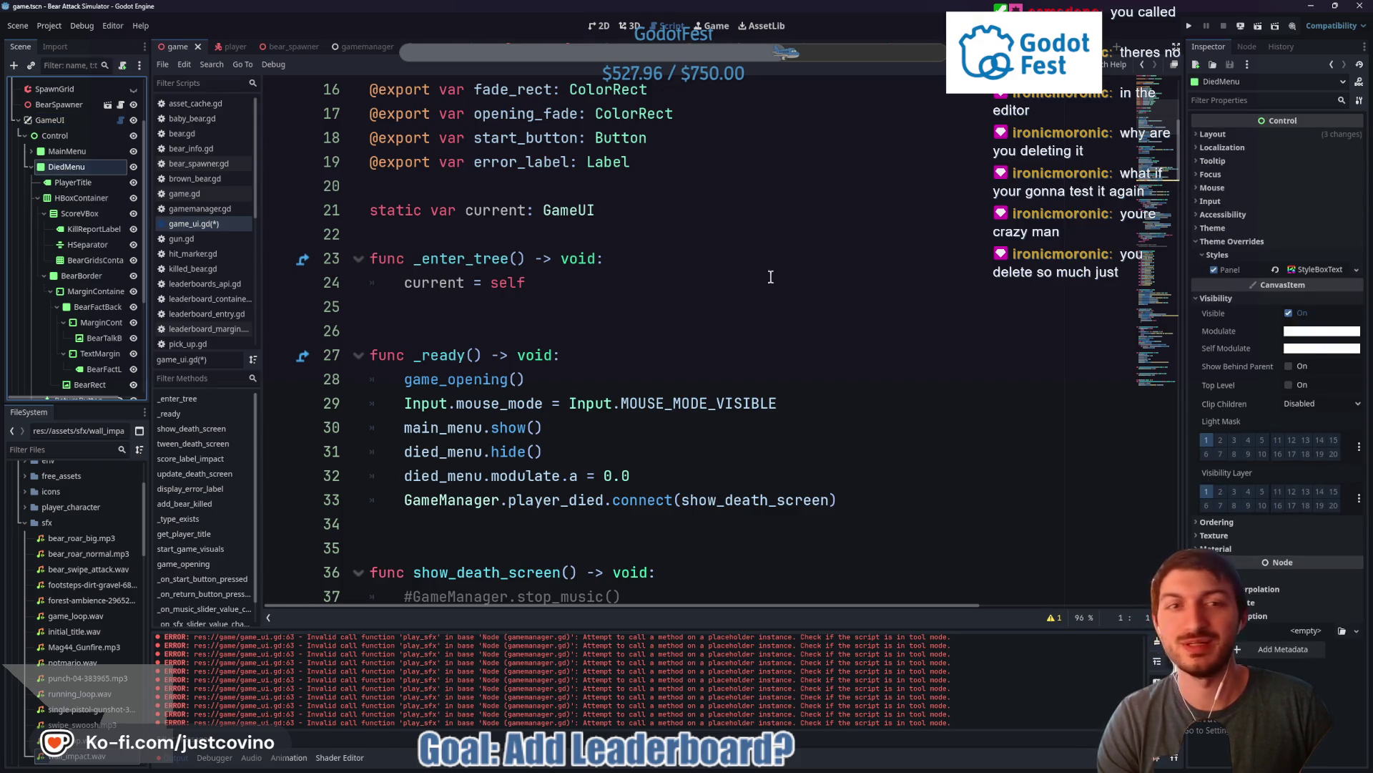
left_click(1346, 333)
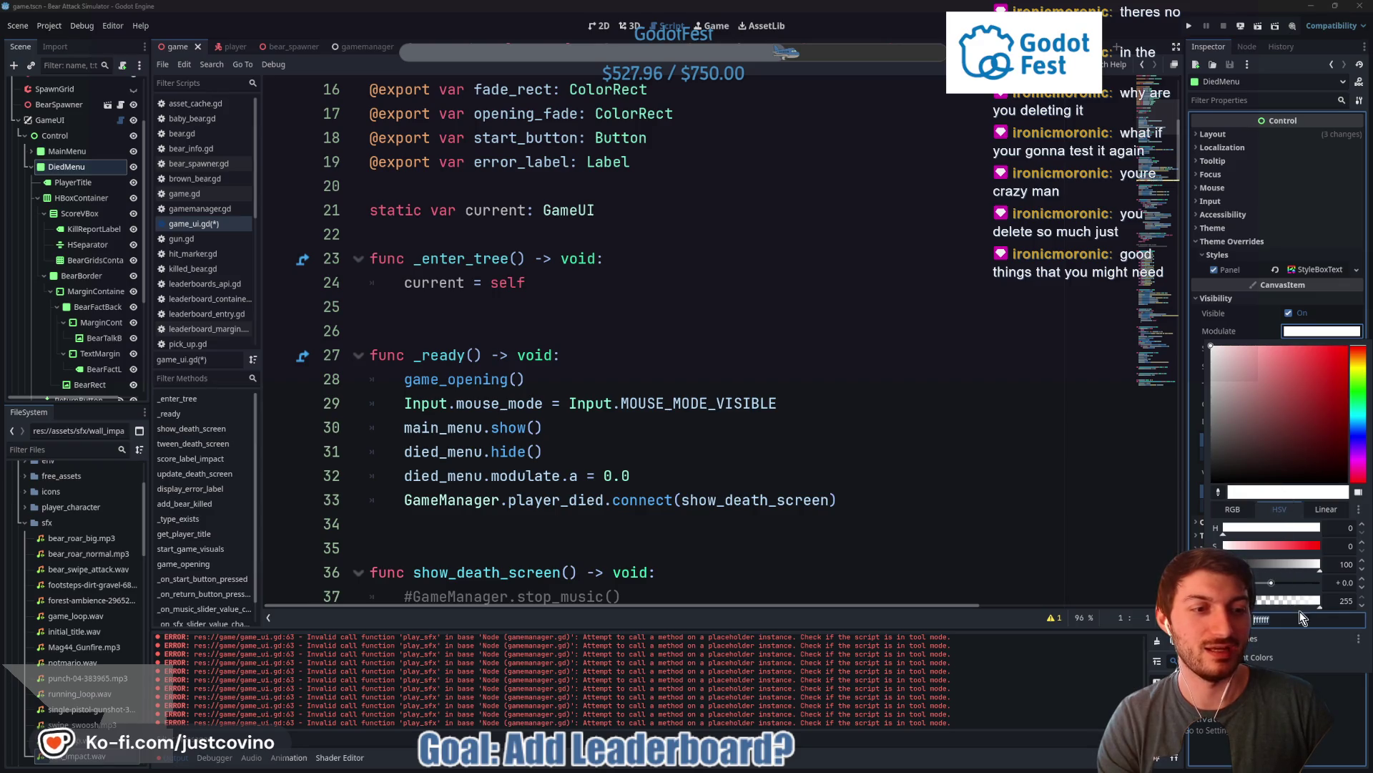
left_click_drag(1299, 601, 1118, 590)
left_click(668, 289, "shift")
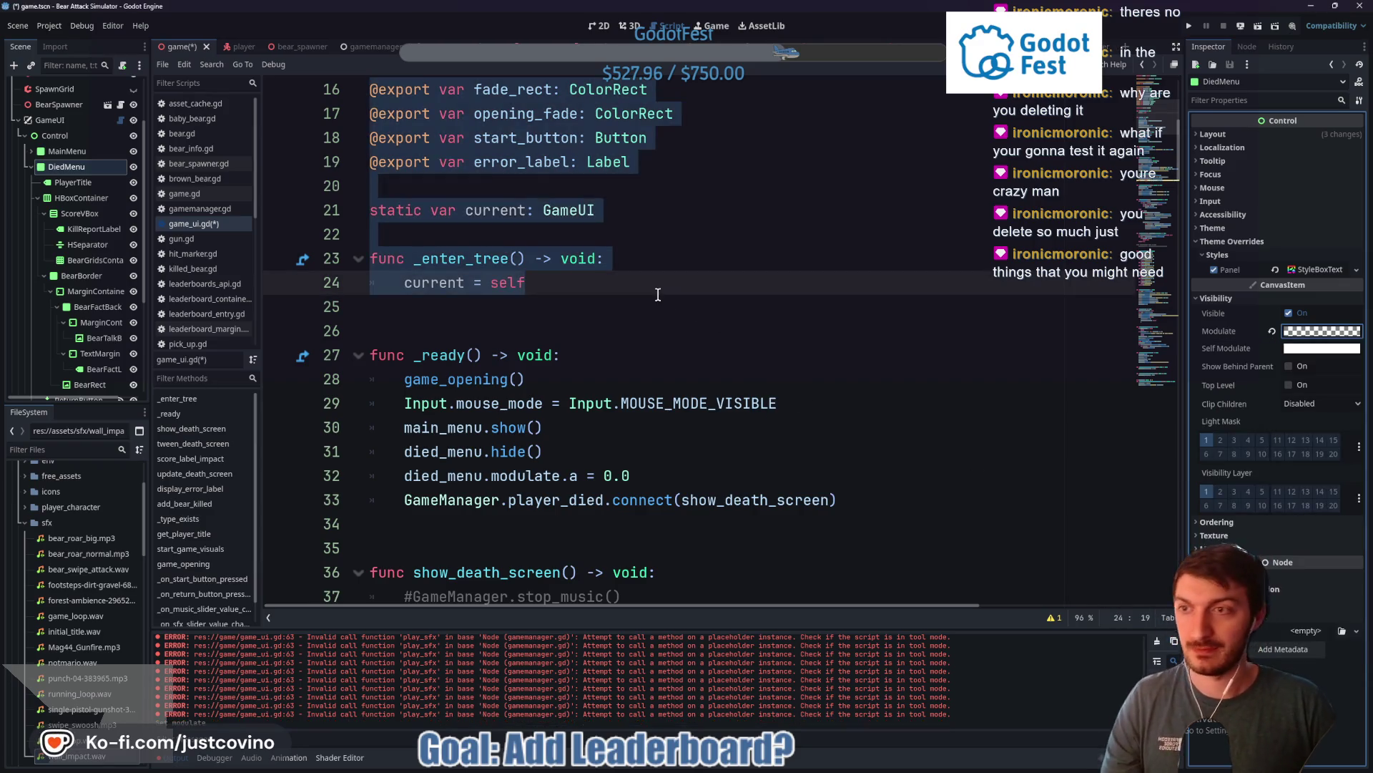
left_click(660, 323)
key("ctrl+s")
- In the 2D view, hide and re-show the DiedMenu to check the main menu beneath
key("ctrl+F1")
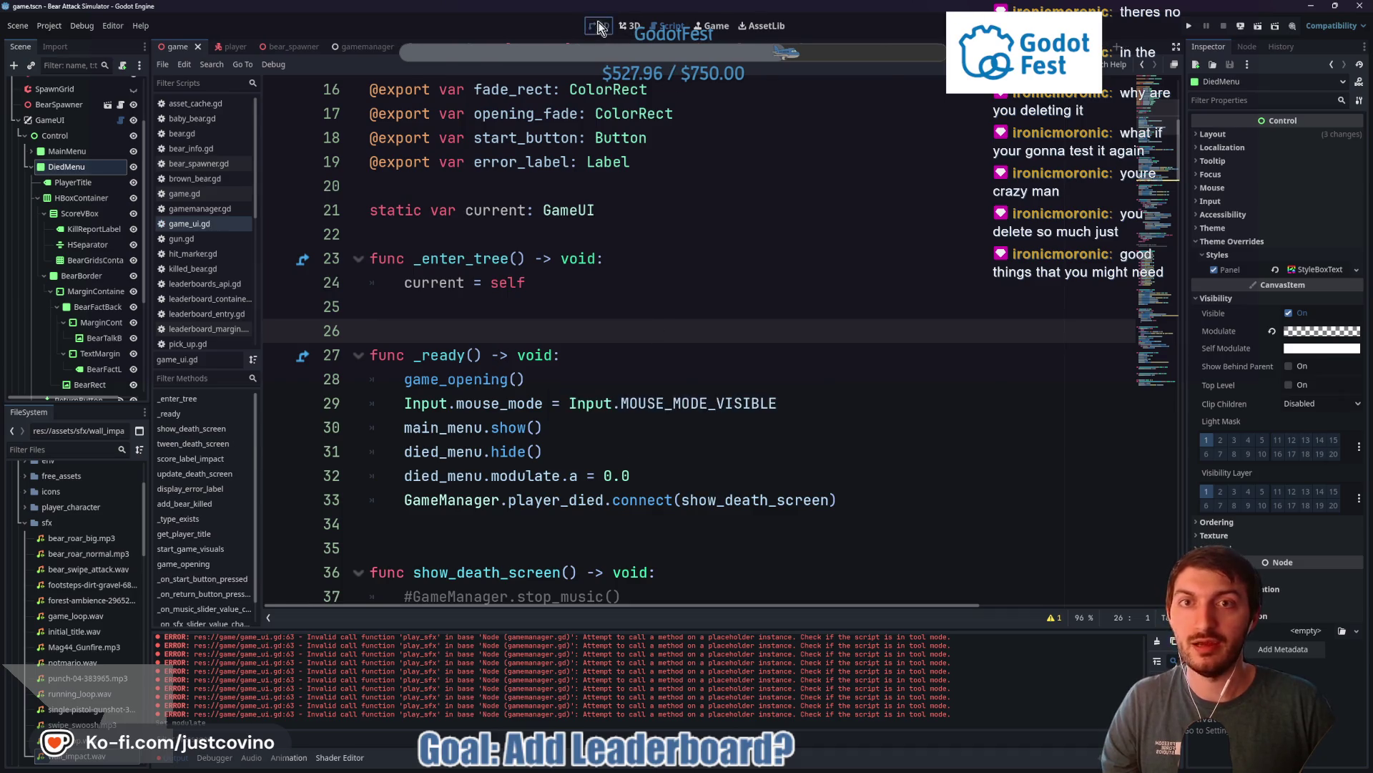
left_click(134, 166)
left_click(134, 166)
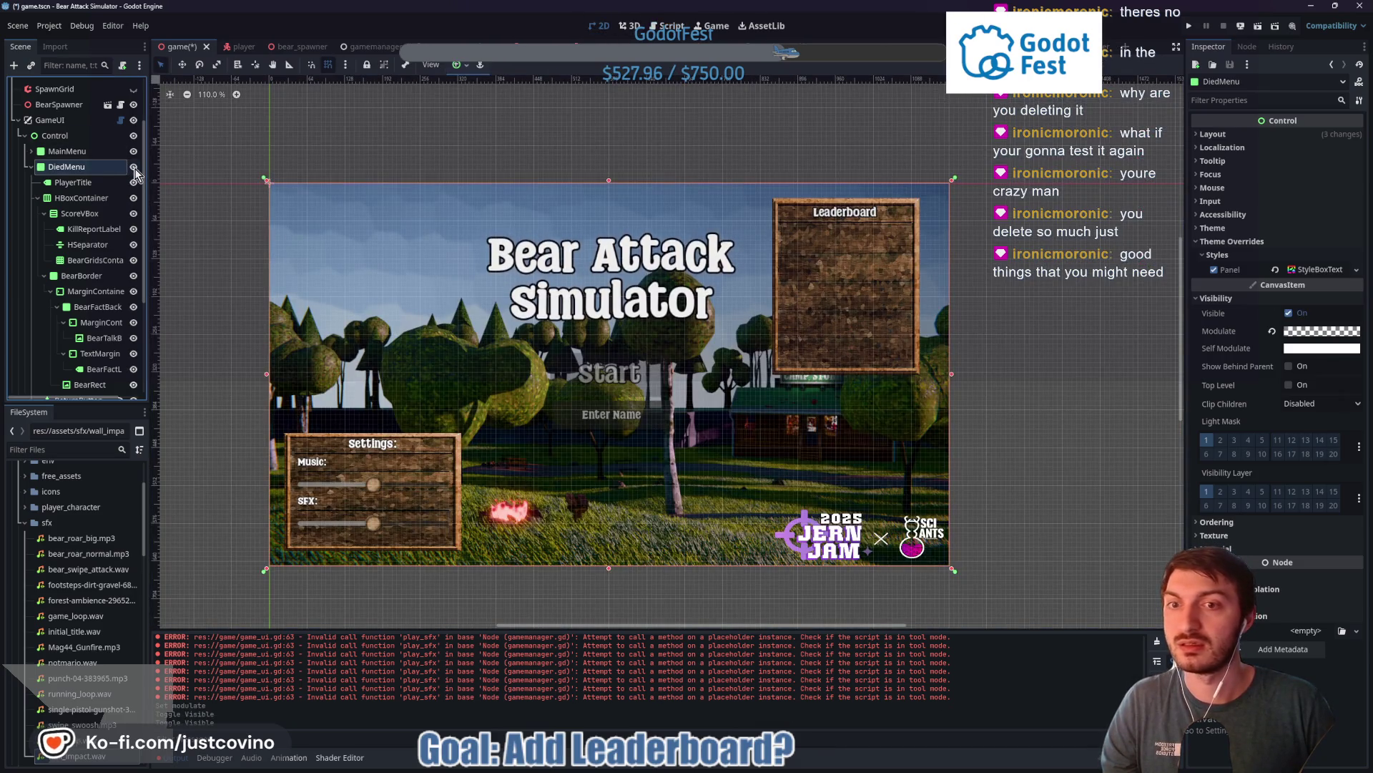
- Restore DiedMenu's modulate to opaque white and select its TotalScoreLabel child
left_click(1272, 331)
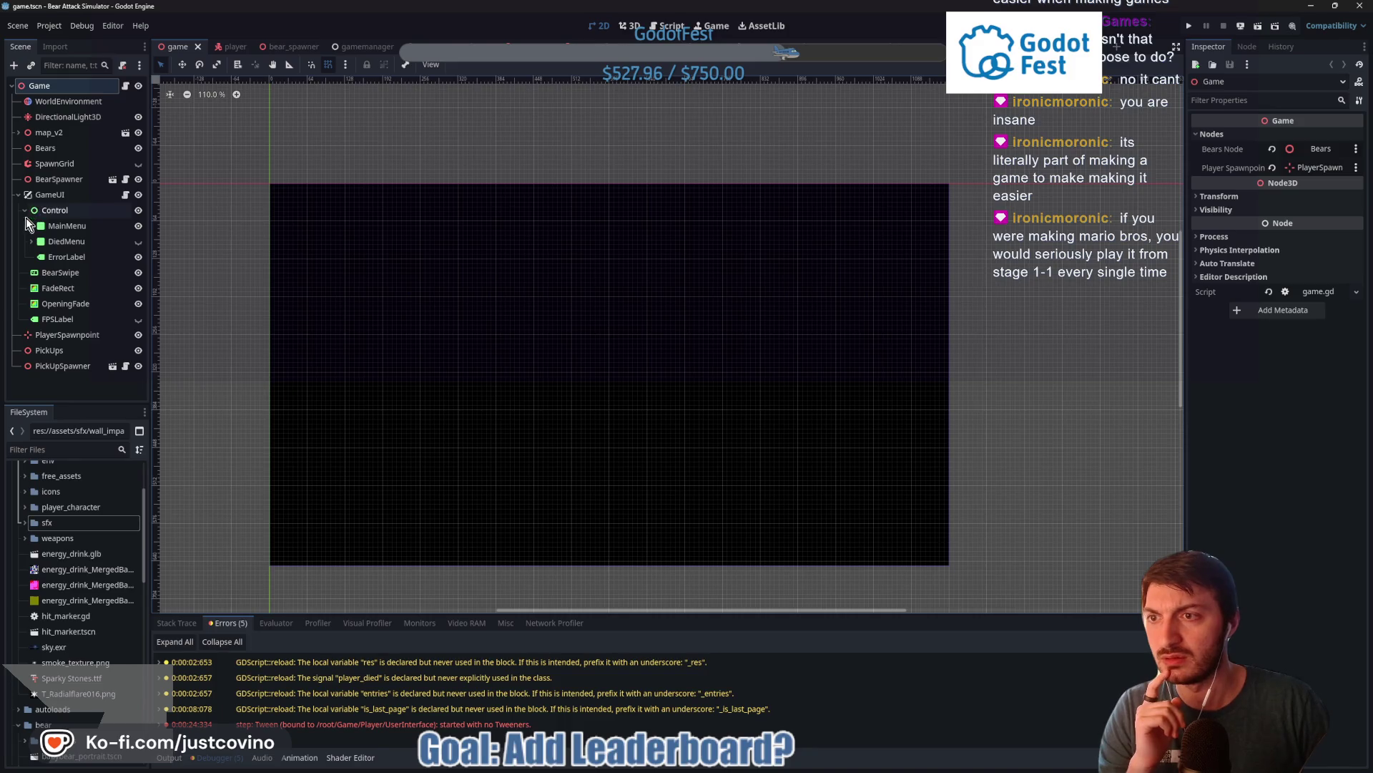
left_click(31, 242)
scroll(80, 329, "down", 5)
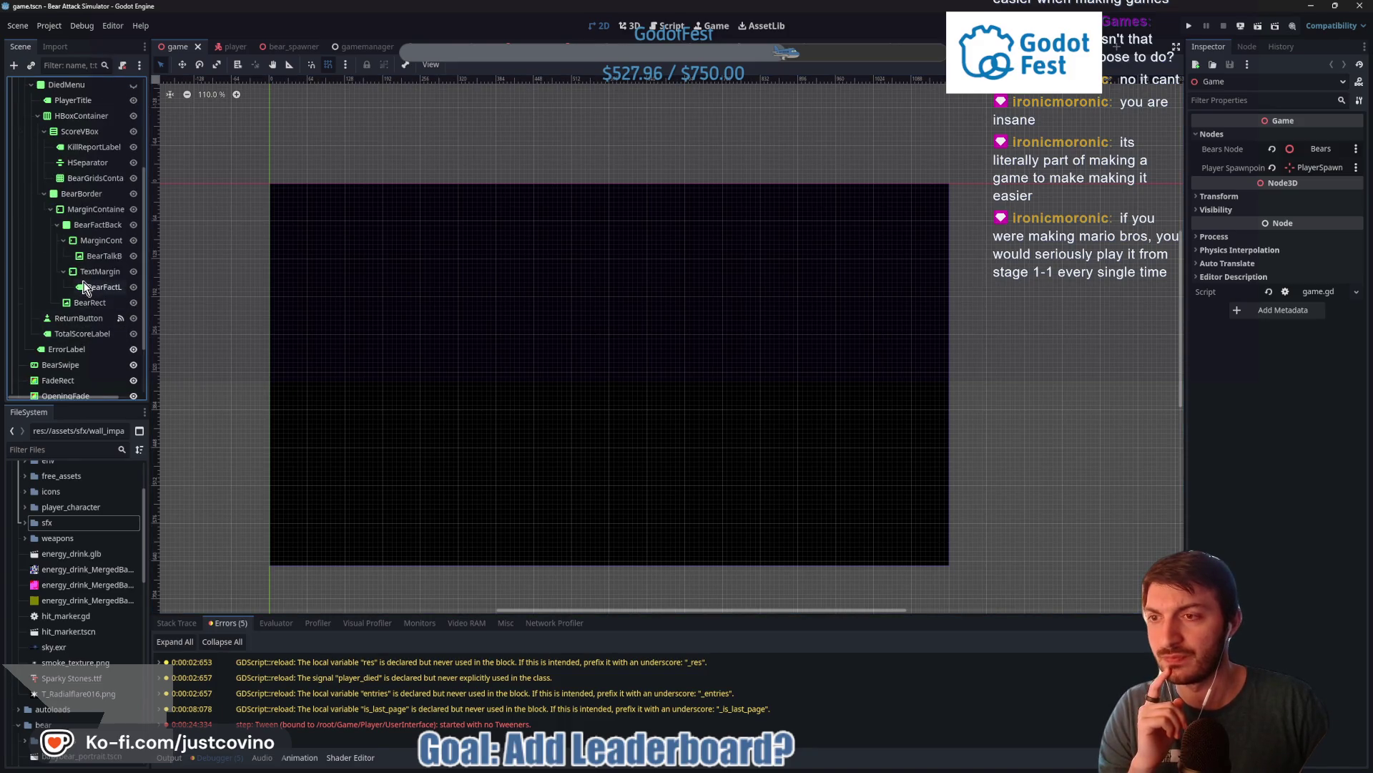
left_click(83, 334)
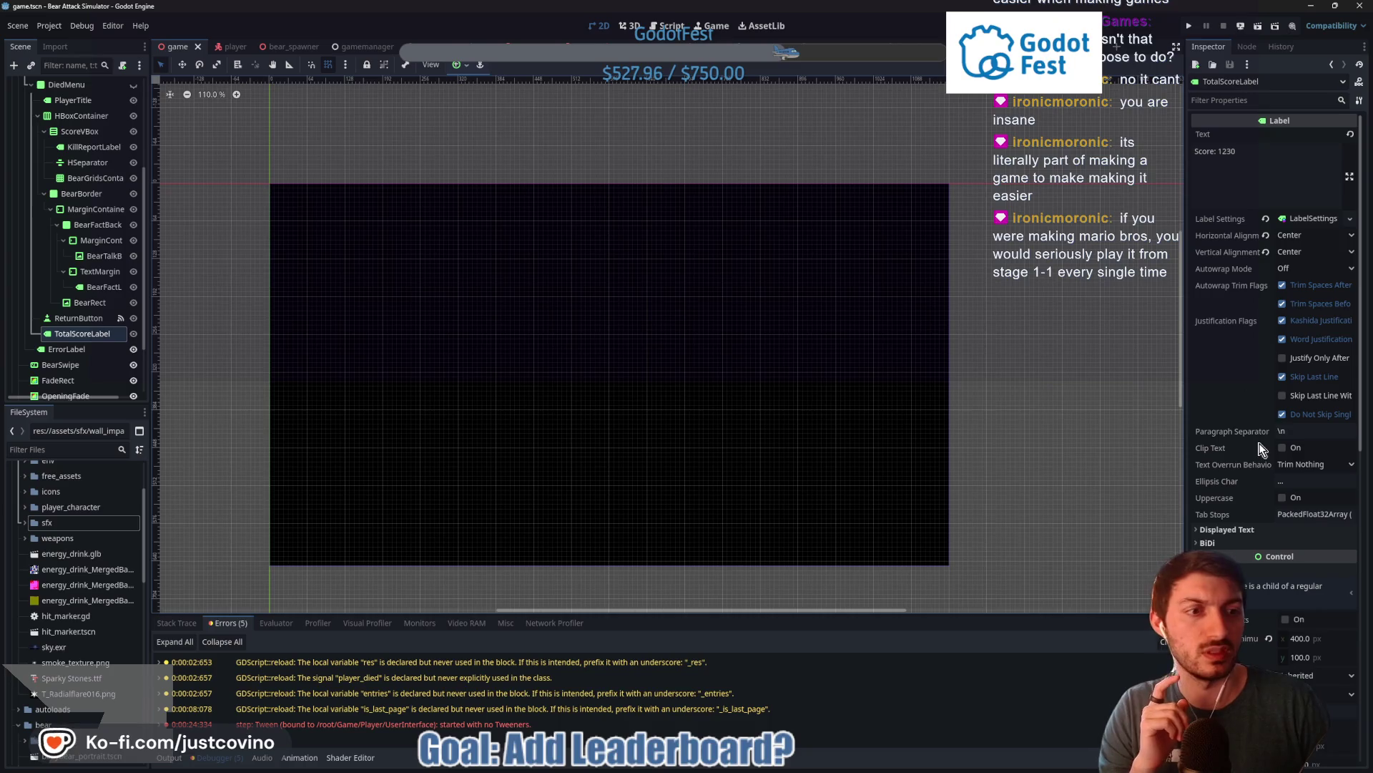
- Check TotalScoreLabel's modulate colour, then run the project with F5
scroll(1268, 608, "down", 5)
left_click(1295, 647)
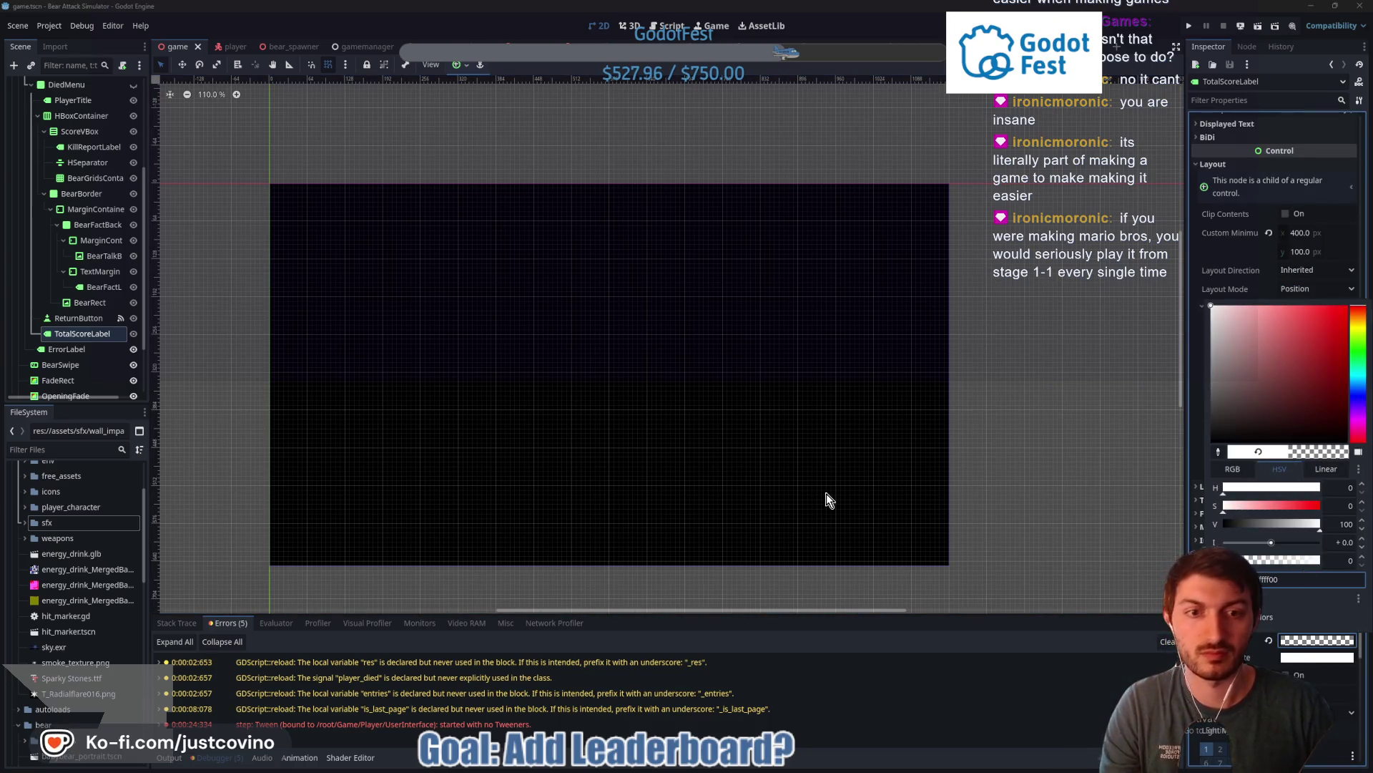
left_click(1050, 435)
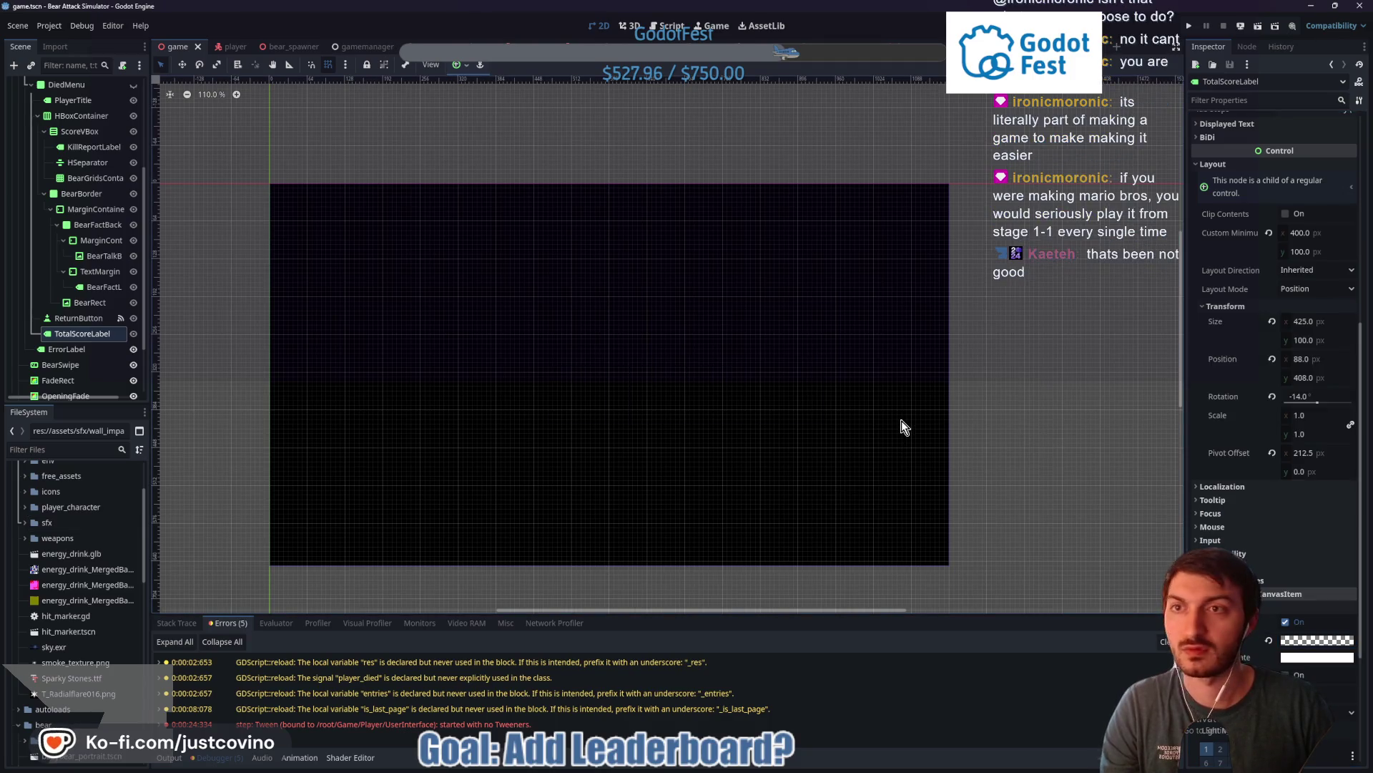
key("F5")
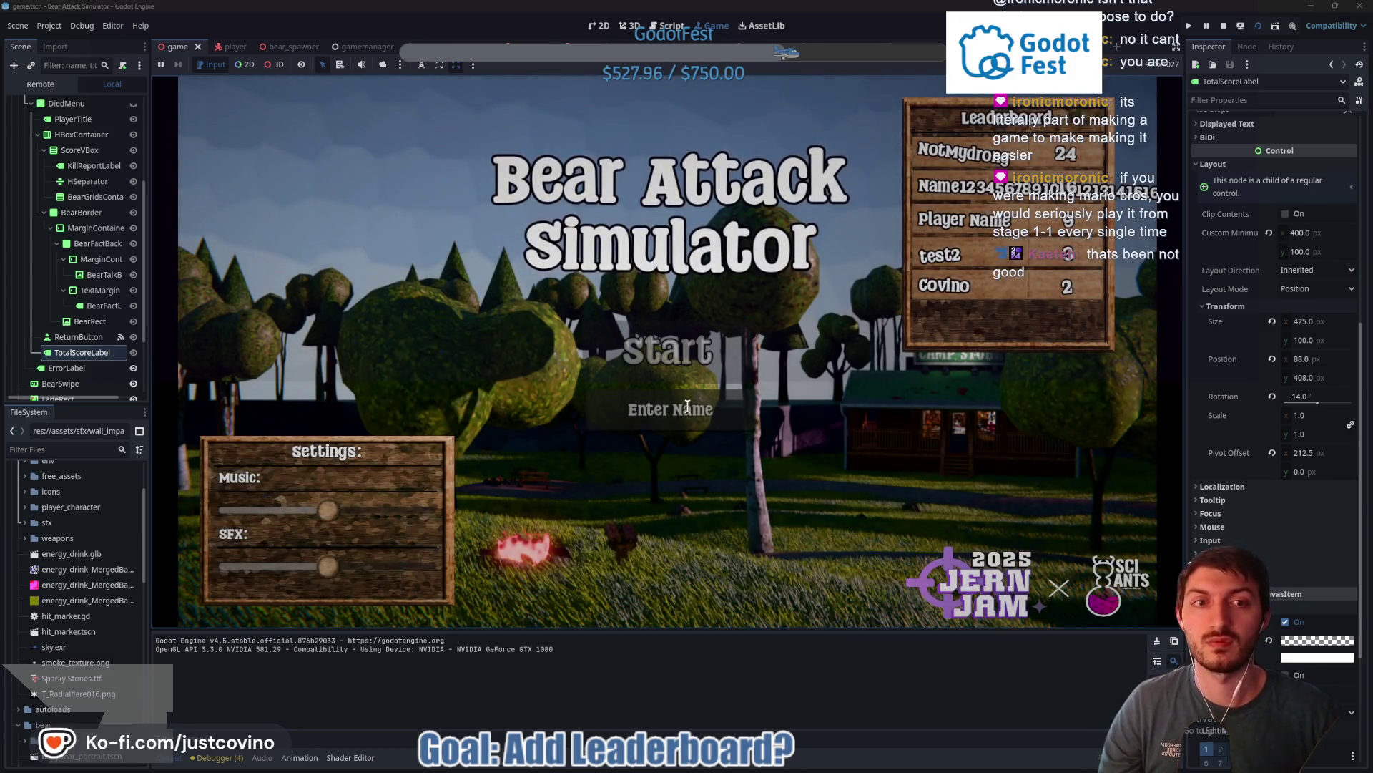
- Enter the player name 'testerino' and start a round
left_click(688, 406)
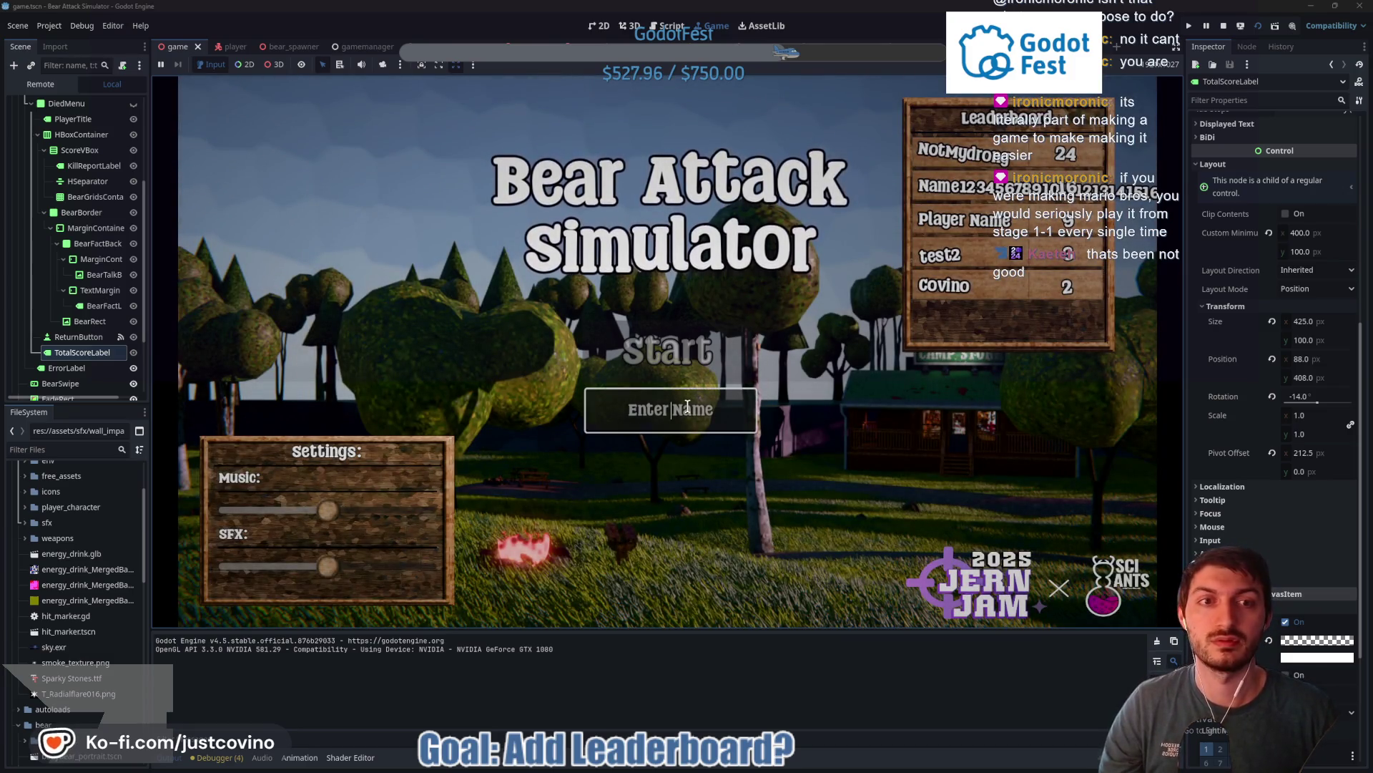
type("tester")
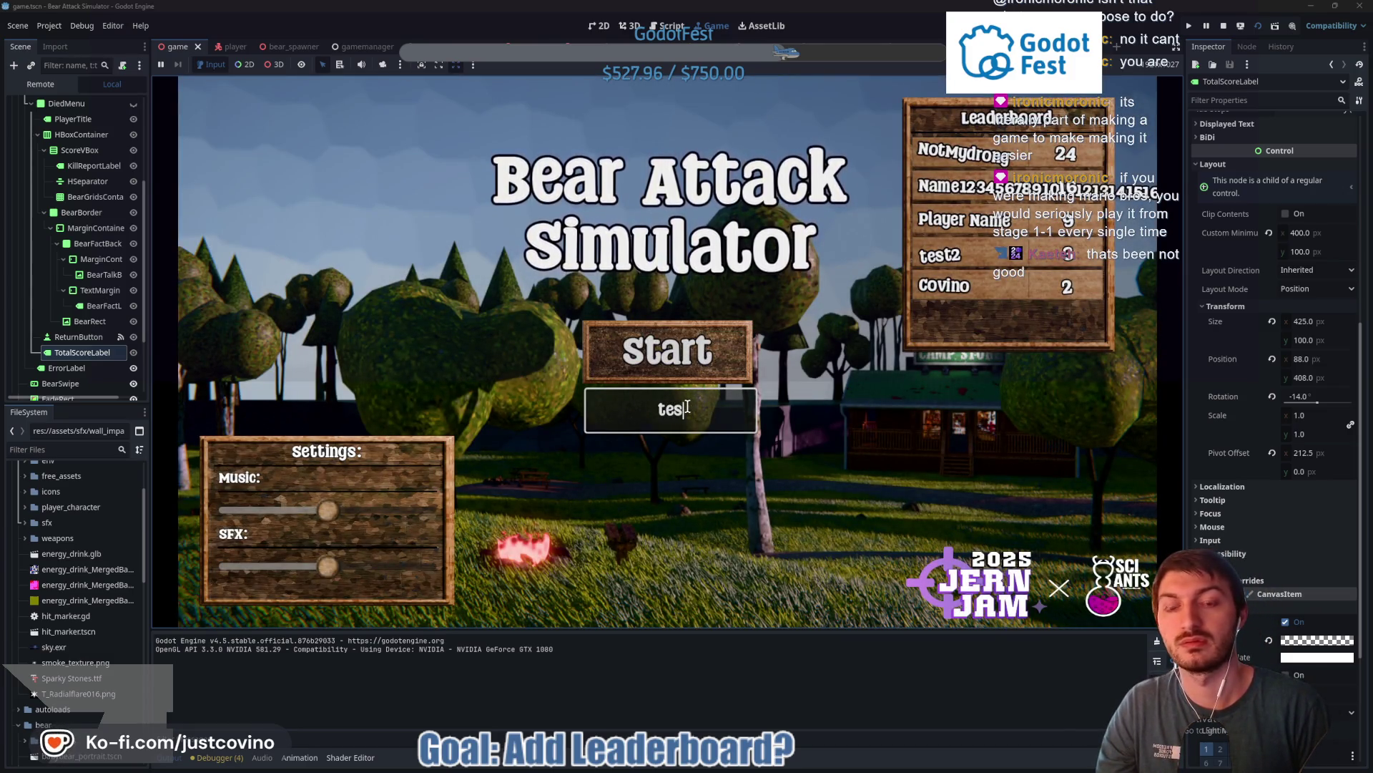
type("ino")
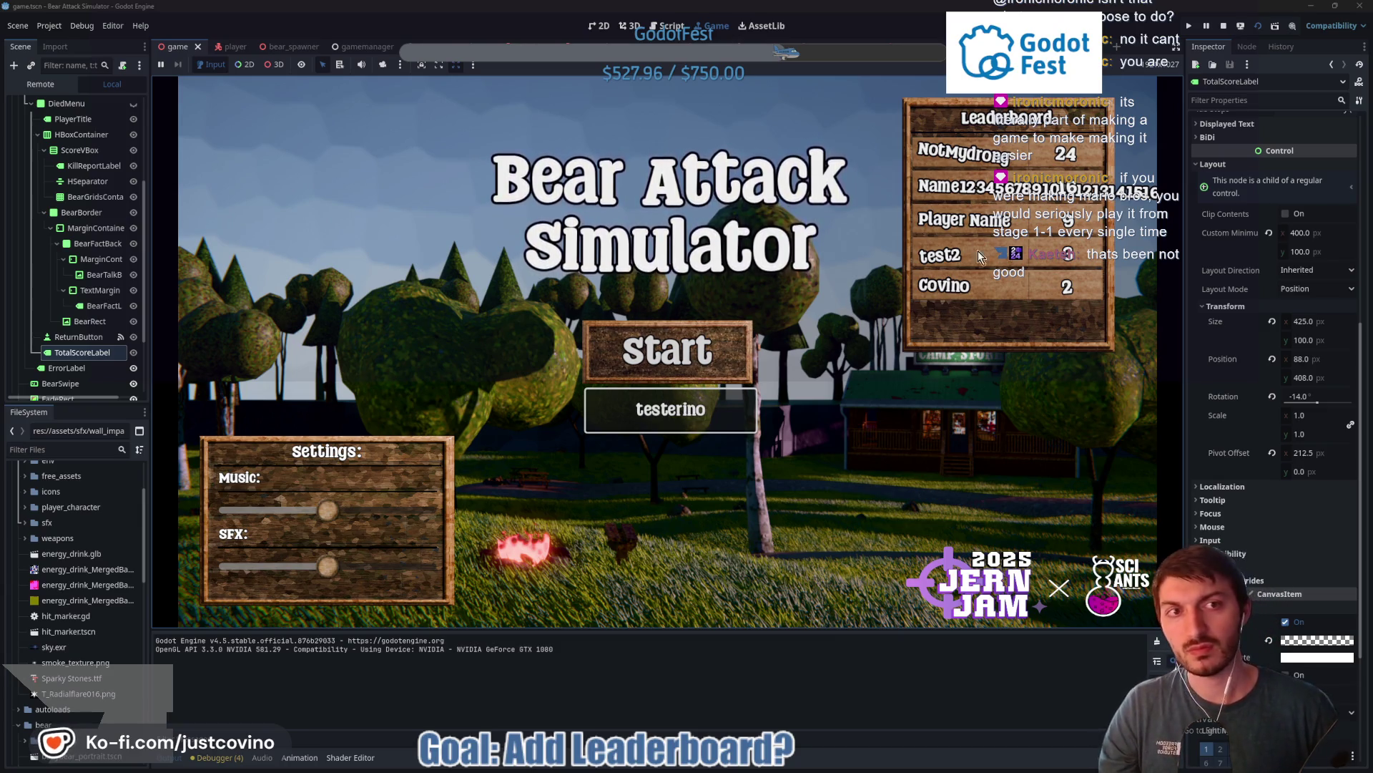
left_click(689, 360)
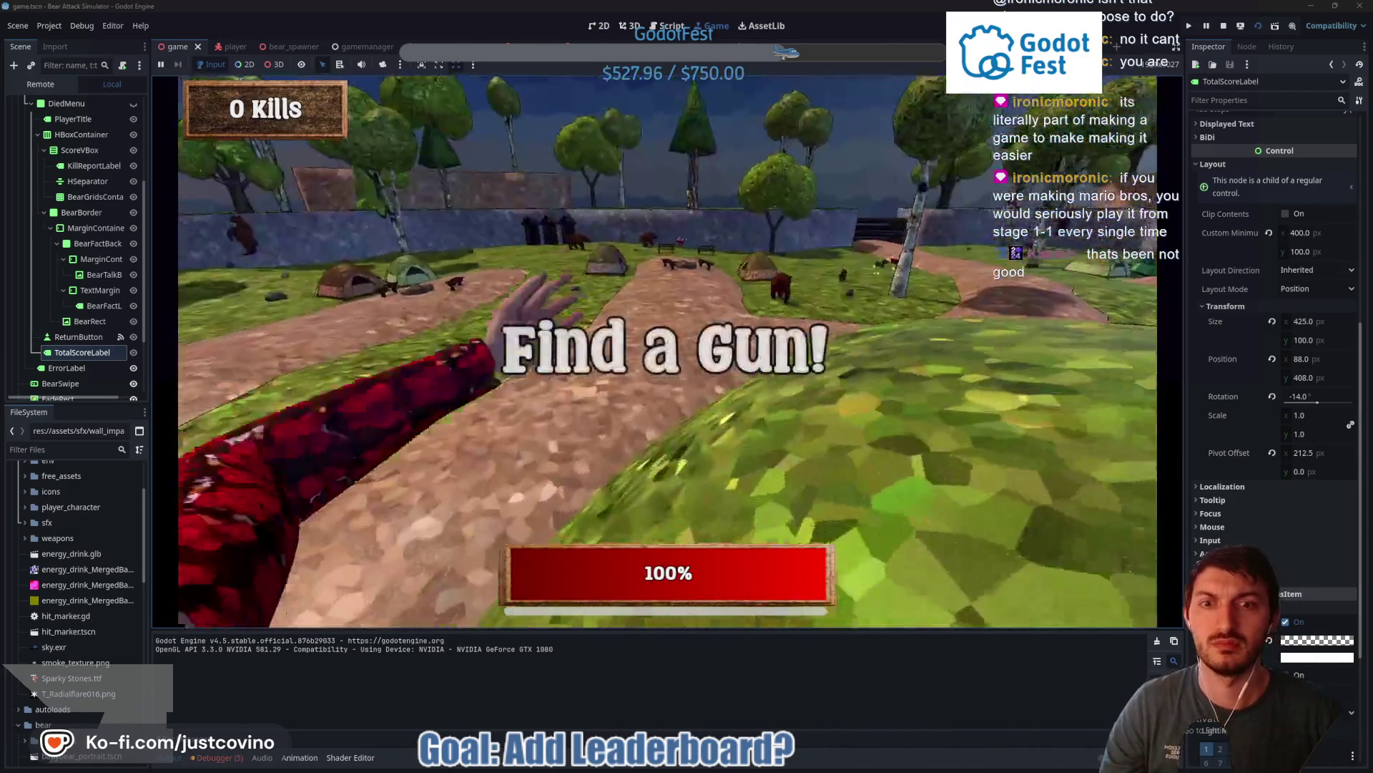
- Play until killed, return to the menu to check the leaderboard, and stop the game
key("w")
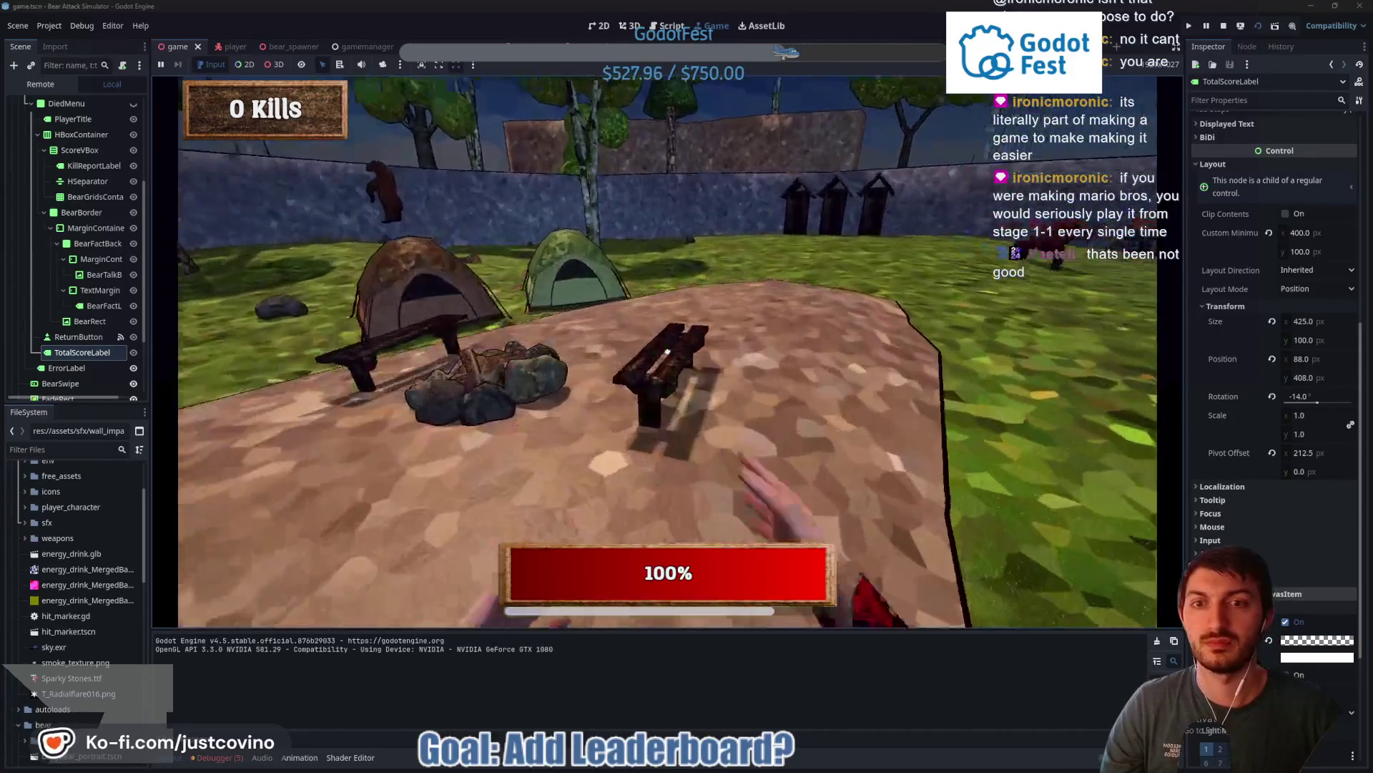
key("w")
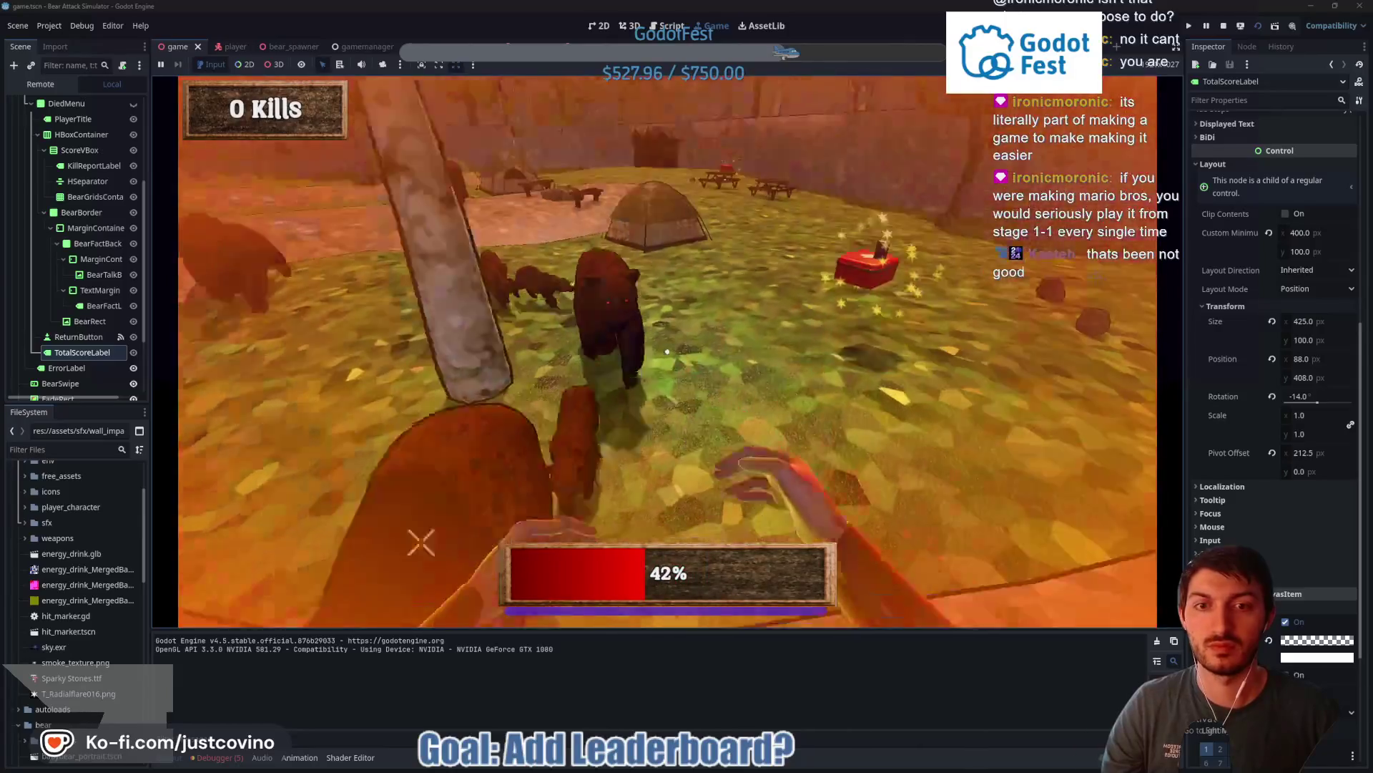
left_click(666, 351)
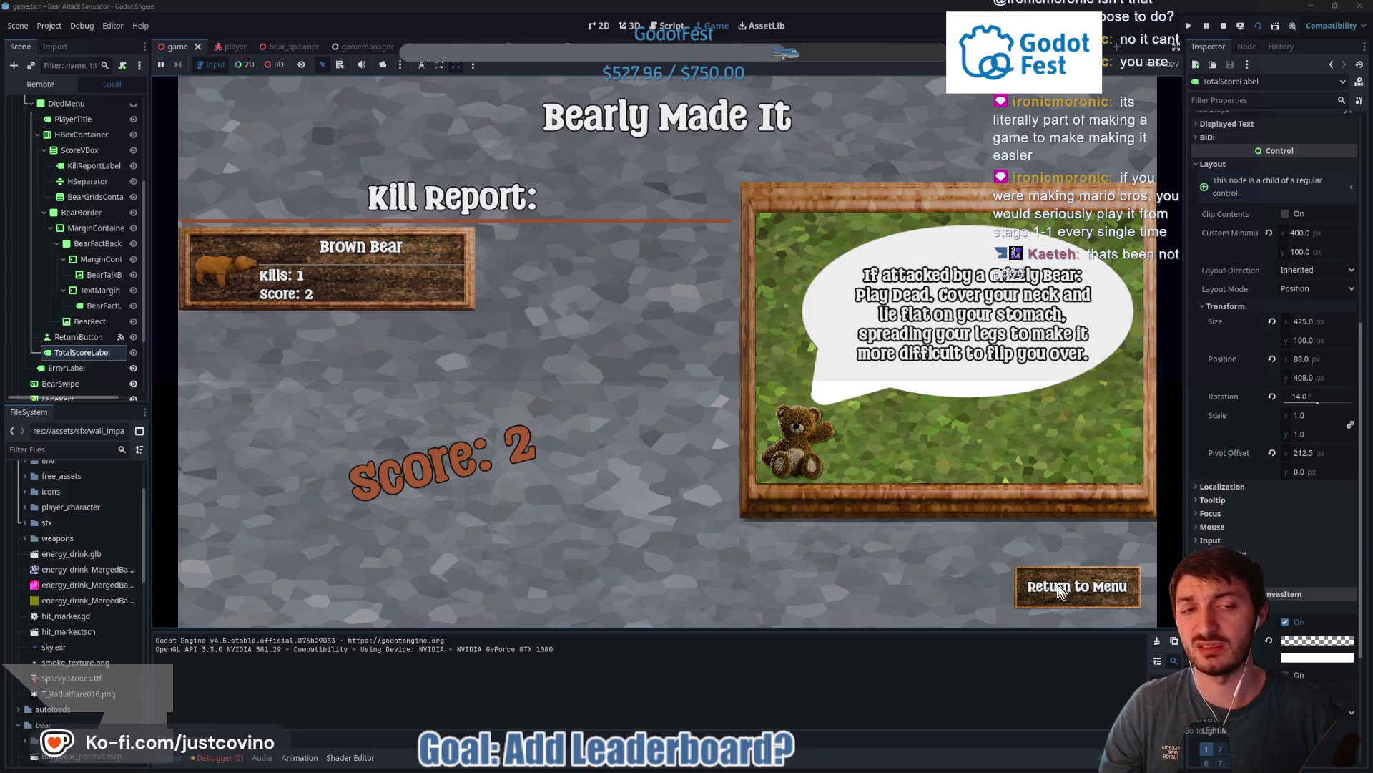
left_click(1058, 585)
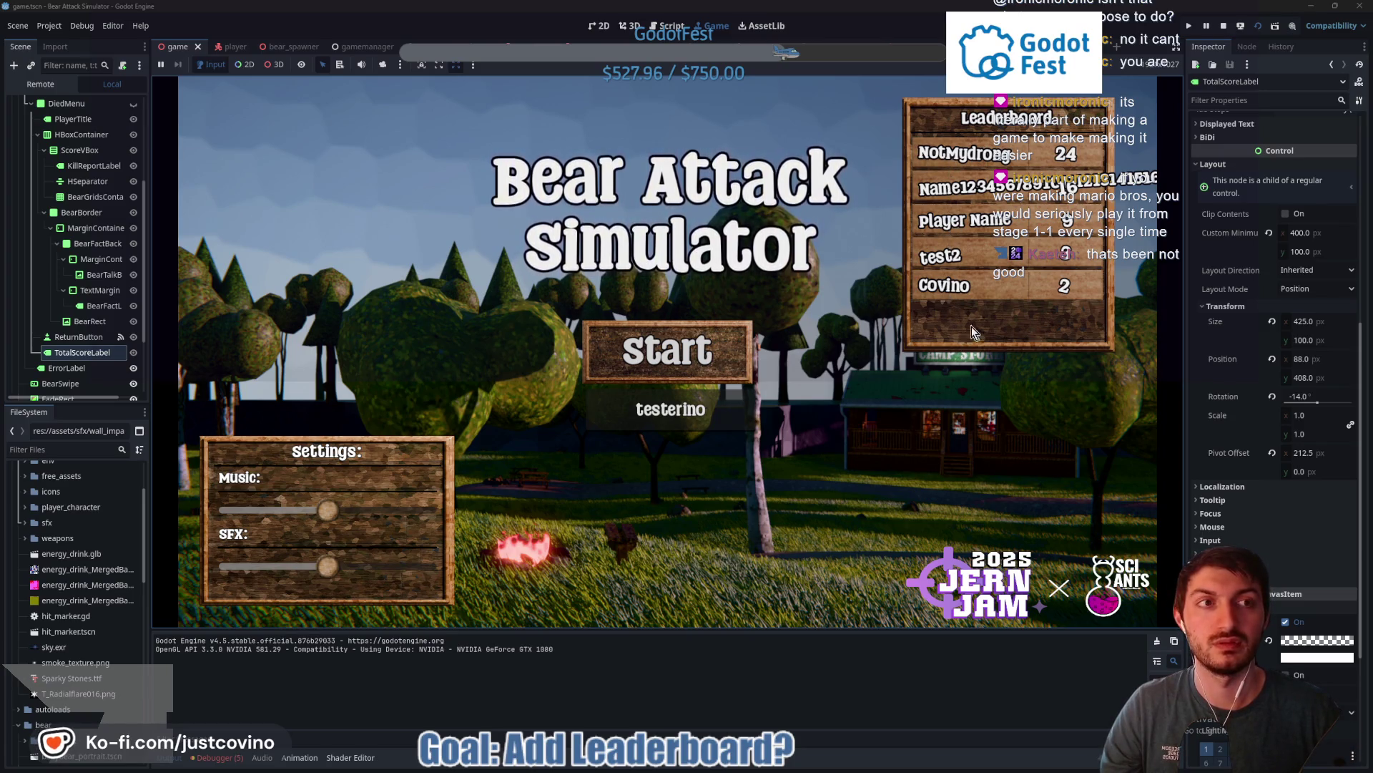
key("F8")
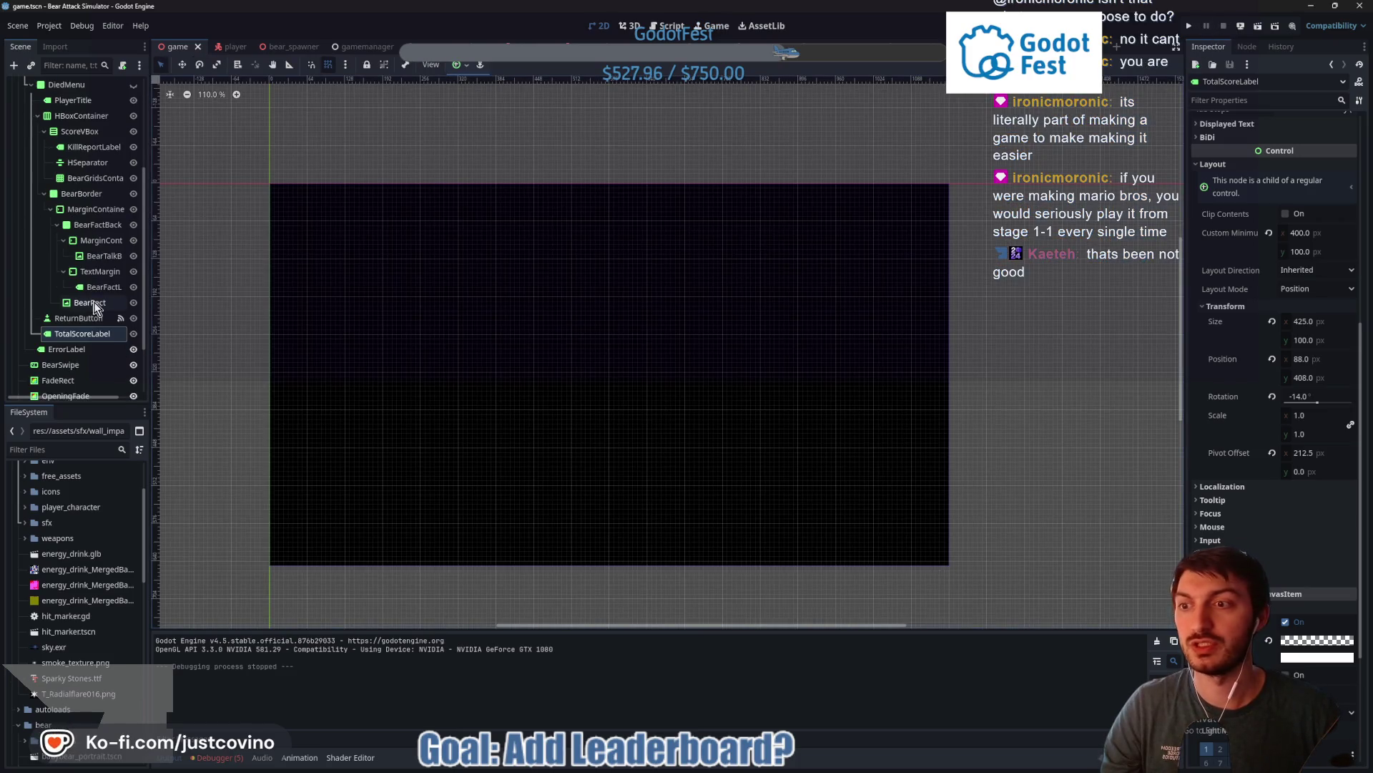
- Open the GameUI node's game_ui.gd script and look through it
scroll(82, 301, "up", 5)
left_click(120, 195)
scroll(621, 308, "down", 10)
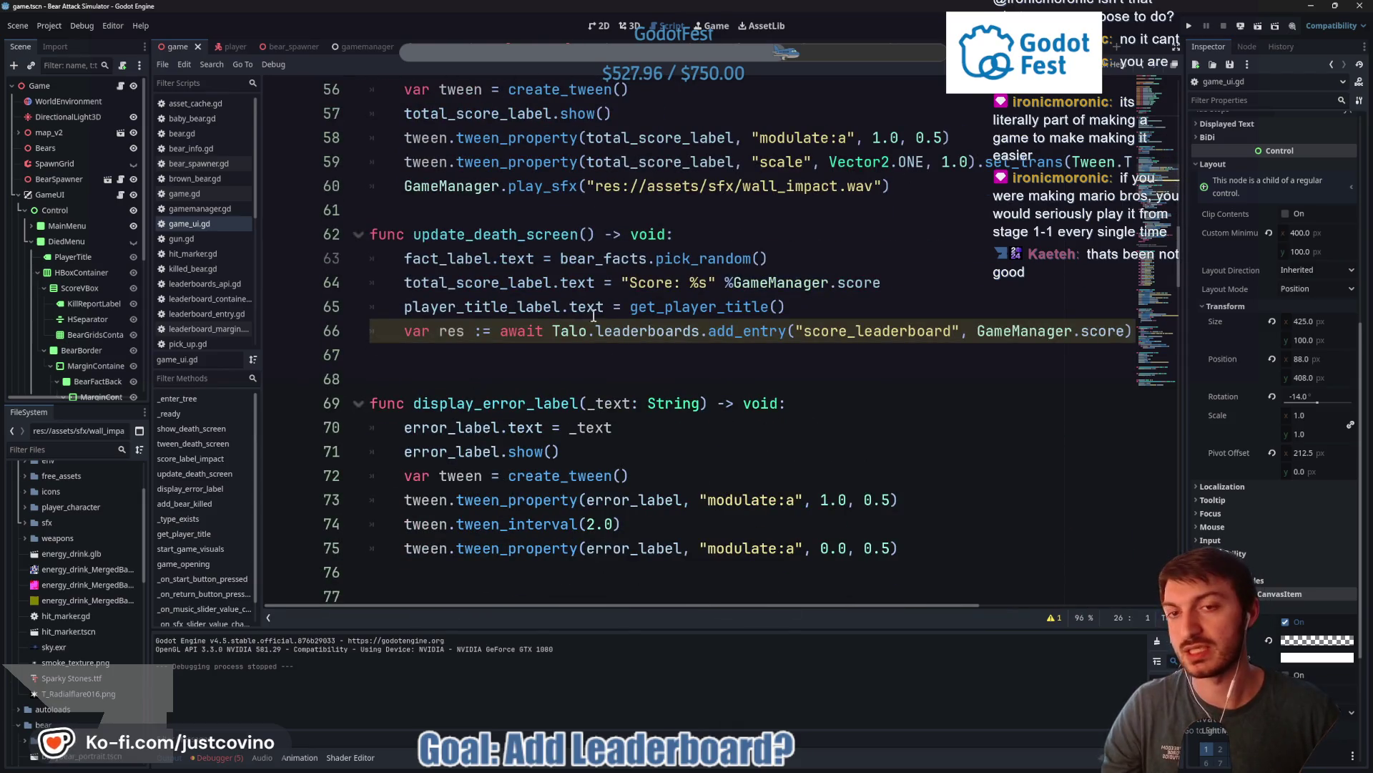
scroll(622, 308, "down", 4)
scroll(585, 324, "down", 6)
scroll(585, 324, "down", 16)
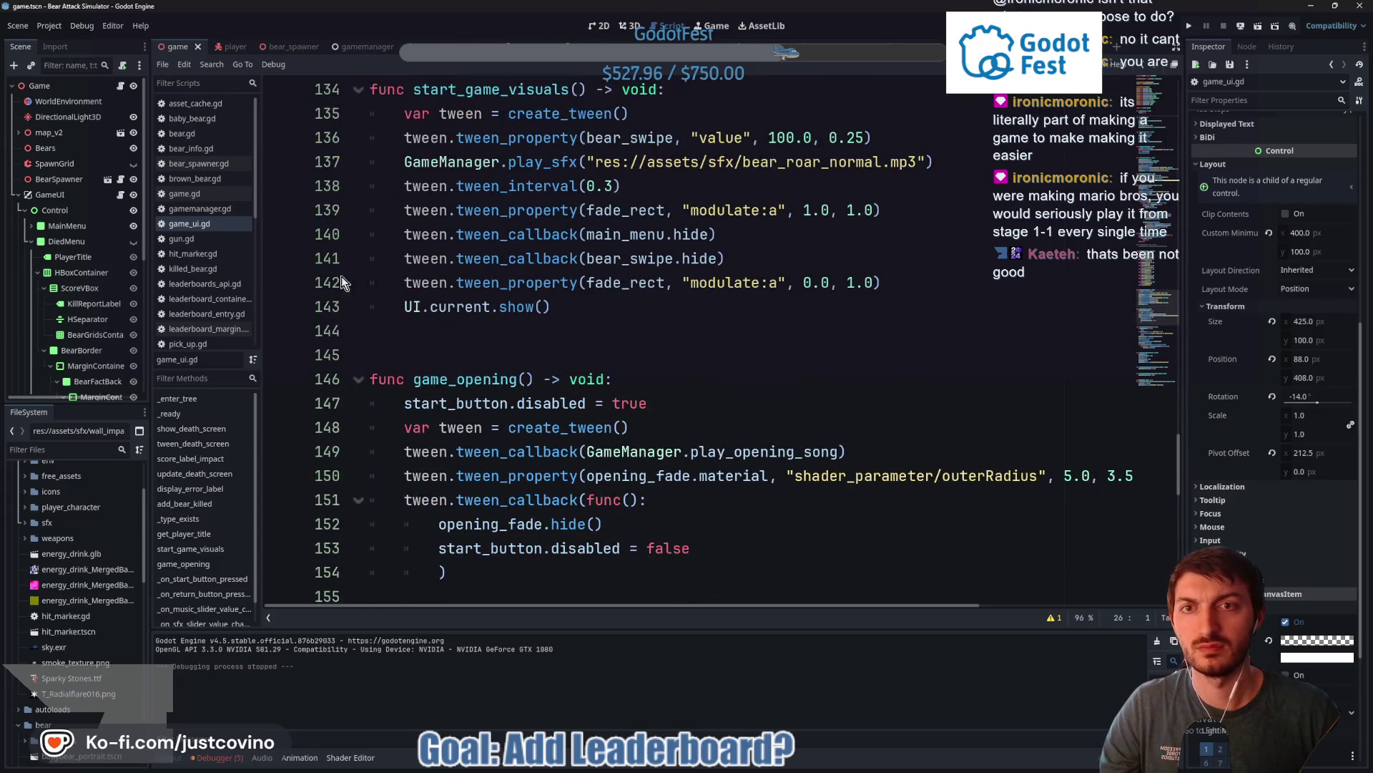
scroll(98, 279, "down", 5)
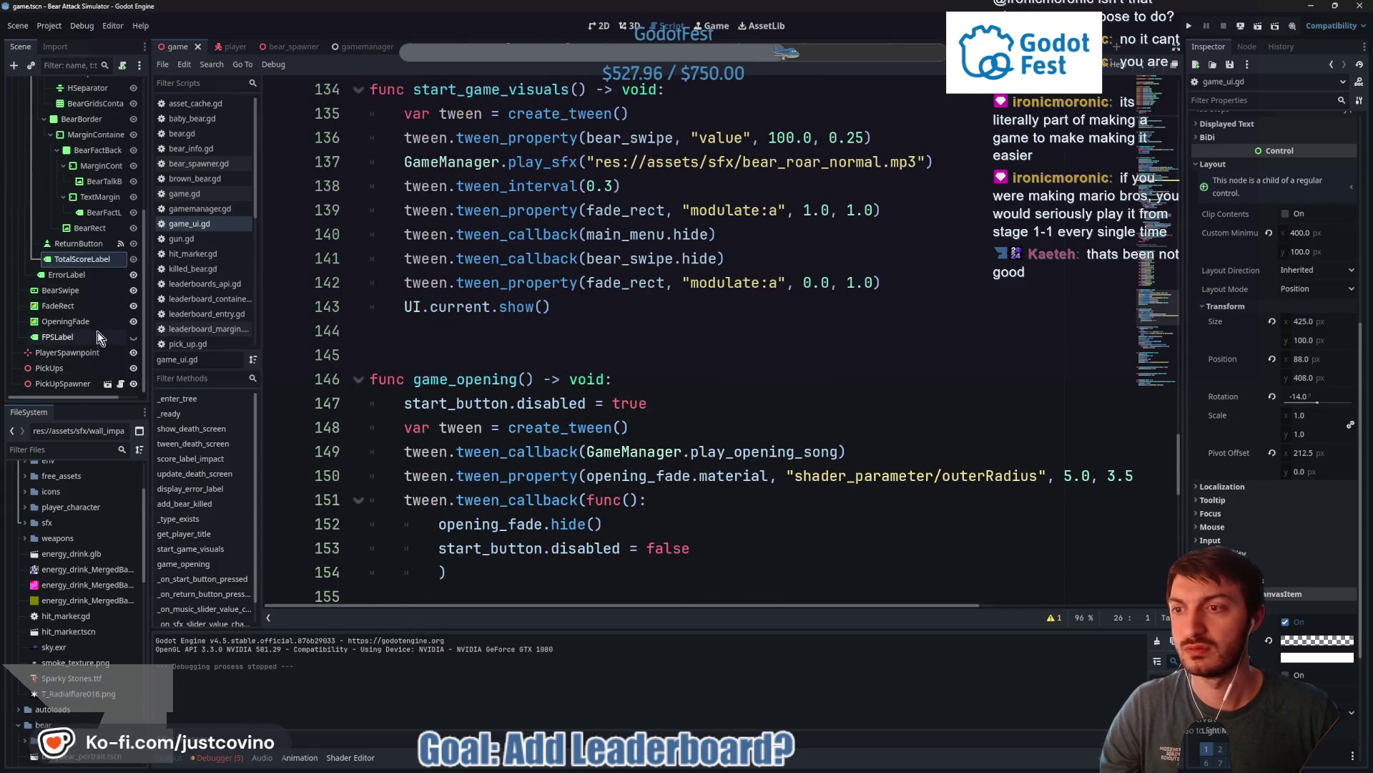
scroll(93, 312, "up", 5)
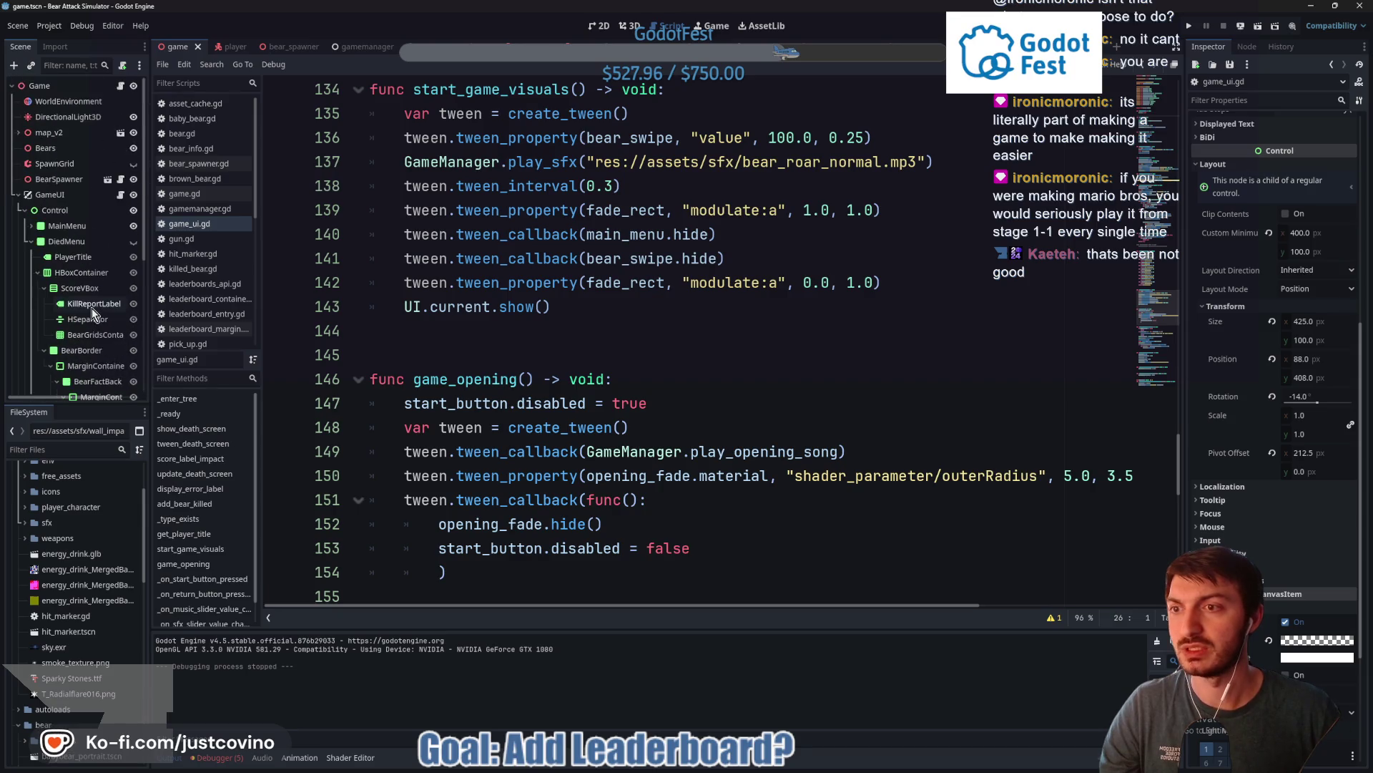
- In leaderboard_margin.gd, change min(5, count) to min(6, count) on line 24
left_click(30, 241)
left_click(30, 225)
scroll(93, 243, "down", 3)
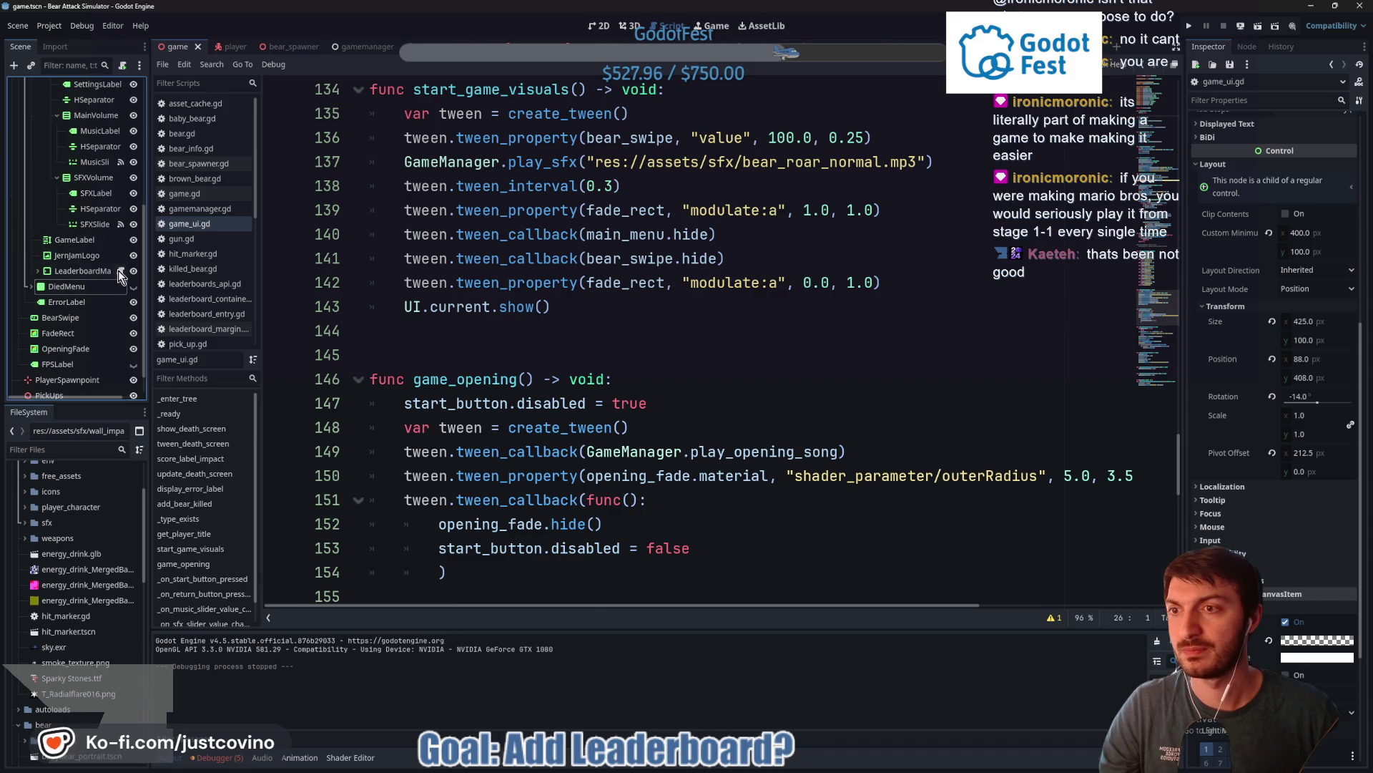
left_click(120, 271)
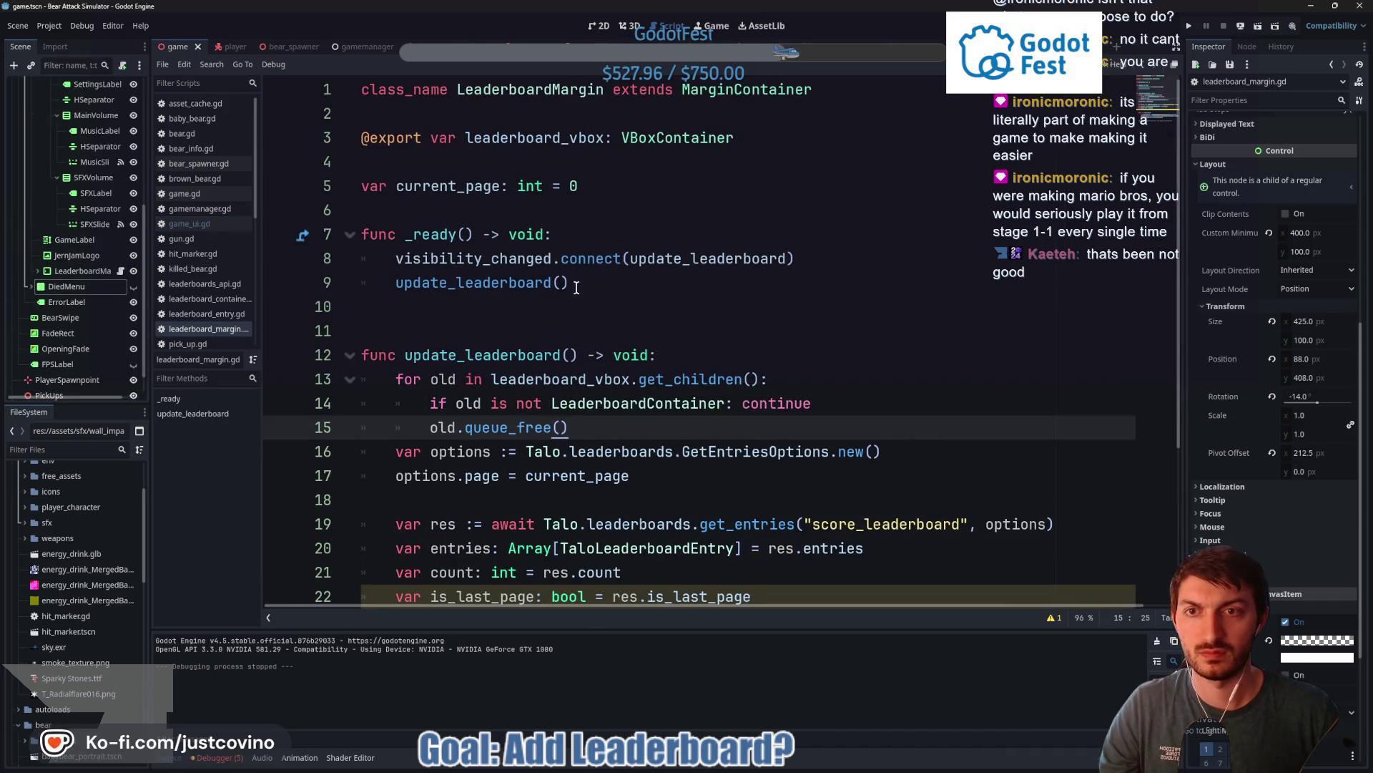
scroll(576, 287, "down", 3)
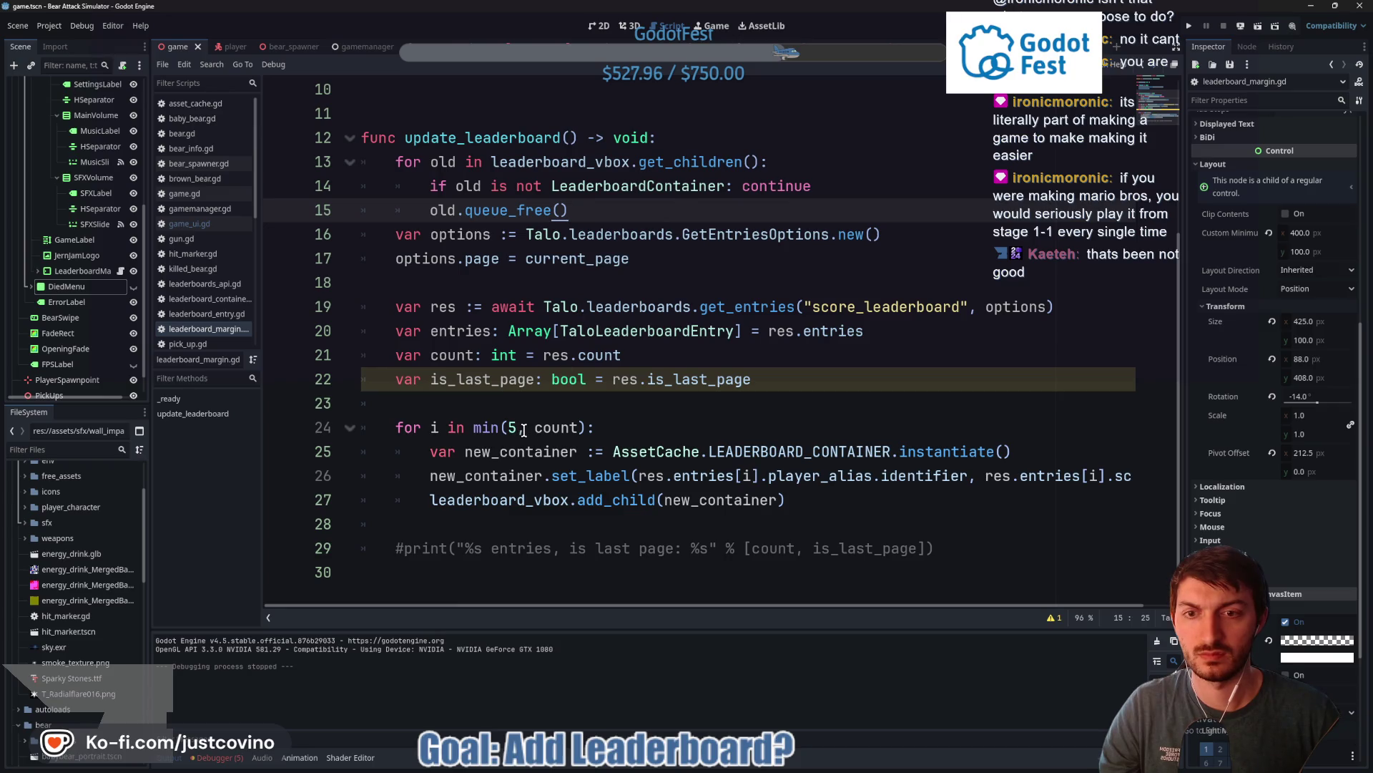
left_click(516, 428)
key("BackSpace")
type("6")
left_click(625, 423)
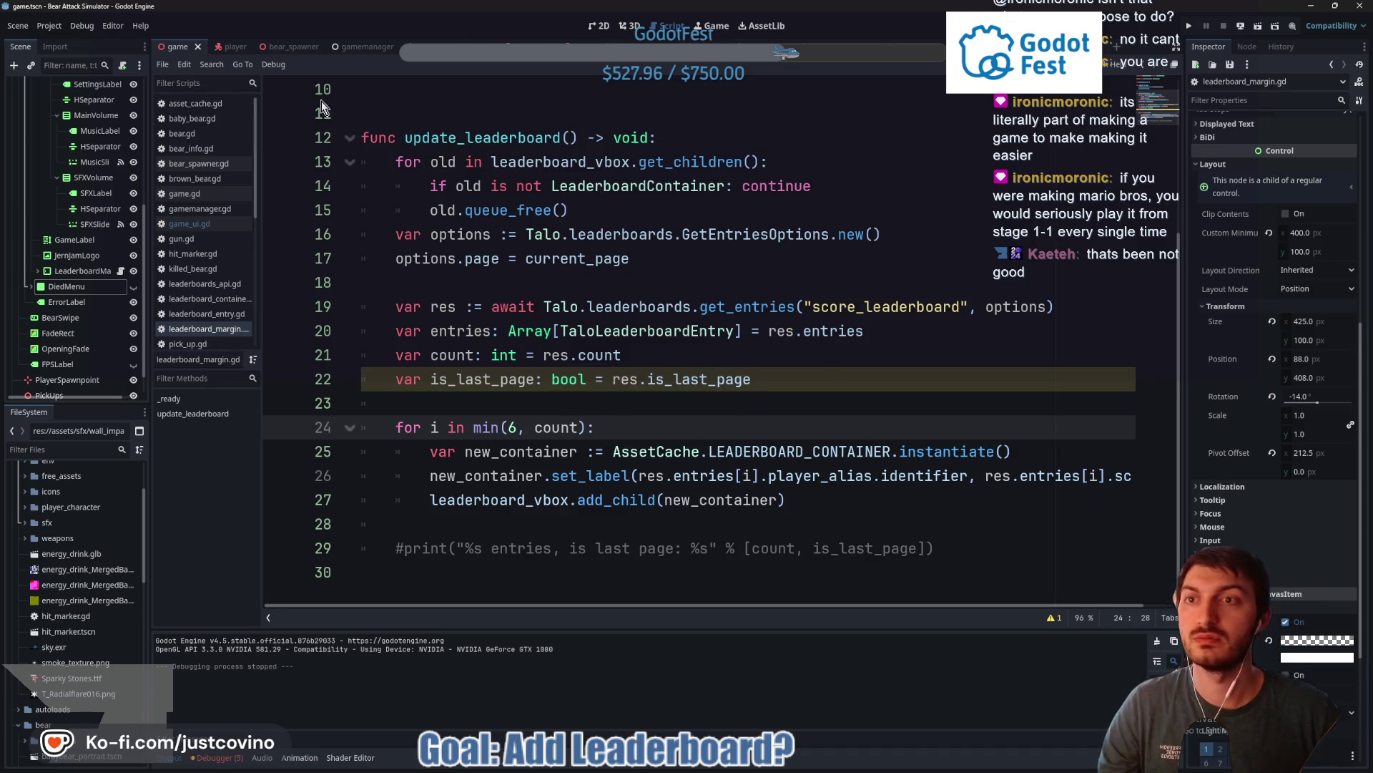
left_click(668, 279)
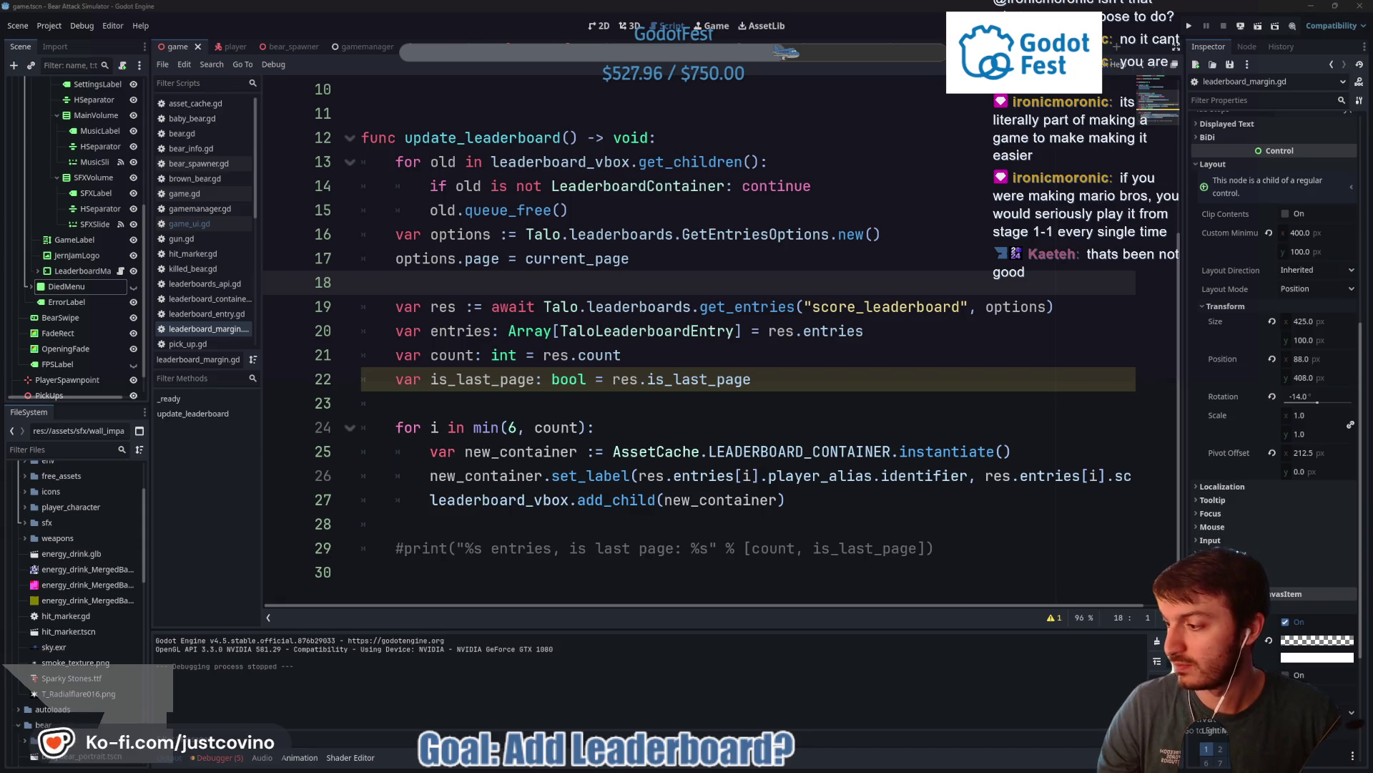
- Save the downloaded track as upbeatnotmario.wav in assets/sfx and return to Godot
key("alt+Tab")
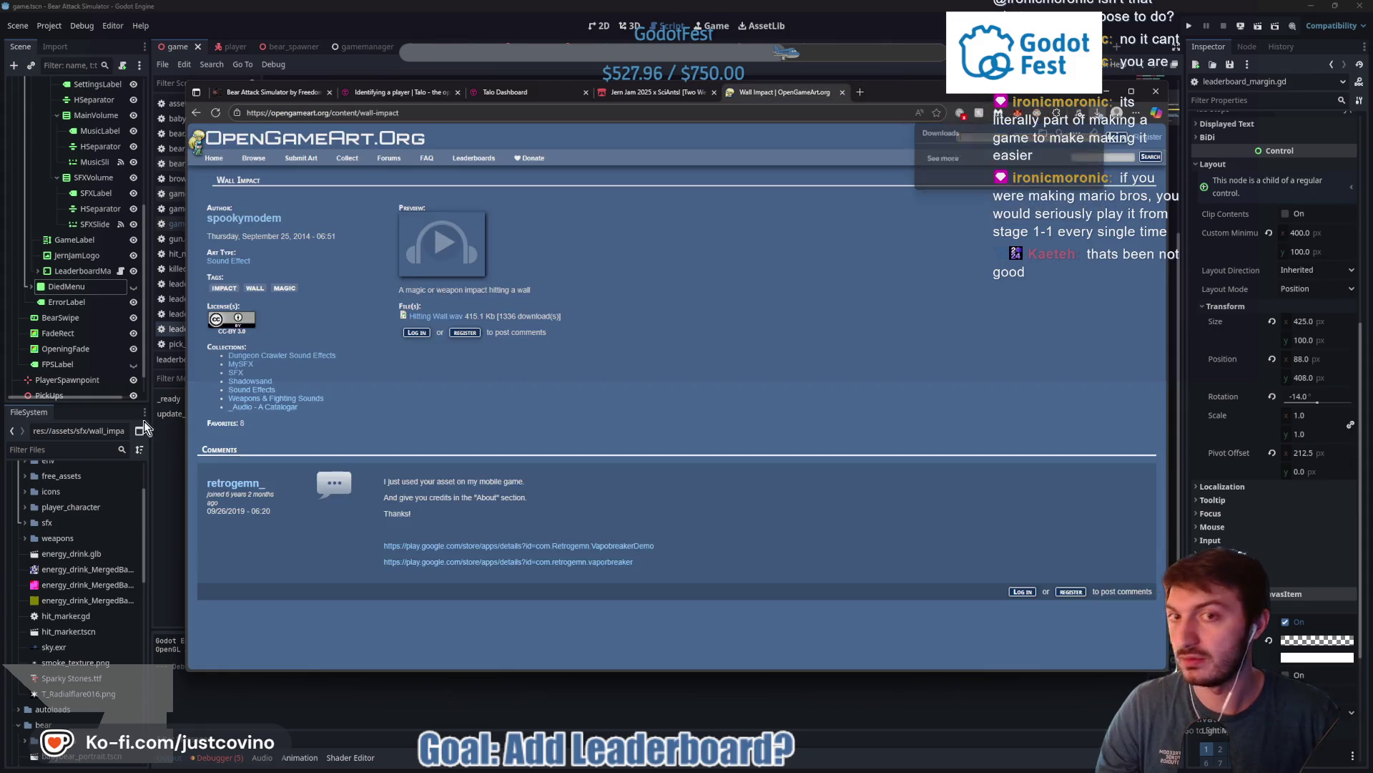
left_click(988, 165)
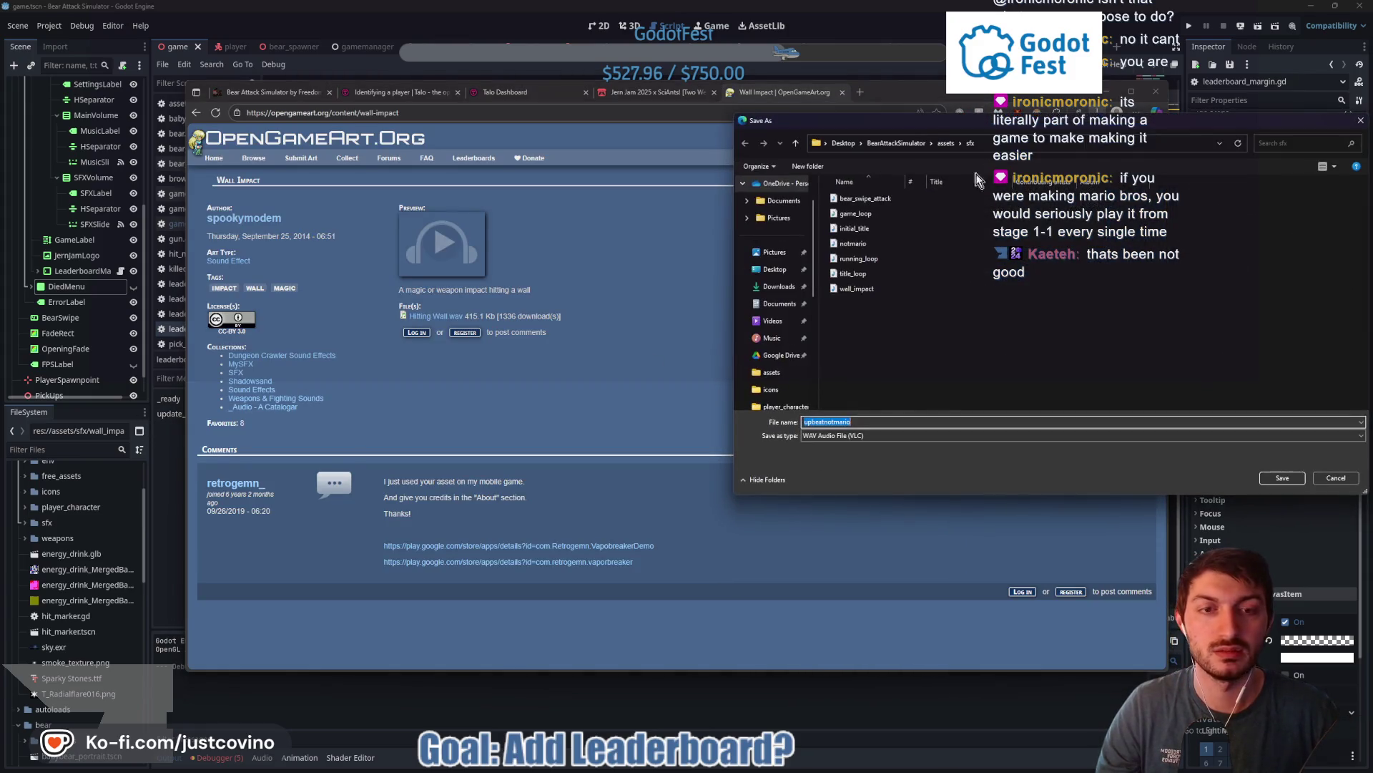
left_click(1281, 478)
key("alt+Tab")
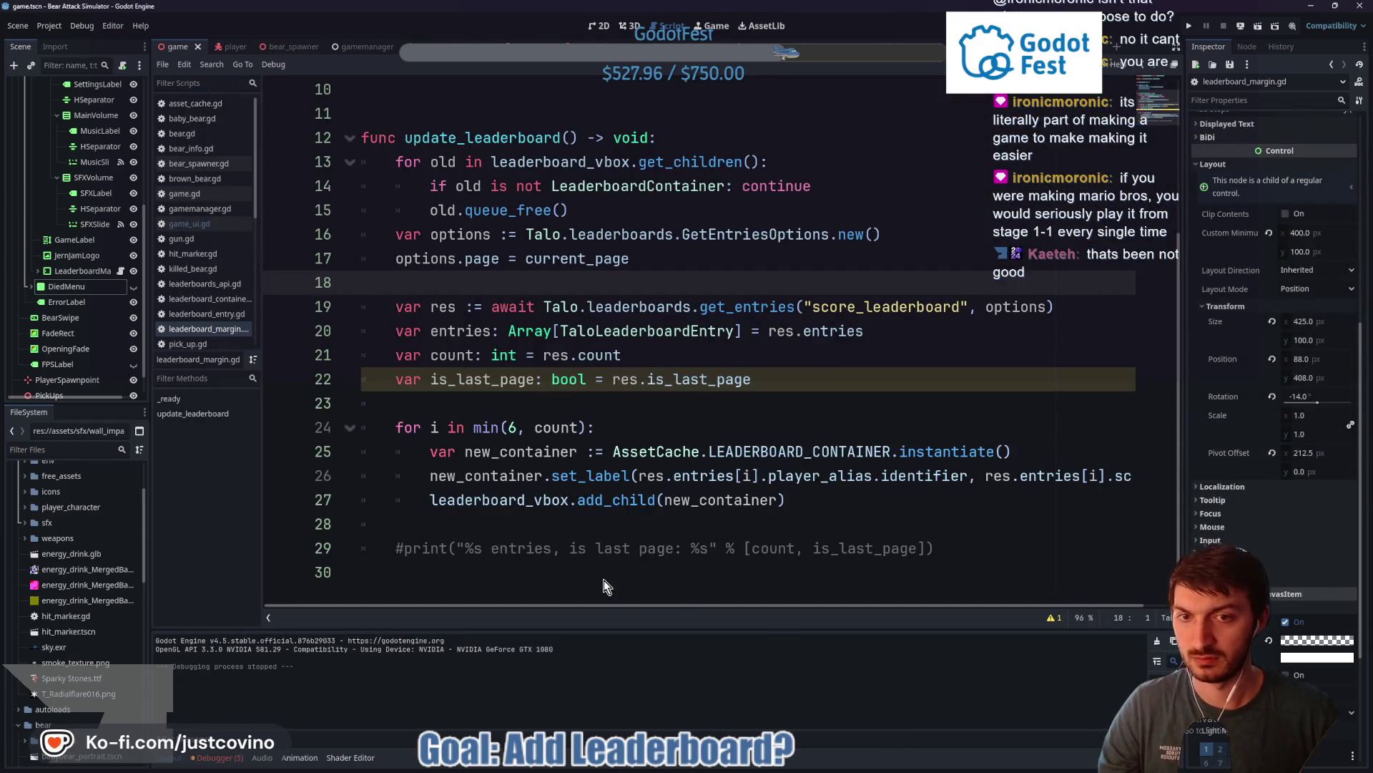
- Browse the sfx audio files and the pick-up, asset cache, first aid and hit marker scenes
left_click(26, 525)
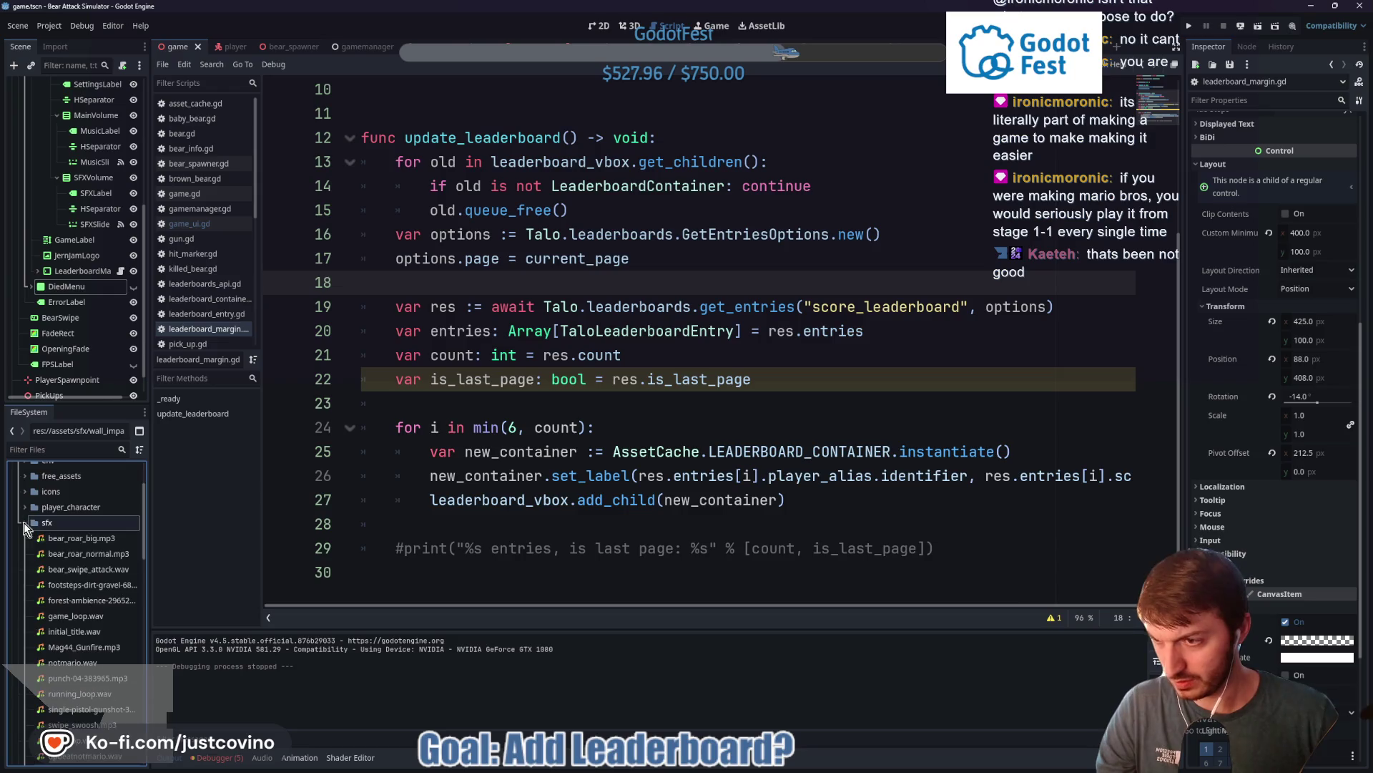
scroll(107, 594, "down", 3)
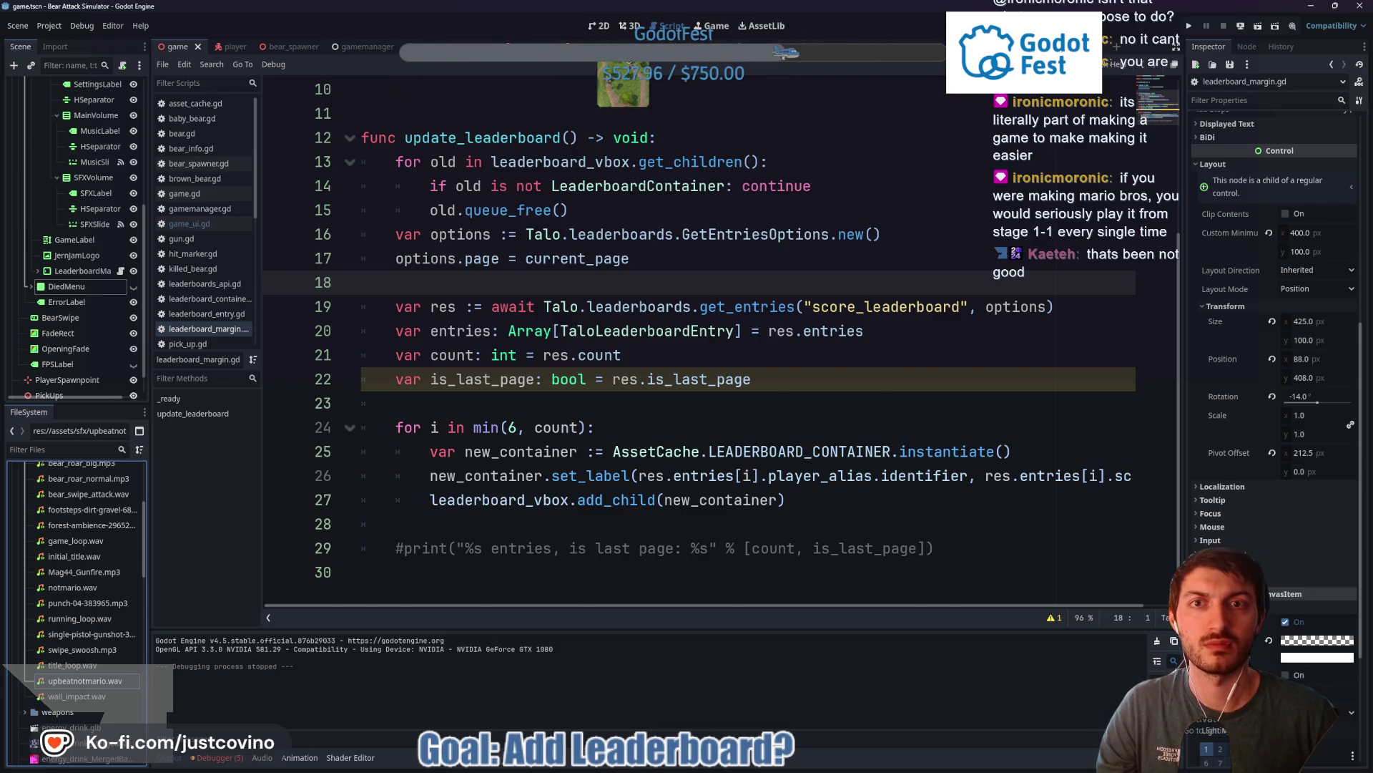
left_click(443, 46)
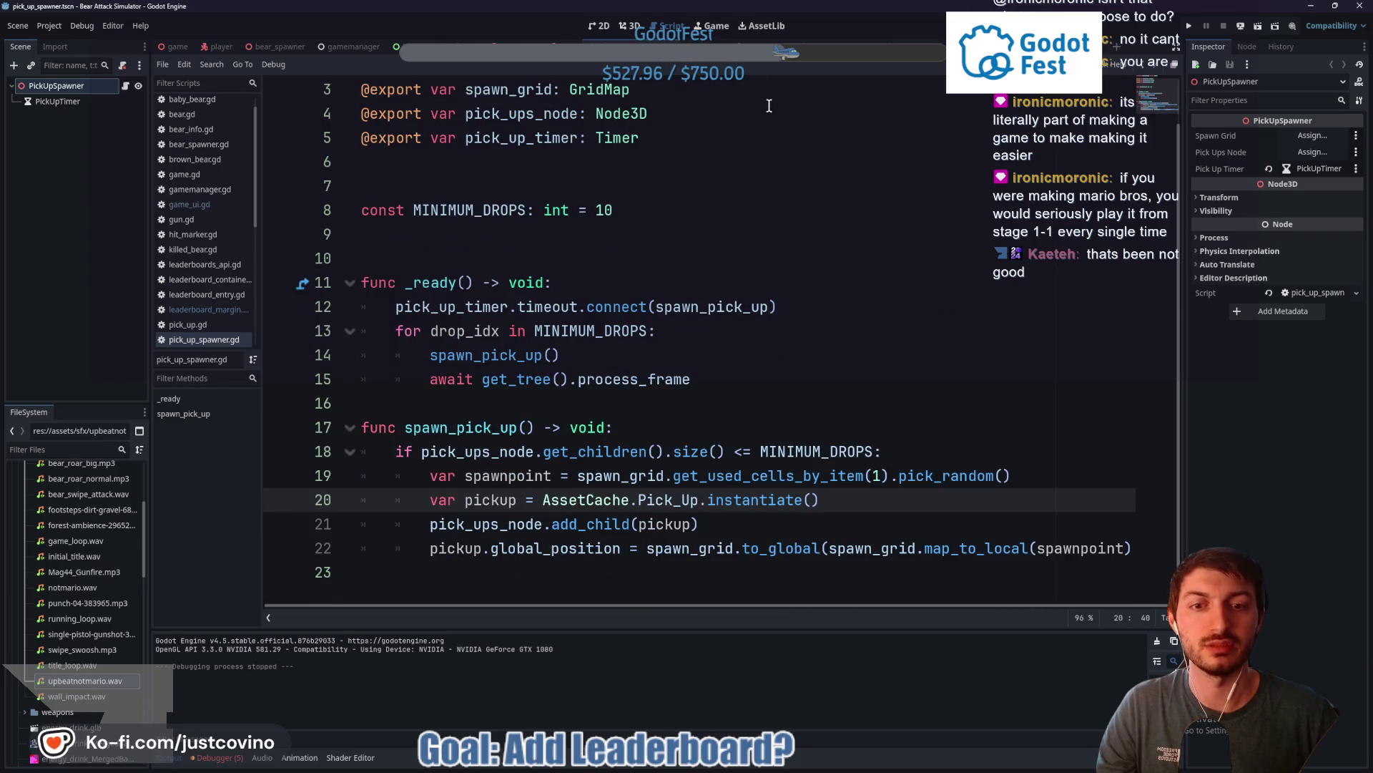
left_click(787, 48)
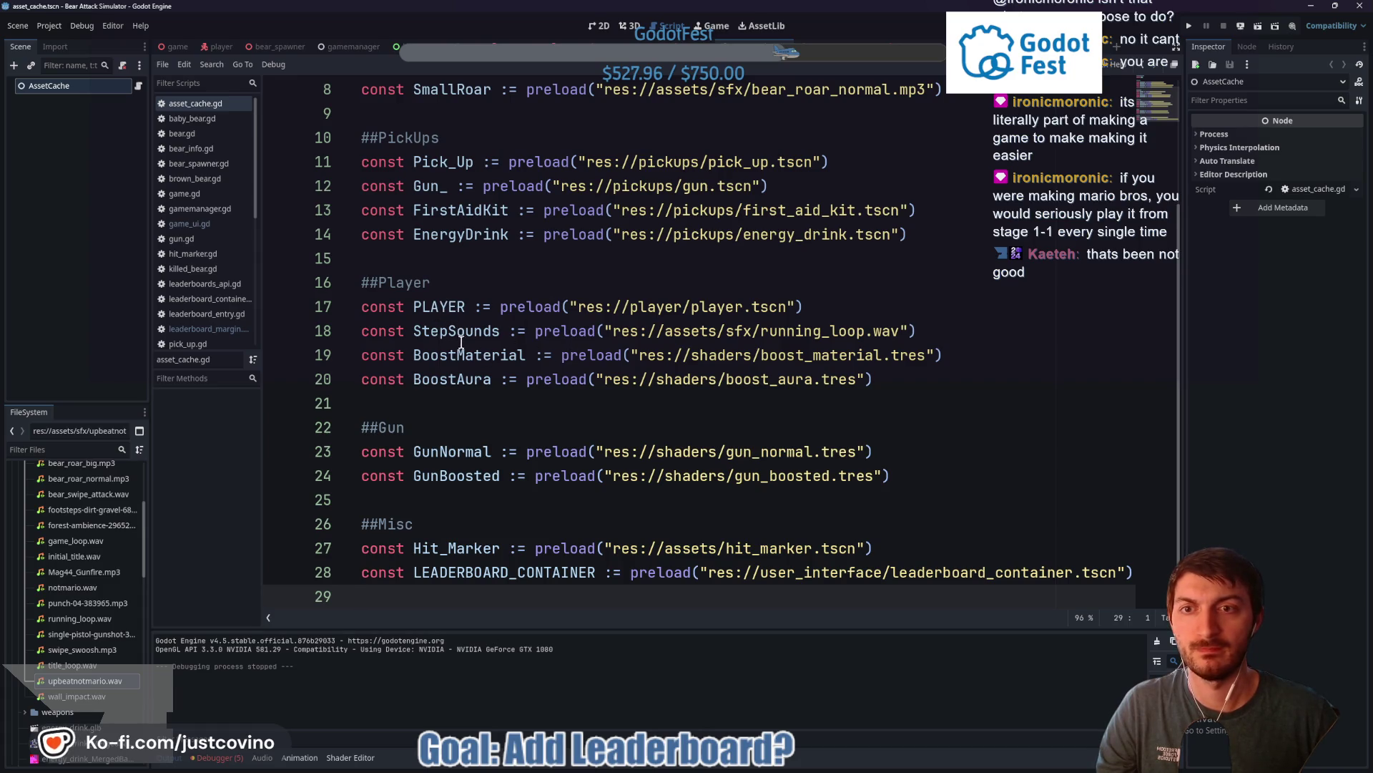
scroll(459, 340, "down", 1)
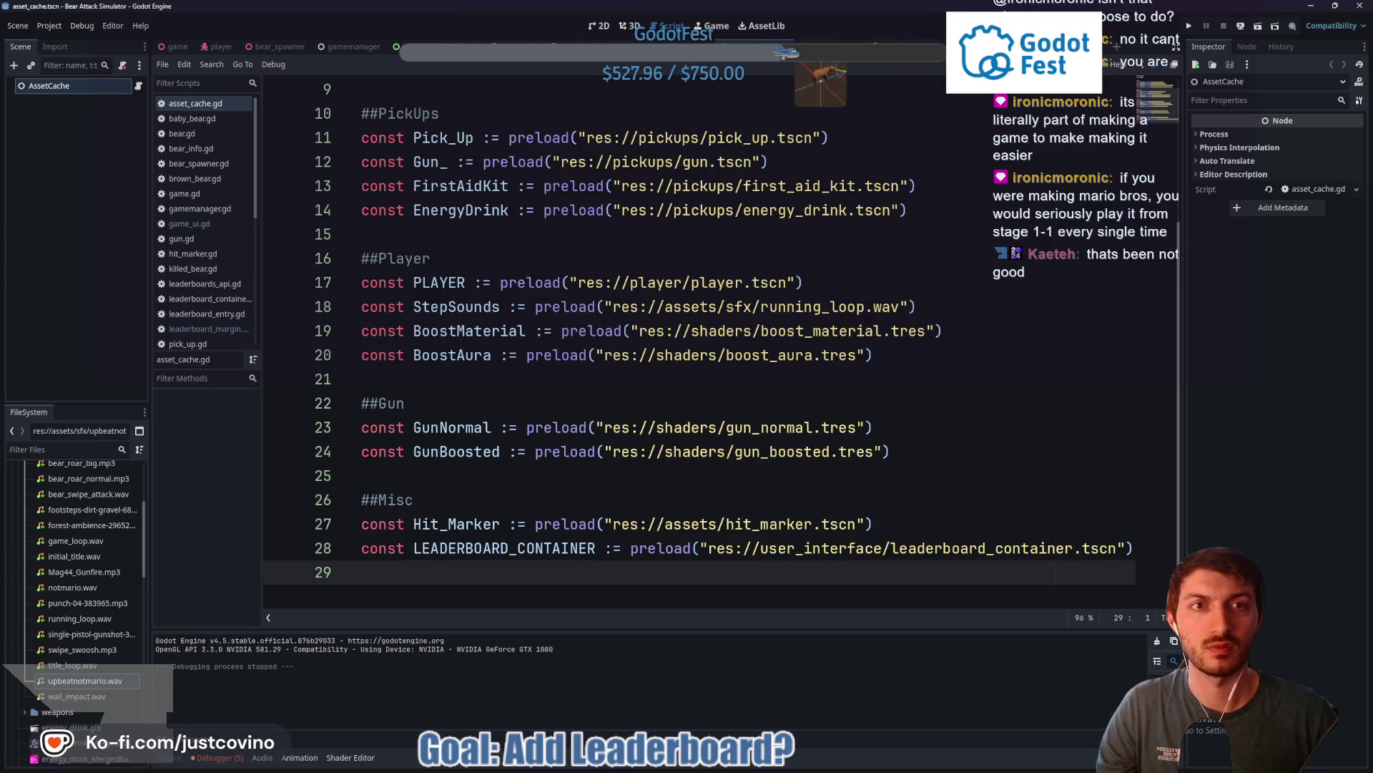
key("ctrl+Tab")
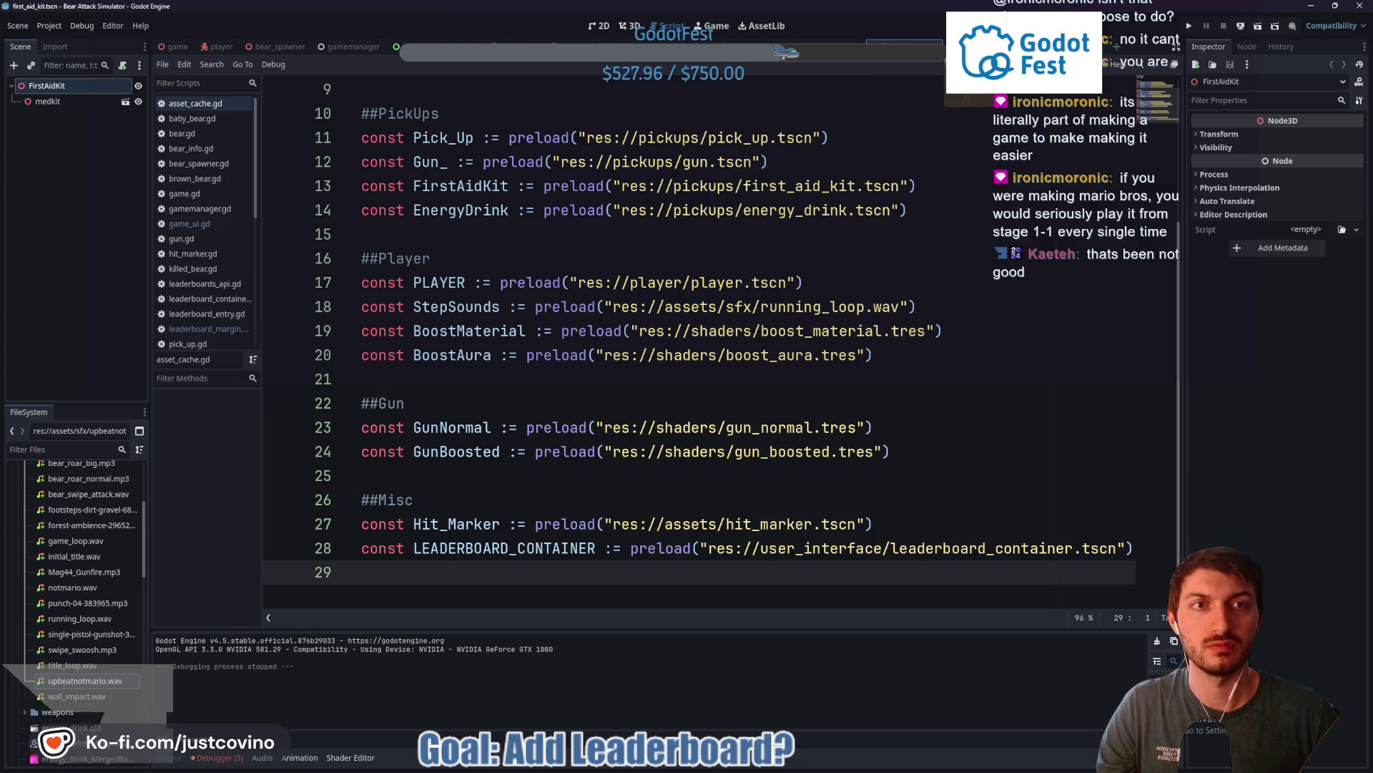
key("ctrl+Tab")
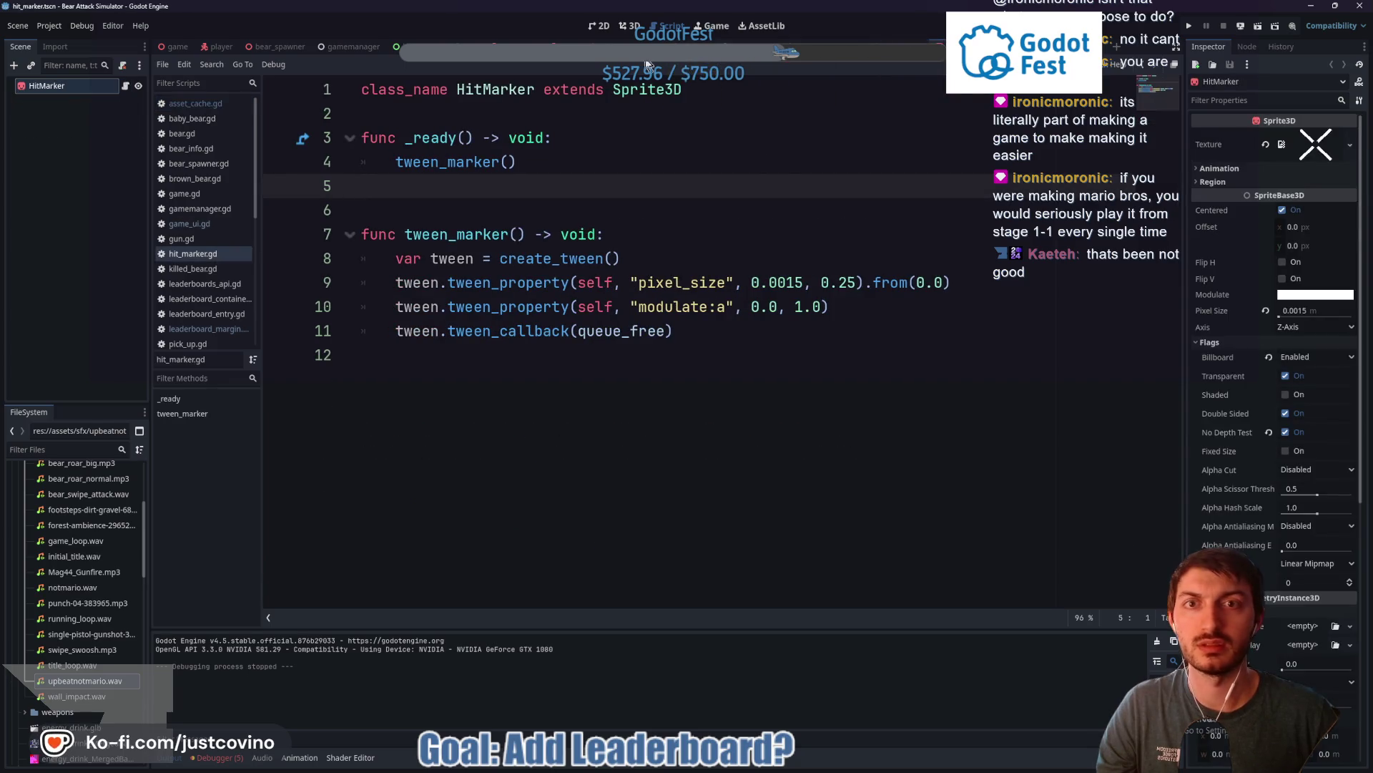
key("ctrl+Tab")
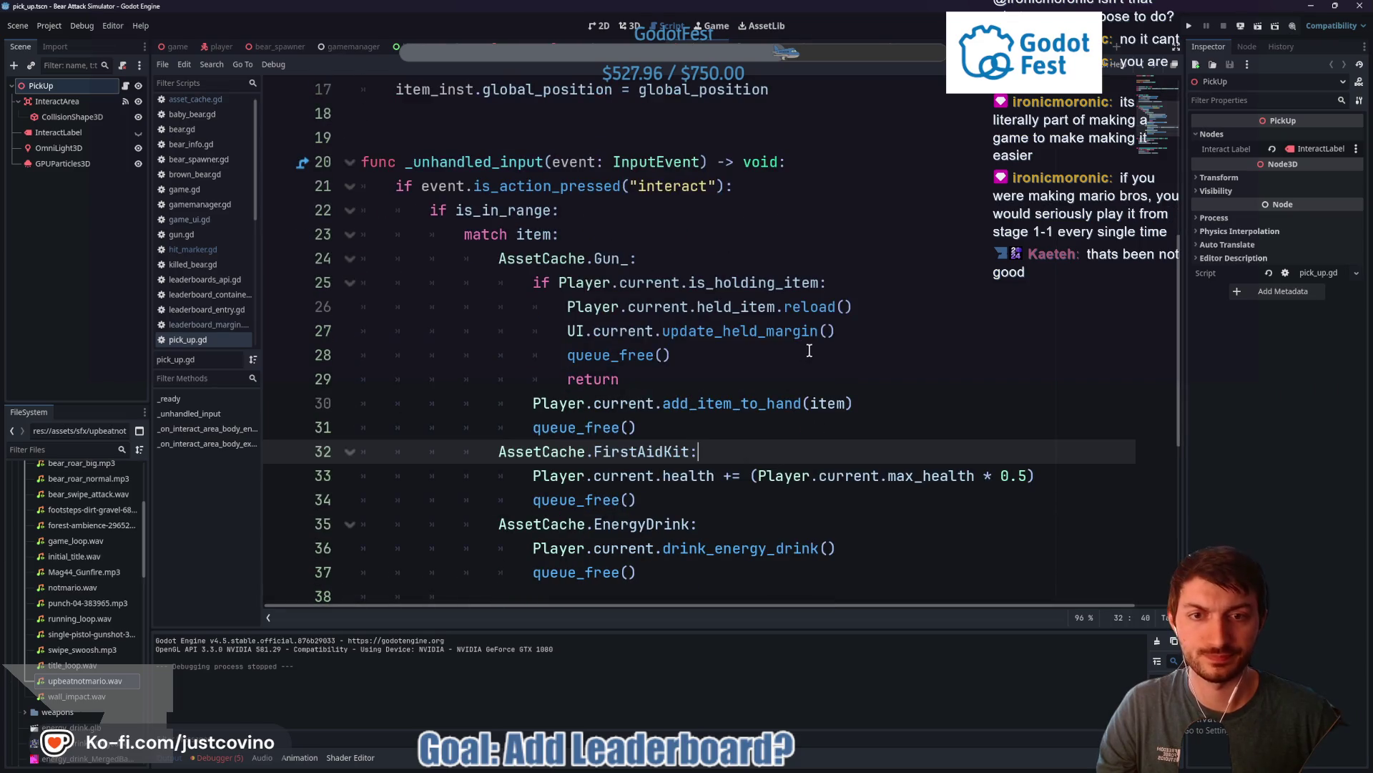
- In player.gd's drink_energy_drink, point the music path to upbeatnotmario.wav and save
left_click(715, 550, "ctrl")
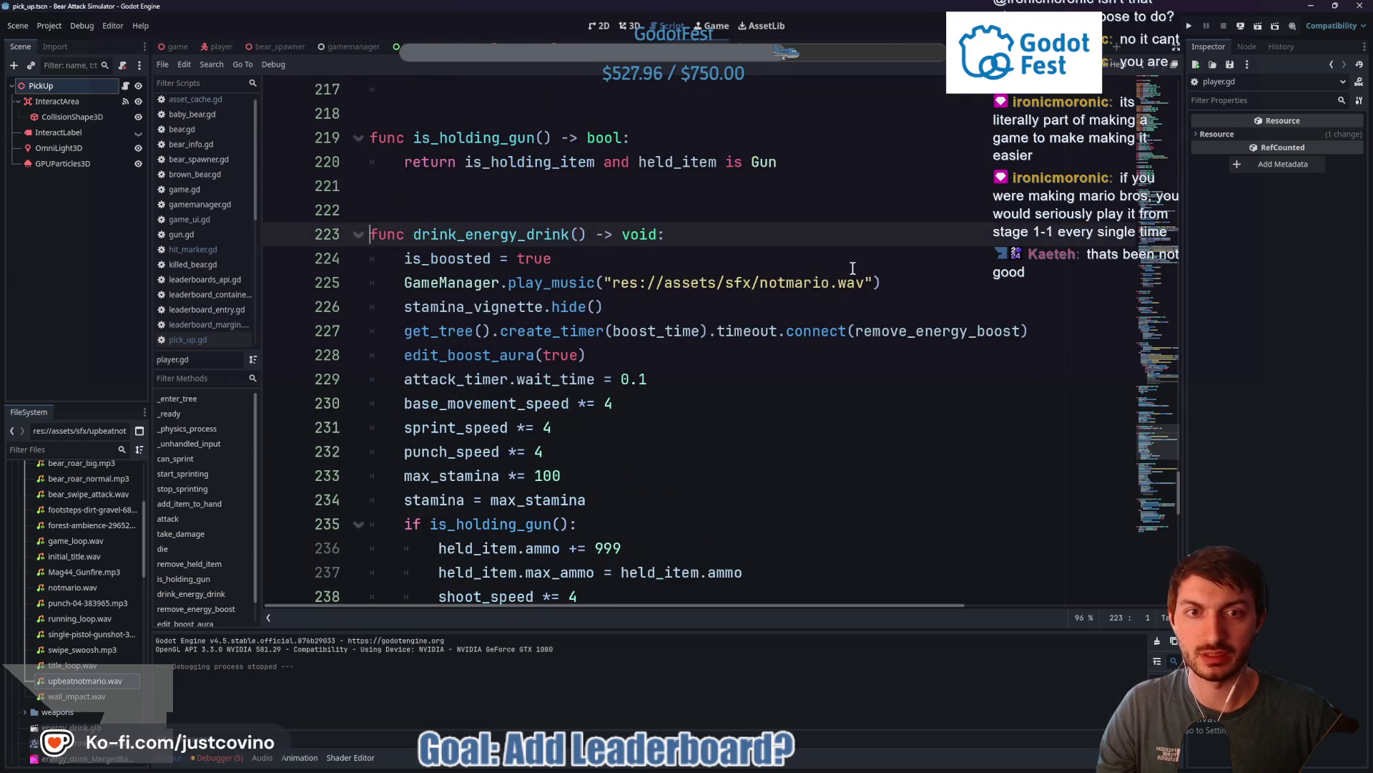
left_click_drag(867, 282, 613, 284)
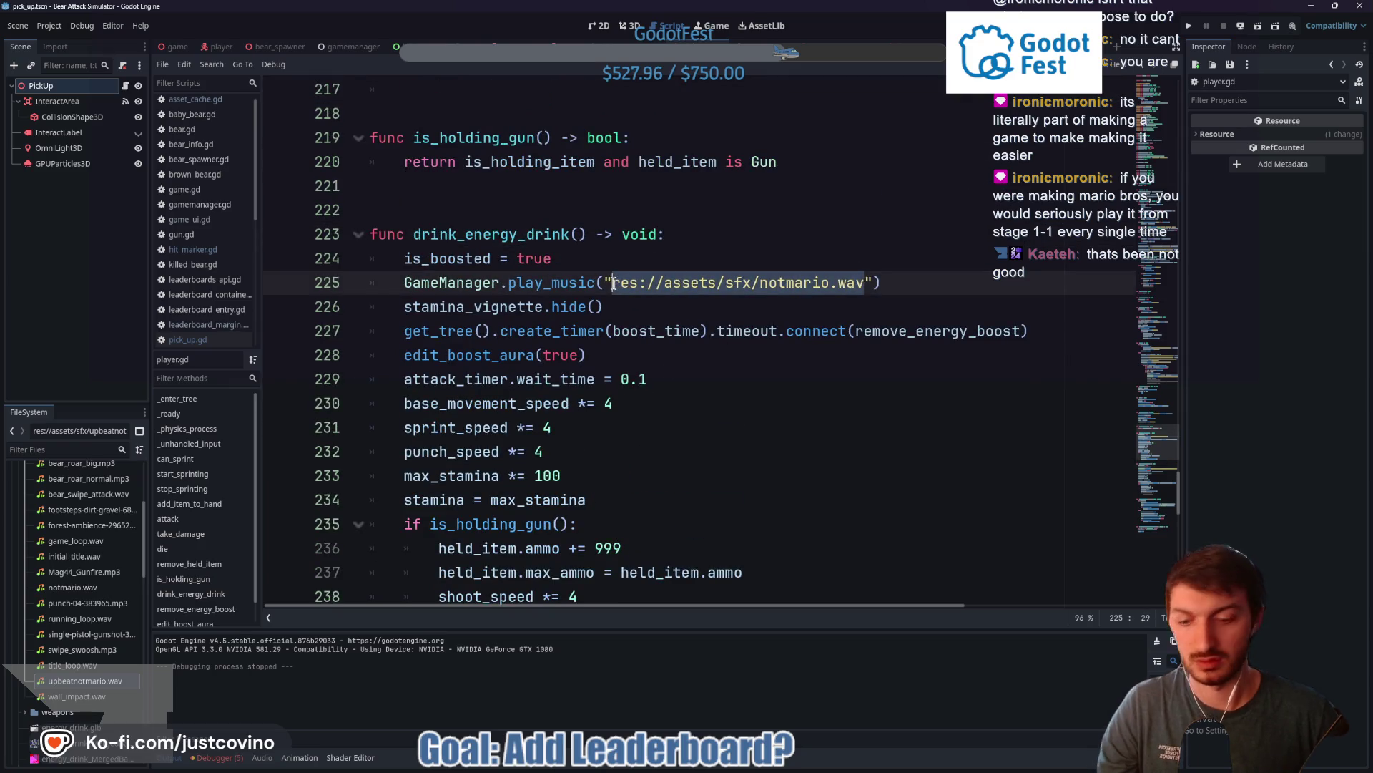
type("res://assets/sfx/upbeatnotmario.wav")
left_click(795, 305)
key("ctrl+s")
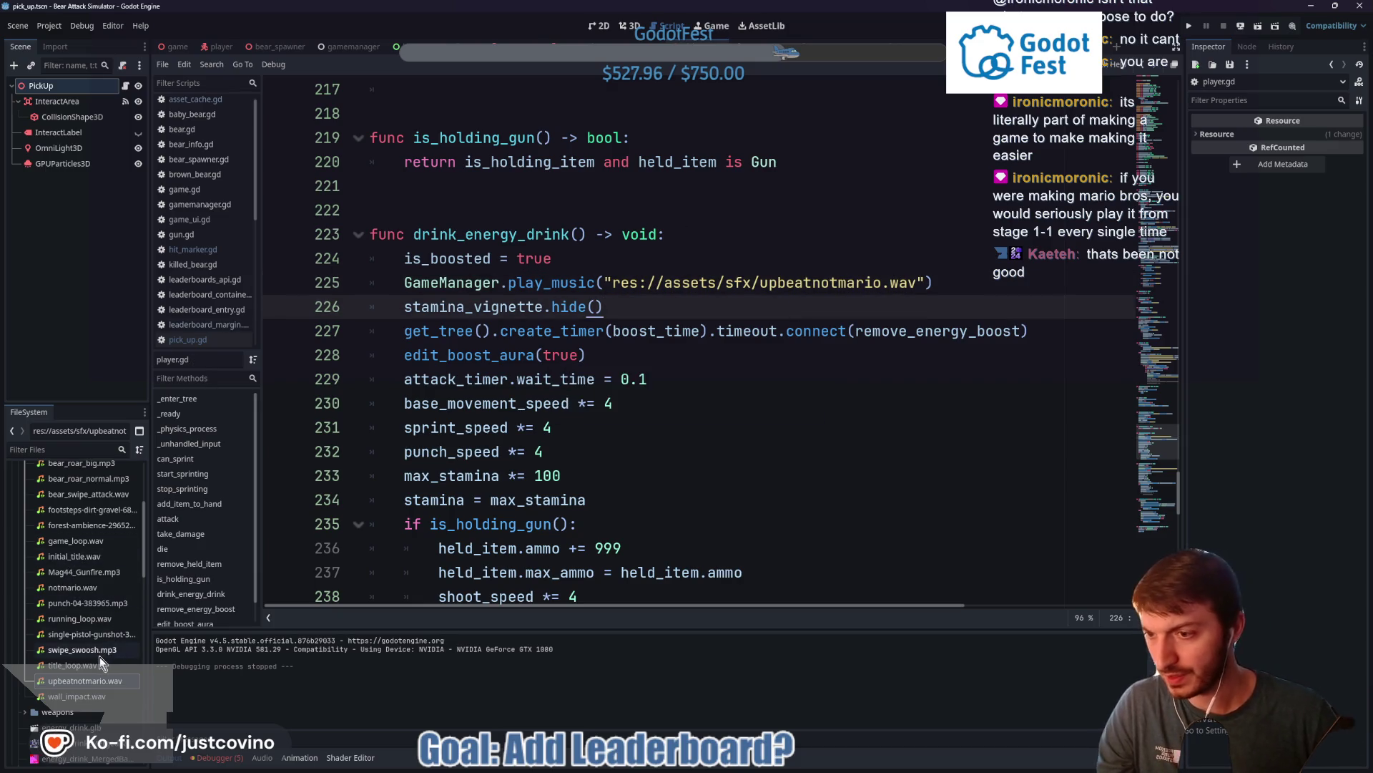
- Delete notmario.wav from the project and run the game scene with F5
left_click(77, 589)
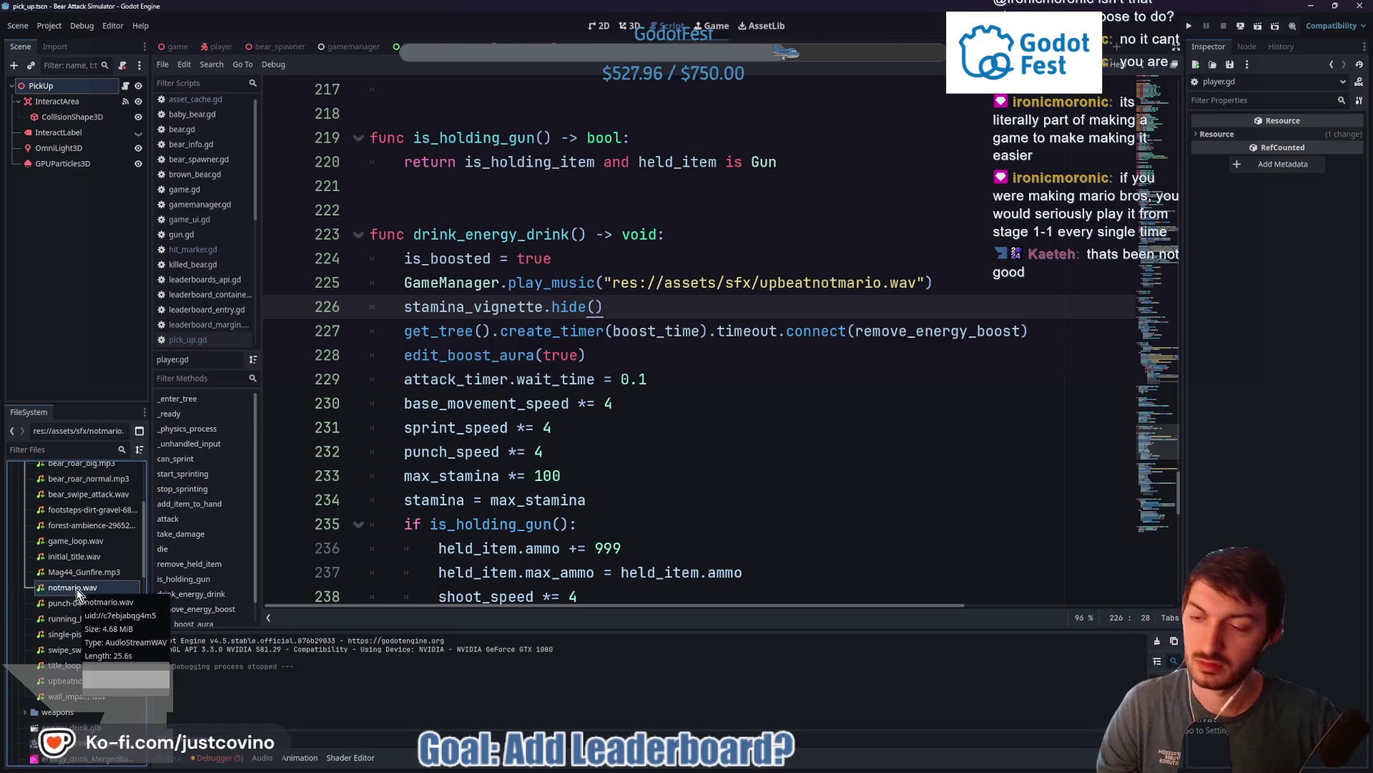
key("Delete")
left_click(605, 438)
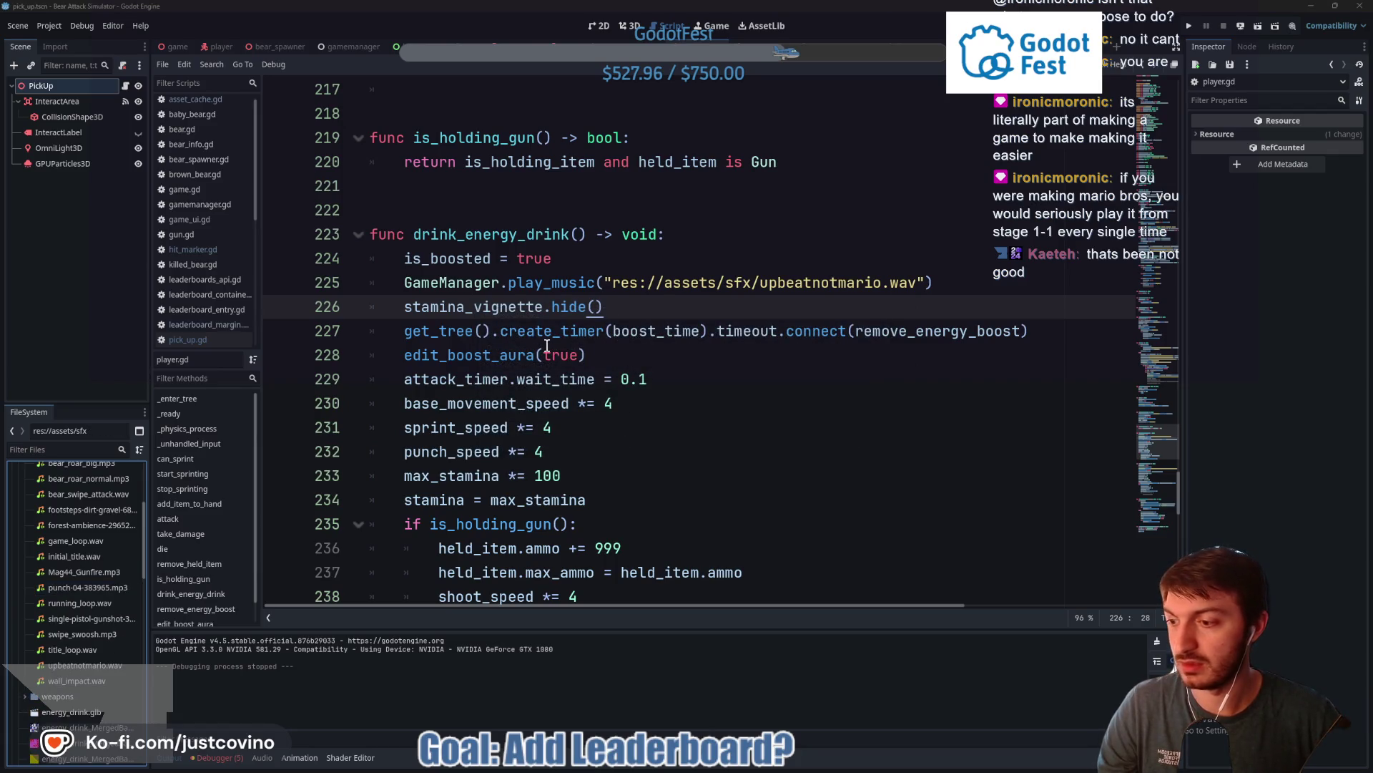
left_click(726, 331)
left_click(177, 47)
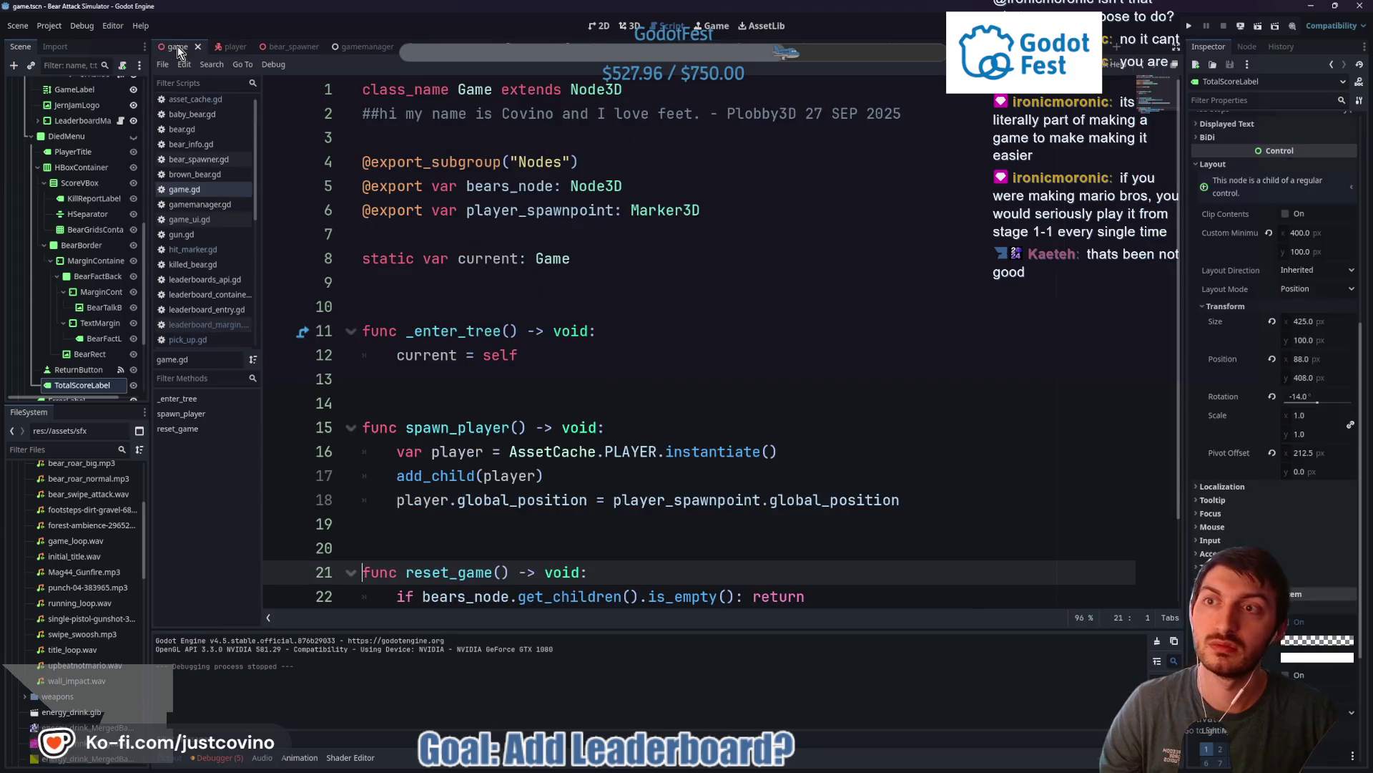
key("F5")
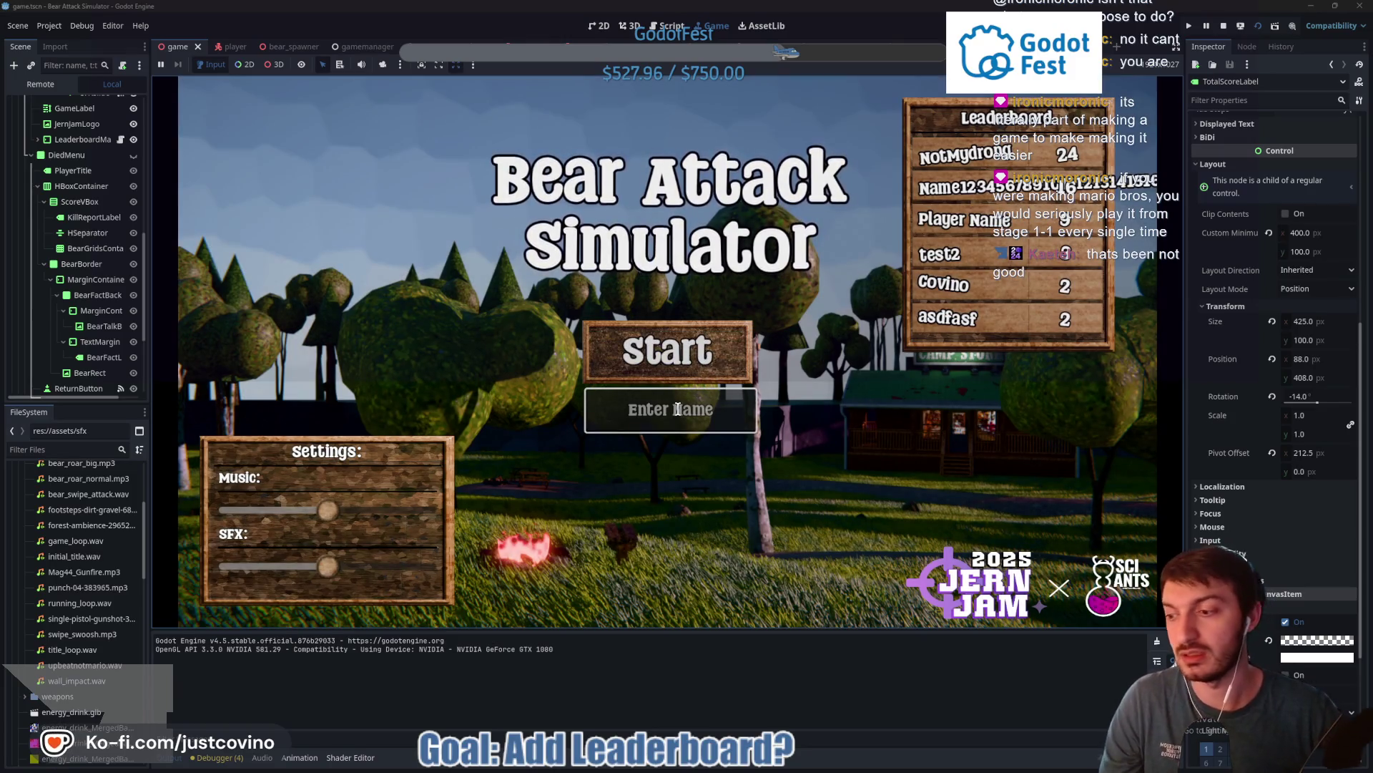
- Enter the player name 'Done?' and start a run
left_click(677, 409)
type("Done")
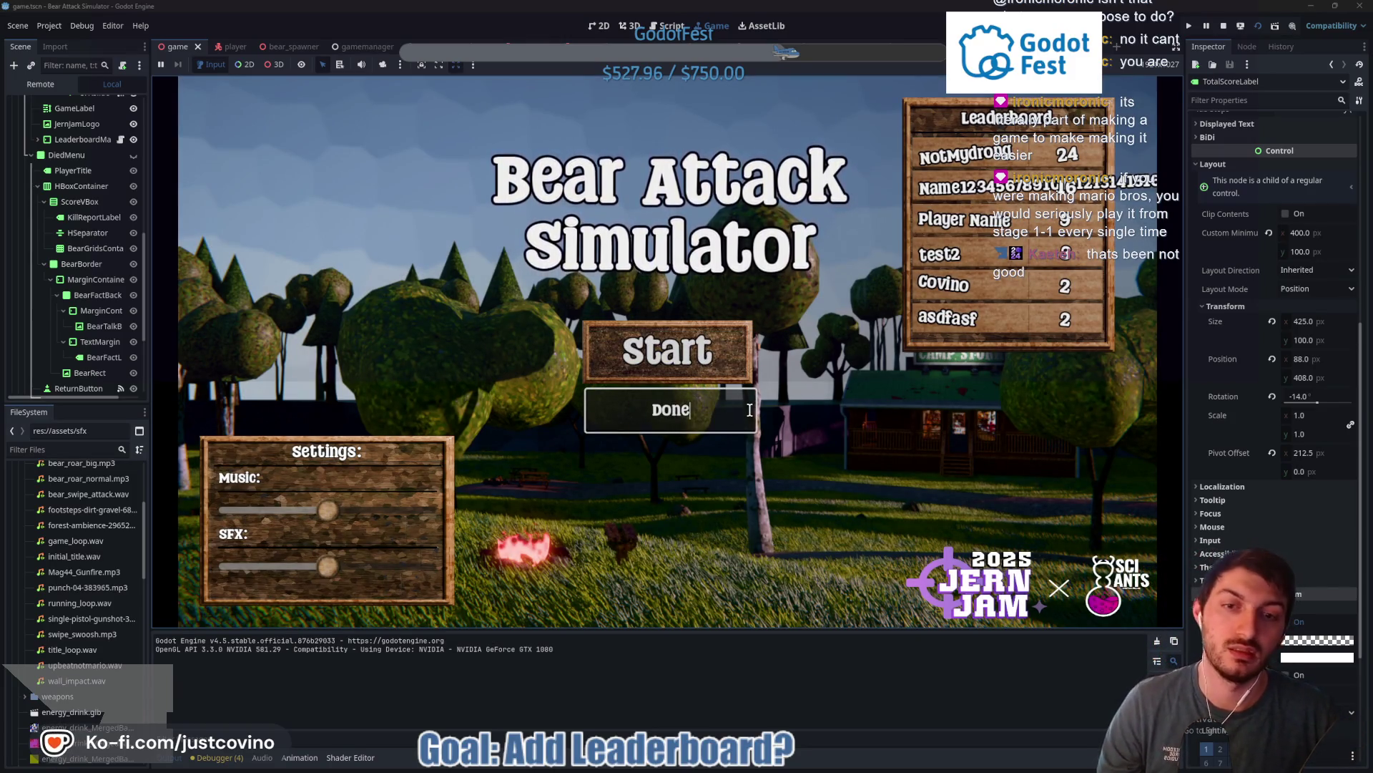
type("?")
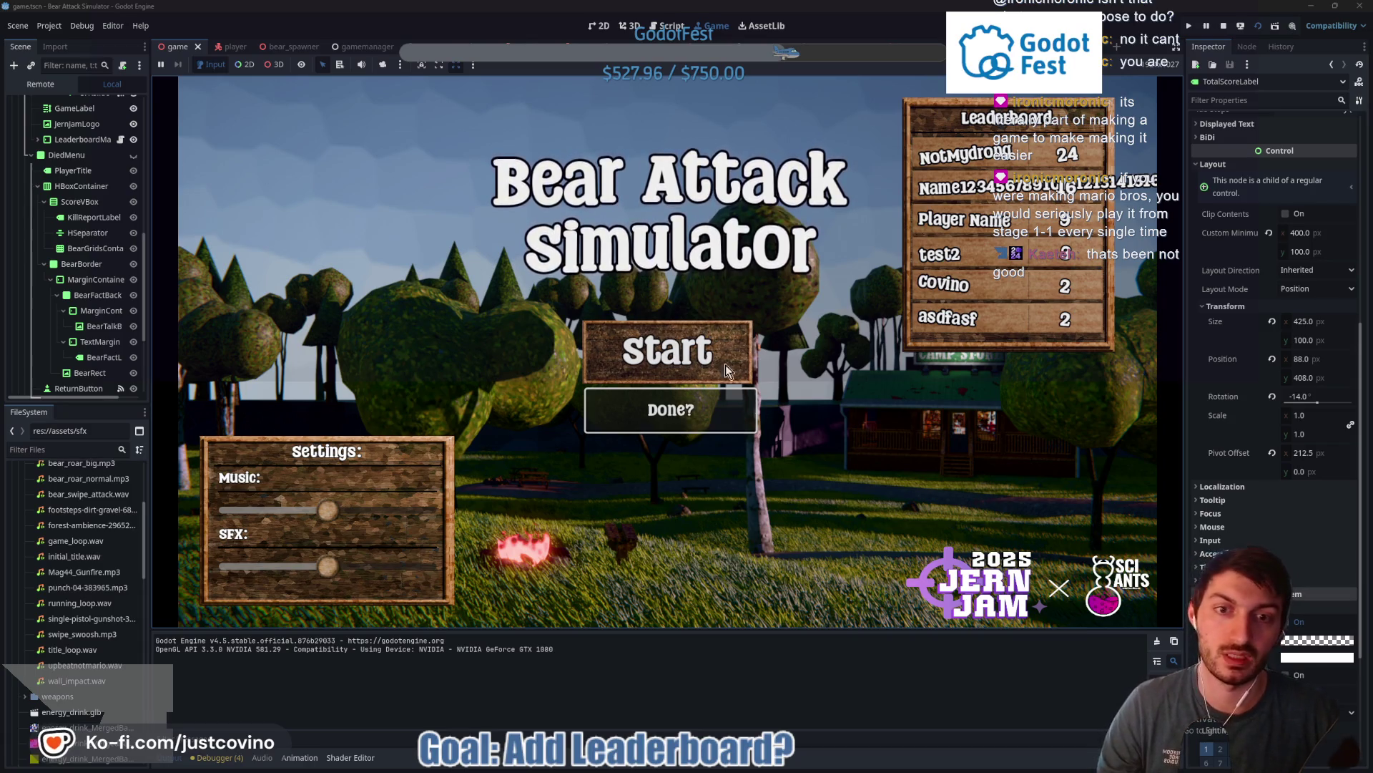
left_click(667, 351)
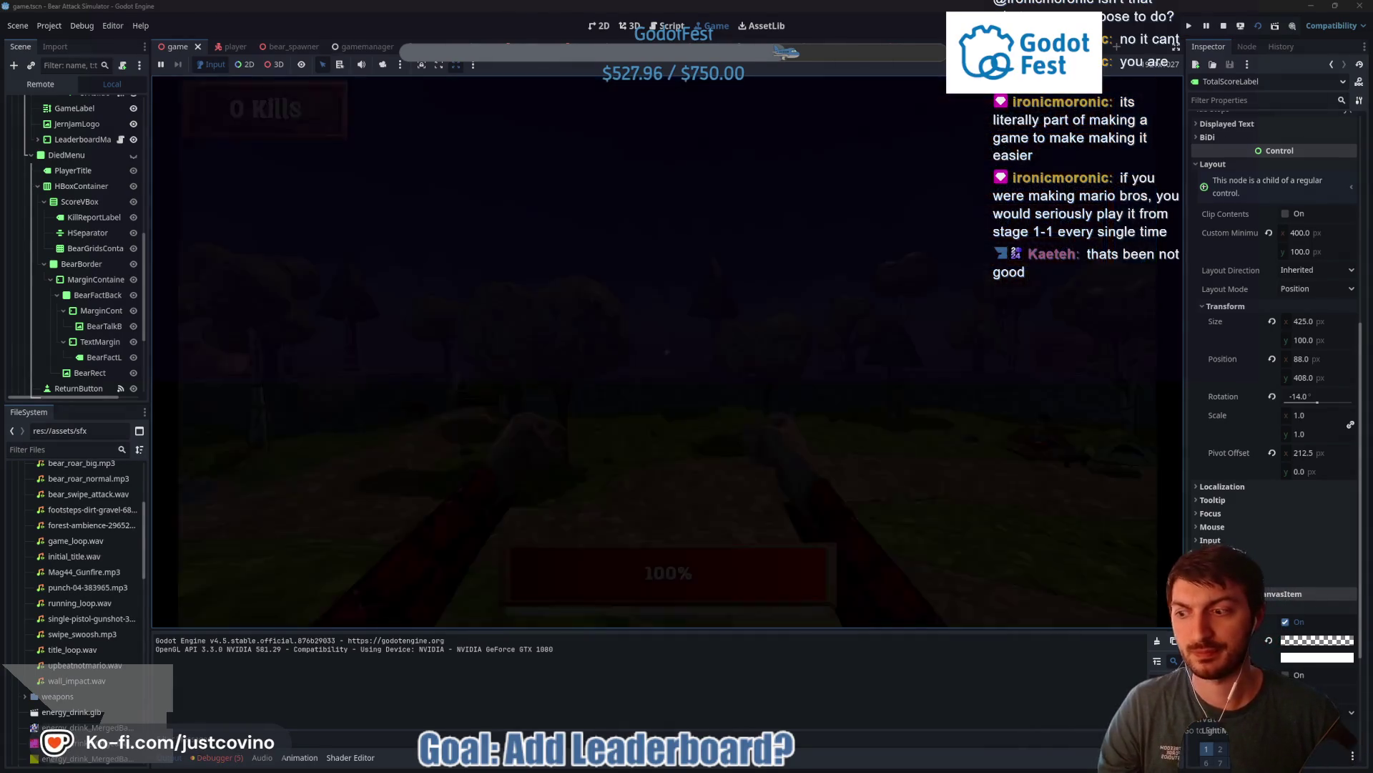
- Run to the Camp Store, pick up the gun, and shoot the charging bears
key("shift+w")
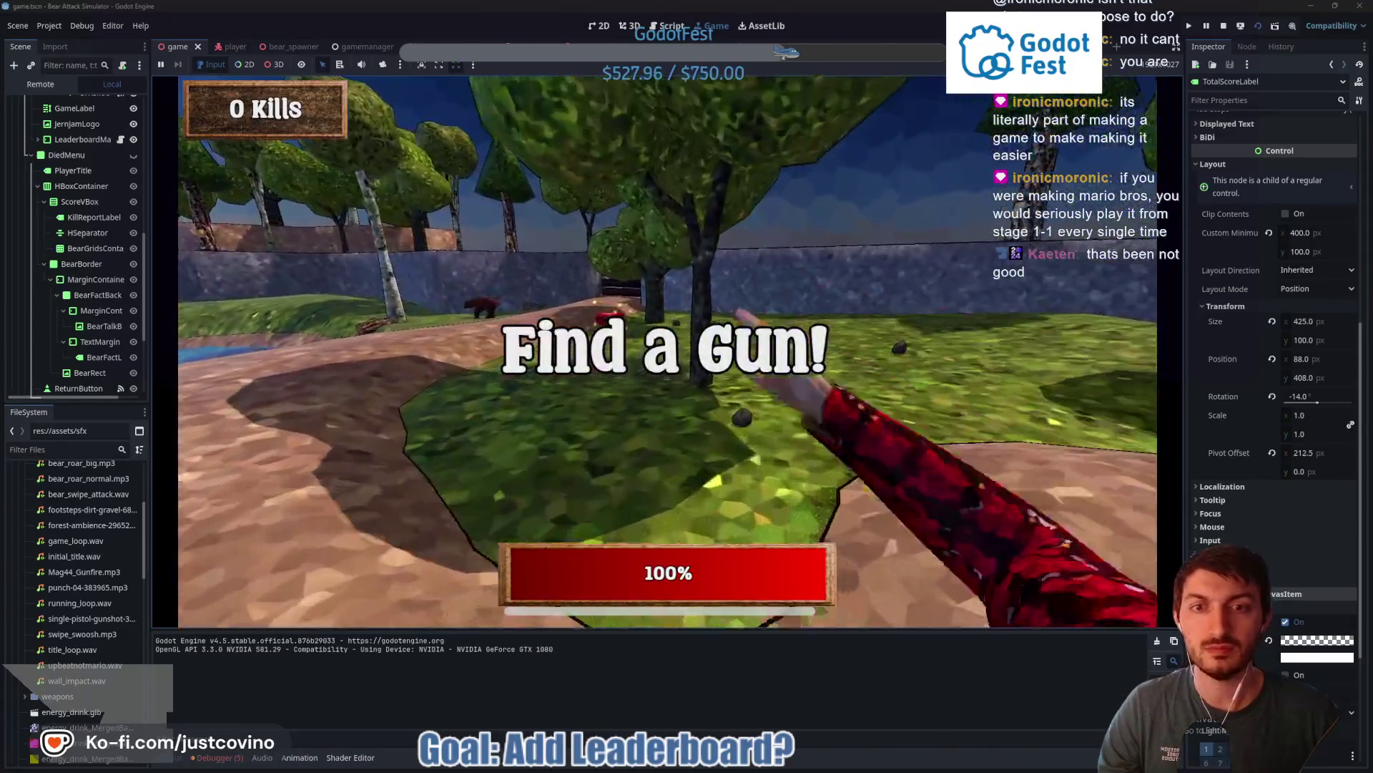
key("shift+w")
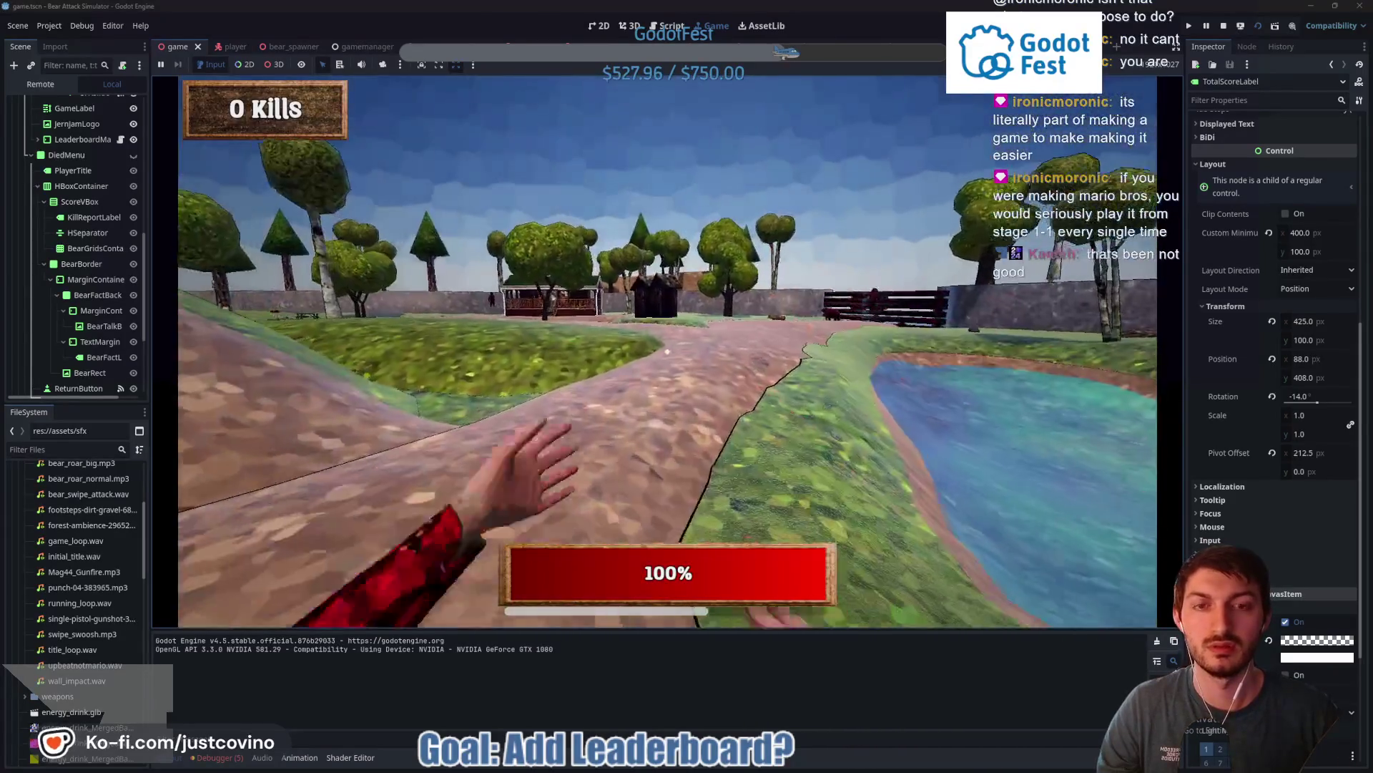
key("shift+w")
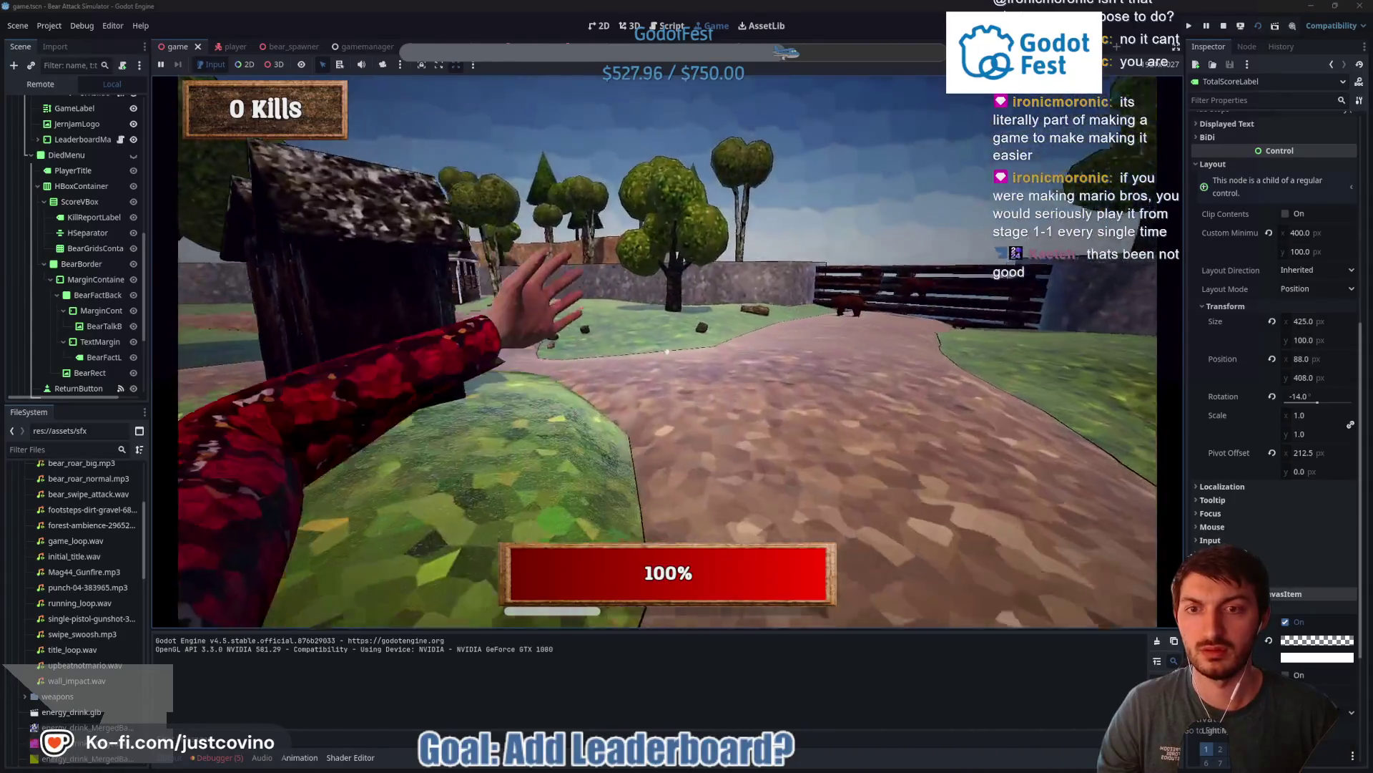
key("w")
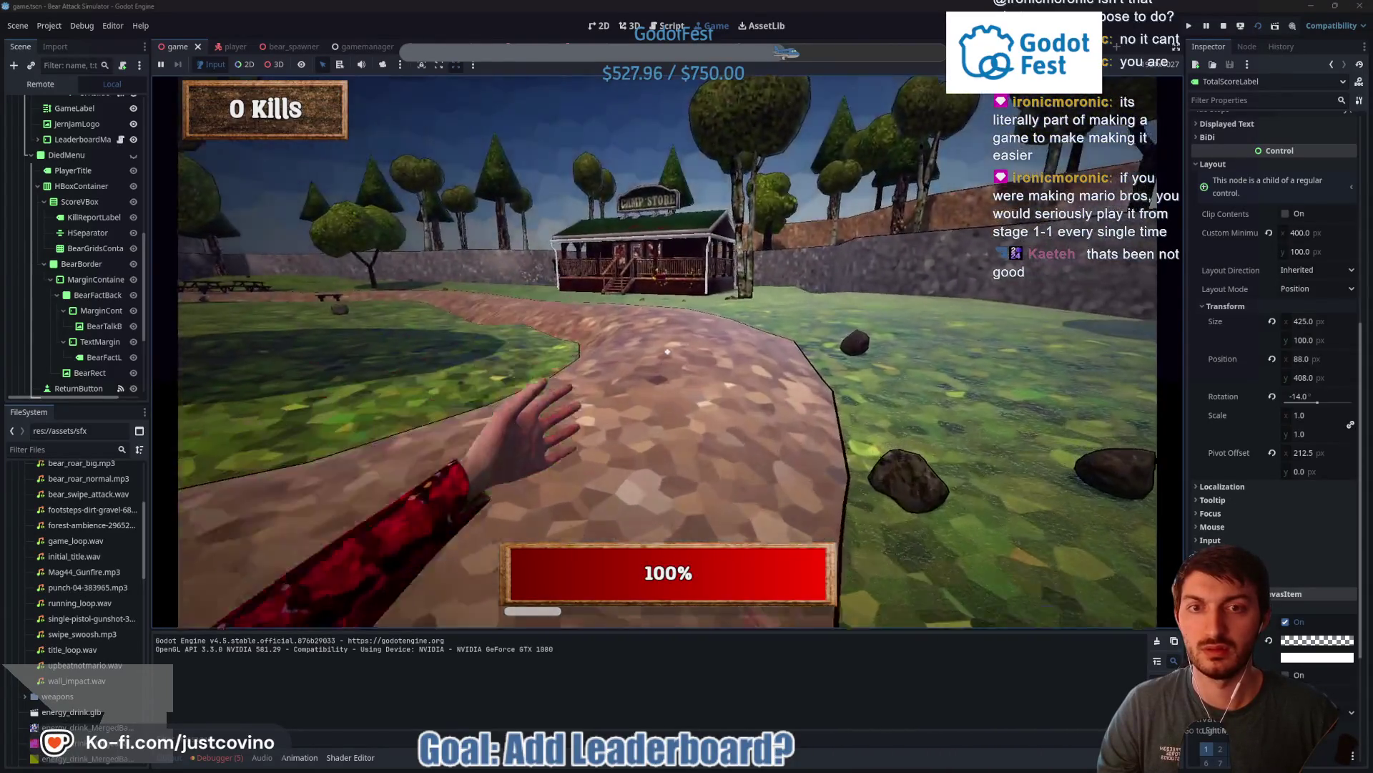
key("w")
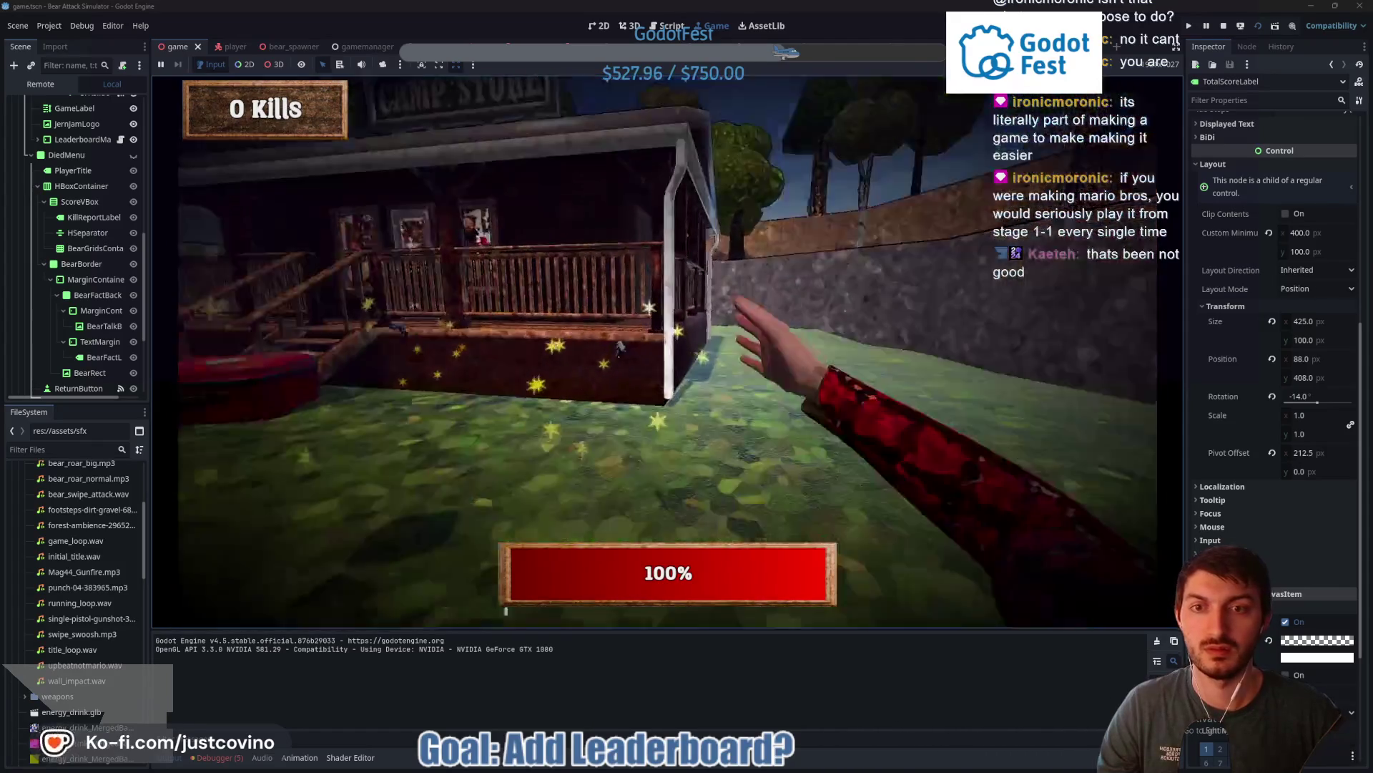
key("e")
left_click(668, 351)
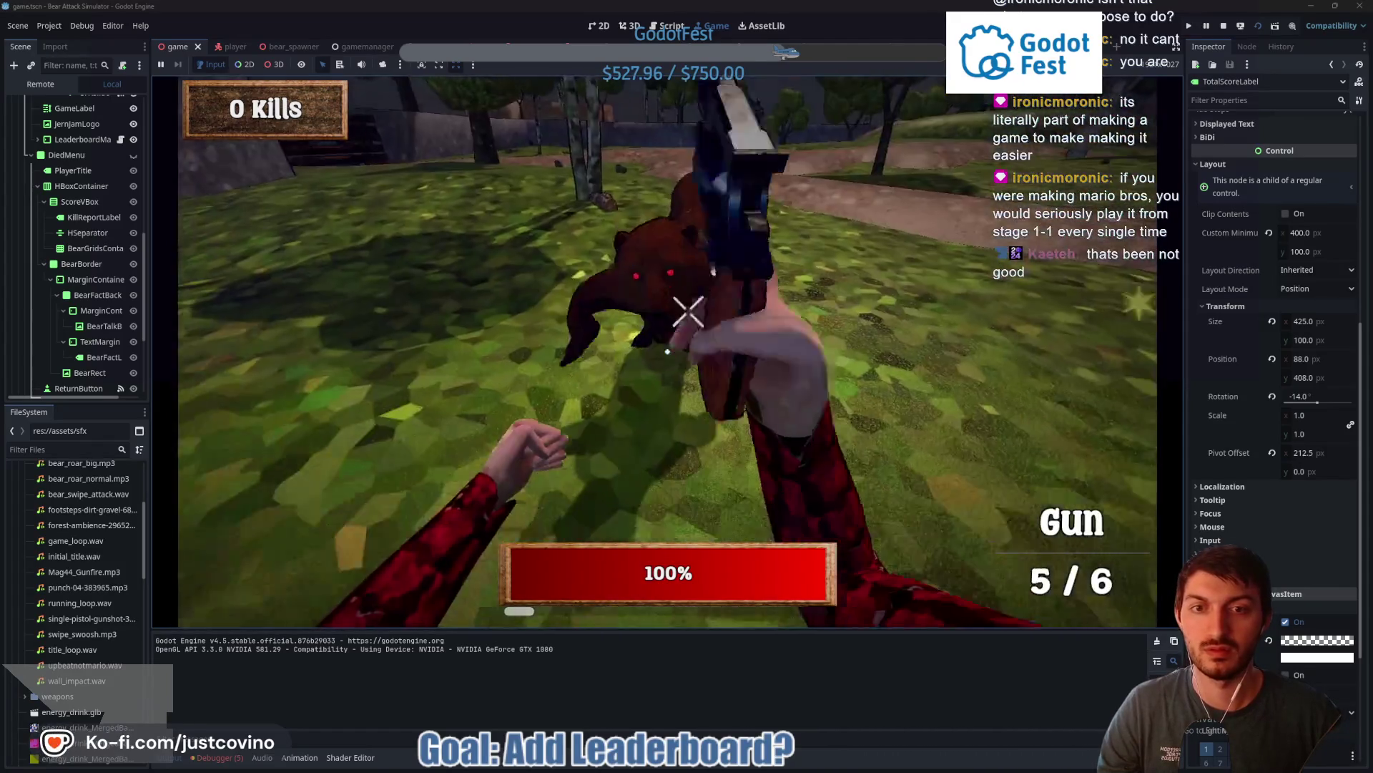
left_click(668, 351)
left_click(668, 351)
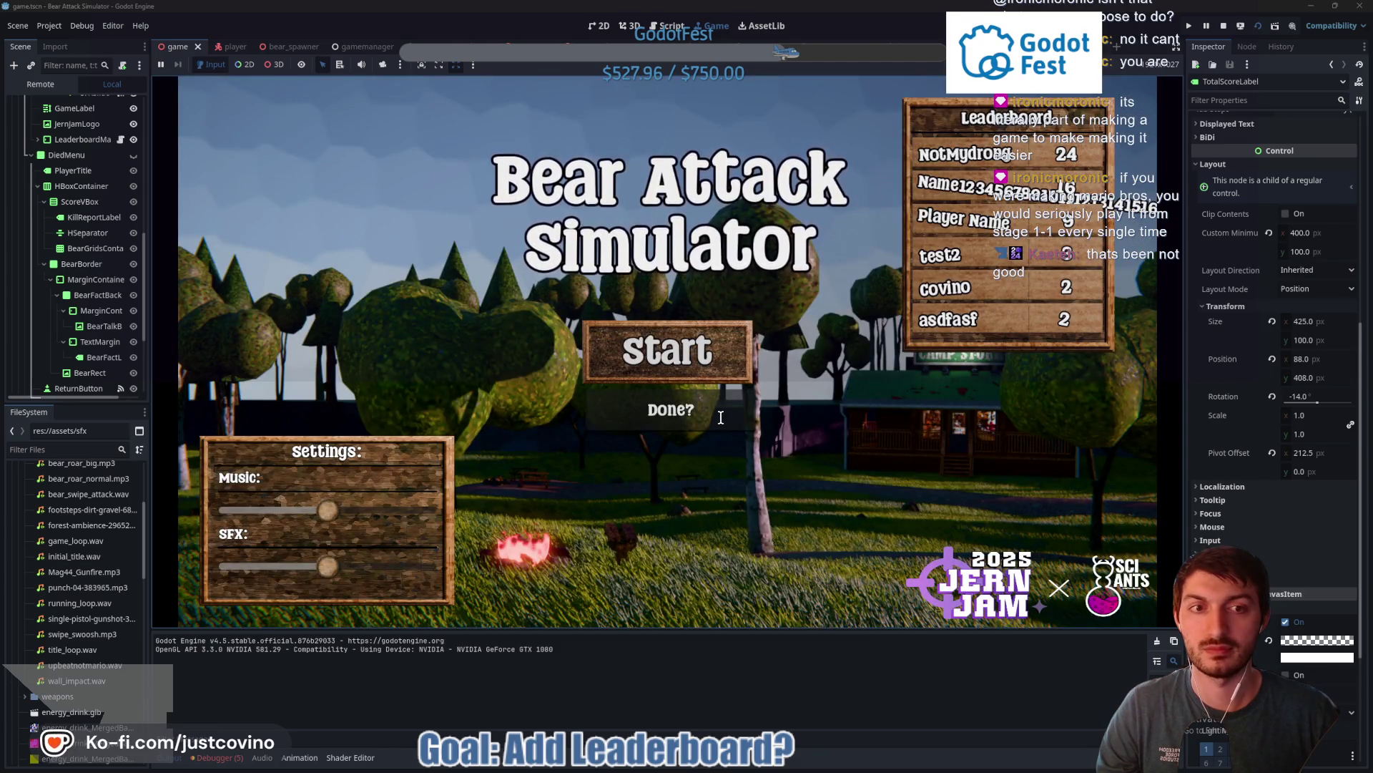
- Start another run, head toward the Camp Store, and switch to the gun
left_click(697, 361)
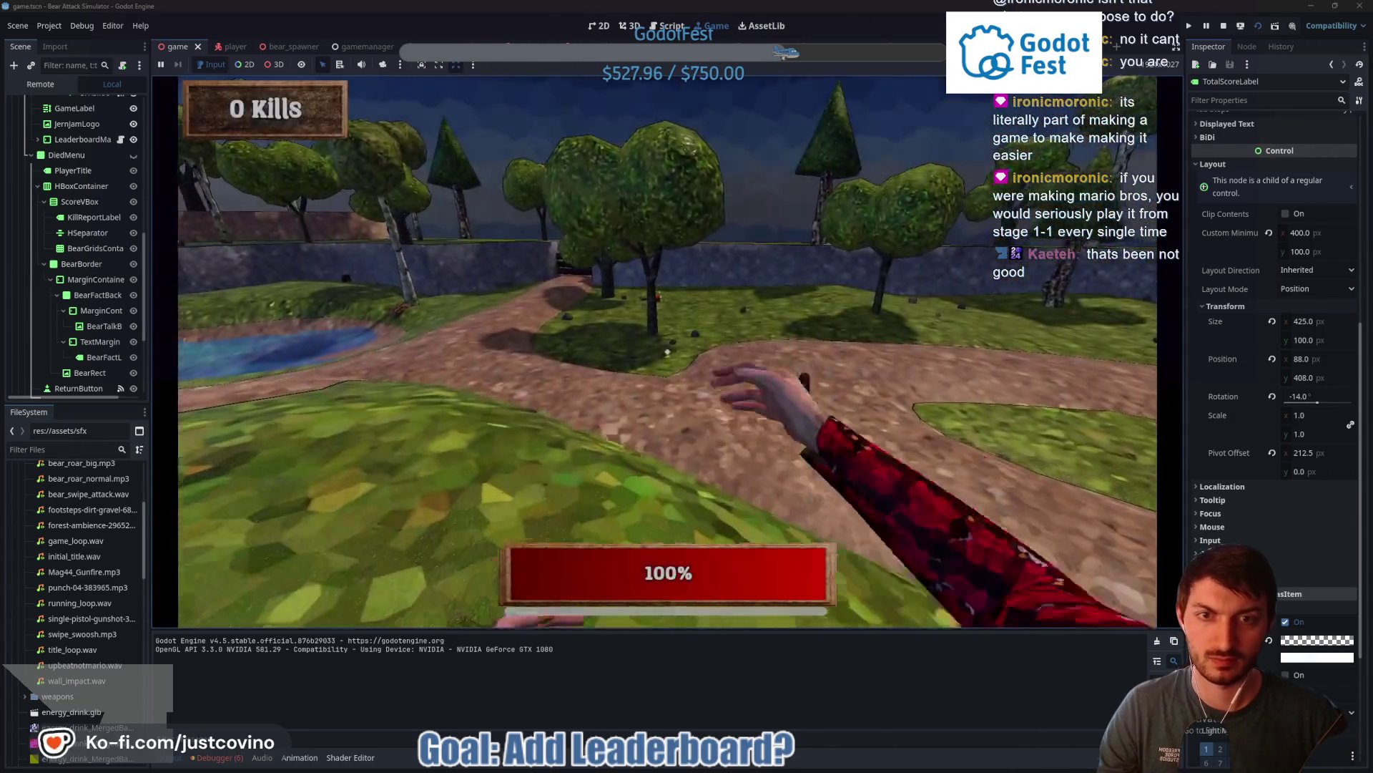
key("w")
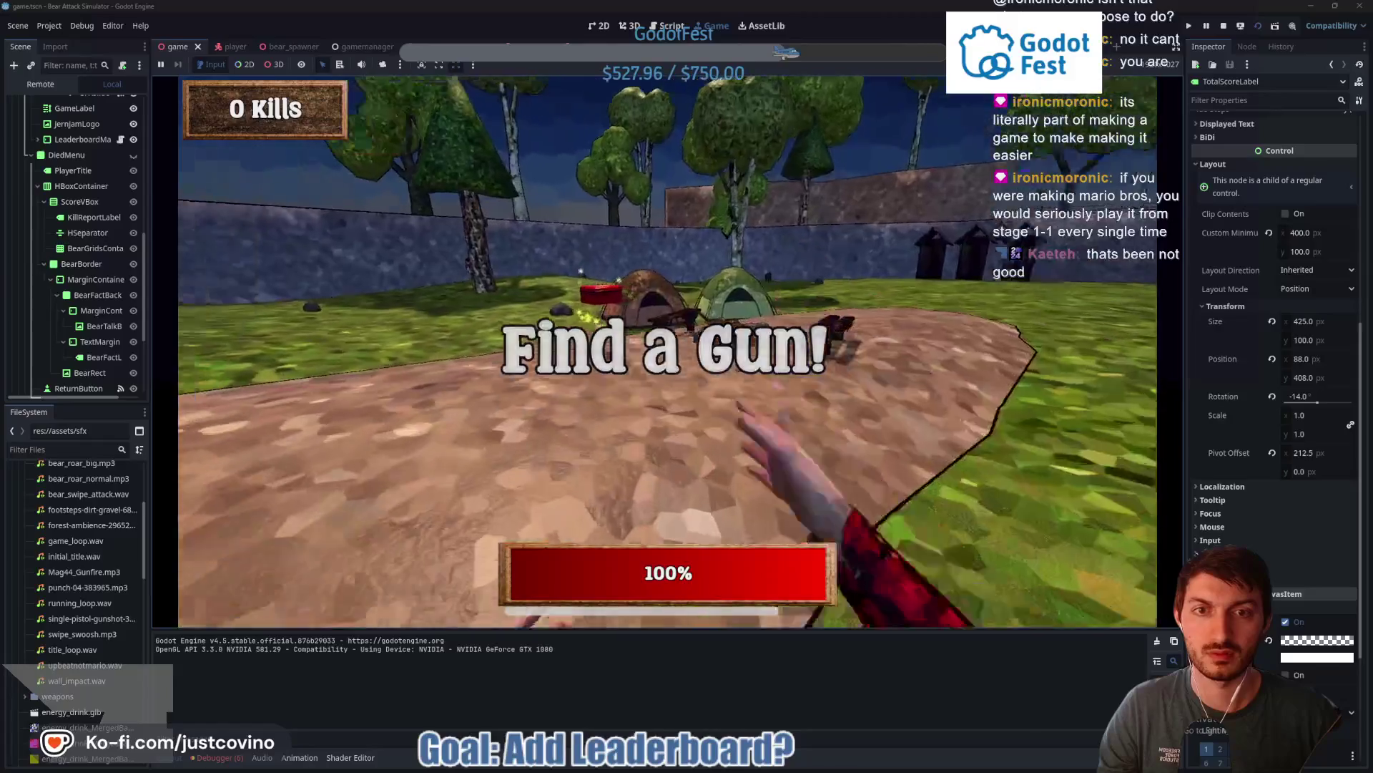
key("shift+w")
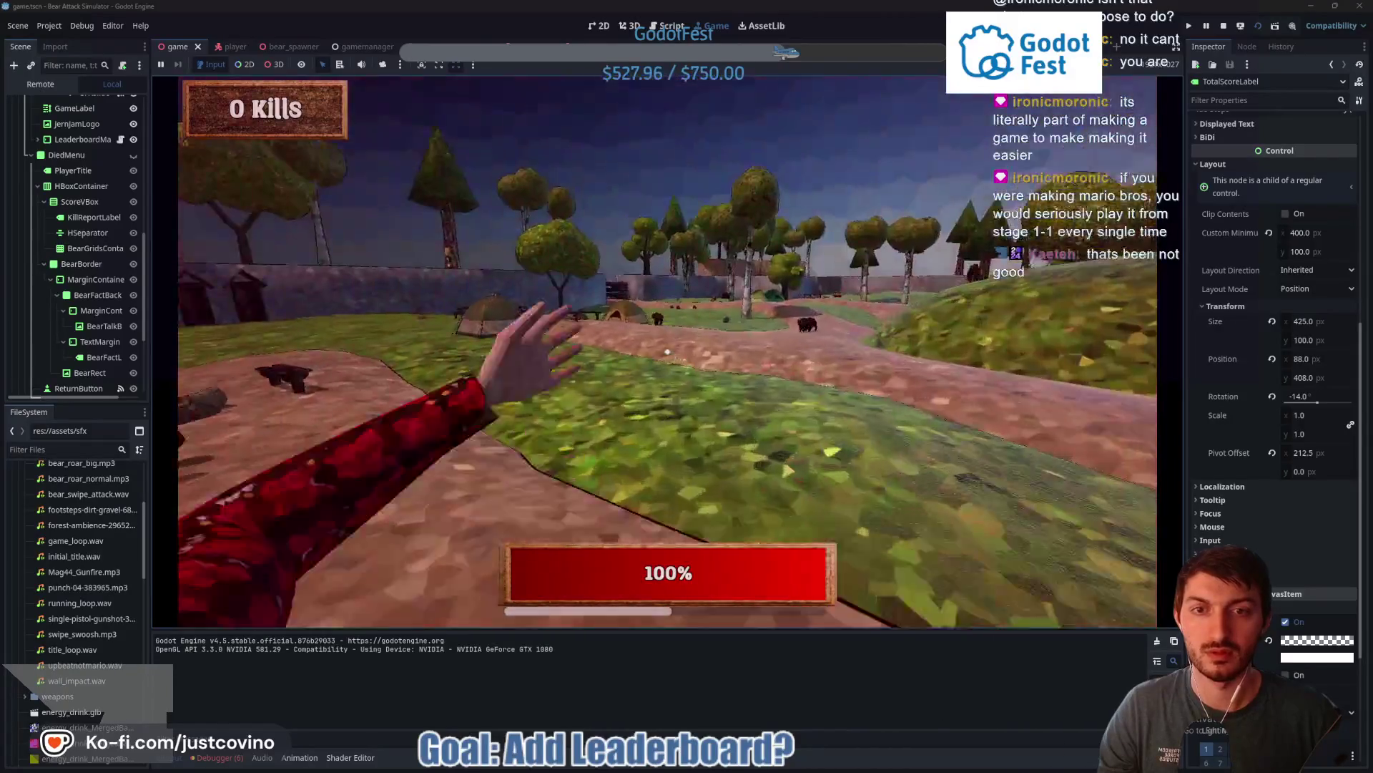
key("w")
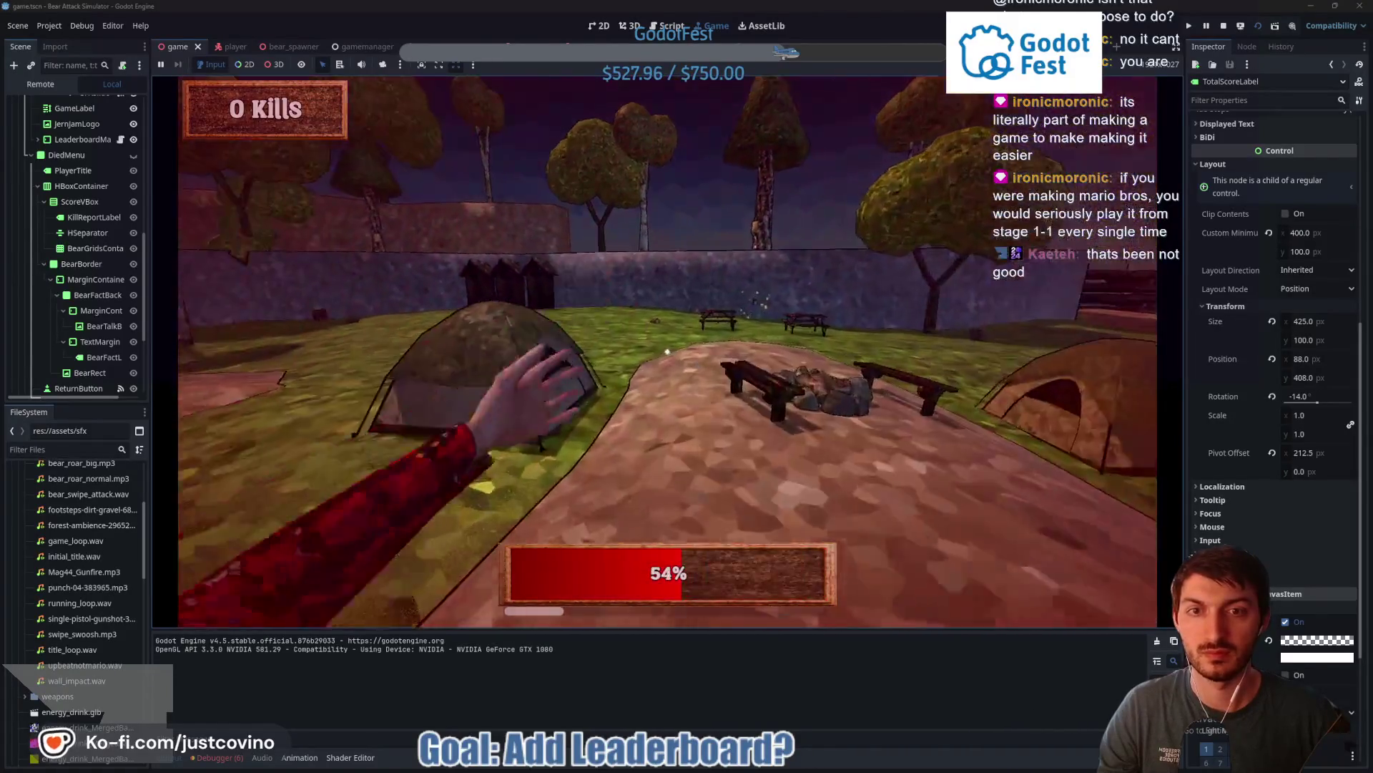
key("w")
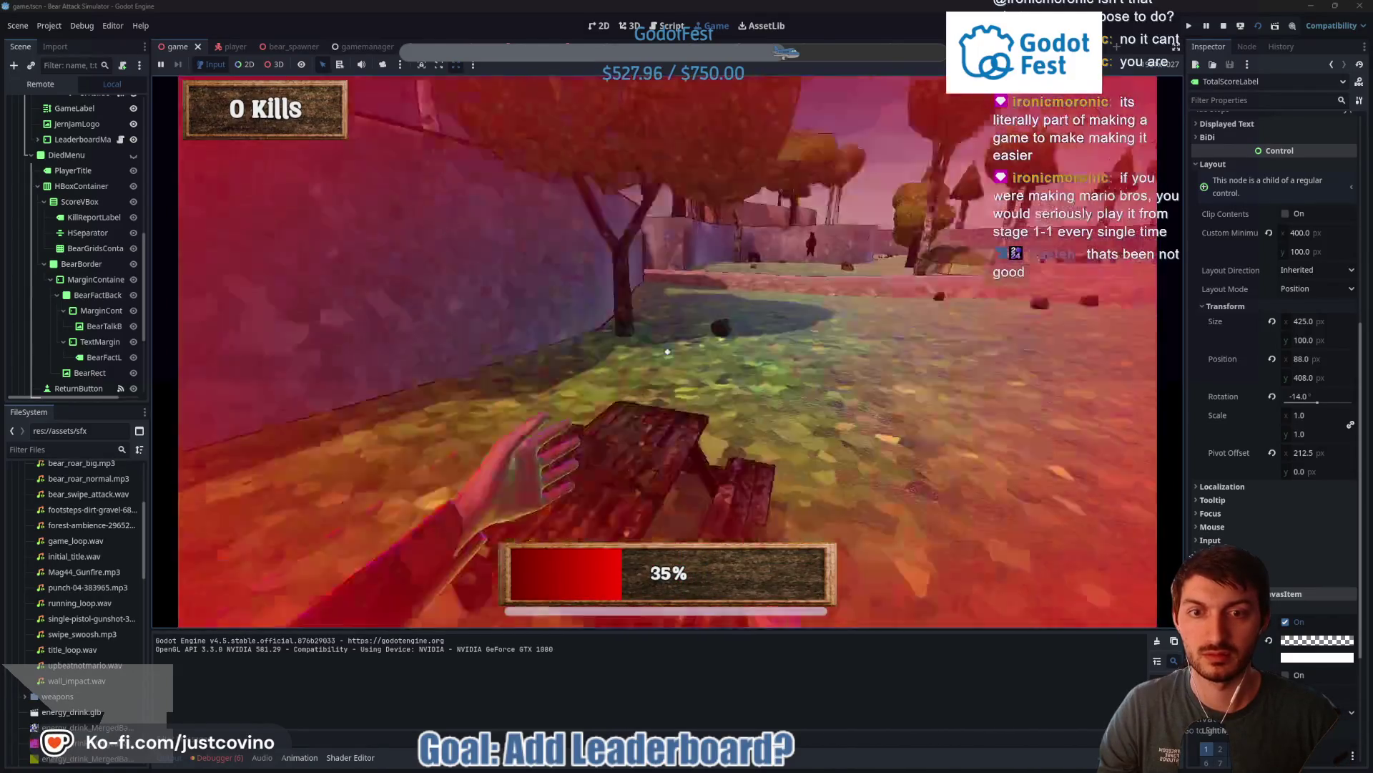
key("w")
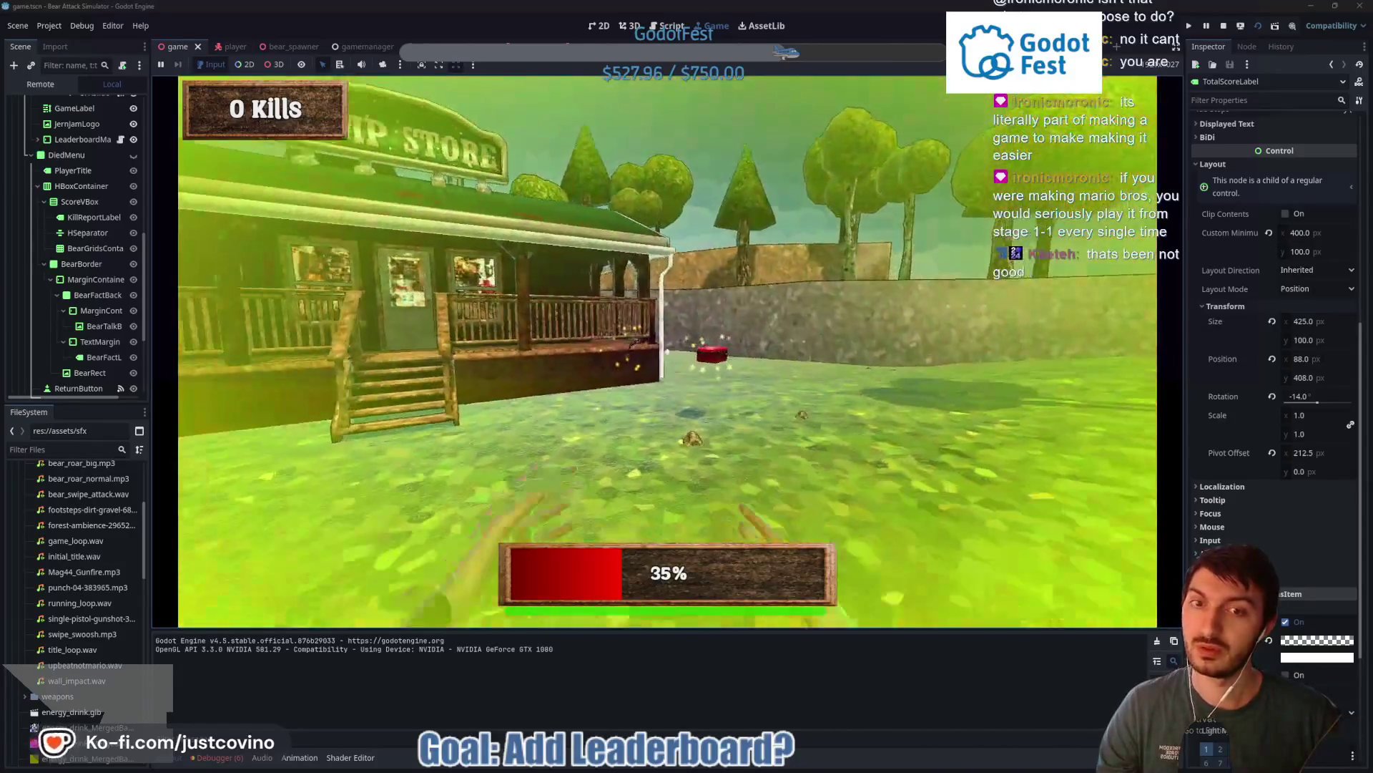
key("2")
- Shoot bears until dying with 10 points, return to the menu, and stop the game
left_click(668, 351)
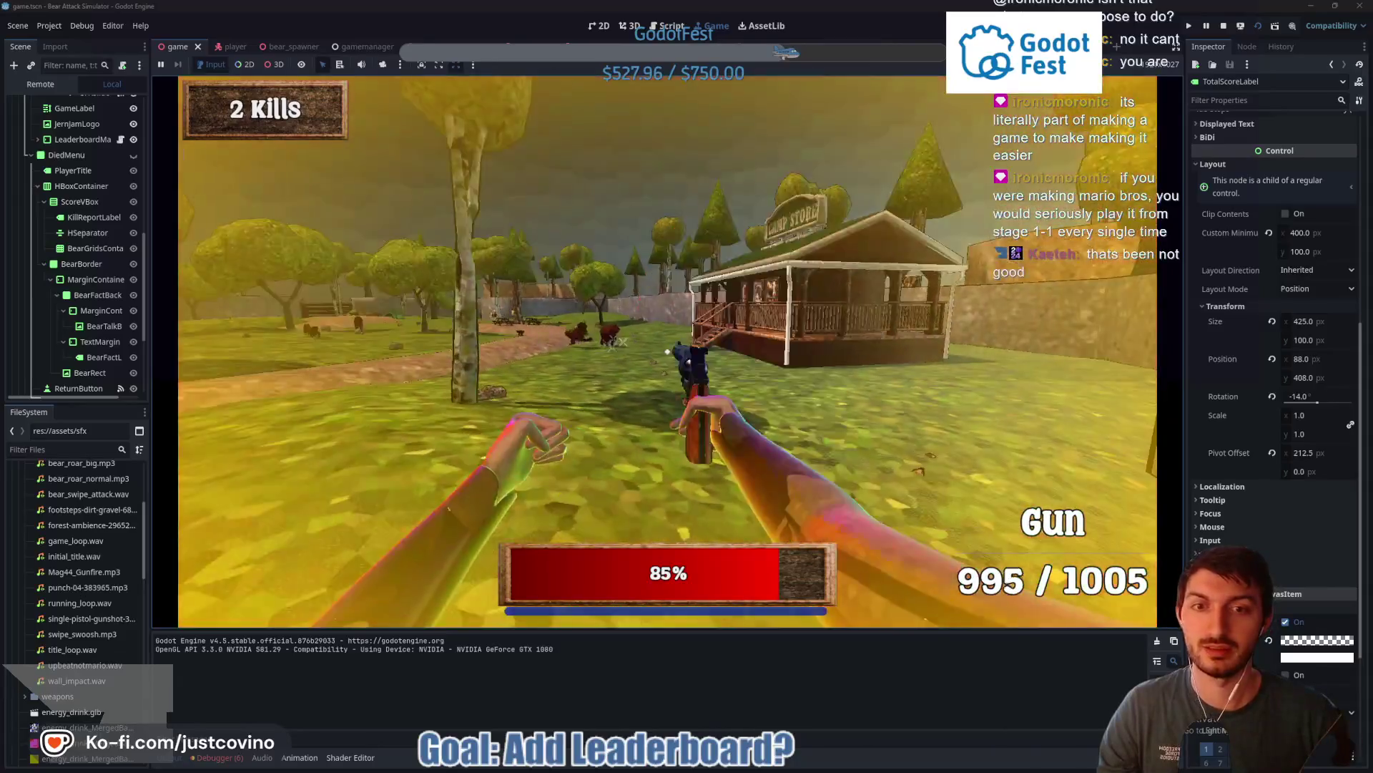
left_click(668, 351)
left_click(667, 351)
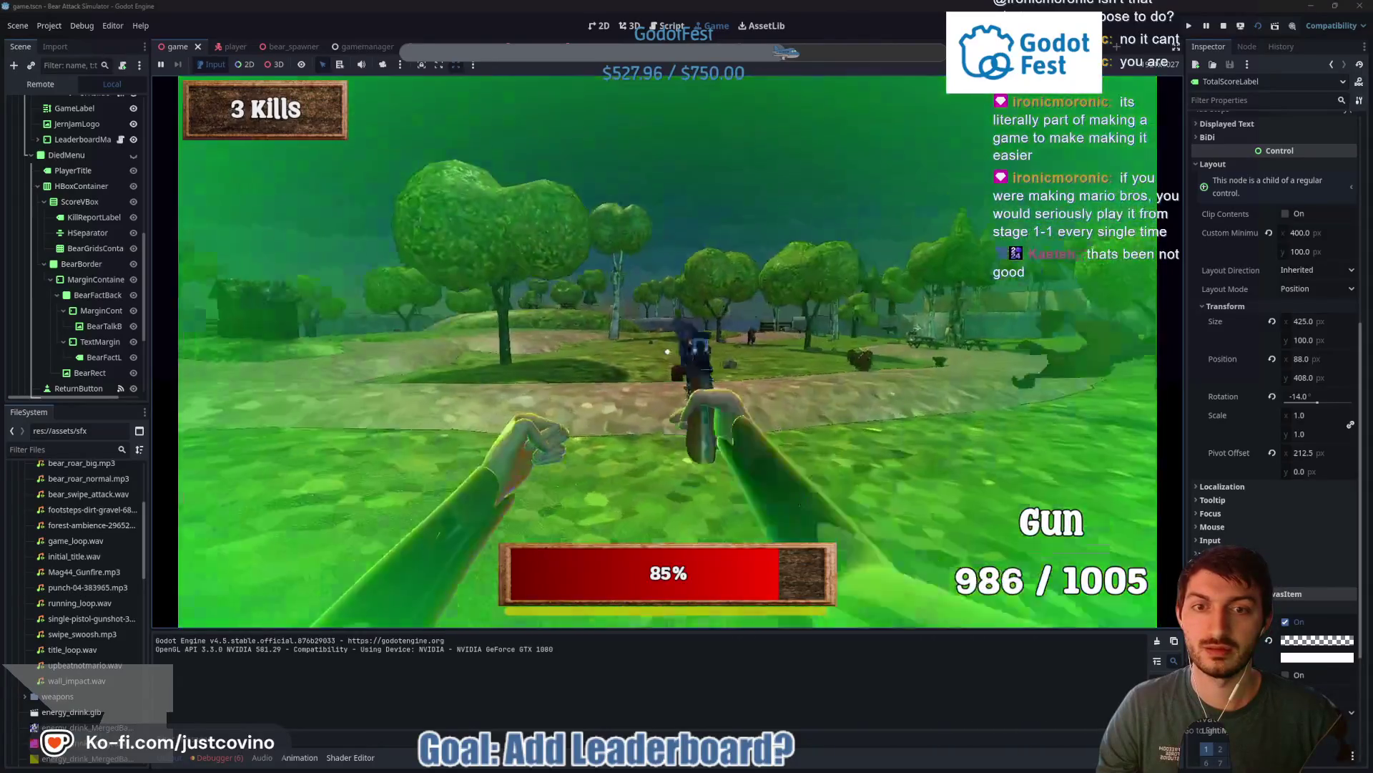
left_click(667, 351)
left_click(667, 352)
left_click(668, 351)
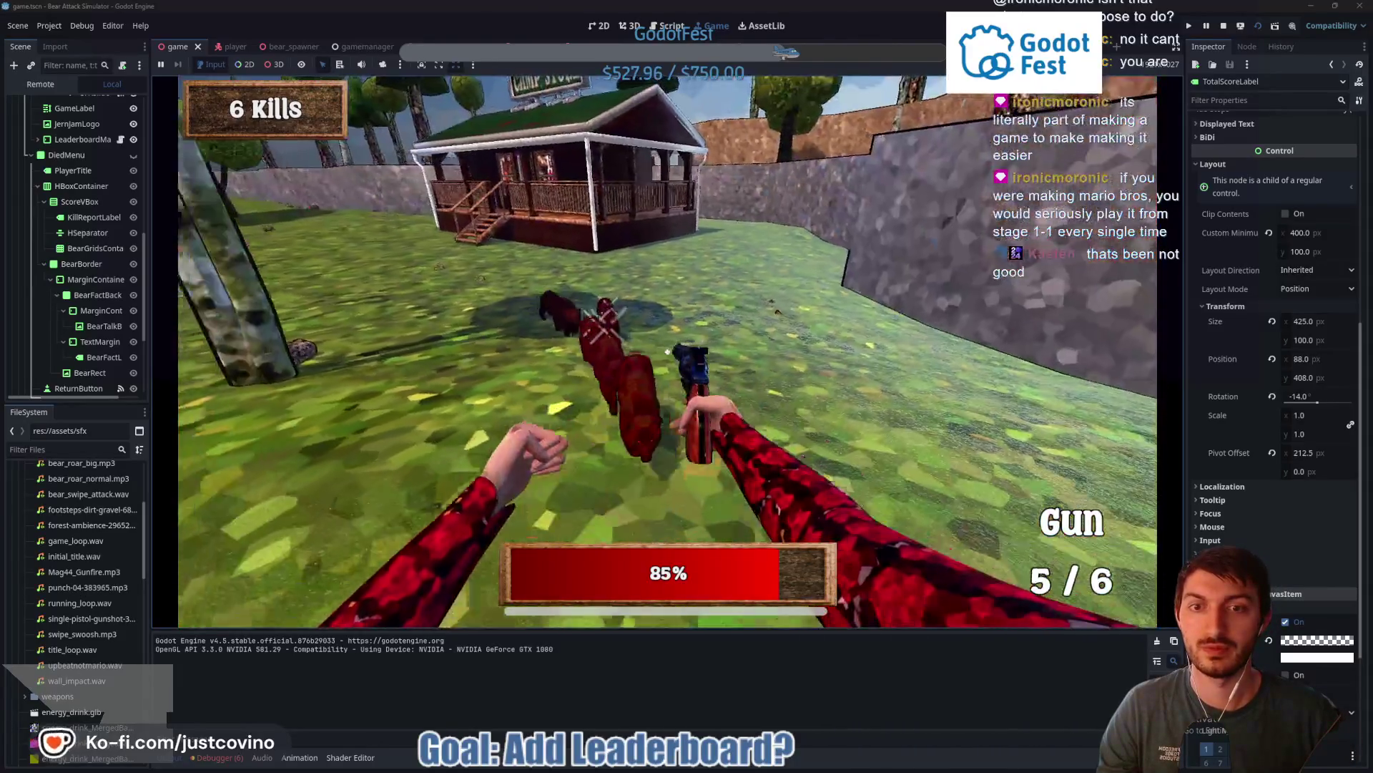
left_click(667, 351)
left_click(668, 351)
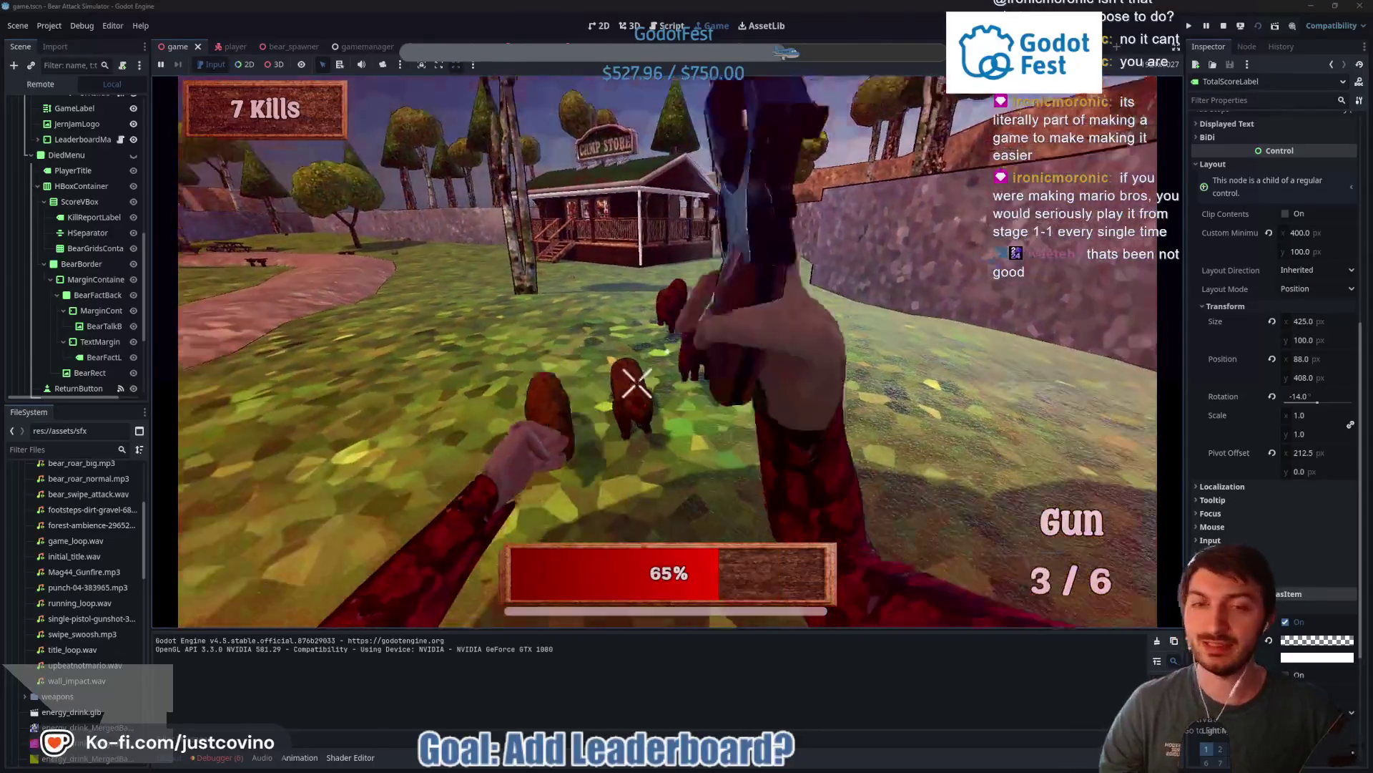
left_click(667, 351)
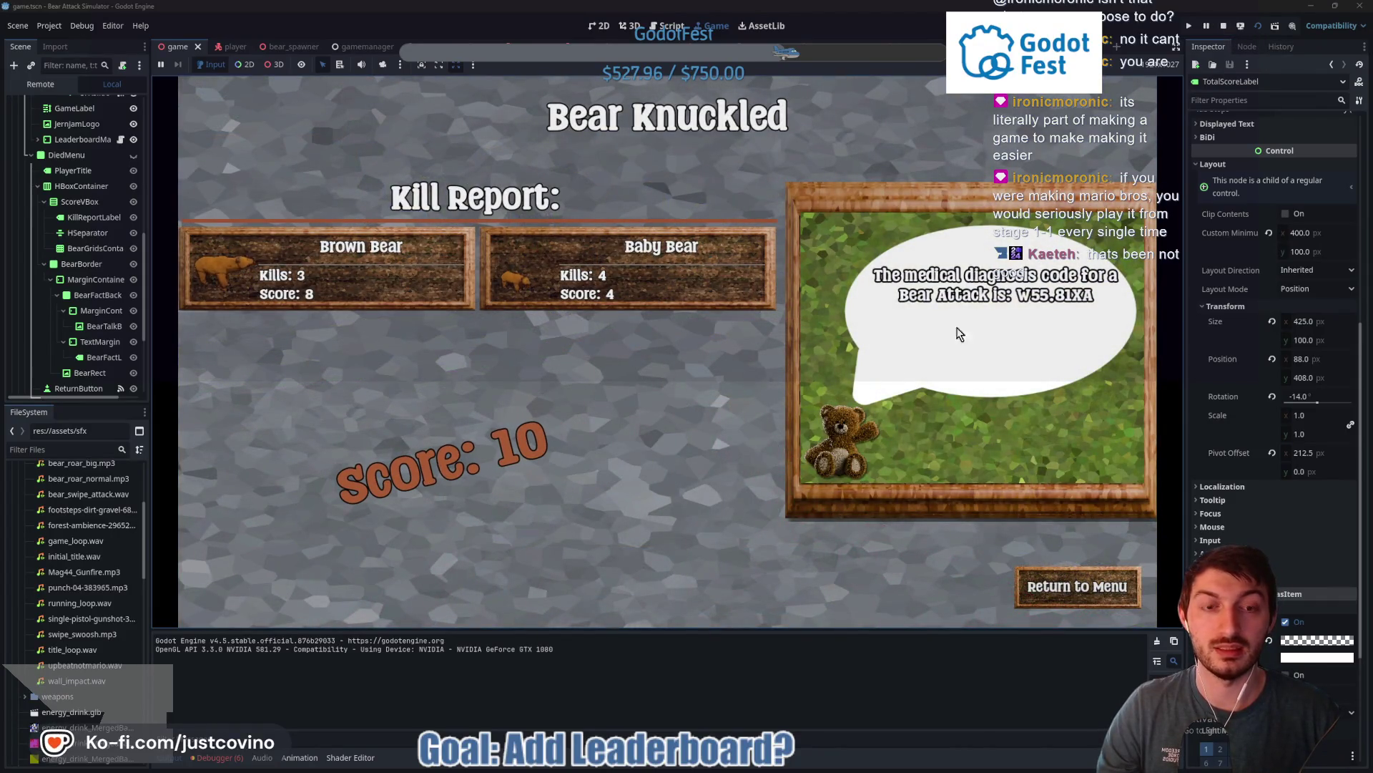
left_click(1048, 585)
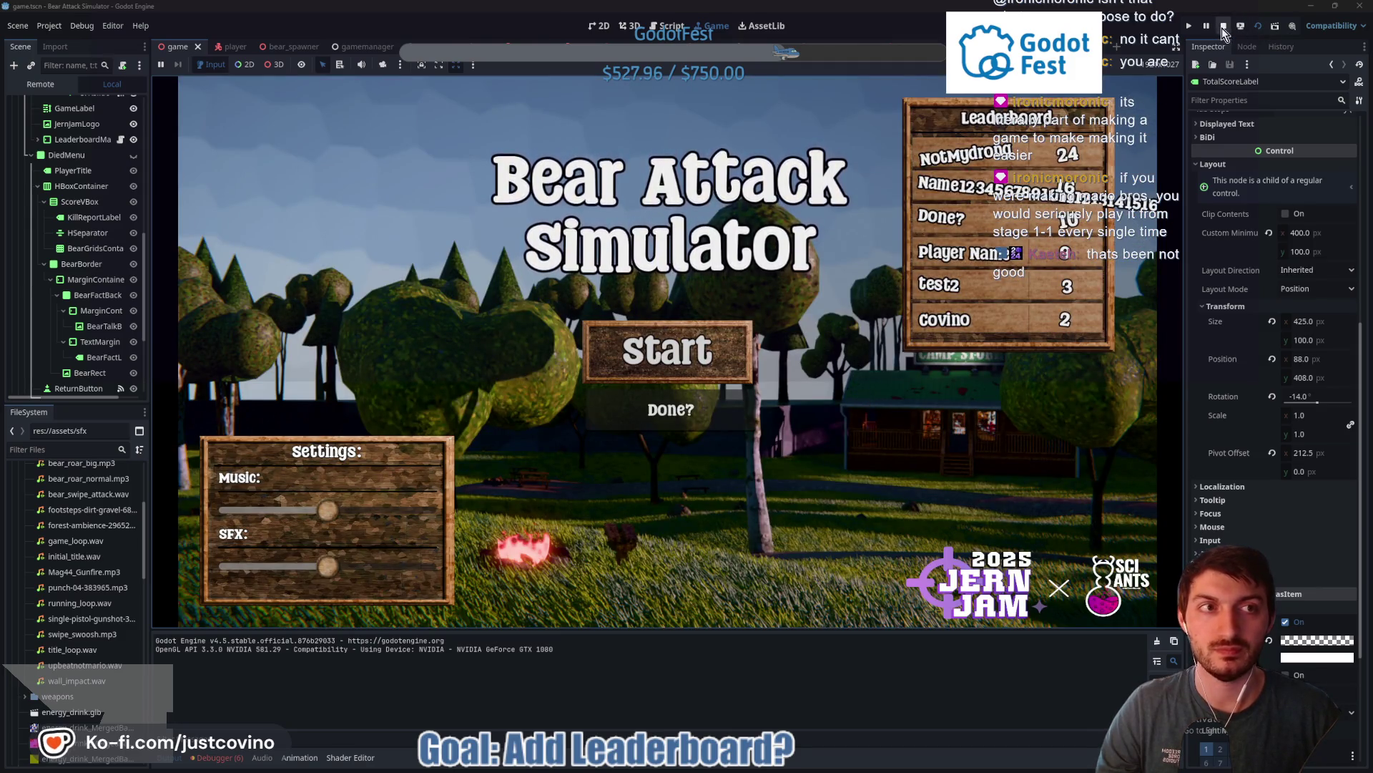
left_click(1222, 28)
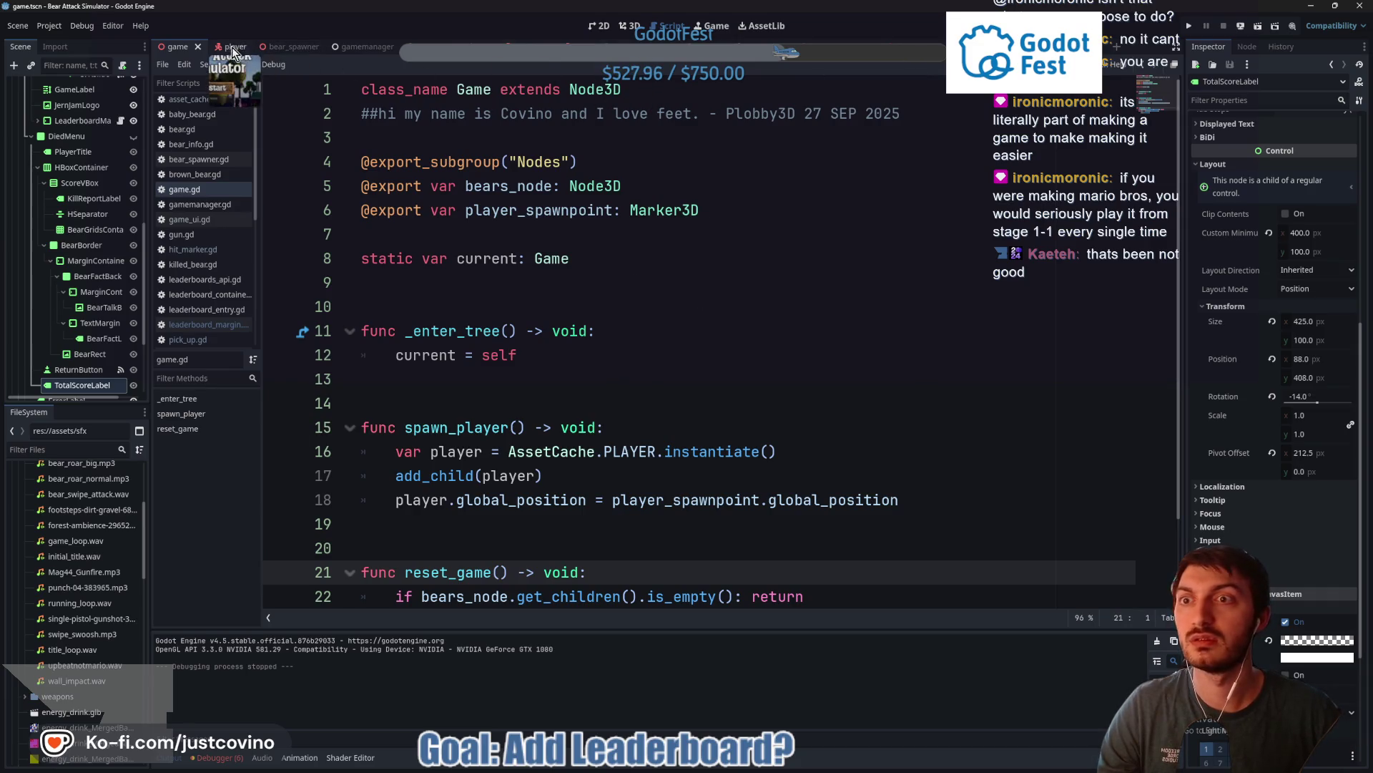
- Open game_ui.gd from the GameUI node and find score_label_impact and update_death_screen
scroll(101, 339, "down", 2)
scroll(86, 286, "up", 4)
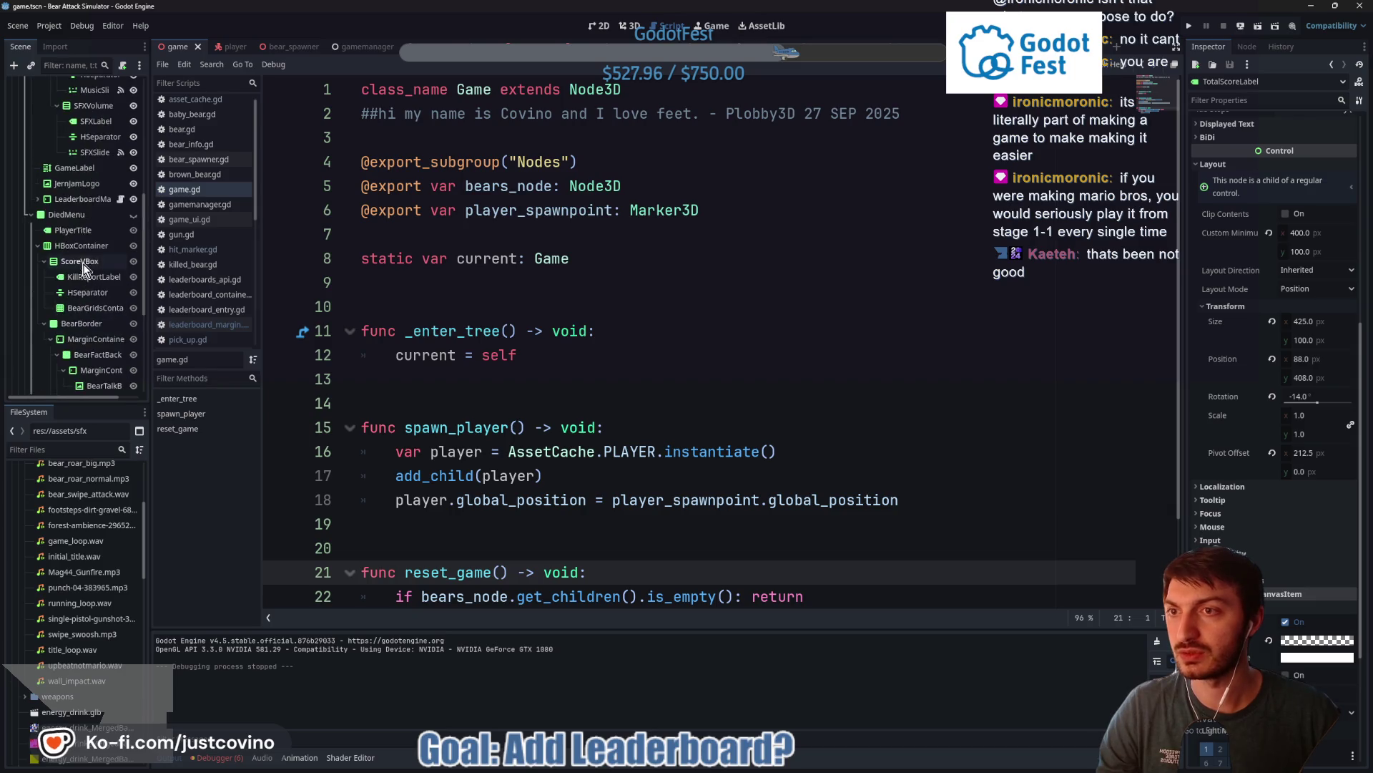
scroll(100, 222, "up", 3)
scroll(107, 229, "up", 3)
left_click(120, 124)
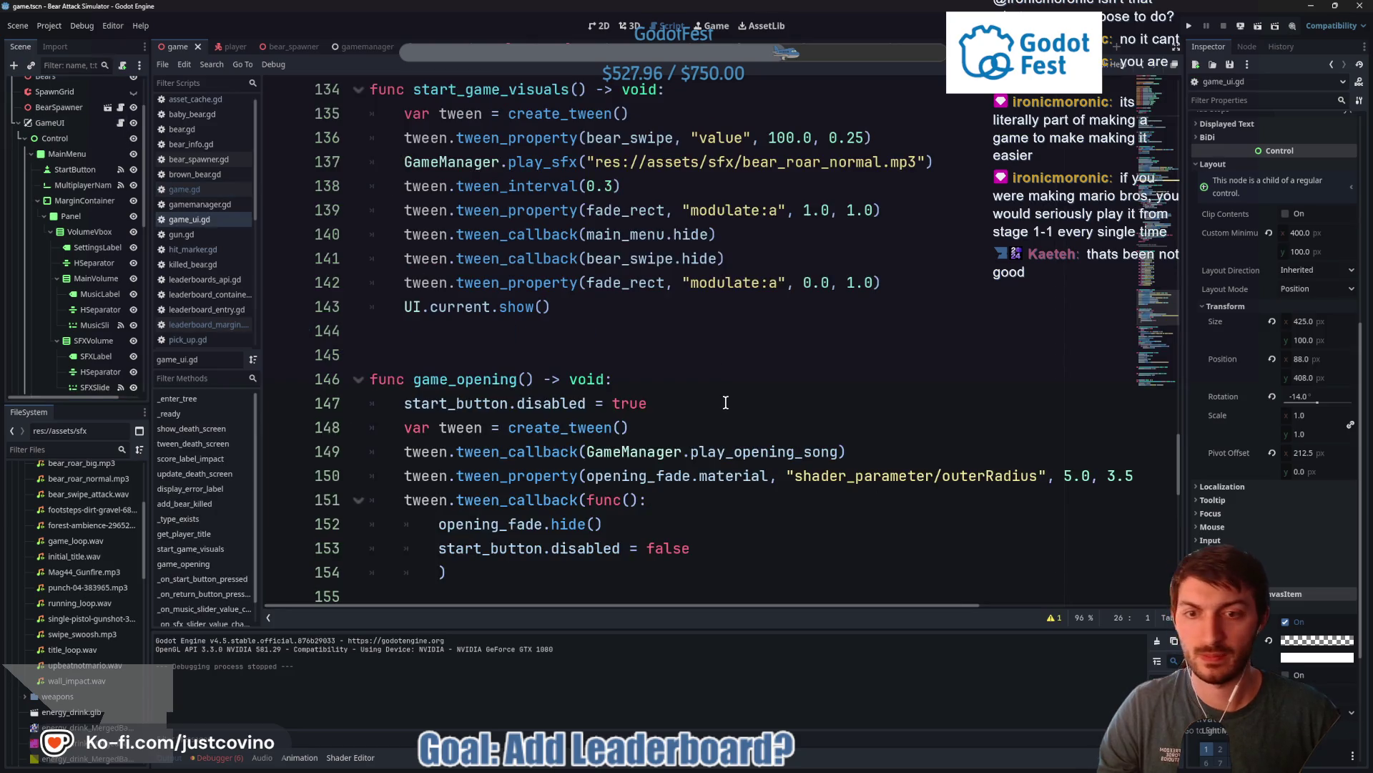
scroll(641, 445, "up", 1)
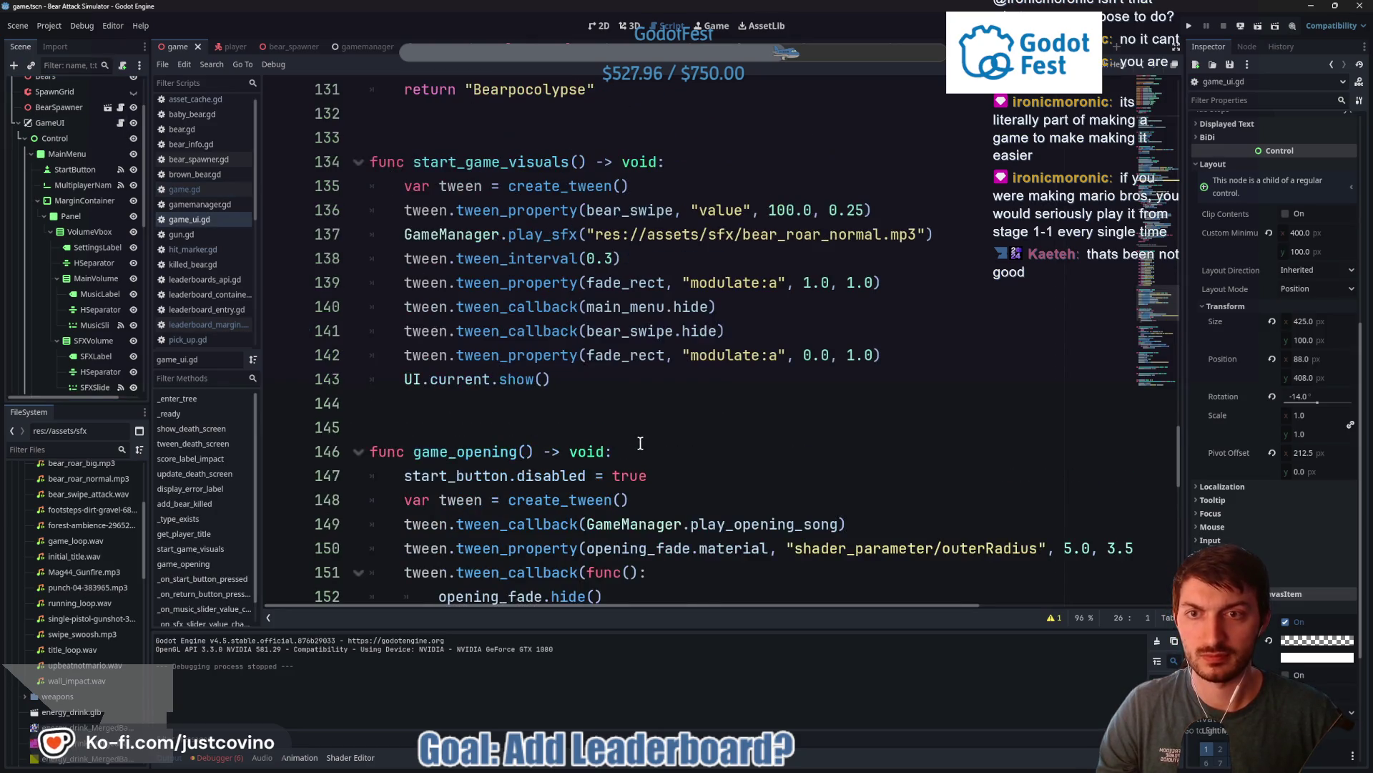
scroll(632, 434, "down", 8)
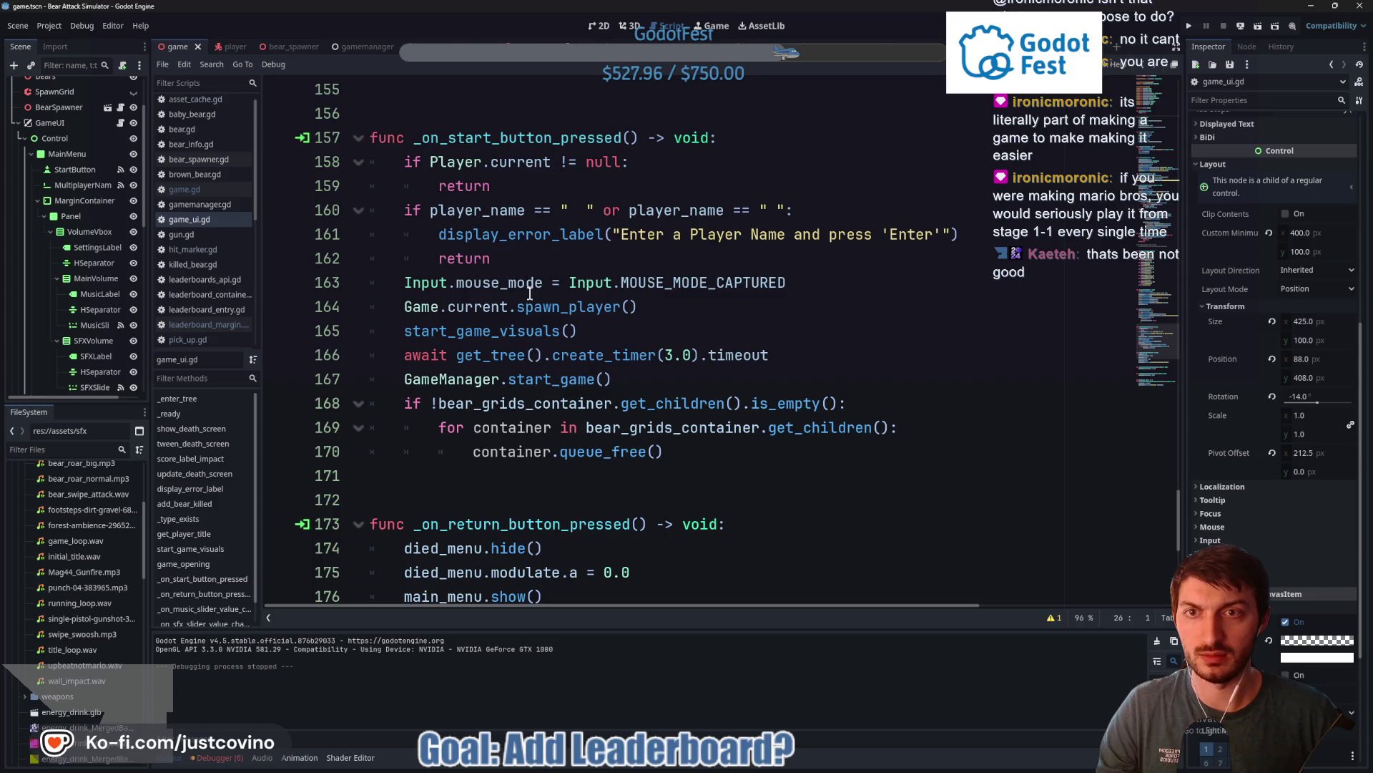
scroll(530, 294, "down", 3)
scroll(529, 361, "down", 2)
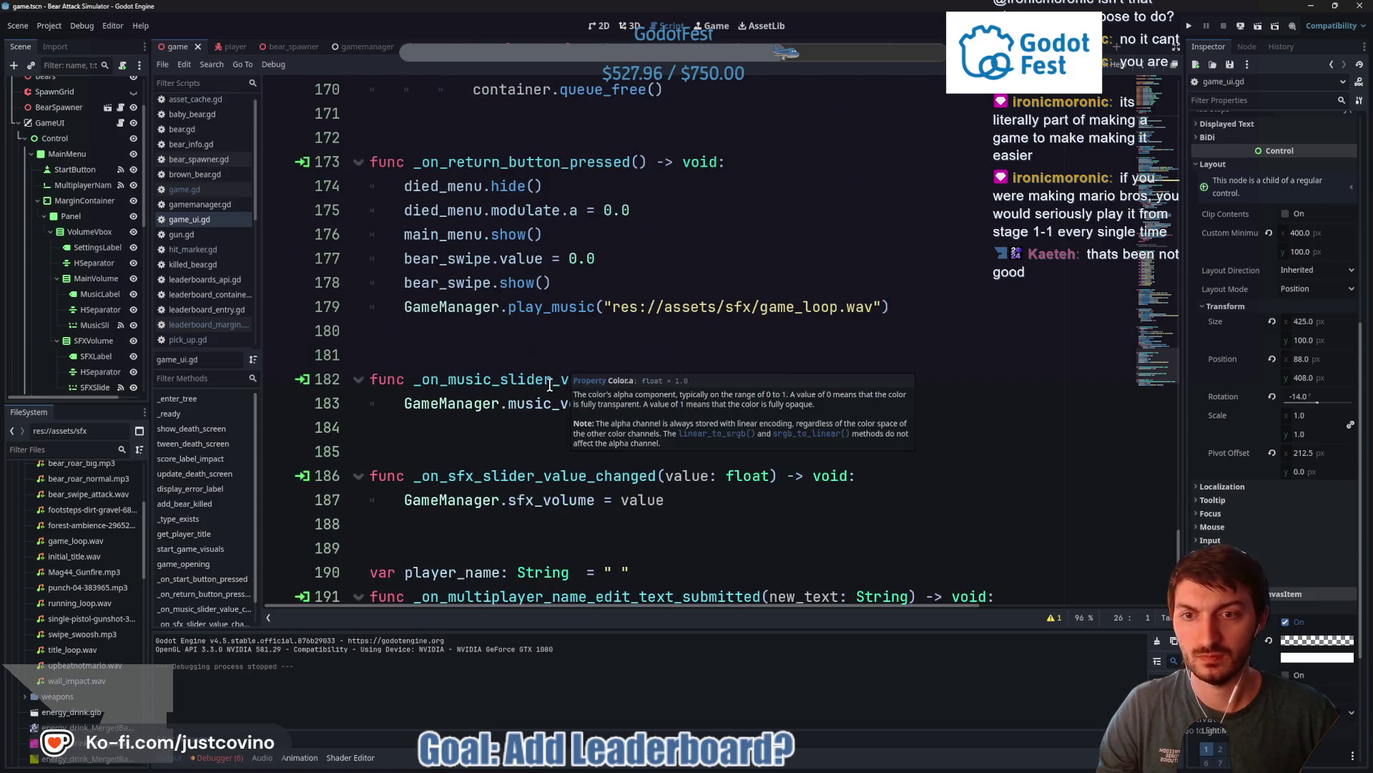
scroll(503, 365, "down", 1)
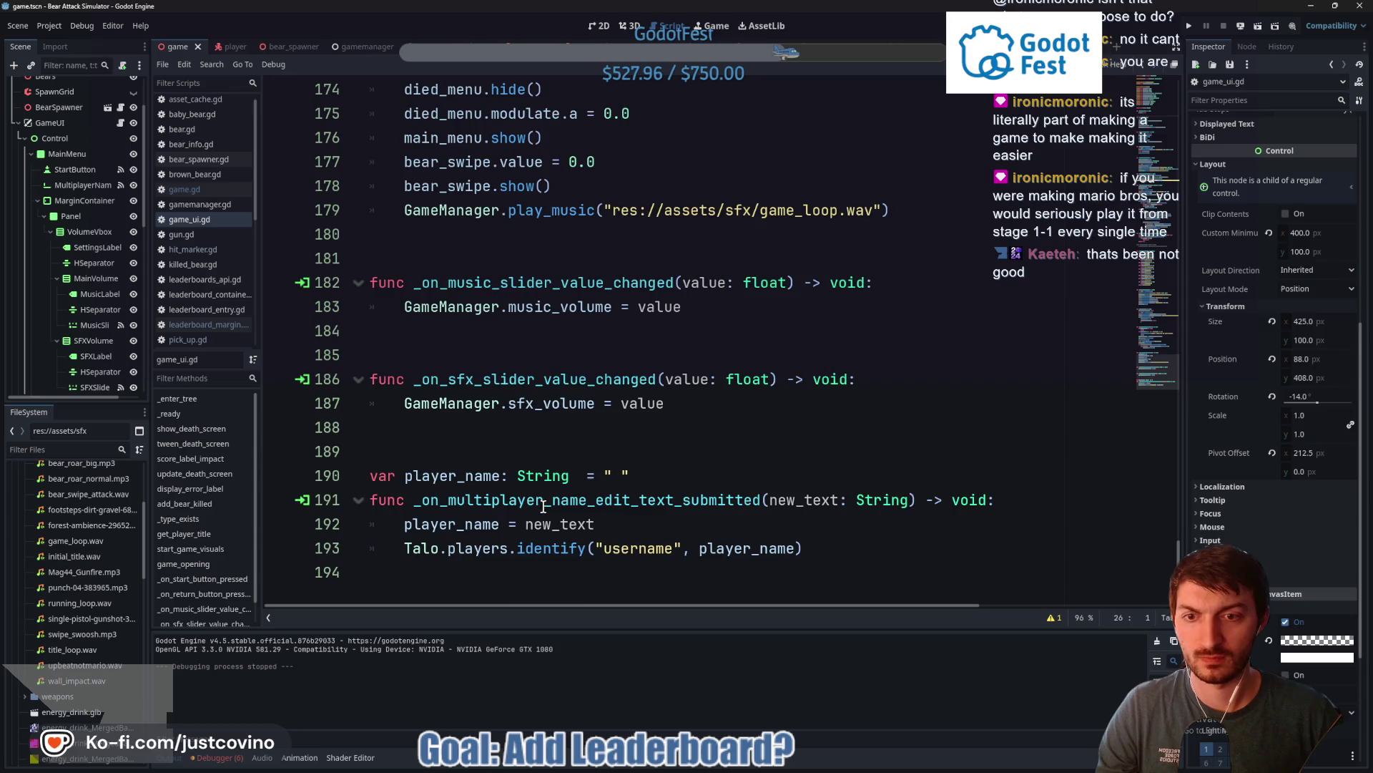
scroll(543, 506, "up", 13)
scroll(546, 506, "down", 1)
scroll(531, 489, "up", 1)
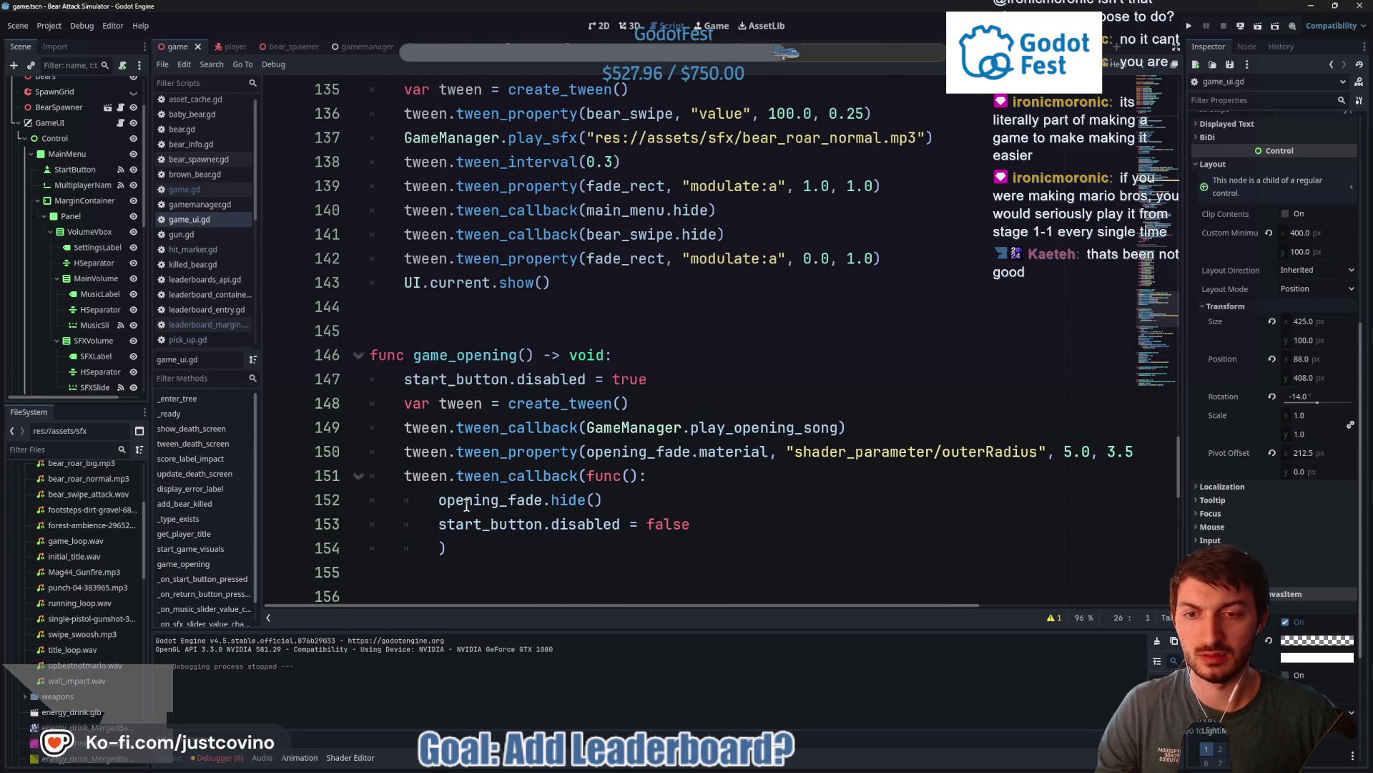
scroll(563, 437, "up", 16)
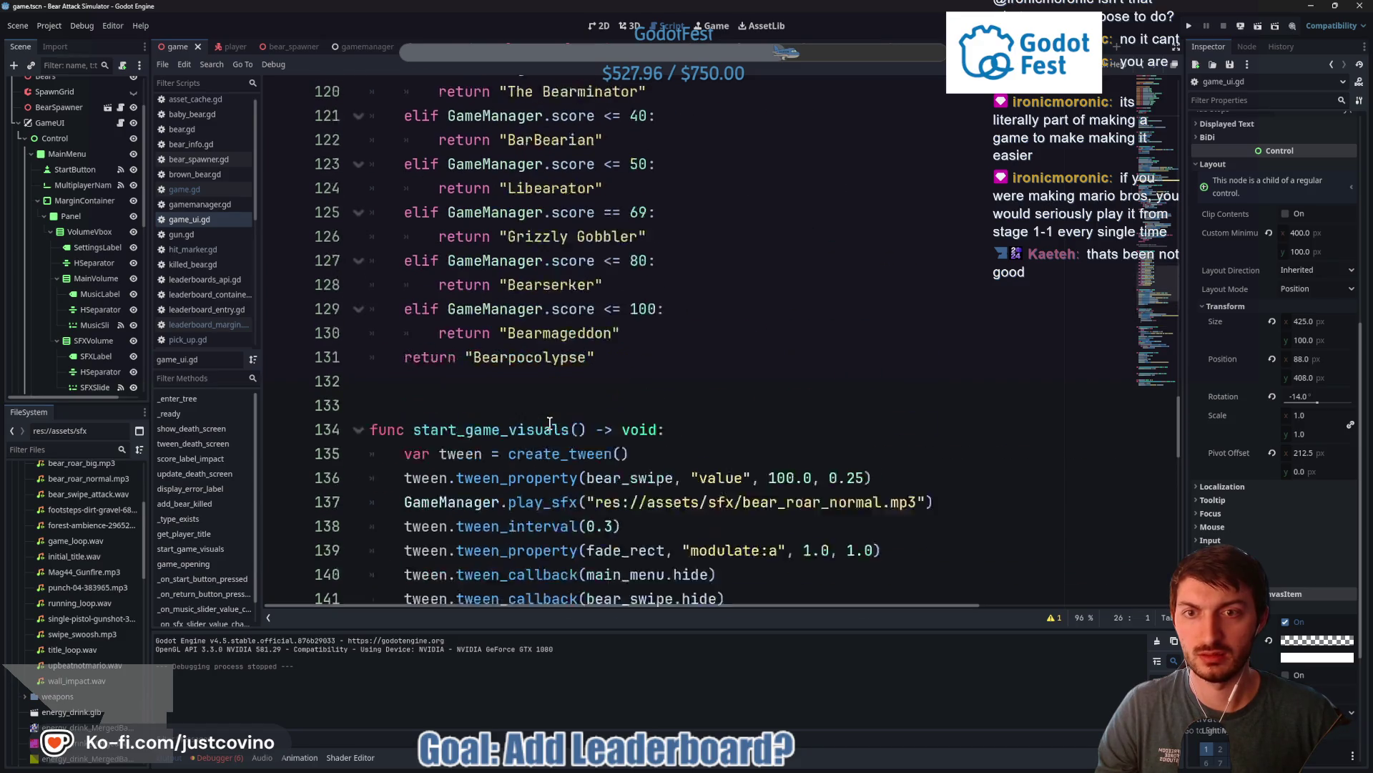
scroll(551, 425, "up", 7)
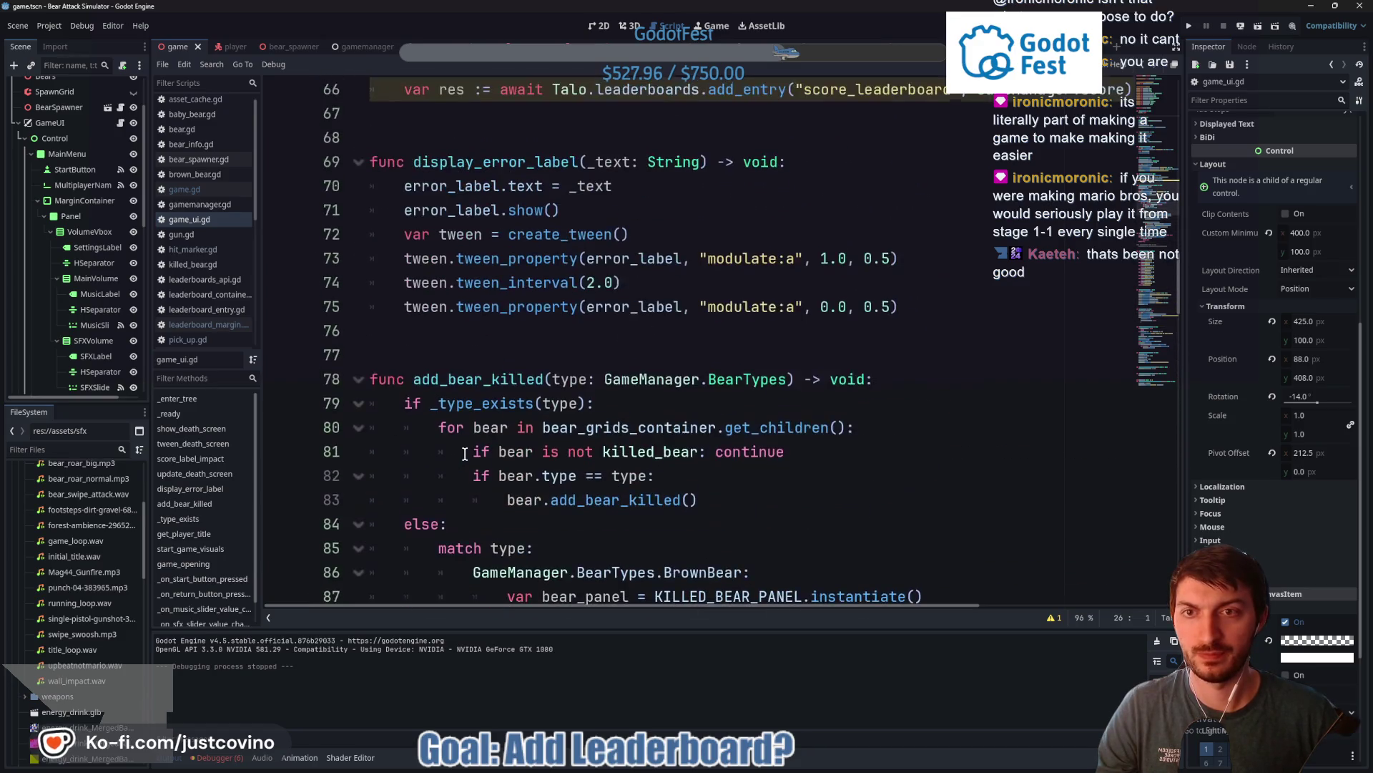
scroll(465, 454, "up", 6)
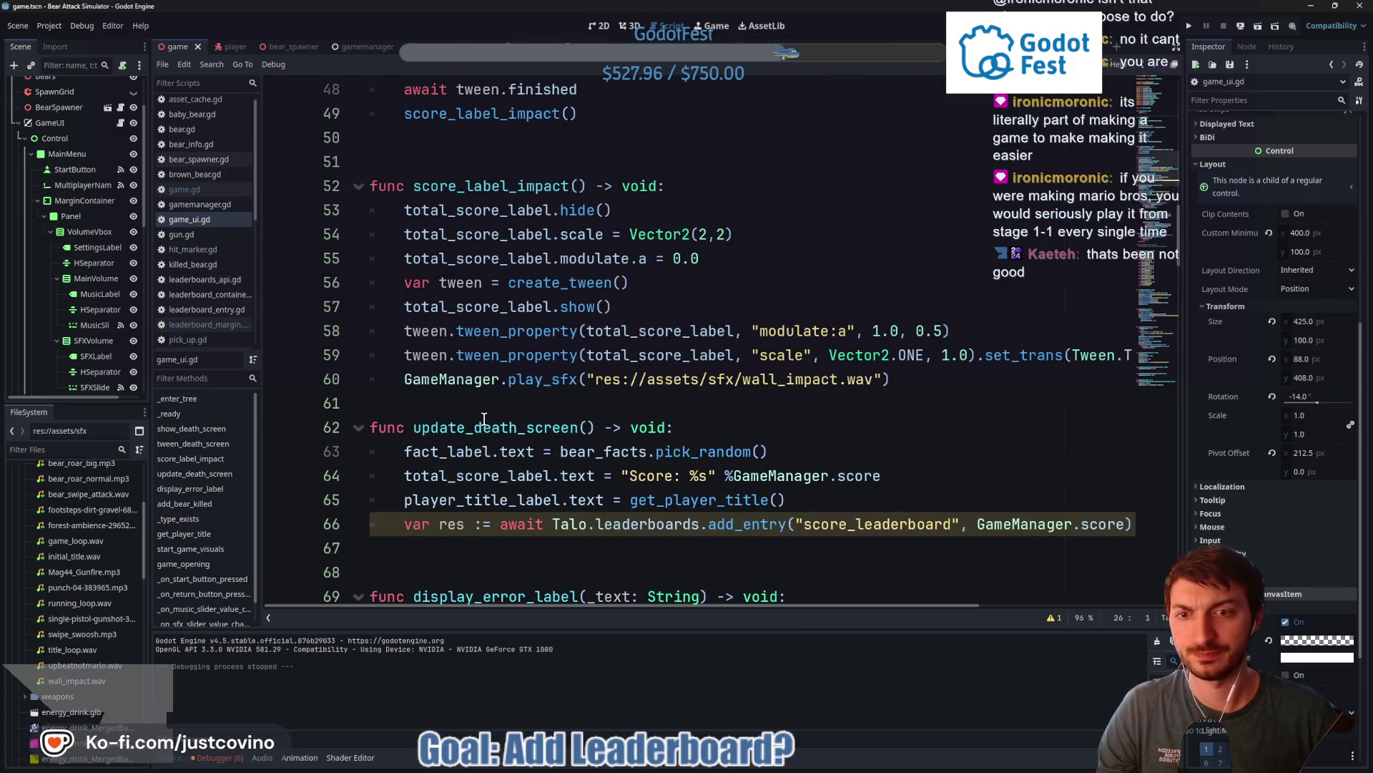
scroll(488, 410, "up", 1)
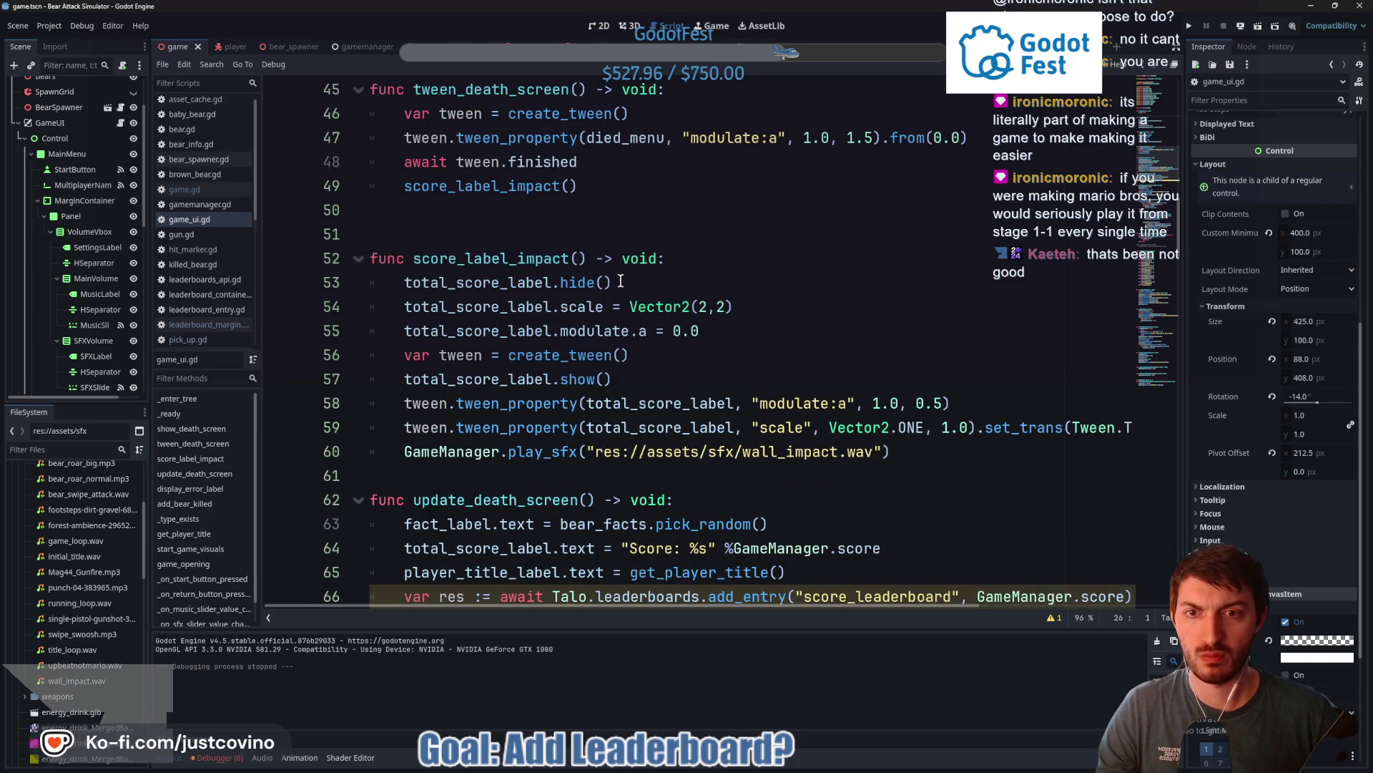
- Move the modulate.a reset line above the scale line in score_label_impact and save
left_click_drag(699, 331, 519, 336)
left_click_drag(414, 342, 407, 344)
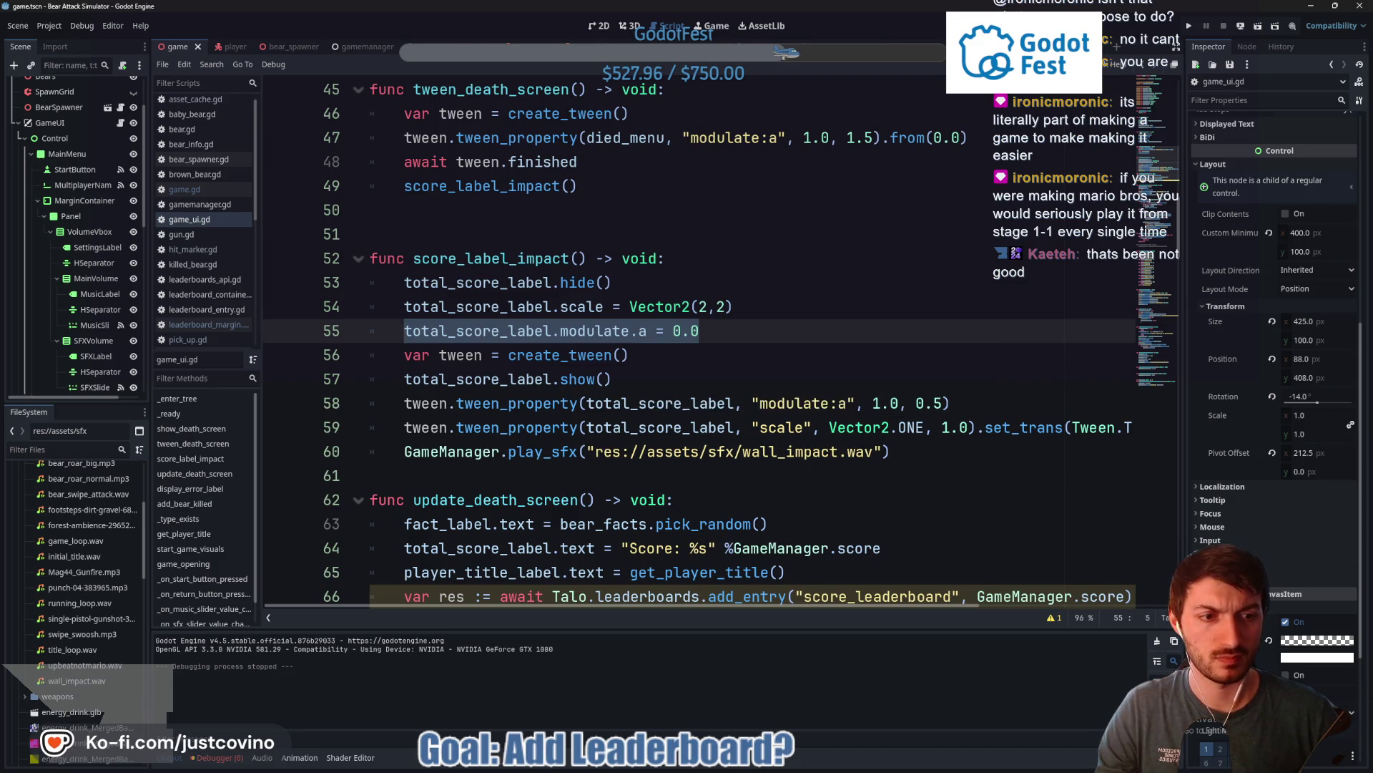
left_click(727, 330)
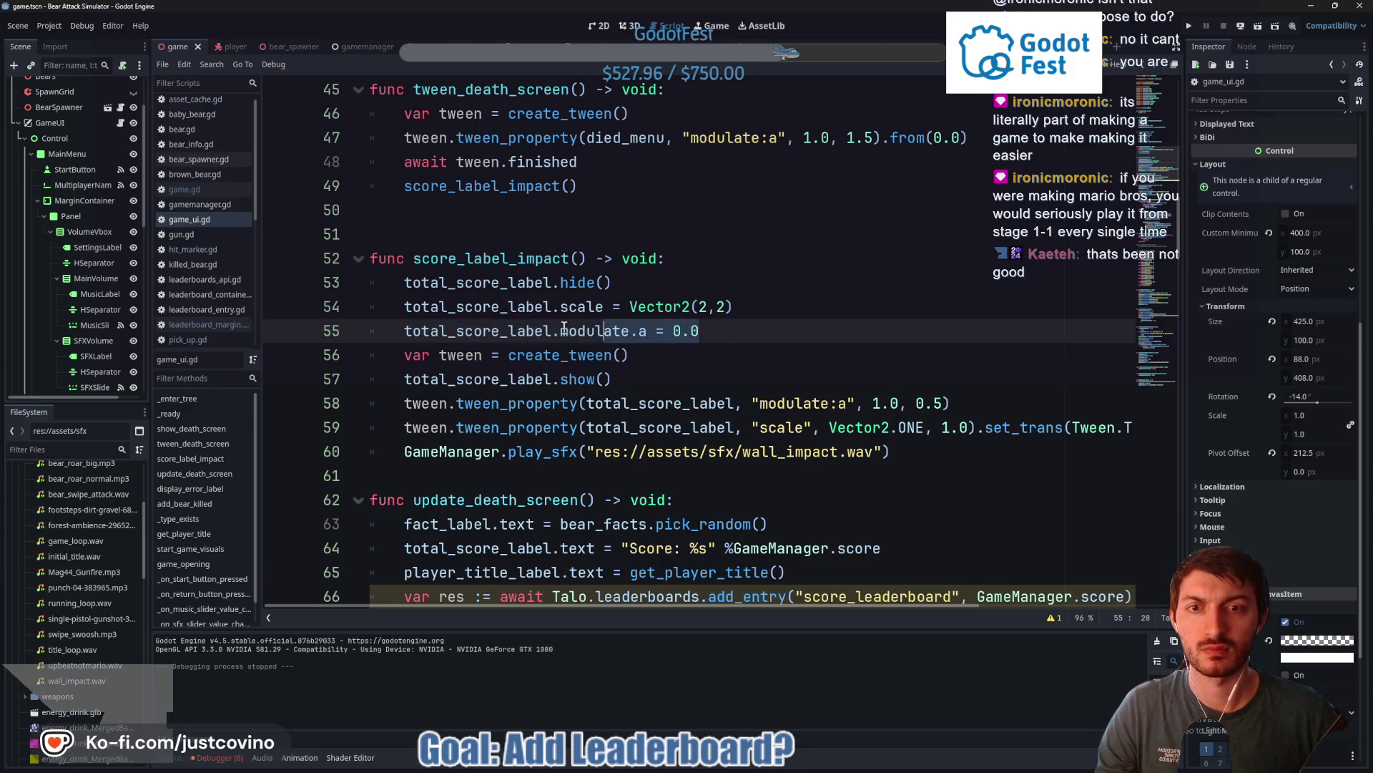
left_click_drag(564, 327, 362, 334)
key("alt+Up")
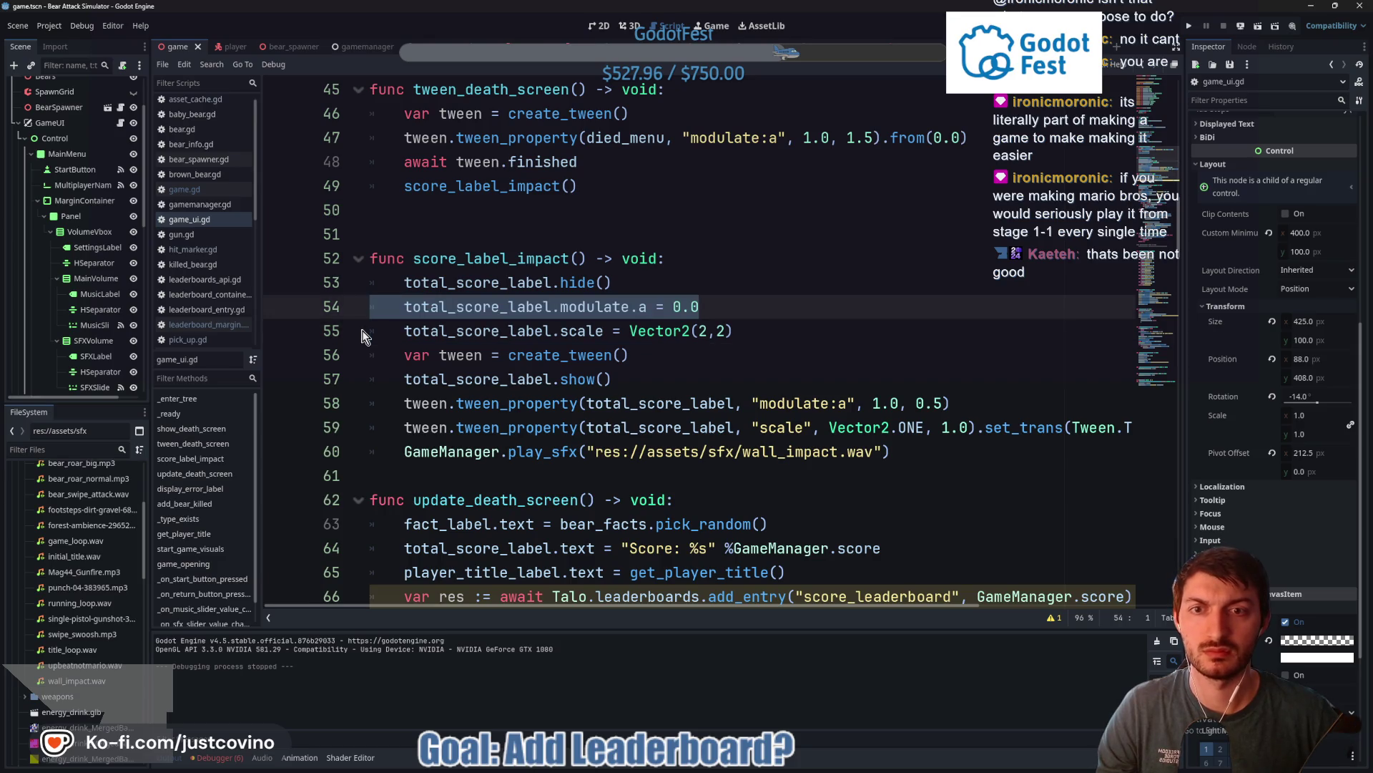
left_click(732, 308)
key("ctrl+s")
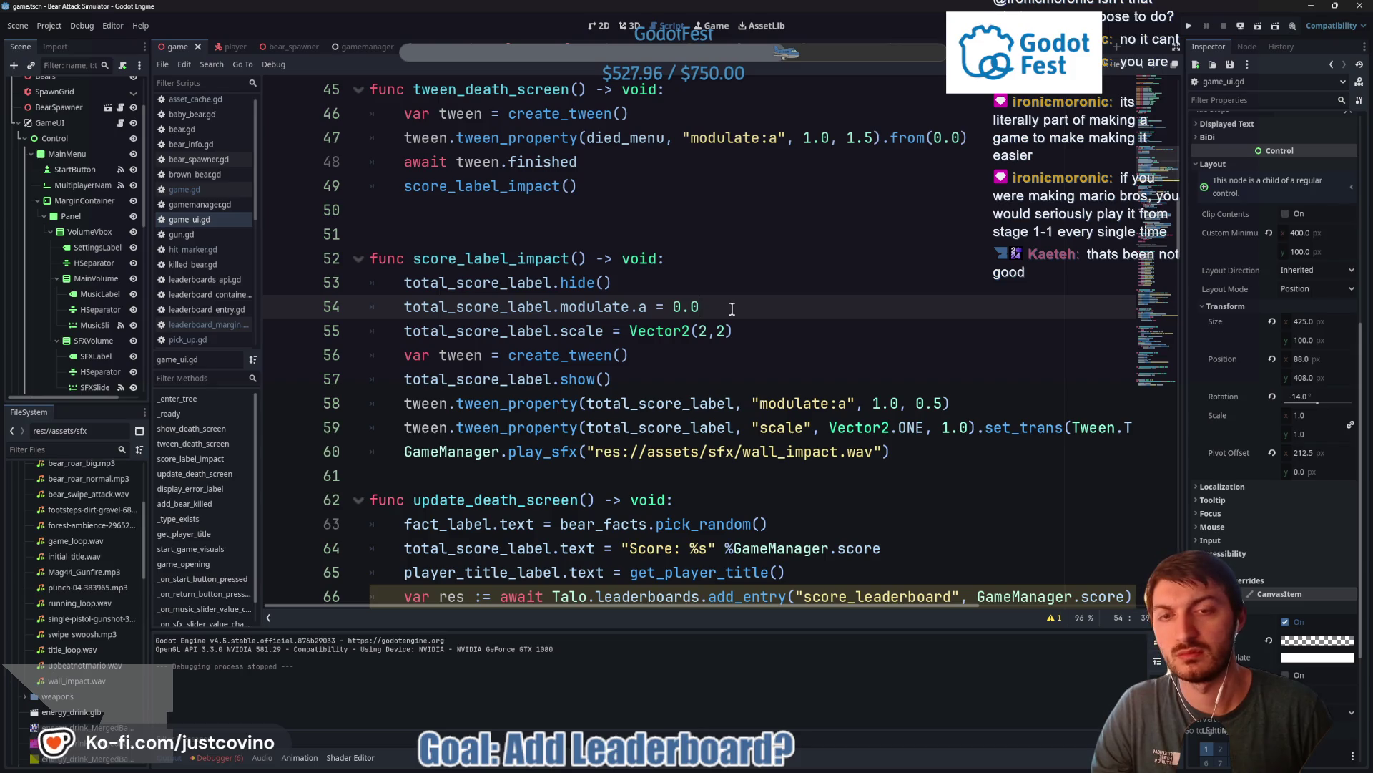
- Add 'await get_tree().process_frame' after the scale line and save game_ui.gd
left_click(748, 326)
key("Return")
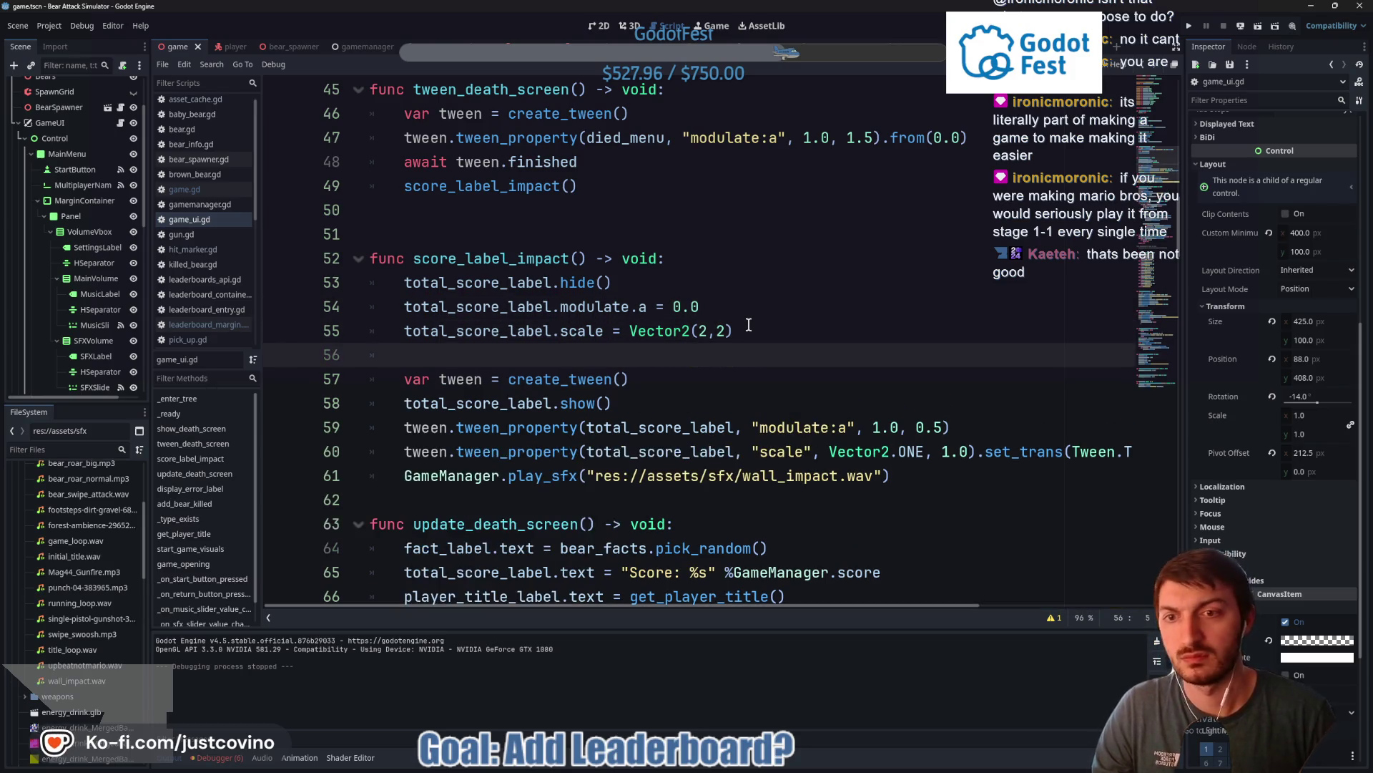
type("wait")
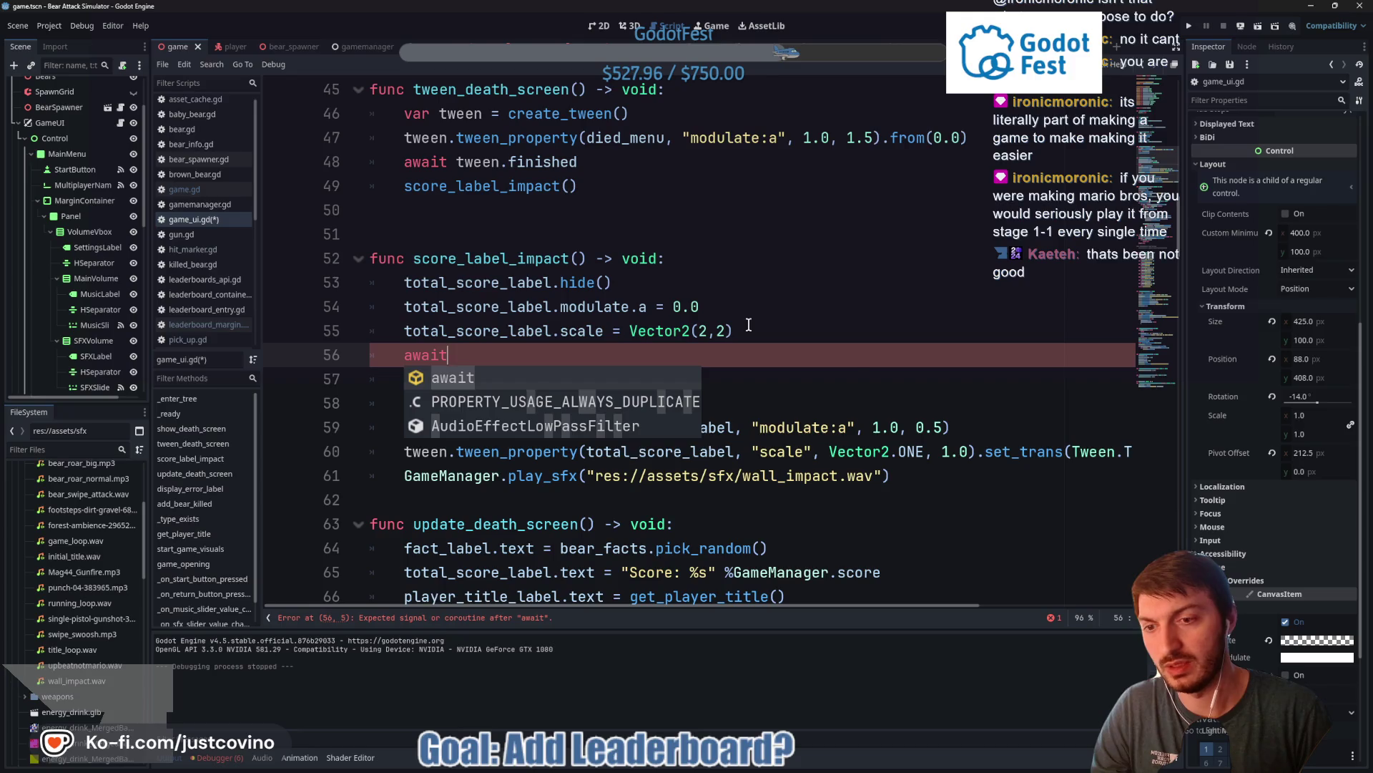
type(" get_tree().pr")
key("Return")
key("ctrl+s")
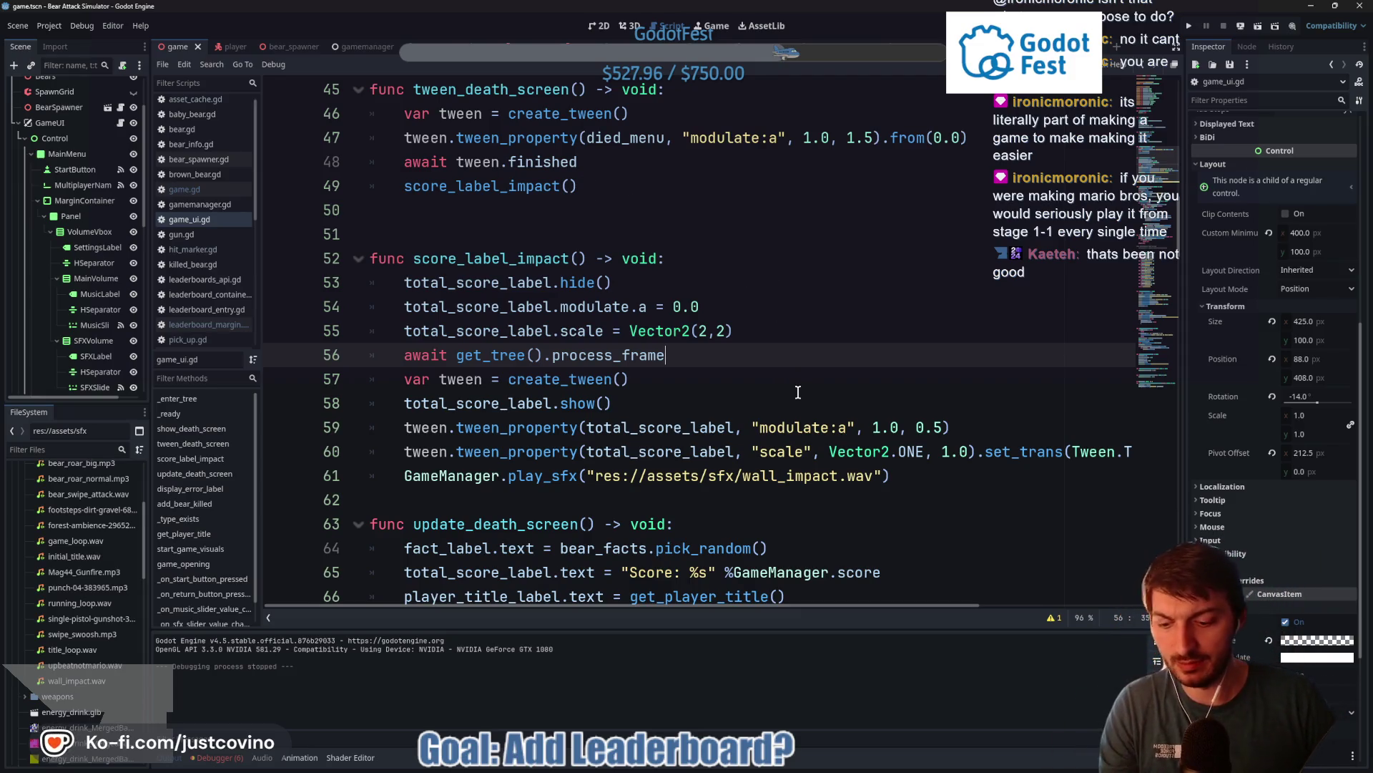
- Check the debugger's errors list, then return to the 2D canvas view
left_click(215, 758)
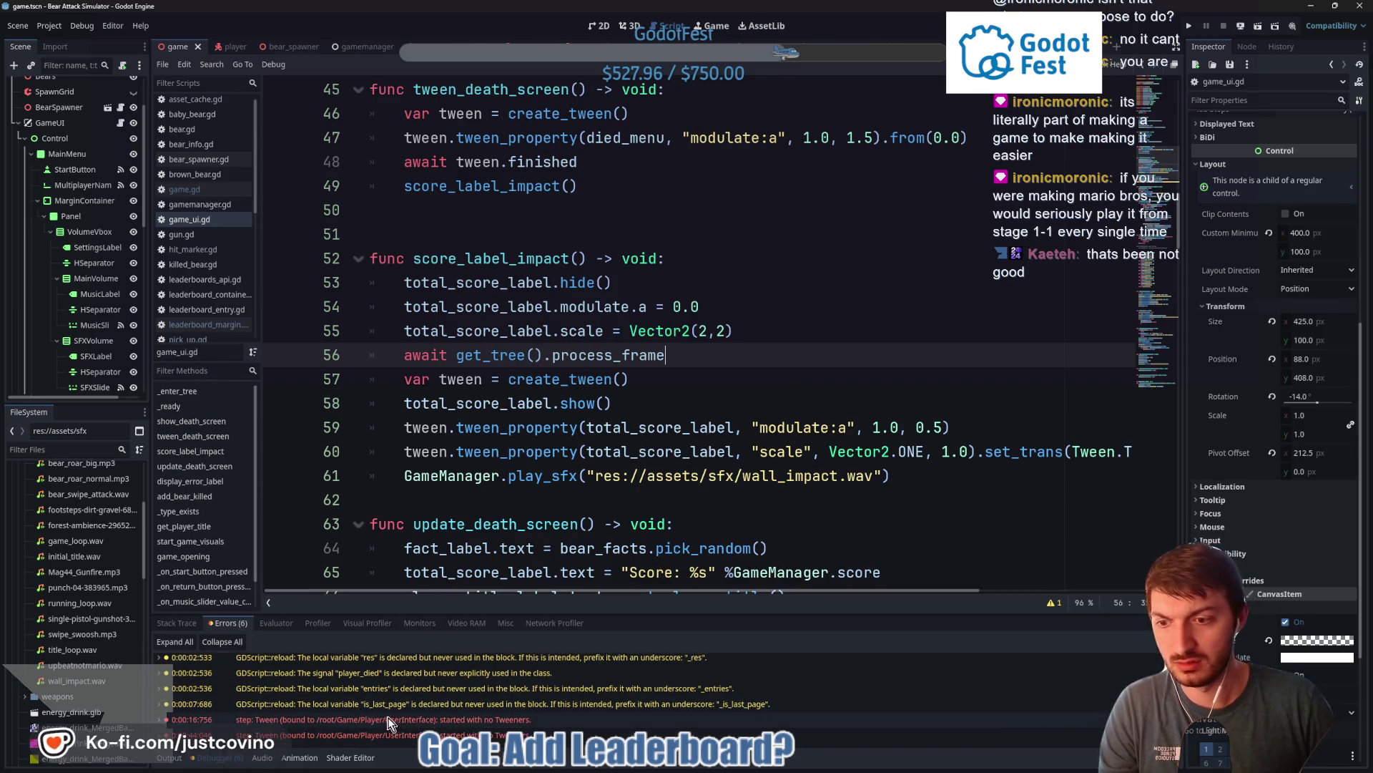
left_click(708, 390)
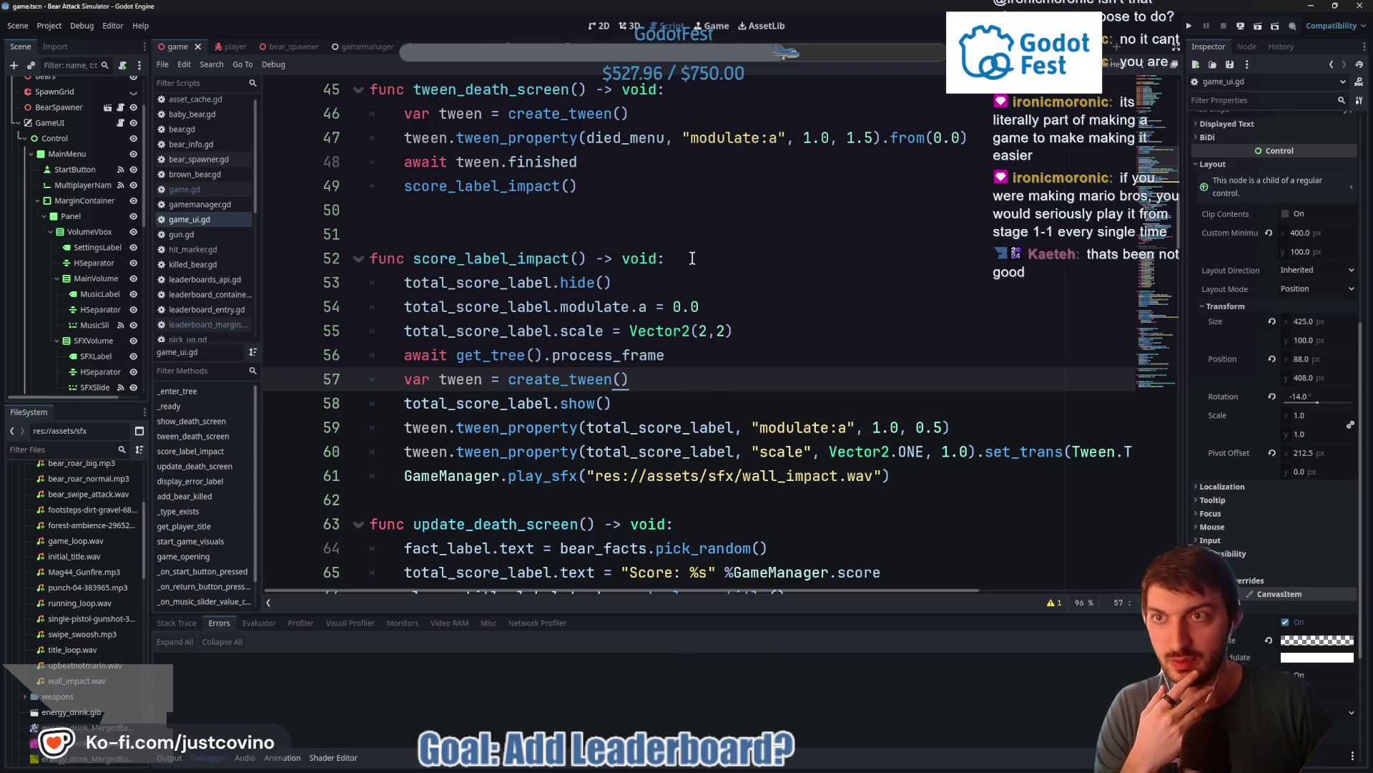
left_click(600, 26)
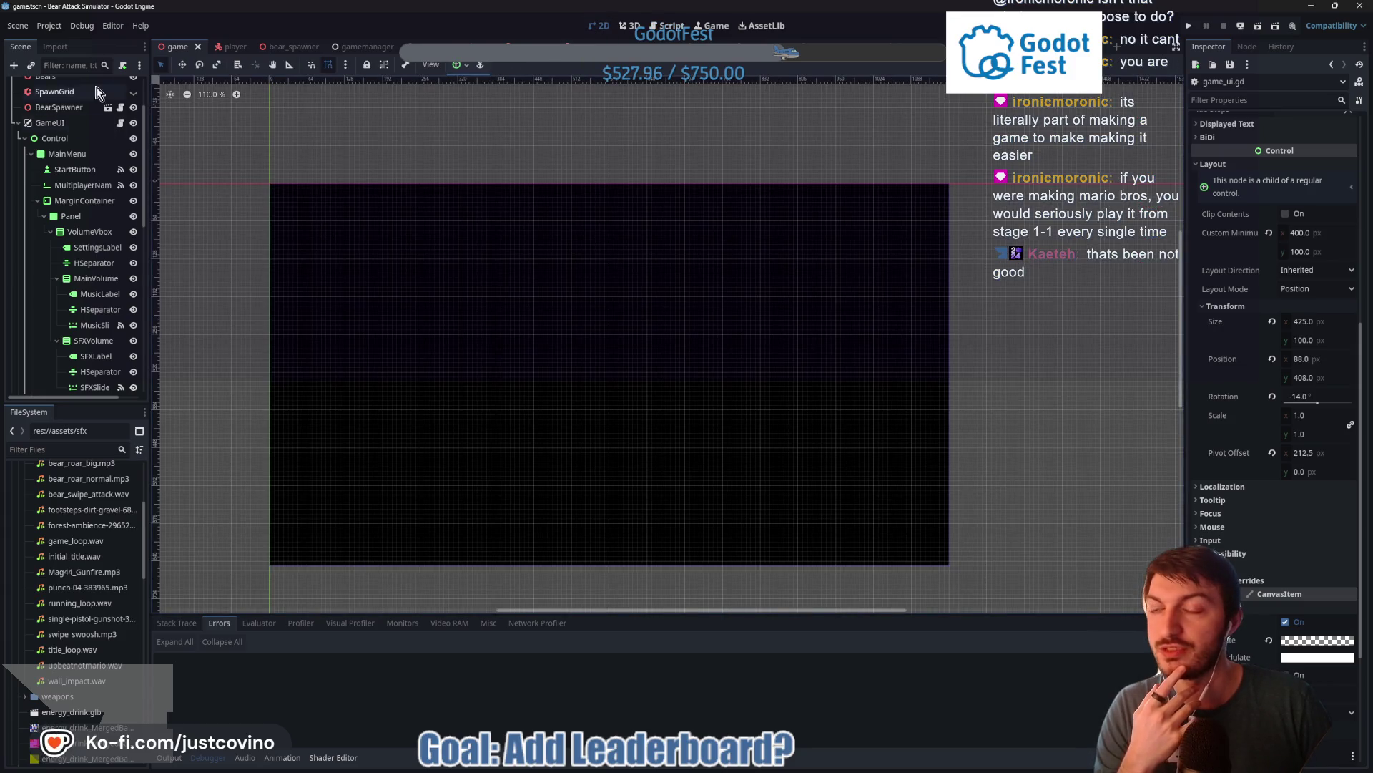
- Raise the Player's Max Health from 30 to 300 and save the player scene
left_click(230, 46)
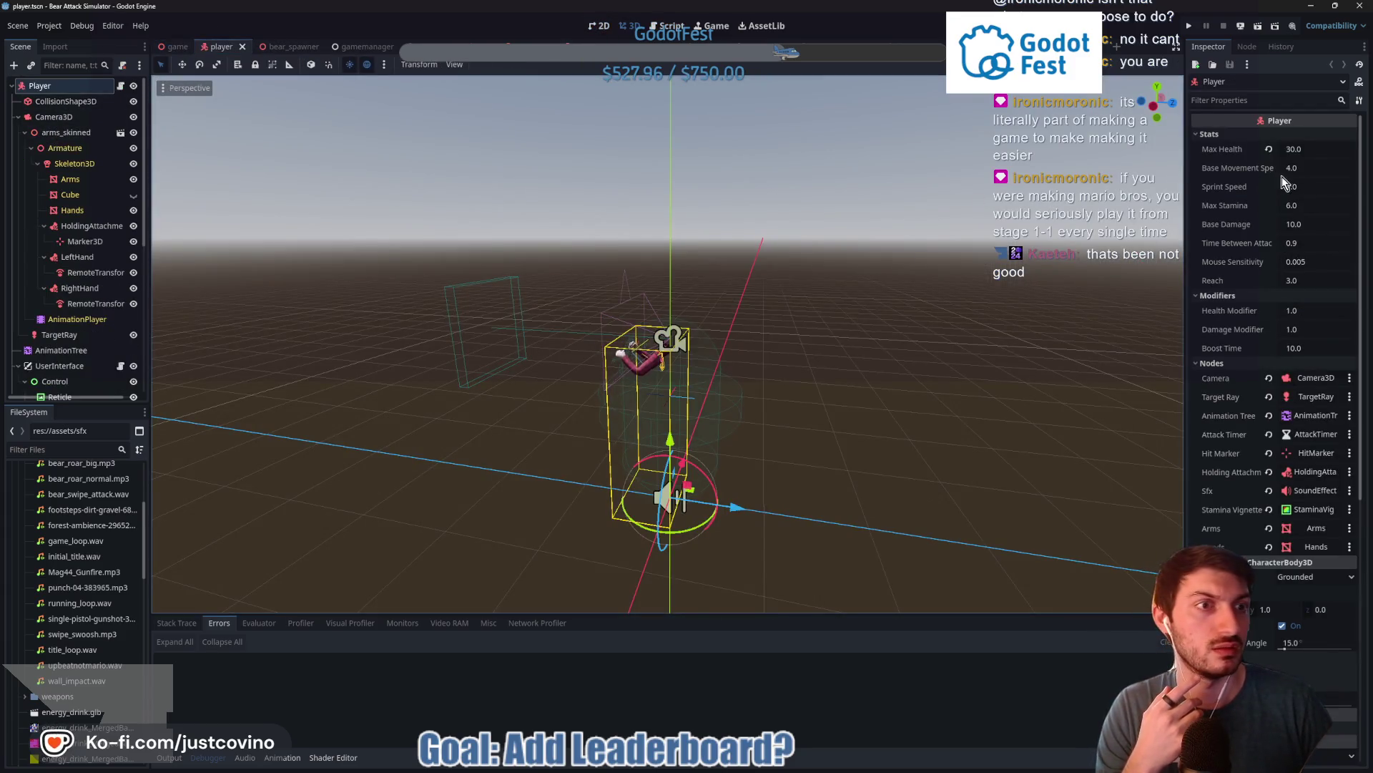
left_click(1303, 148)
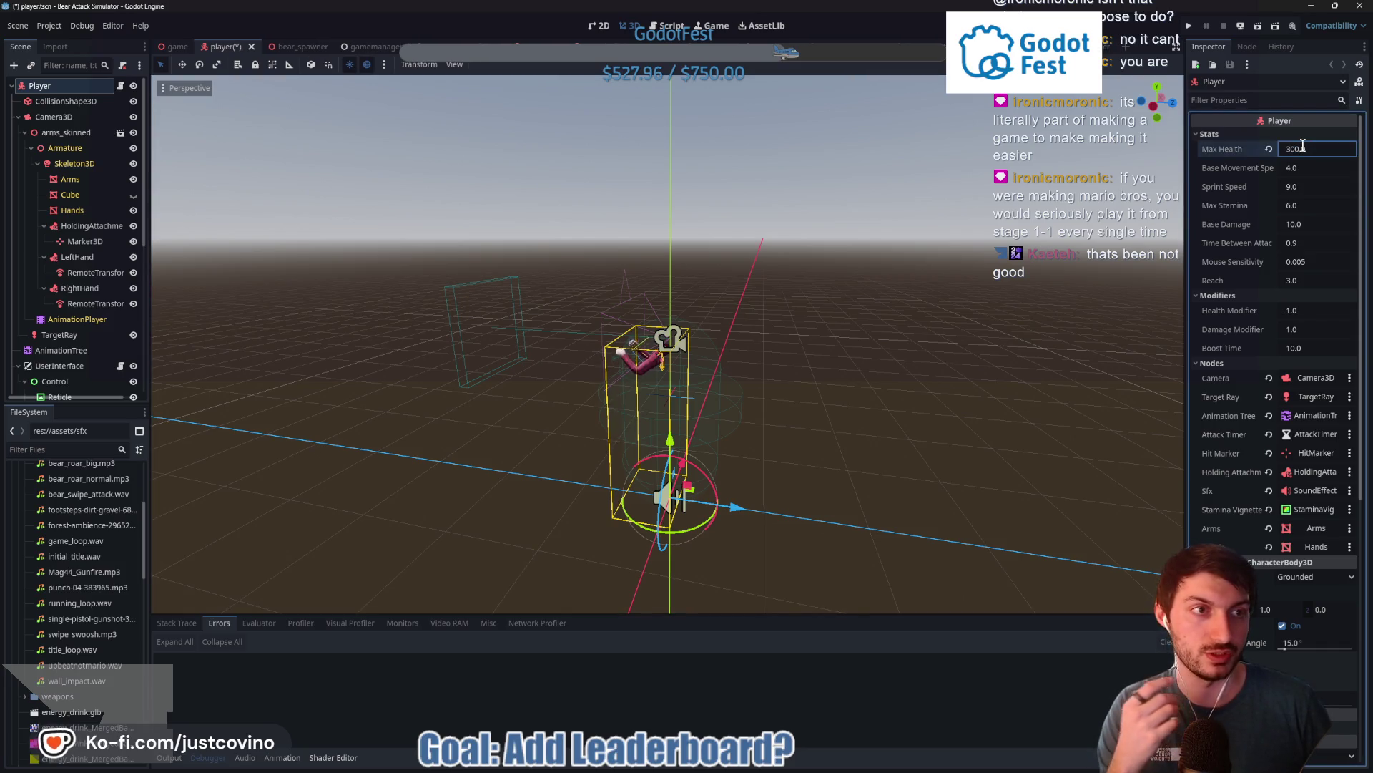
type("300")
key("Return")
key("ctrl+s")
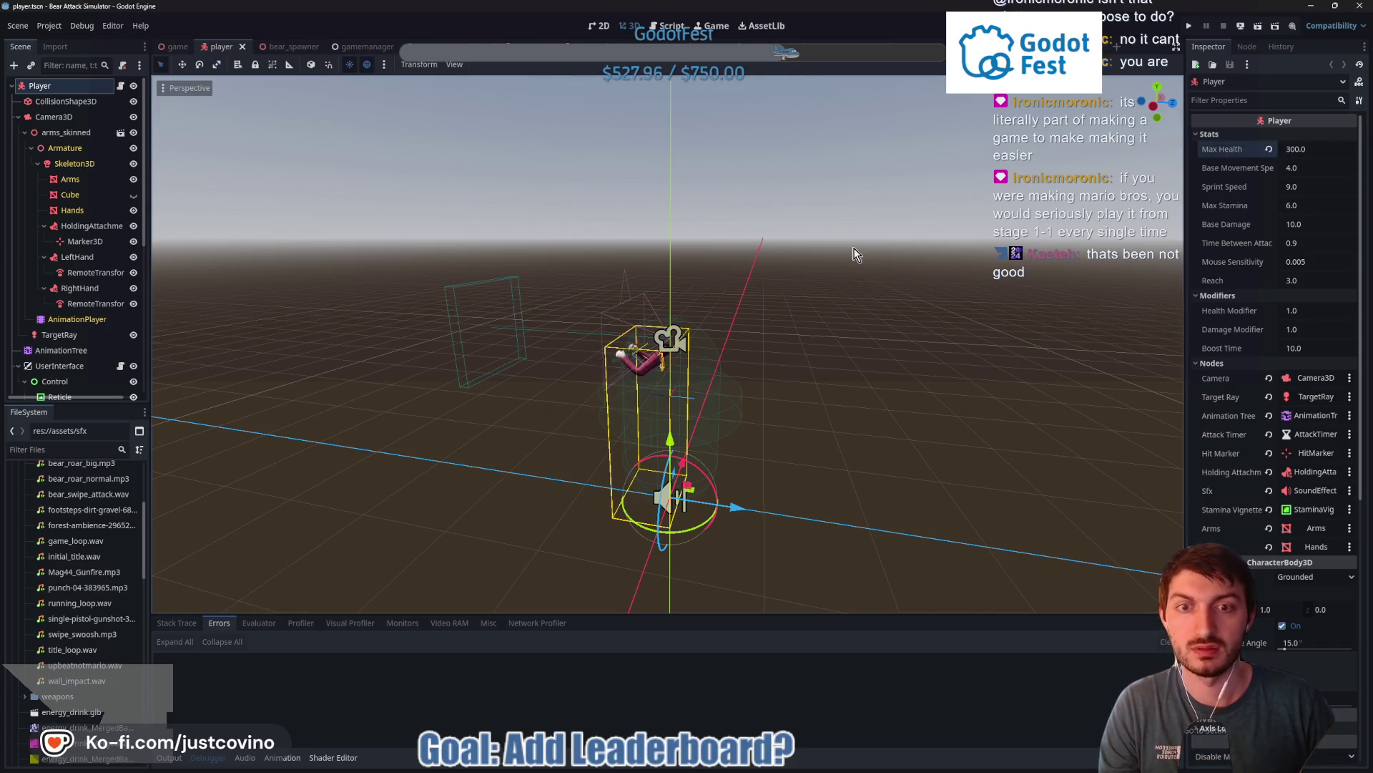
key("alt+Tab")
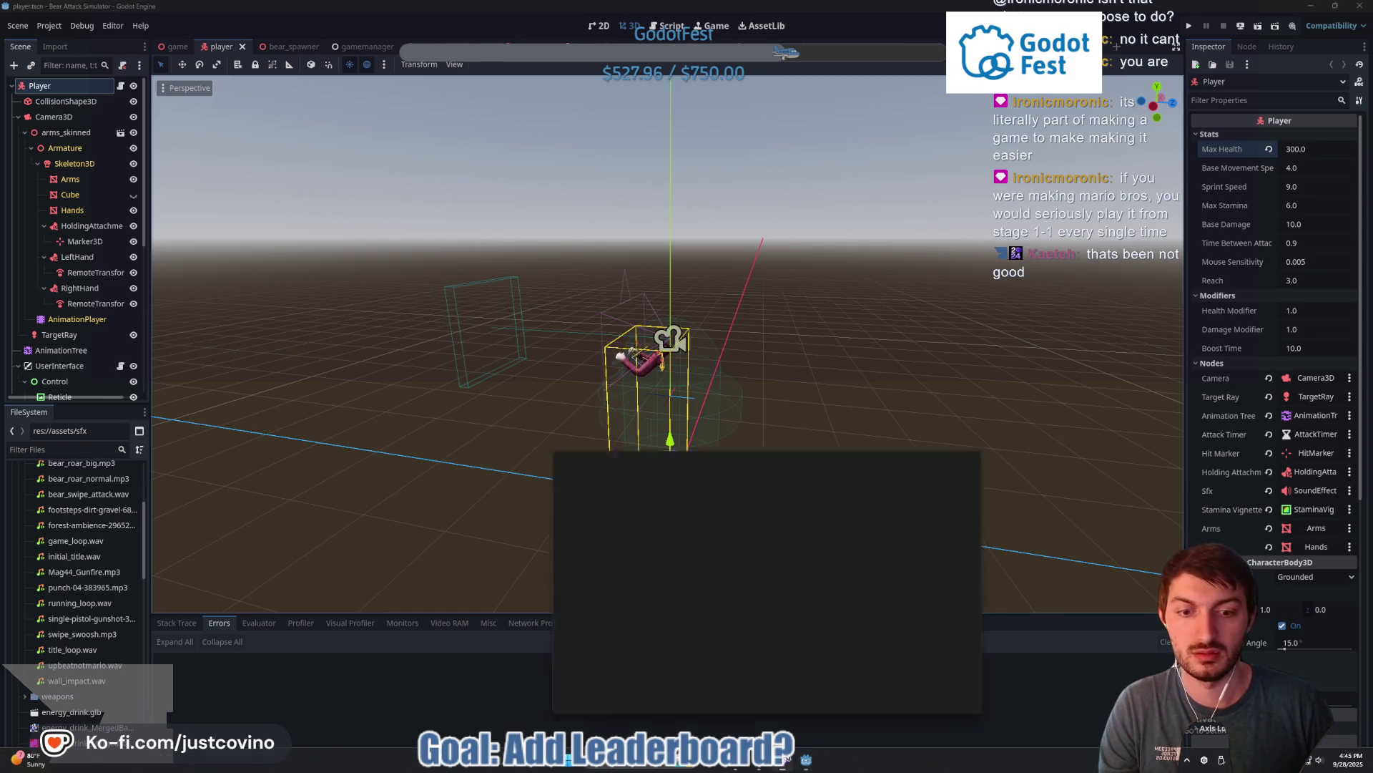
- Commit the 17 changed files as 'leaderboard anims' to Leaderboard and push to origin
left_click(474, 590)
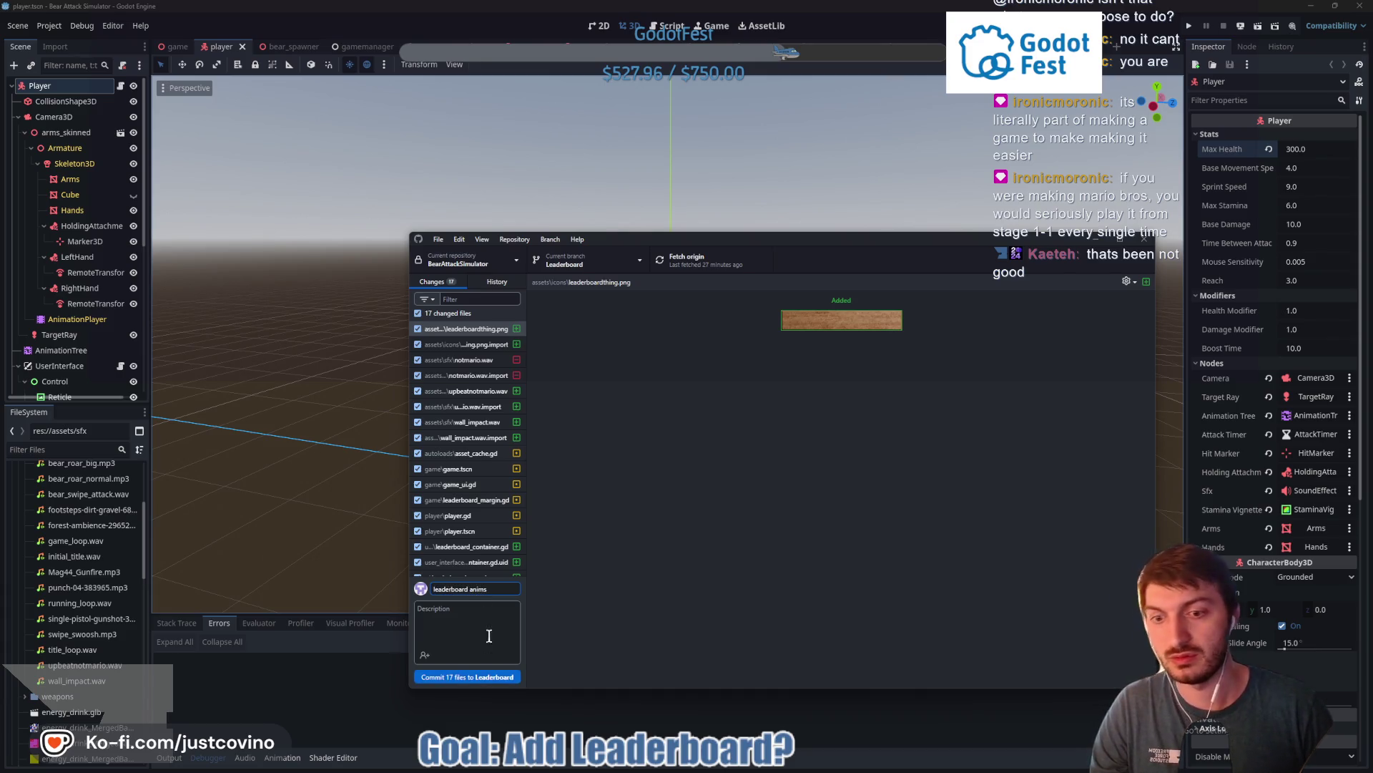
left_click(487, 677)
left_click(971, 385)
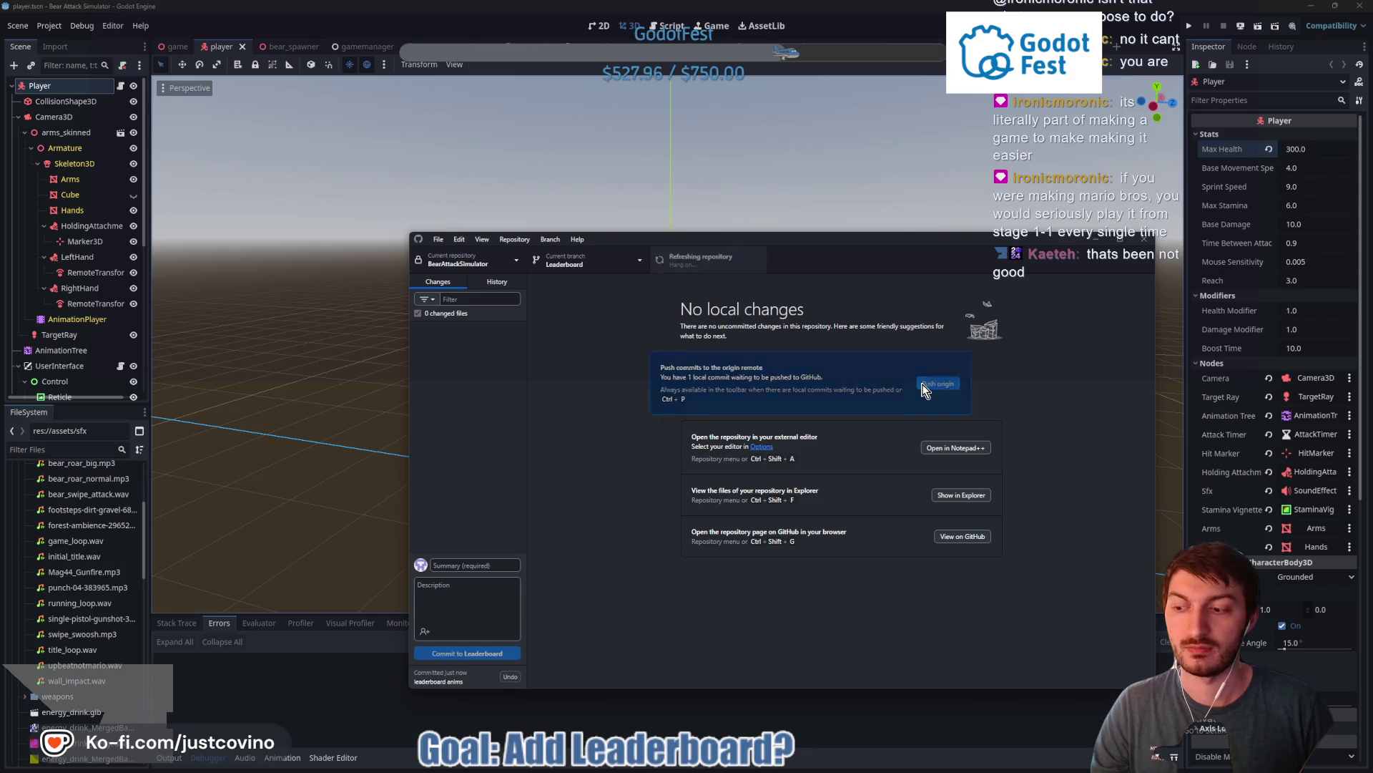
- Check the branch list and quit the Godot editor
left_click(638, 261)
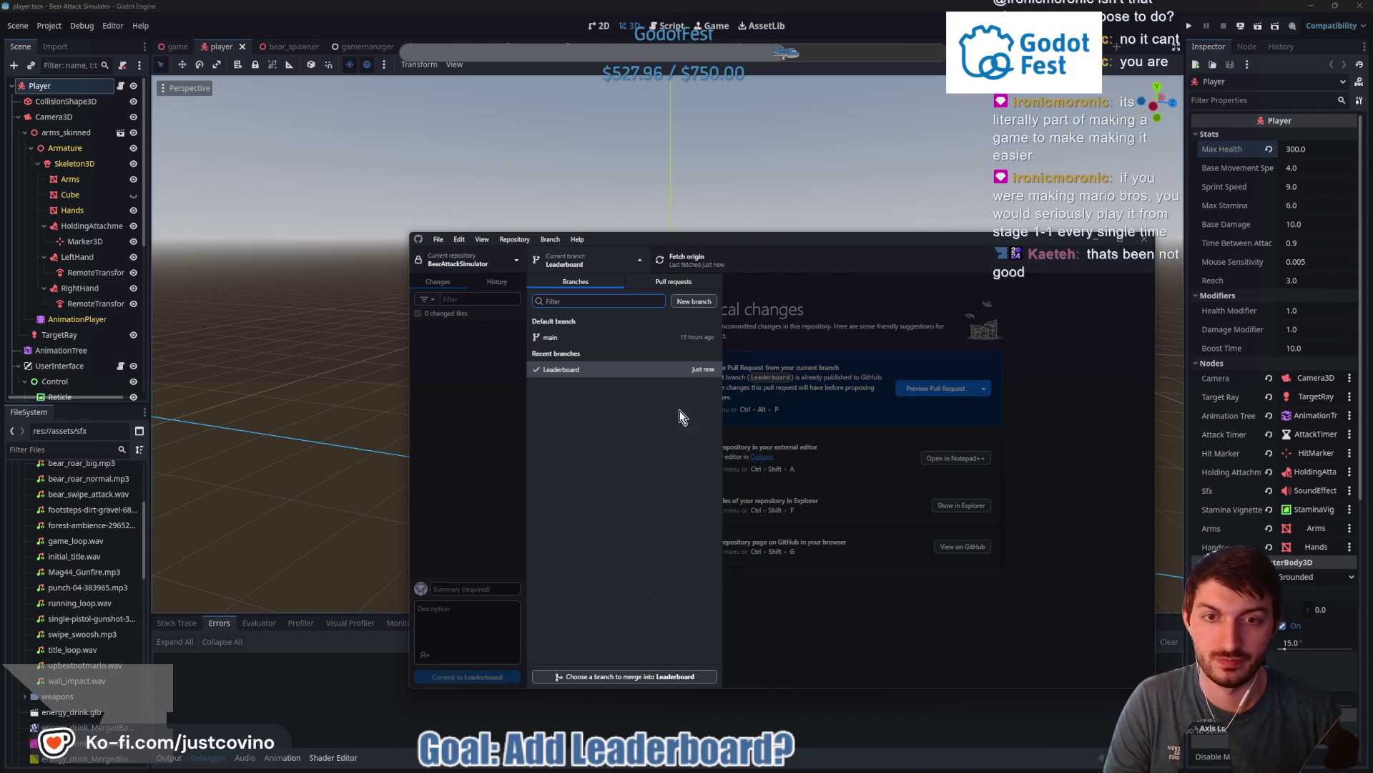
left_click(944, 308)
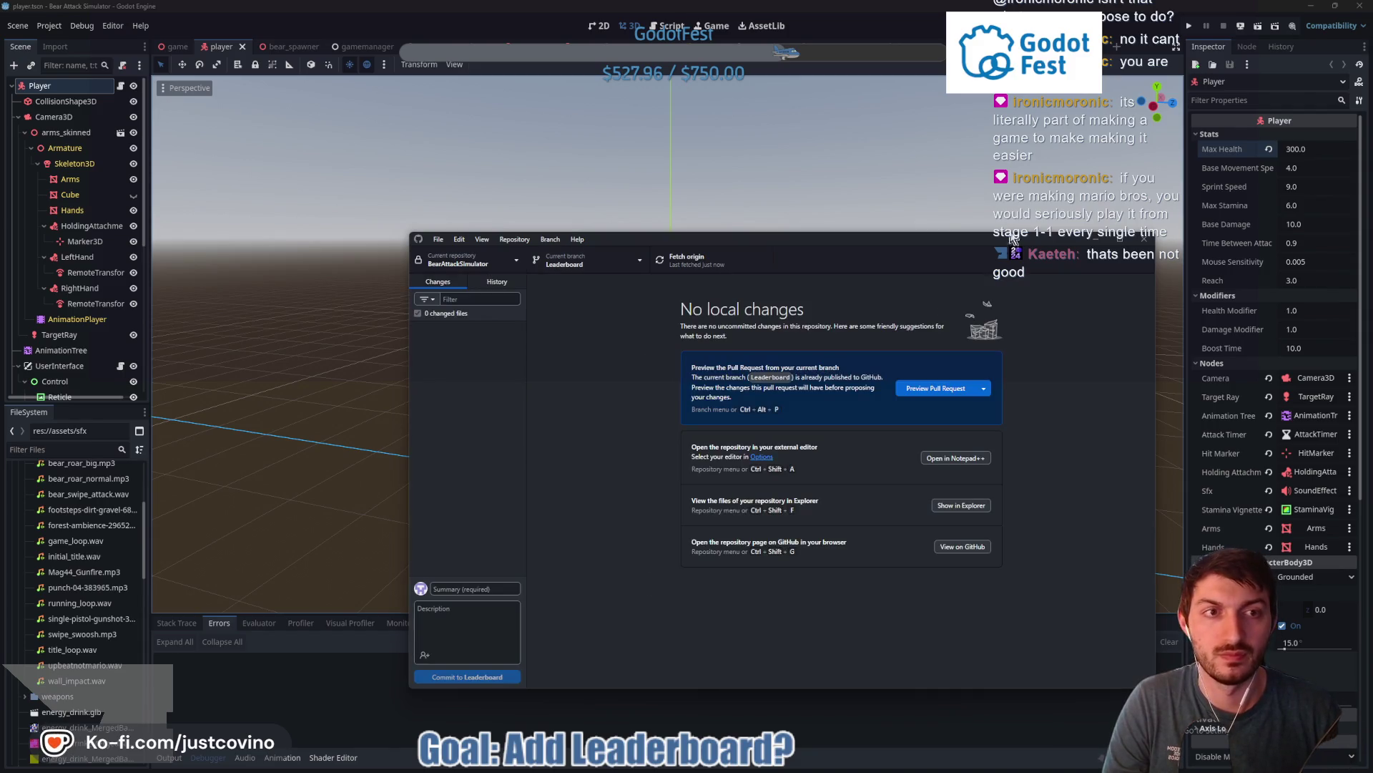
left_click(1363, 7)
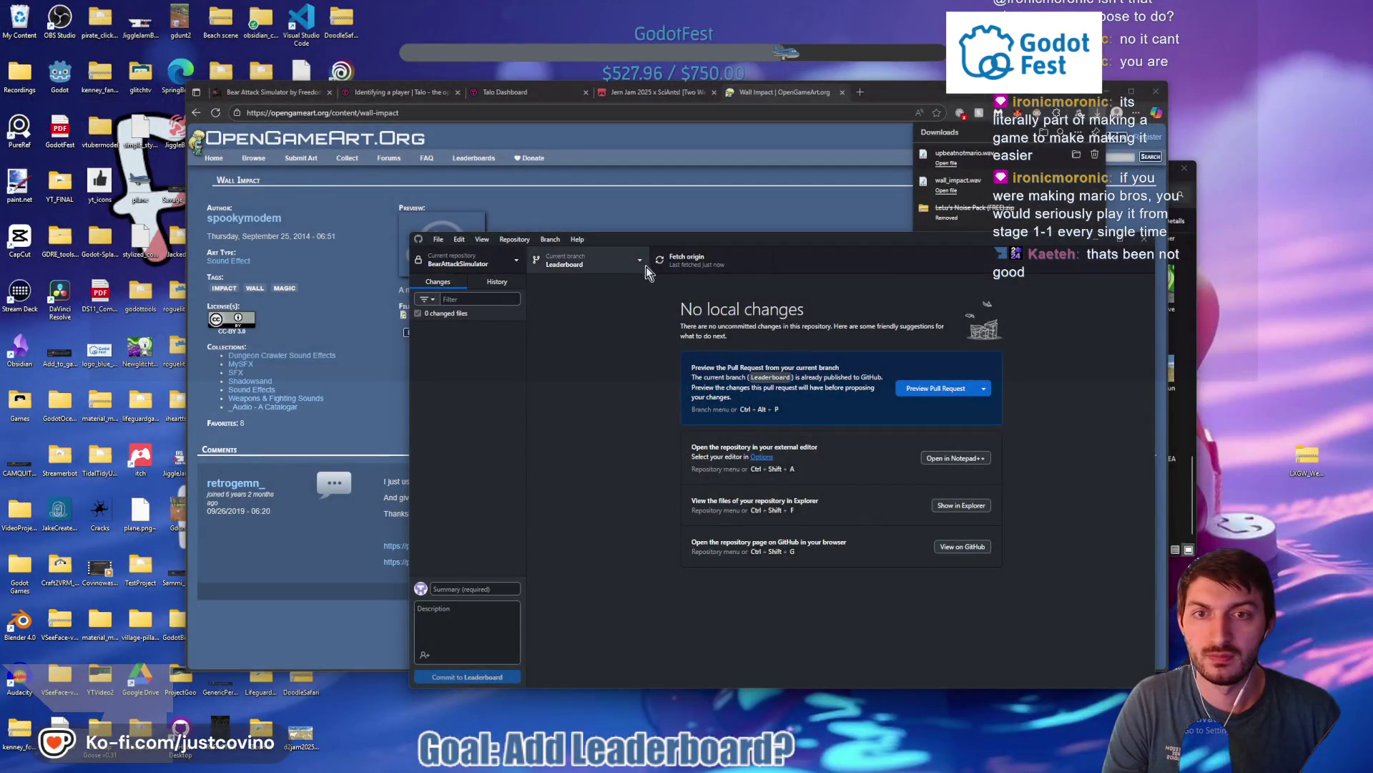
left_click(644, 264)
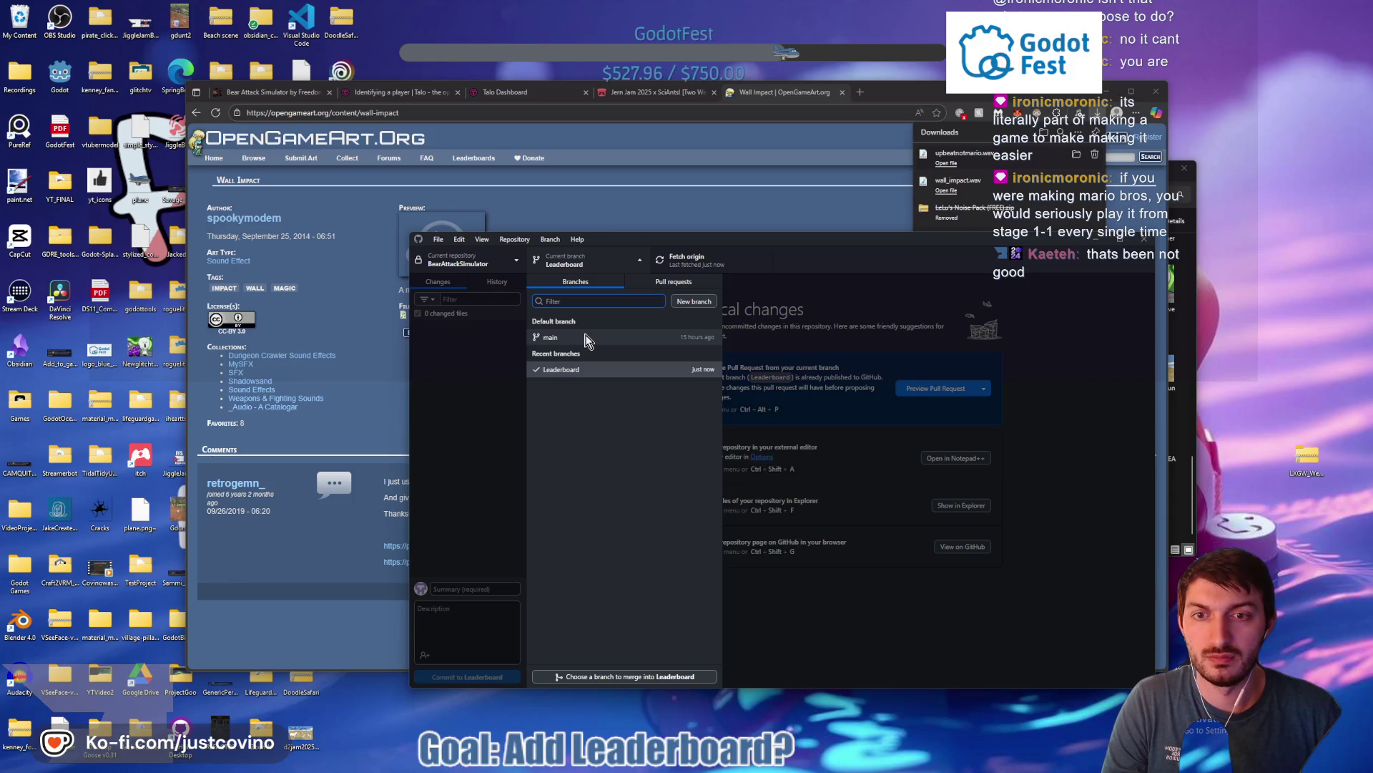
- Switch to main, merge Leaderboard's 2 commits with a merge commit, and push to origin
left_click(551, 337)
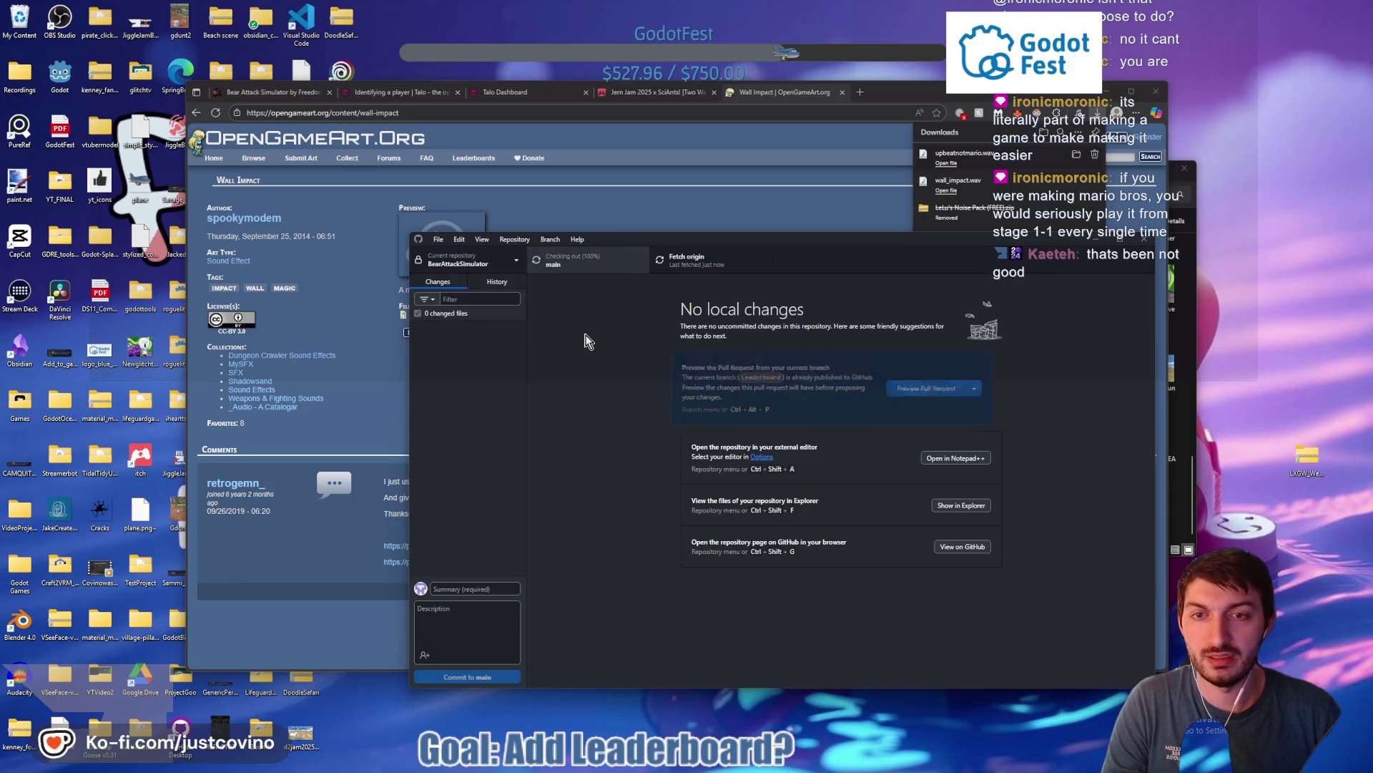
left_click(642, 264)
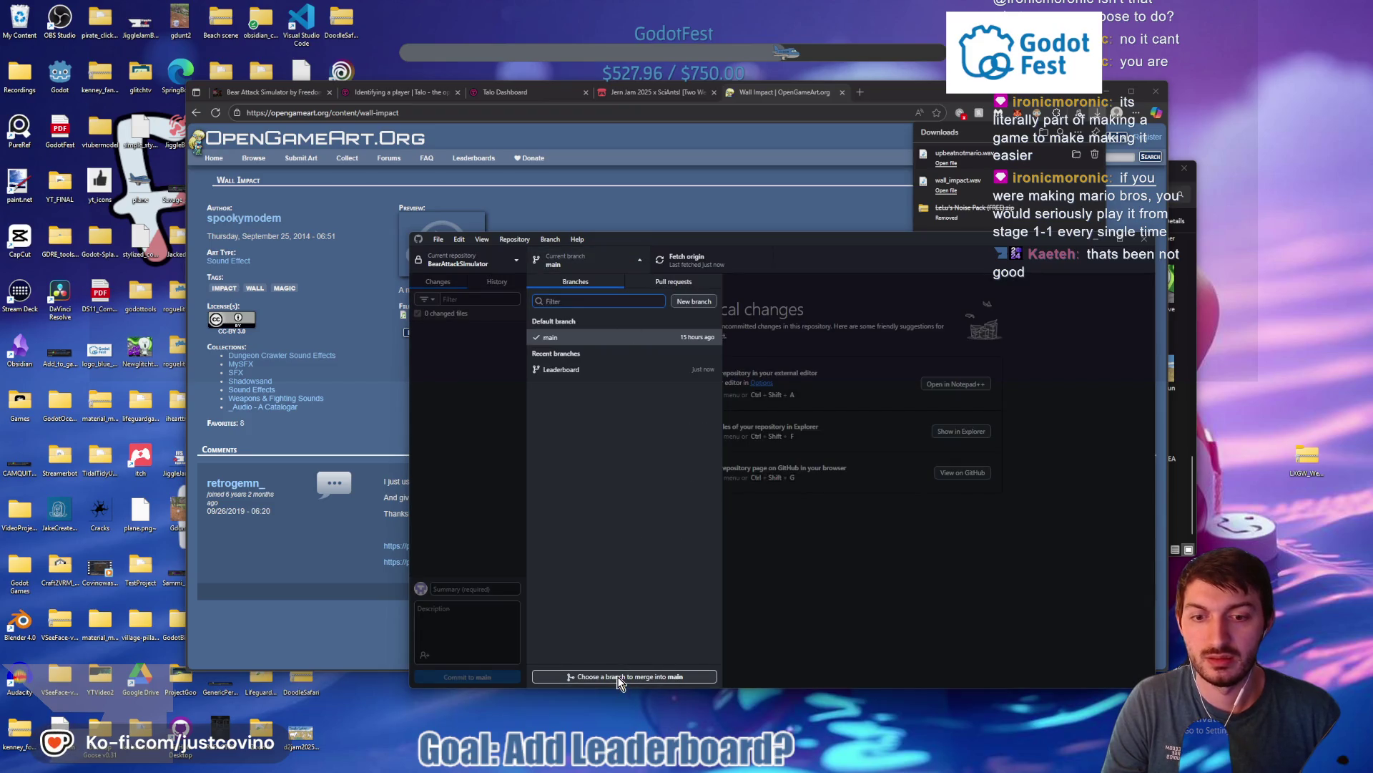
left_click(619, 678)
left_click(741, 453)
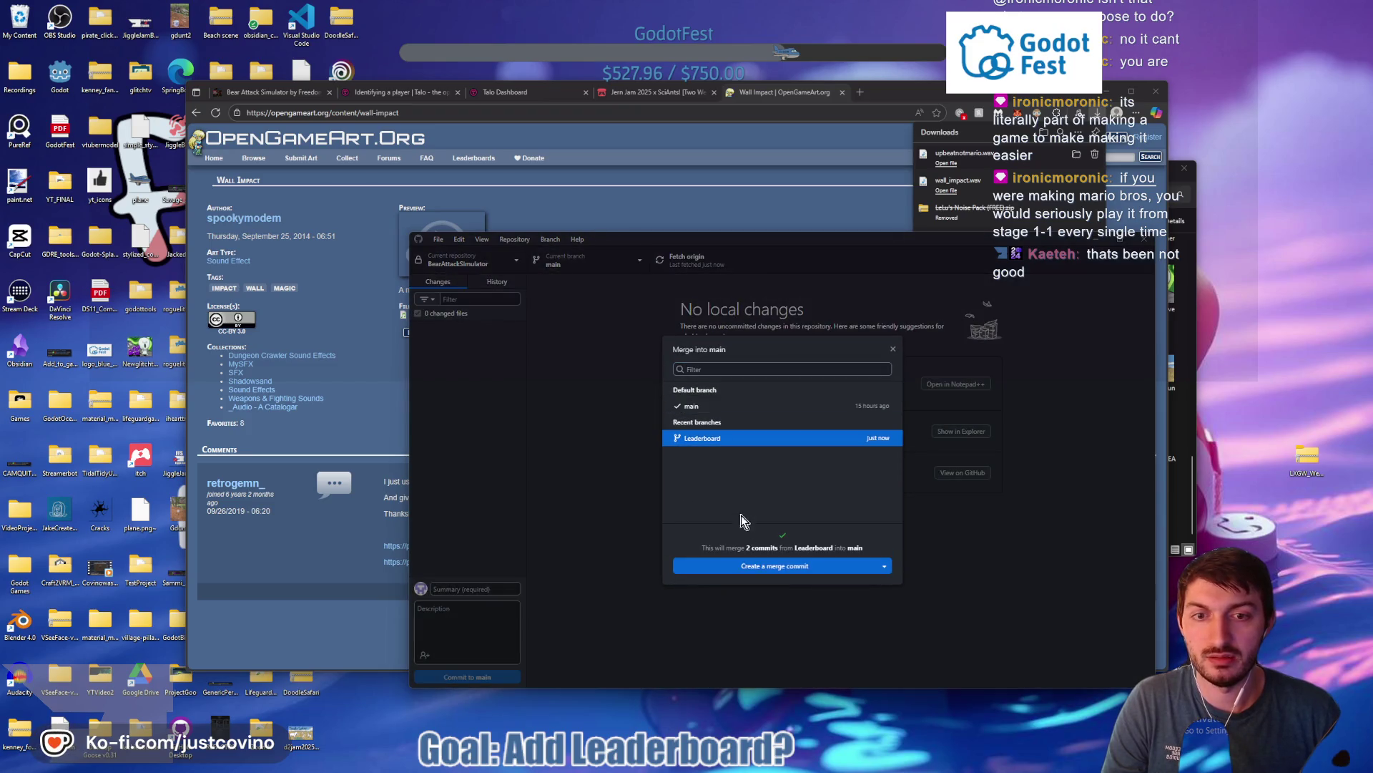
left_click(728, 572)
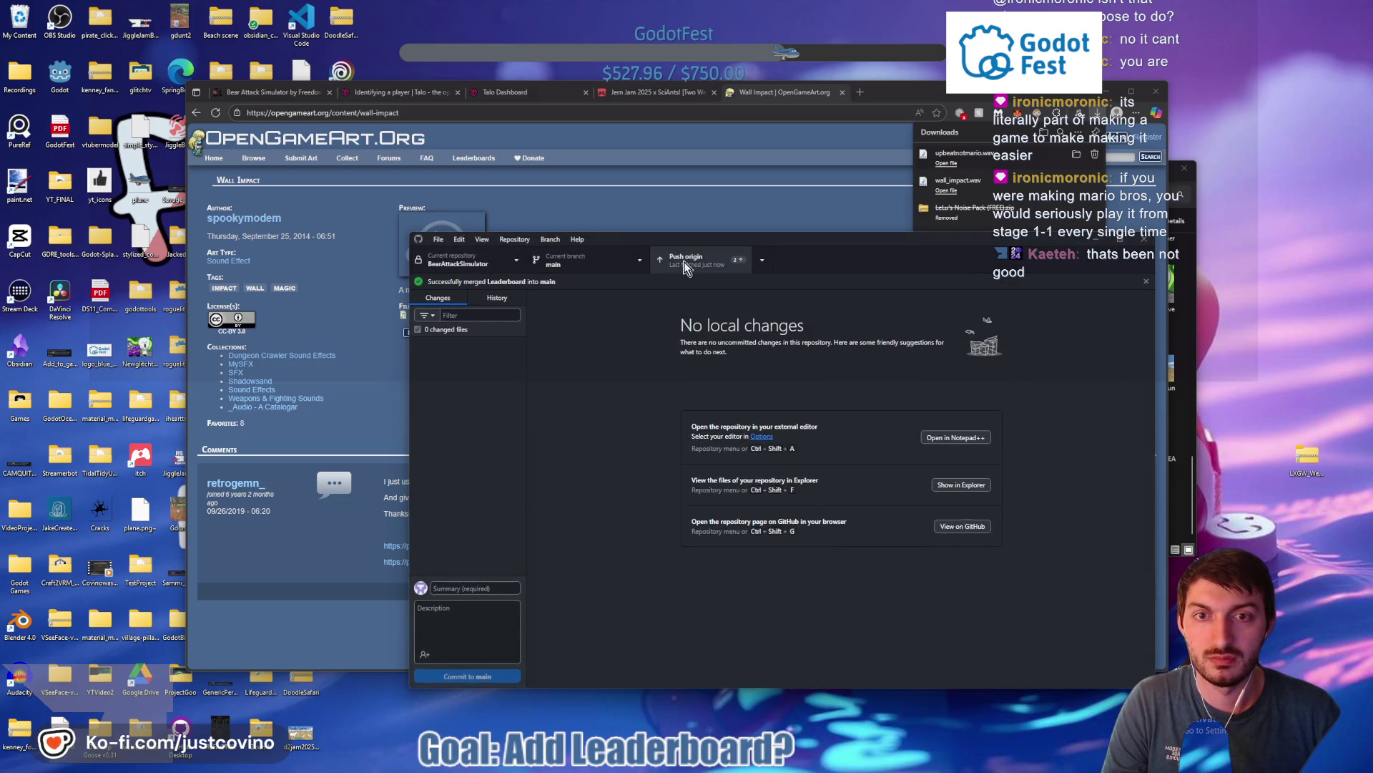
left_click(959, 405)
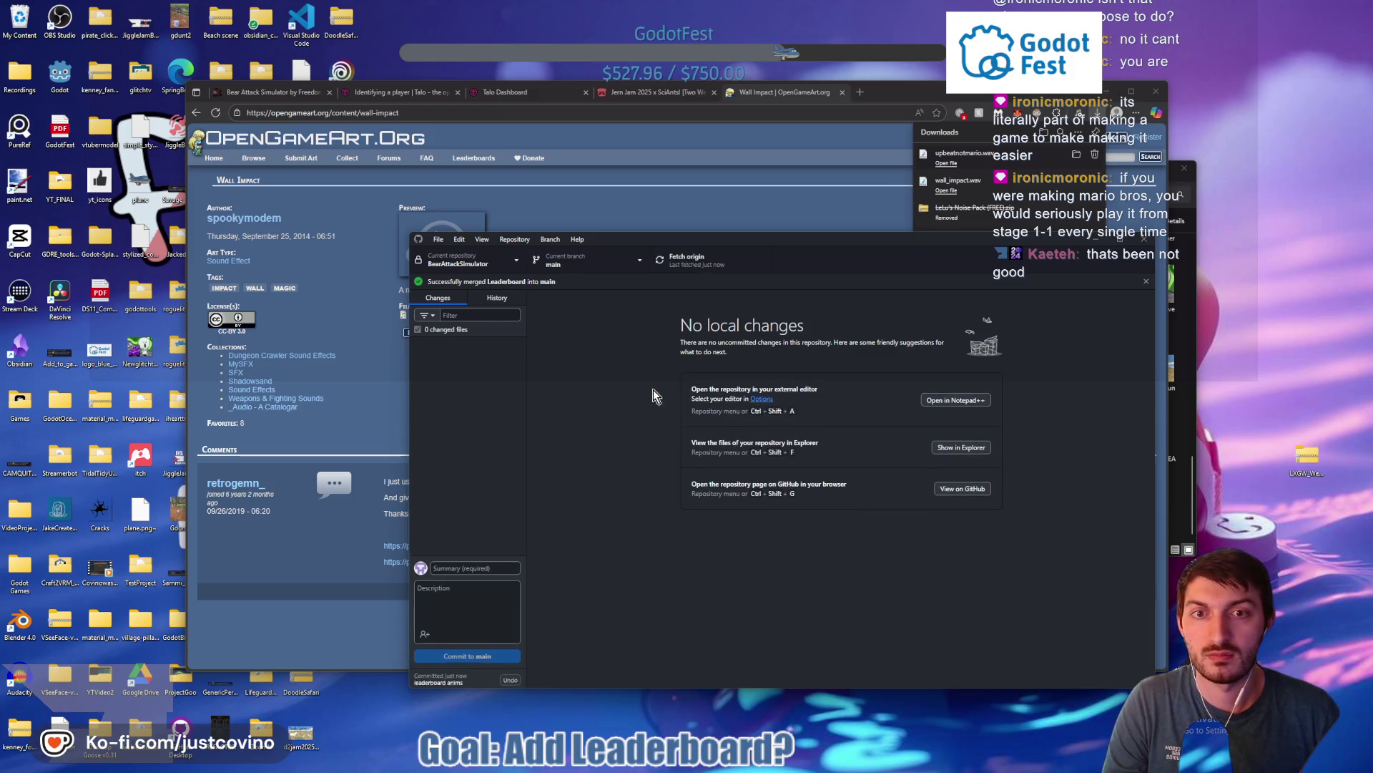
- Check the branch list, then bring the browser window forward
left_click(641, 263)
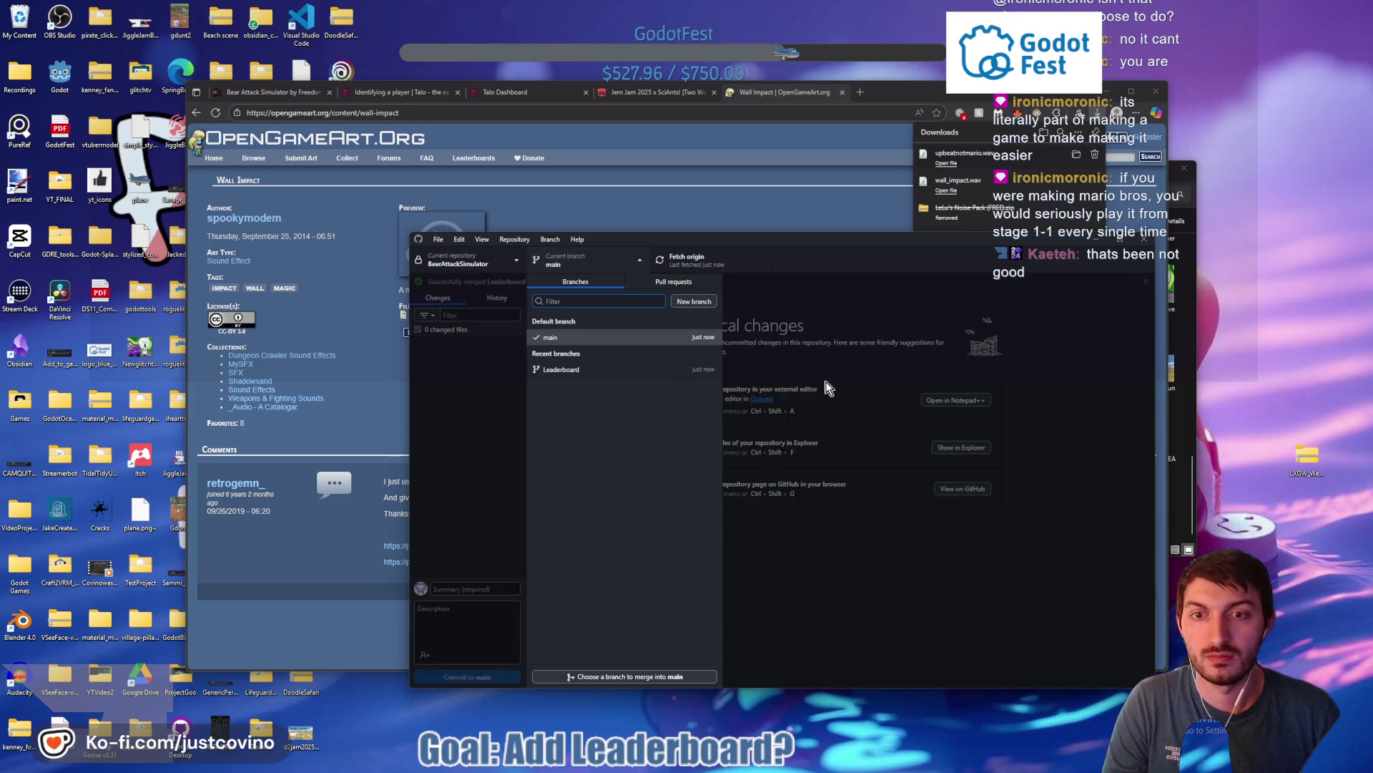
left_click(641, 263)
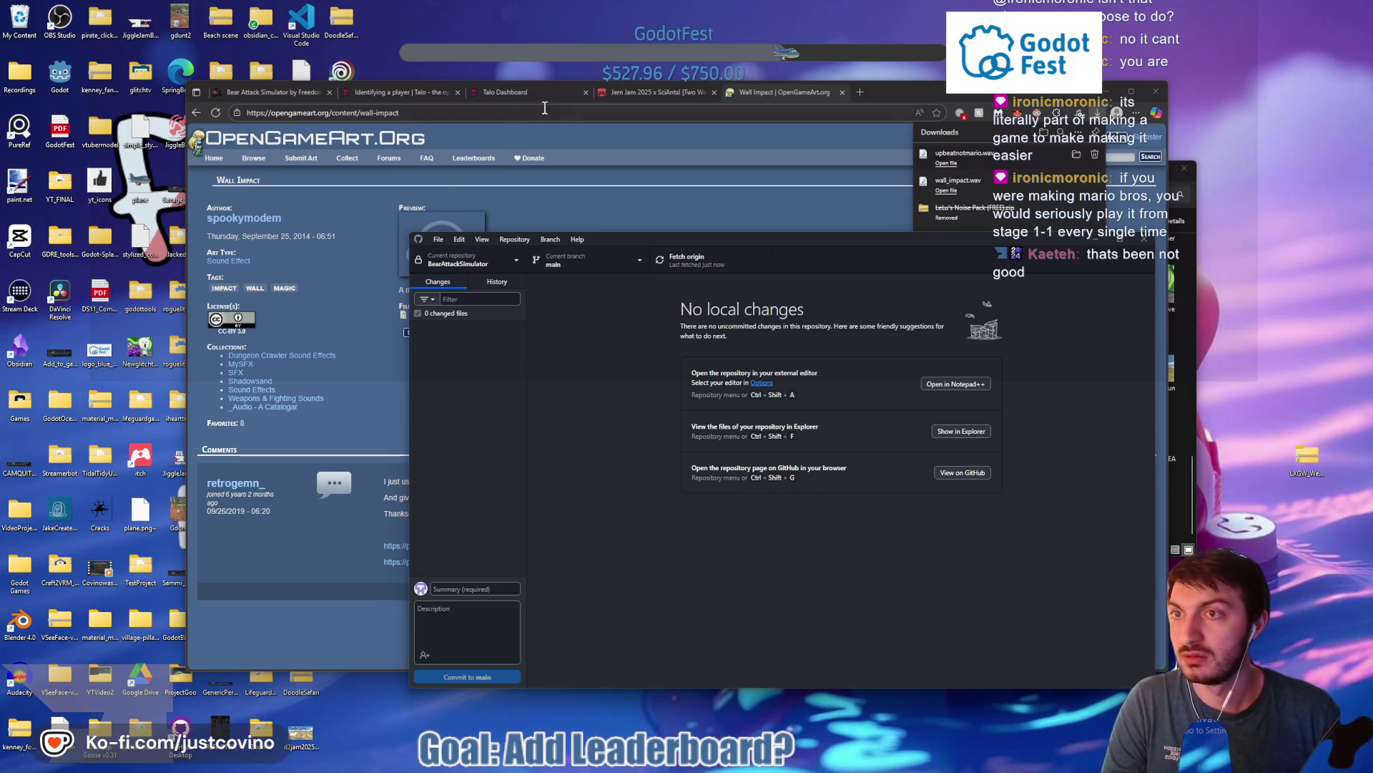
left_click(821, 93)
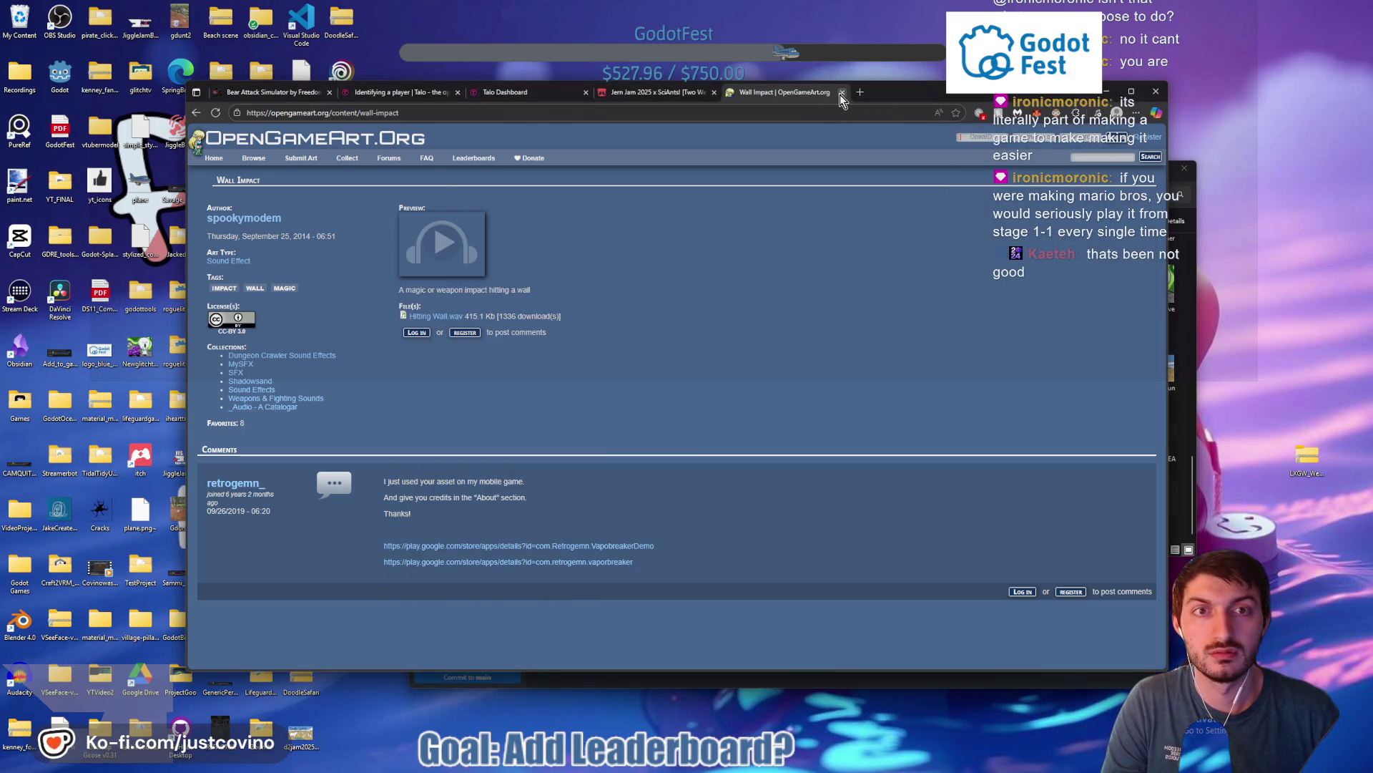
- Close the Wall Impact page, minimise the browser and tidy the folder windows
left_click(842, 92)
left_click(1107, 92)
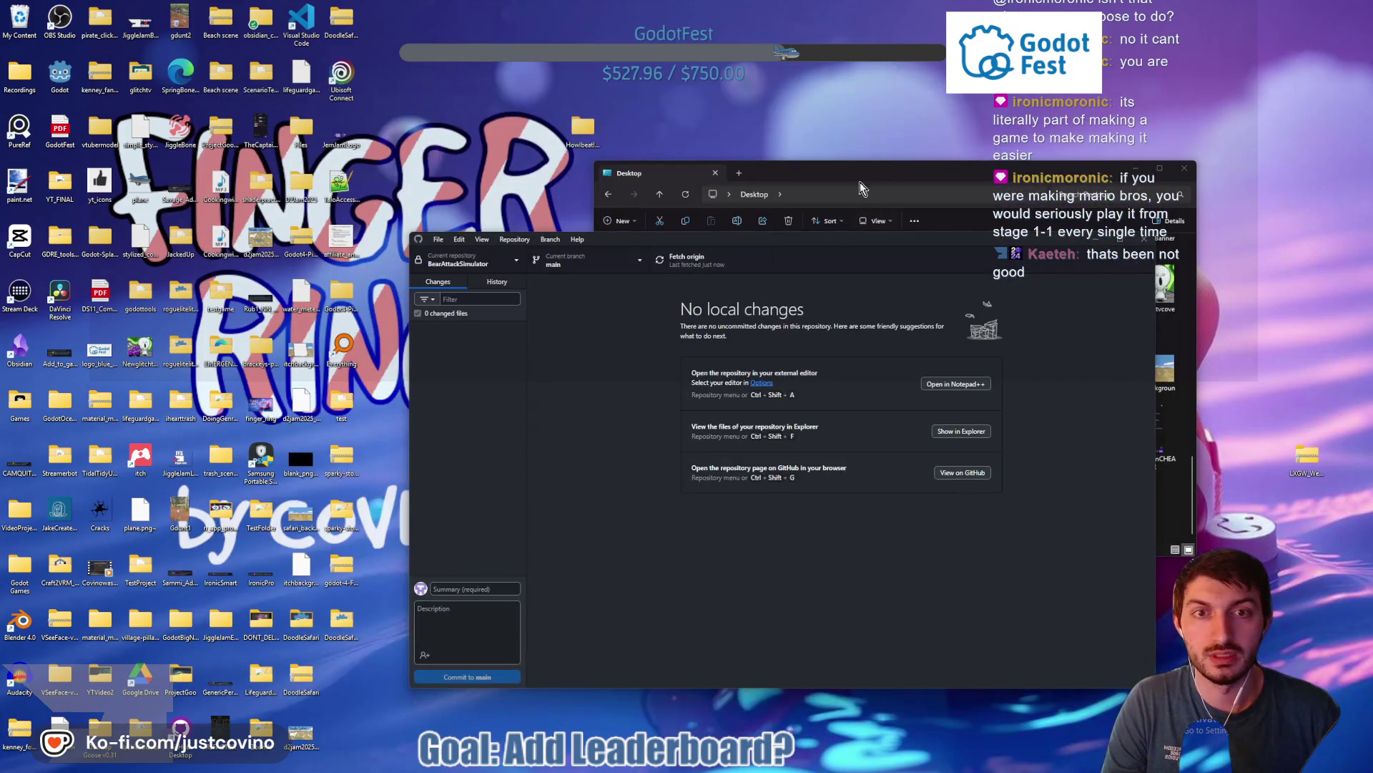
left_click(860, 181)
left_click(1185, 177)
mouse_move(825, 242)
left_mouse_down()
mouse_move(904, 180)
mouse_move(930, 136)
mouse_move(1084, 513)
mouse_move(839, 591)
left_mouse_up()
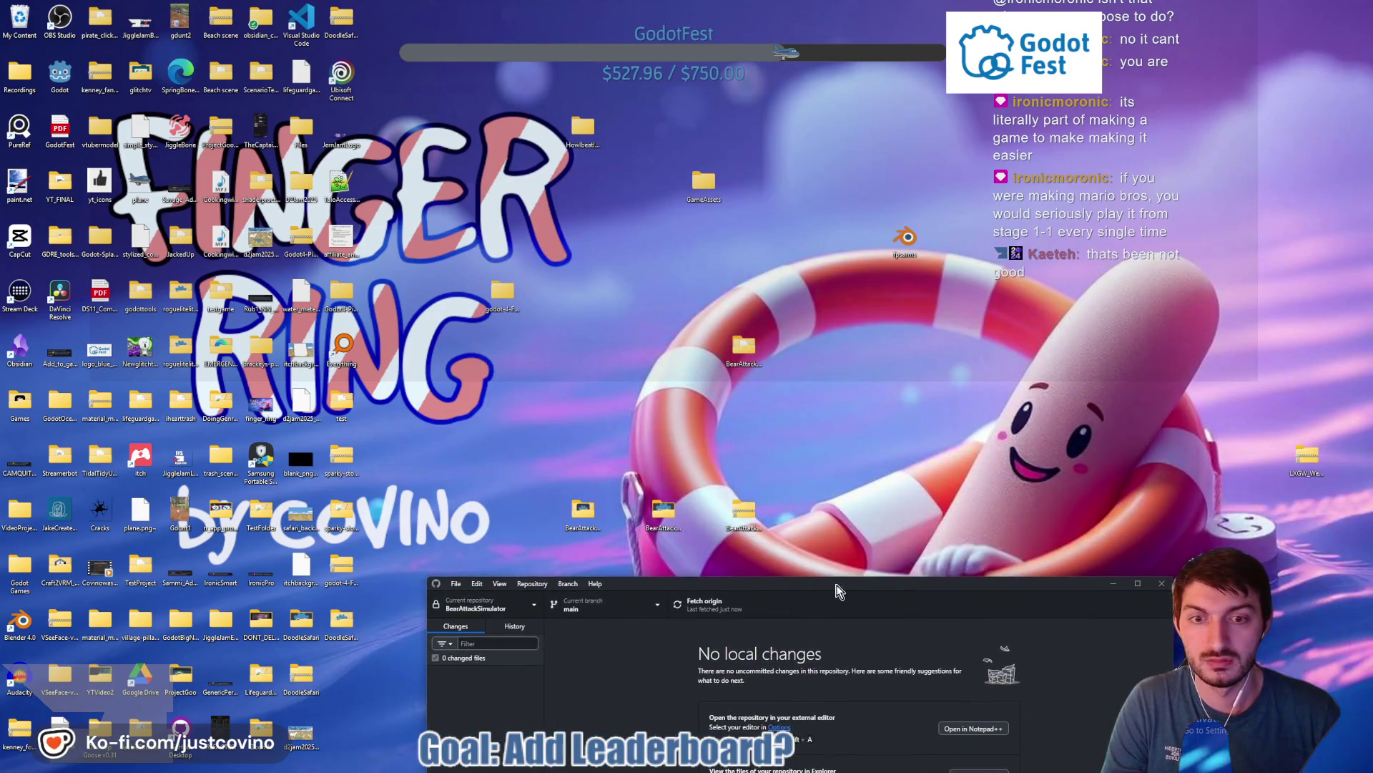
- Delete the old builds from the BearAttackSimulator_WEB and BearAttackSimulator_WINDOWS folders
double_click(664, 512)
key("ctrl+a")
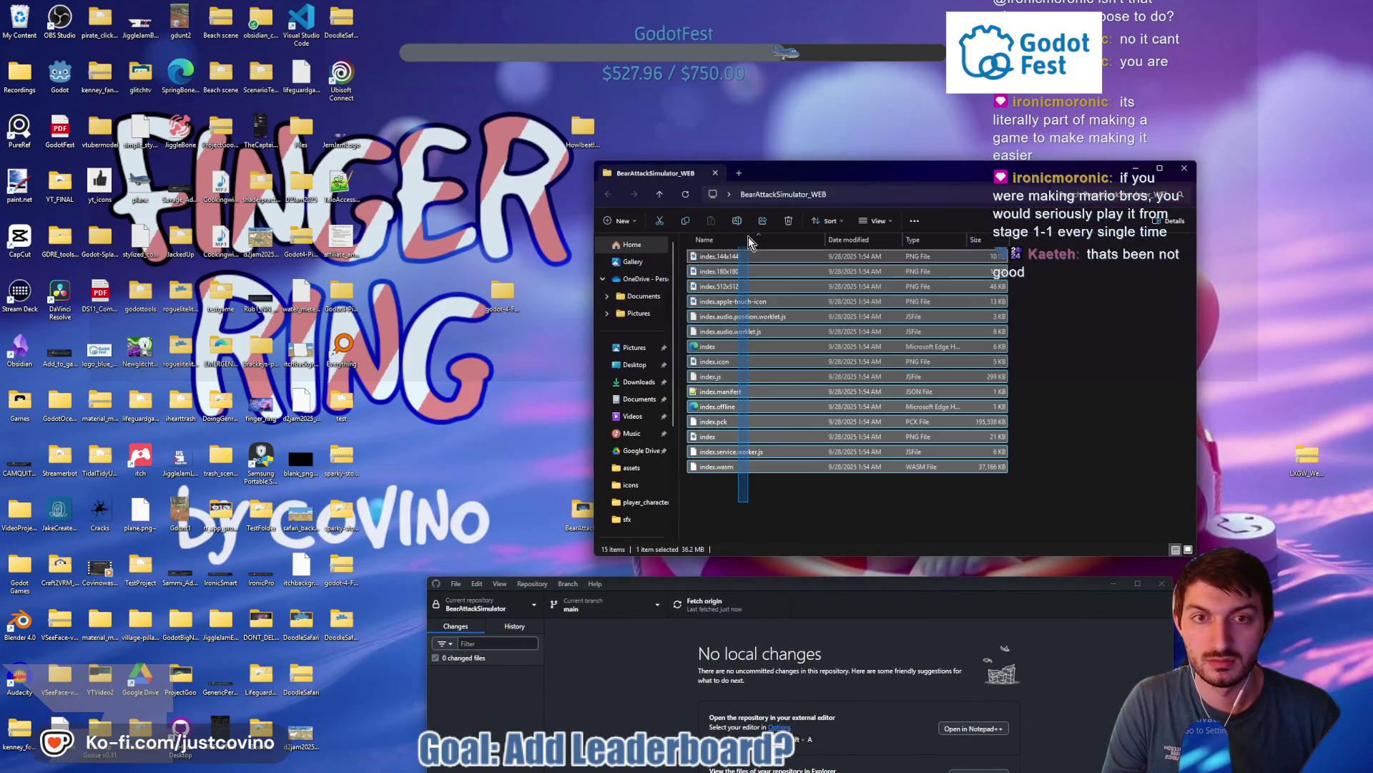
key("Delete")
double_click(578, 518)
left_click(766, 271)
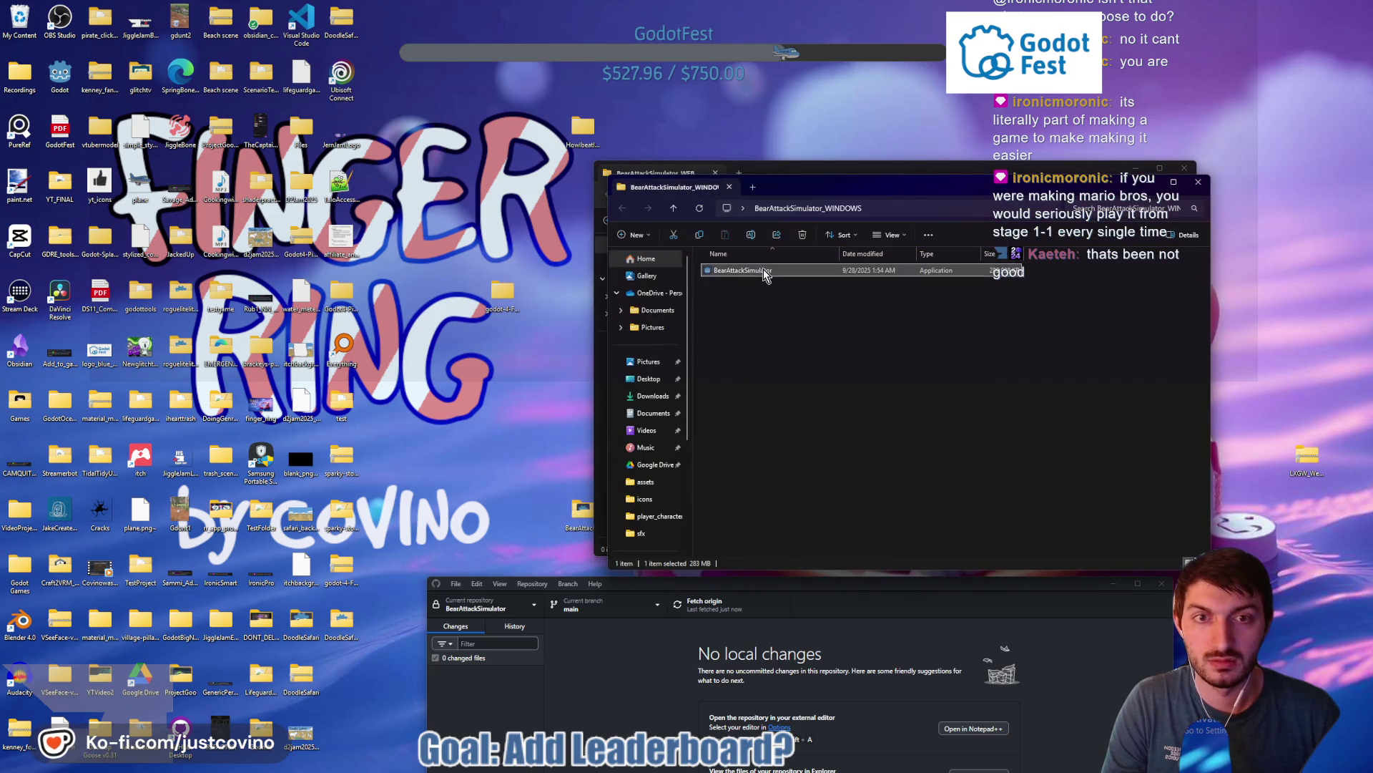
left_click(802, 235)
left_click_drag(843, 184, 435, 164)
left_click(820, 98)
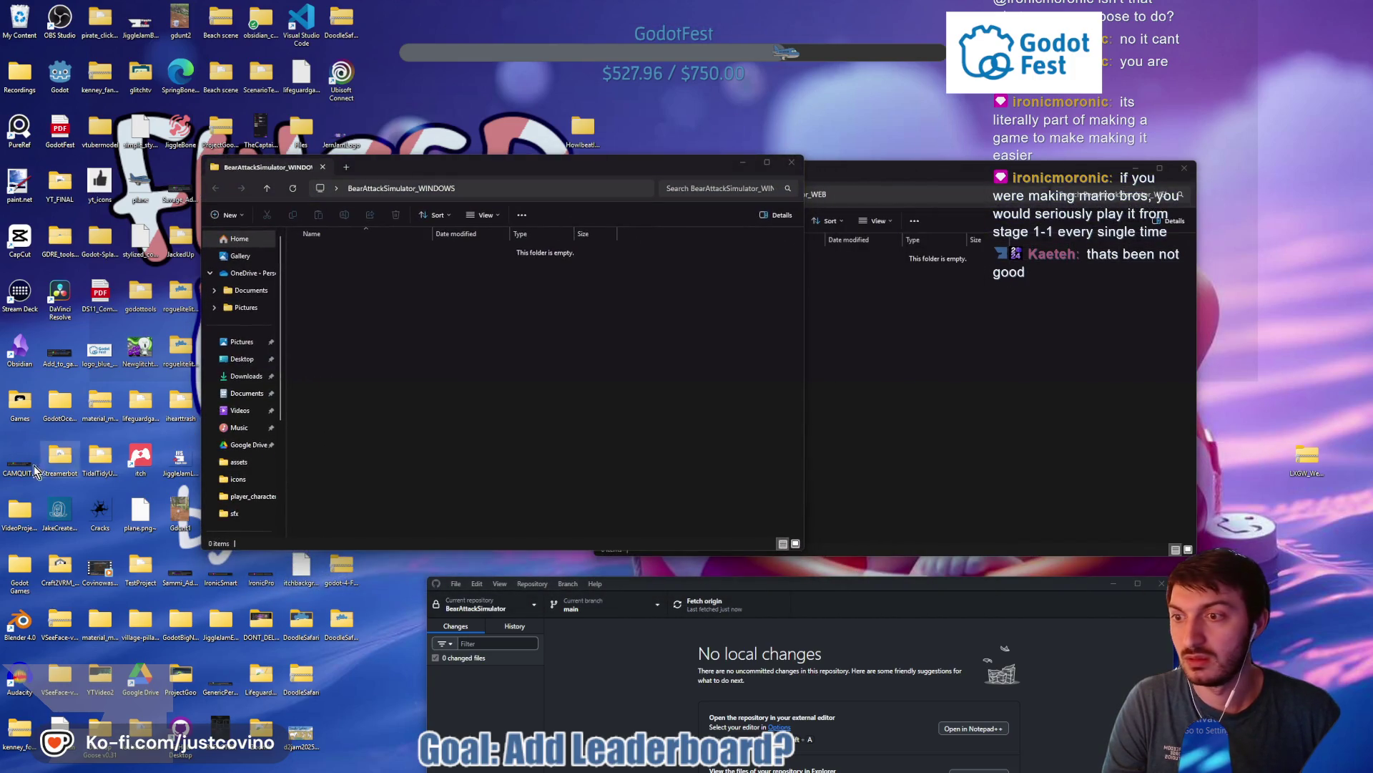
- Launch Godot_v4.5-stable_win64 from the Godot folder
double_click(58, 88)
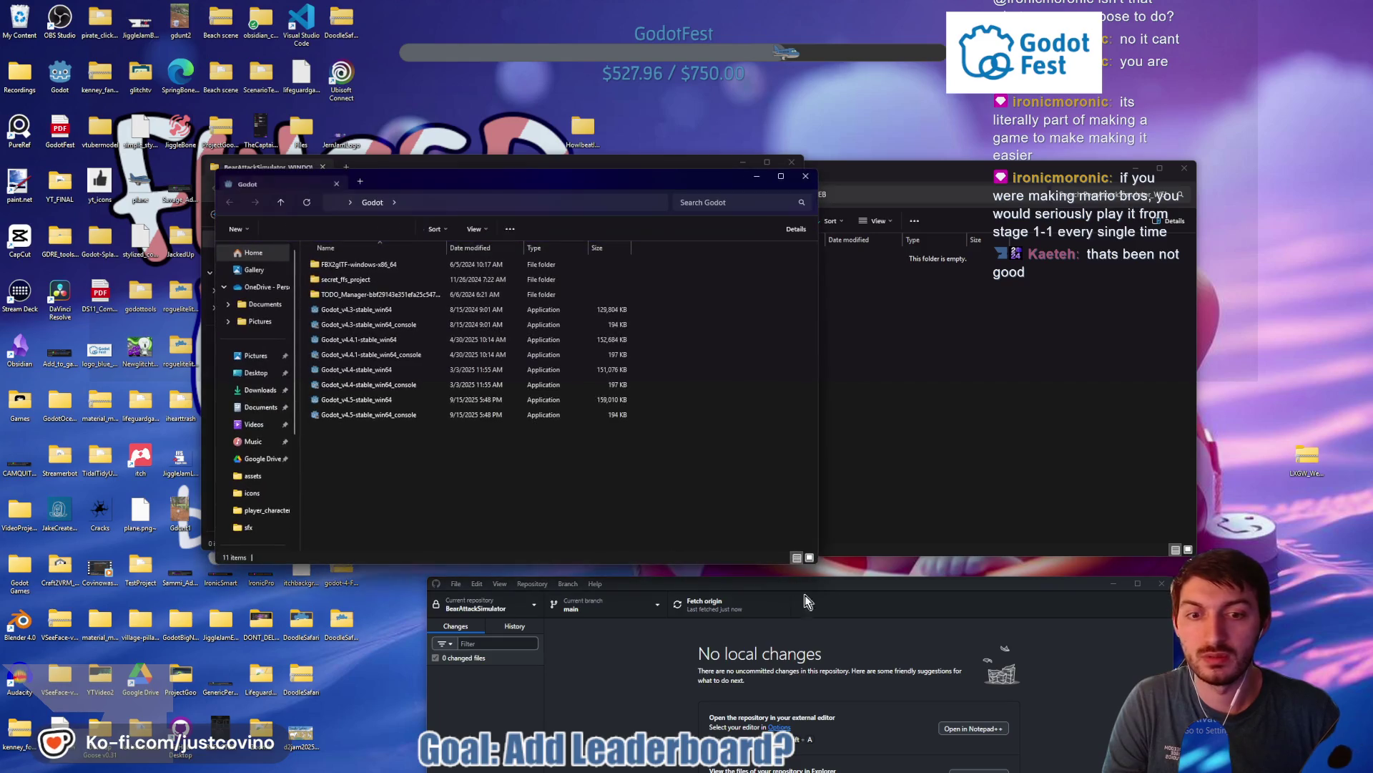
left_click_drag(866, 577, 887, 230)
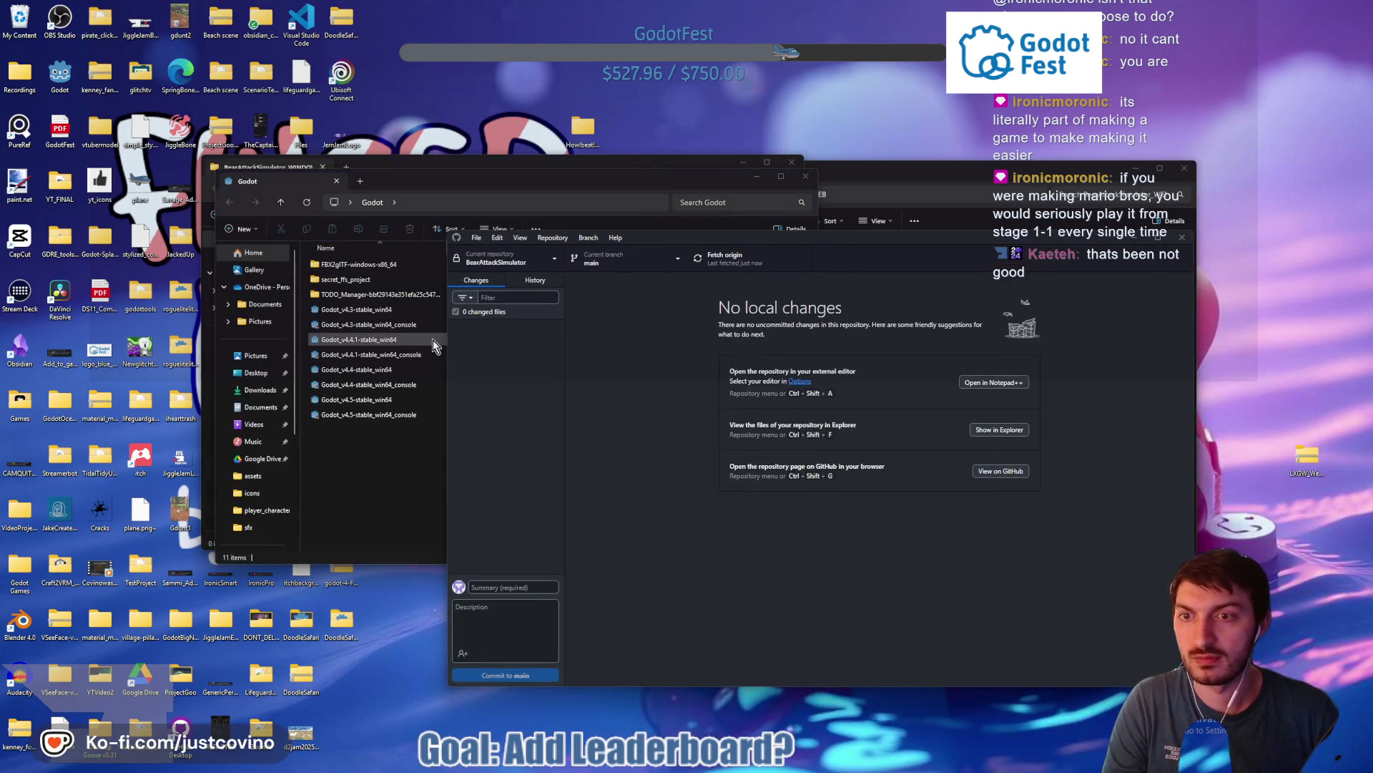
left_click(362, 405)
double_click(362, 405)
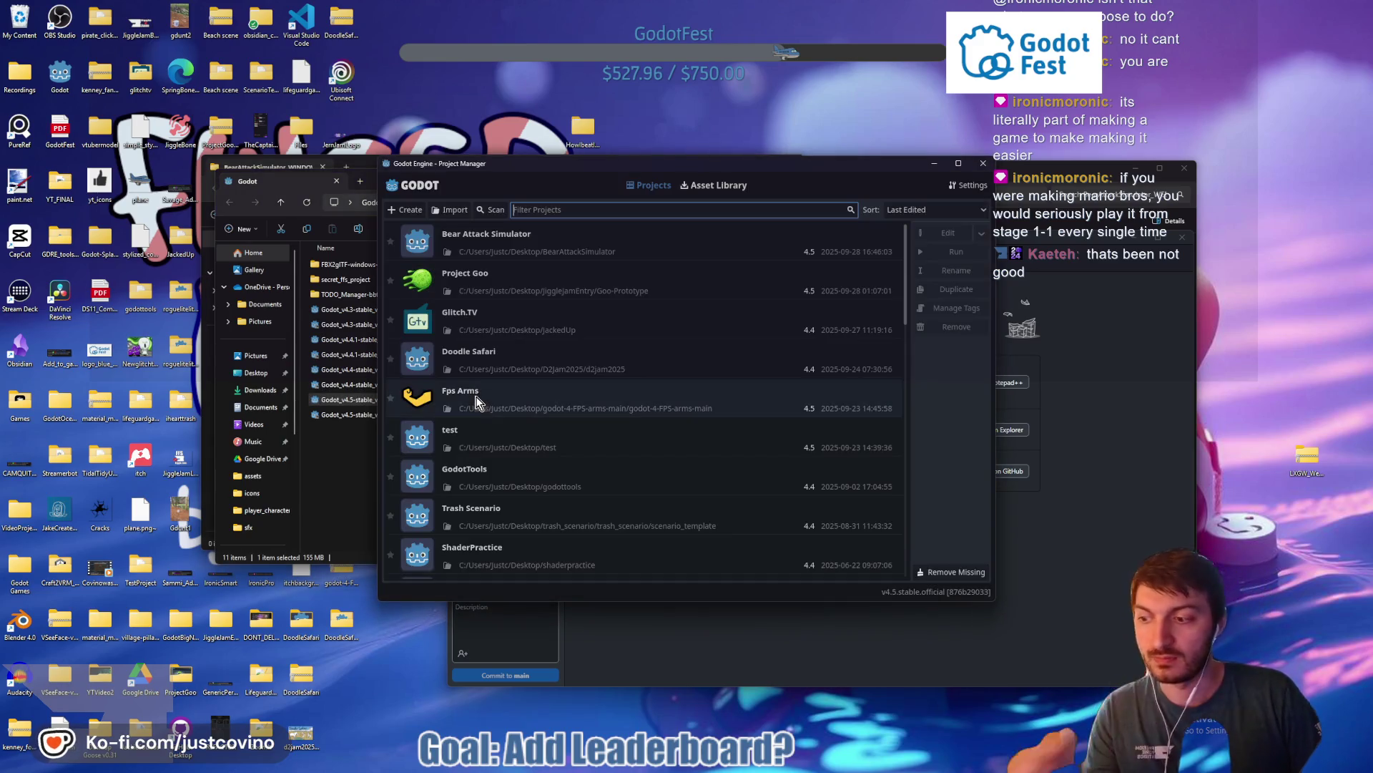
- Open the Bear Attack Simulator project from the Project Manager
double_click(517, 250)
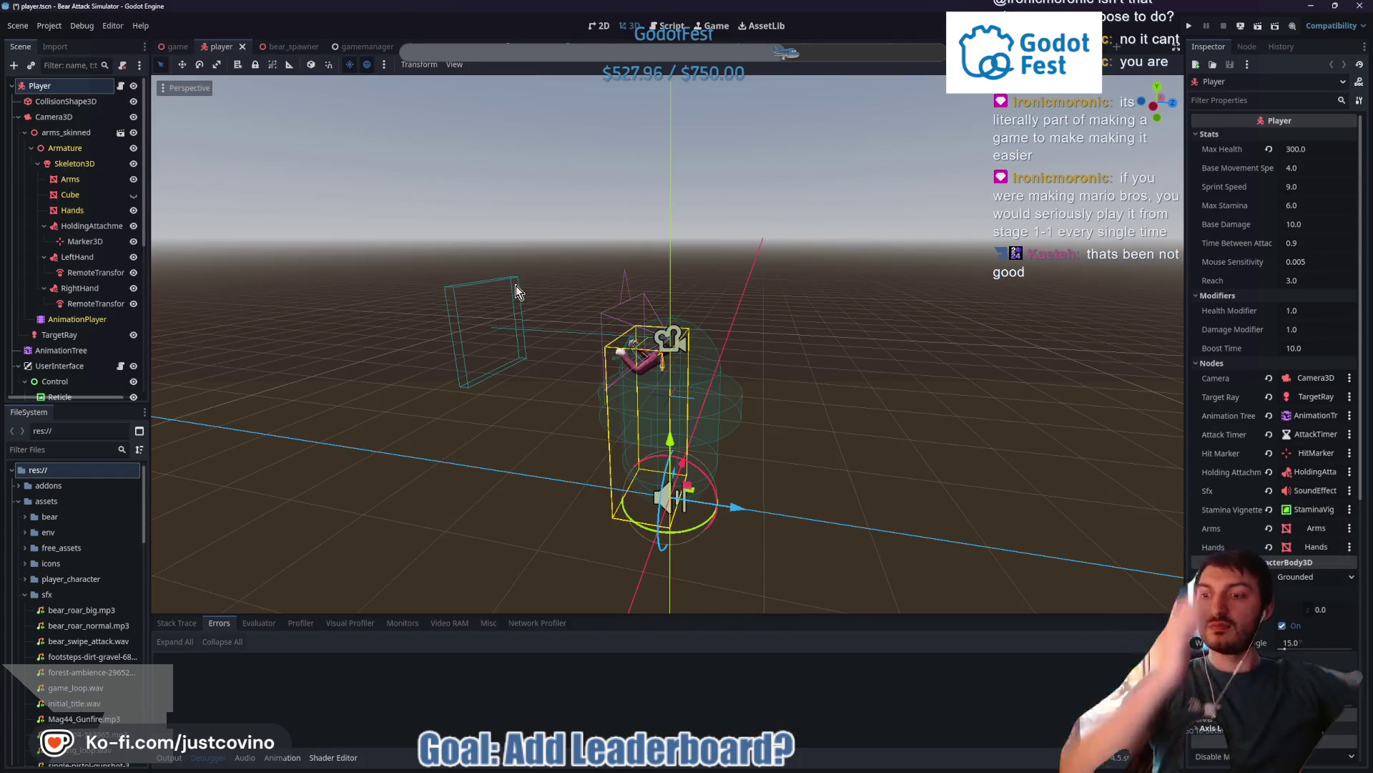
- Switch to the game scene in the 2D view
scroll(86, 286, "down", 5)
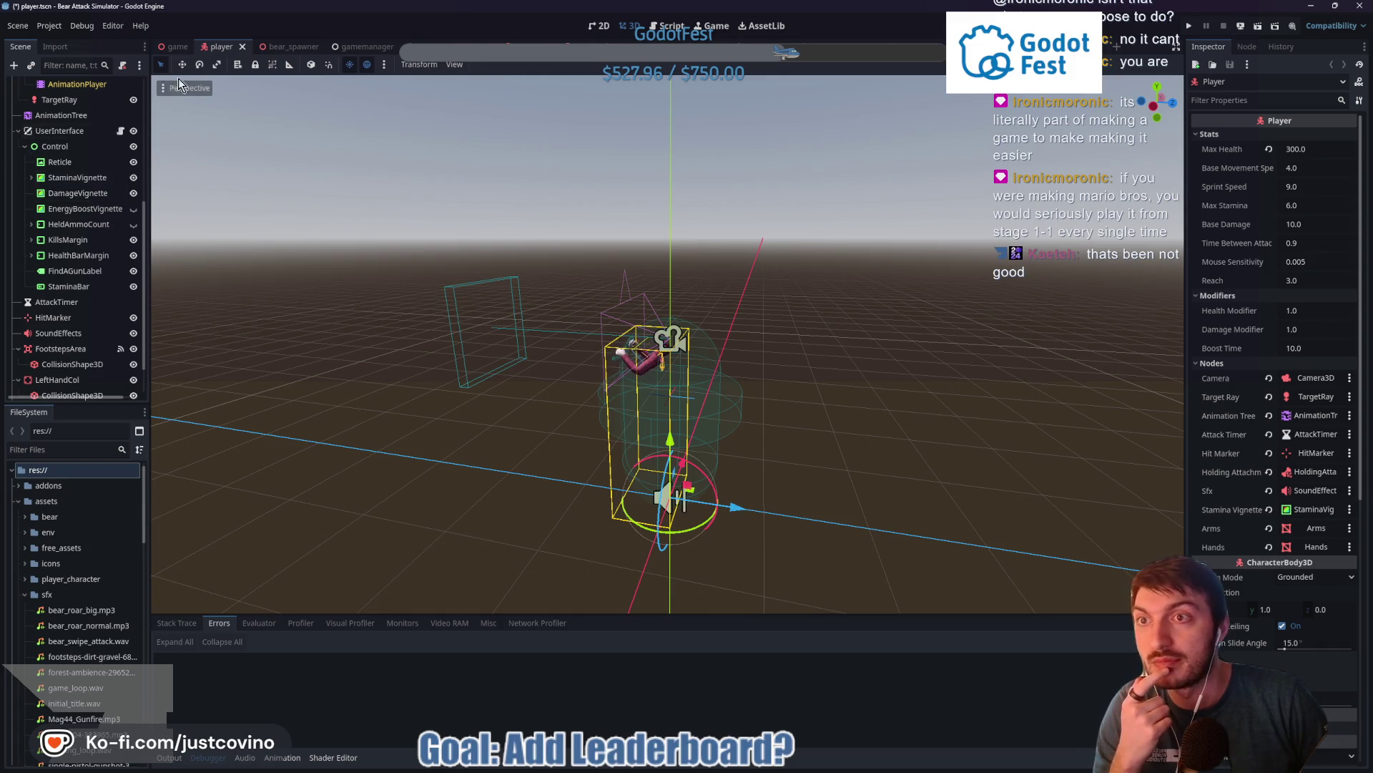
left_click(176, 46)
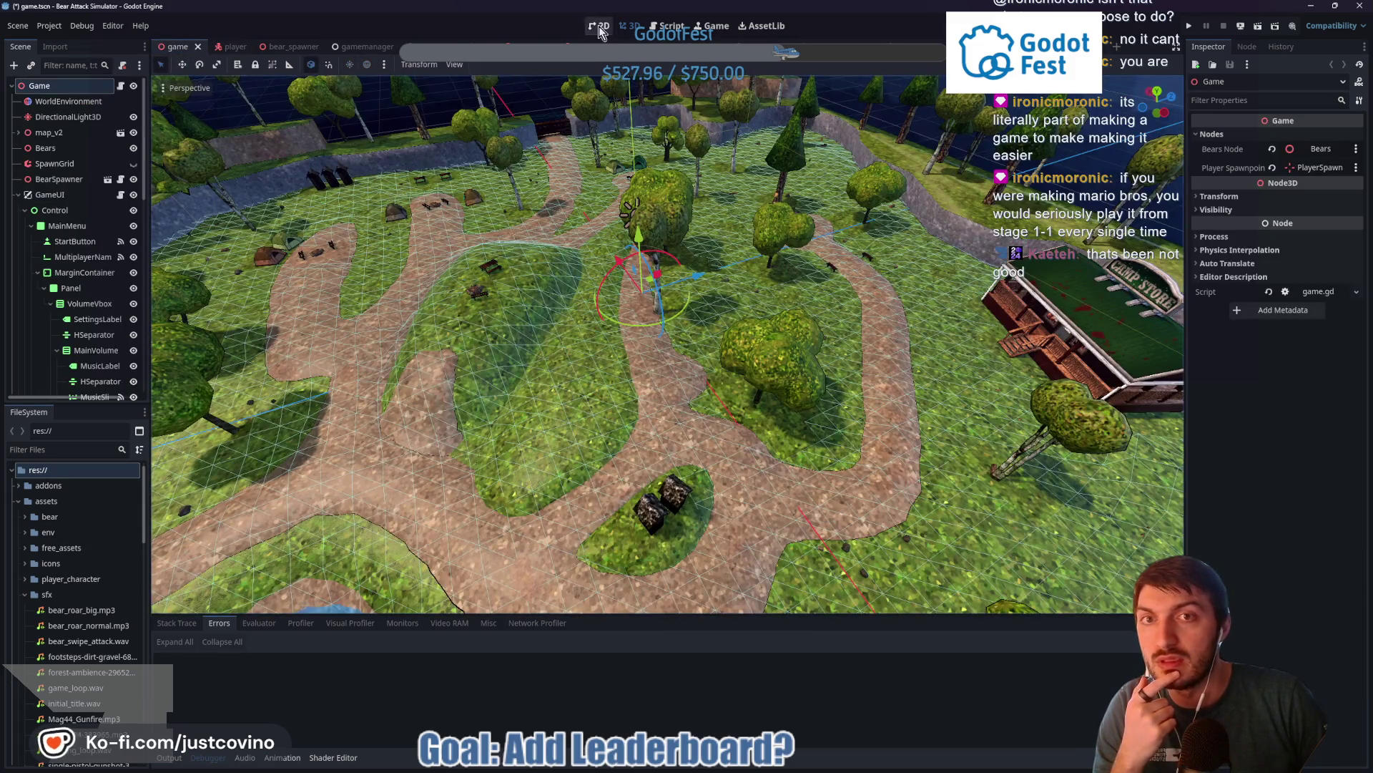
left_click(598, 26)
- Collapse the sfx, assets and bear folders in the FileSystem dock and save the scene
scroll(83, 268, "down", 3)
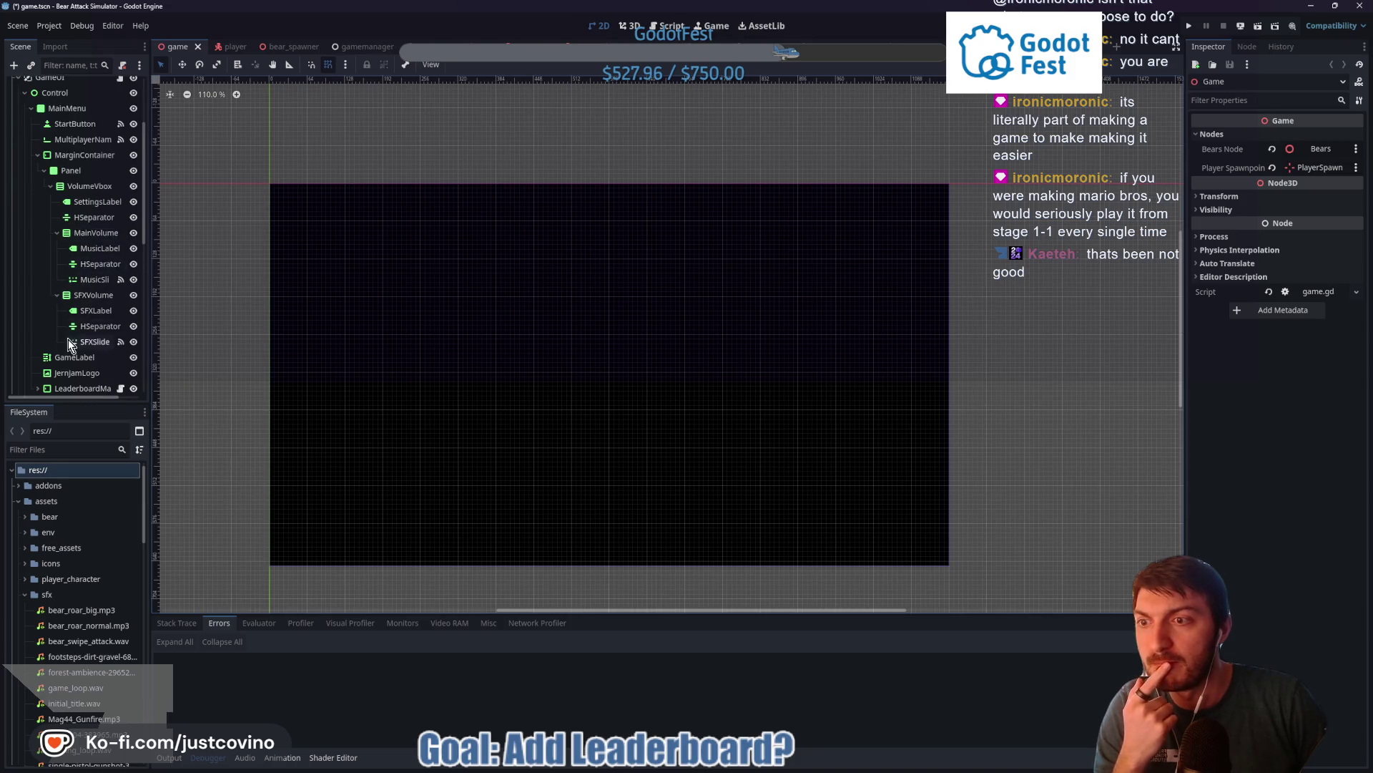
scroll(74, 358, "down", 2)
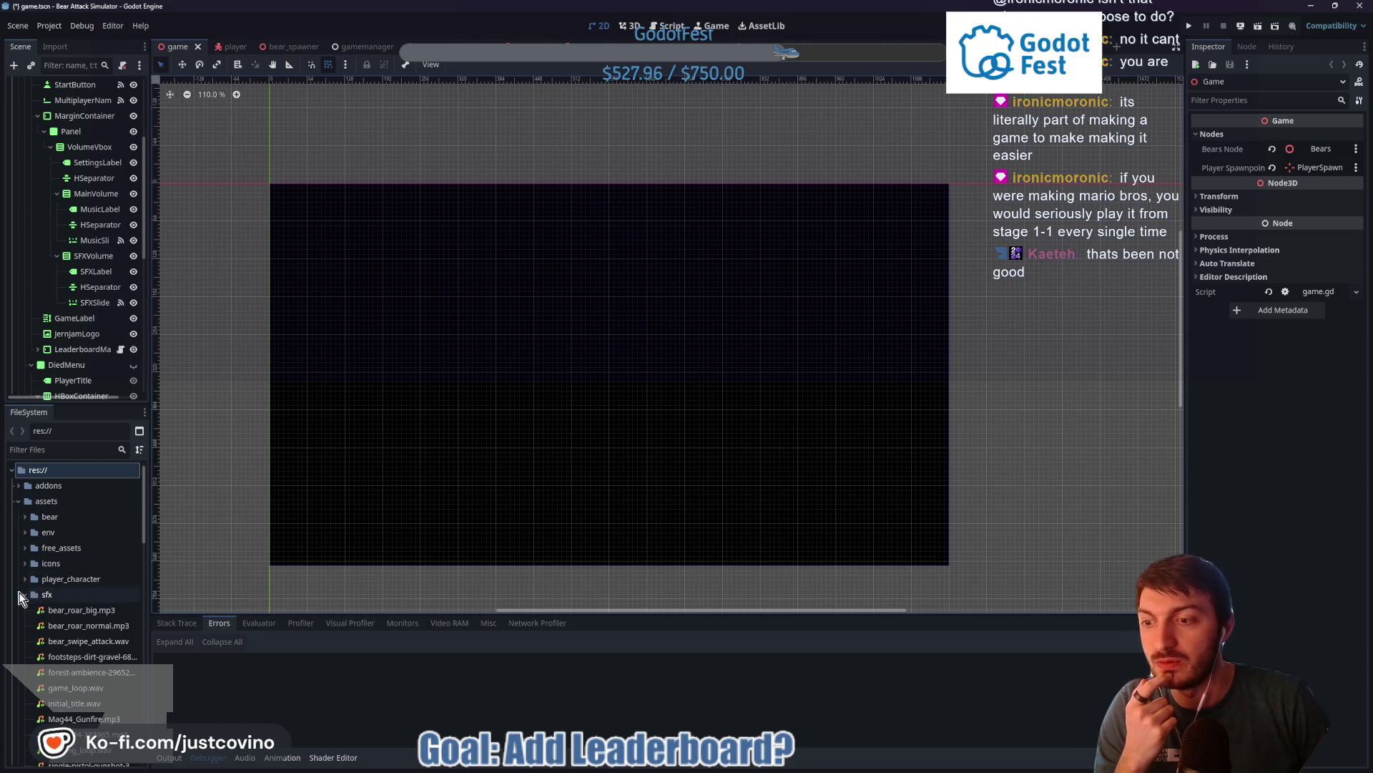
scroll(100, 622, "down", 2)
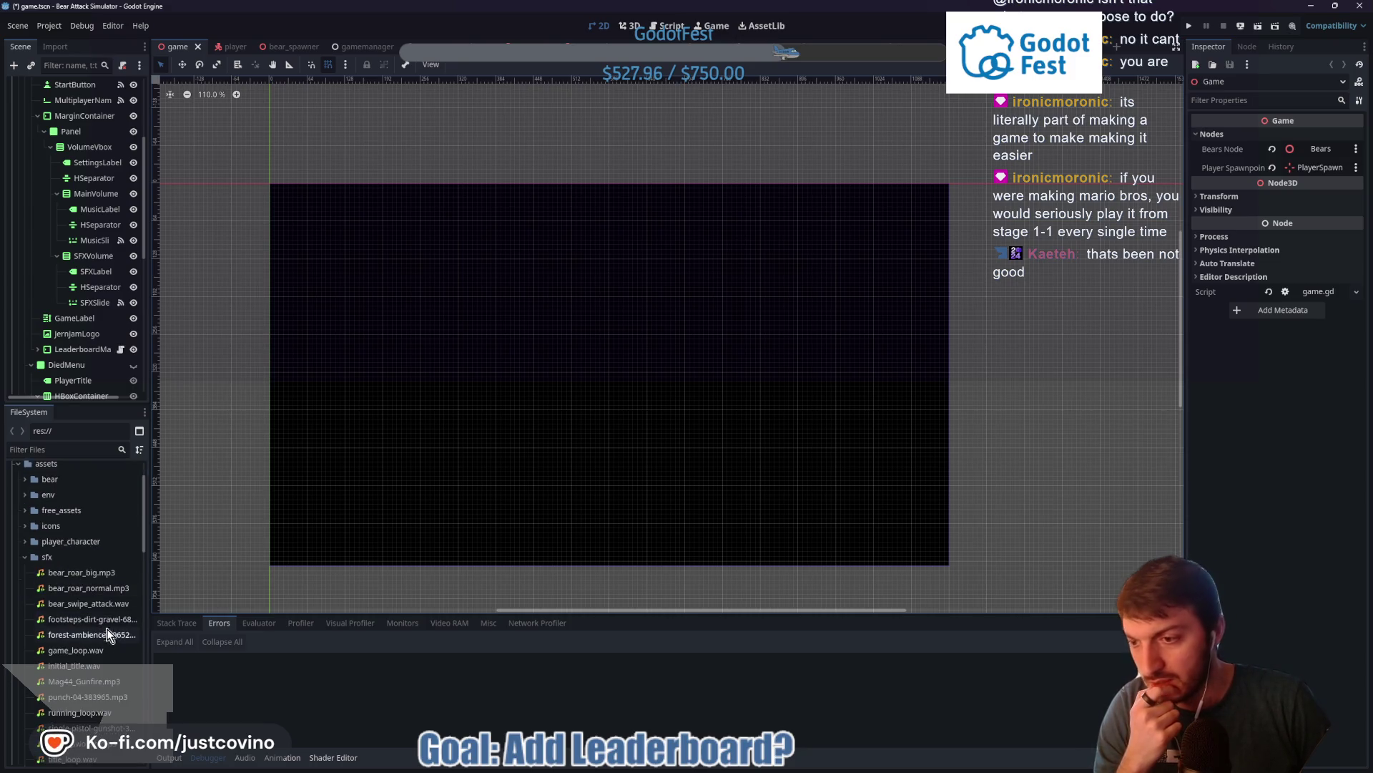
scroll(104, 630, "down", 2)
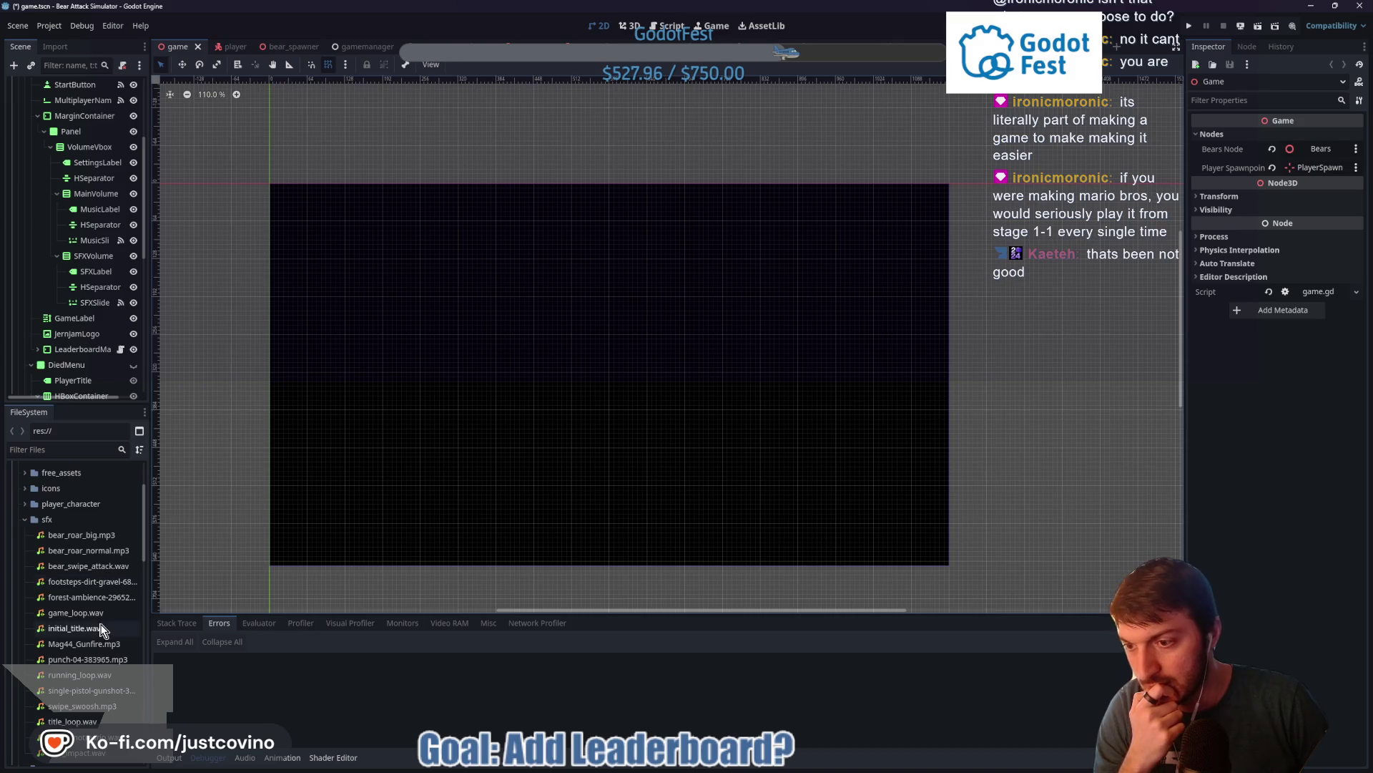
left_click(24, 520)
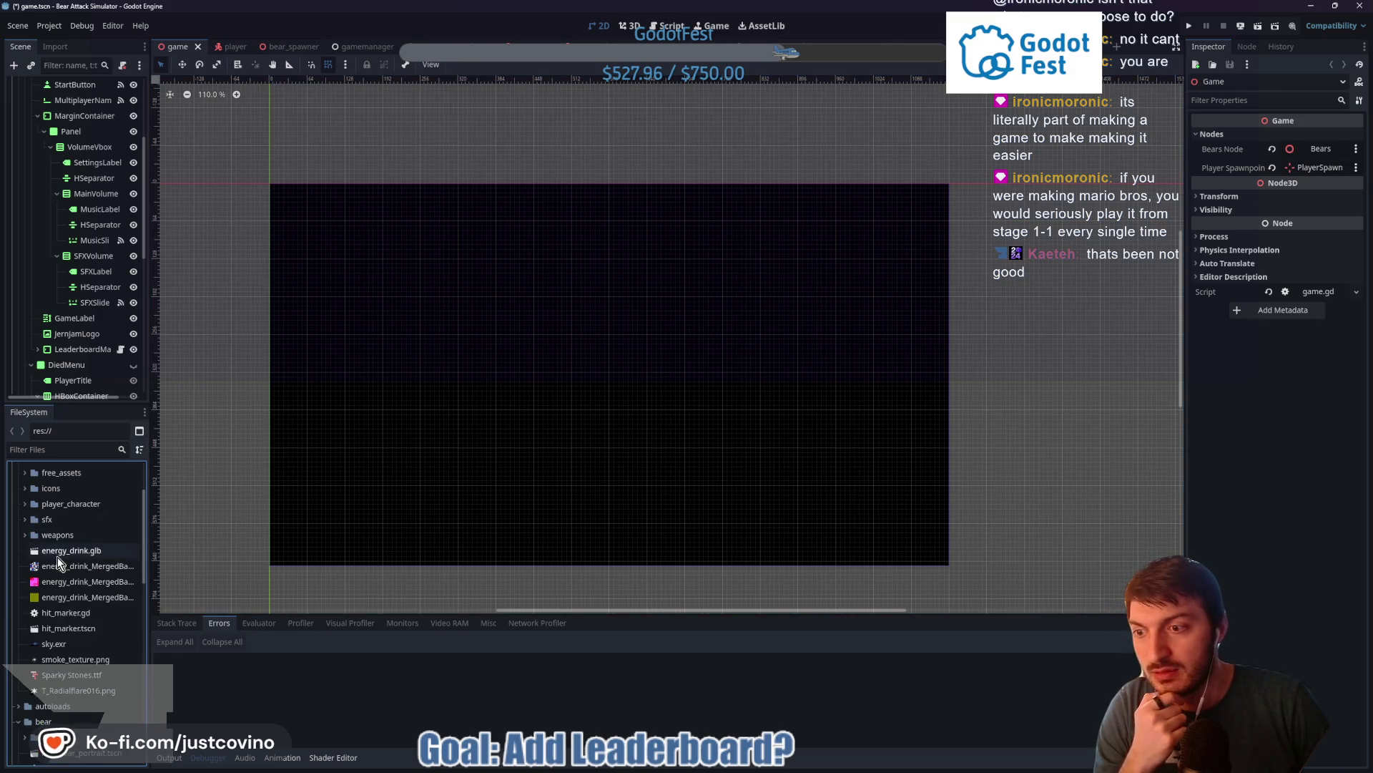
scroll(62, 584, "up", 2)
scroll(61, 584, "up", 3)
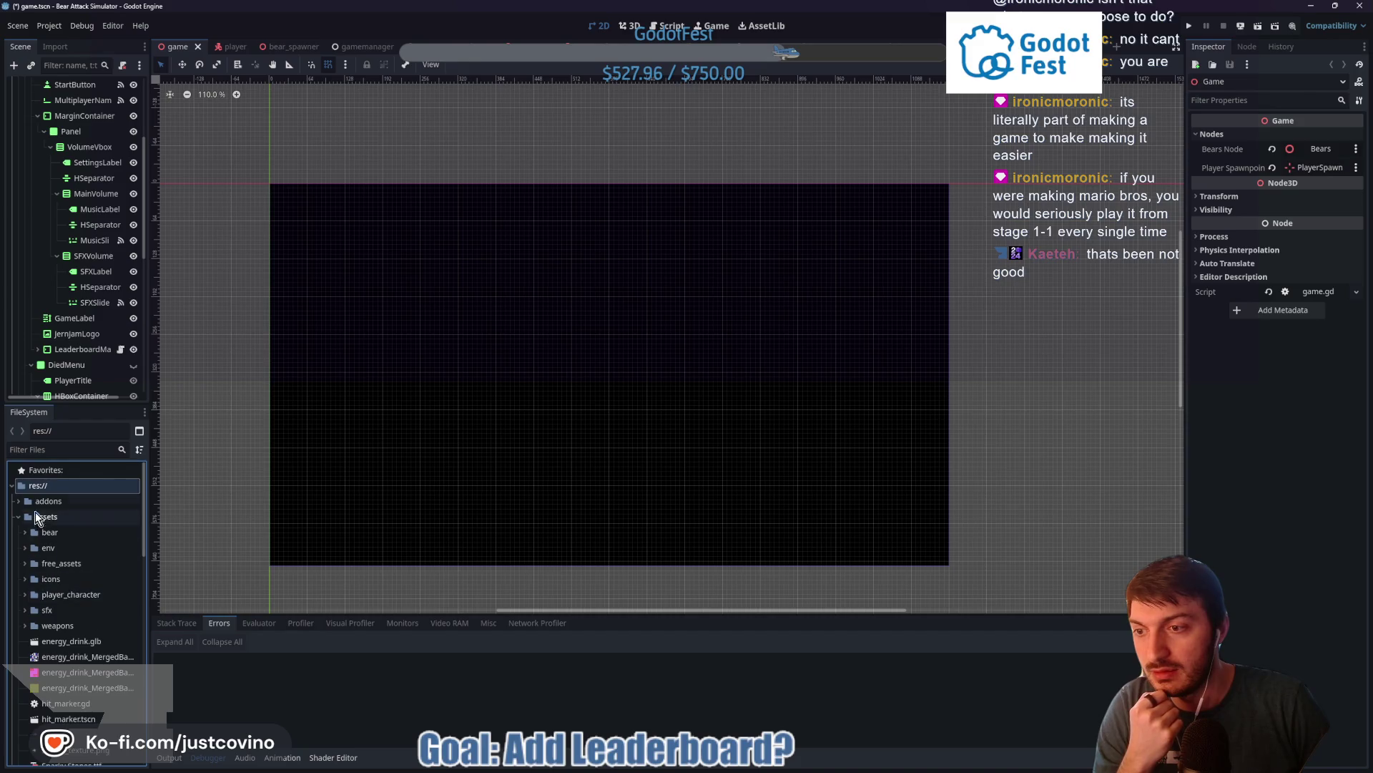
left_click(18, 517)
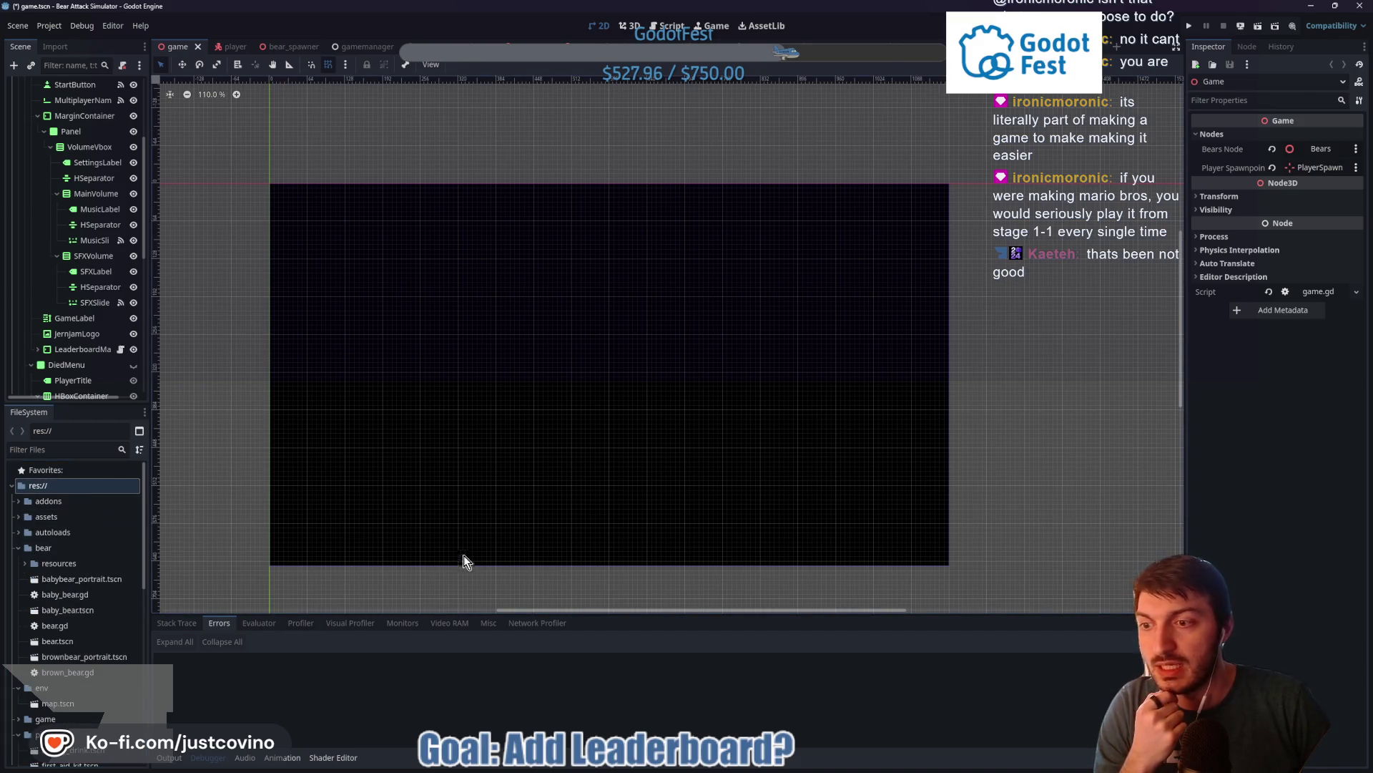
left_click(18, 547)
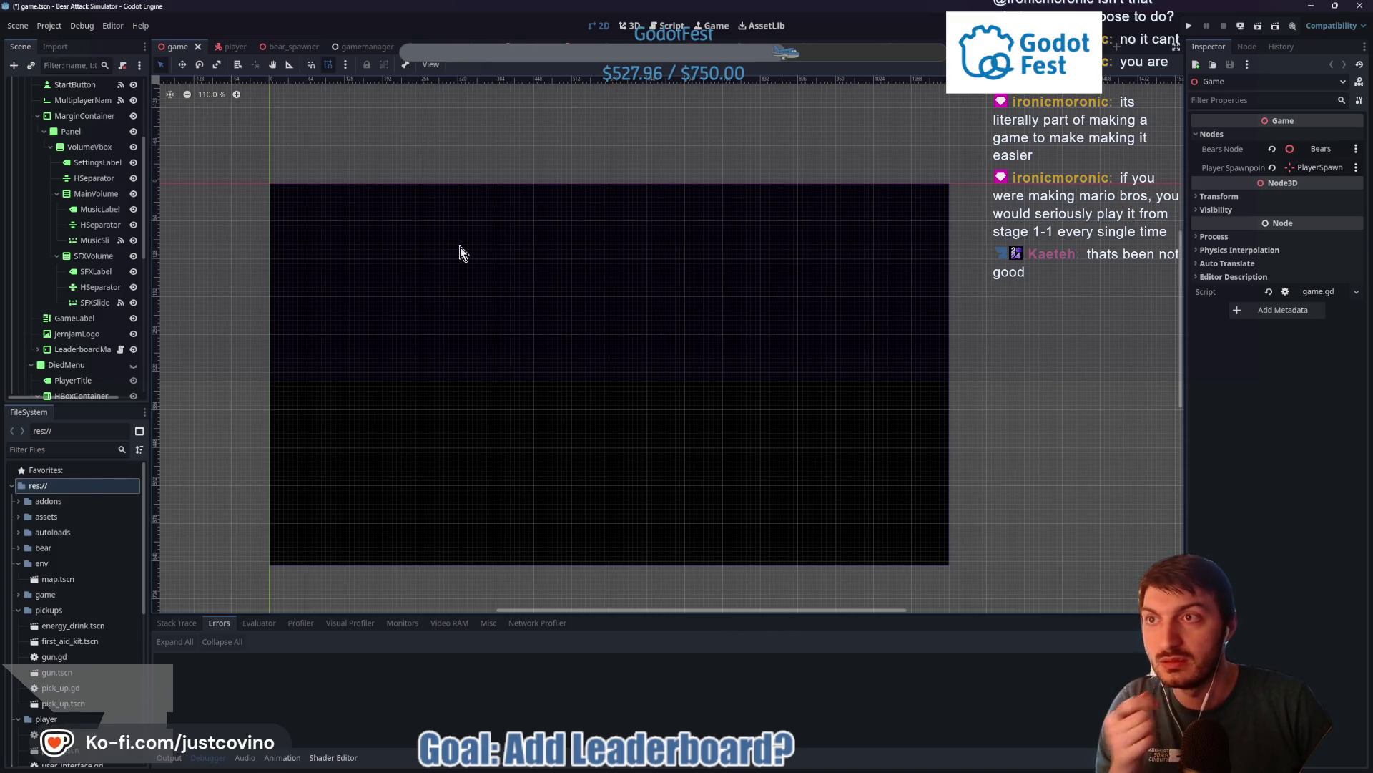
key("ctrl+s")
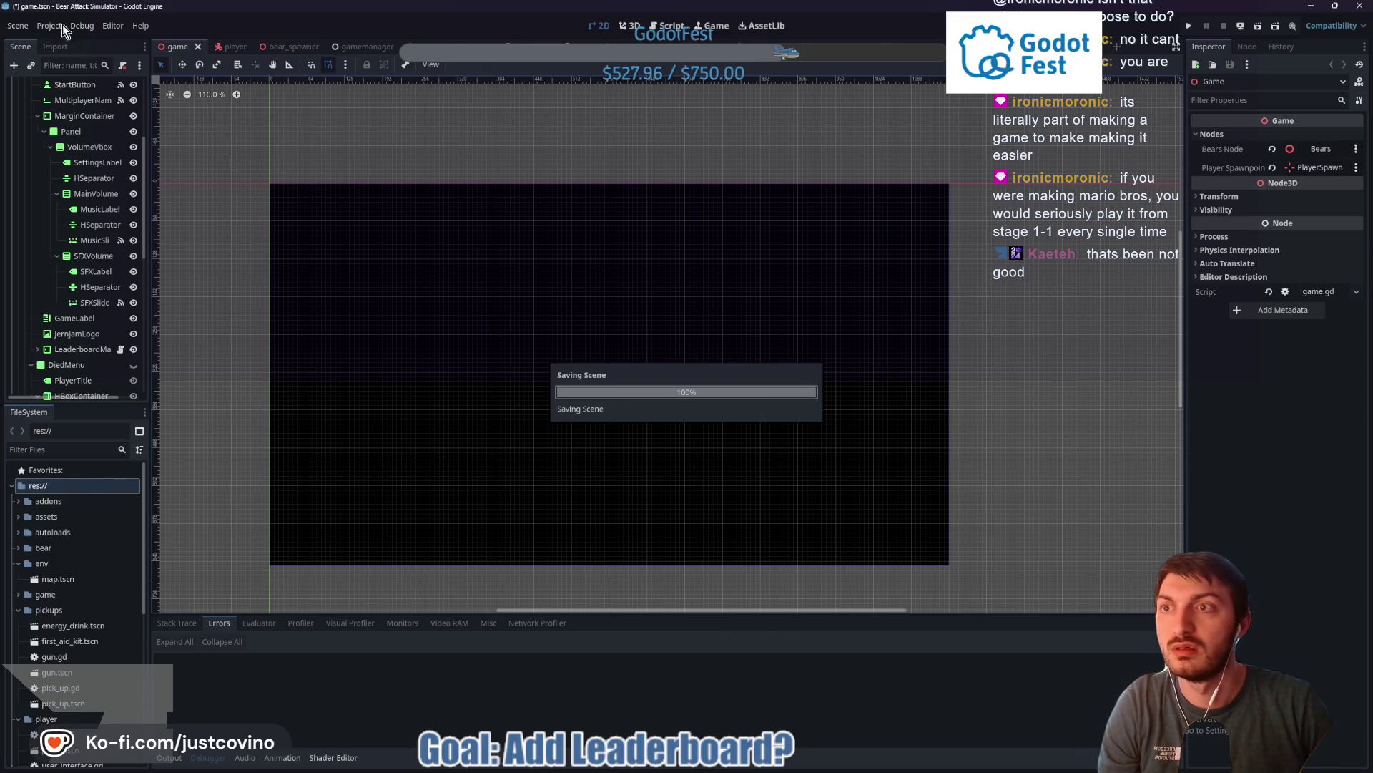
- Select the Web export preset and start exporting the project to index.html
left_click(53, 24)
left_click(65, 98)
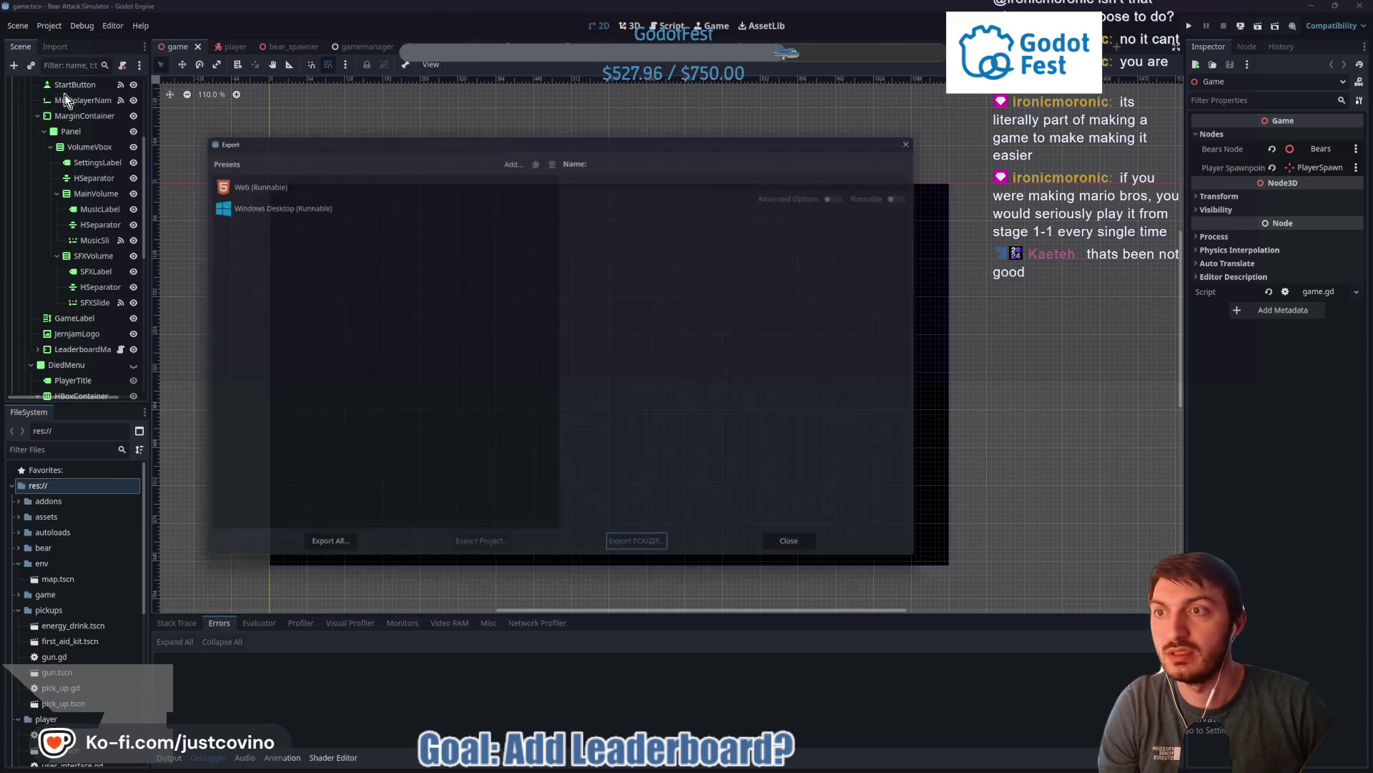
left_click(296, 184)
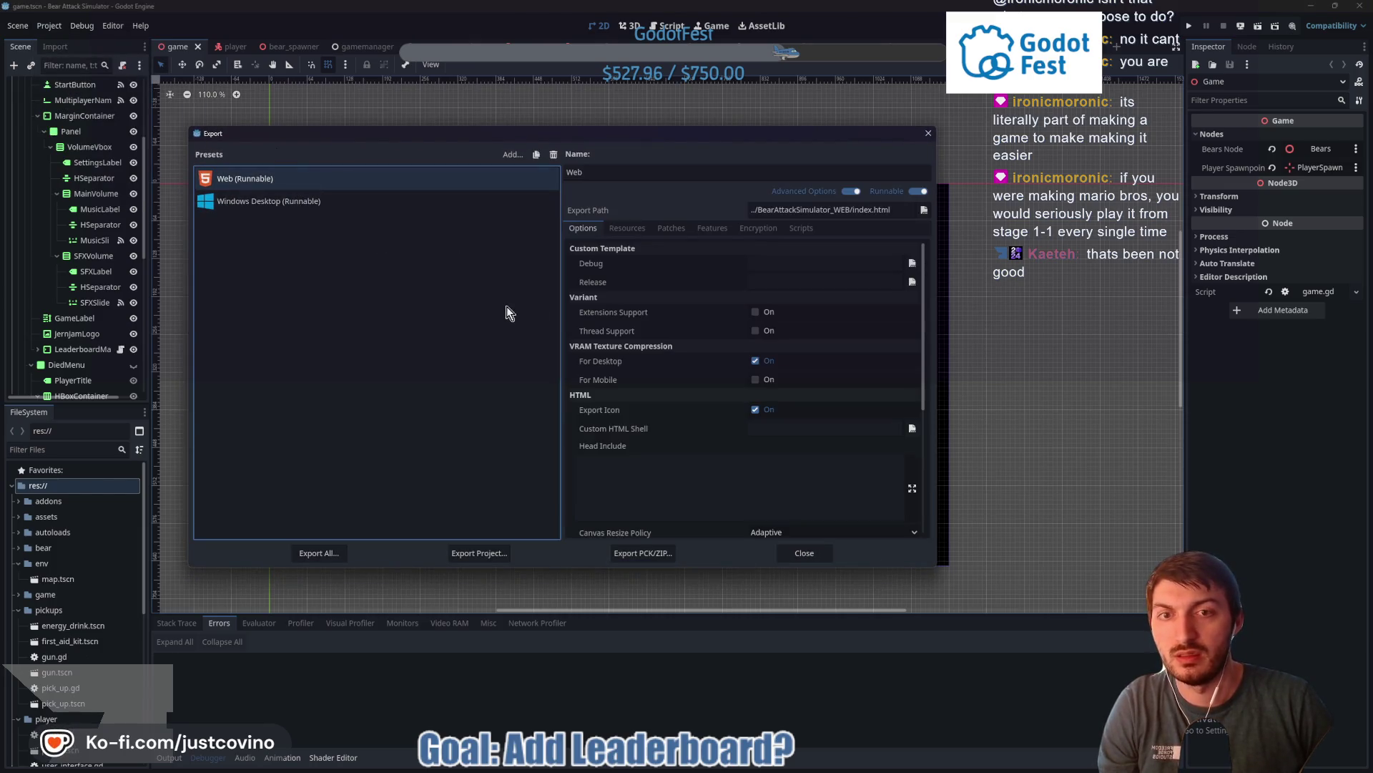
left_click(479, 552)
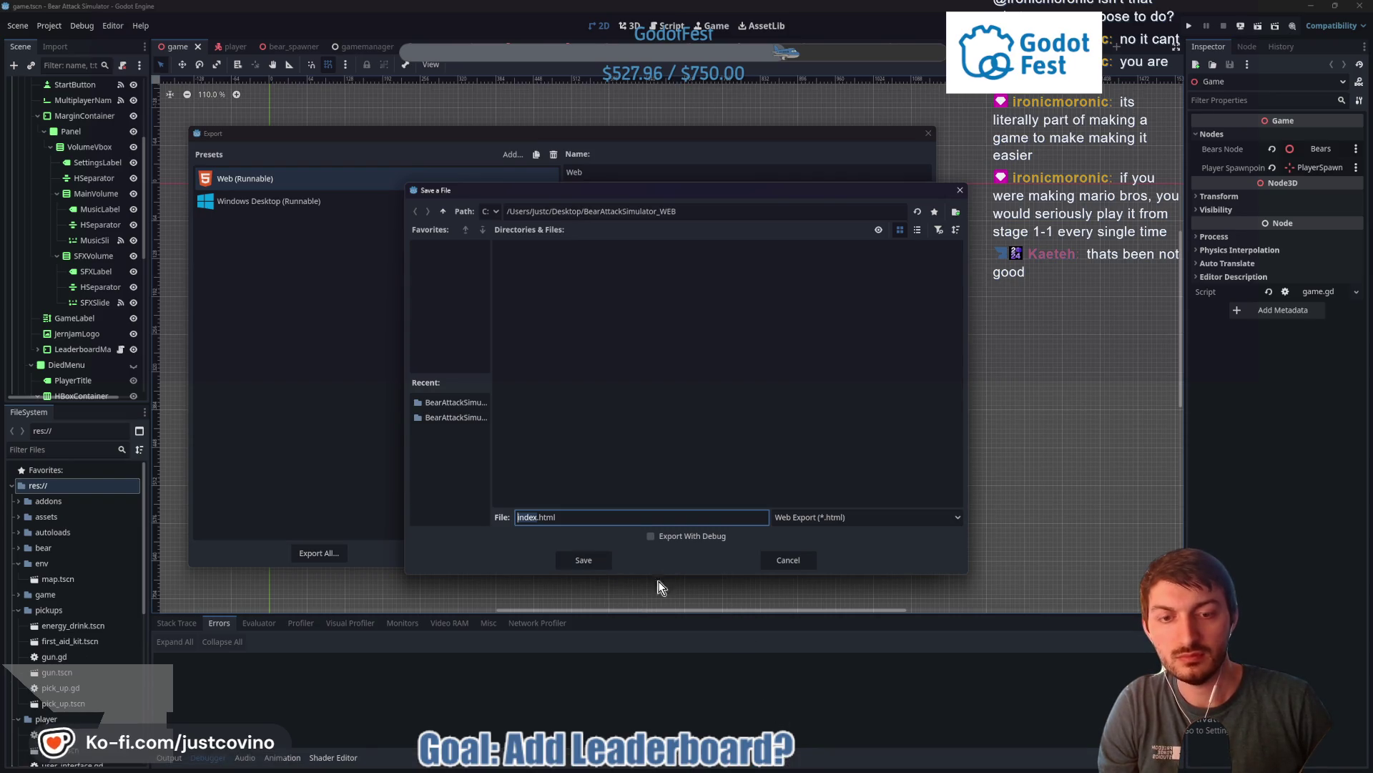
left_click(759, 767)
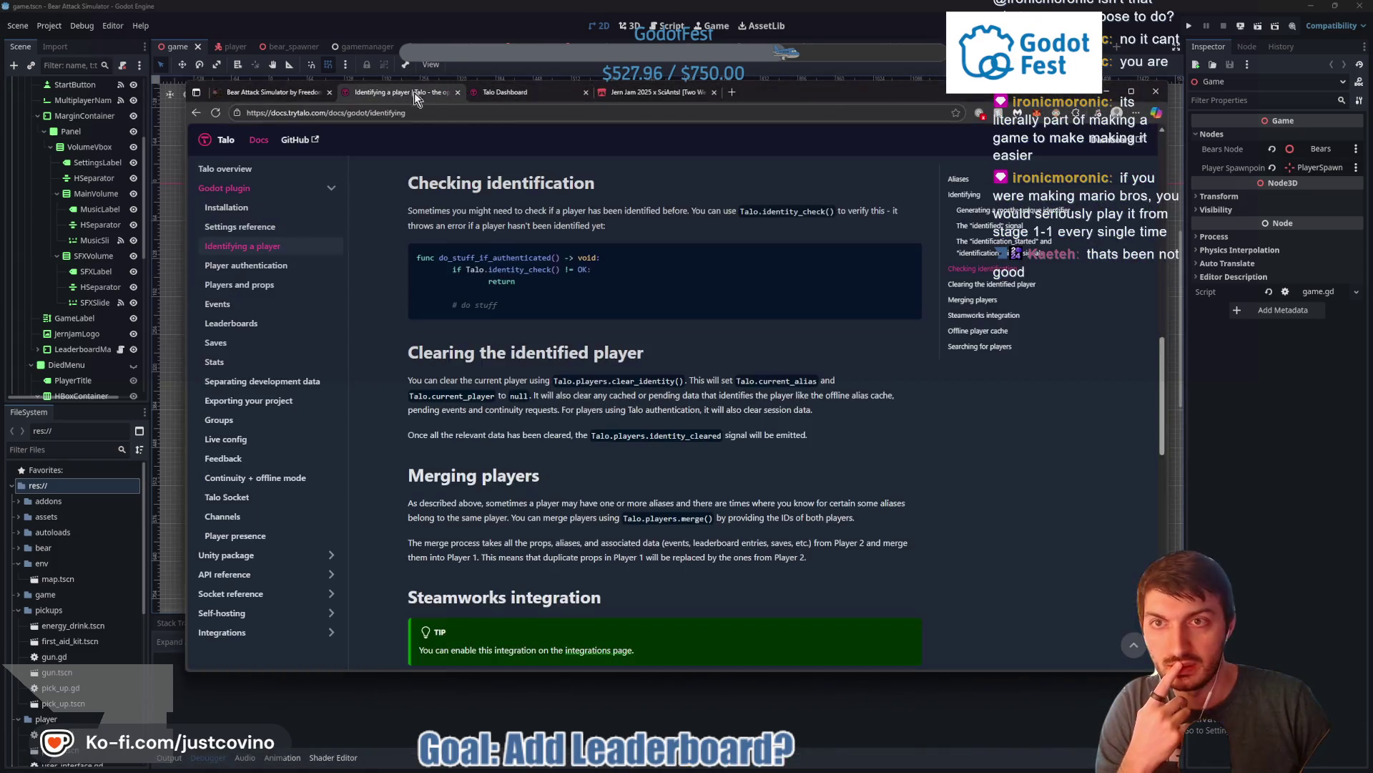
- Reset the Bears Defeated leaderboard's entries for all players, confirming with 'confirm'
left_click(505, 93)
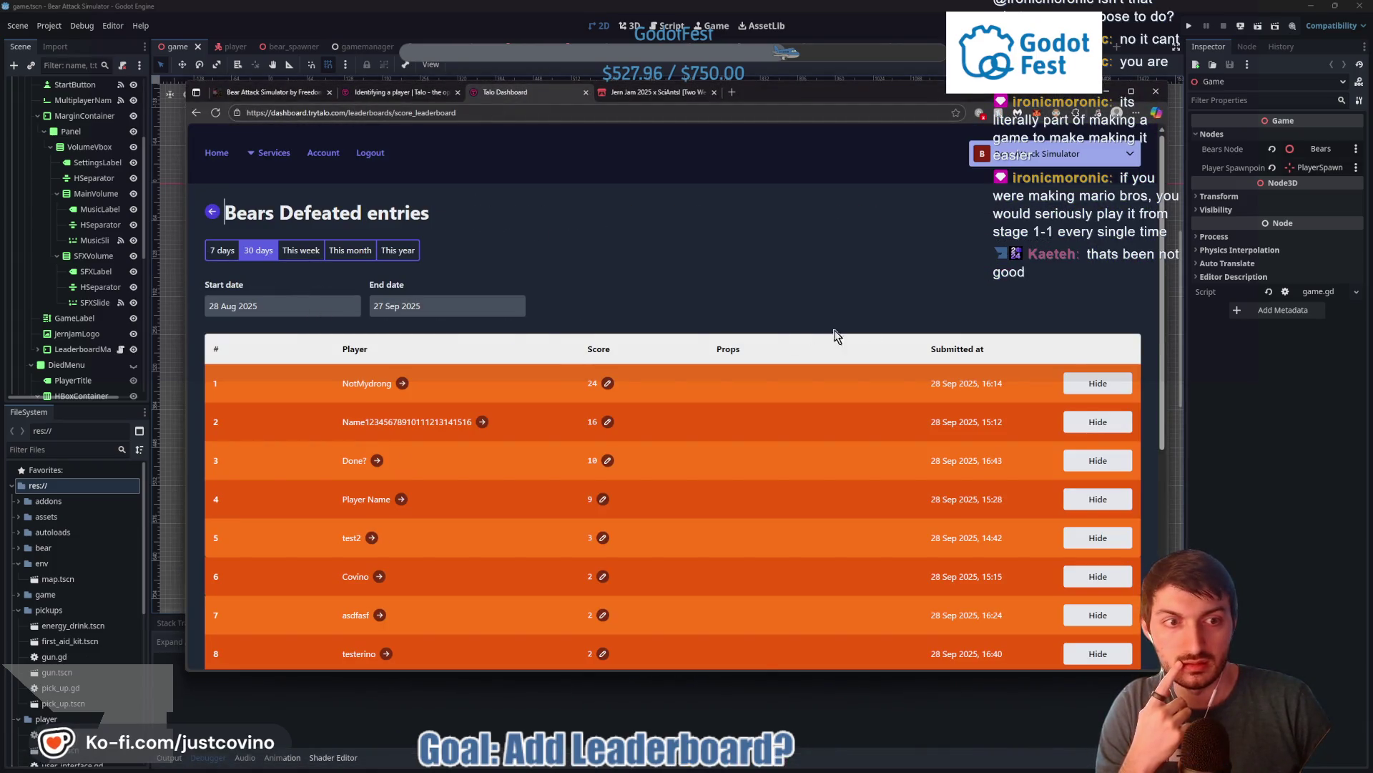
left_click(212, 212)
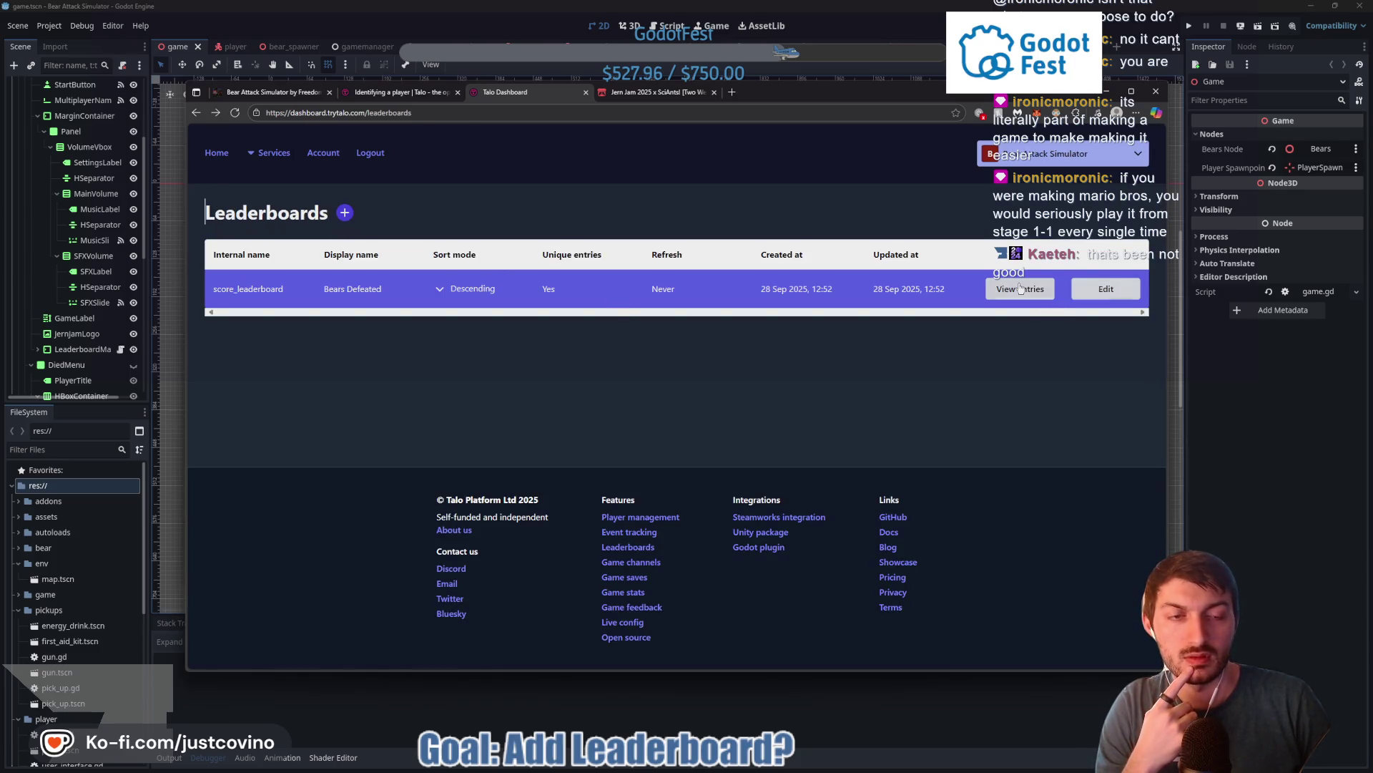
left_click(1101, 289)
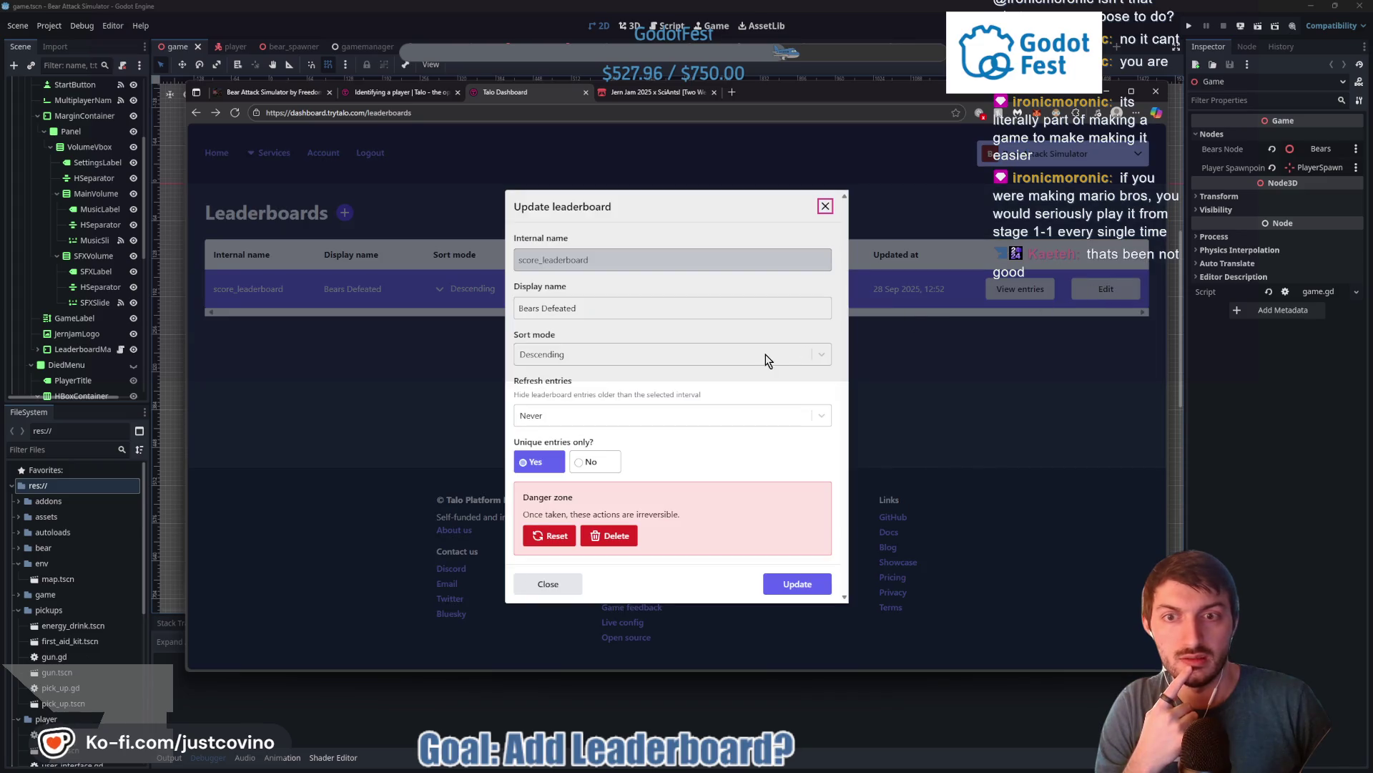
left_click(539, 535)
left_click(572, 419)
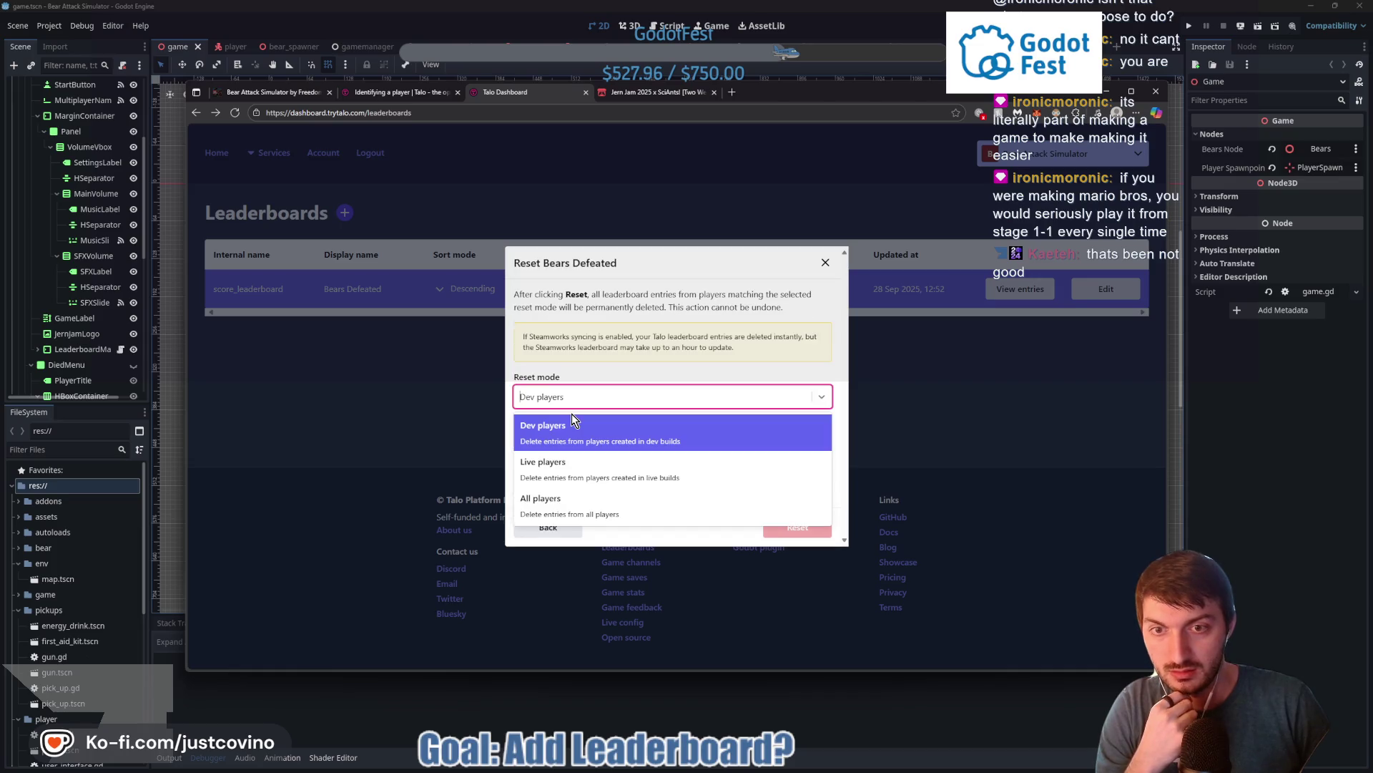
left_click(573, 503)
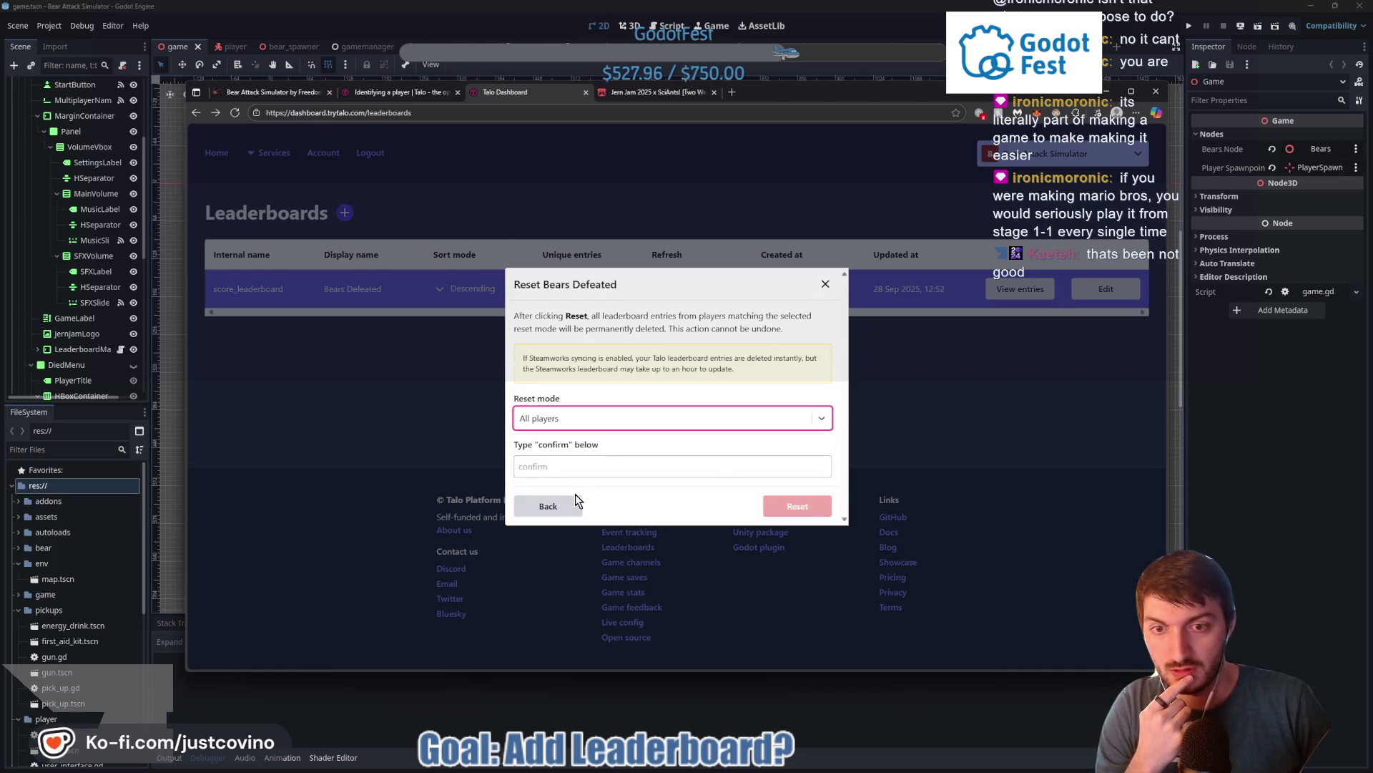
left_click(596, 465)
type("confirm")
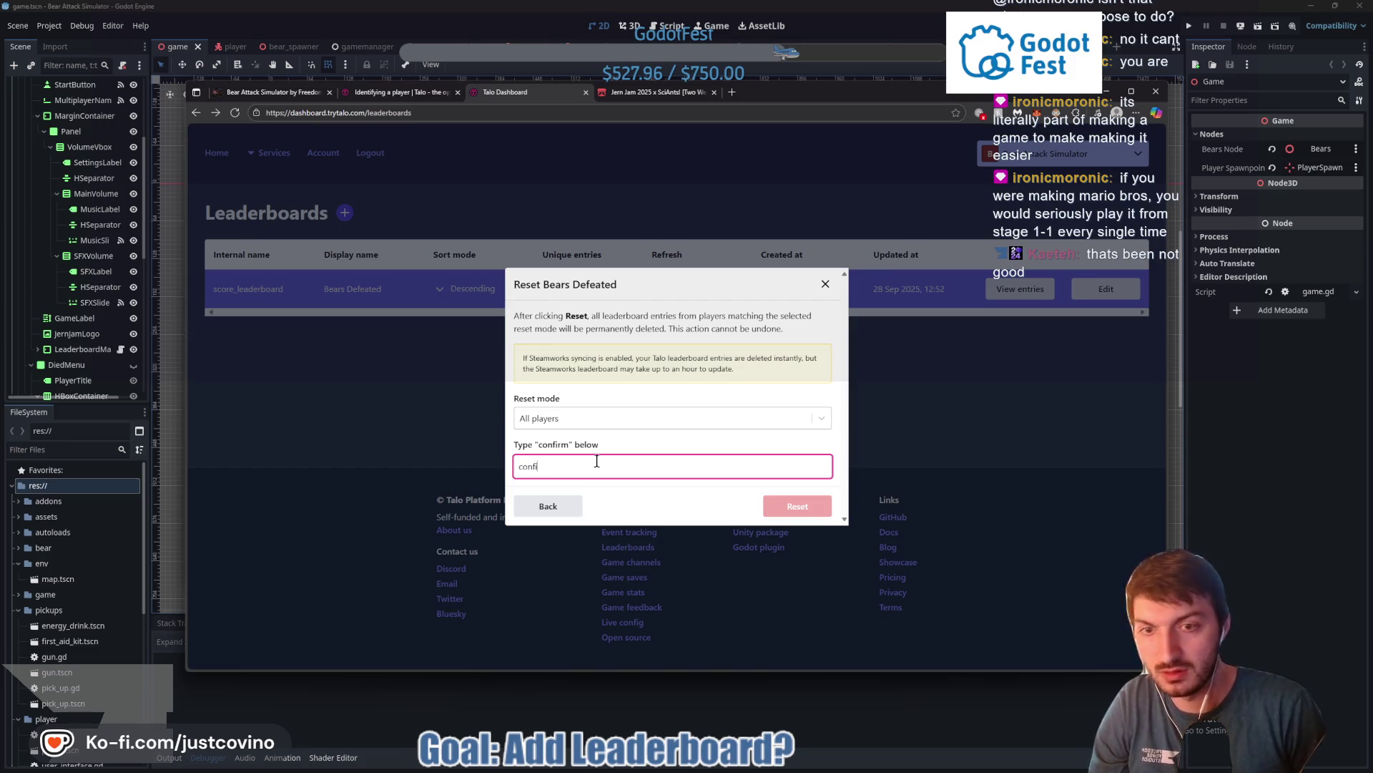
left_click(790, 503)
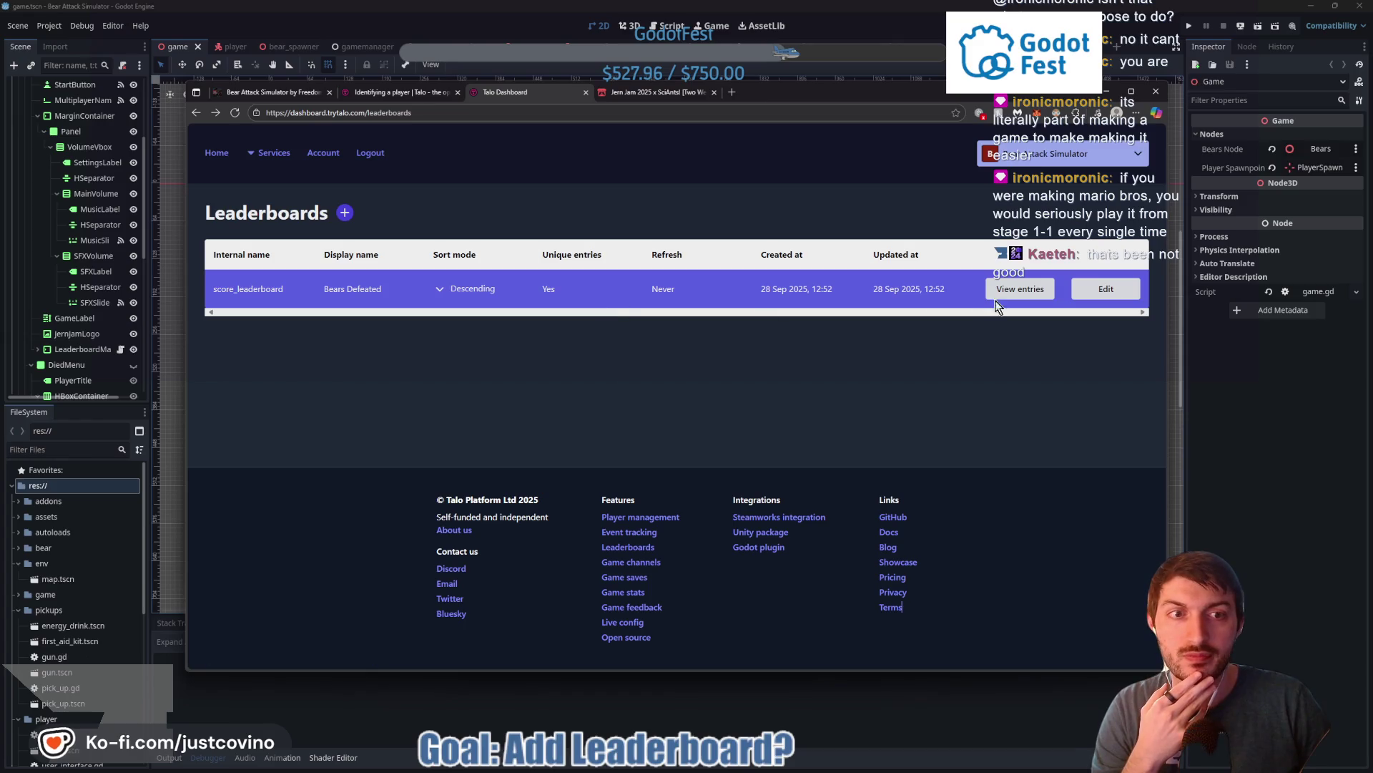
- Verify the leaderboard has no entries and return to the Identifying a player docs
left_click(1020, 288)
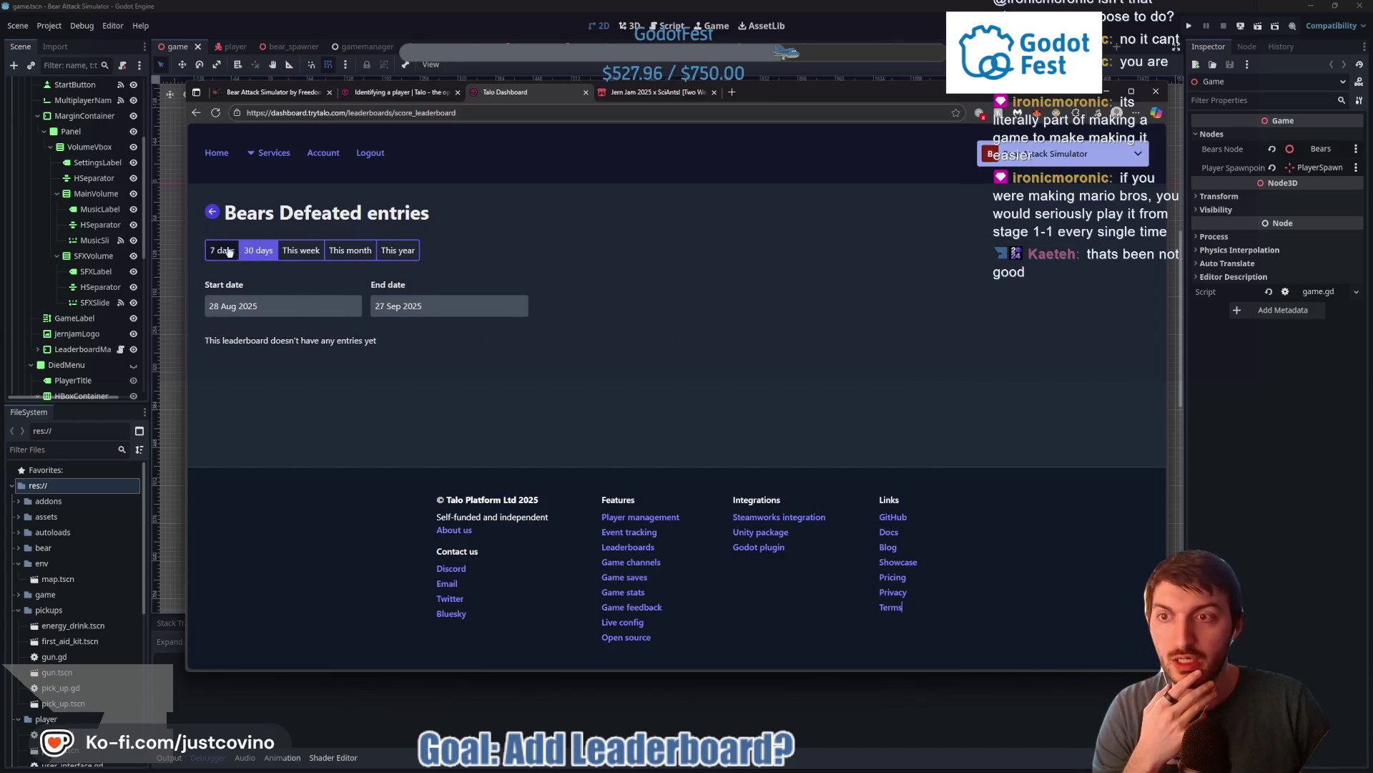
left_click(214, 213)
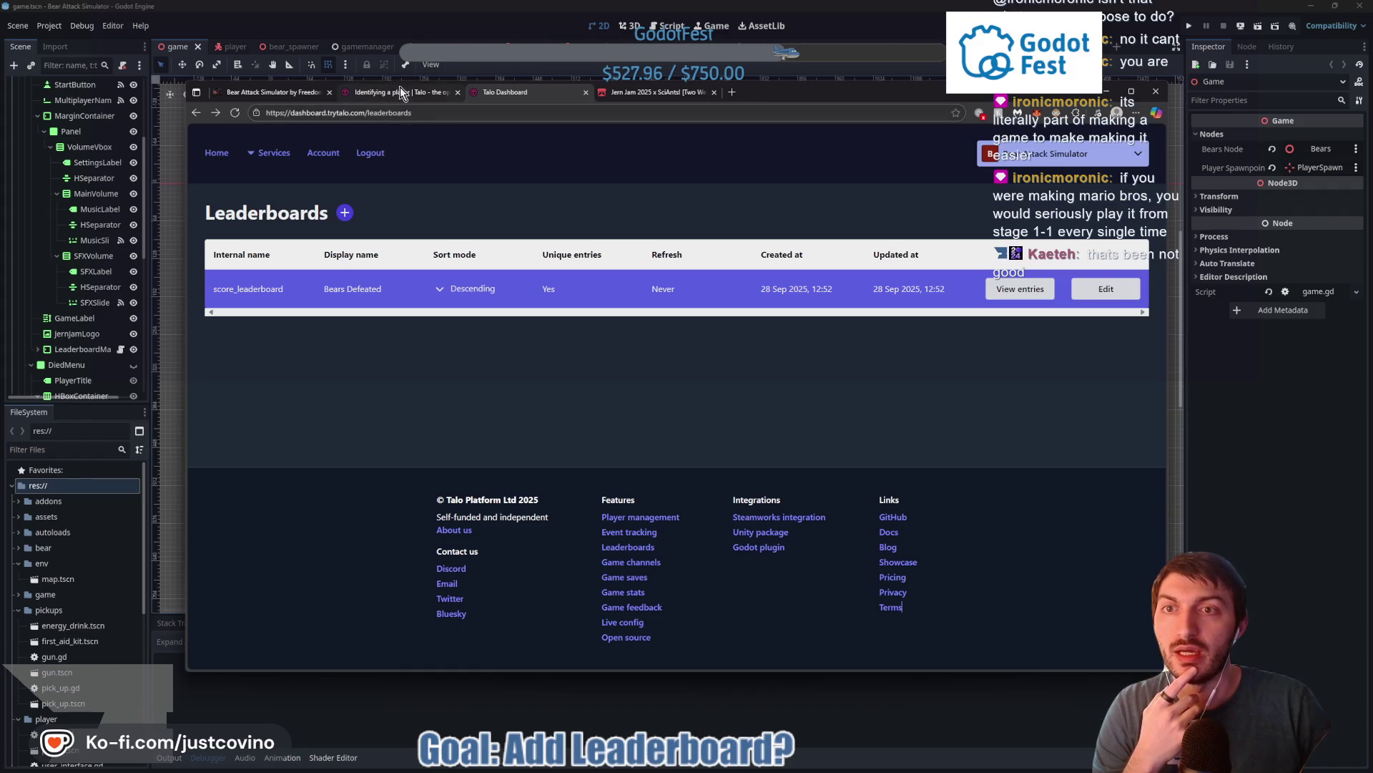
left_click(402, 93)
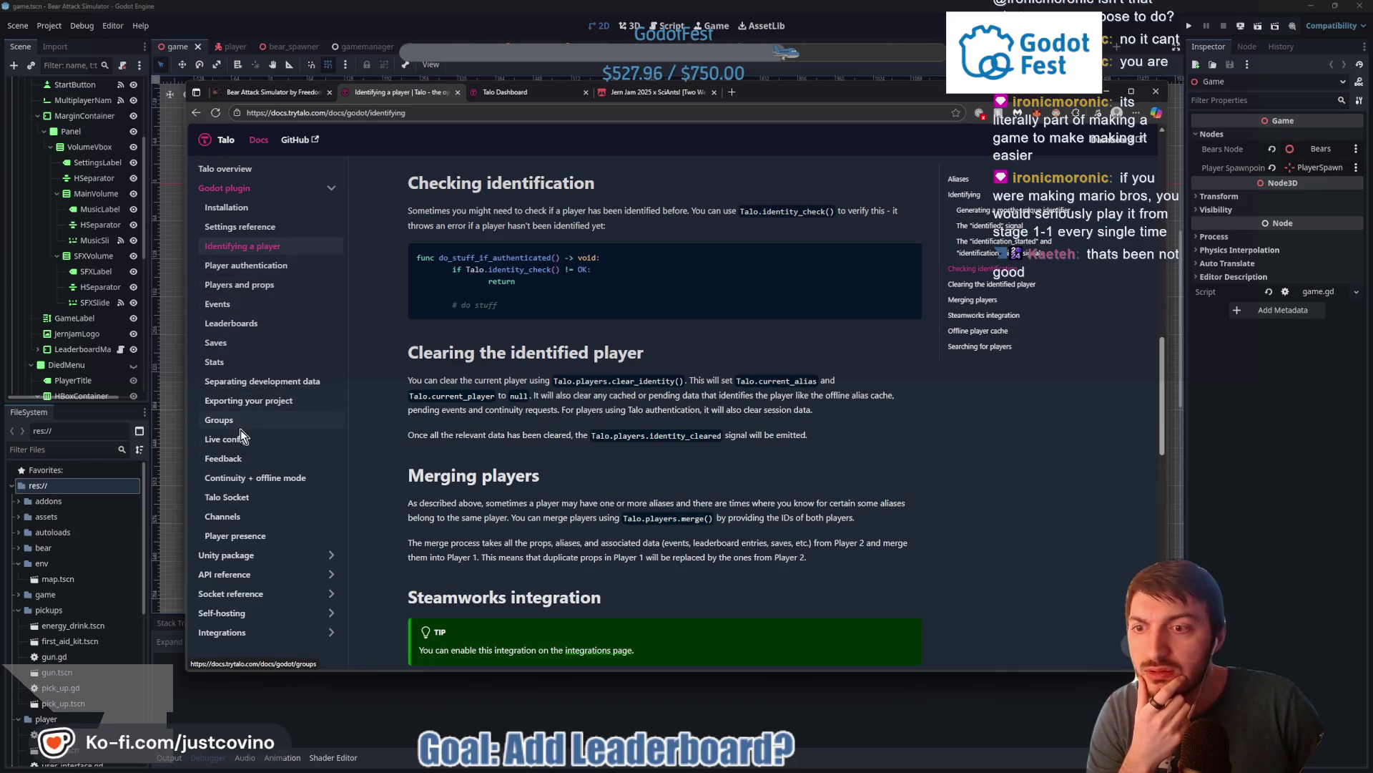
- Open the Continuity + offline mode docs page, then save the Web export to index.html
scroll(258, 494, "down", 1)
left_click(266, 477)
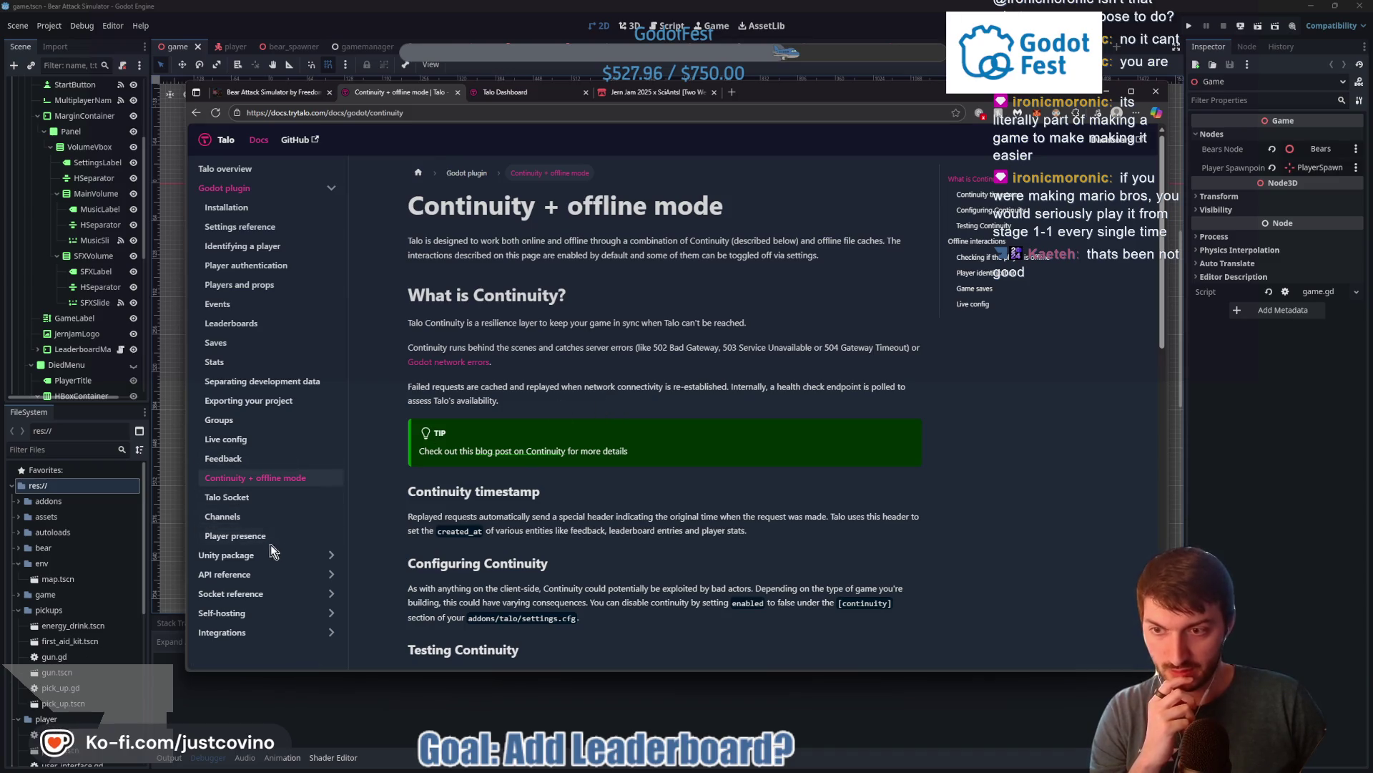
left_click(492, 737)
left_click(584, 560)
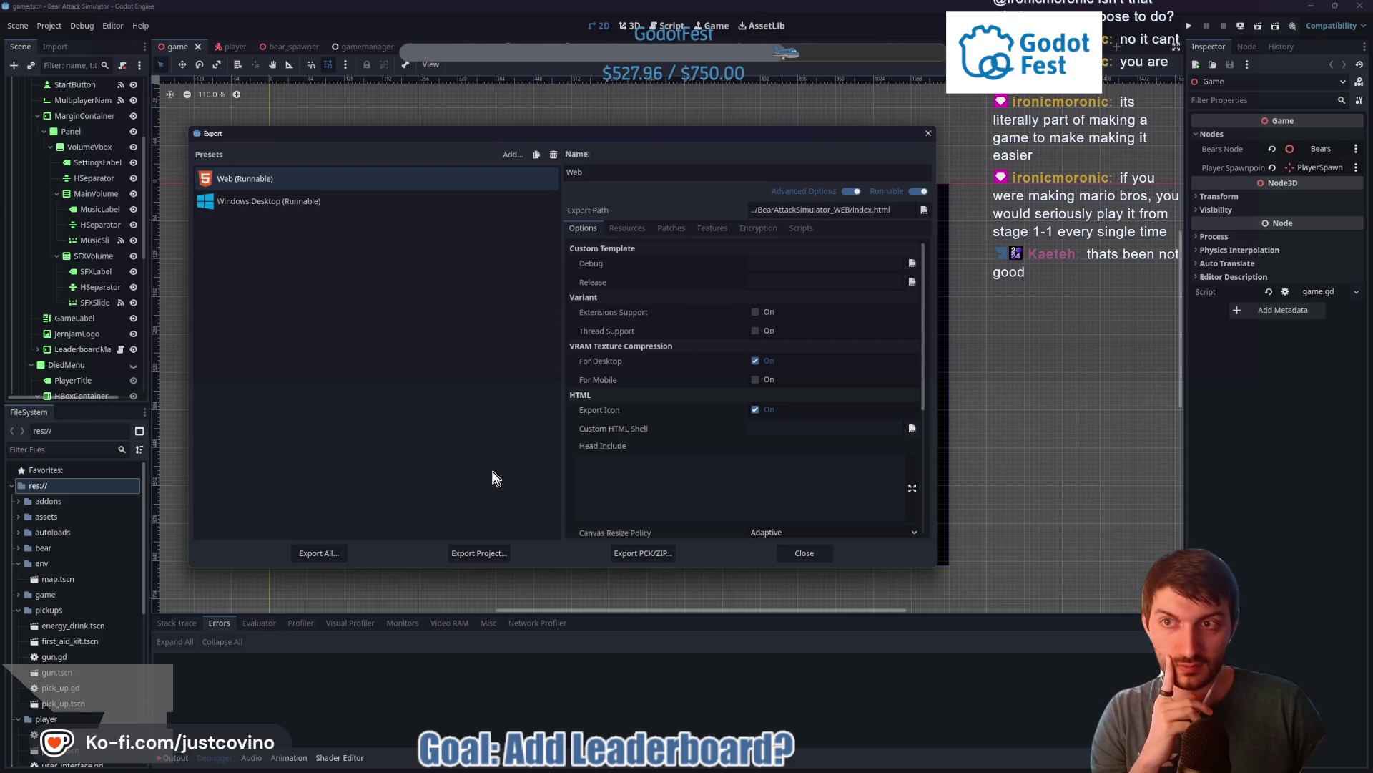
- Export the Windows Desktop build as BearAttackSimulator.exe and close the Export window
mouse_move(795, 762)
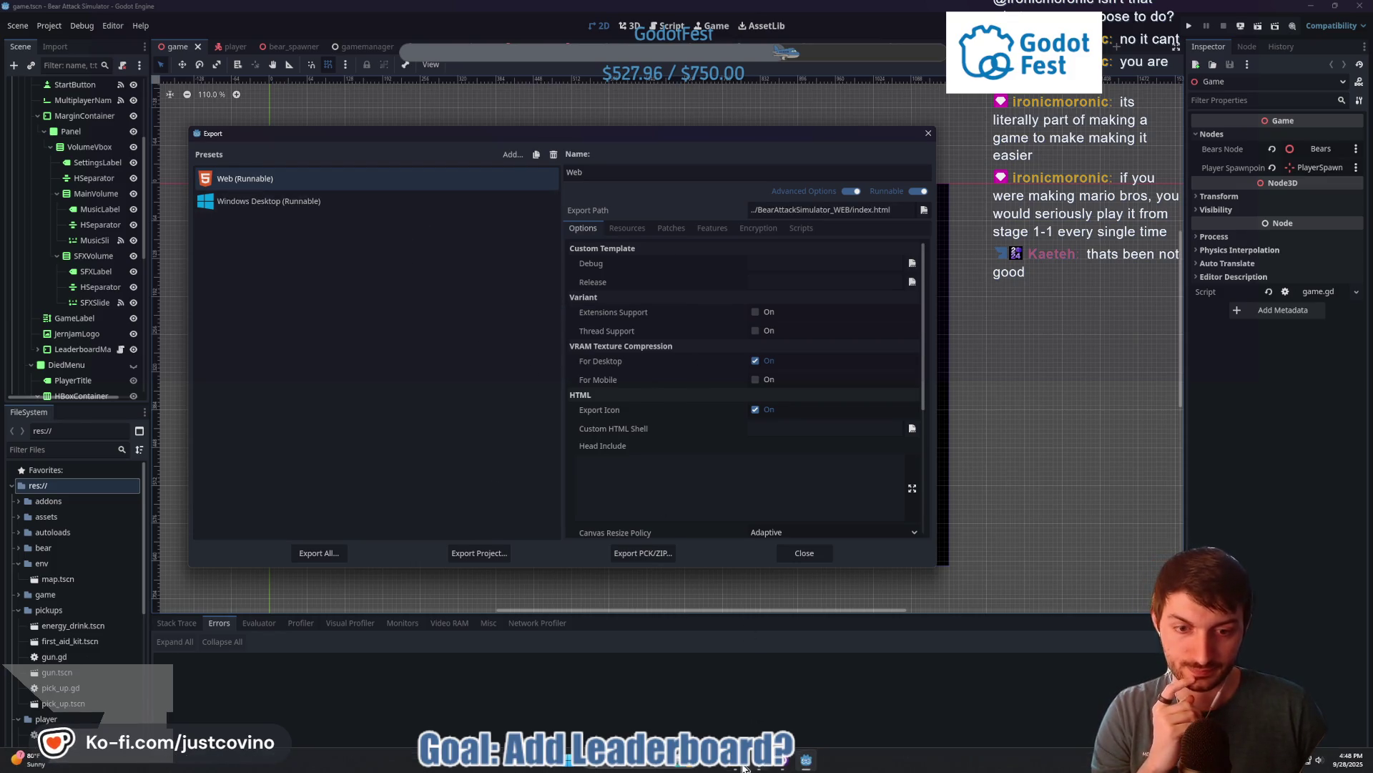
mouse_move(741, 768)
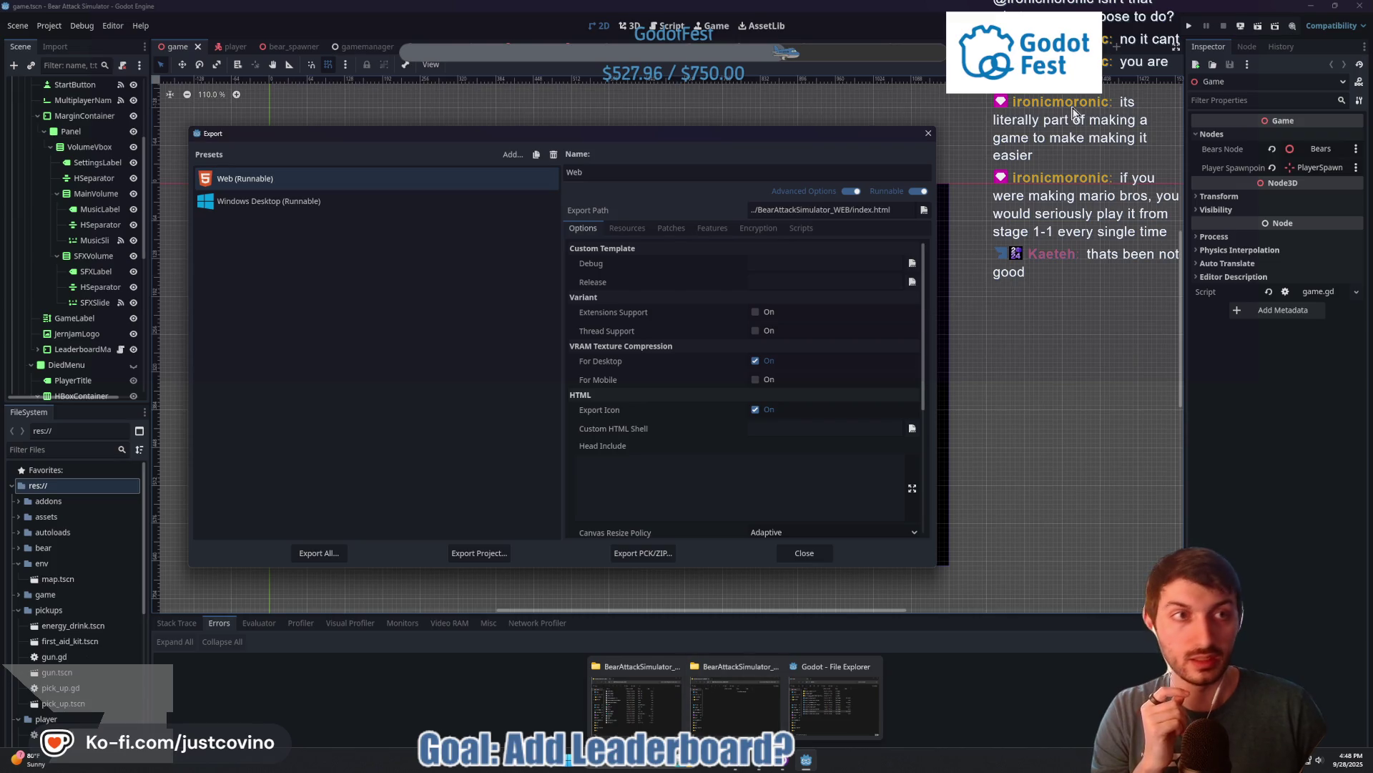
left_click(322, 204)
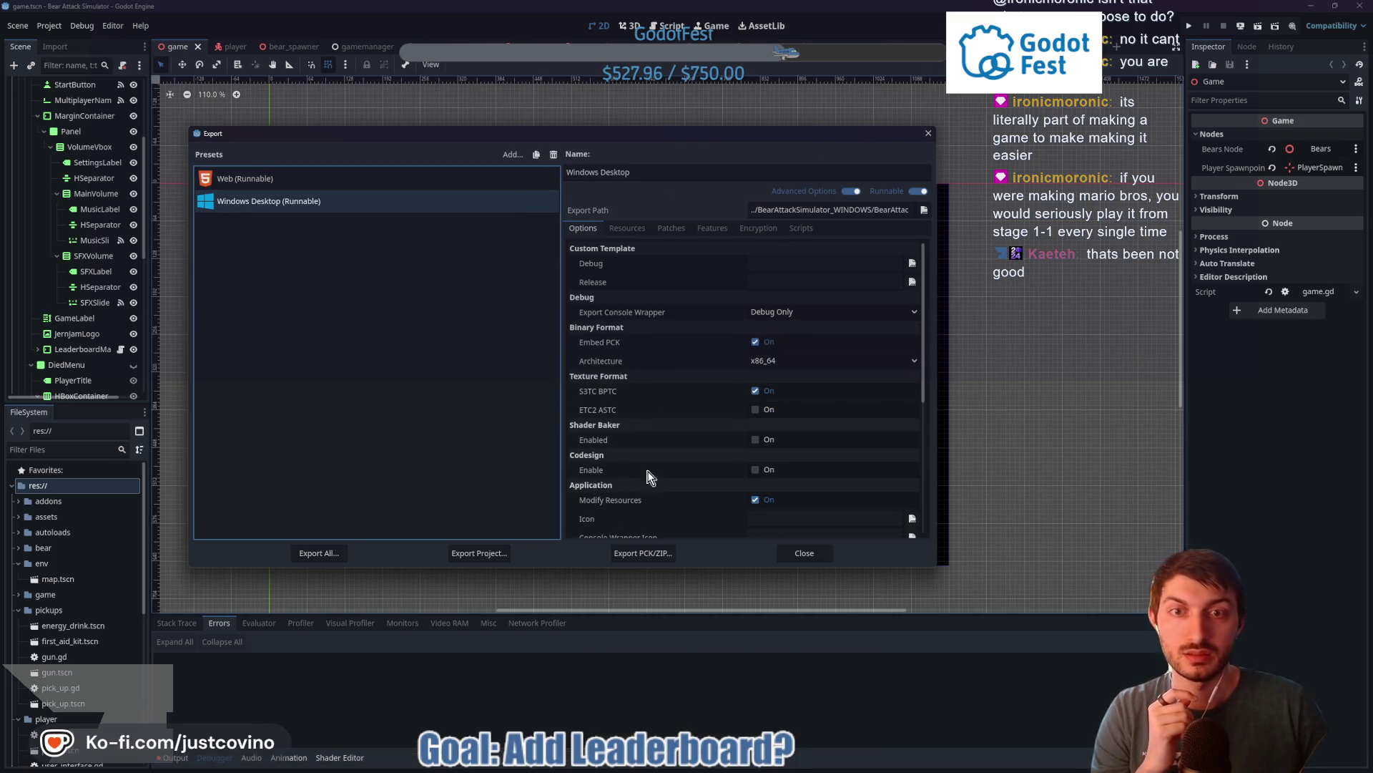
left_click(479, 553)
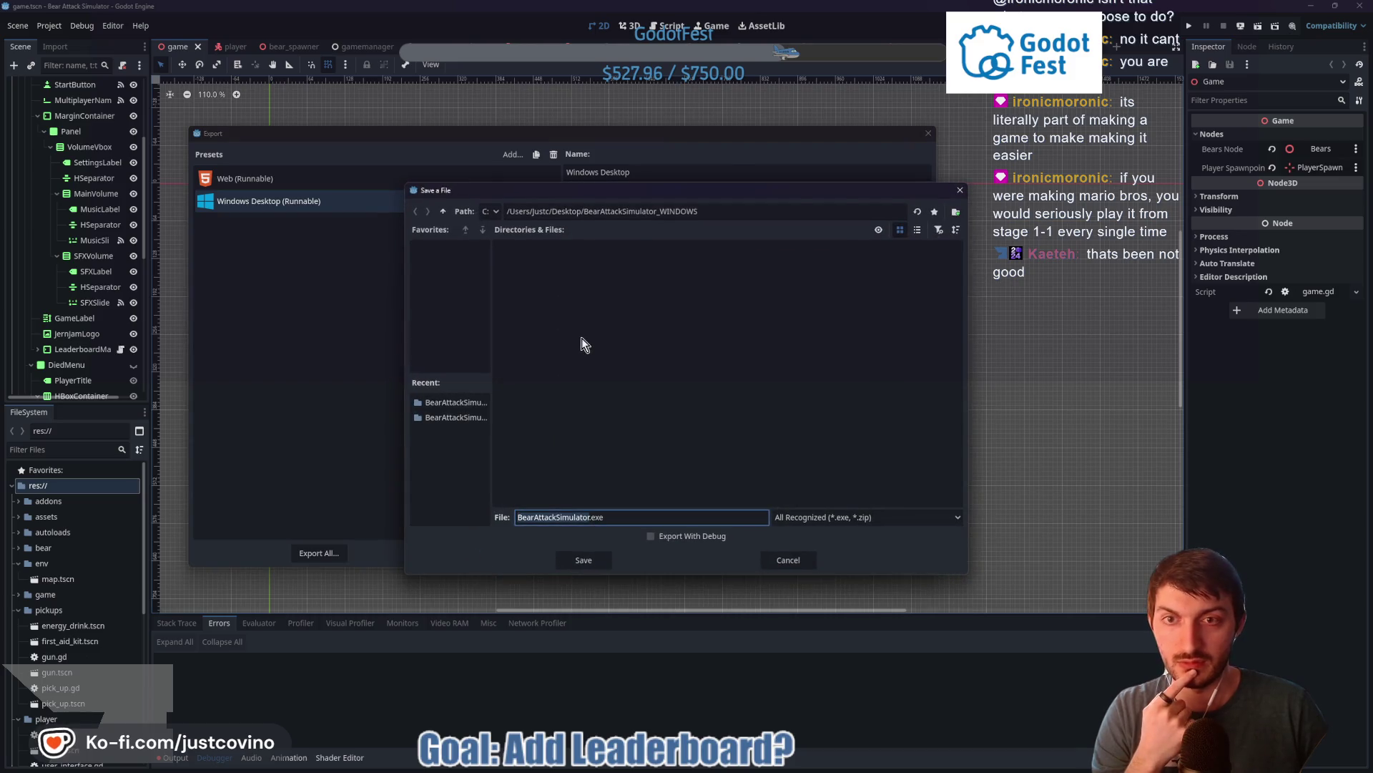
left_click(585, 565)
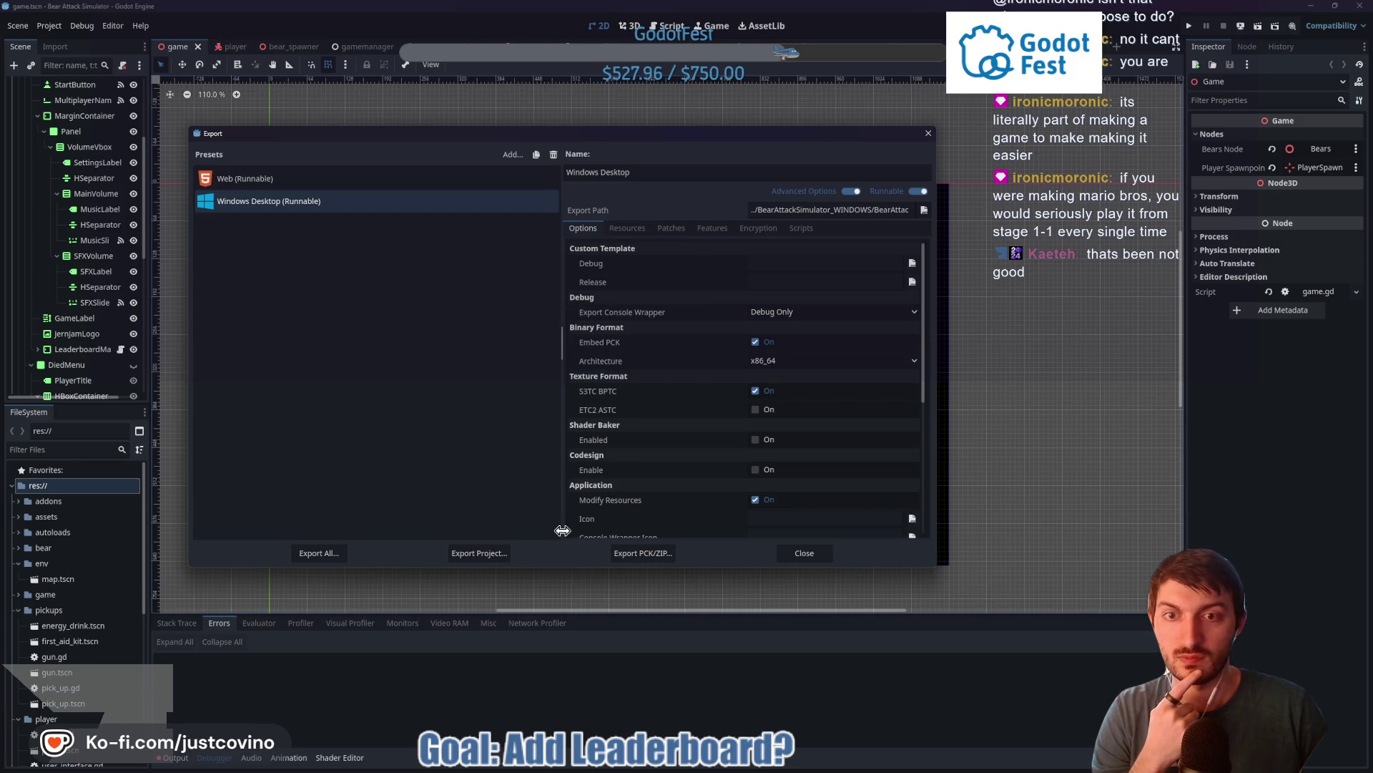
left_click(801, 555)
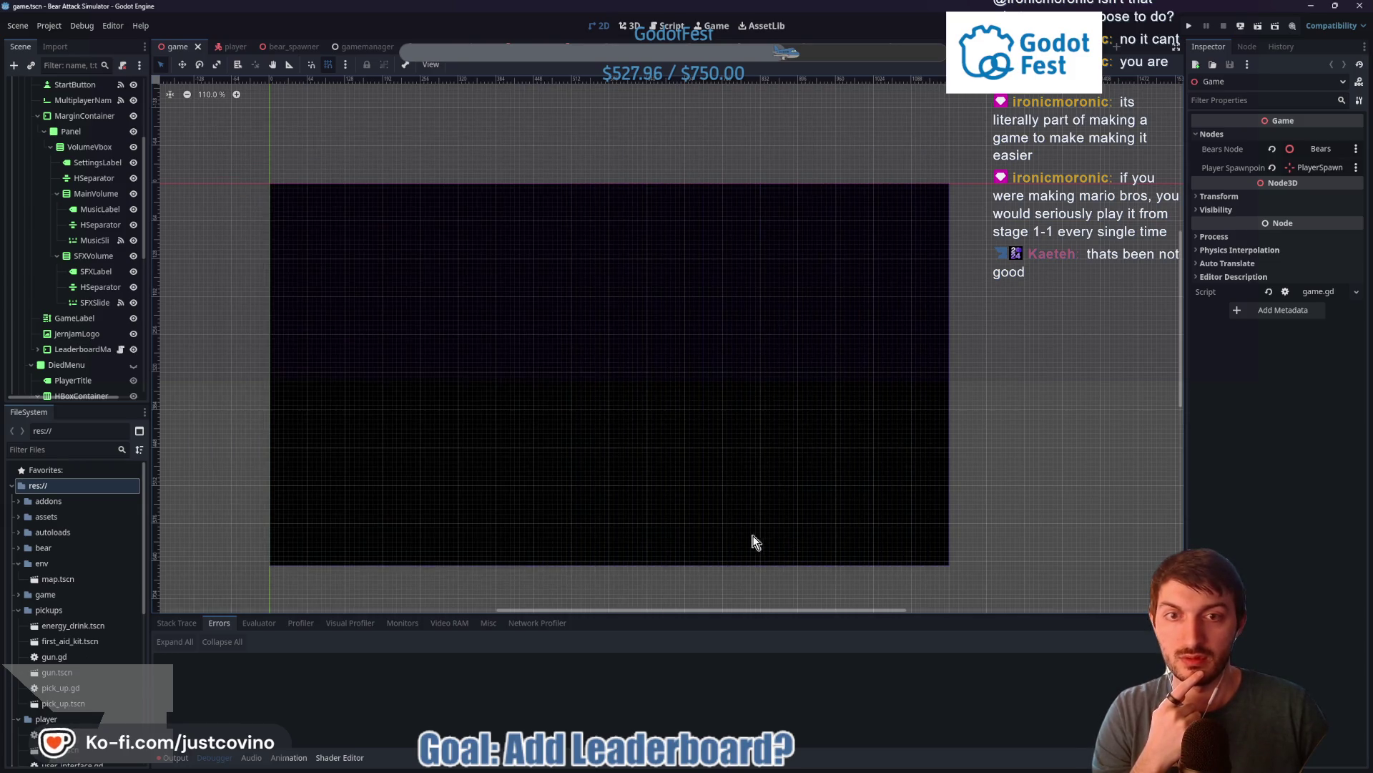
left_click(1309, 9)
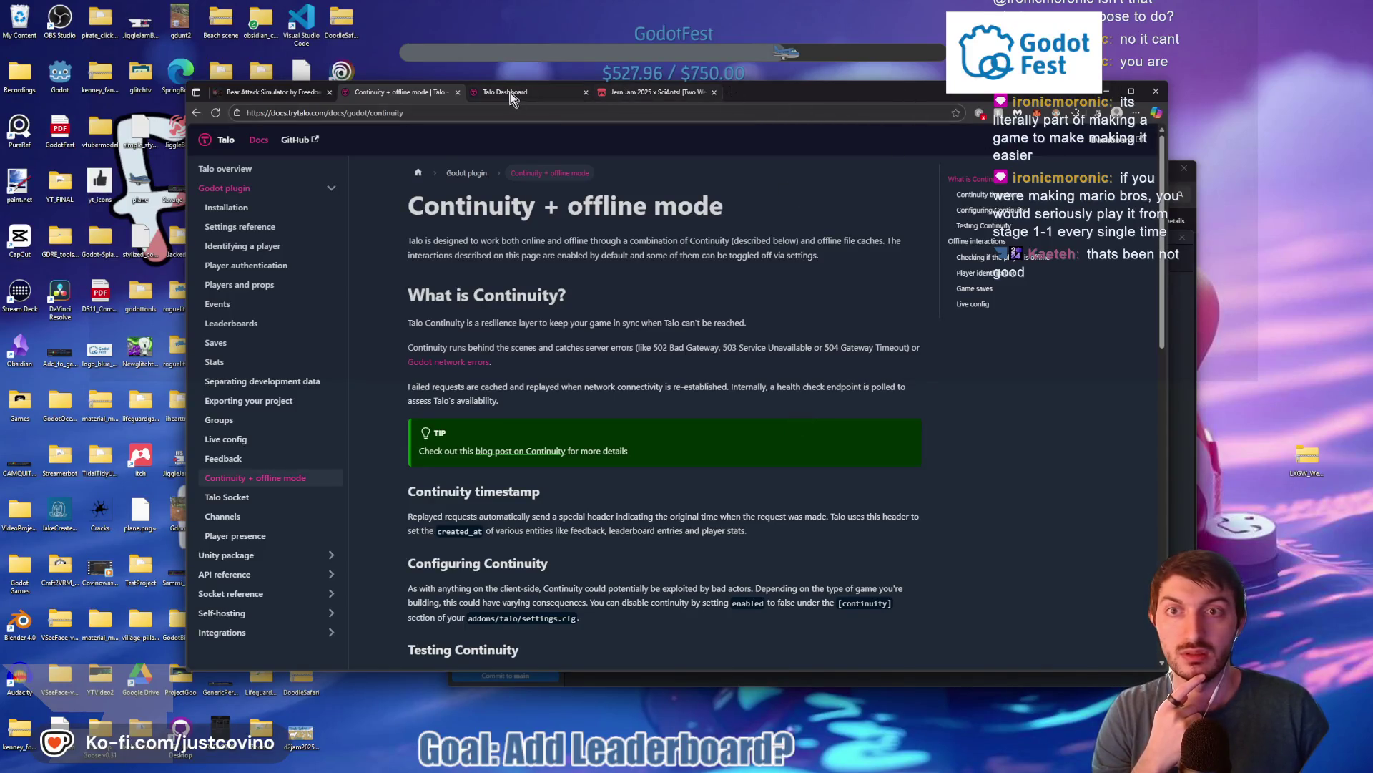
- Close the Jem Jam 2025 tab and open the Bear Attack Simulator edit page on itch.io
left_click(629, 93)
left_click(712, 93)
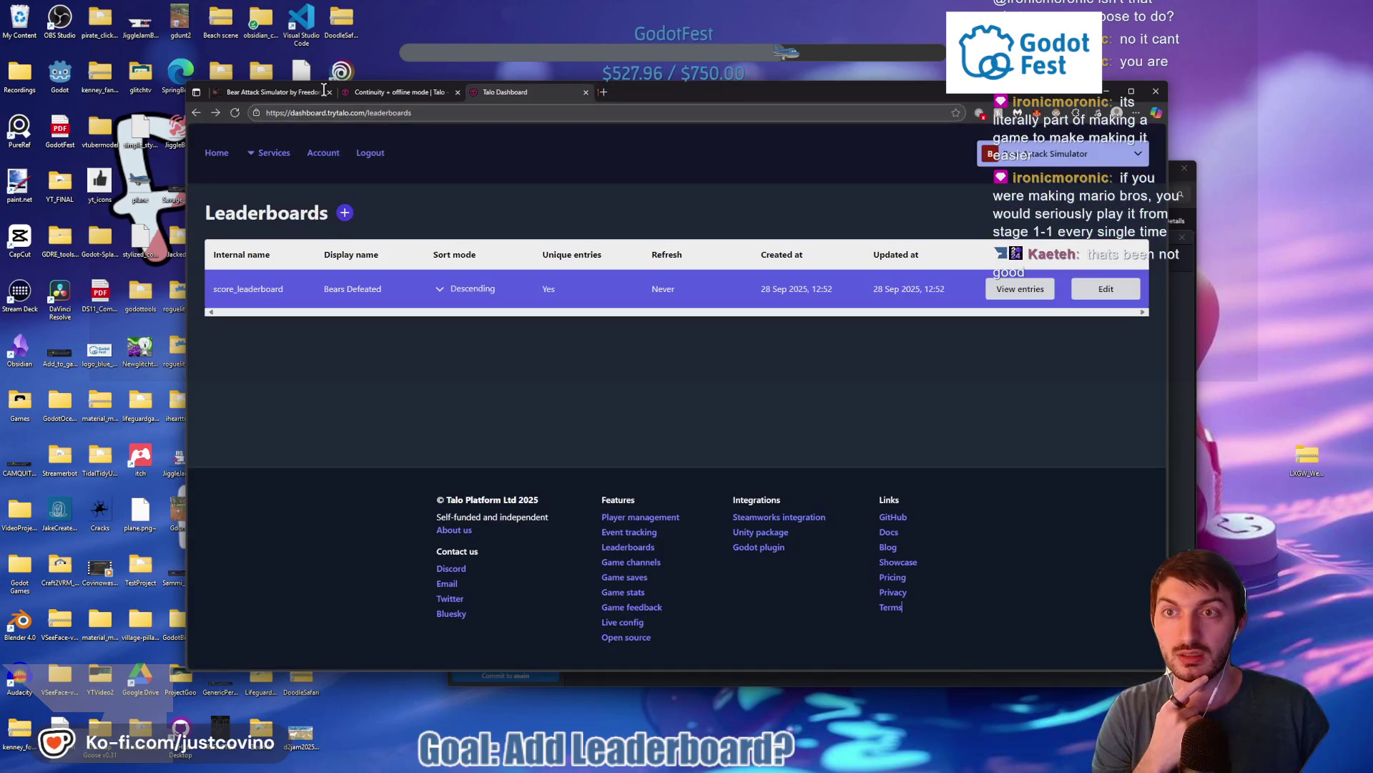
left_click(312, 95)
left_click(351, 137)
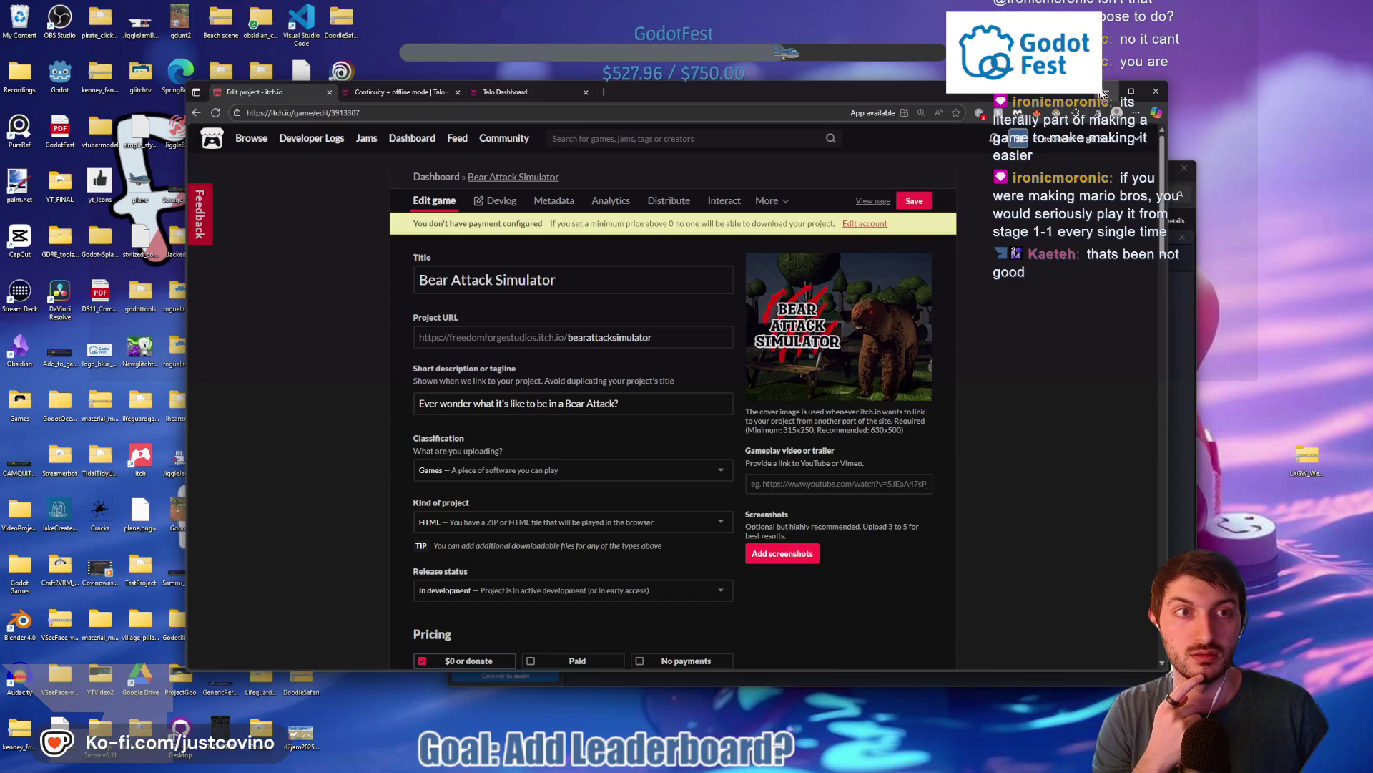
- Minimise the browser, Godot and BearAttackSimulator folder windows, and move GitHub Desktop down
left_click(1107, 91)
left_click(1136, 177)
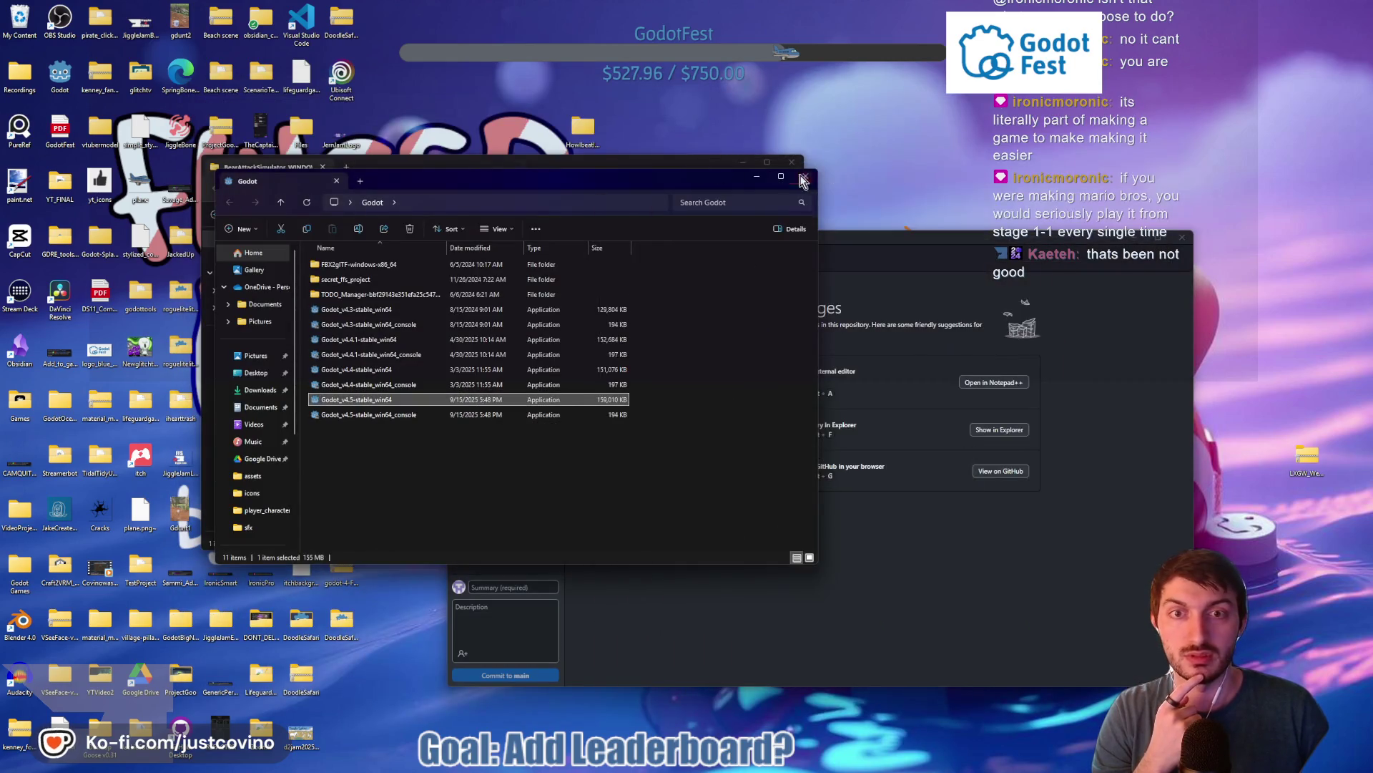
left_click(757, 184)
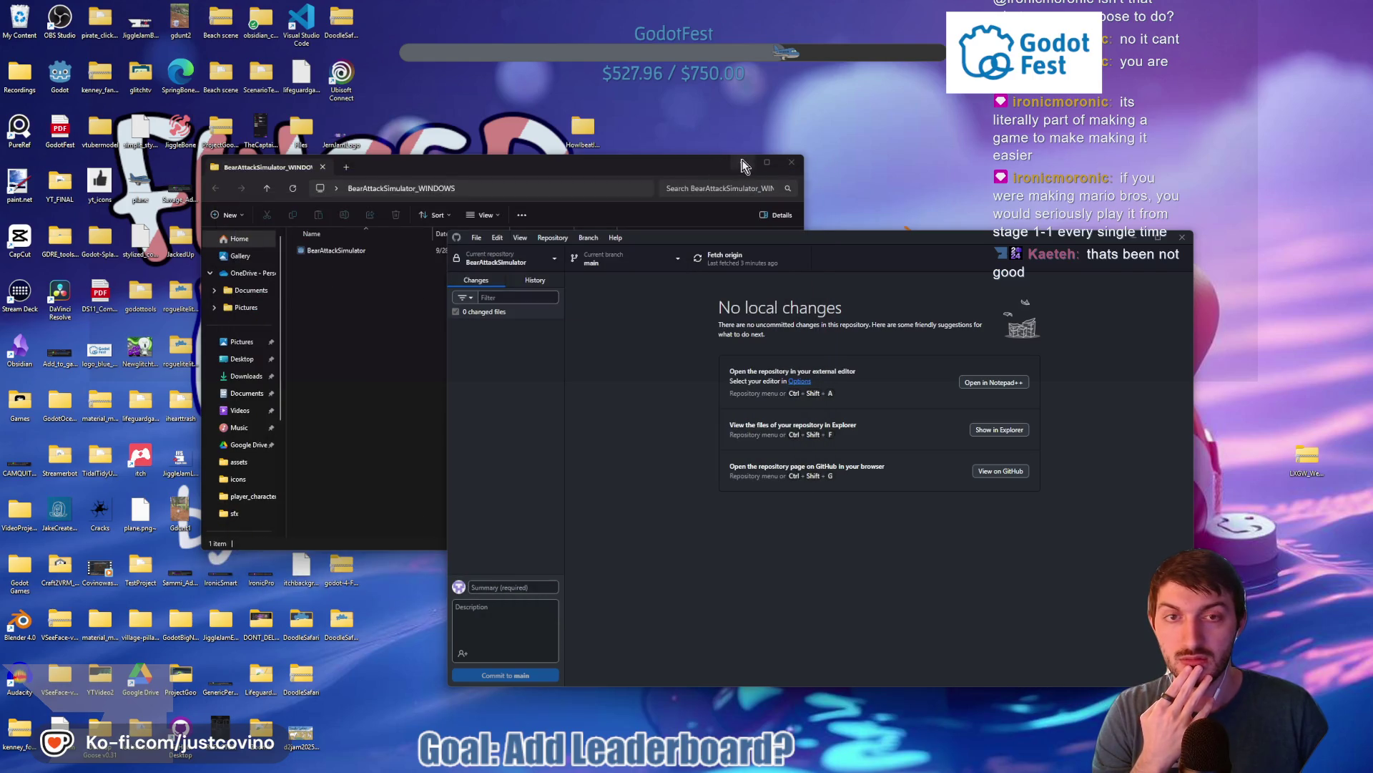
left_click(744, 163)
mouse_move(887, 240)
left_mouse_down()
mouse_move(623, 108)
mouse_move(753, 616)
left_mouse_up()
- Place the BearAttackSimulator_WEB zip on the desktop and bring the itch.io edit page back
left_click(744, 509)
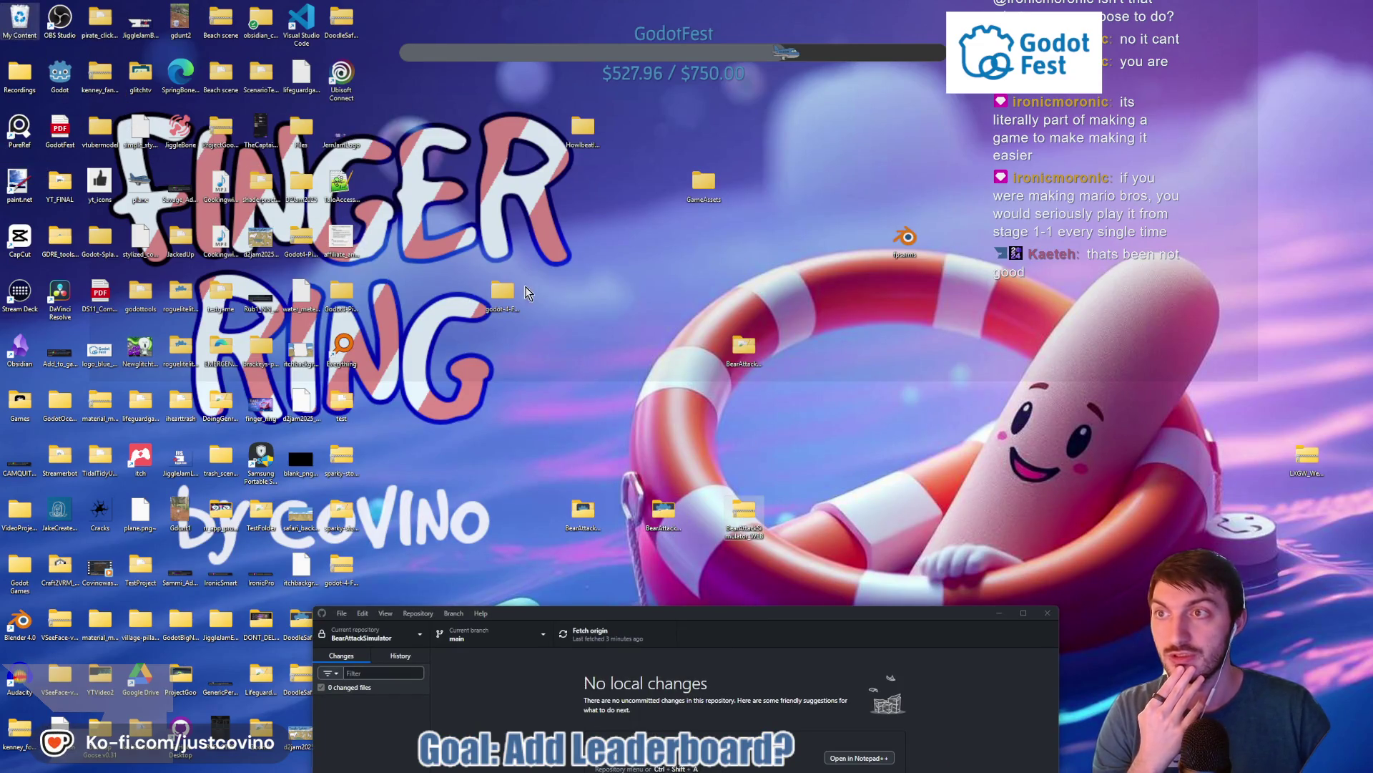
right_click(667, 529)
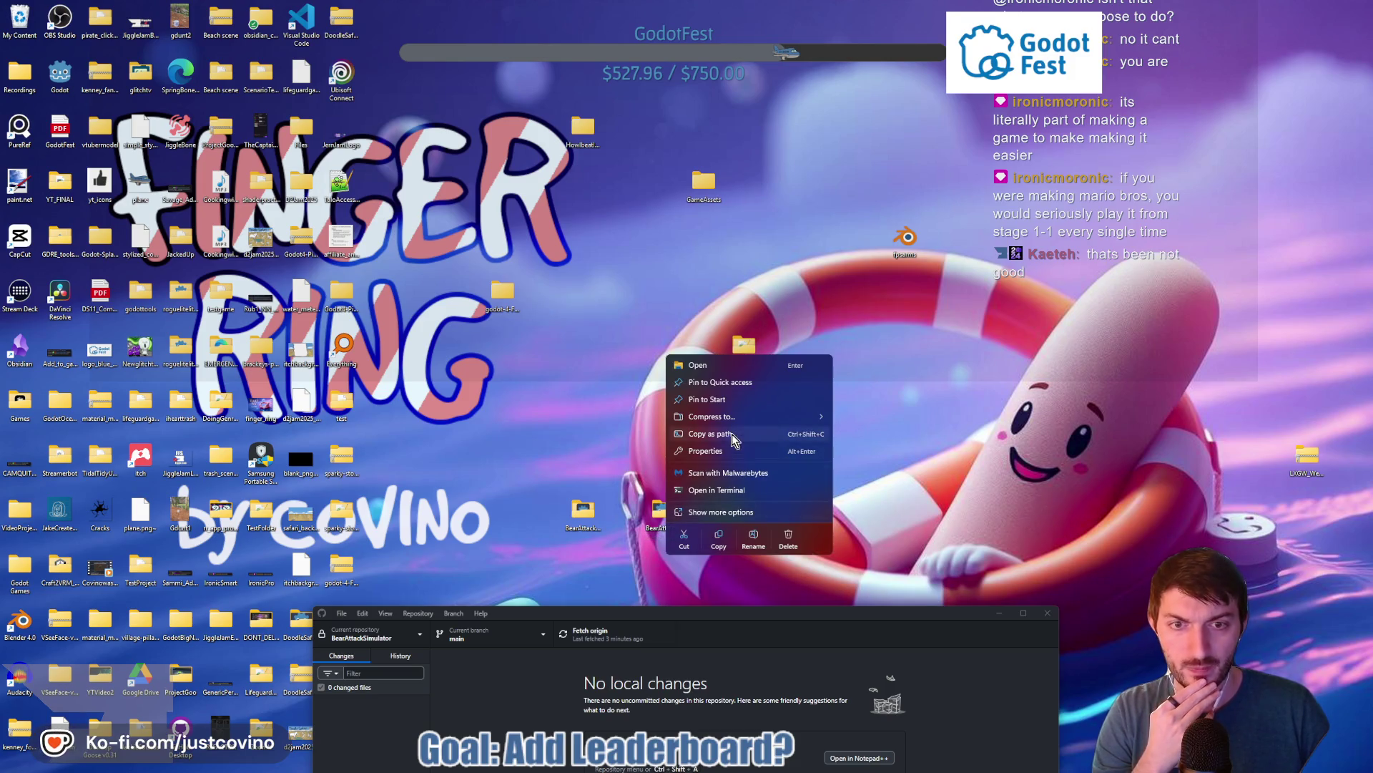
left_click(851, 423)
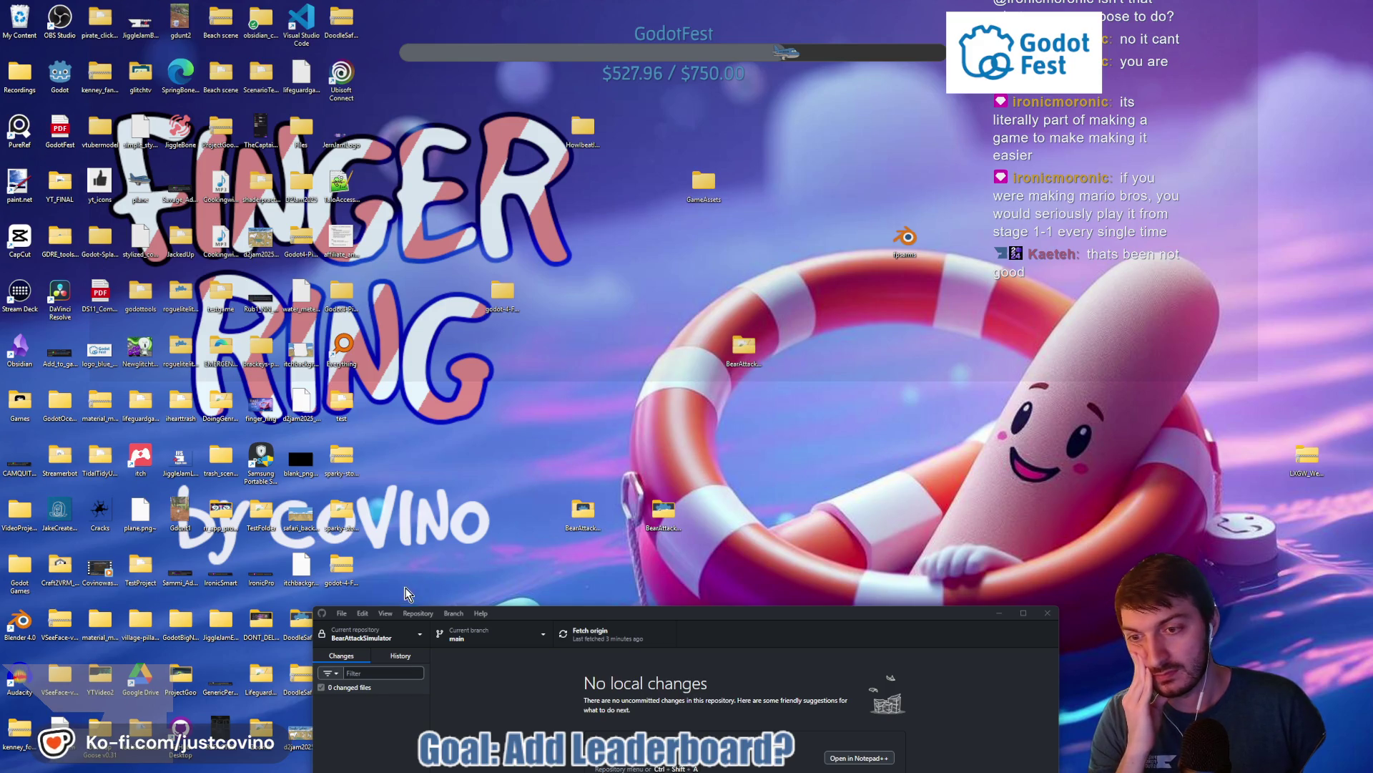
left_click_drag(572, 616, 734, 602)
mouse_move(342, 676)
left_mouse_down()
mouse_move(579, 599)
mouse_move(811, 482)
left_mouse_up()
mouse_move(819, 598)
left_mouse_down()
mouse_move(679, 330)
mouse_move(680, 252)
left_mouse_up()
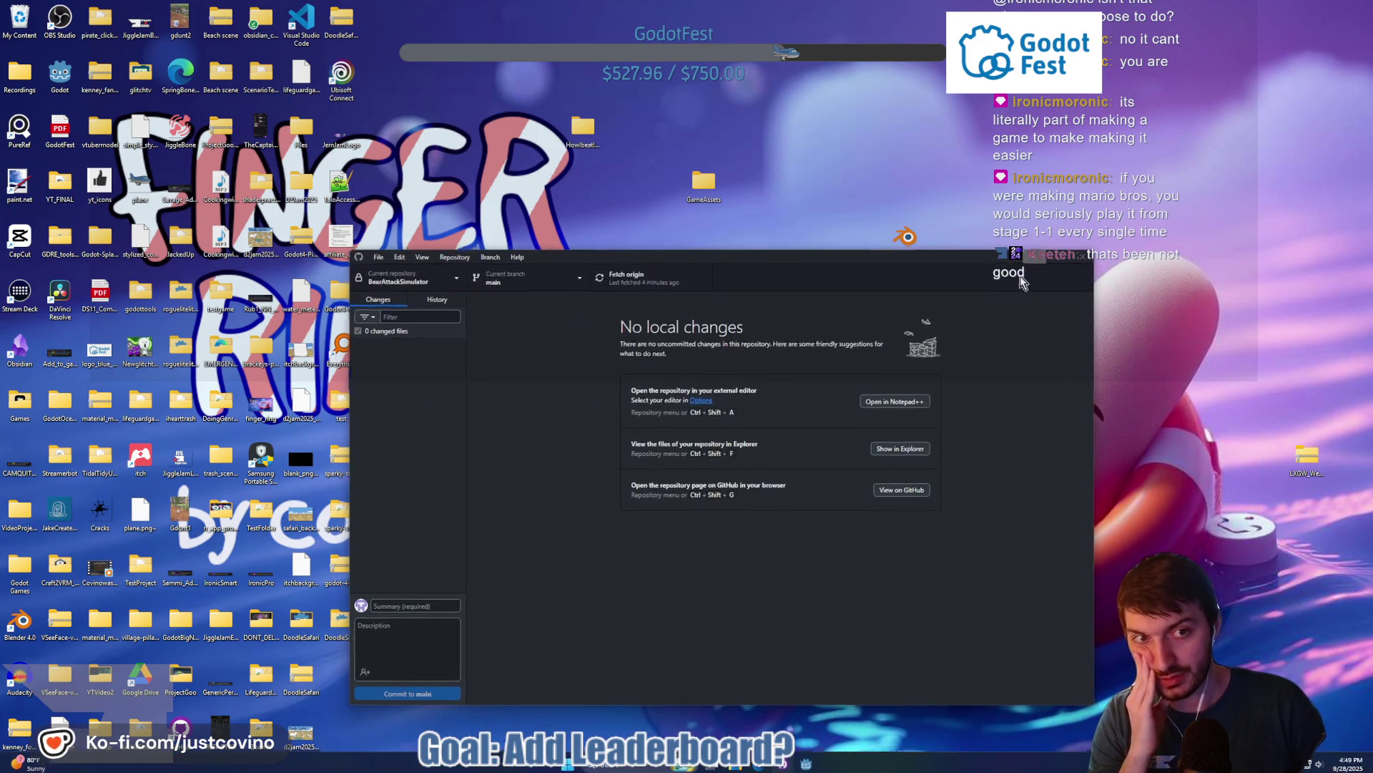
left_click(1031, 251)
left_click(758, 770)
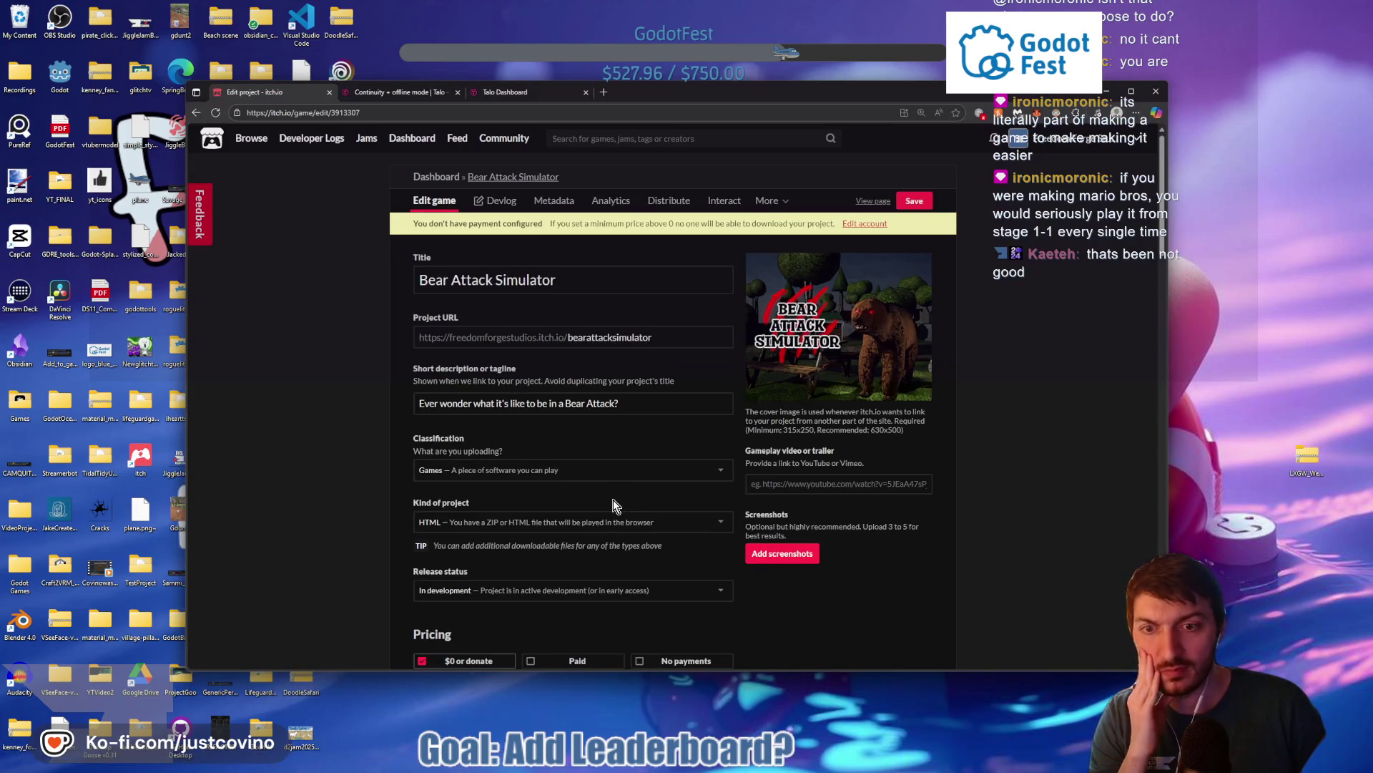
- Delete the existing web build upload from the Bear Attack Simulator edit page
scroll(622, 508, "down", 4)
scroll(648, 515, "down", 3)
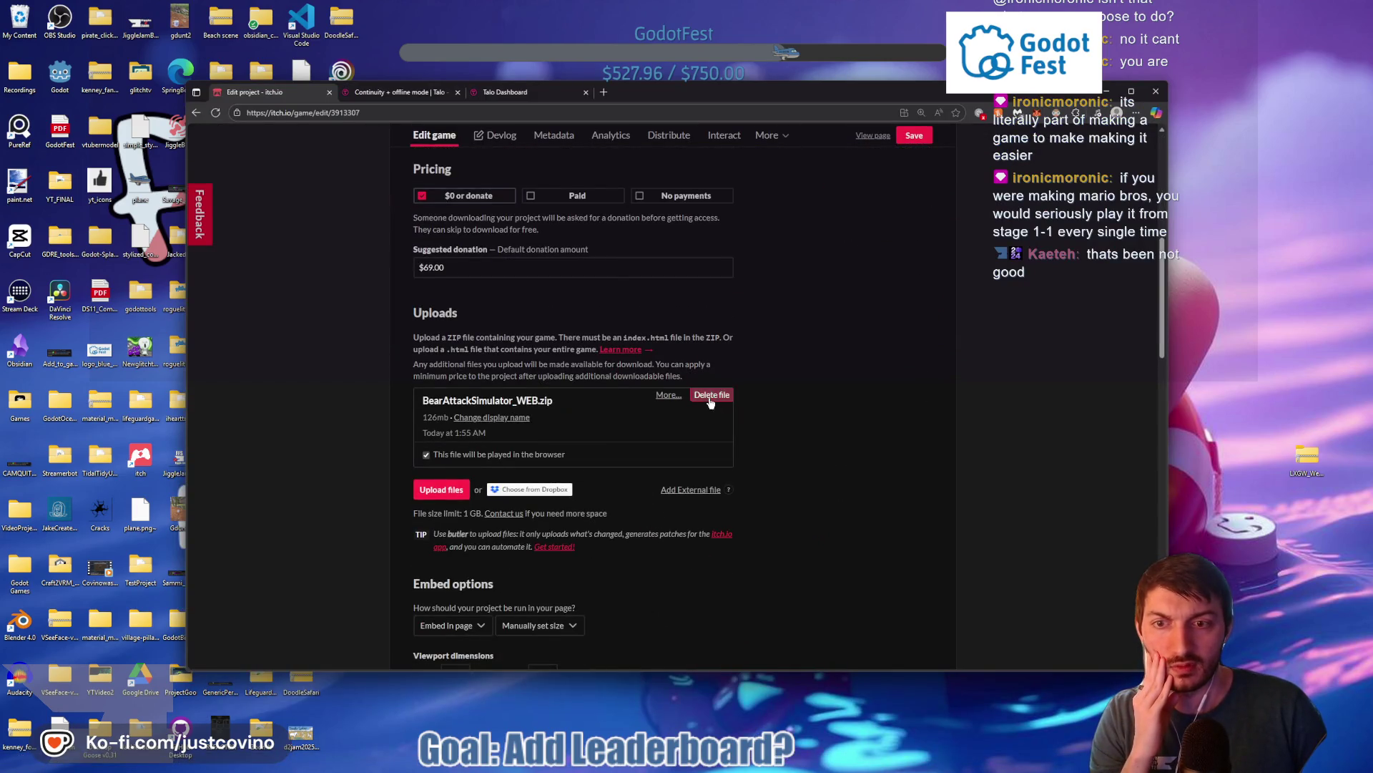
left_click(712, 394)
left_click(548, 268)
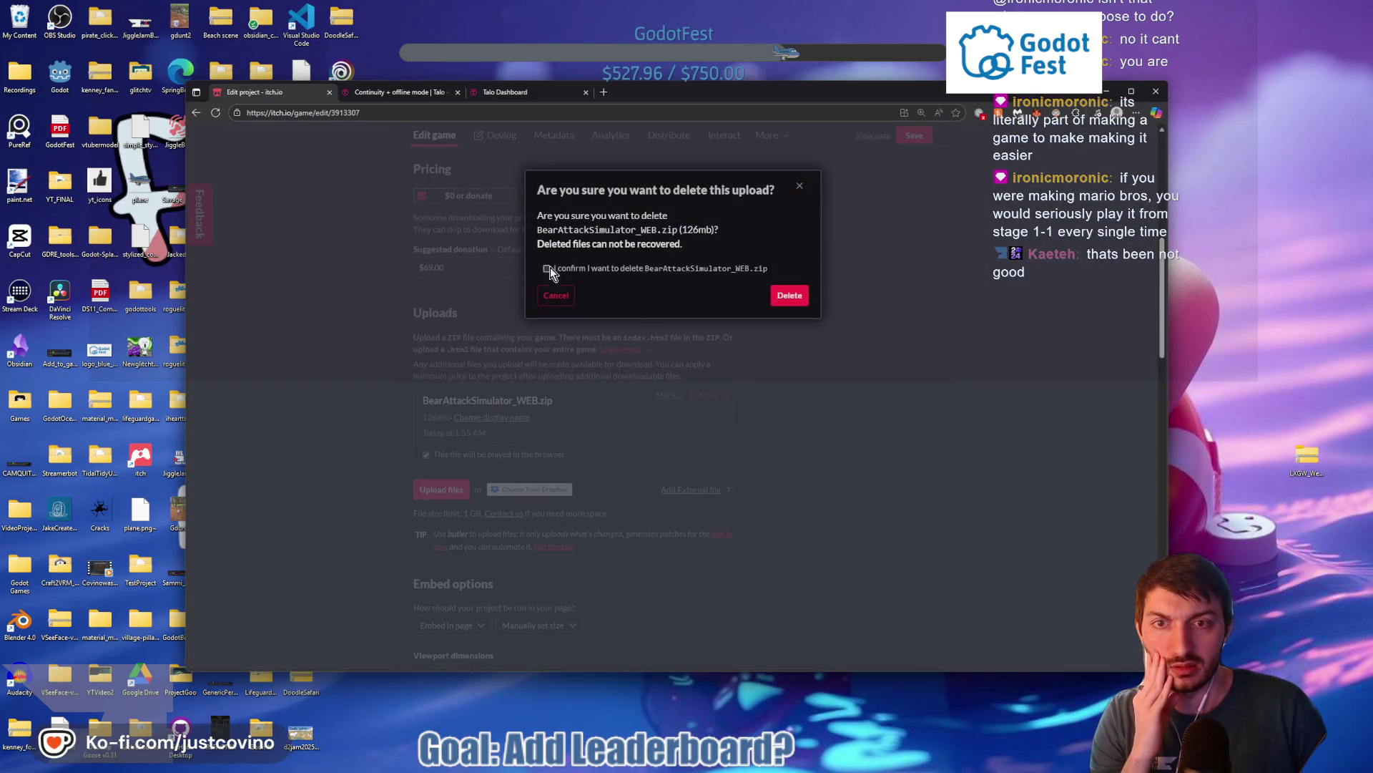
left_click(787, 295)
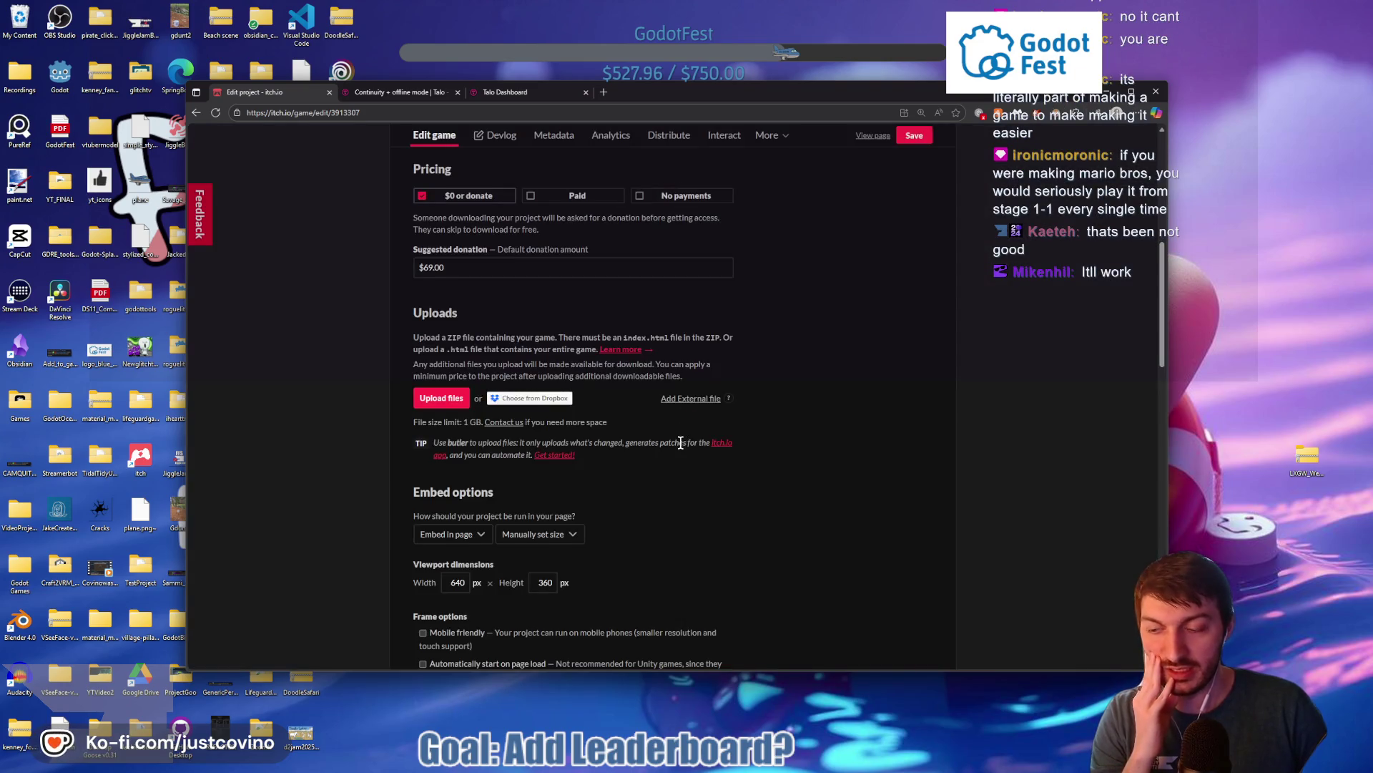
scroll(680, 443, "down", 3)
scroll(668, 445, "up", 2)
- Upload BearAttackSimulator_WEB.zip, mark it playable in the browser, and save the project
left_click(426, 331)
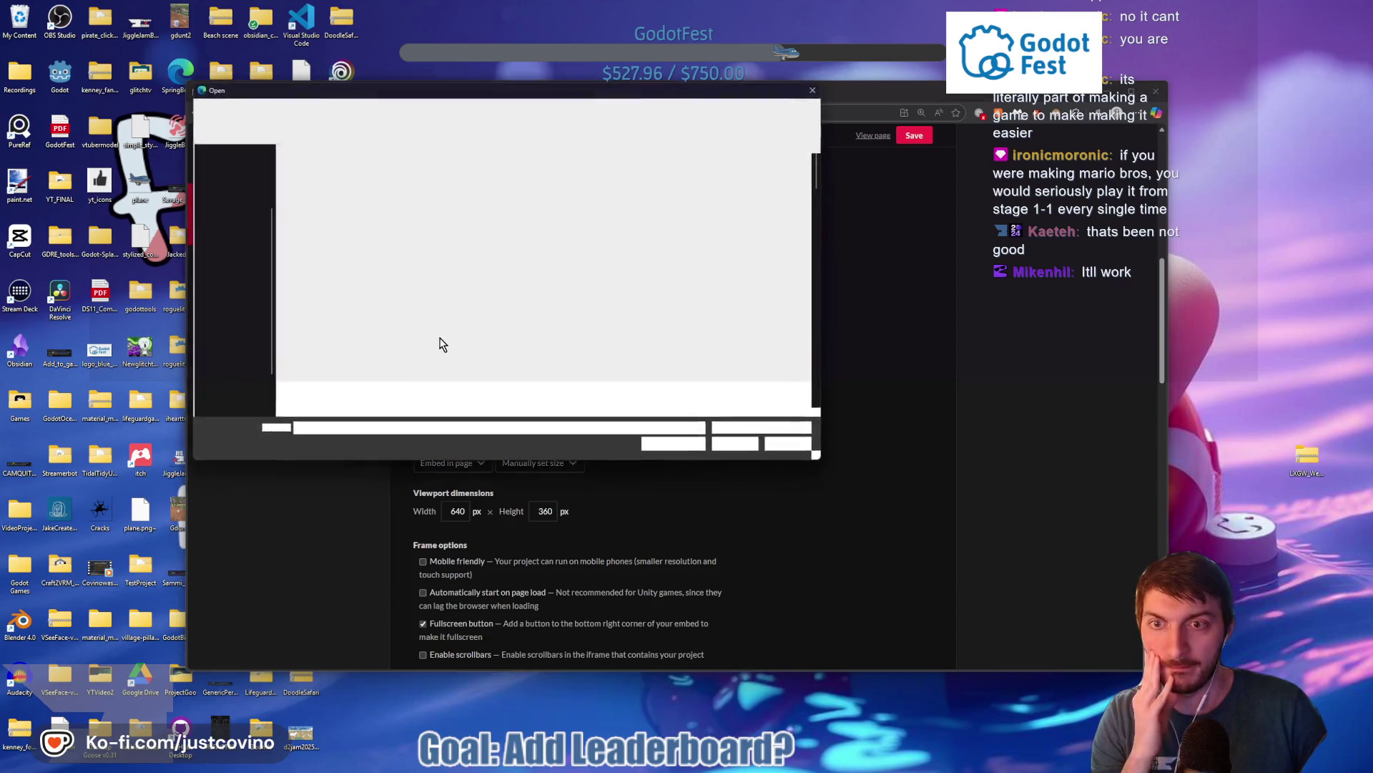
scroll(359, 309, "down", 6)
left_click(335, 239)
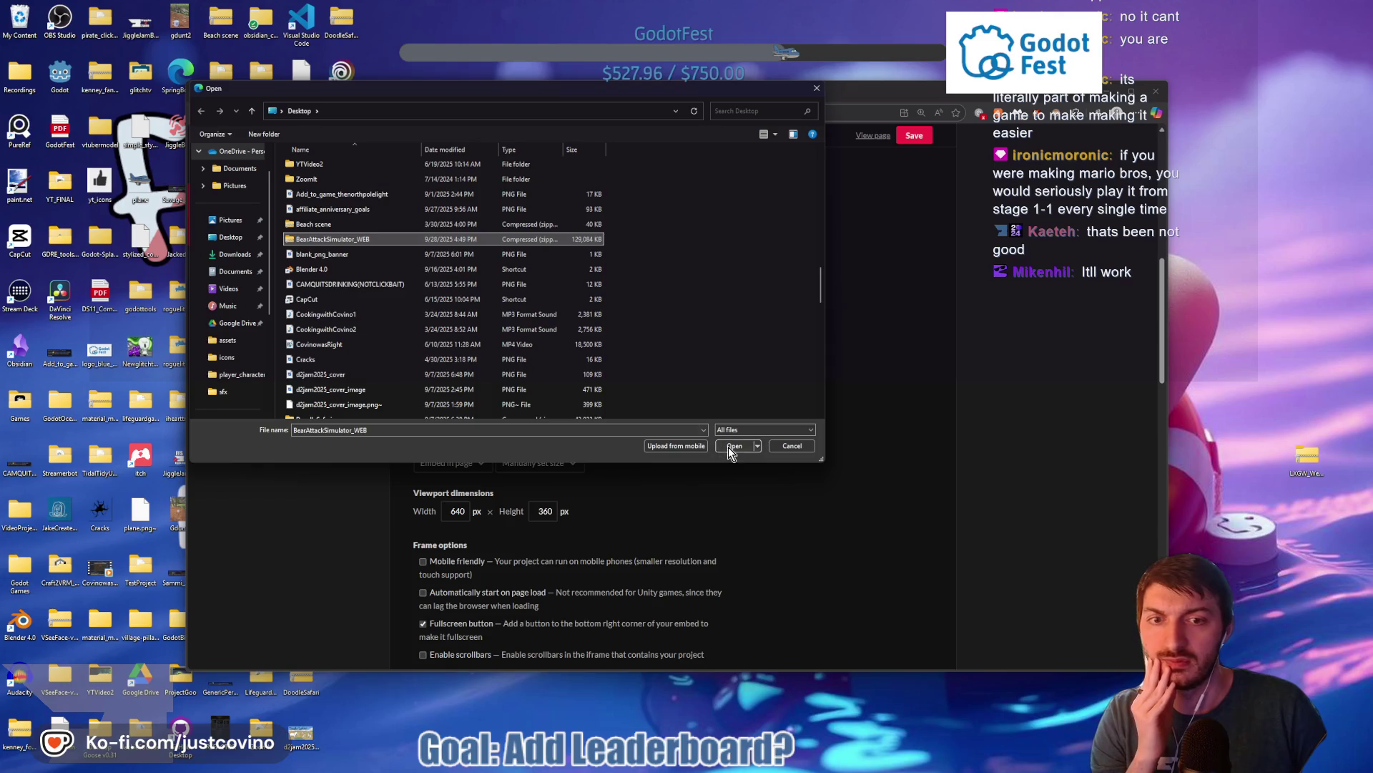
left_click(734, 445)
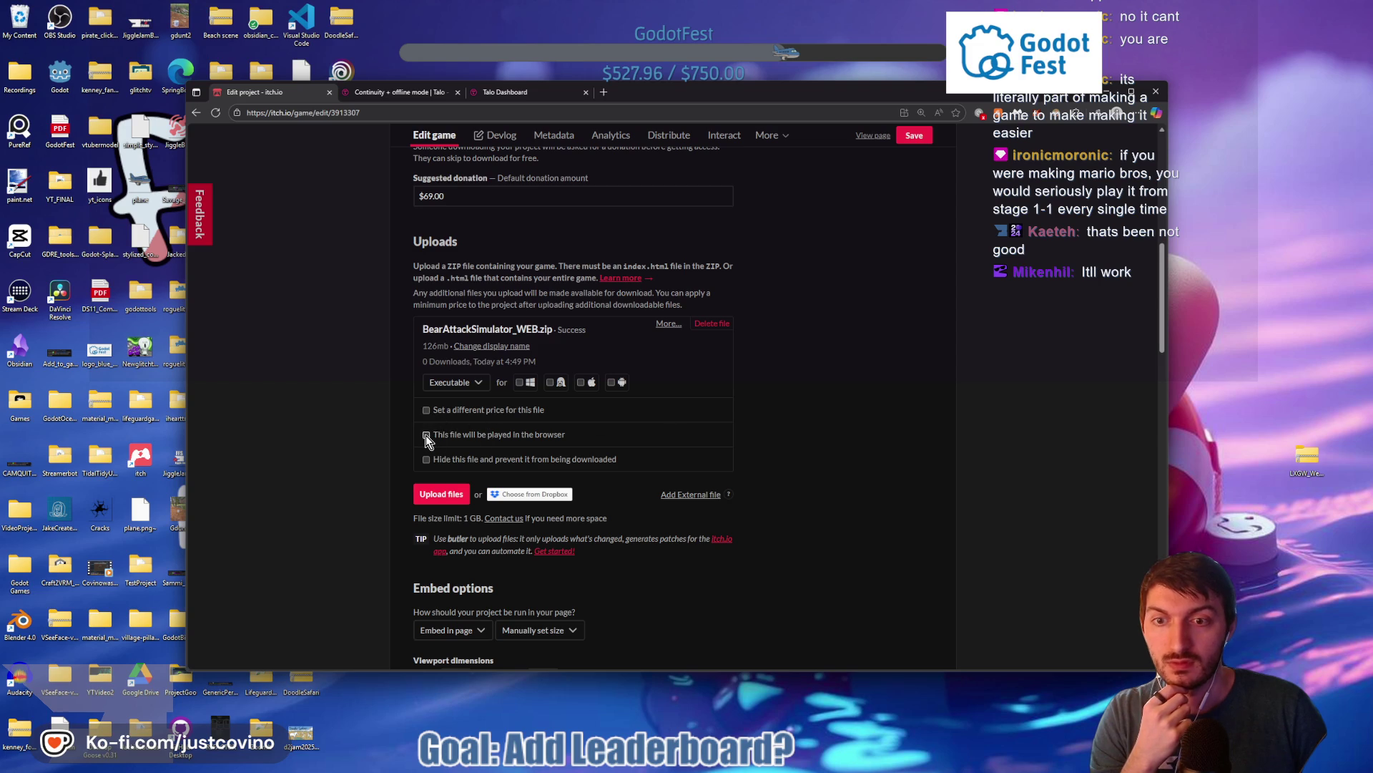
left_click(427, 435)
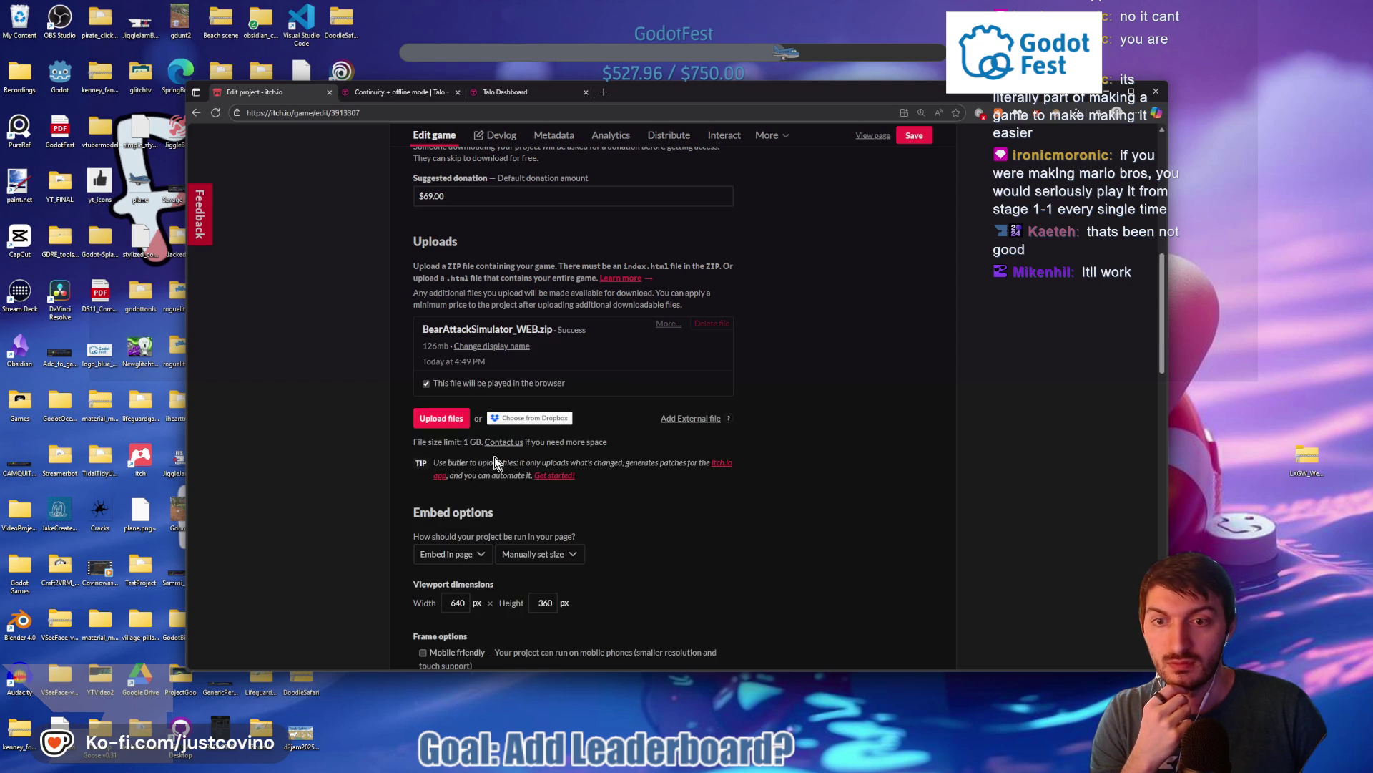
left_click(915, 137)
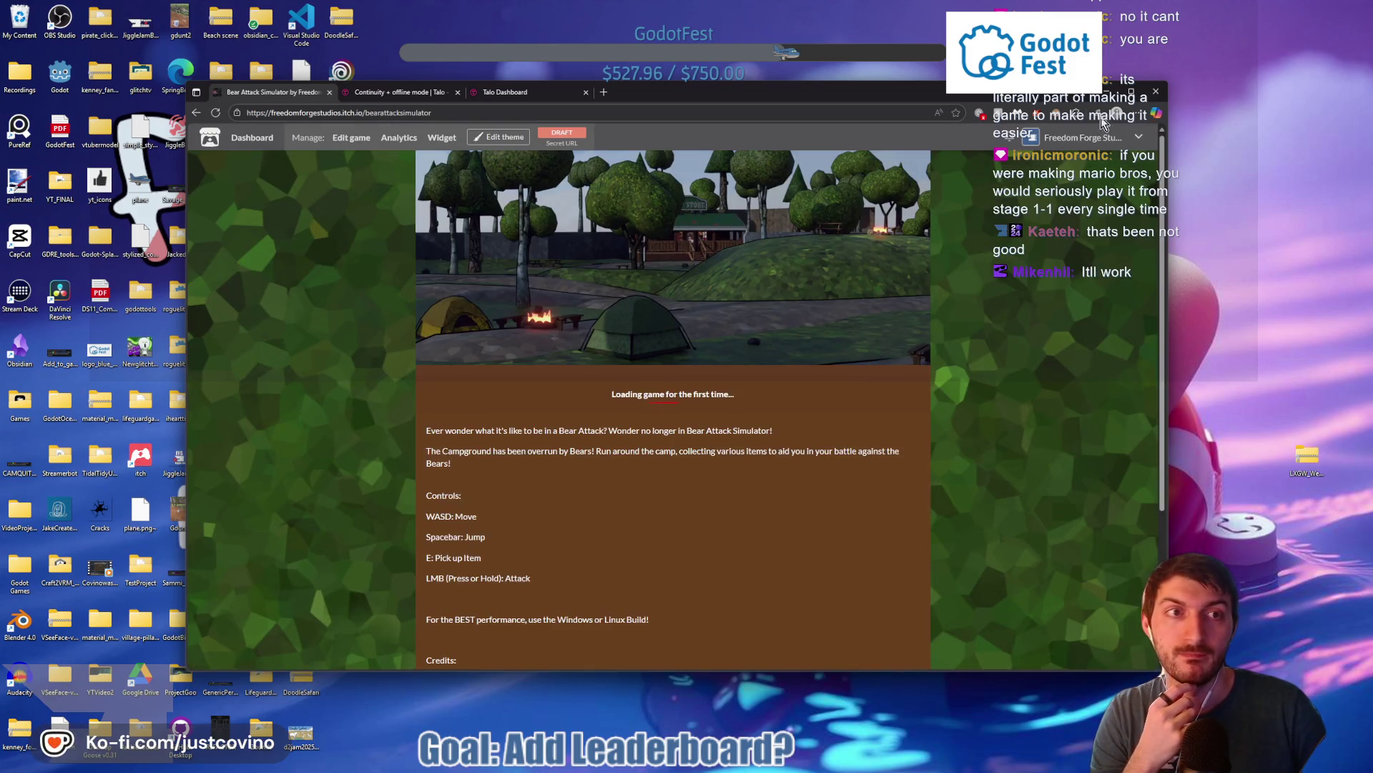
- Maximize the browser and run the uploaded web build fullscreen on the itch.io game page
key("super+Up")
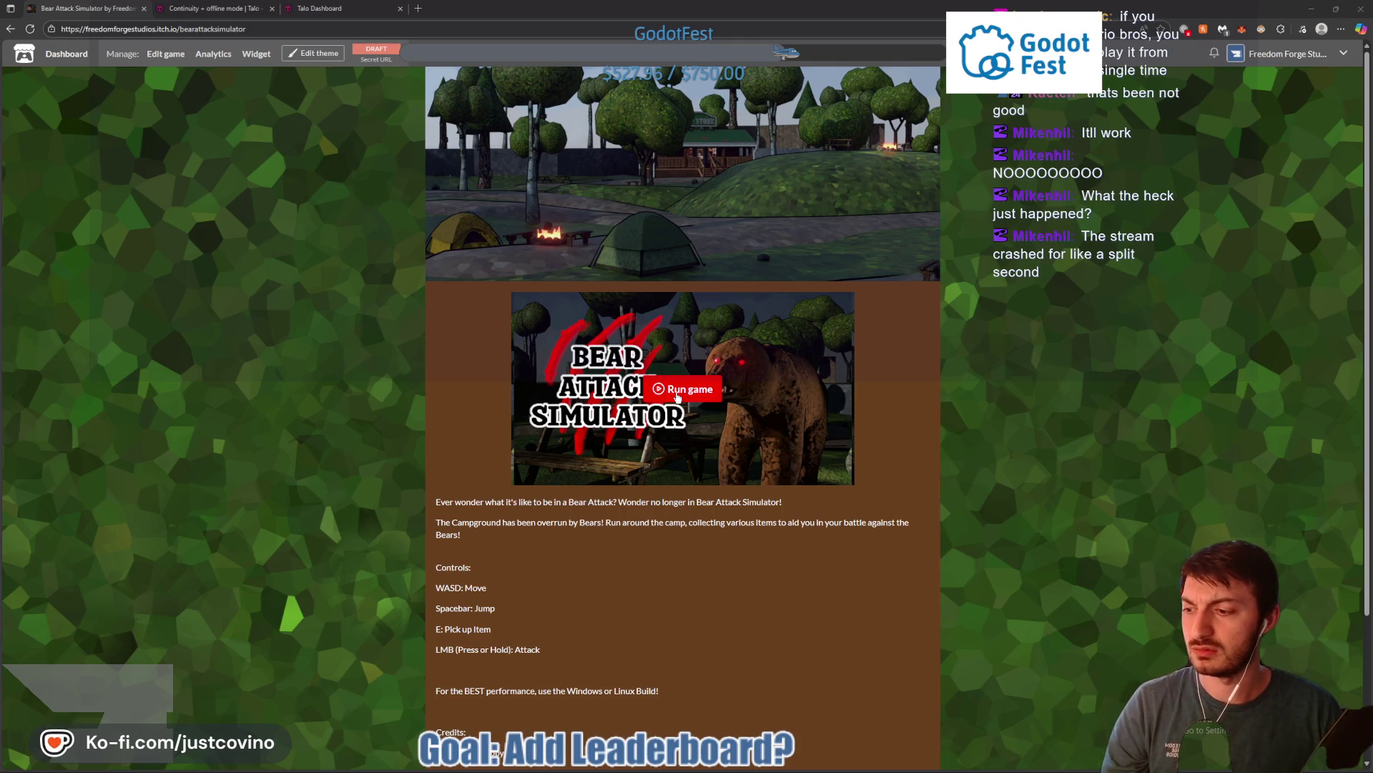
left_click(678, 391)
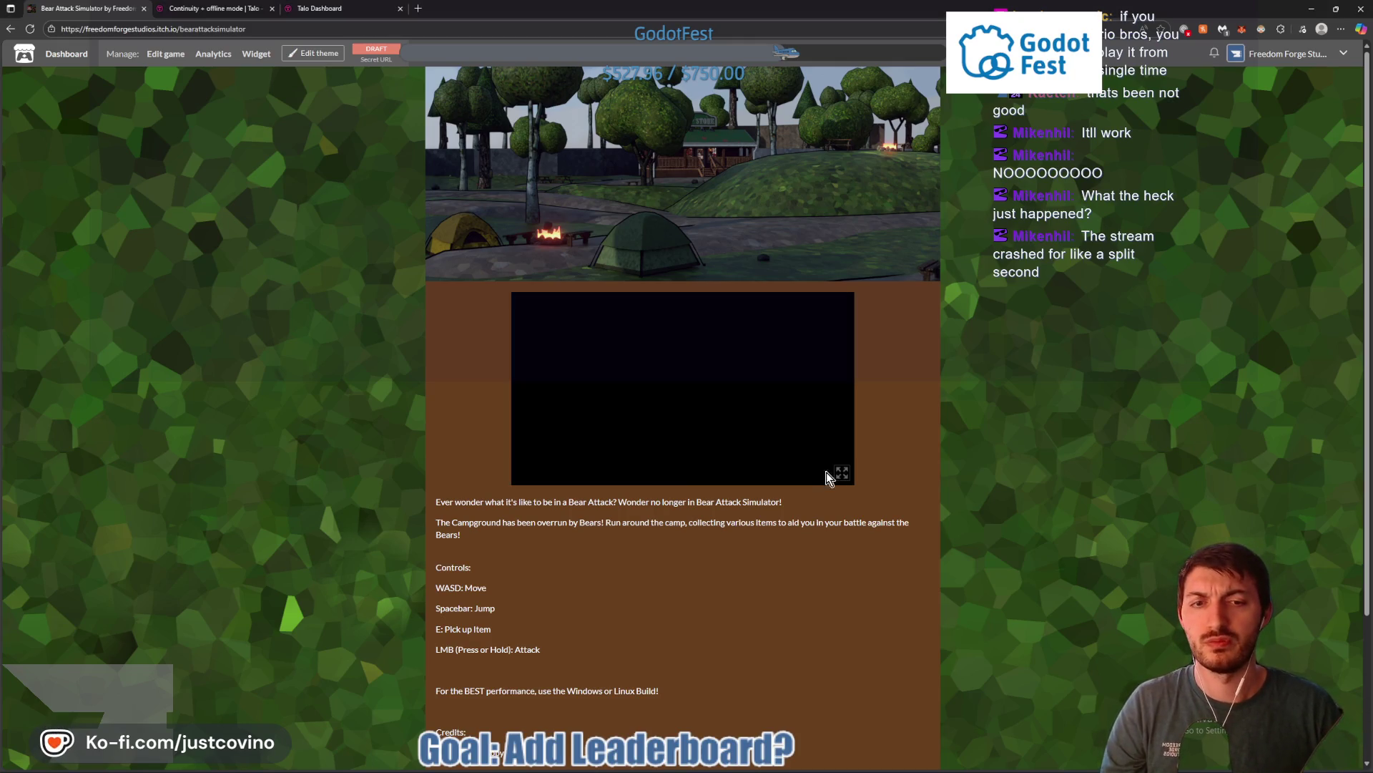
left_click(838, 477)
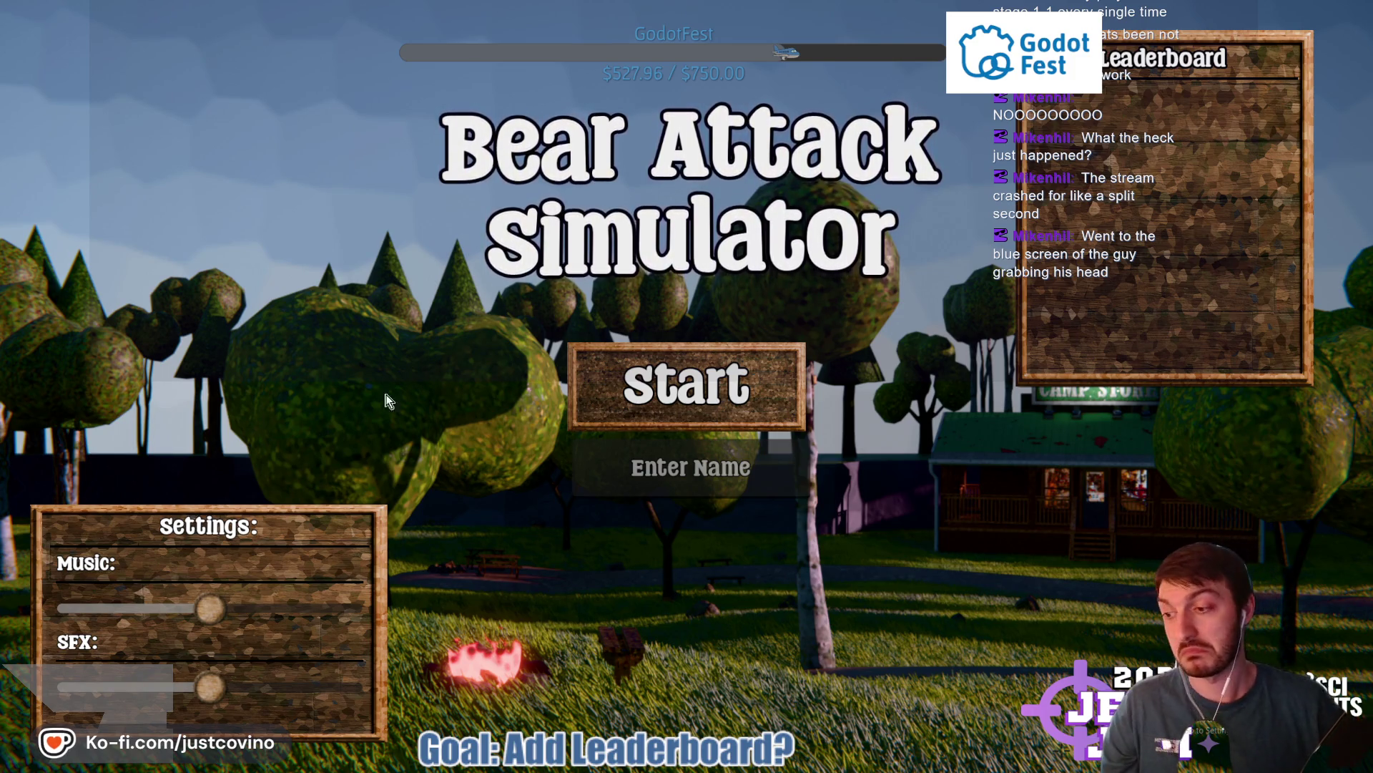
- Enter a player name in the Enter Name field, correcting a typo, and start a round
left_click(639, 468)
type("Tes")
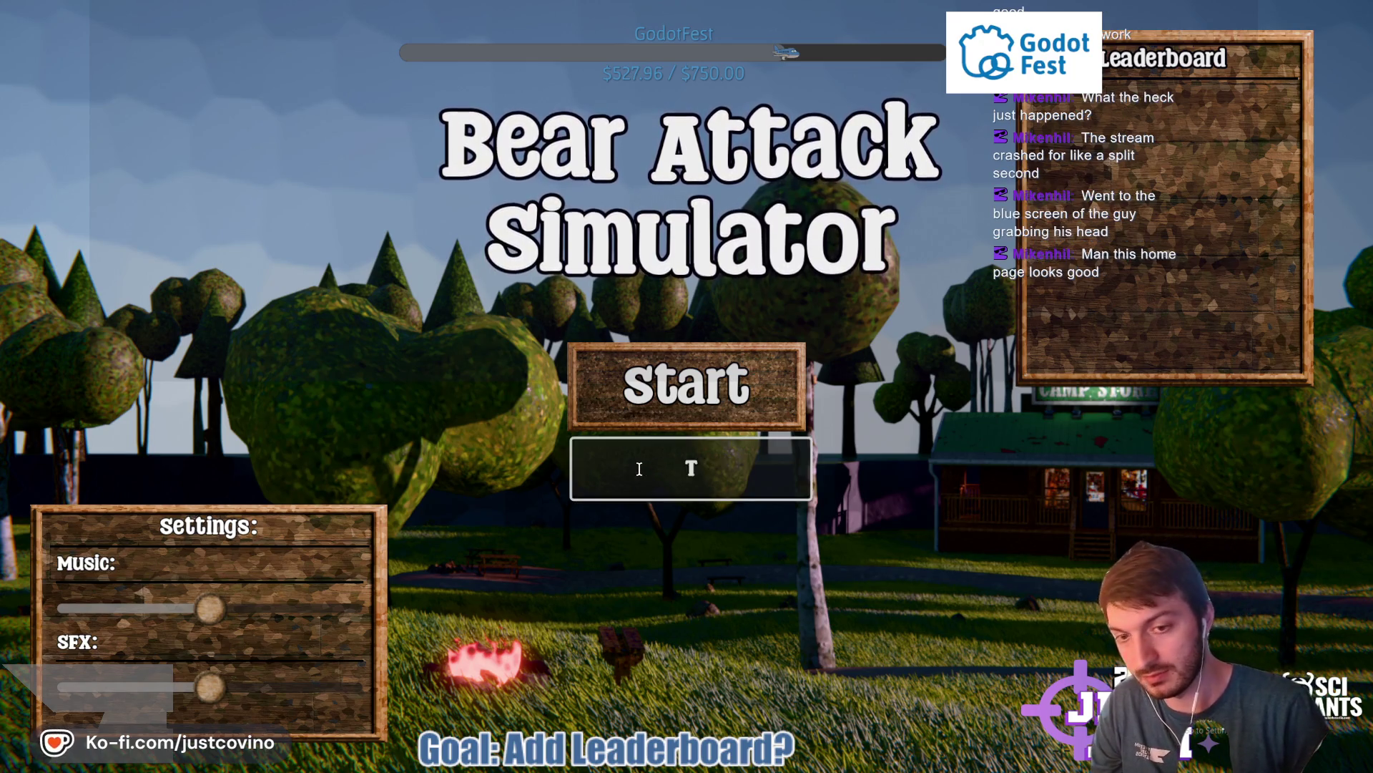
key("BackSpace")
key("BackSpace")
key("BackSpace")
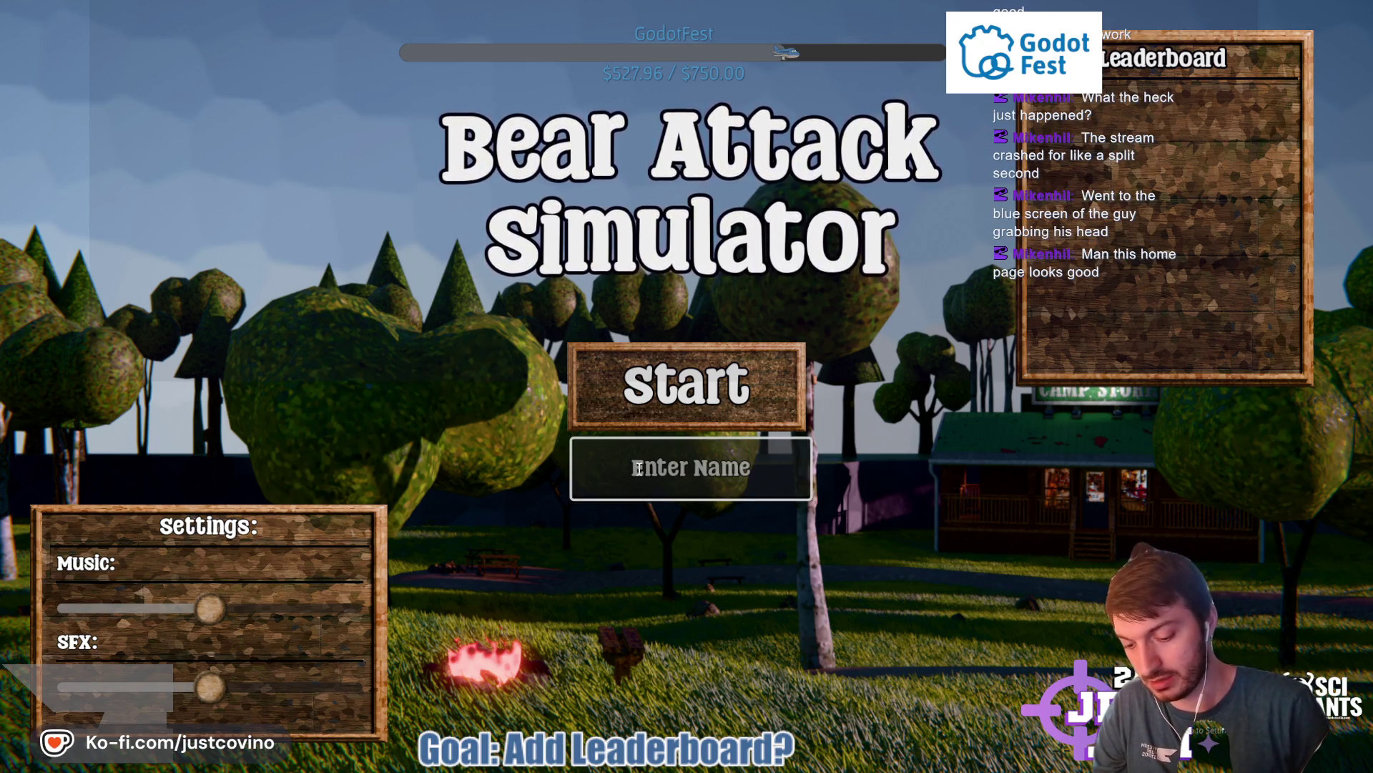
type("Covino")
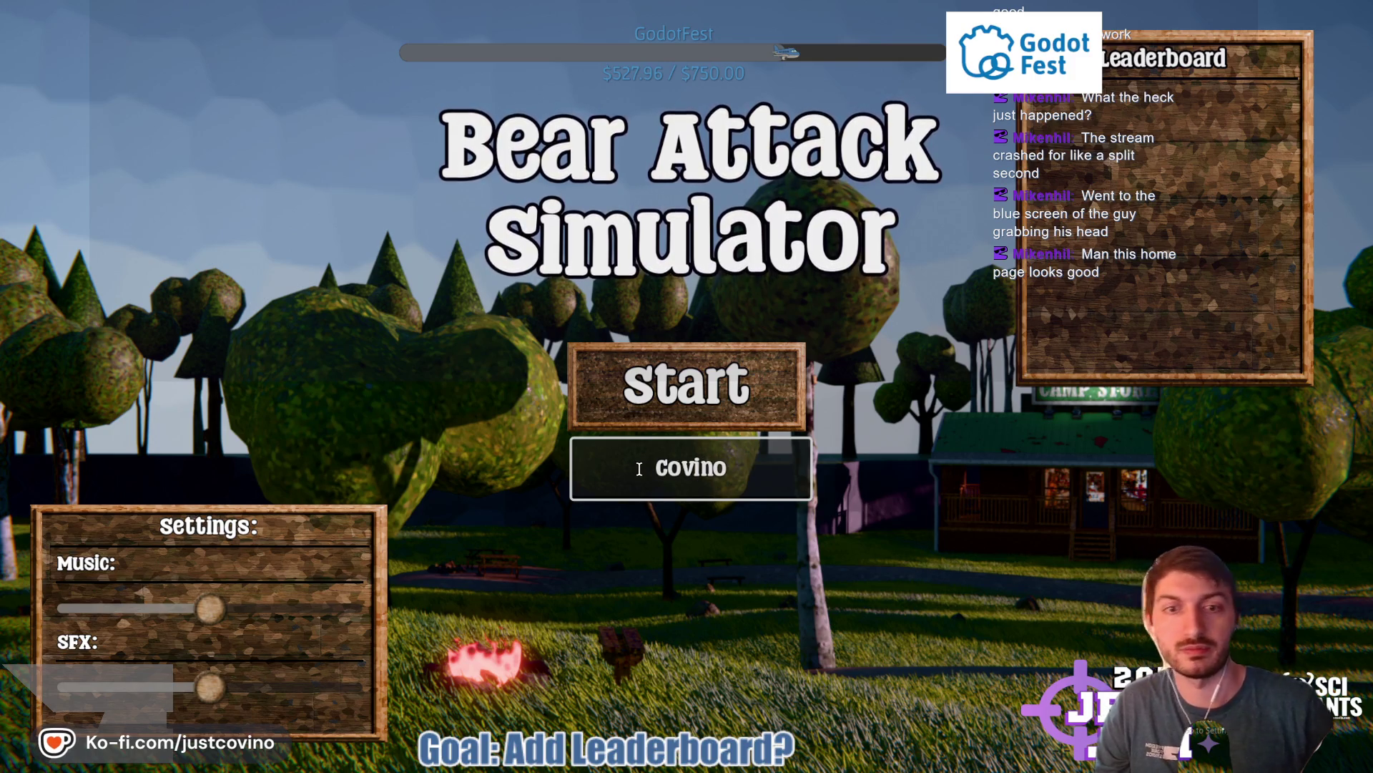
left_click(715, 377)
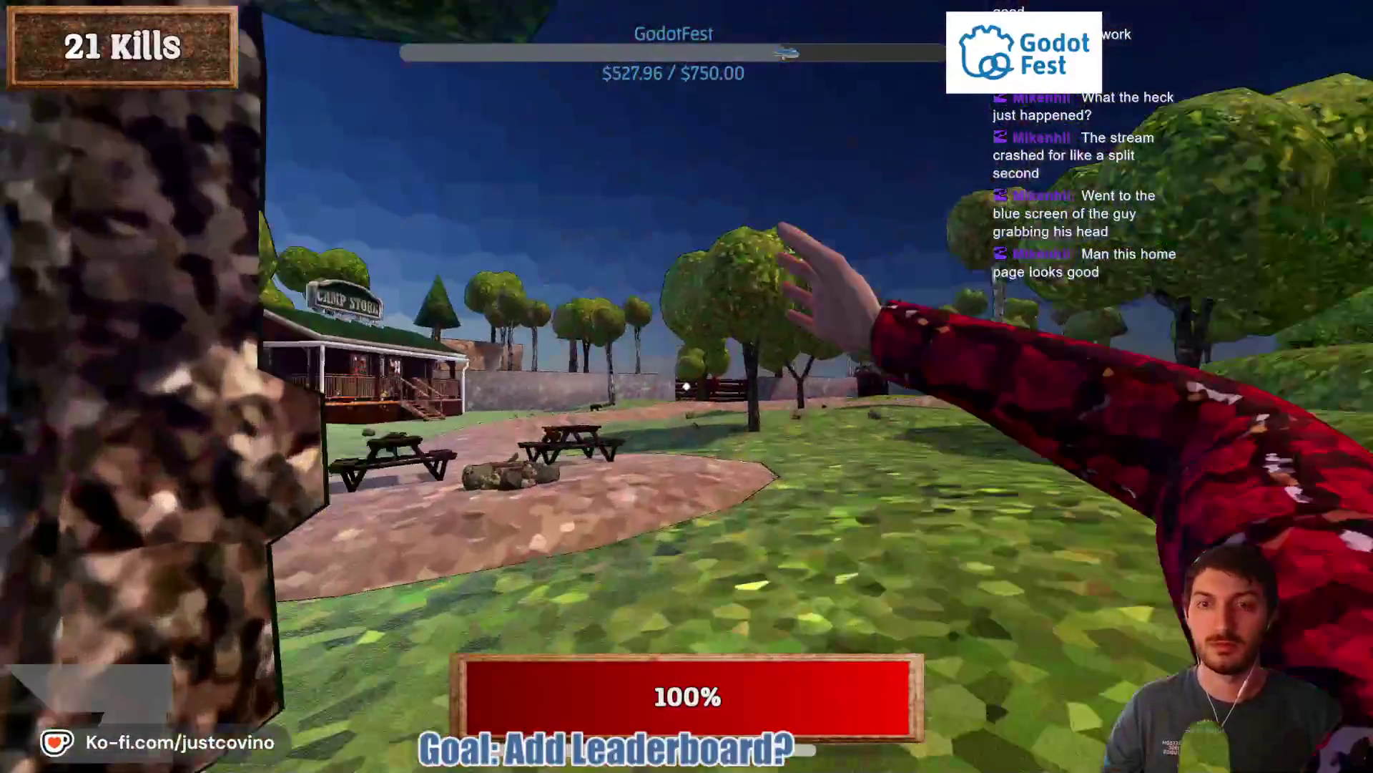
- Punch bears through the park, picnic area, pond and tents to raise the kill count
key("w")
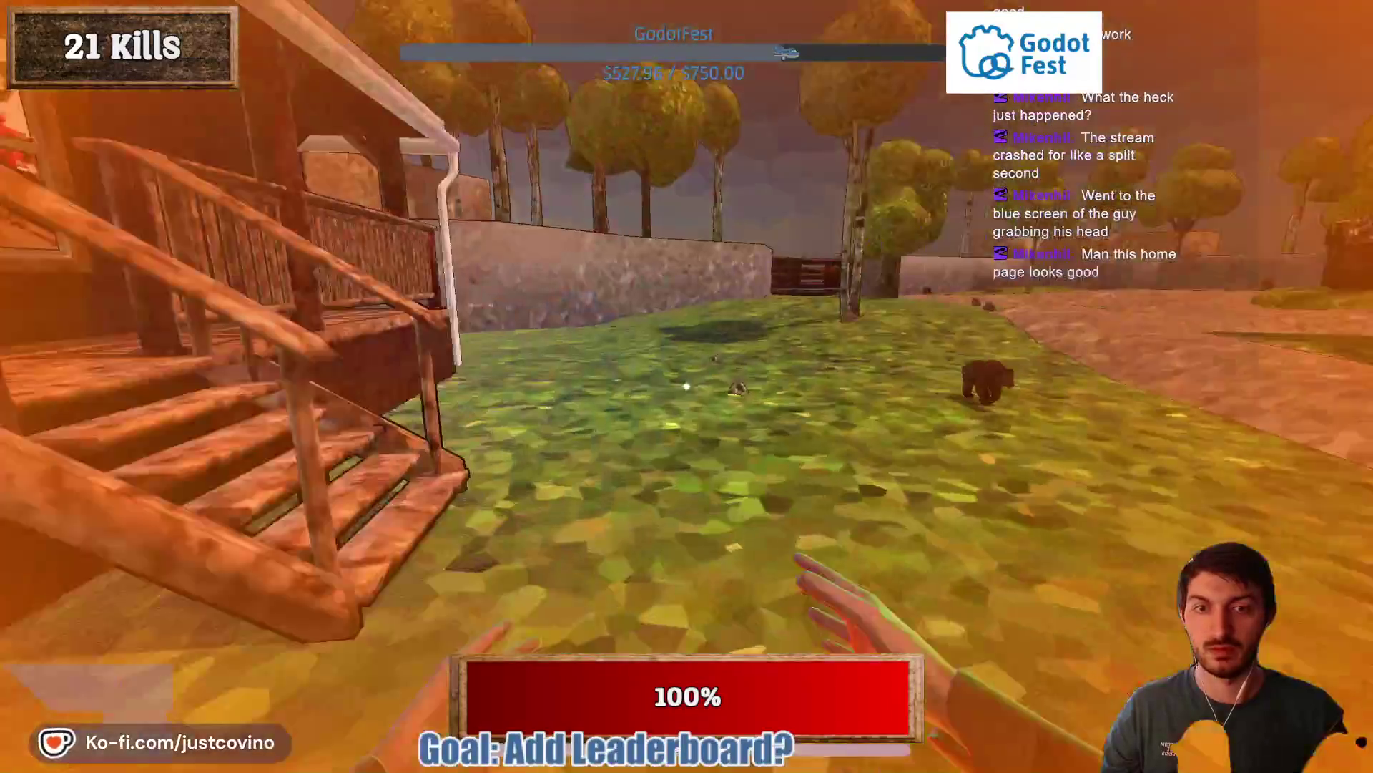
left_click(687, 386)
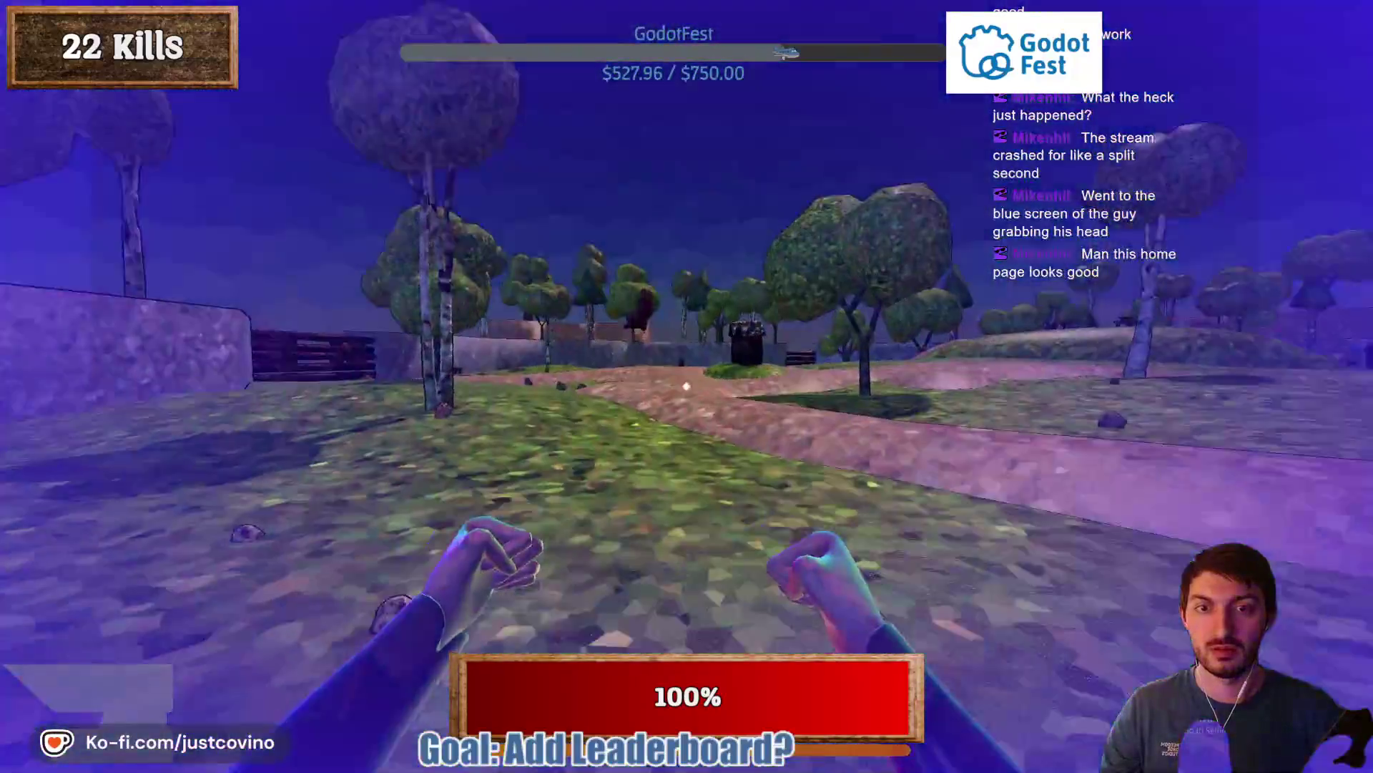
key("w")
left_click(687, 386)
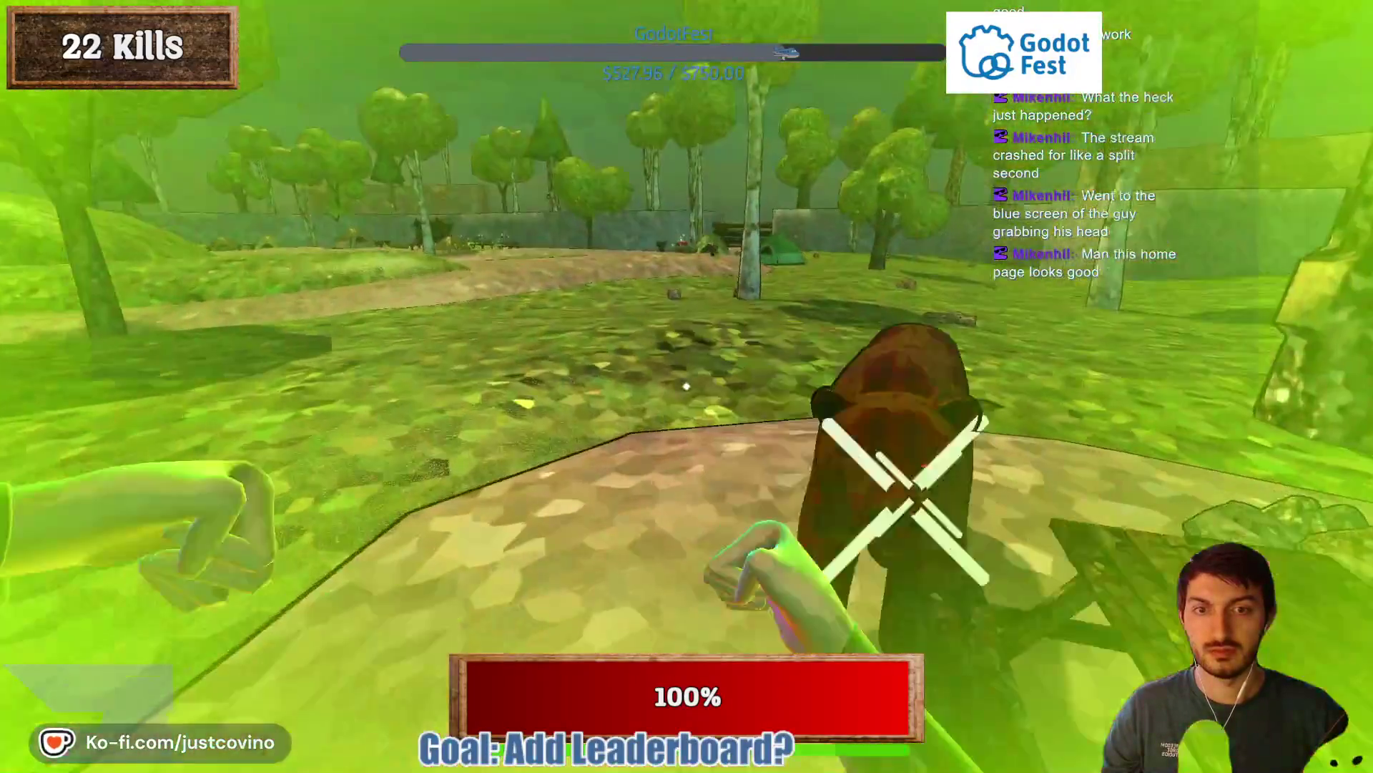
left_click(687, 386)
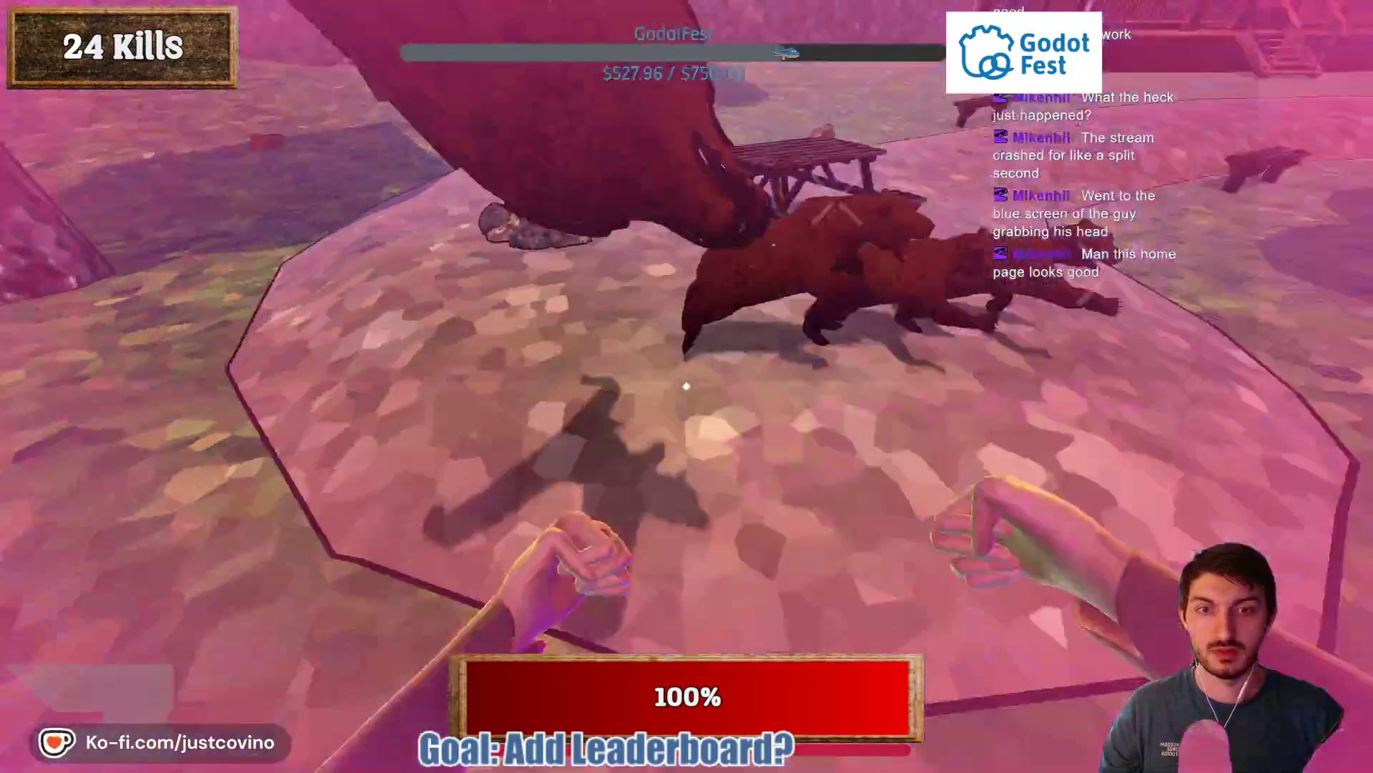
left_click(687, 387)
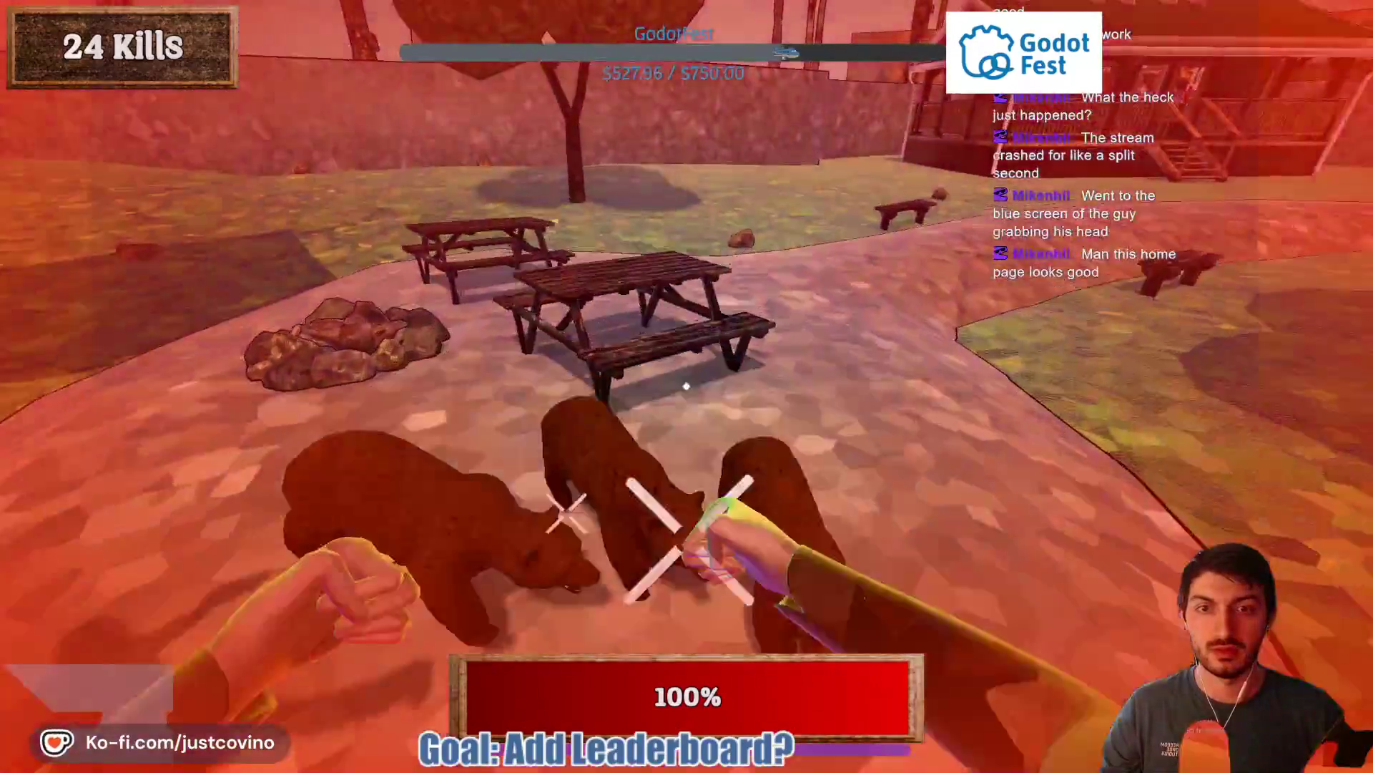
left_click(686, 386)
left_click(687, 386)
left_click(687, 386)
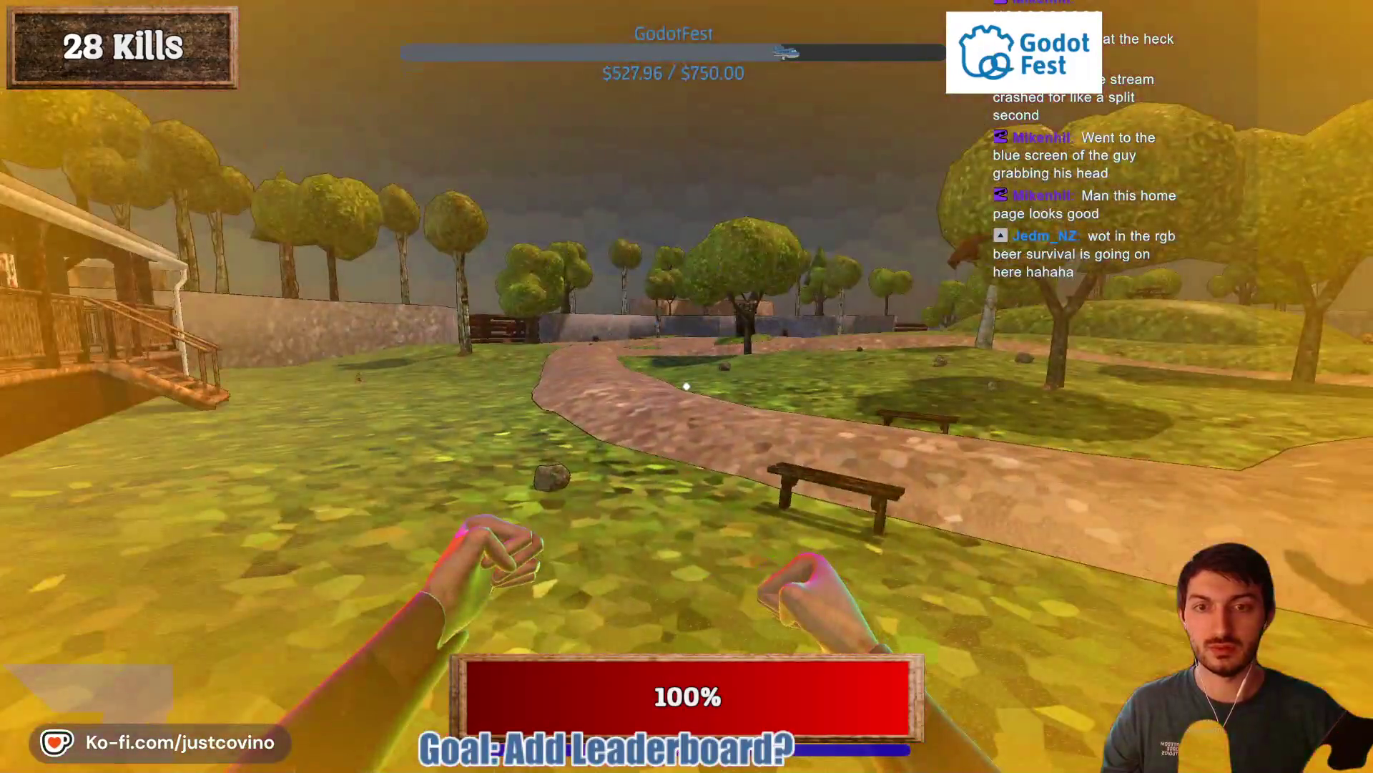
left_click(687, 387)
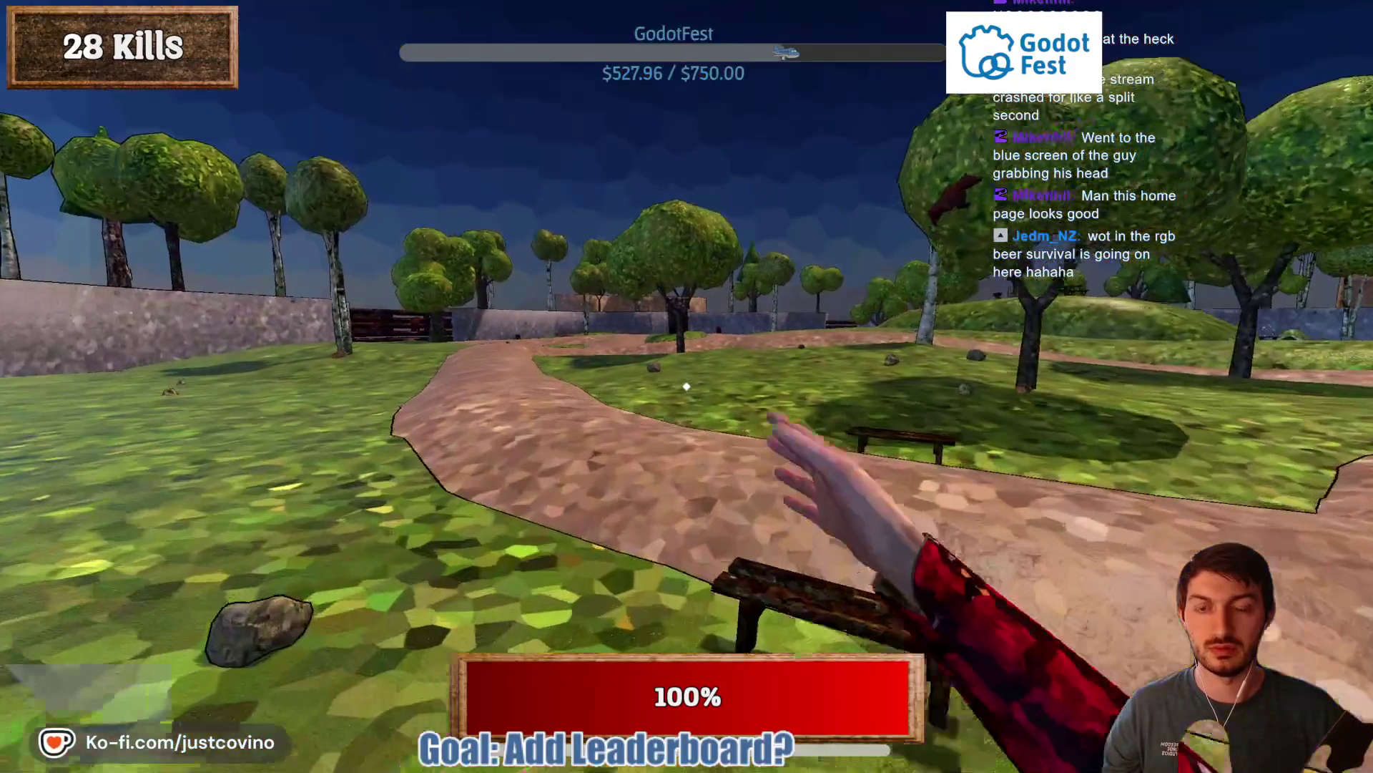
left_click(687, 386)
left_click(687, 387)
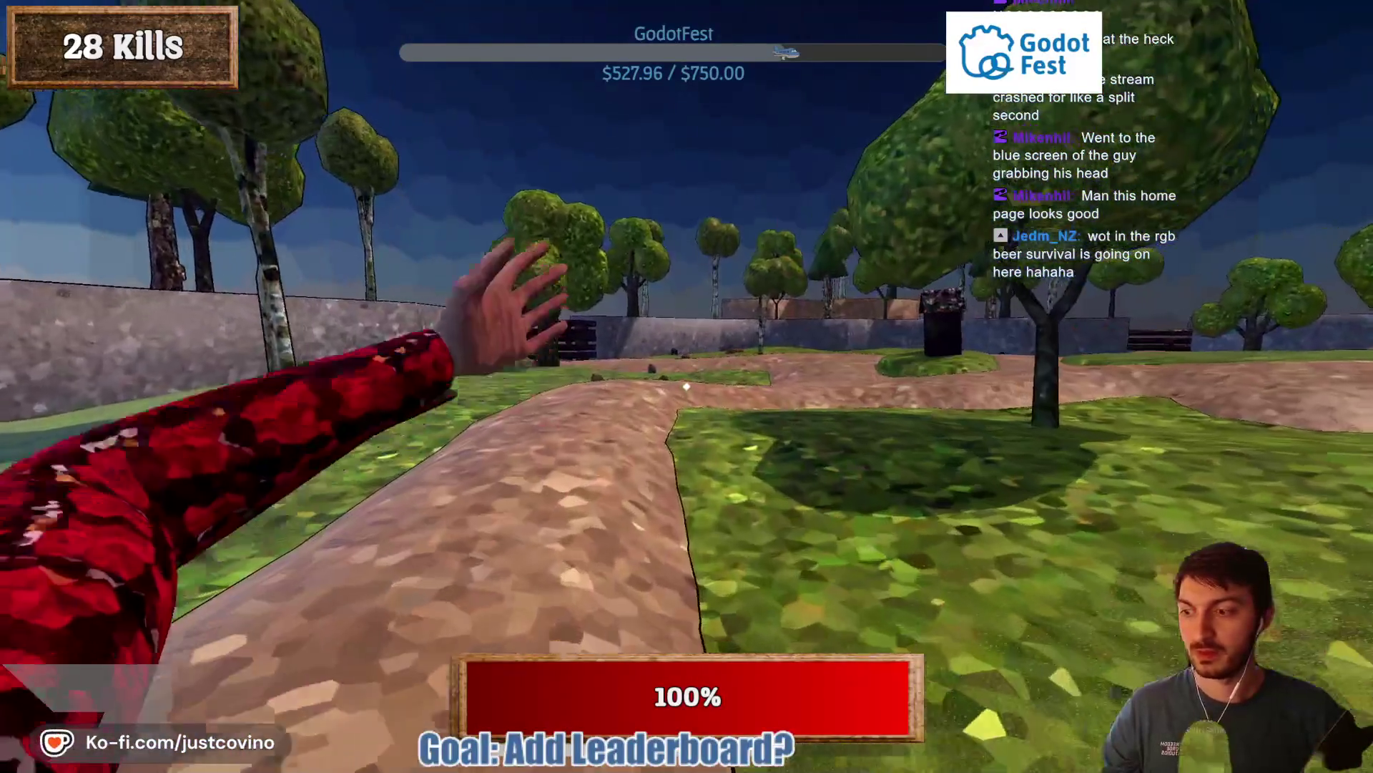
left_click(686, 386)
left_click(687, 386)
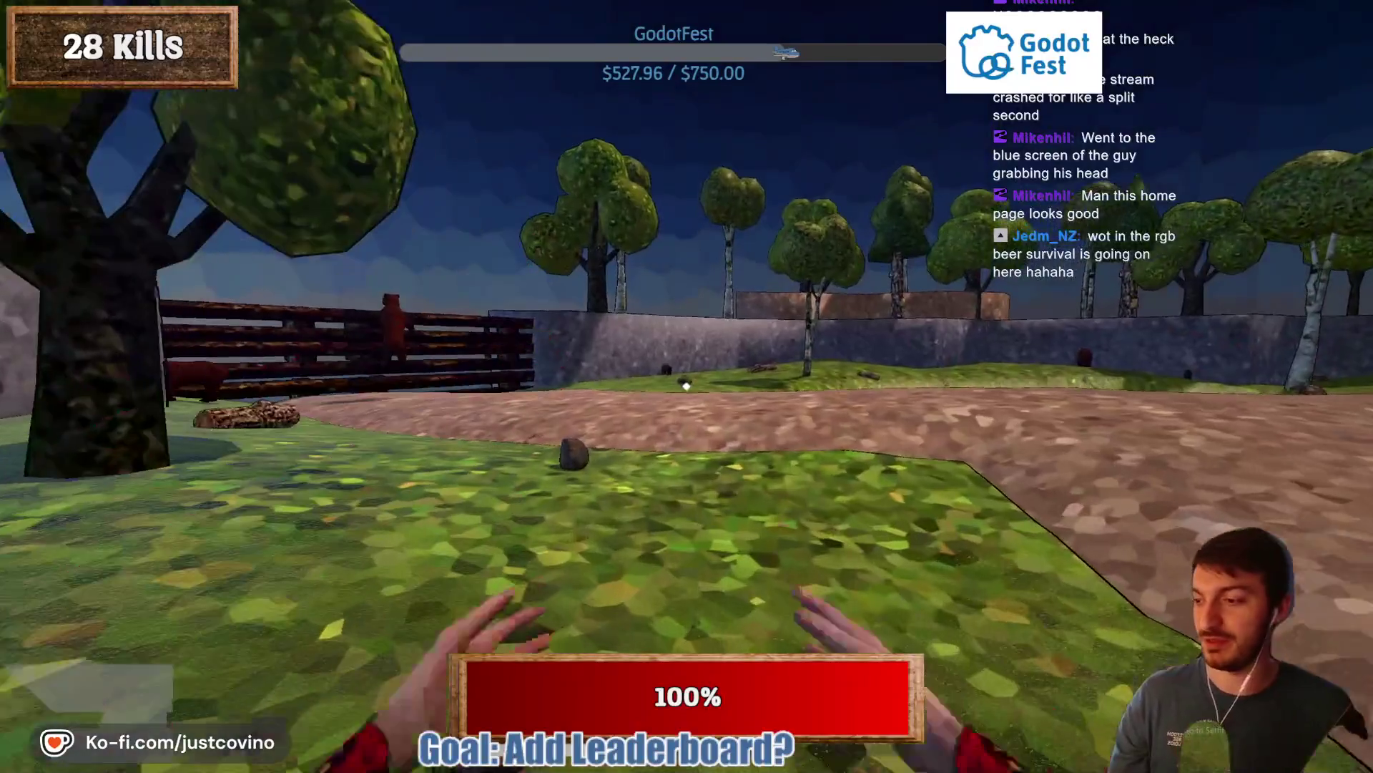
left_click(687, 386)
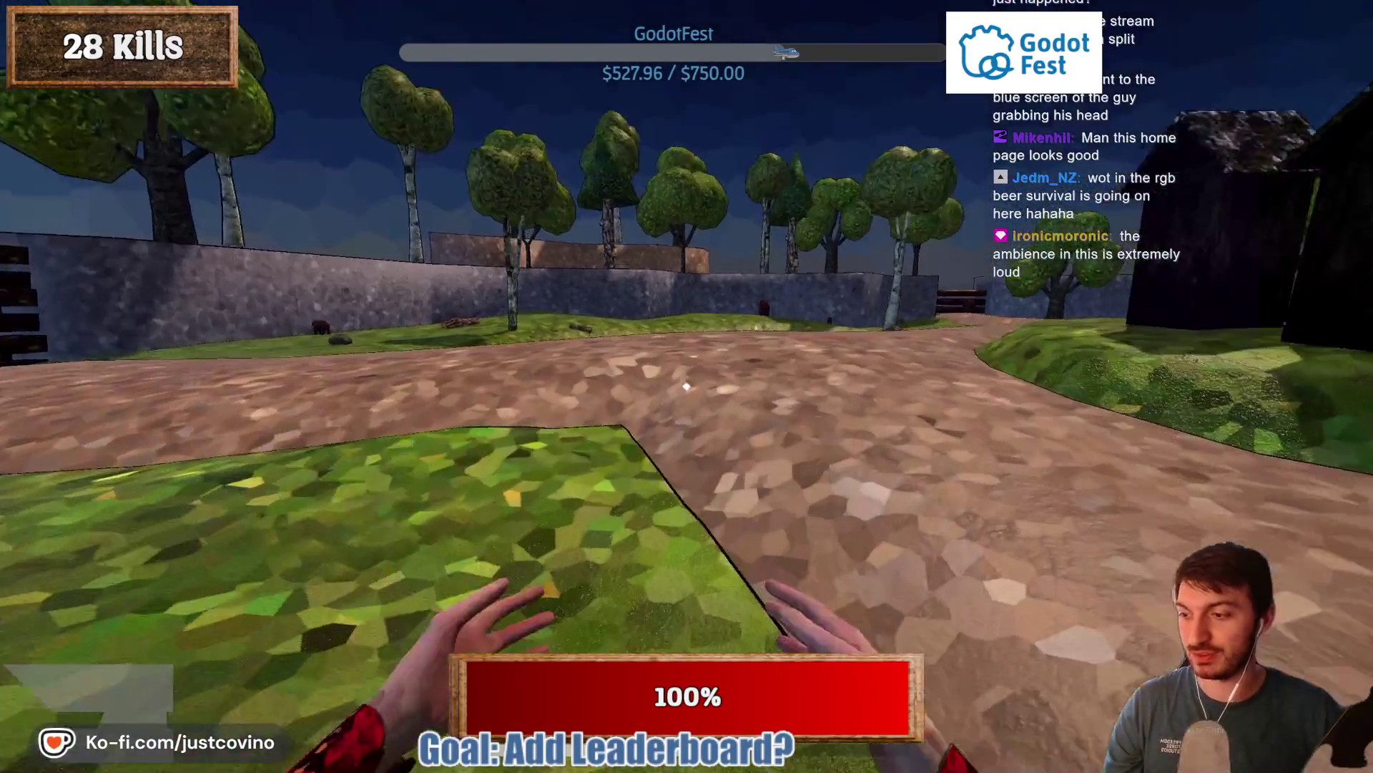
left_click(687, 386)
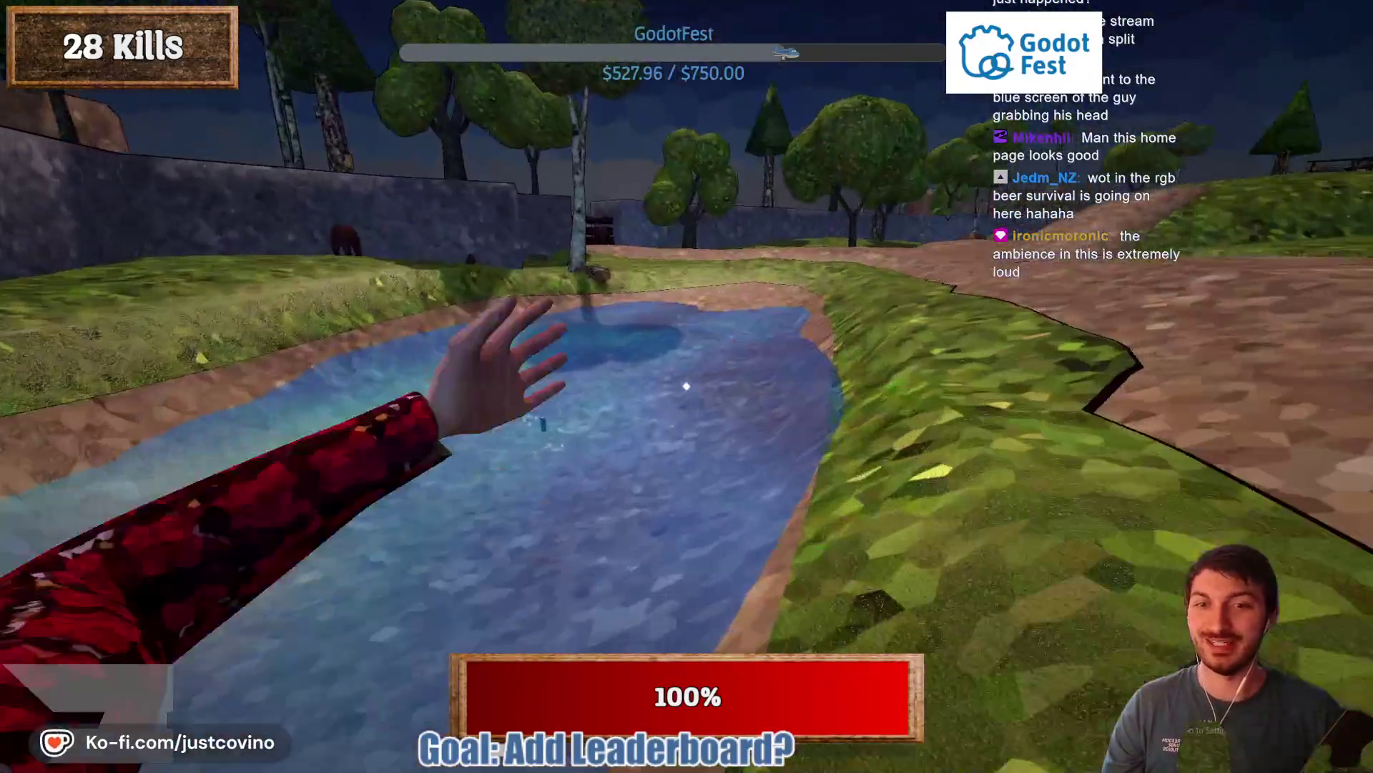
left_click(686, 387)
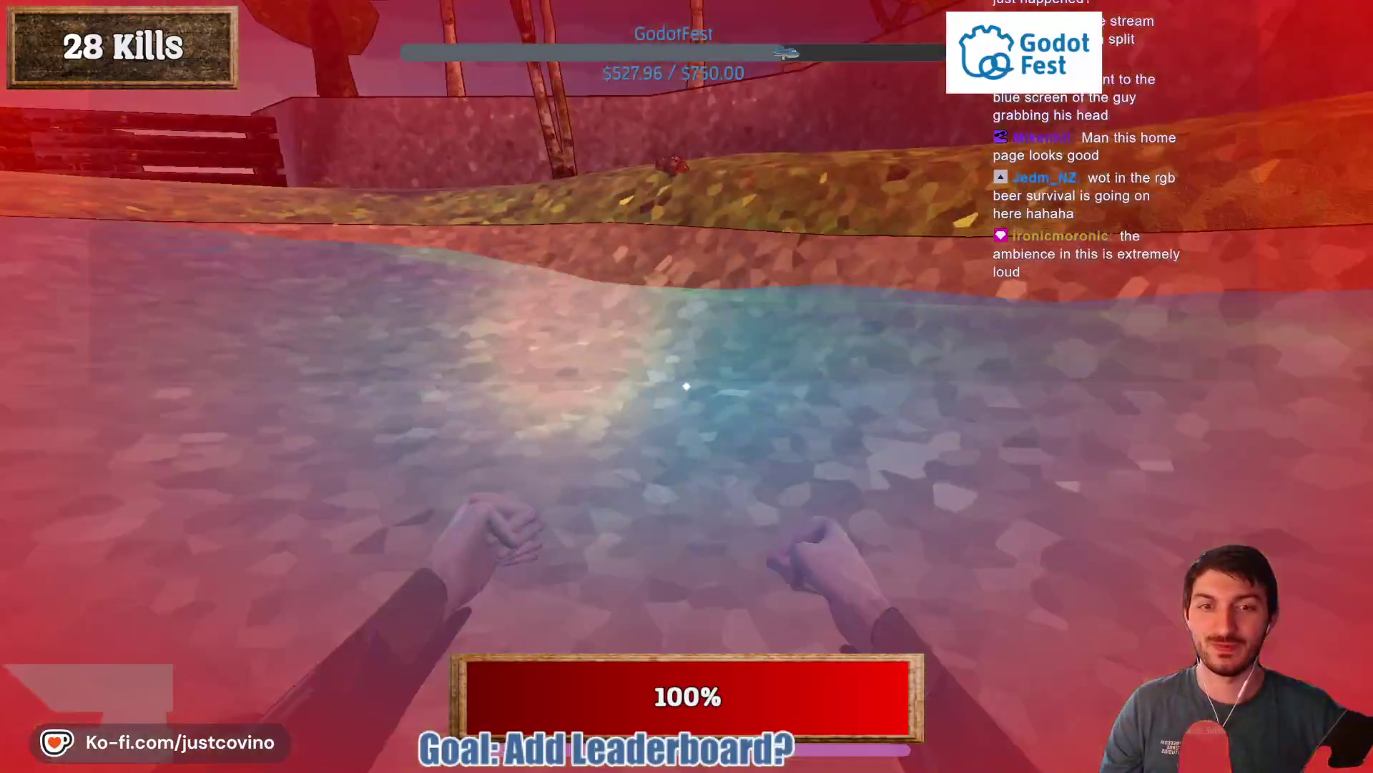
left_click(686, 386)
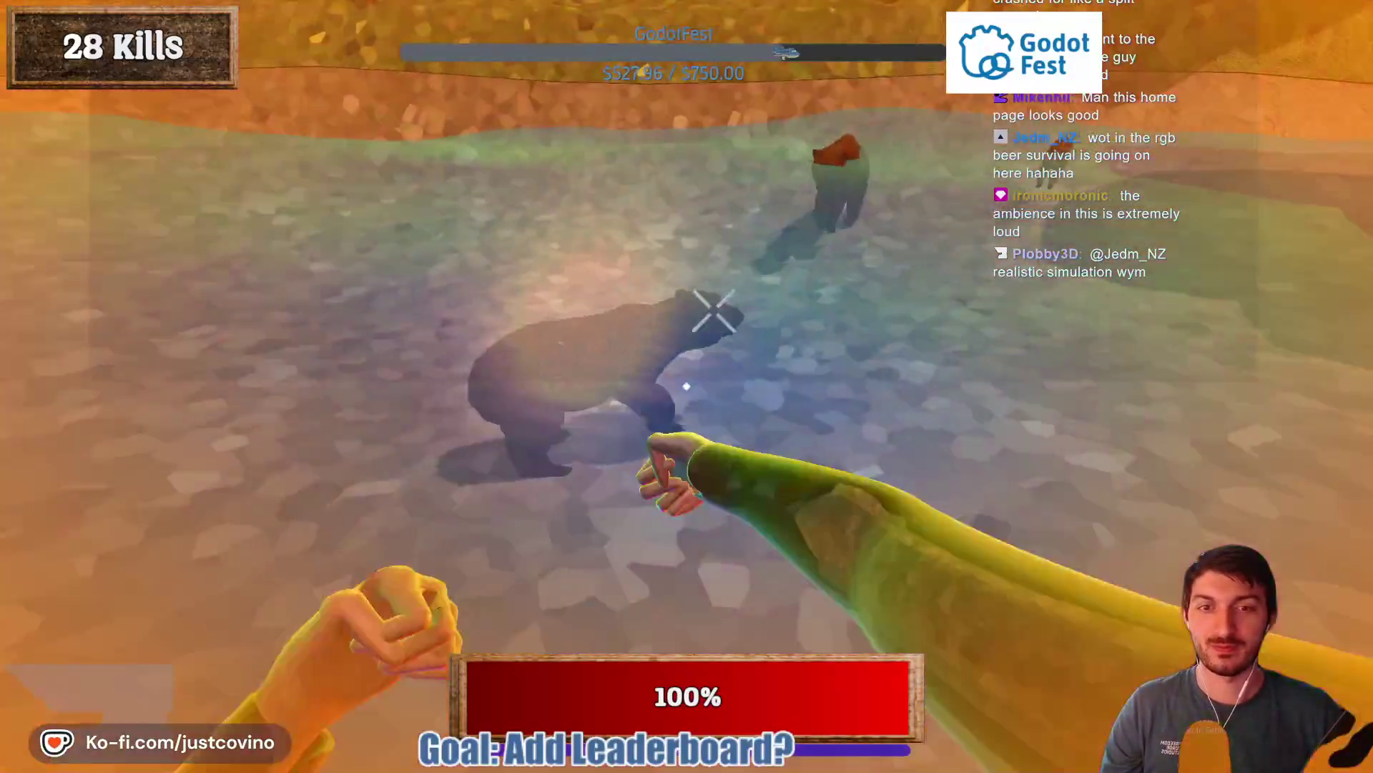
left_click(687, 387)
left_click(687, 386)
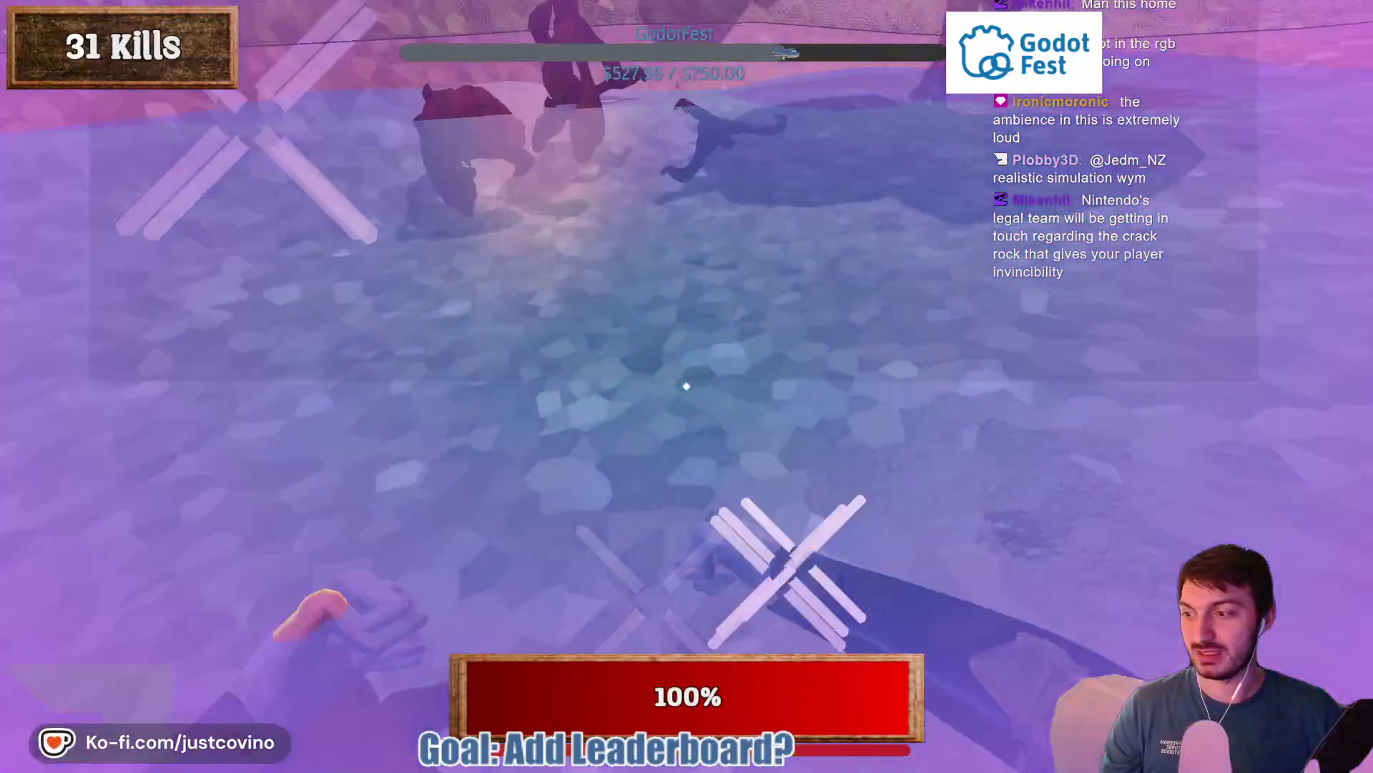
left_click(687, 386)
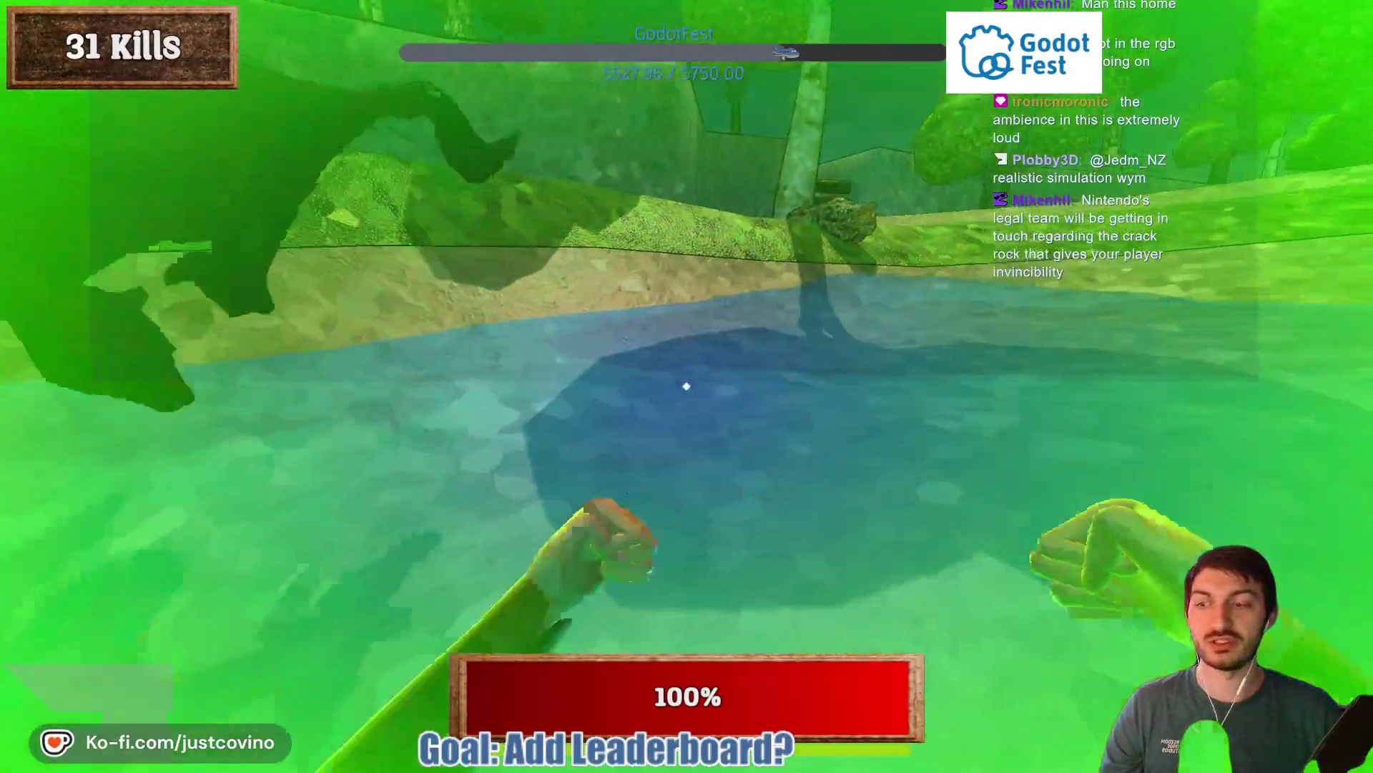
left_click(687, 386)
left_click(687, 386)
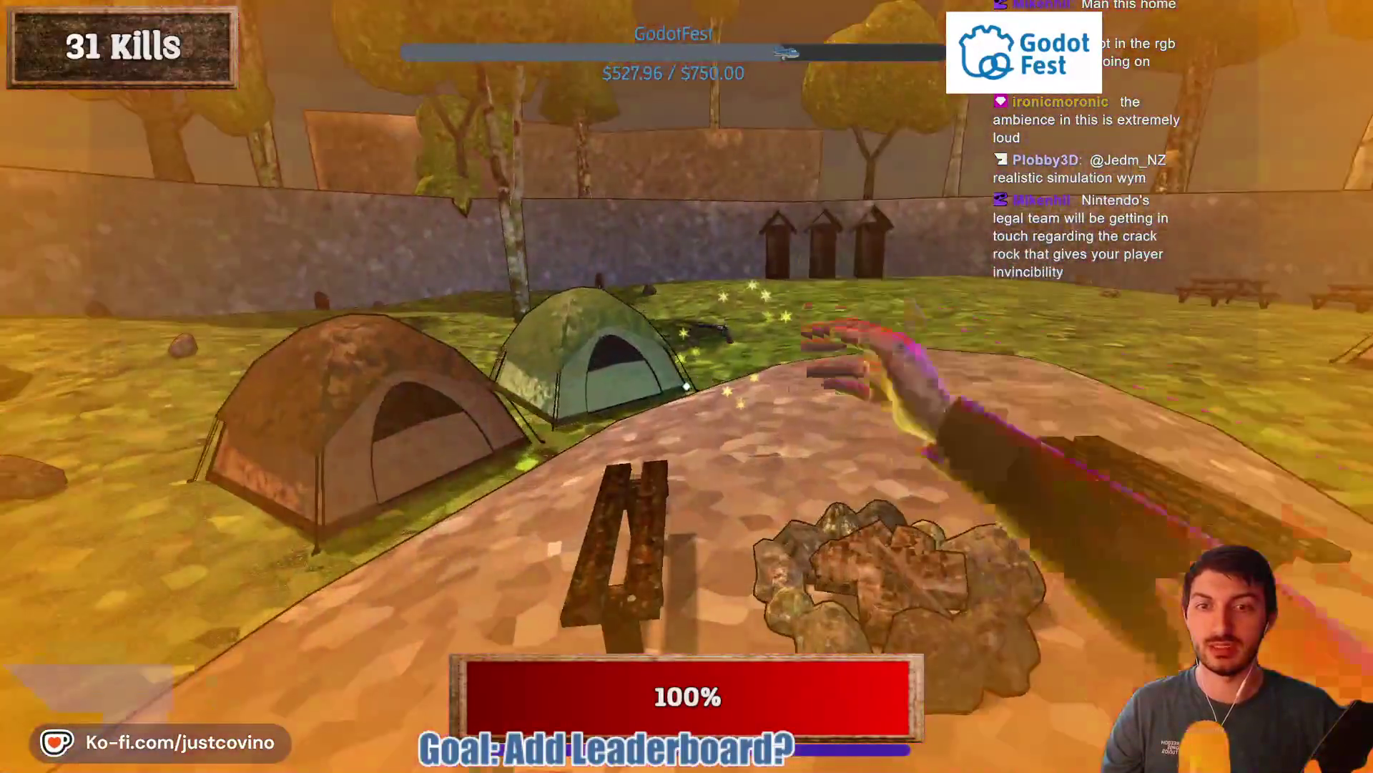
left_click(687, 386)
left_click(686, 386)
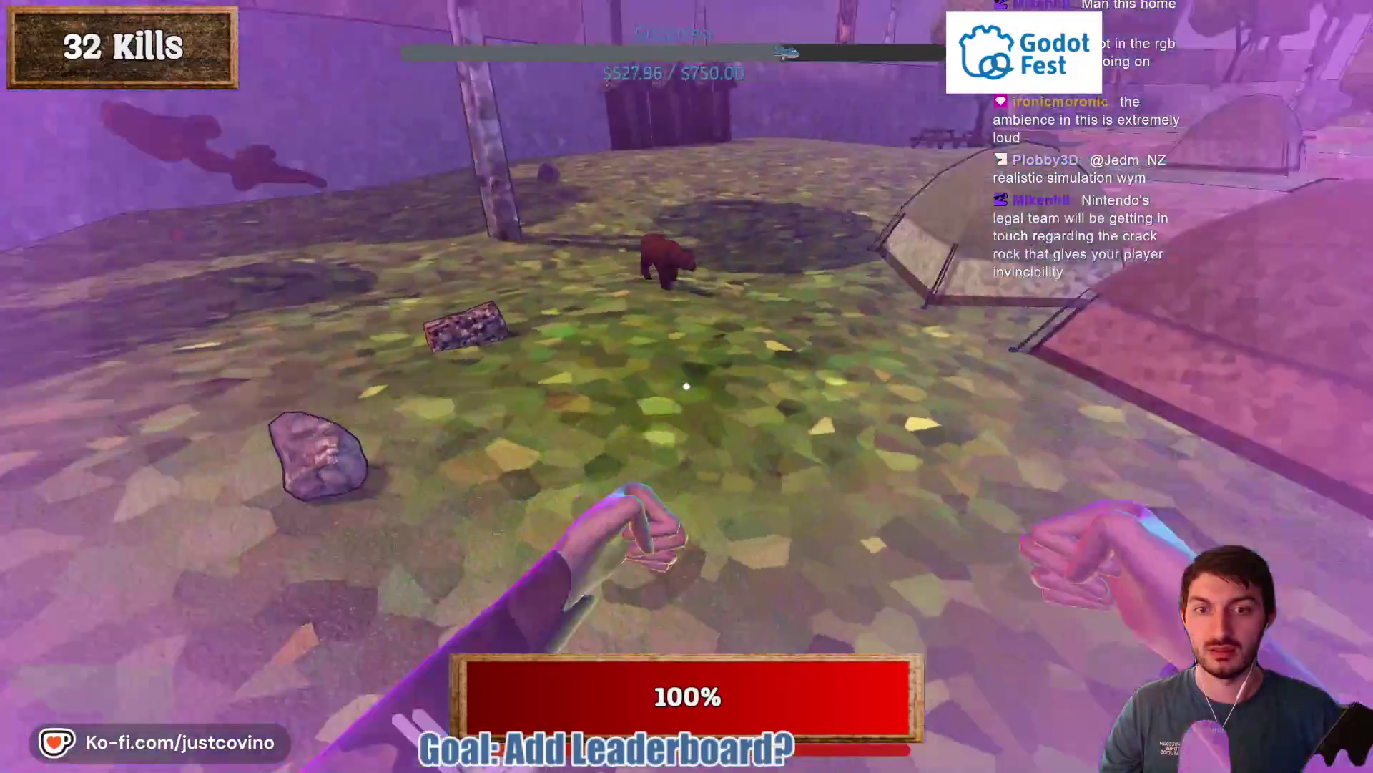
left_click(686, 386)
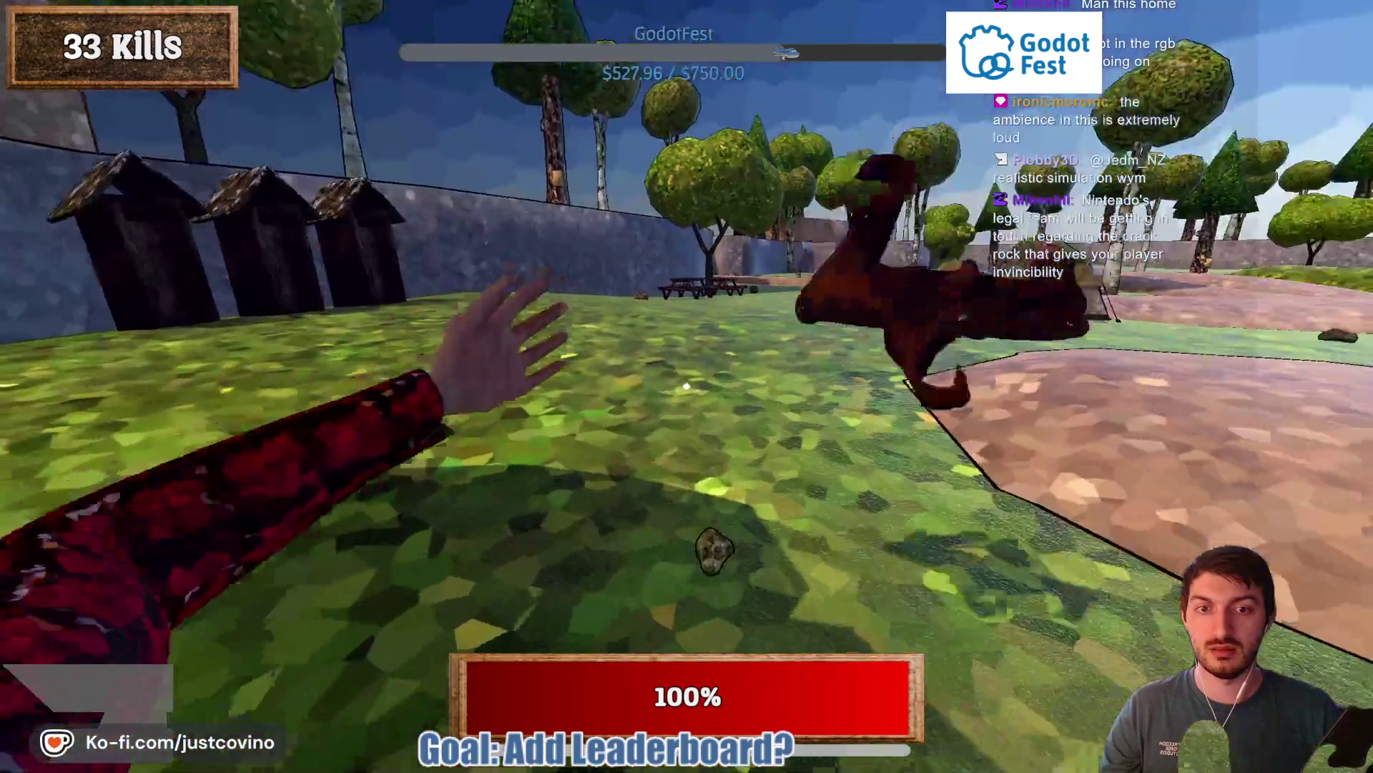
- Pick up a revolver to shoot the campsite bears, then throw a glowing item and punch the pack
key("e")
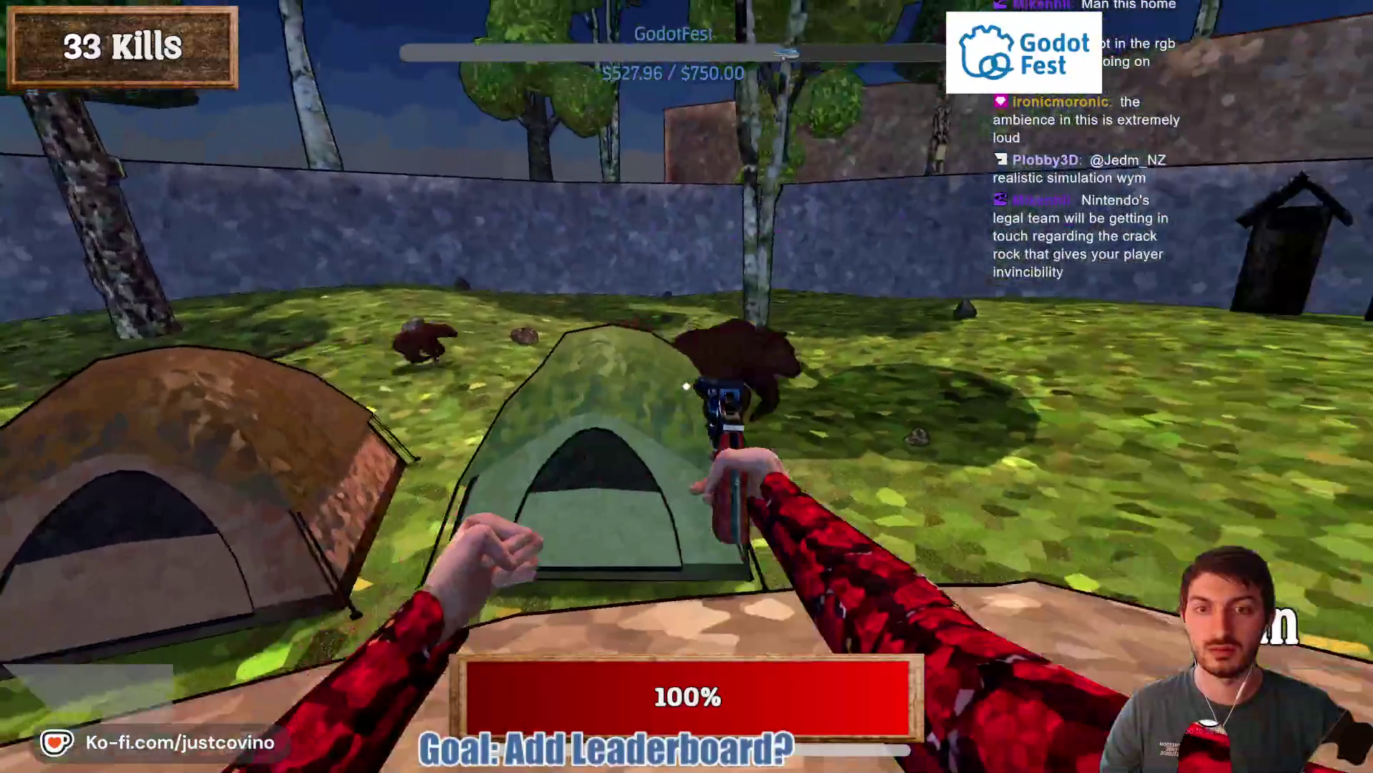
left_click(687, 386)
left_click(687, 386)
left_click(687, 386)
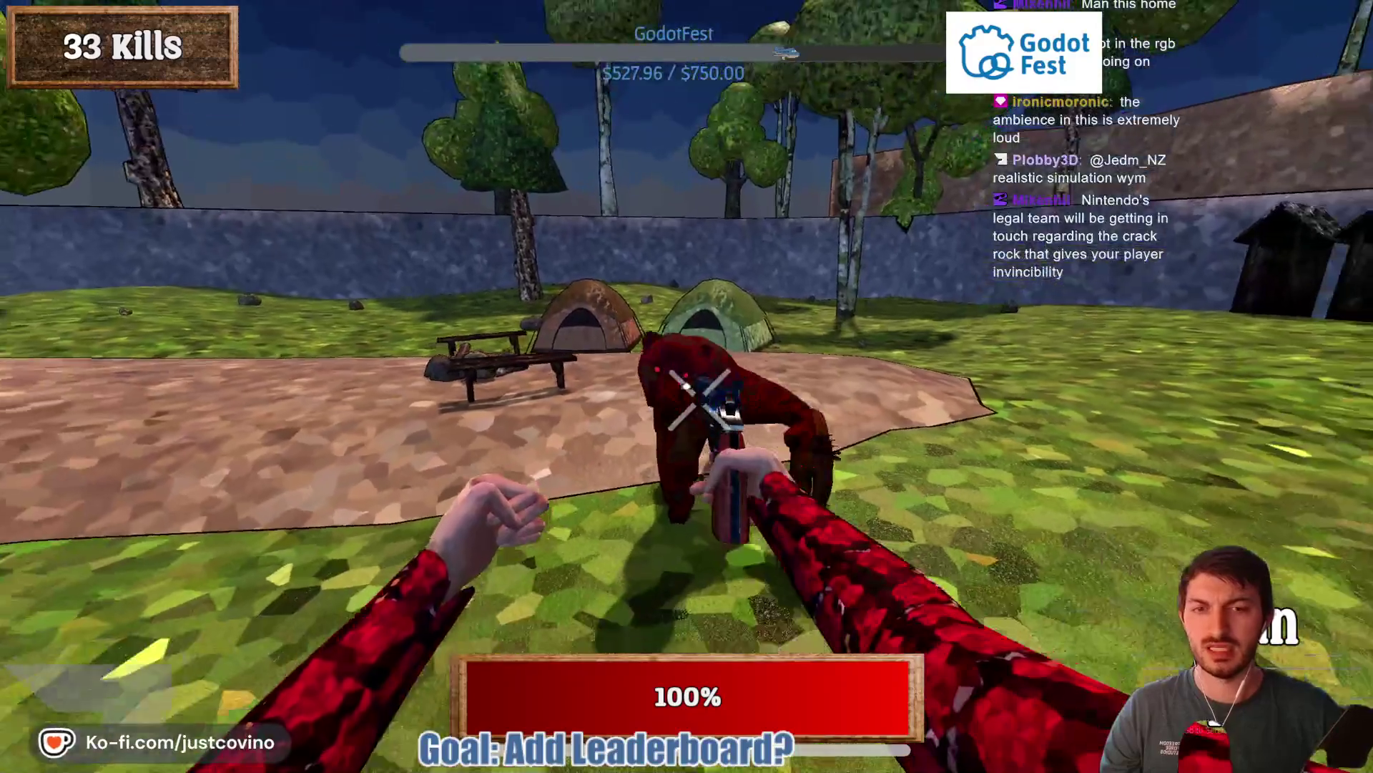
left_click(687, 387)
left_click(687, 387)
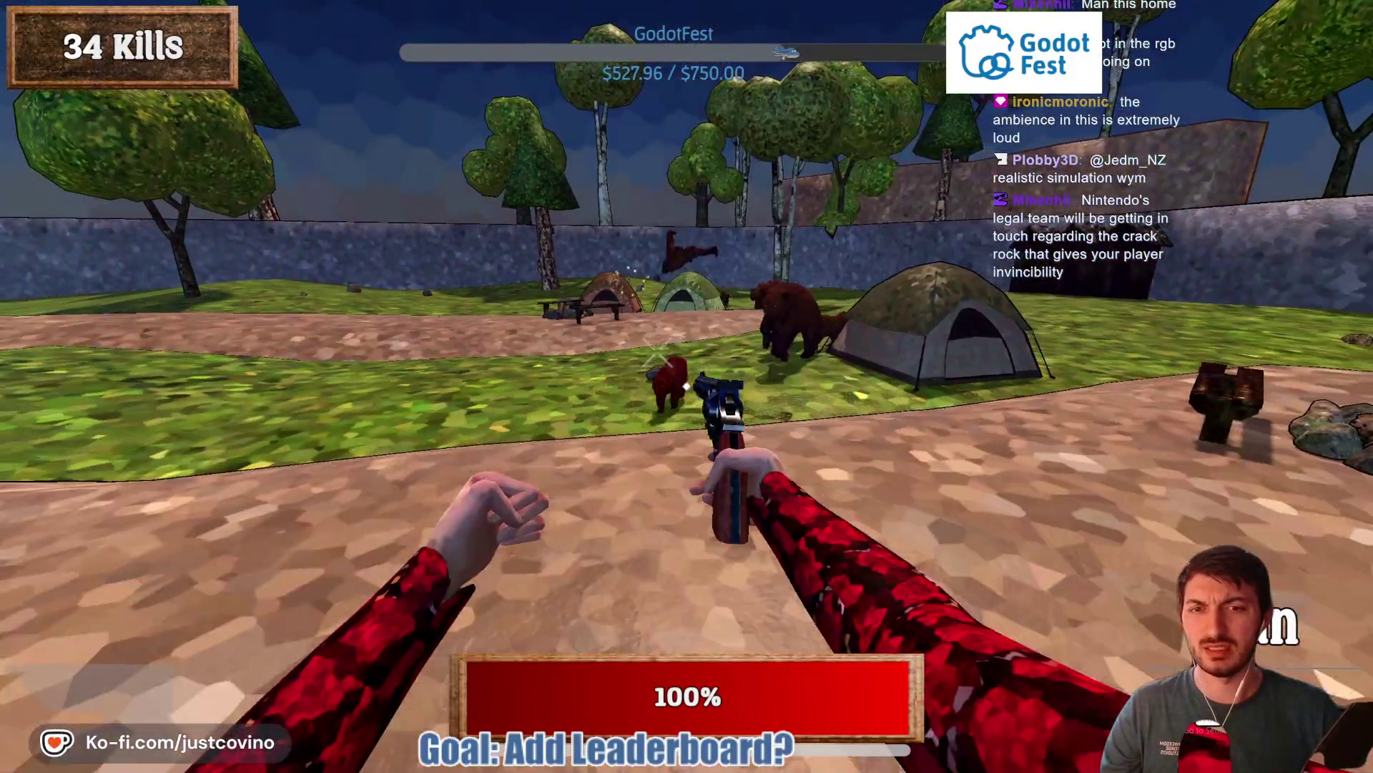
left_click(687, 386)
left_click(687, 386)
left_click(686, 386)
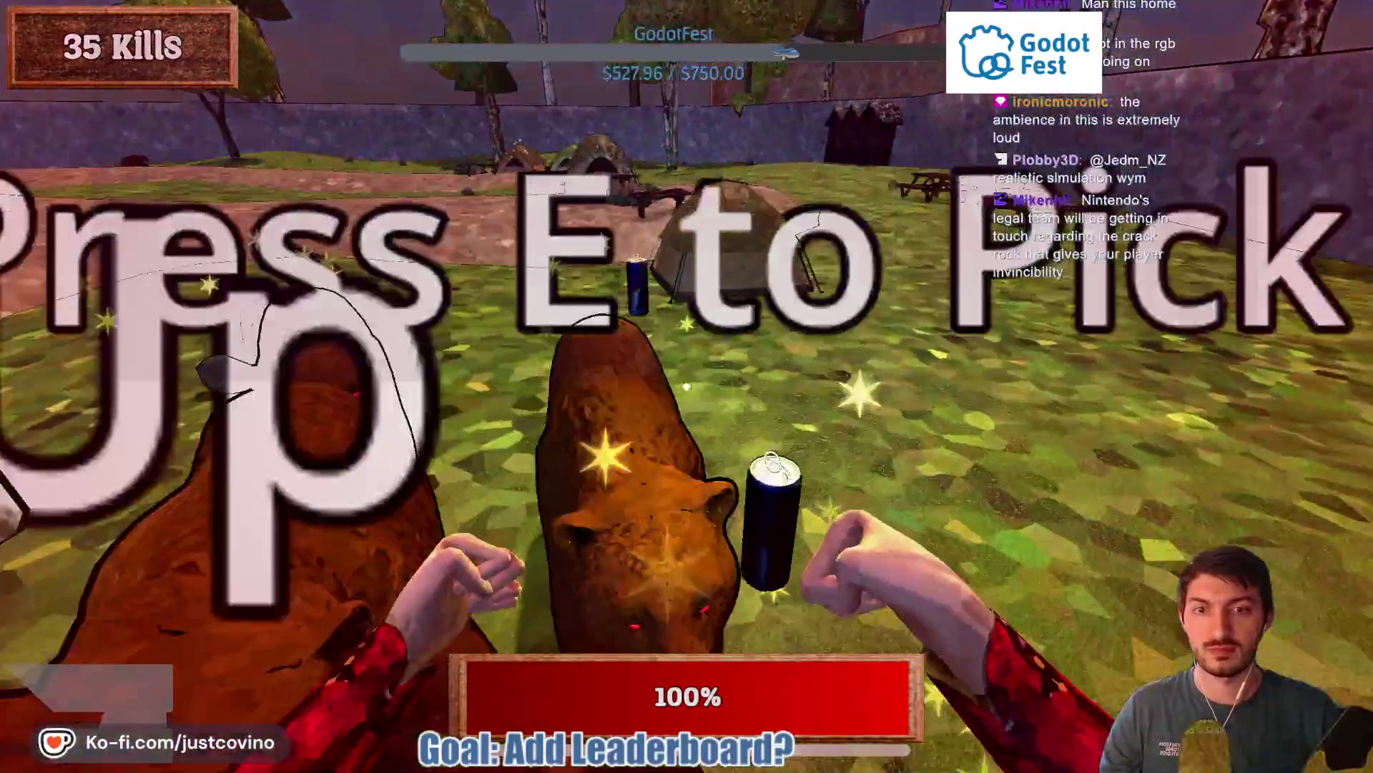
key("e")
left_click(686, 386)
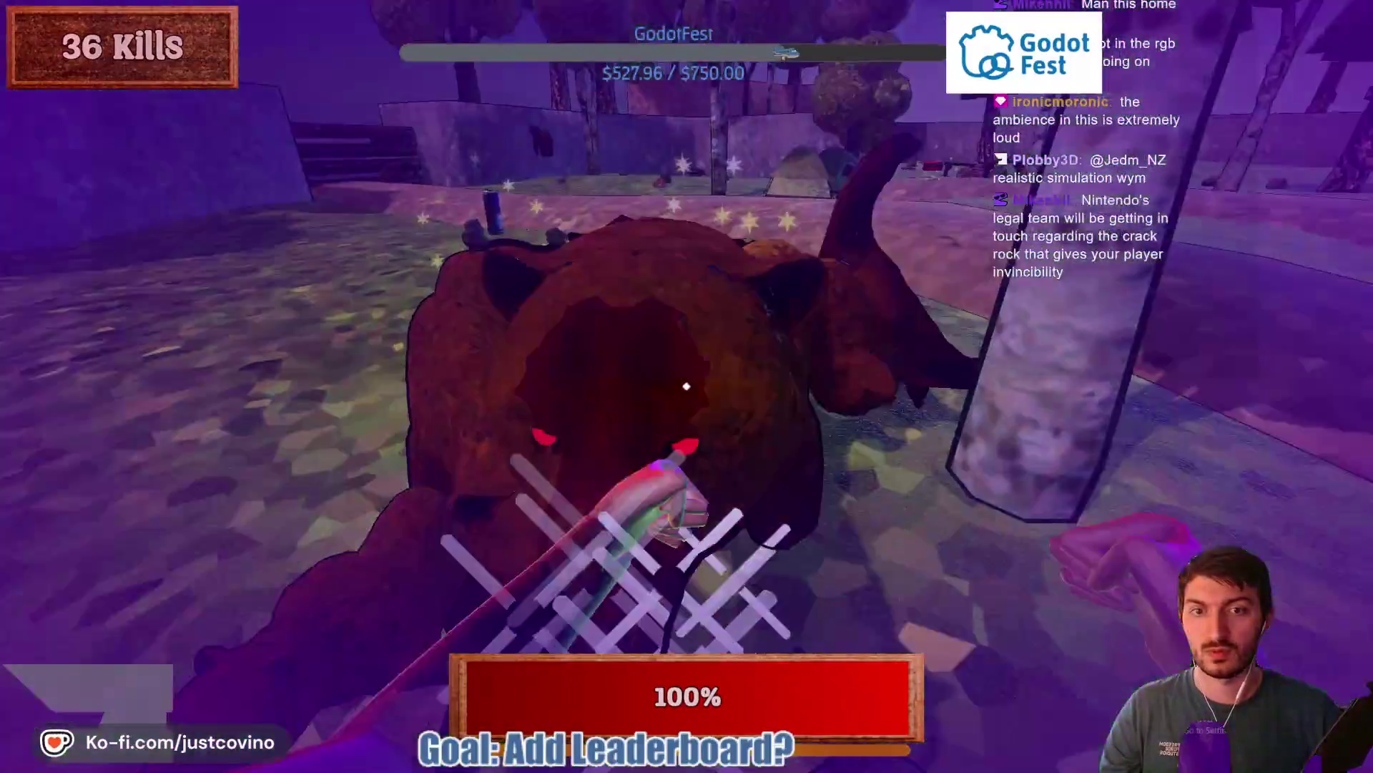
left_click(687, 386)
left_click(687, 386)
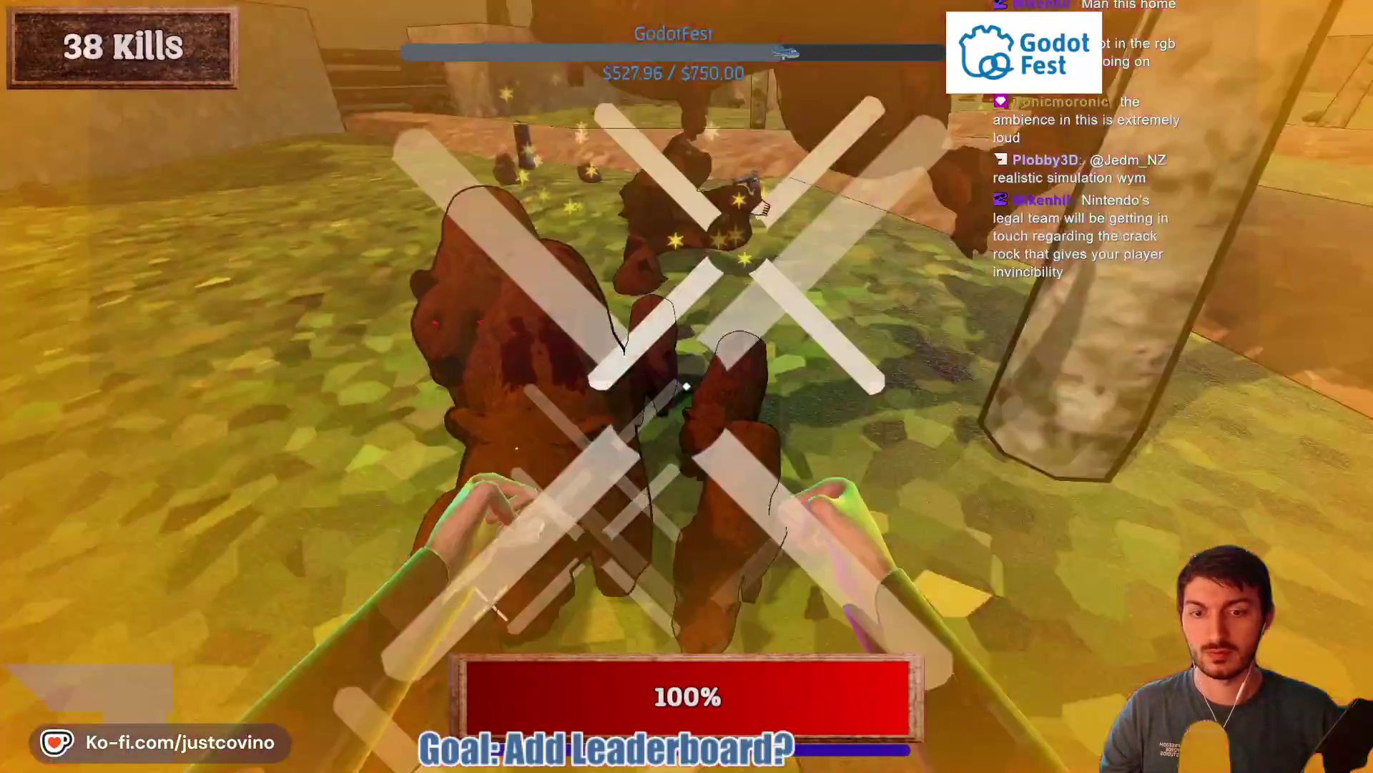
left_click(686, 386)
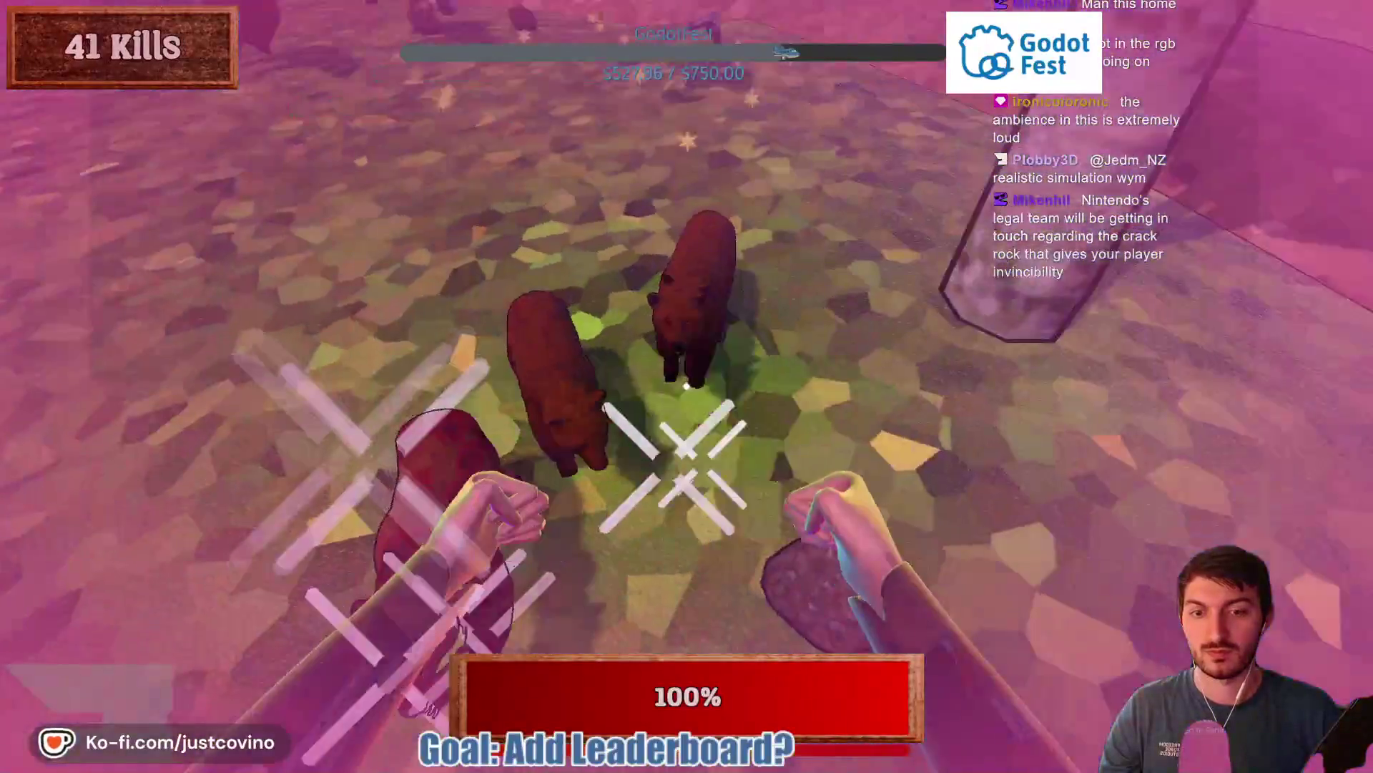
left_click(687, 386)
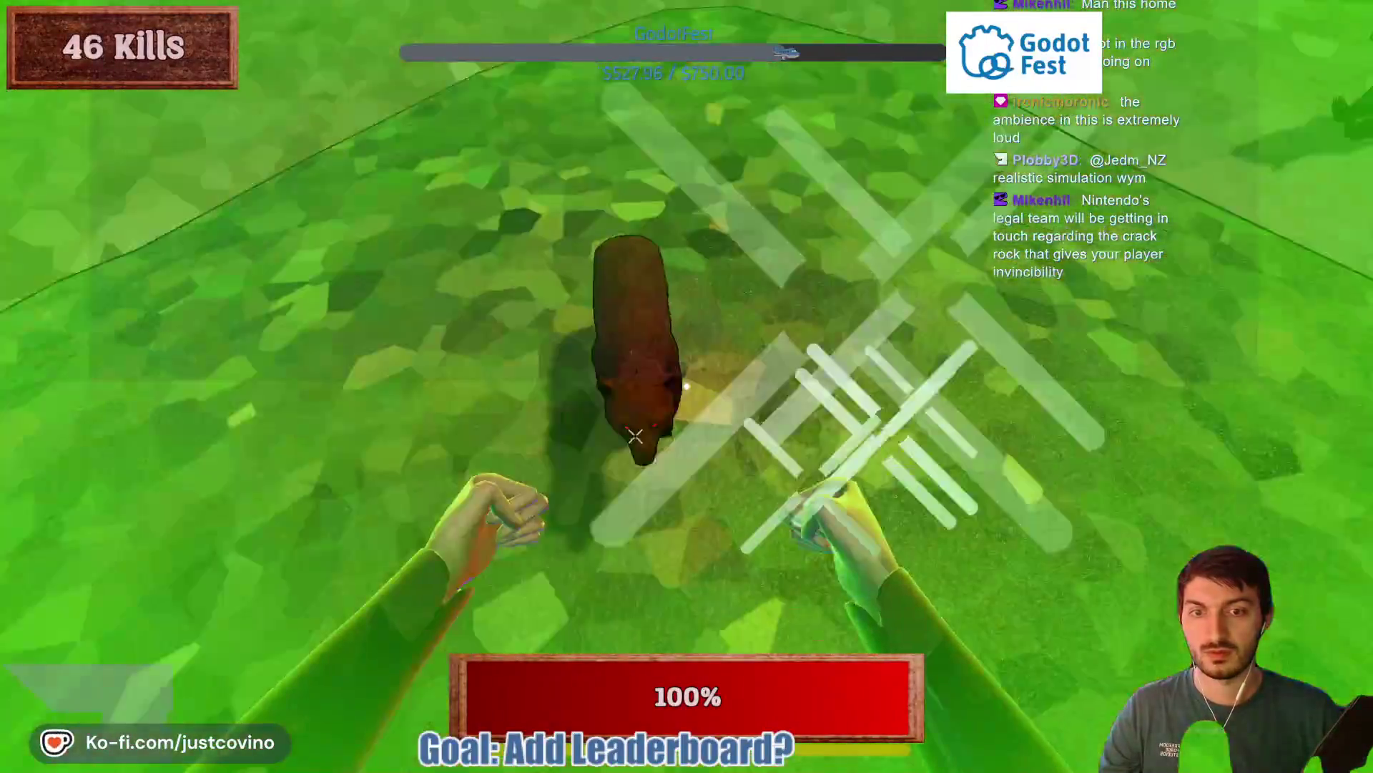
left_click(686, 386)
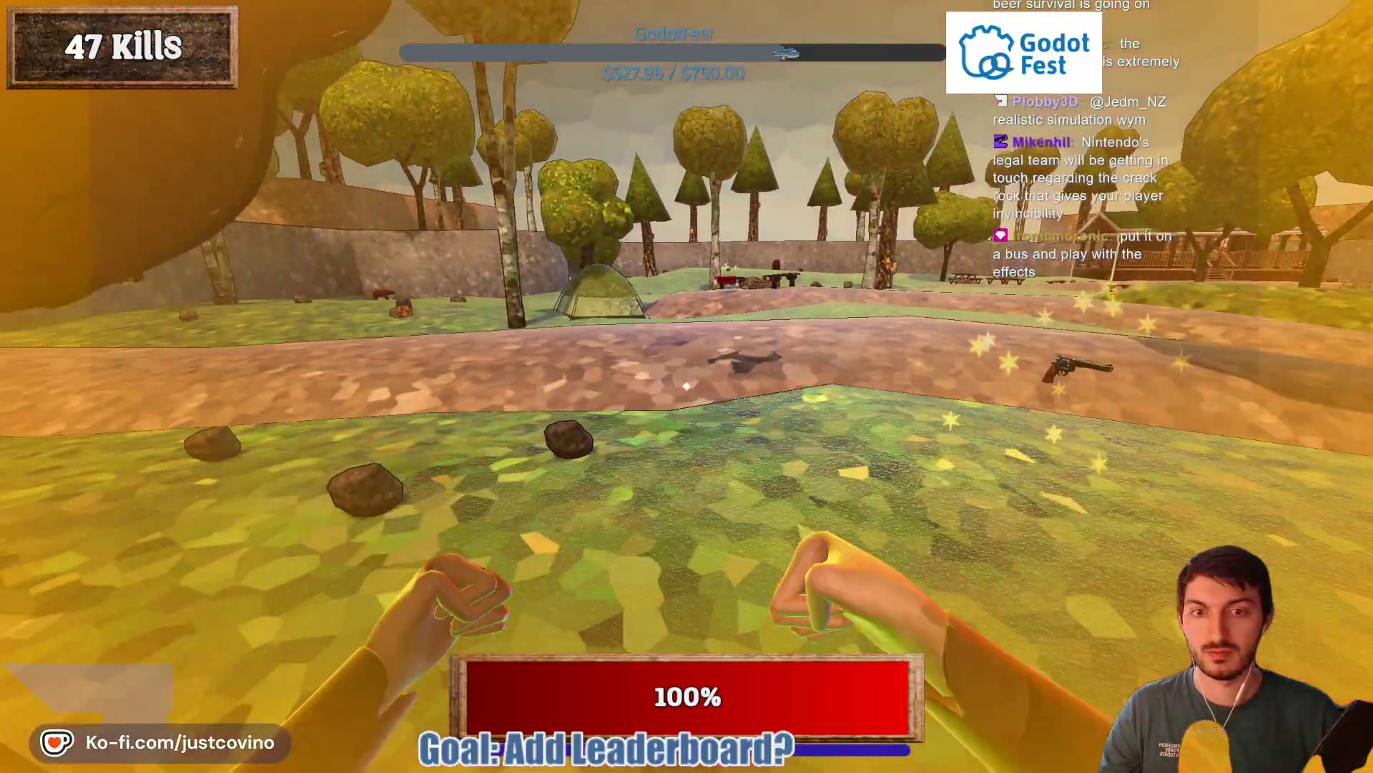
- Grab another revolver, shoot bears by the cabin and fence, and cross the pond, reaching 54 kills
key("e")
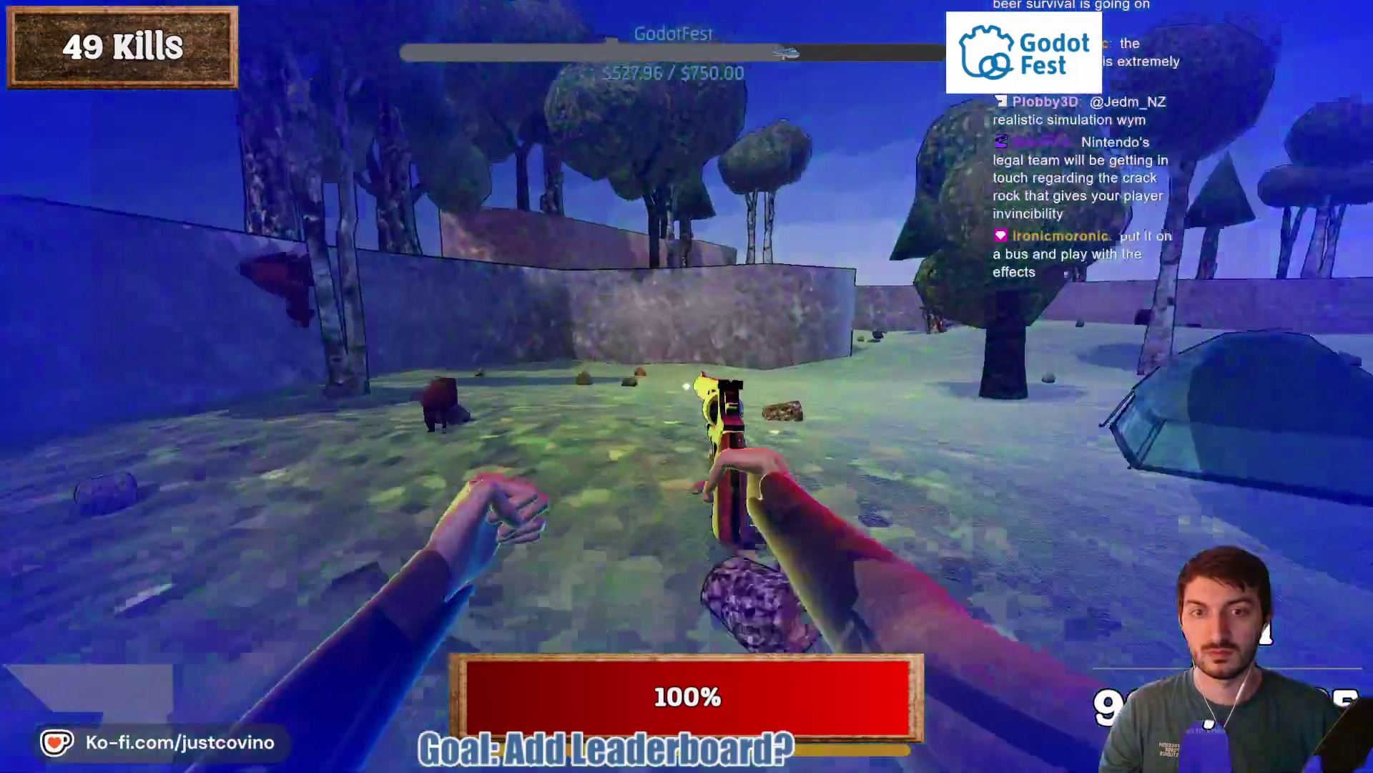
left_click(687, 387)
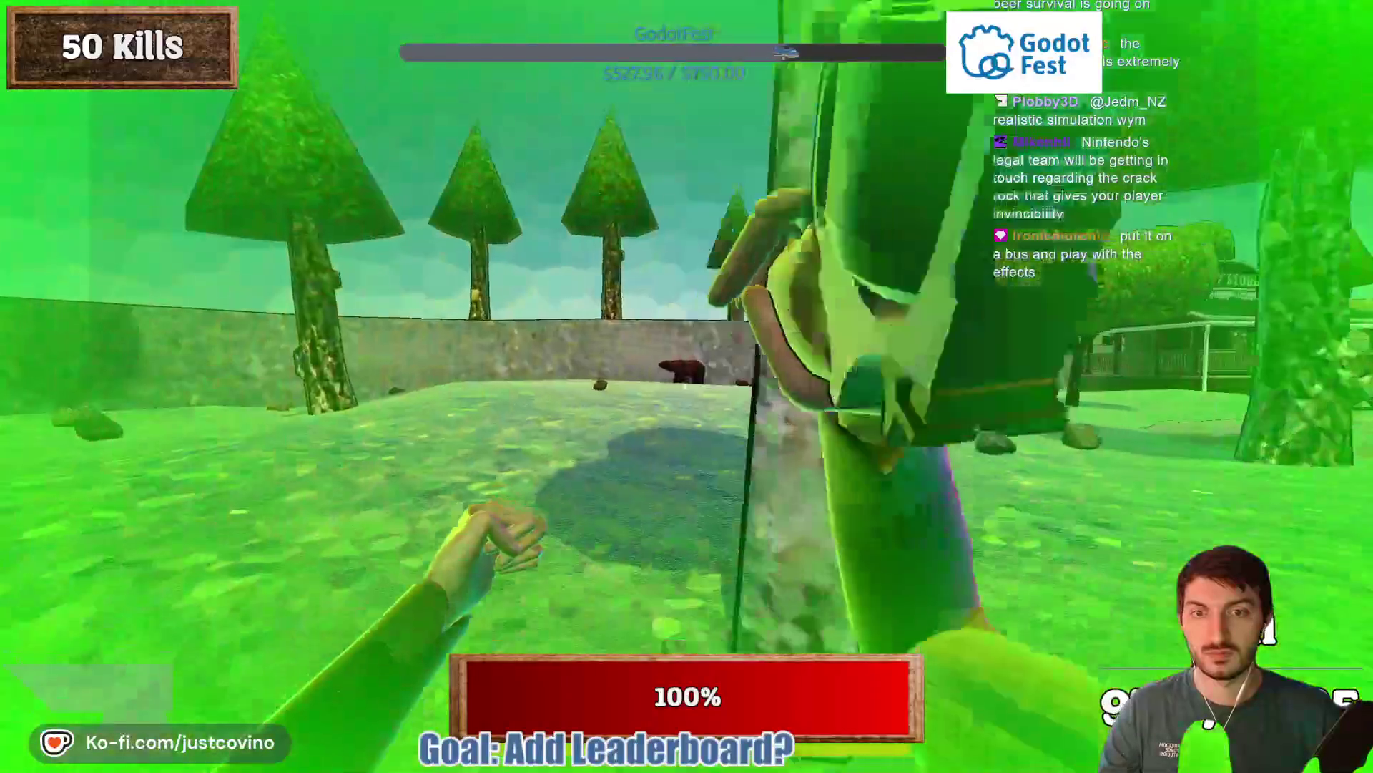
left_click(687, 386)
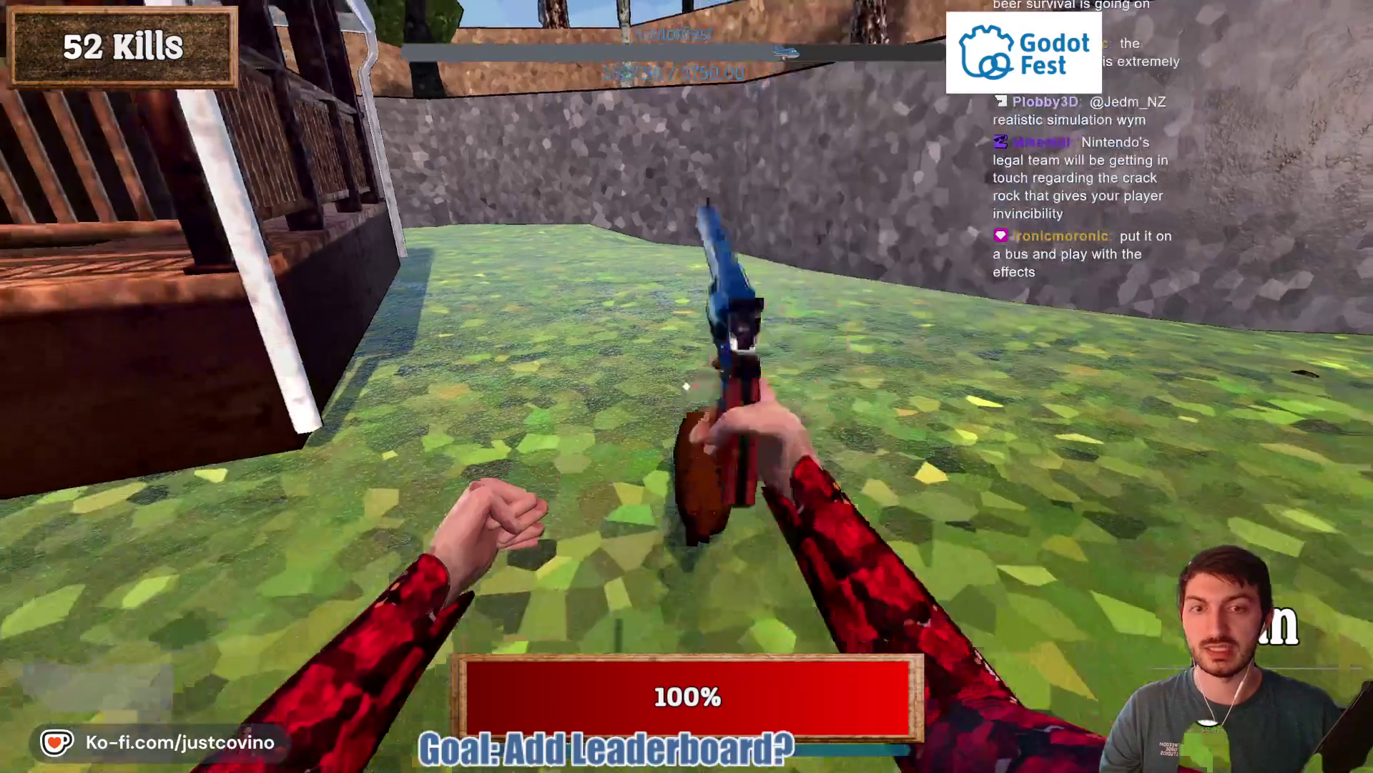
left_click(687, 386)
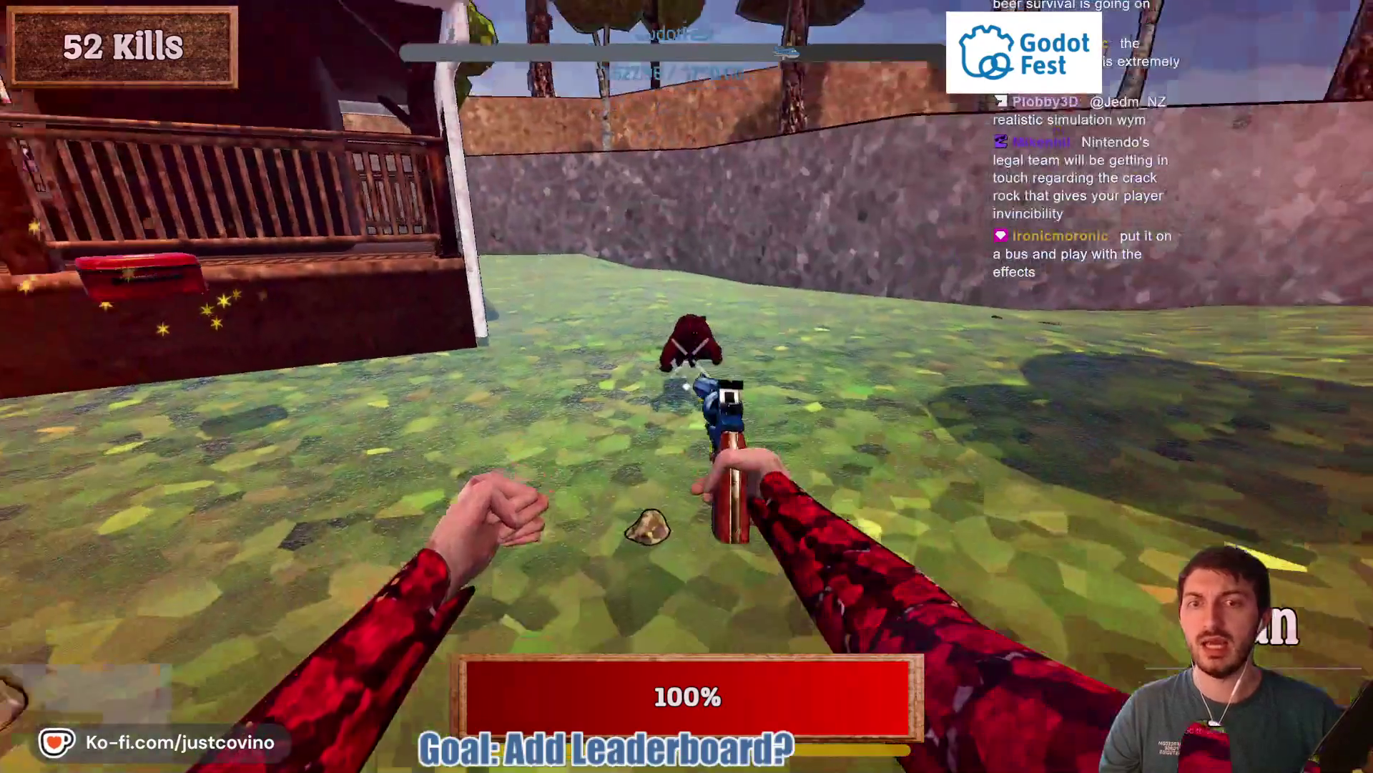
left_click(686, 386)
key("w")
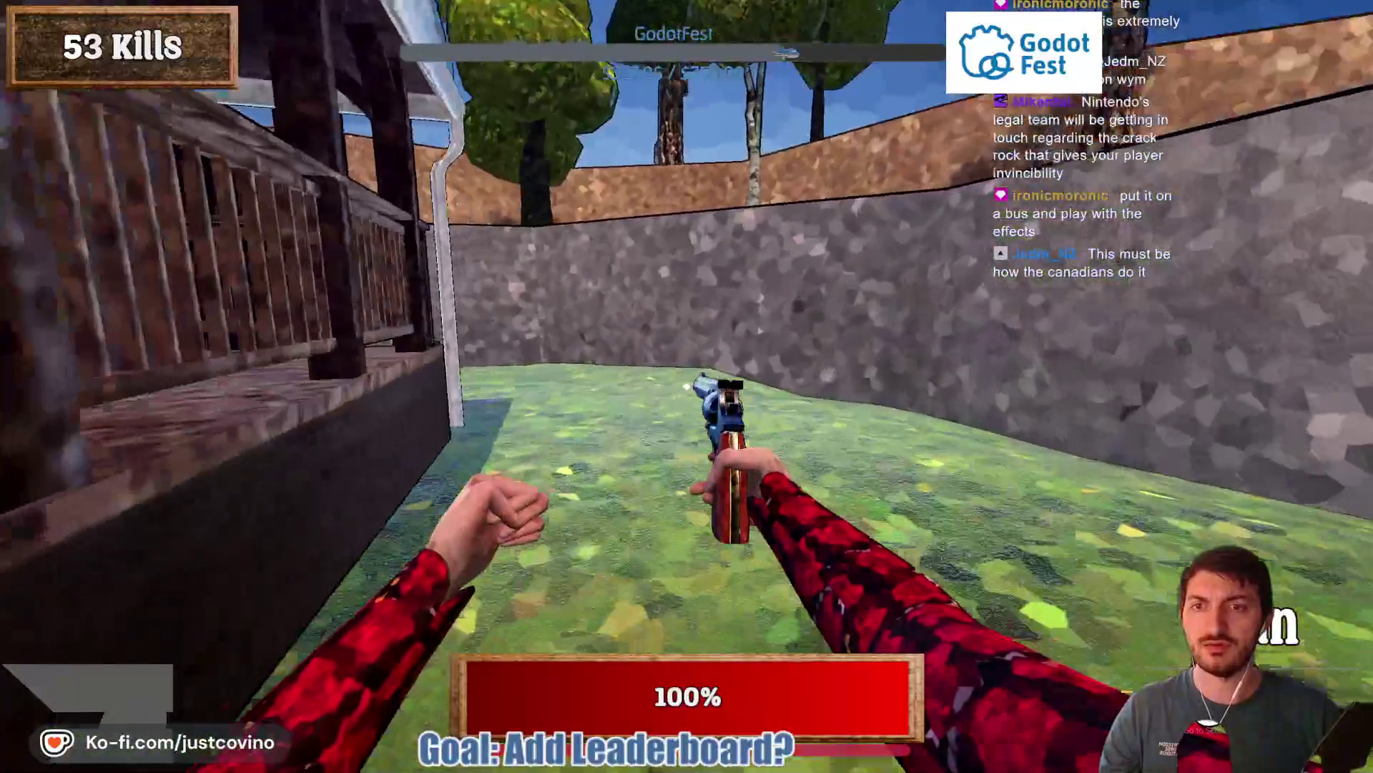
key("w")
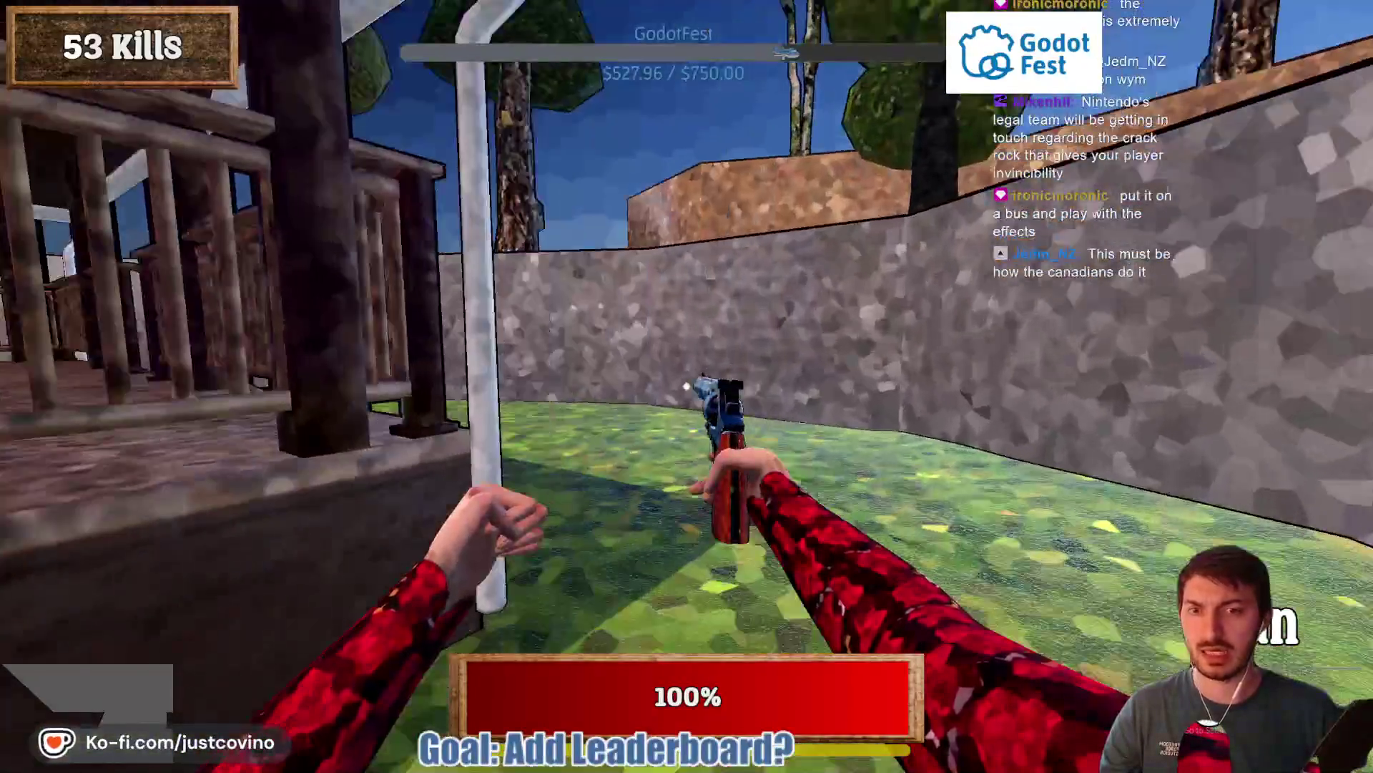
key("w")
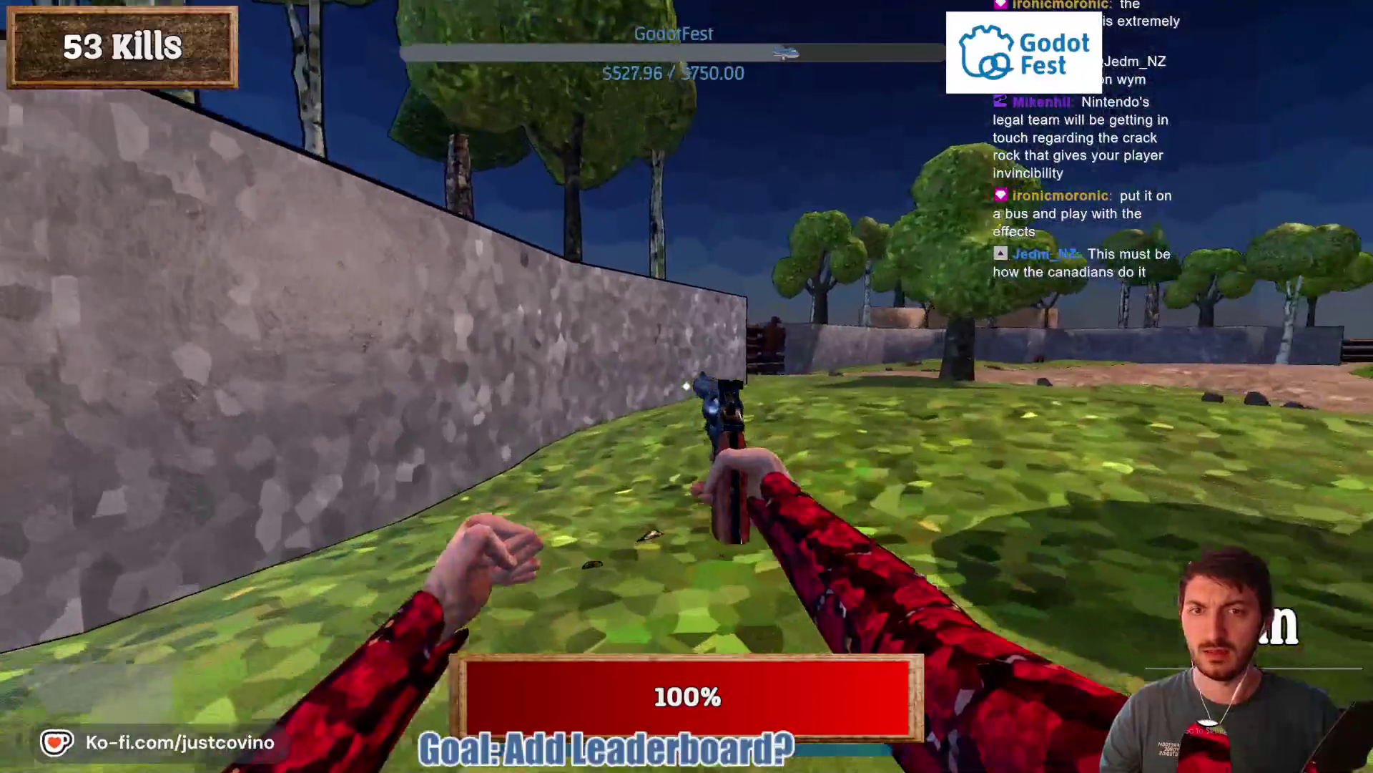
key("w")
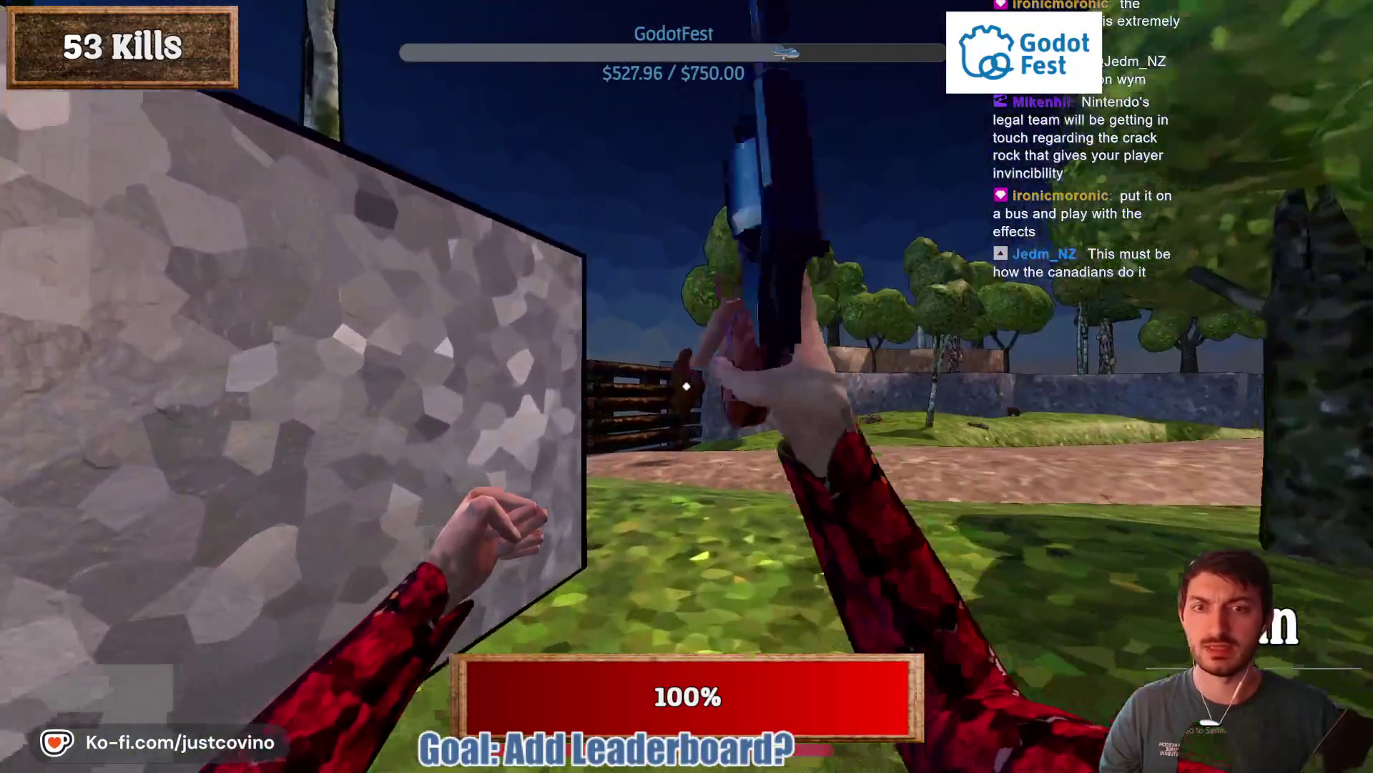
left_click(687, 386)
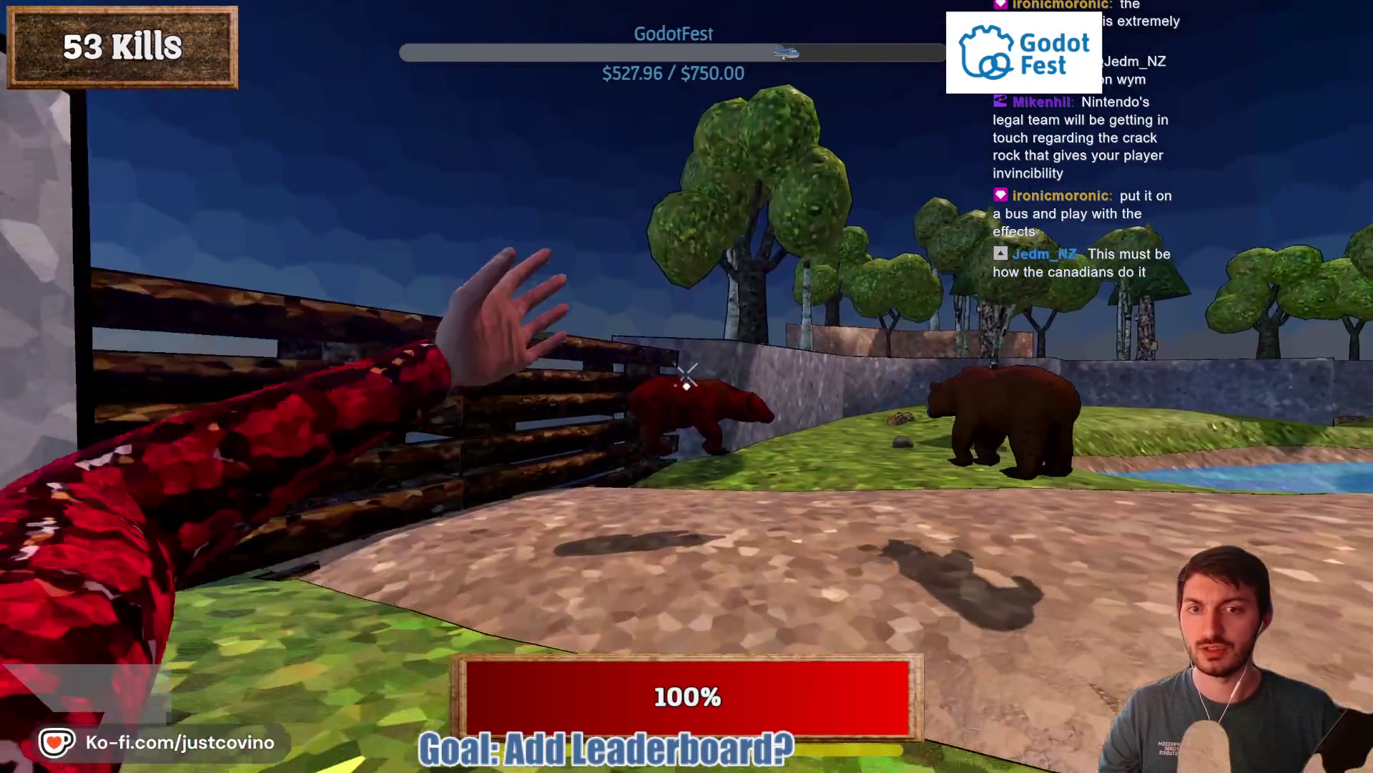
key("w")
left_click(687, 386)
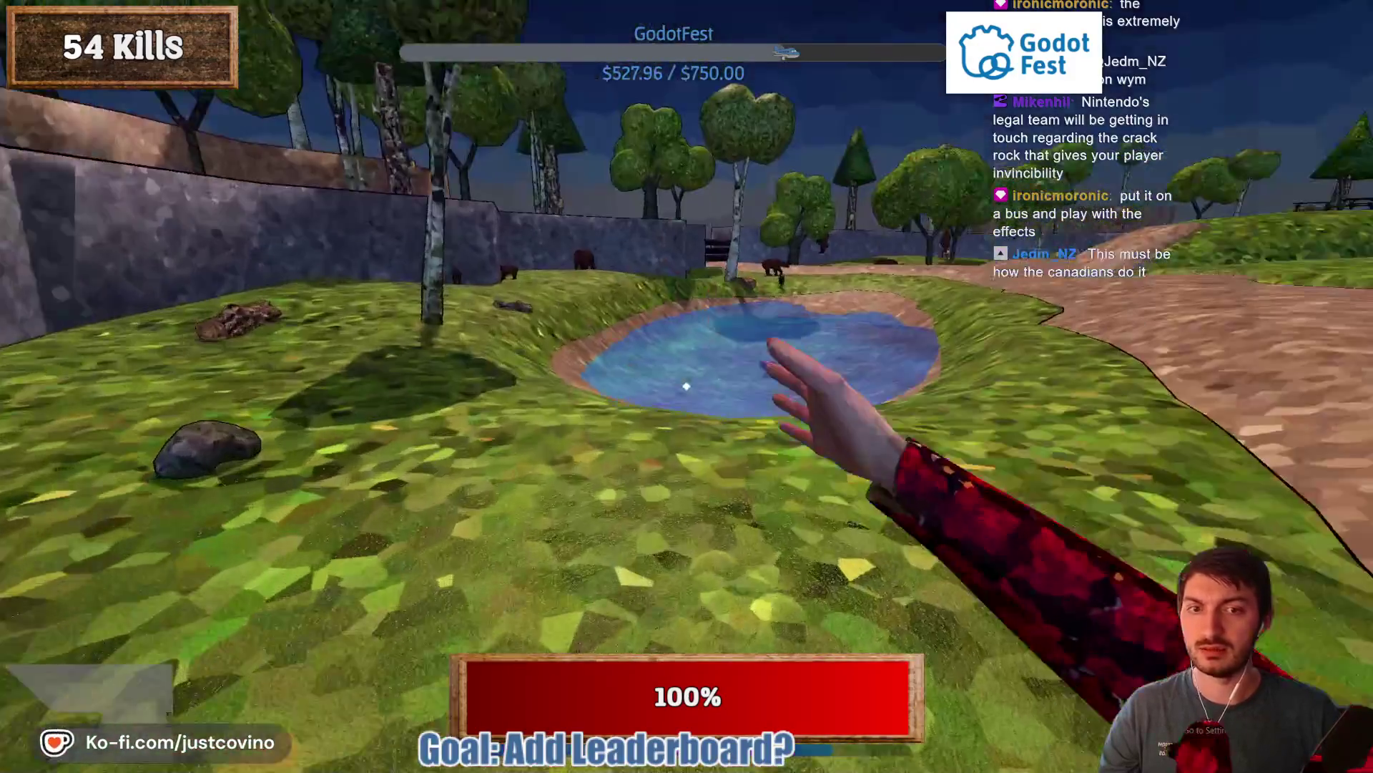
key("w")
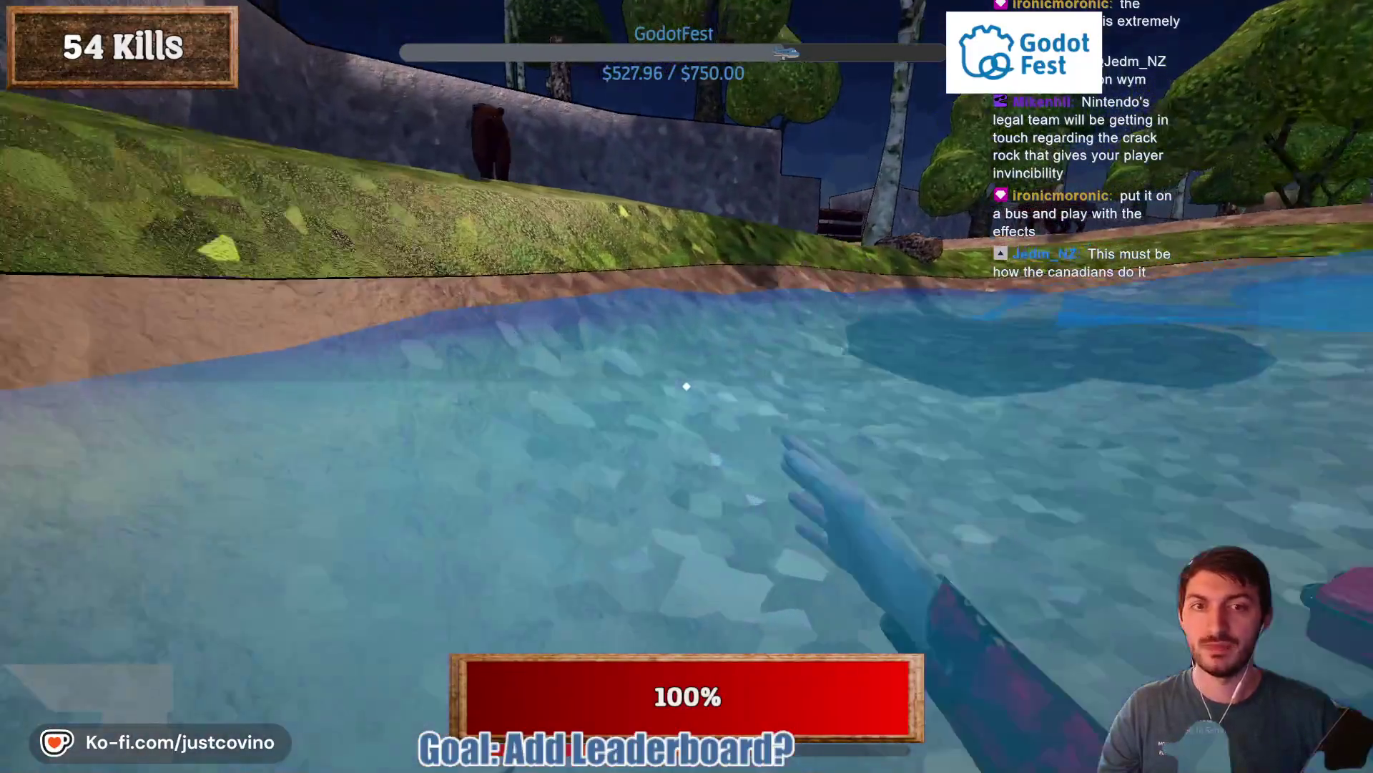
key("w")
left_click(687, 386)
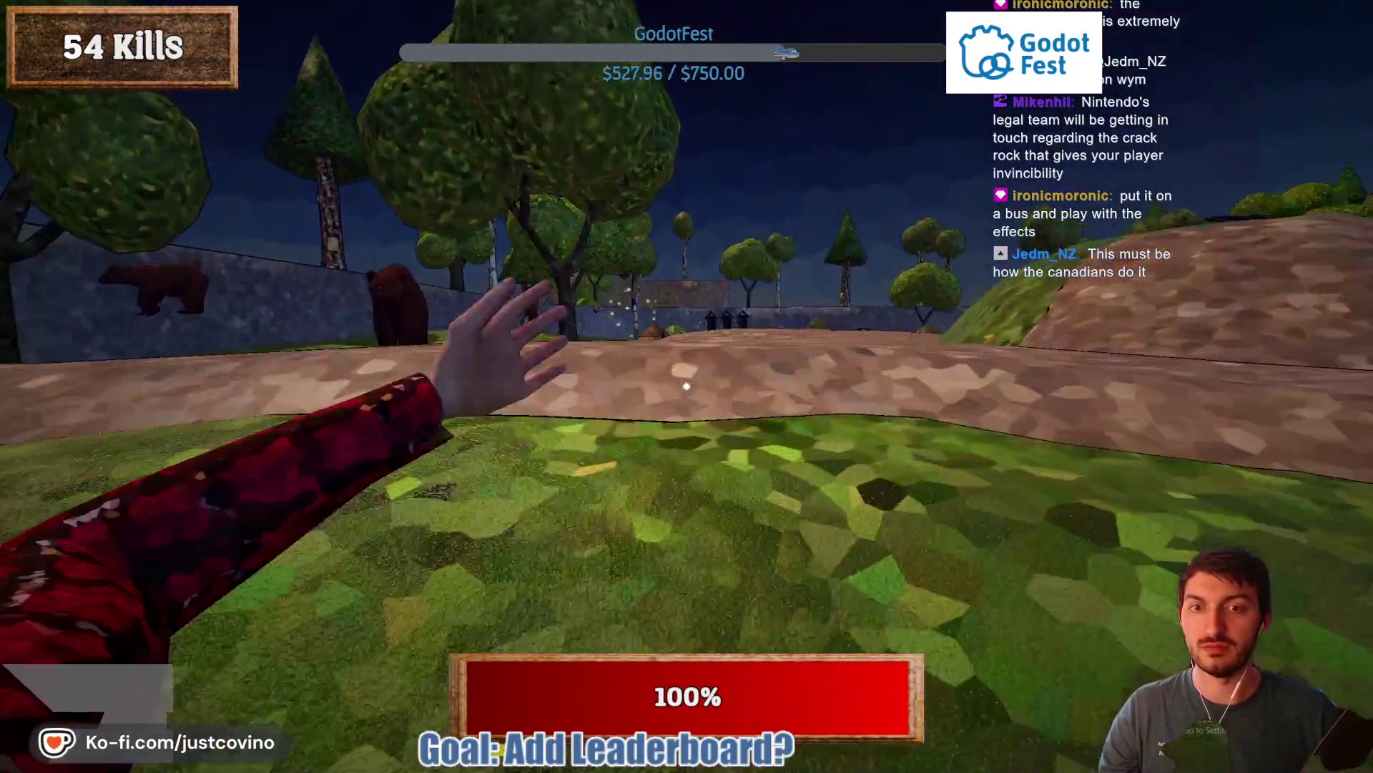
key("w")
left_click(686, 387)
- Use the power-up and punch through the pack of bears surrounding the player
key("e")
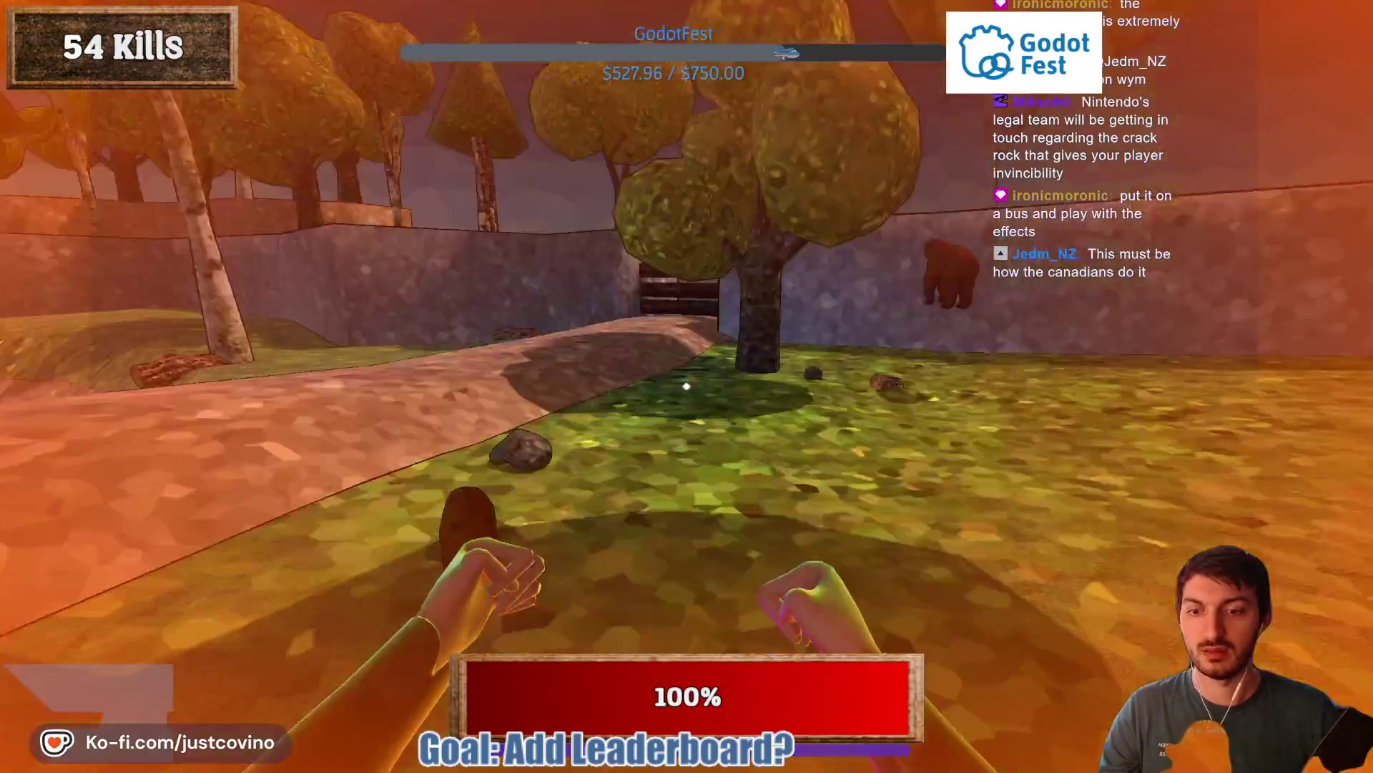
left_click(687, 387)
left_click(686, 386)
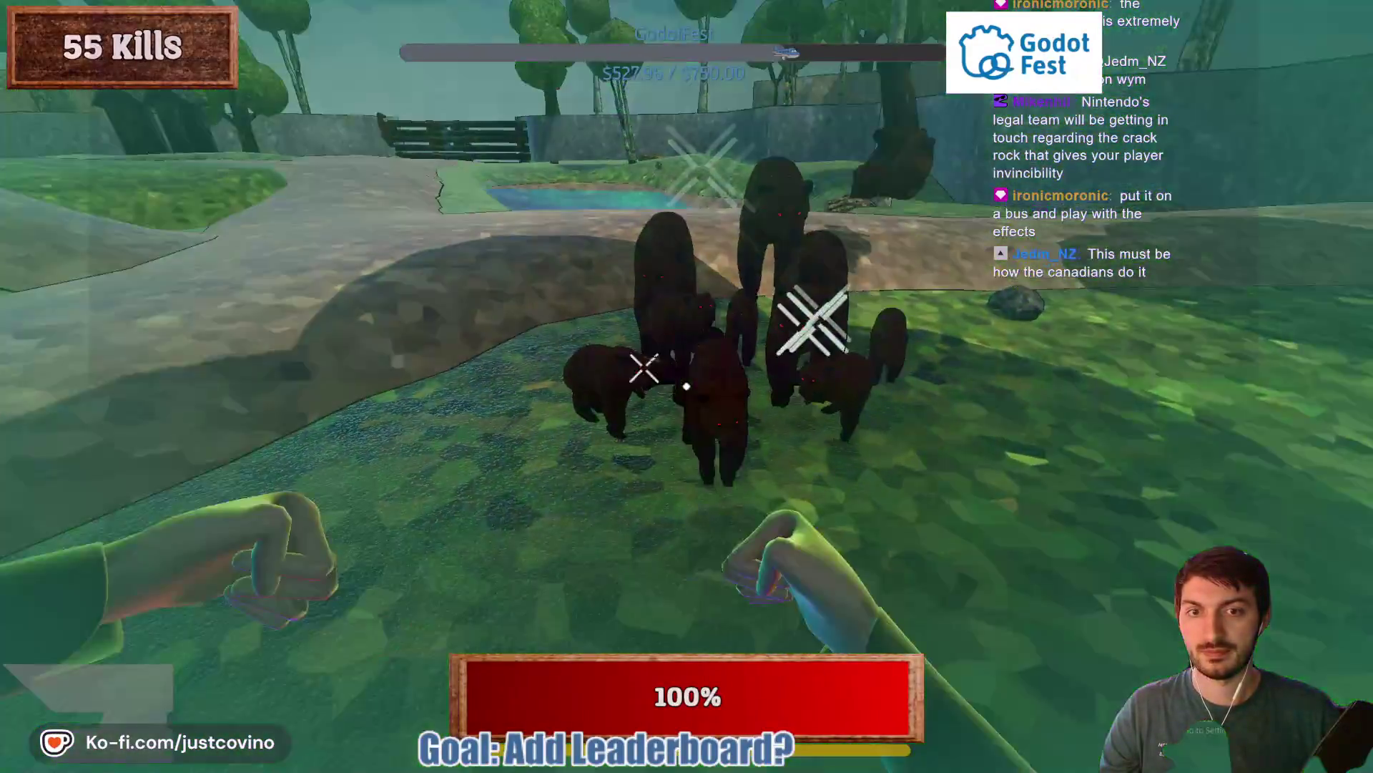
left_click(687, 386)
left_click(687, 386)
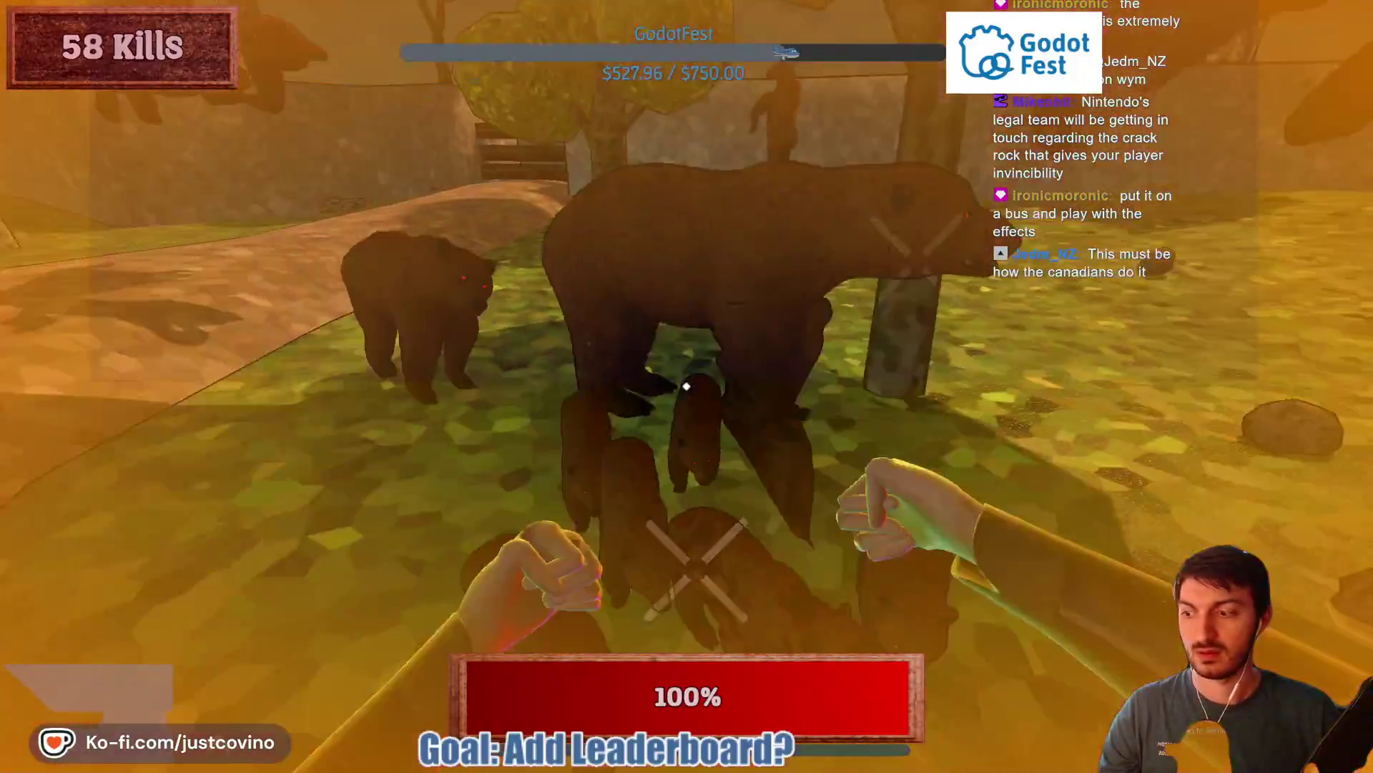
left_click(687, 386)
left_click(687, 387)
left_click(687, 386)
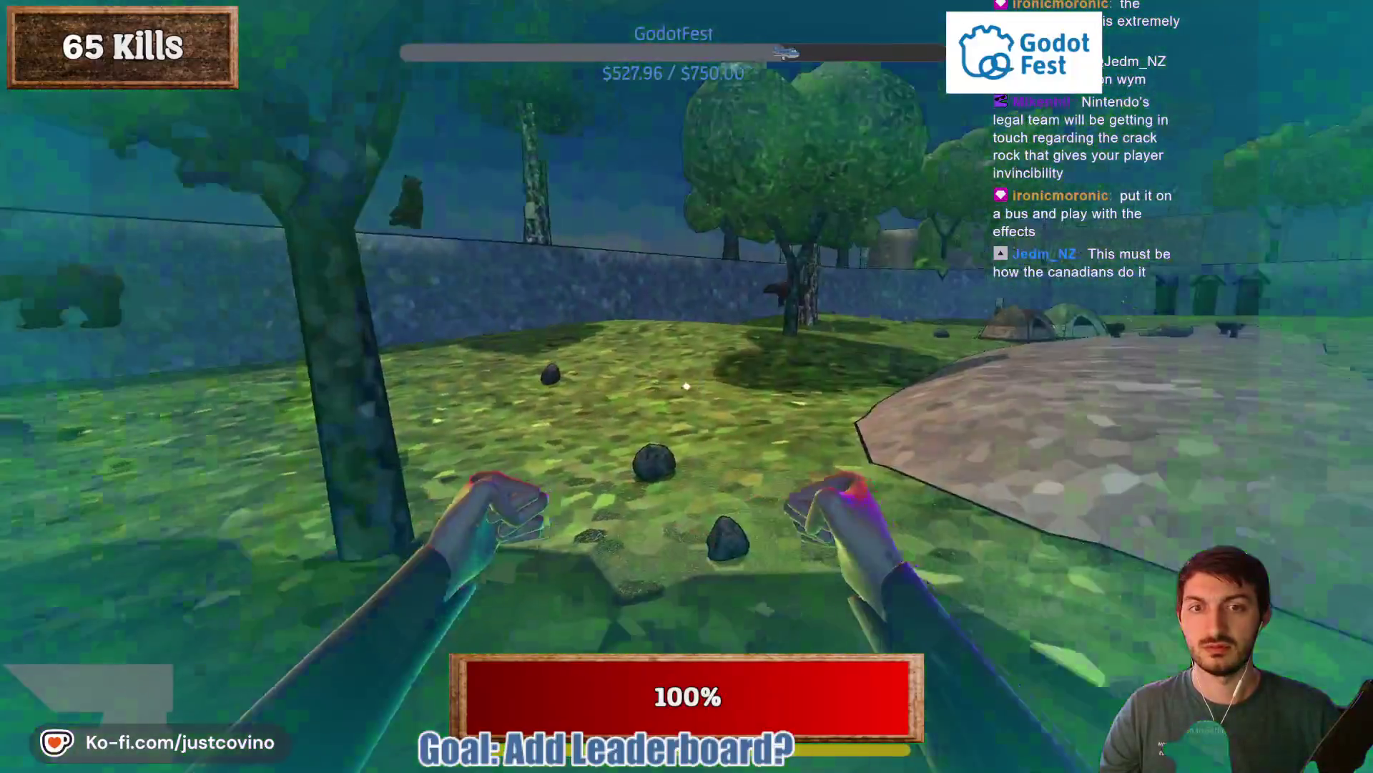
left_click(687, 386)
left_click(686, 386)
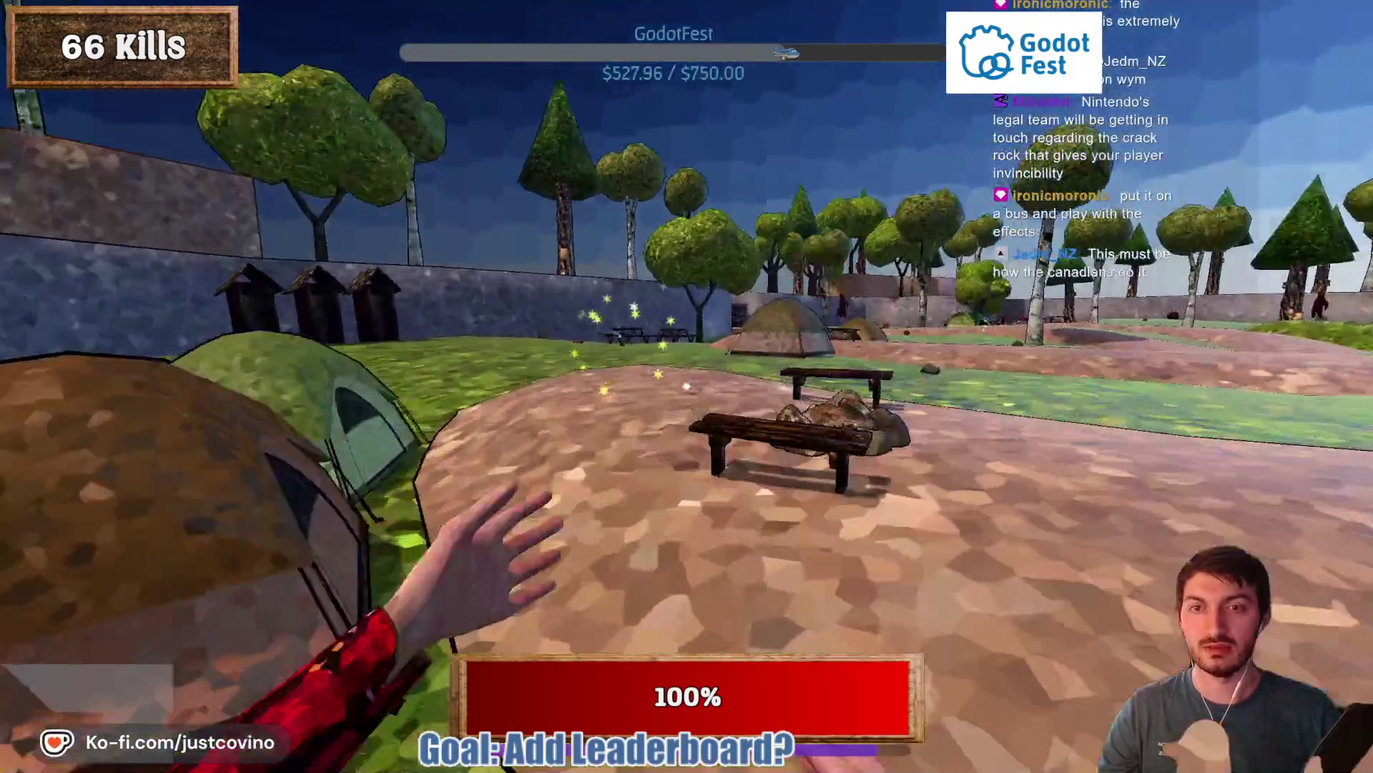
- Pick up the campsite revolver and shoot the bears near the benches and the wall
key("e")
left_click(687, 387)
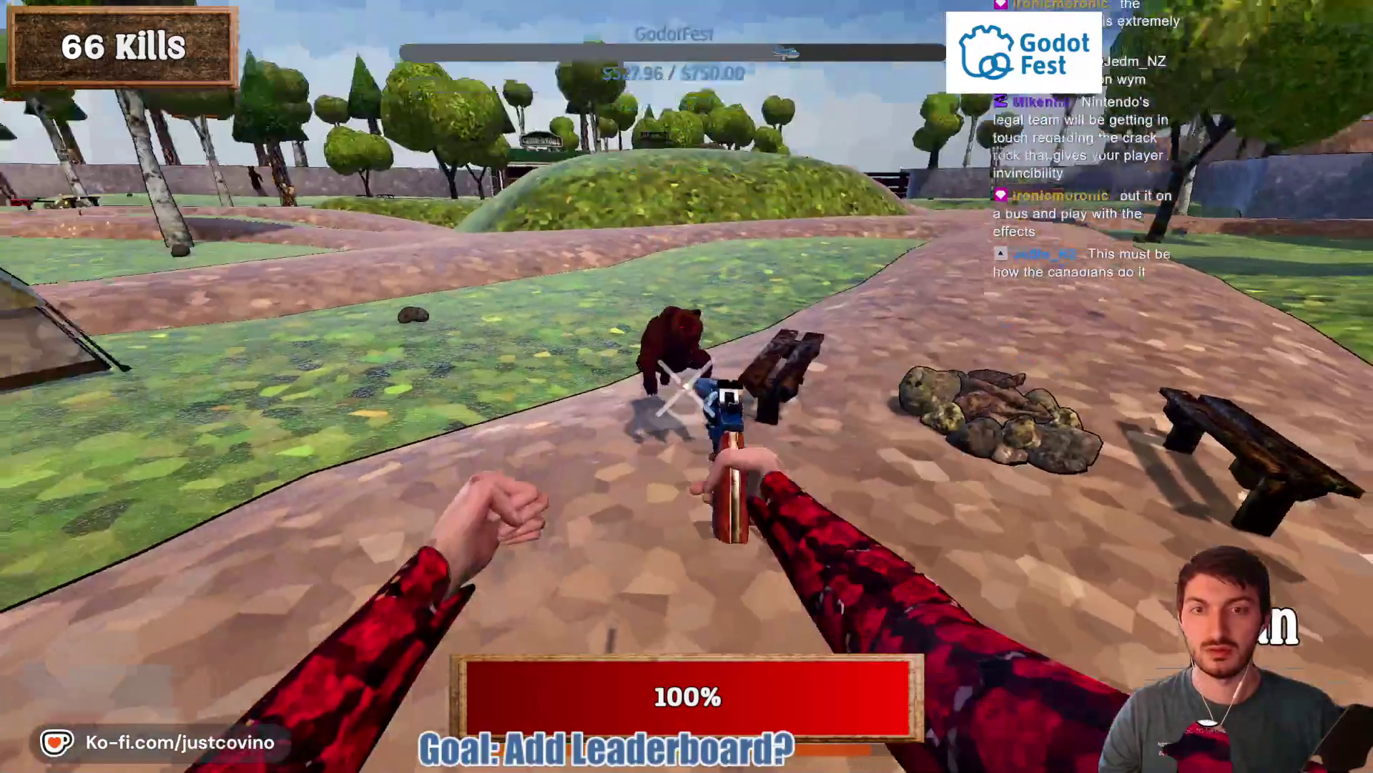
left_click(686, 386)
left_click(687, 386)
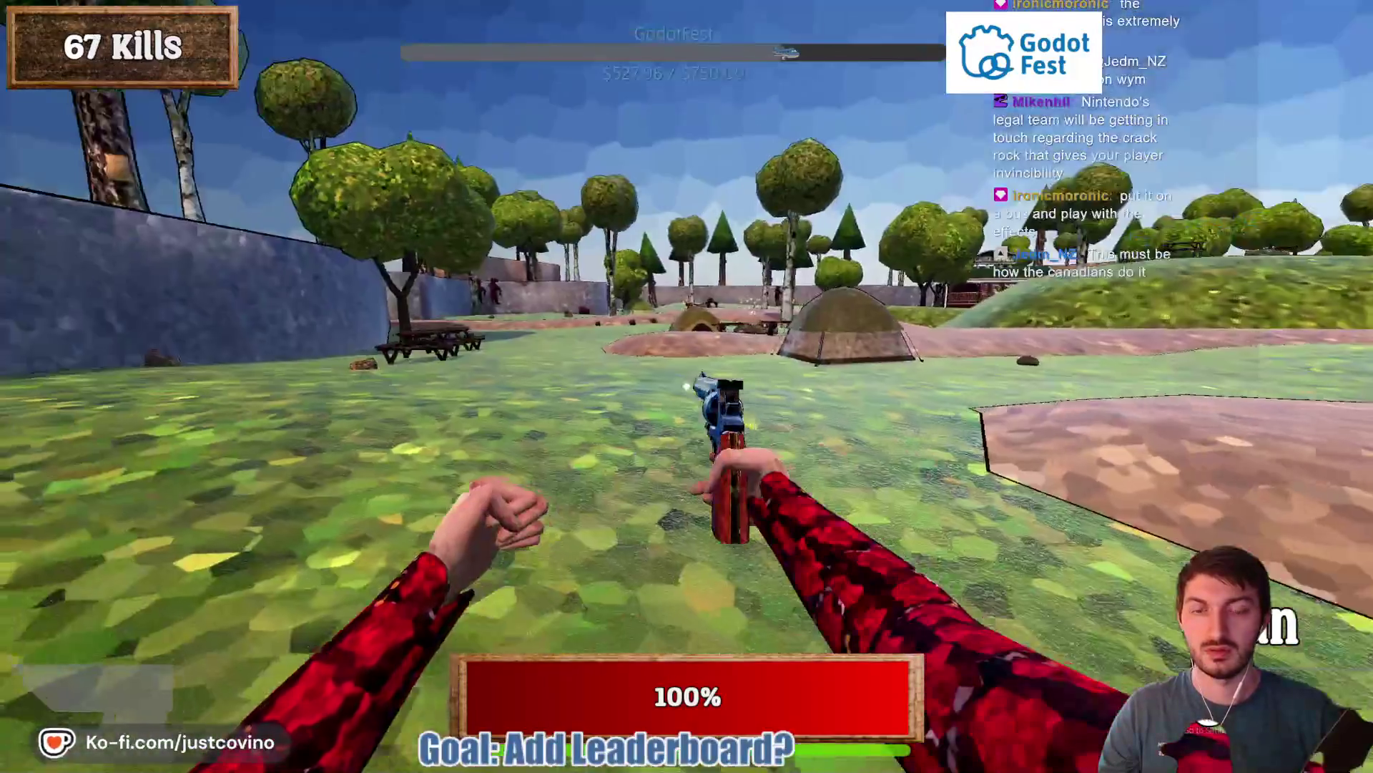
left_click(687, 386)
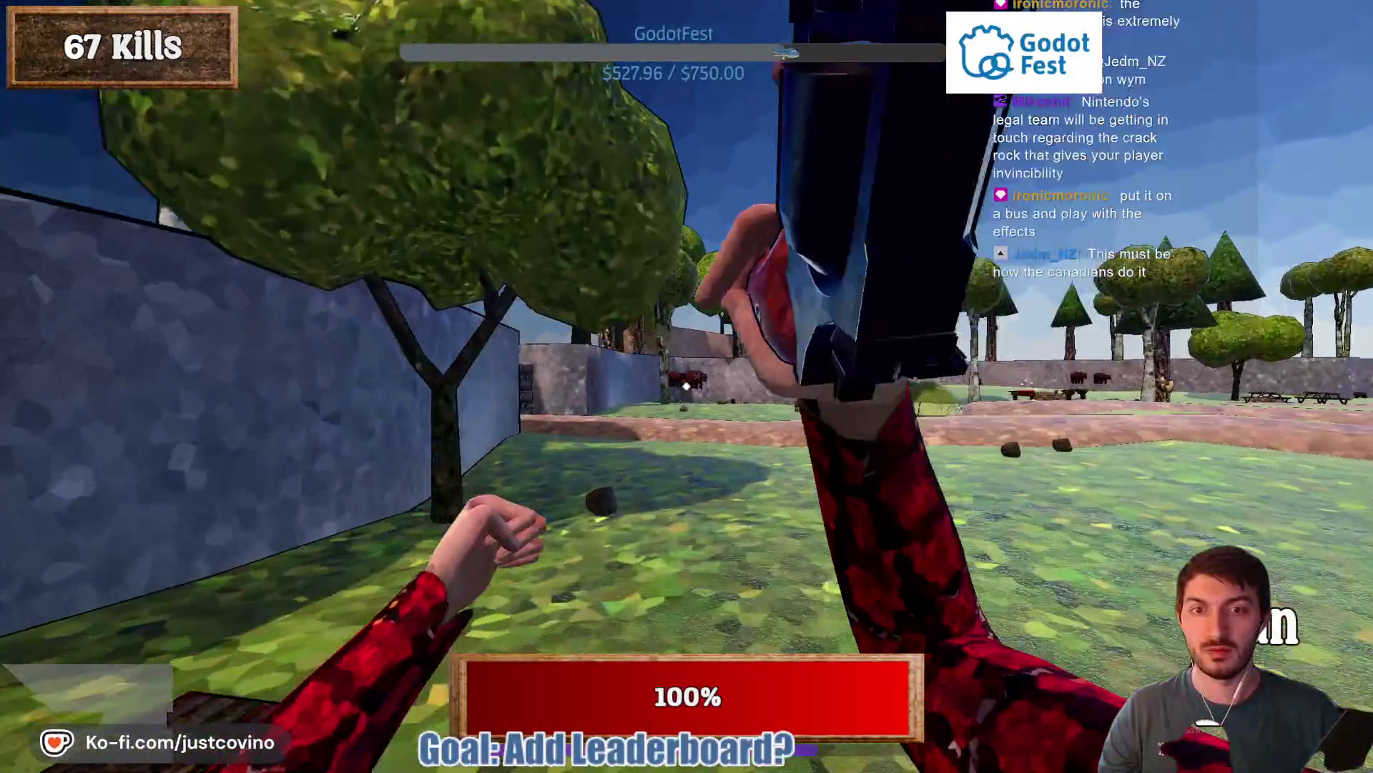
left_click(687, 387)
left_click(687, 386)
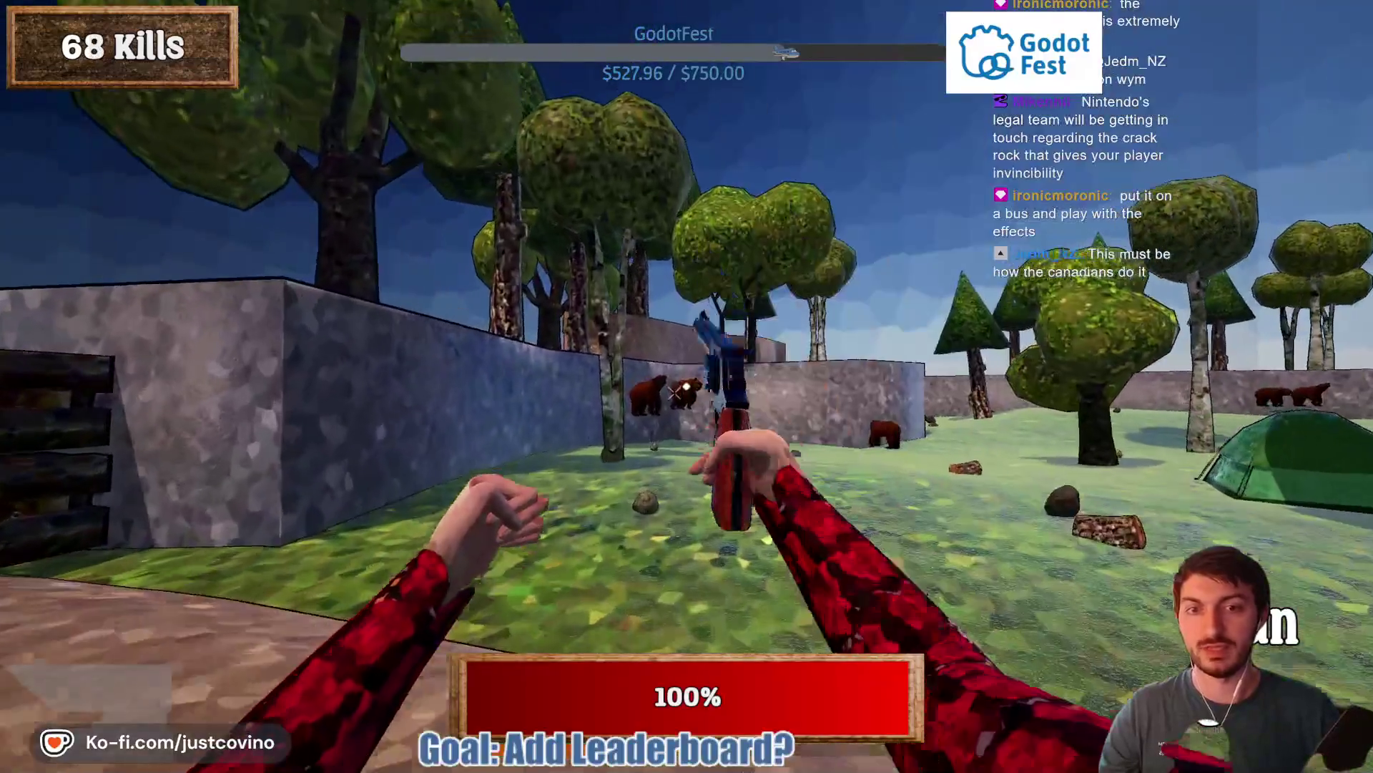
- Punch the bears that come up close, finishing off several for kills
left_click(686, 386)
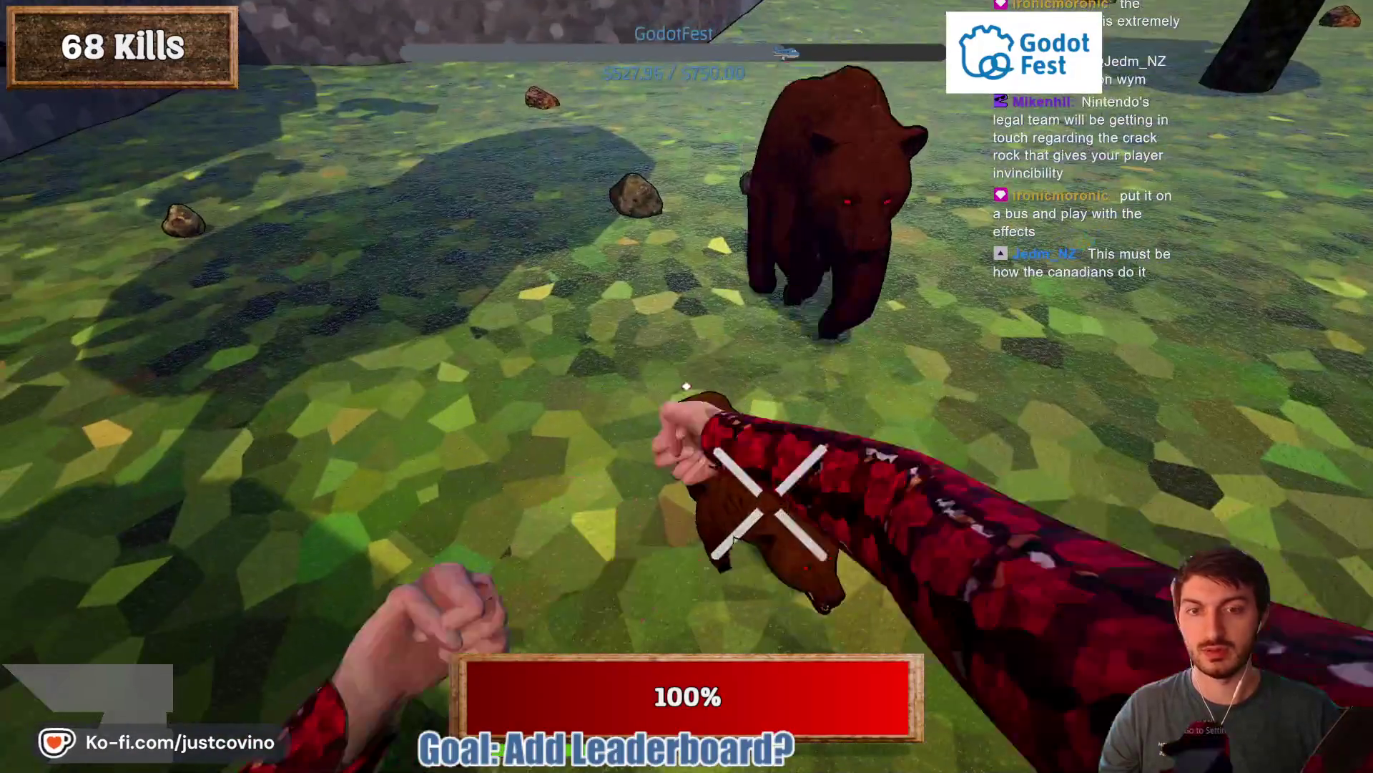
left_click(687, 386)
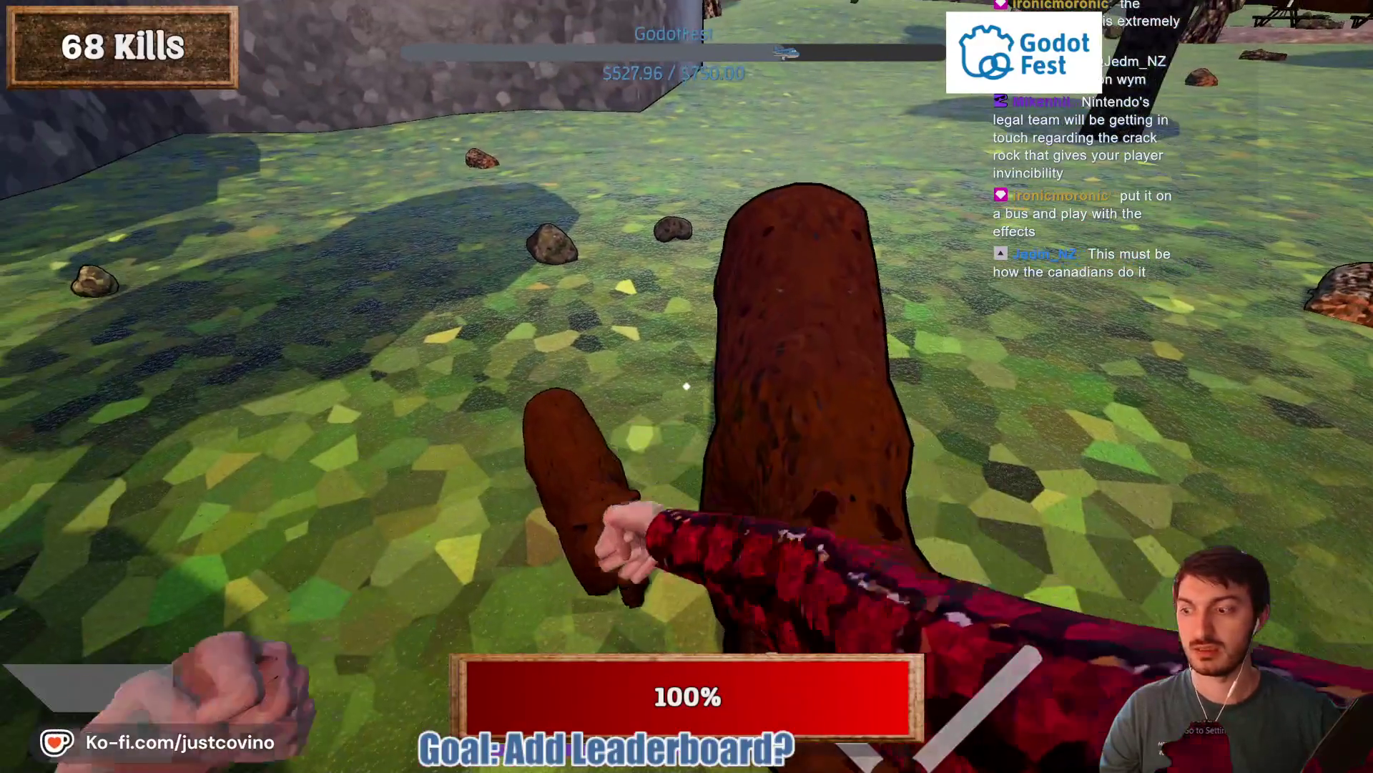
left_click(686, 386)
left_click(686, 387)
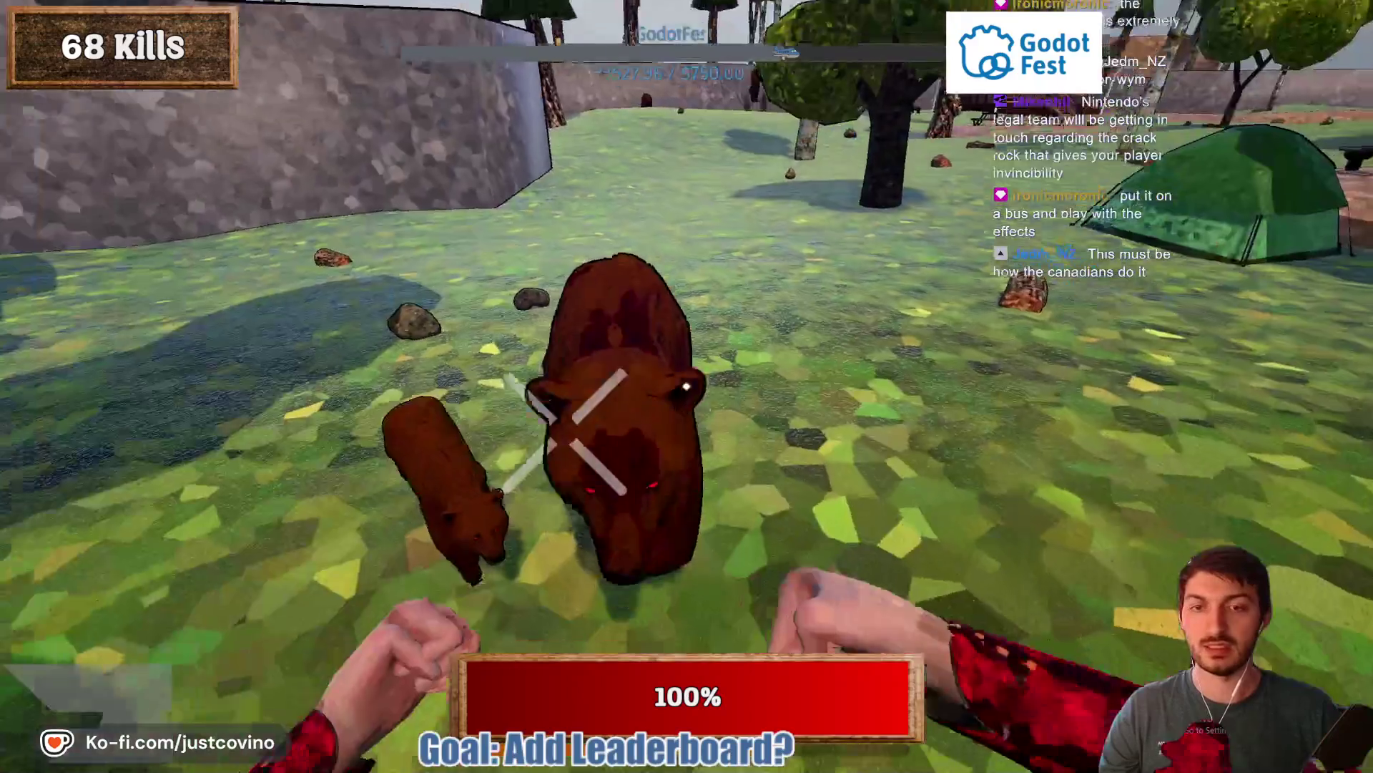
left_click(687, 386)
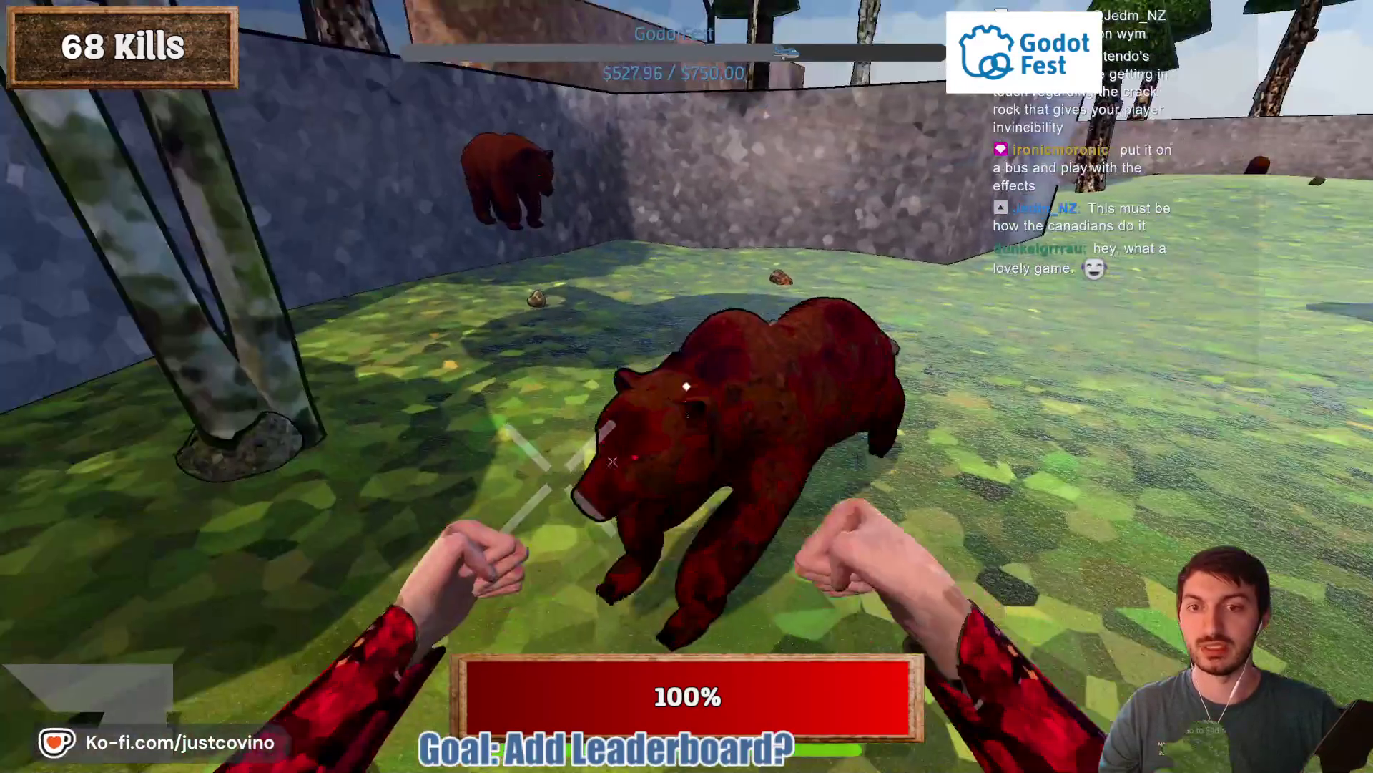
left_click(687, 386)
left_click(687, 386)
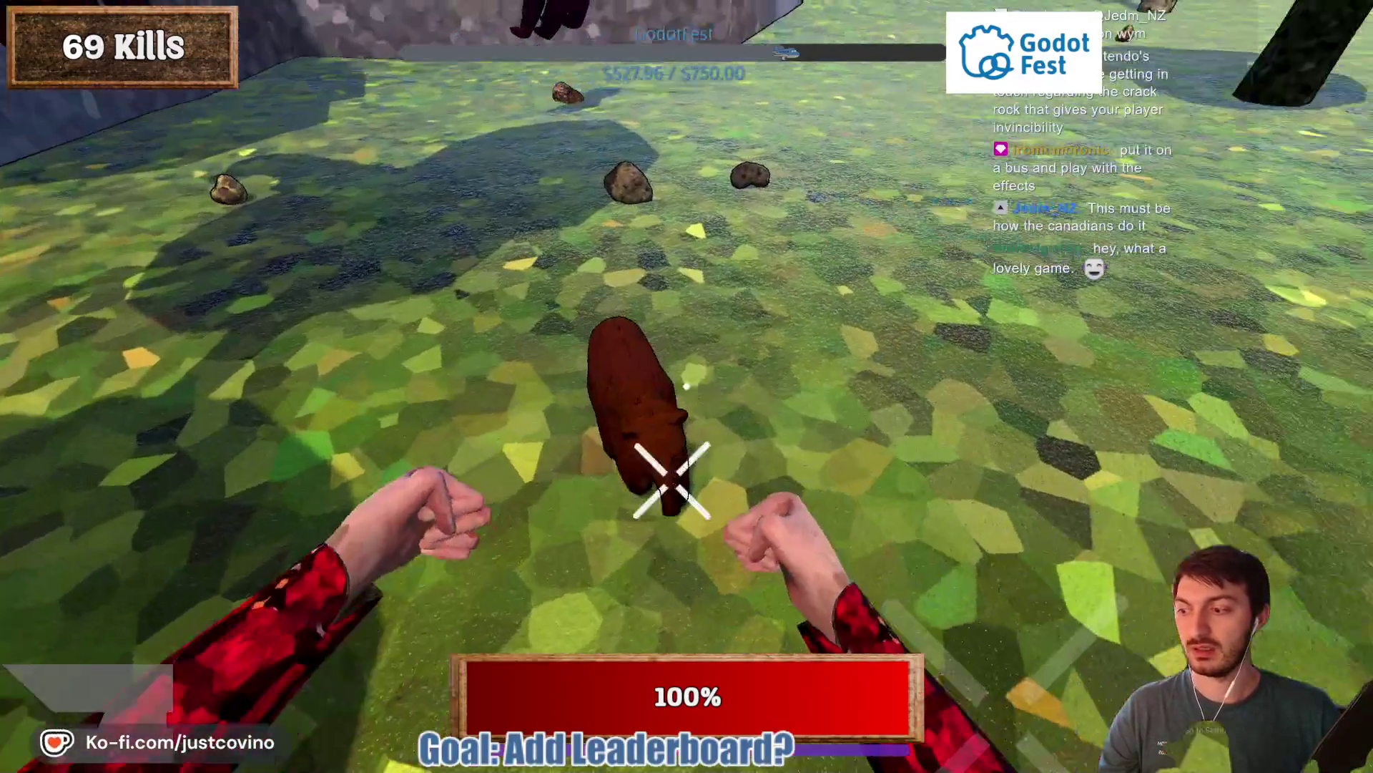
left_click(687, 386)
left_click(686, 386)
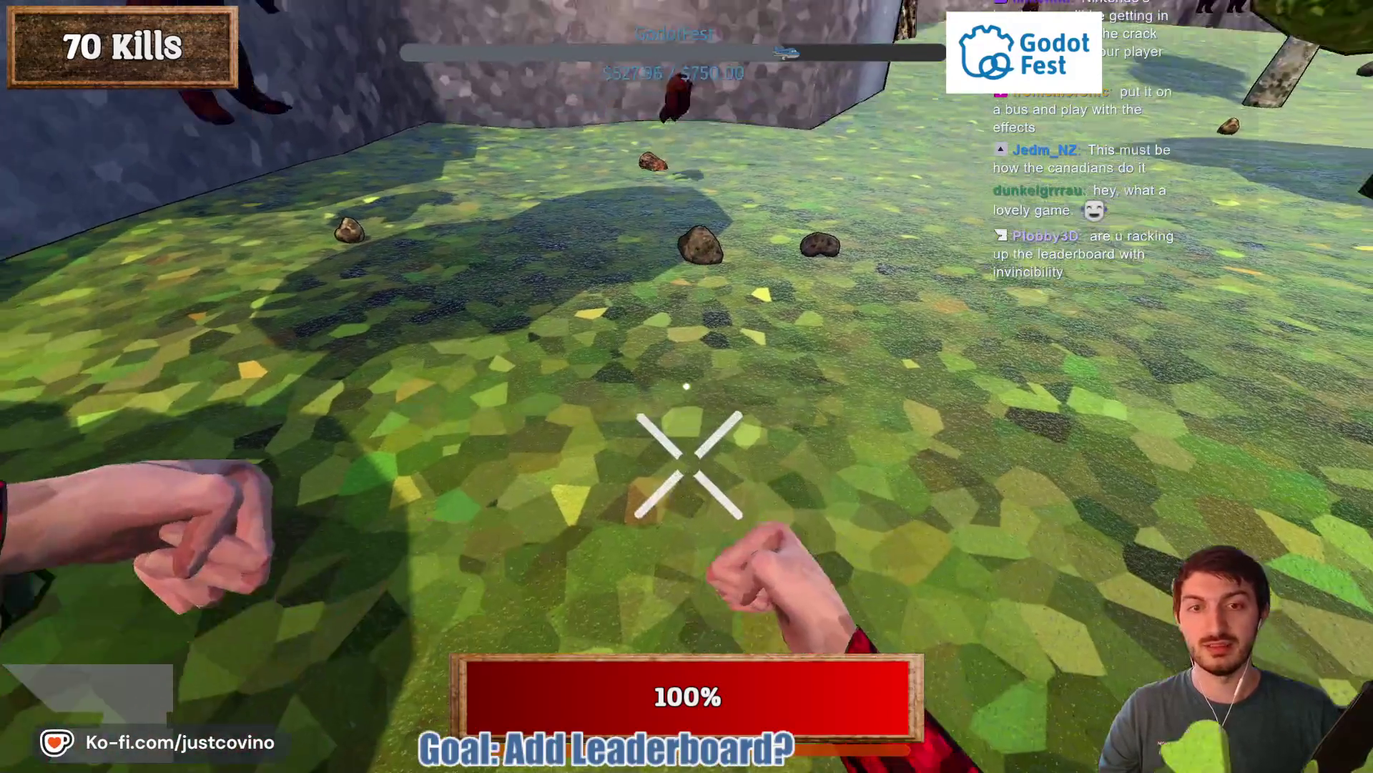
- Keep hitting the big bear, then punch toward the bear by the stone wall
left_click(687, 386)
left_click(687, 386)
left_click(687, 387)
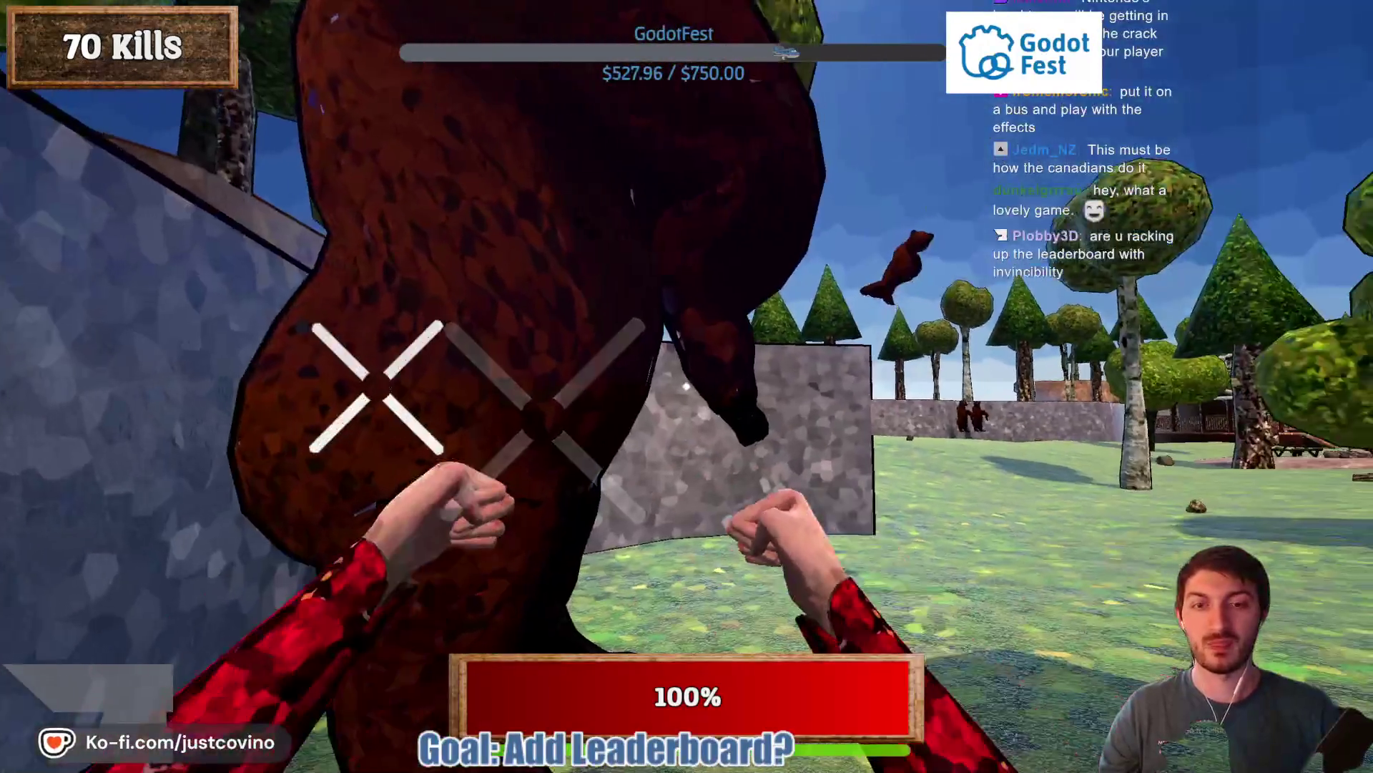
left_click(686, 386)
left_click(687, 386)
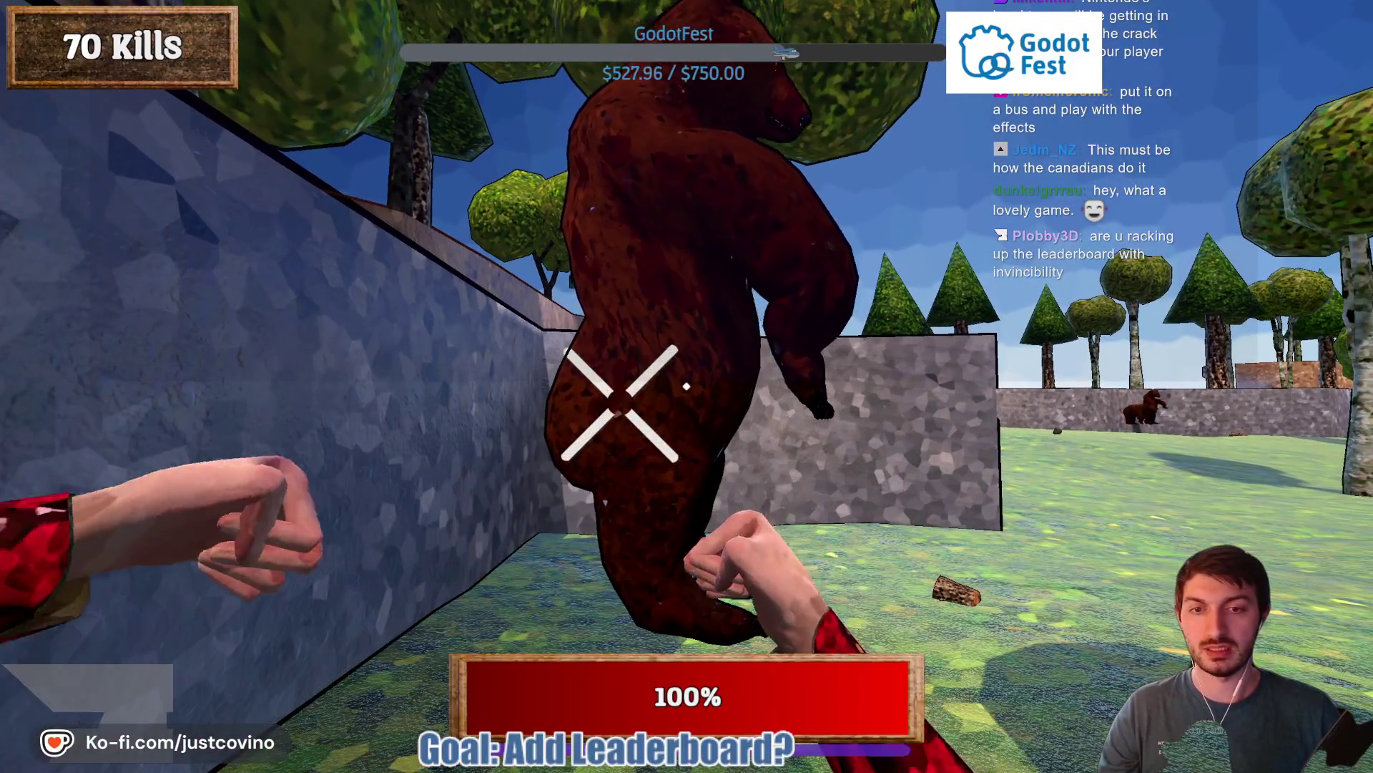
left_click(687, 386)
left_click(687, 386)
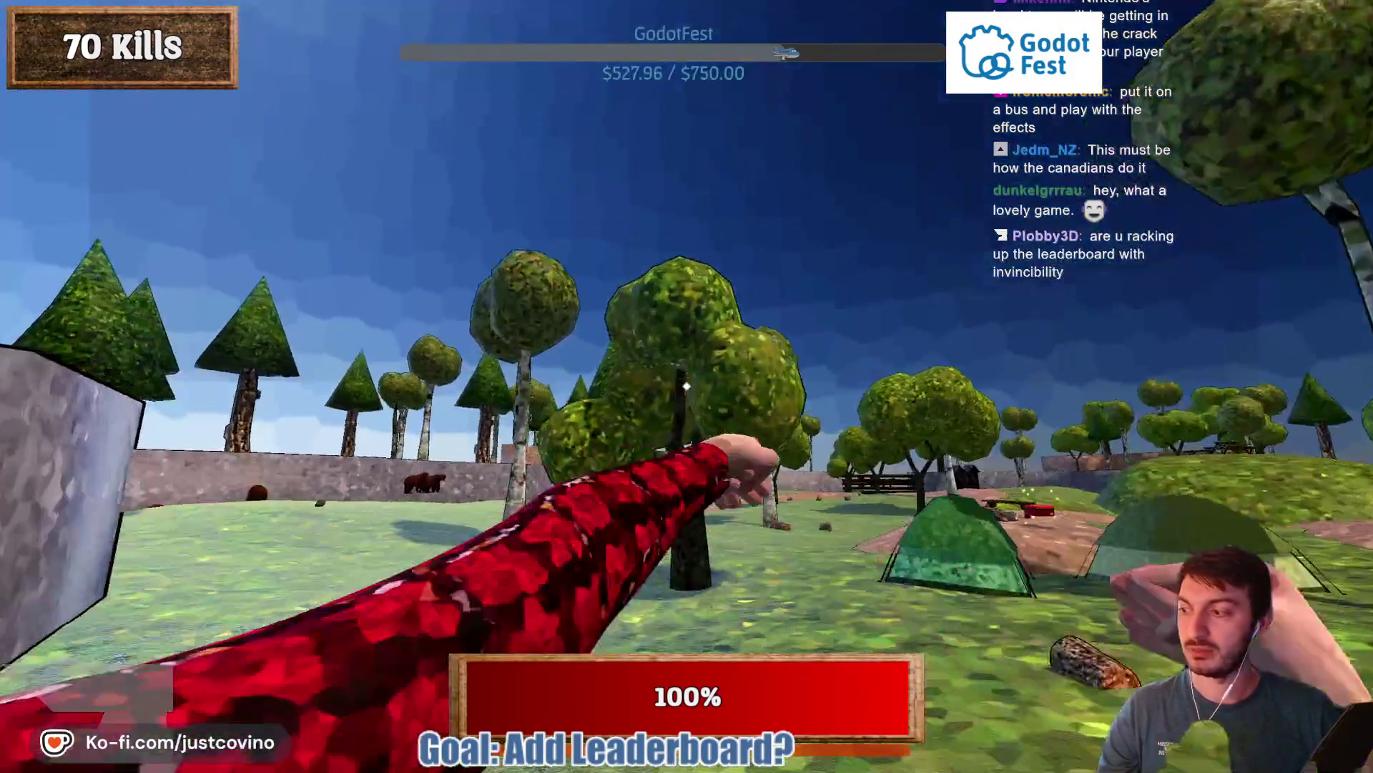
left_click(687, 386)
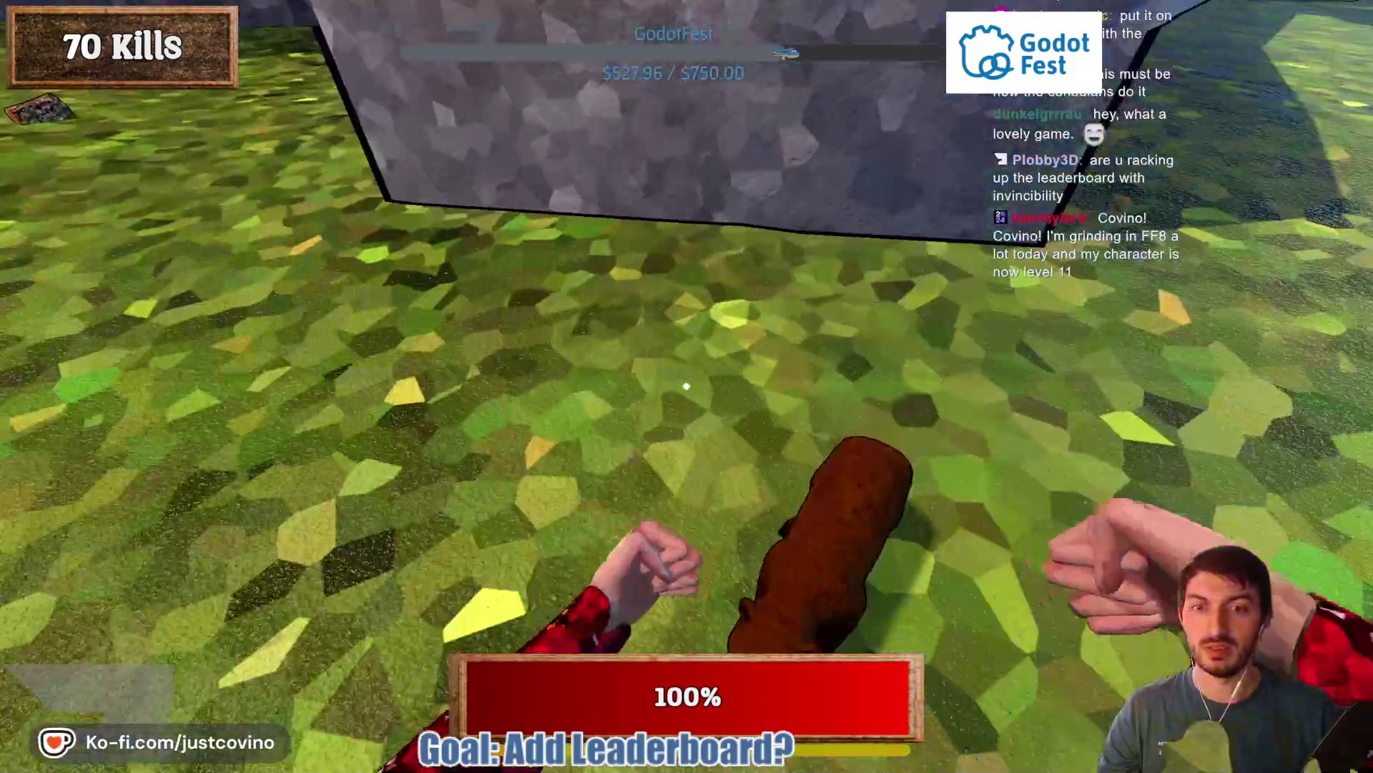
left_click(687, 386)
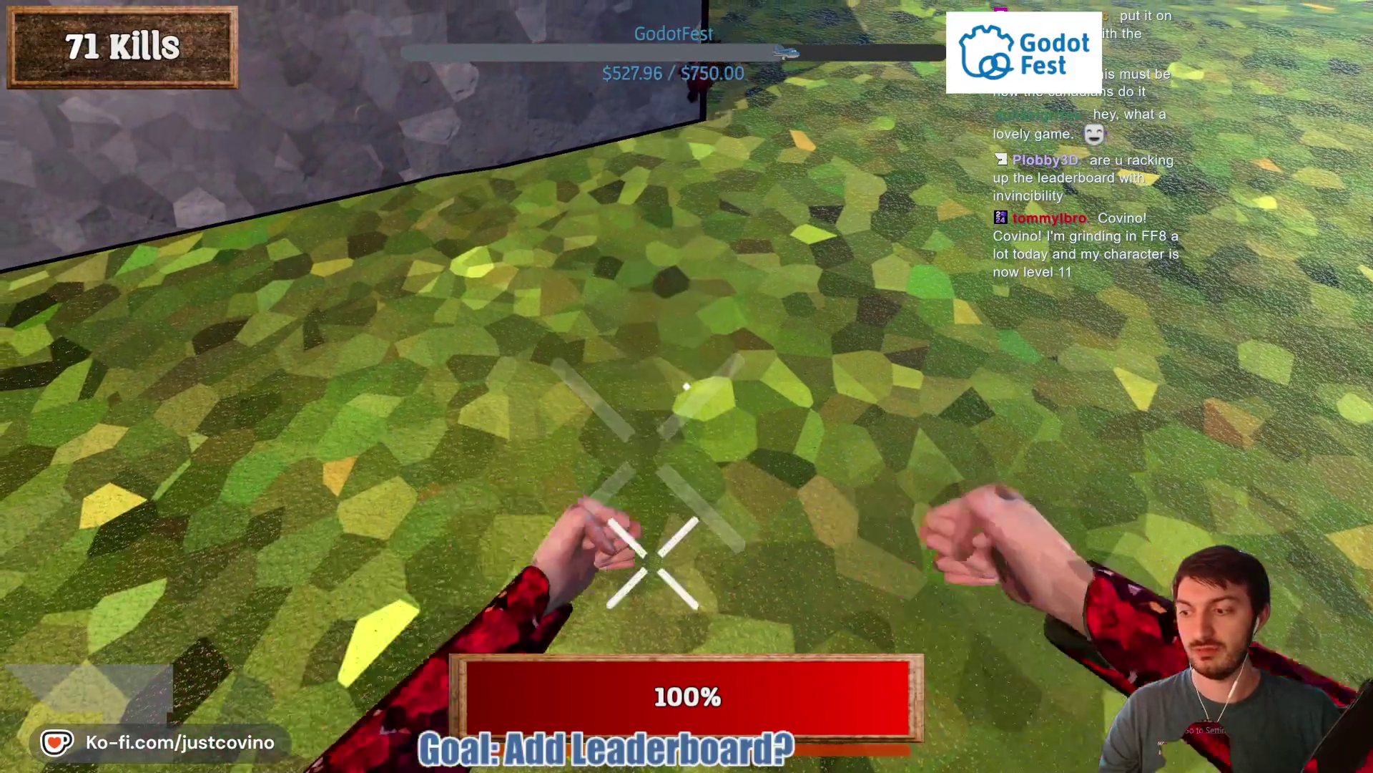
- Punch the bears beside the wall and in the walled pen as they crowd in
left_click(687, 387)
left_click(687, 386)
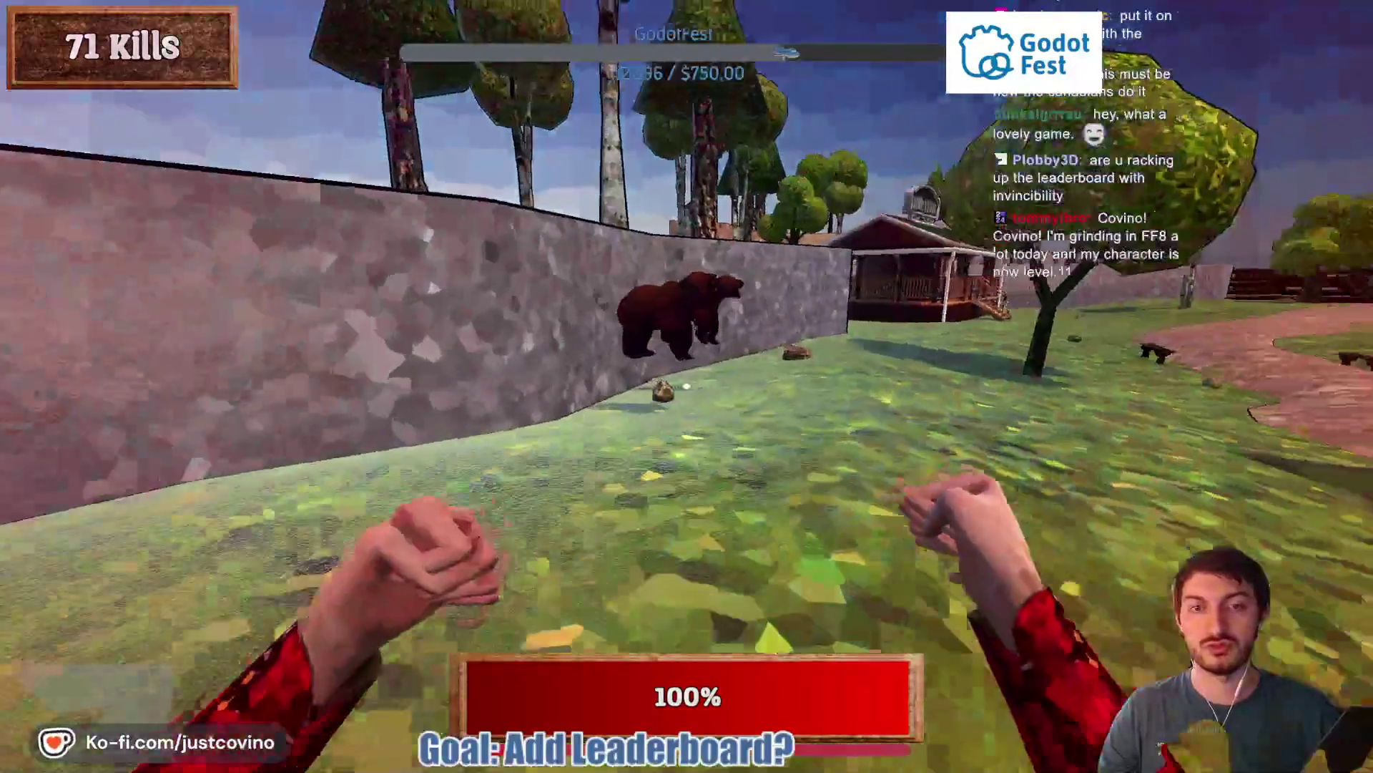
left_click(687, 387)
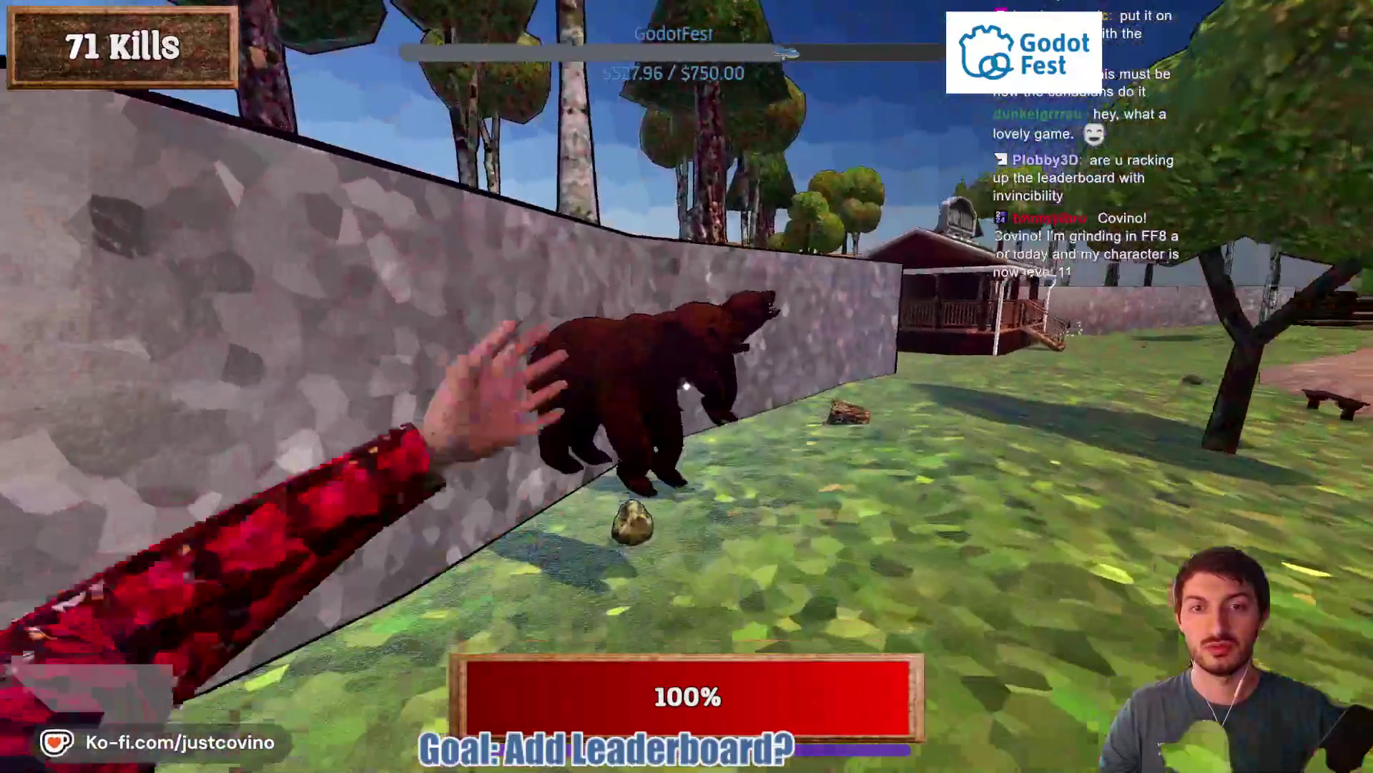
left_click(687, 386)
left_click(687, 386)
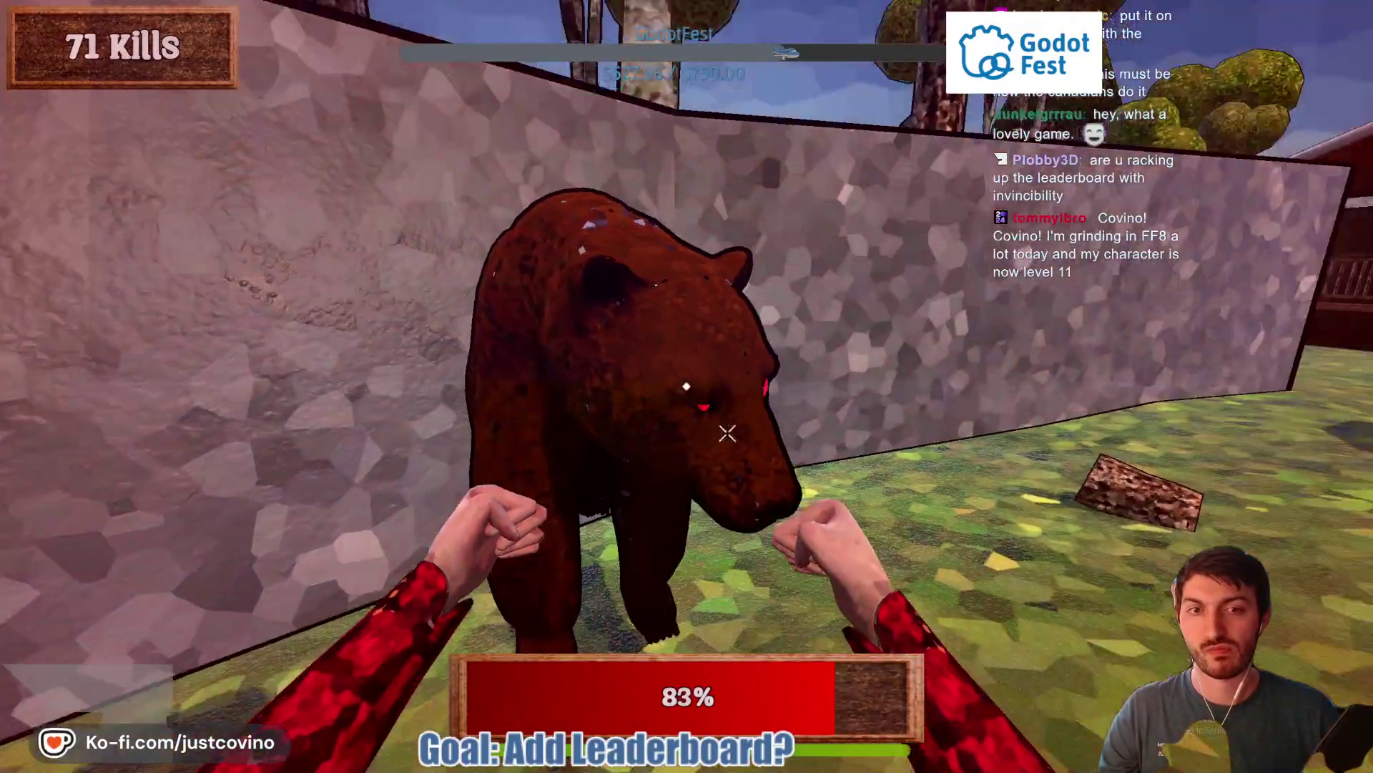
left_click(687, 386)
left_click(686, 386)
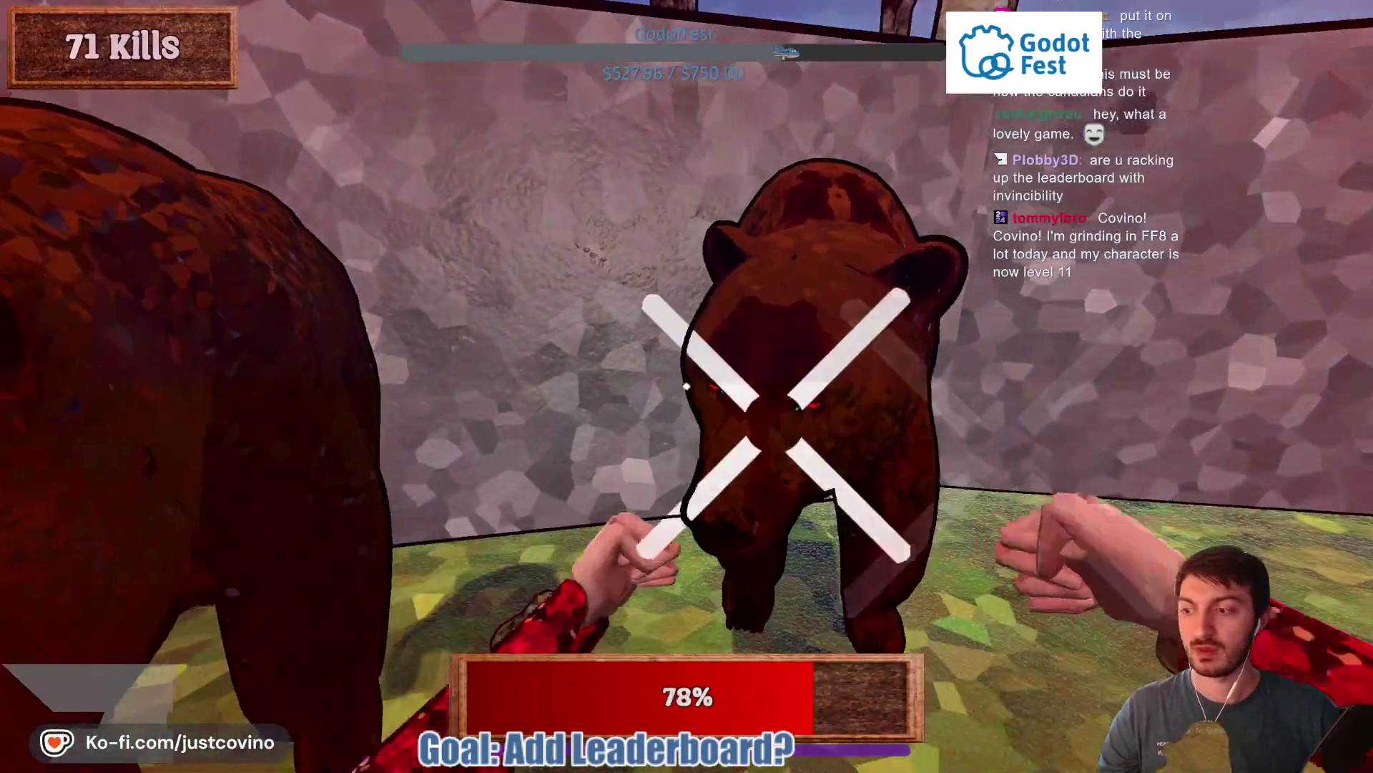
left_click(686, 386)
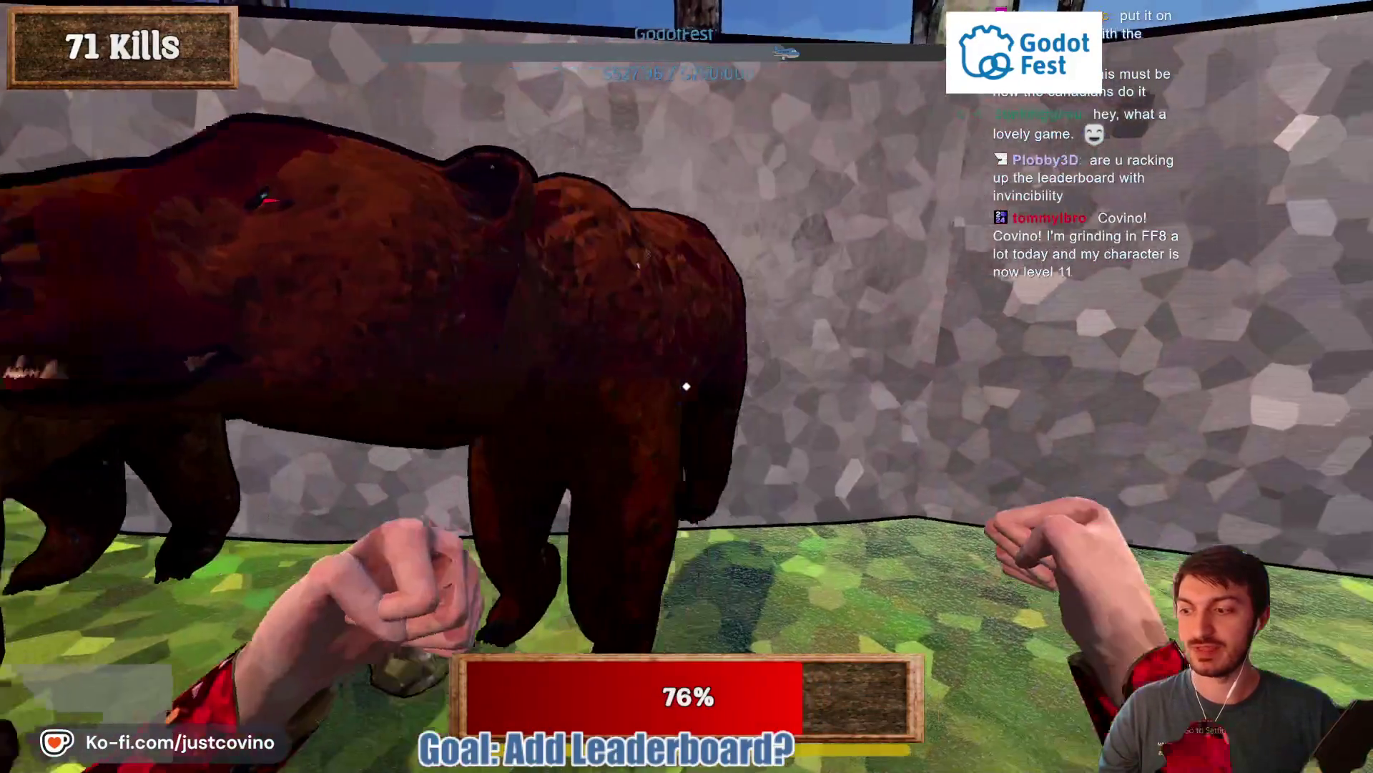
left_click(686, 386)
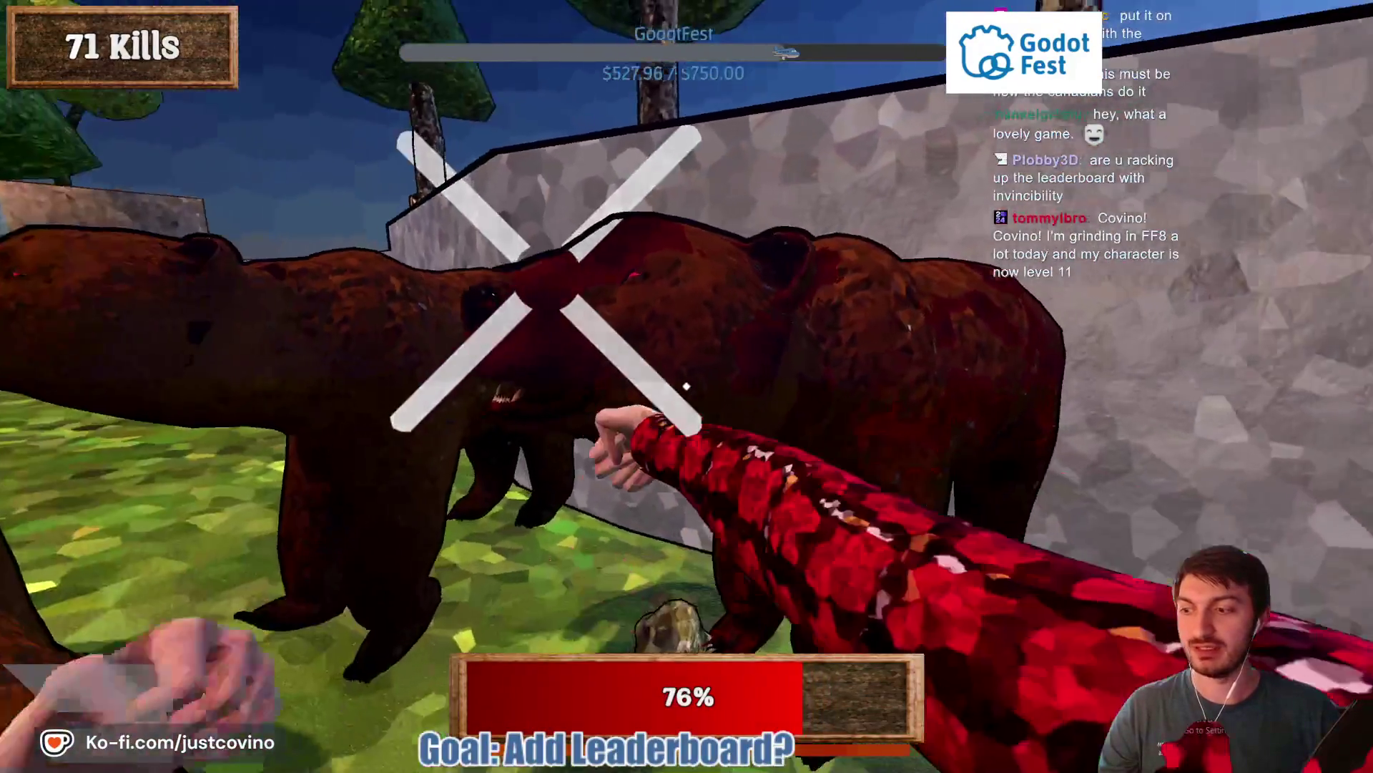
left_click(687, 386)
left_click(687, 386)
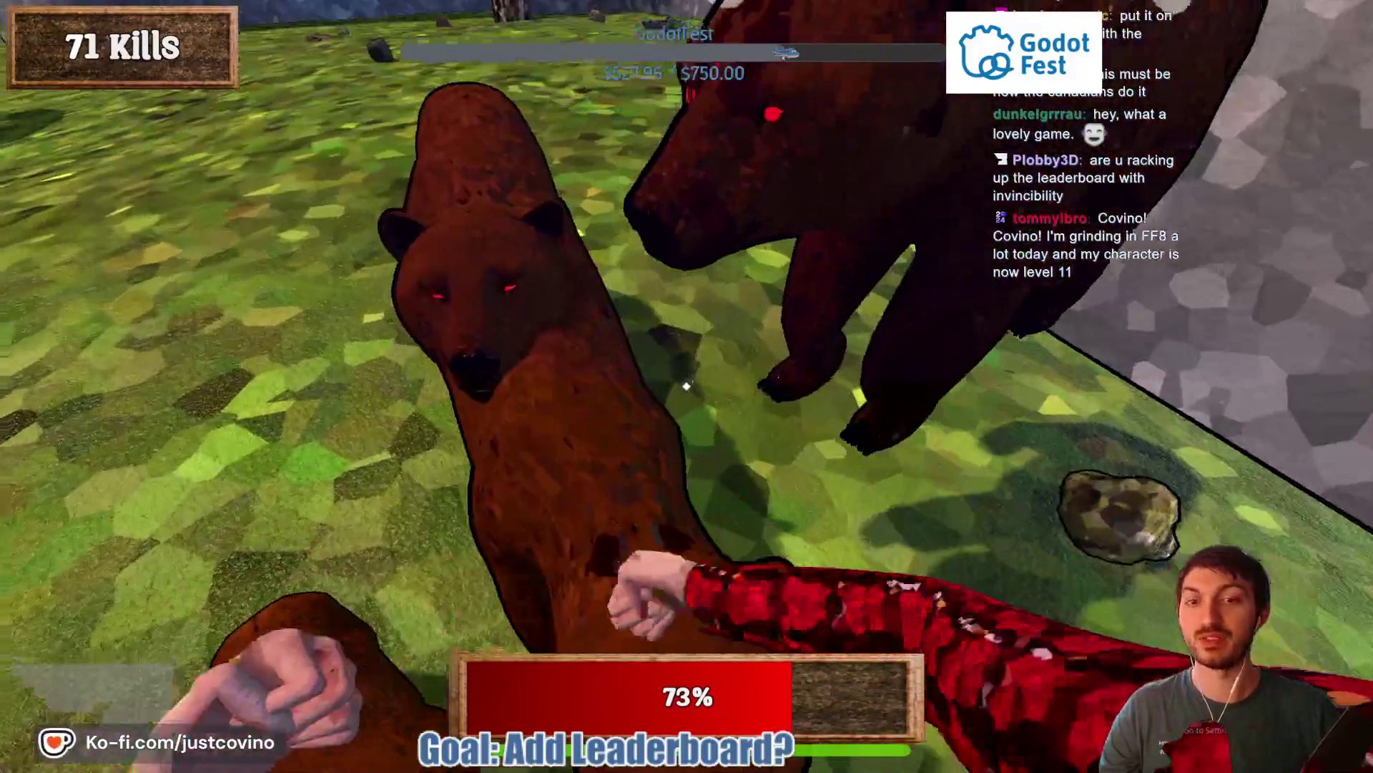
- Finish off the red-flashing bear, then punch the next bears by the wall
left_click(686, 386)
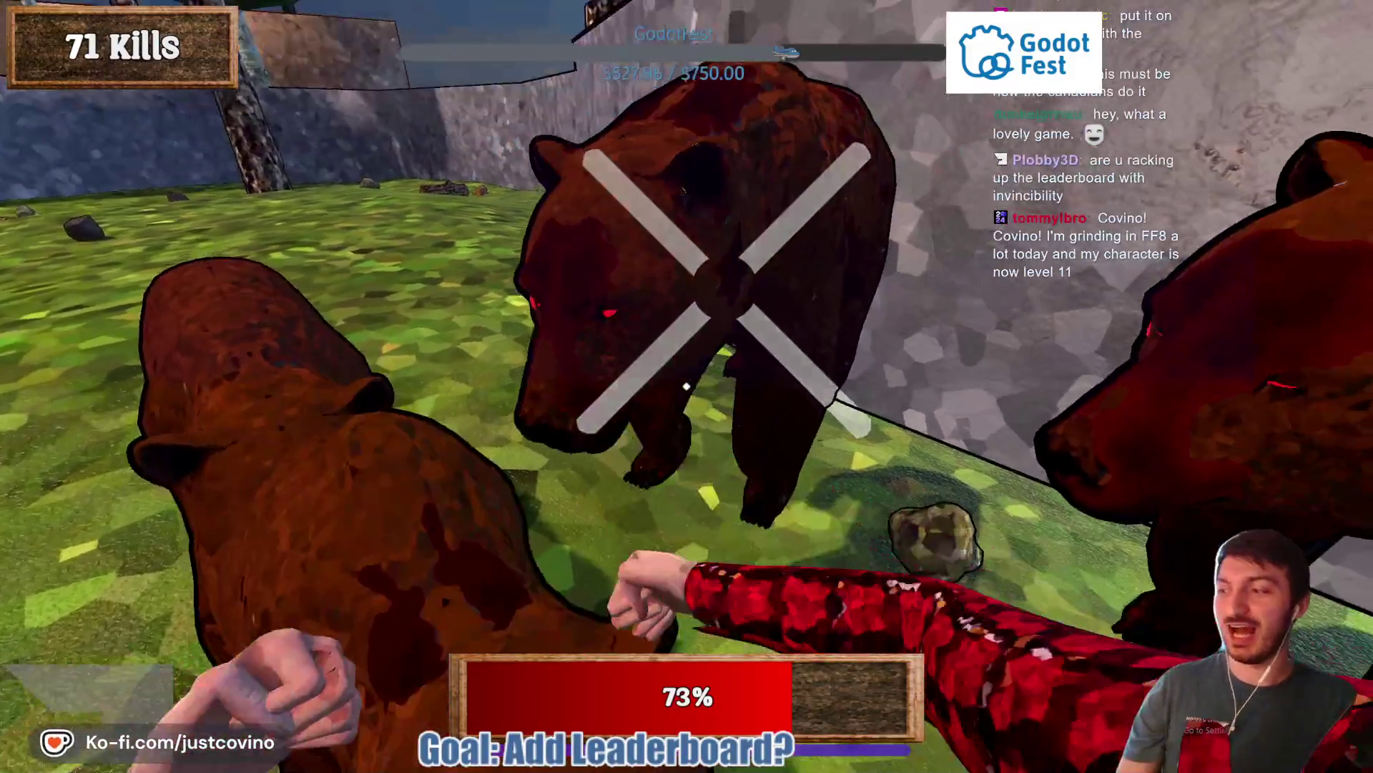
left_click(687, 386)
left_click(686, 387)
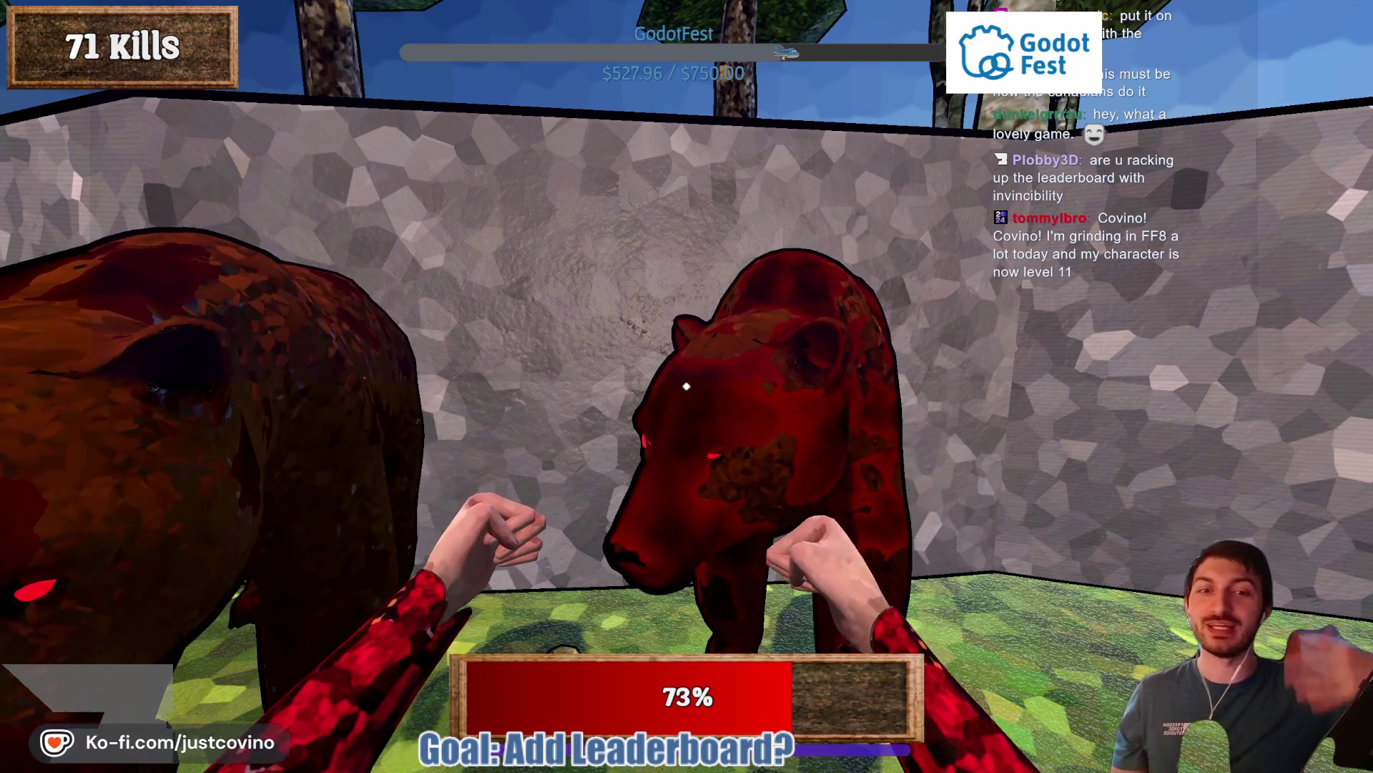
left_click(687, 387)
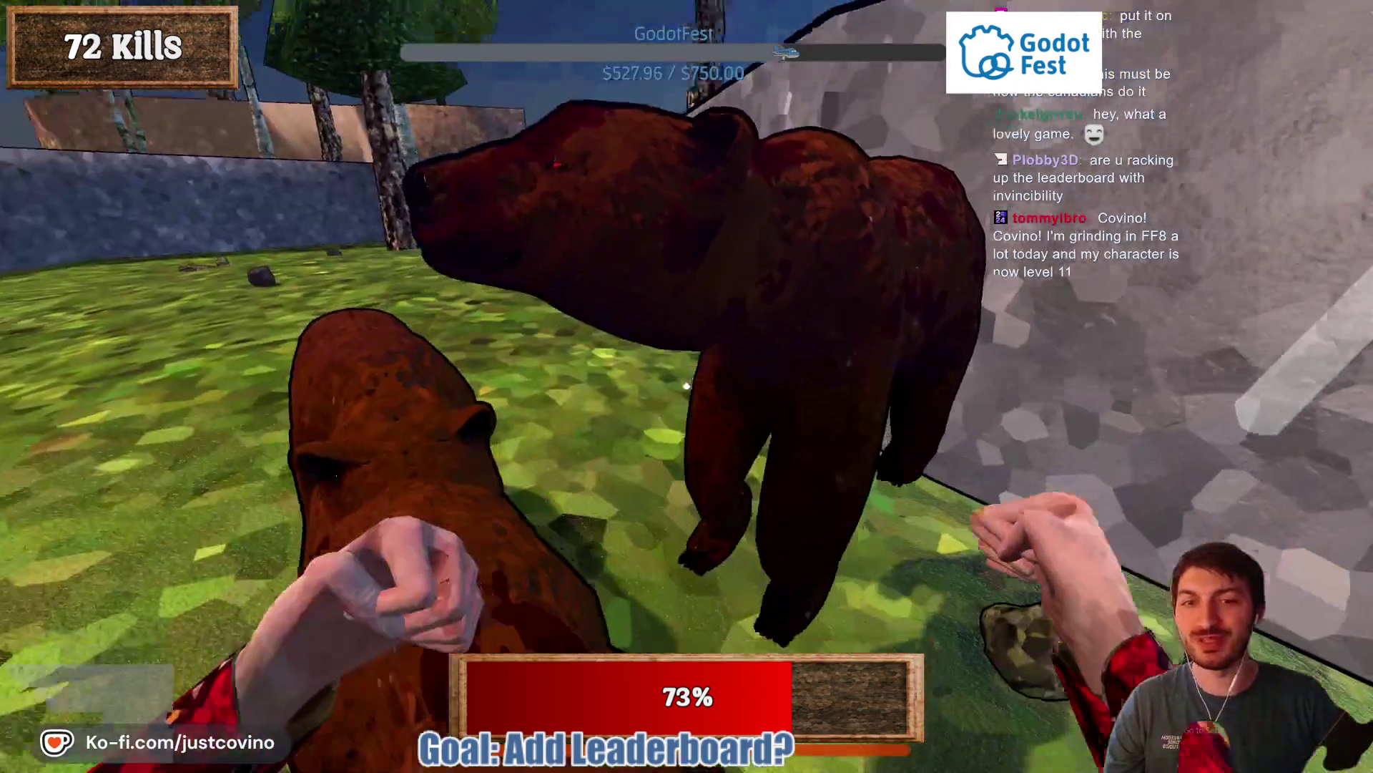
left_click(687, 387)
left_click(686, 387)
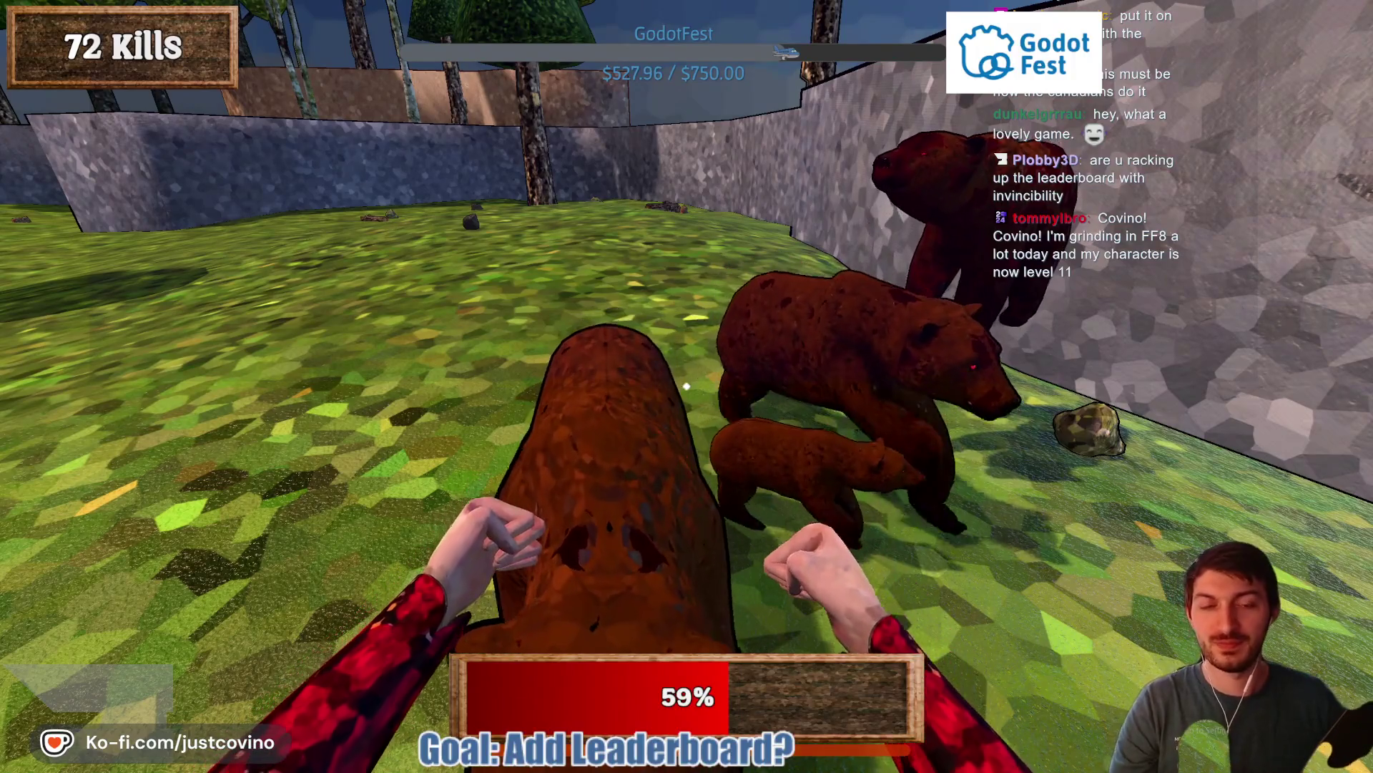
left_click(687, 386)
left_click(687, 386)
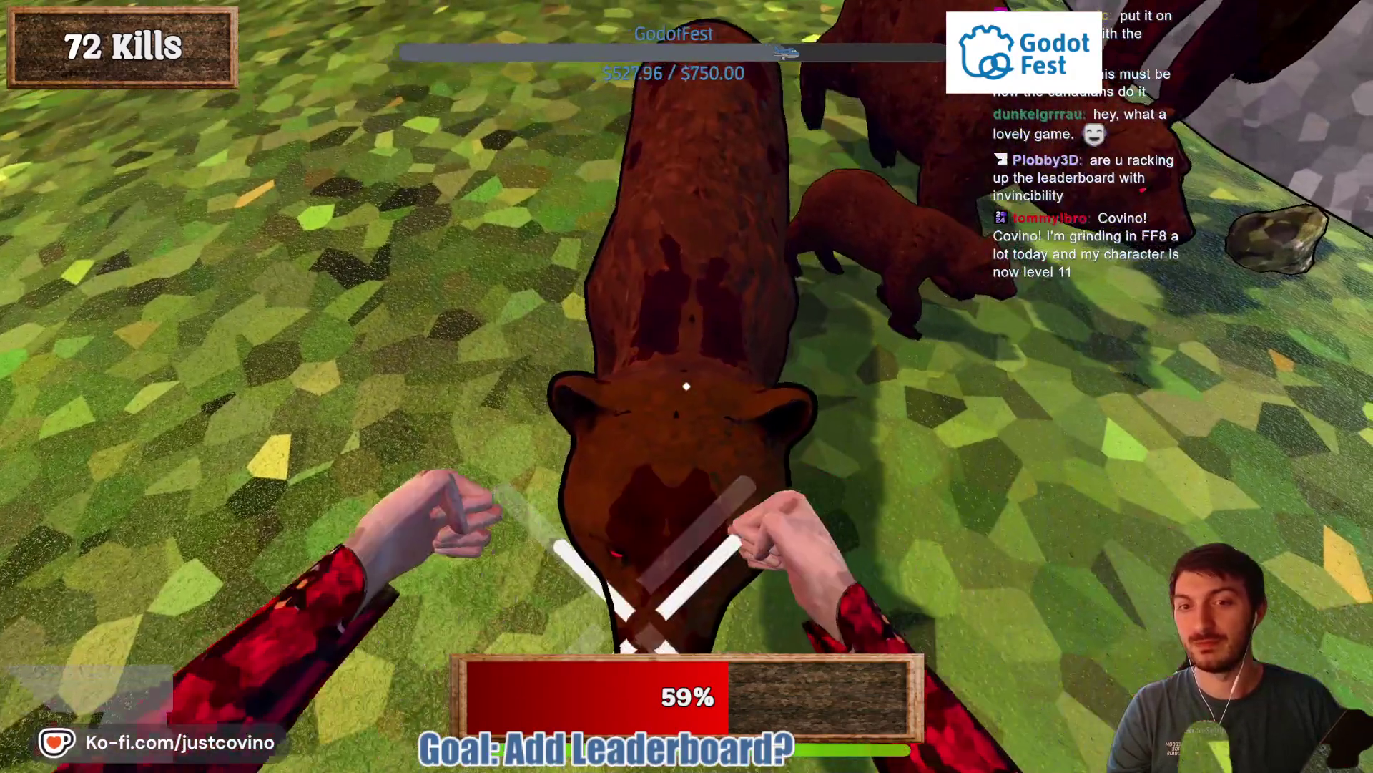
left_click(686, 386)
left_click(687, 386)
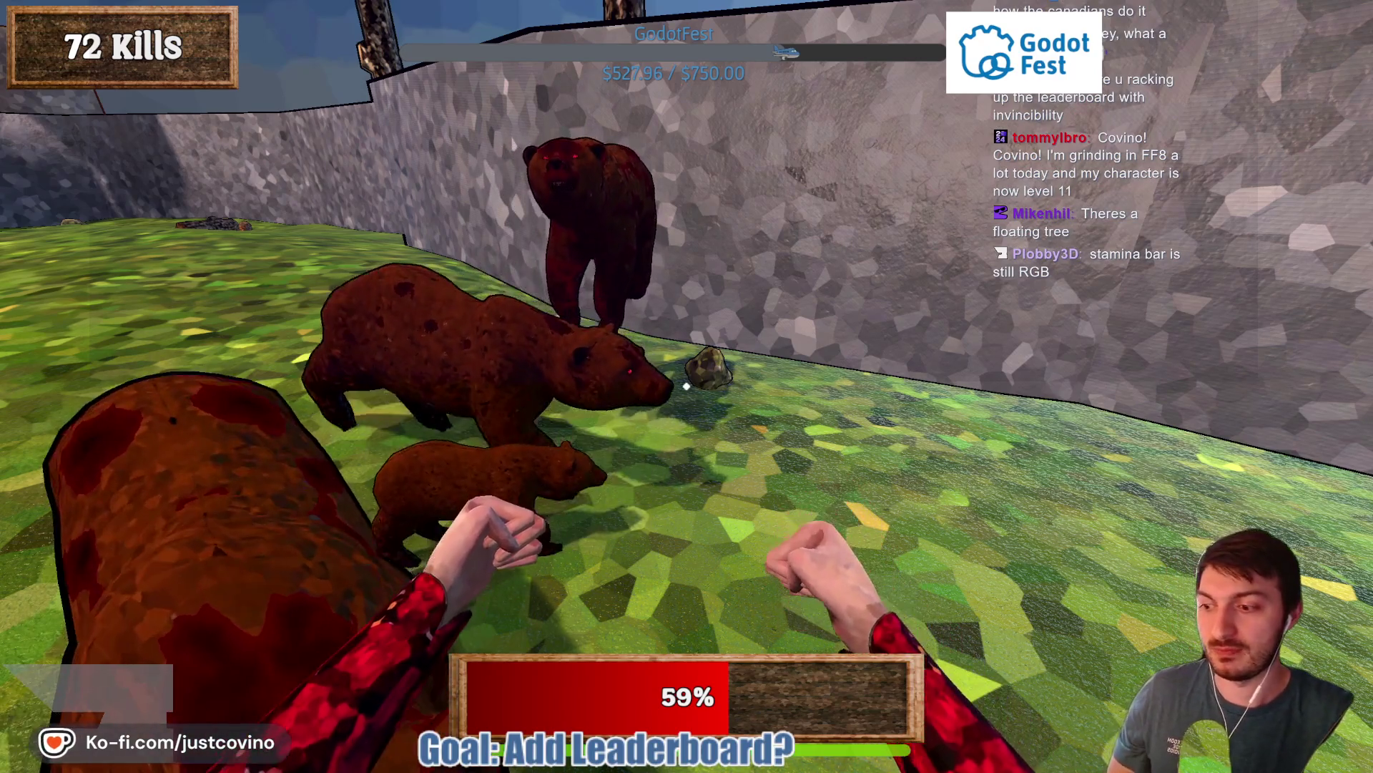
- Keep punching while heading back toward the park and hill path
left_click(687, 386)
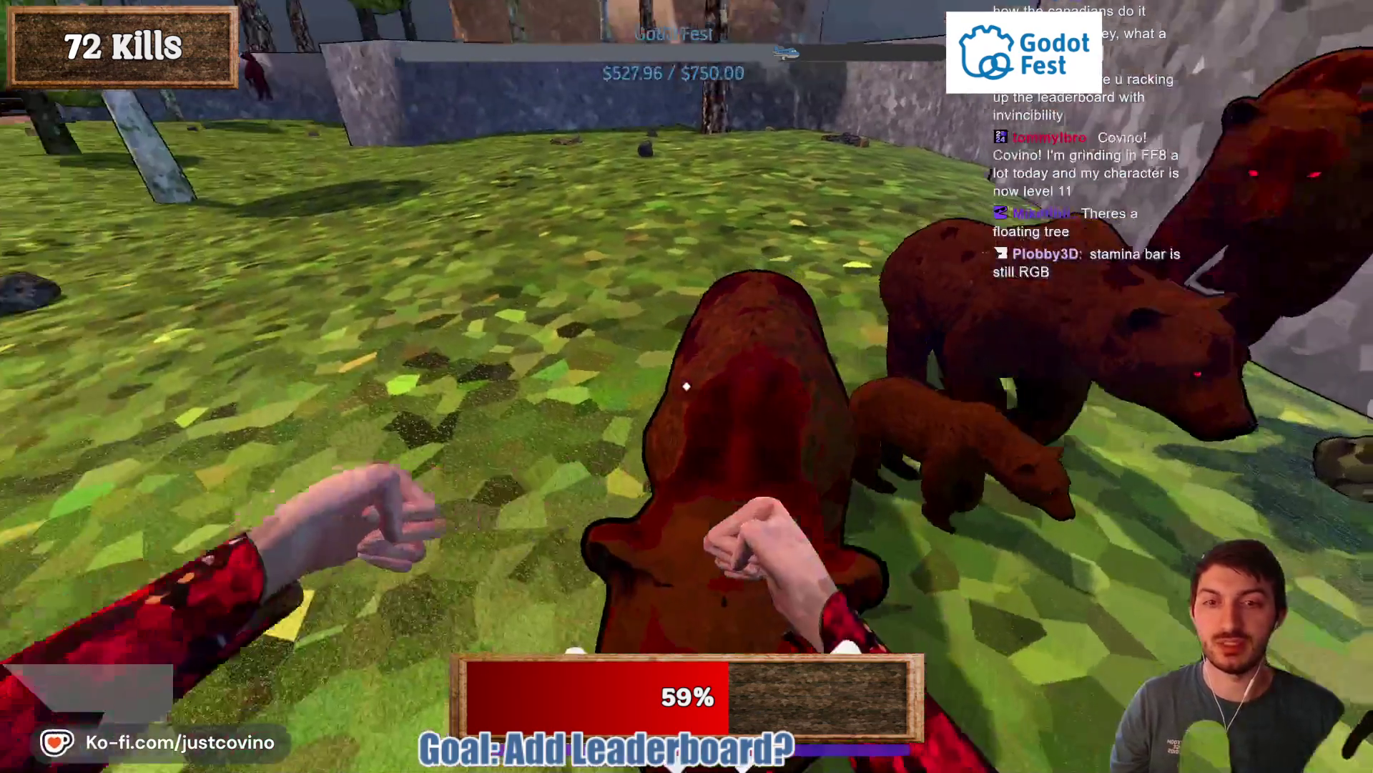
left_click(687, 386)
left_click(687, 386)
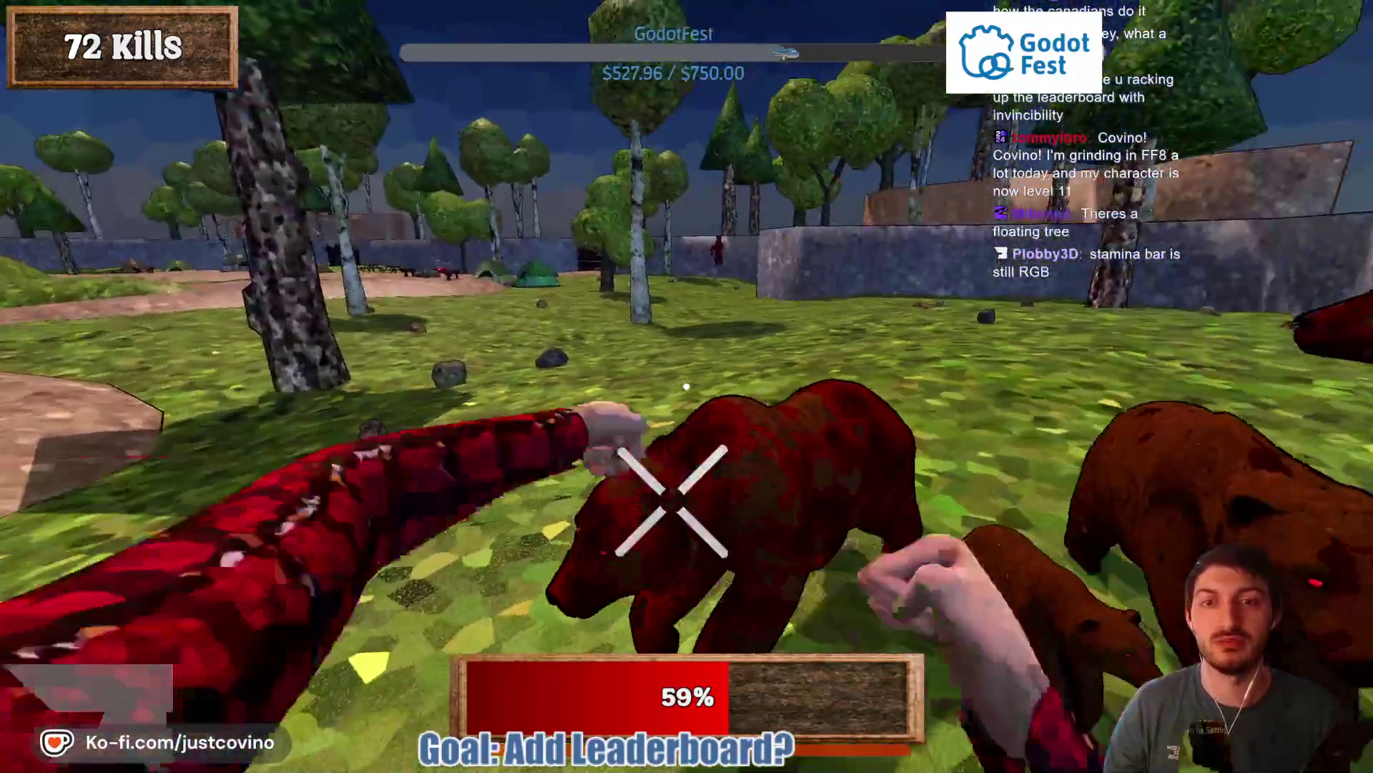
left_click(686, 387)
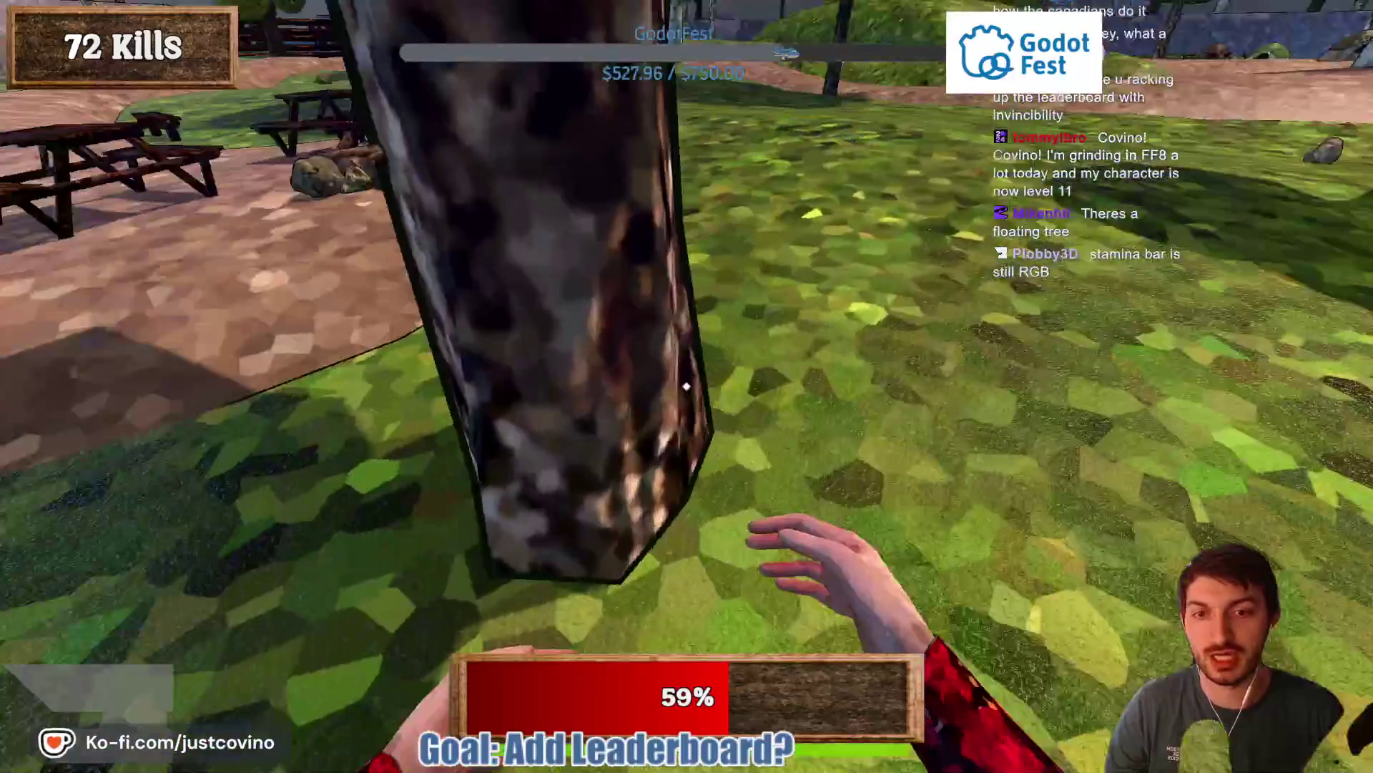
left_click(687, 386)
left_click(687, 387)
left_click(687, 386)
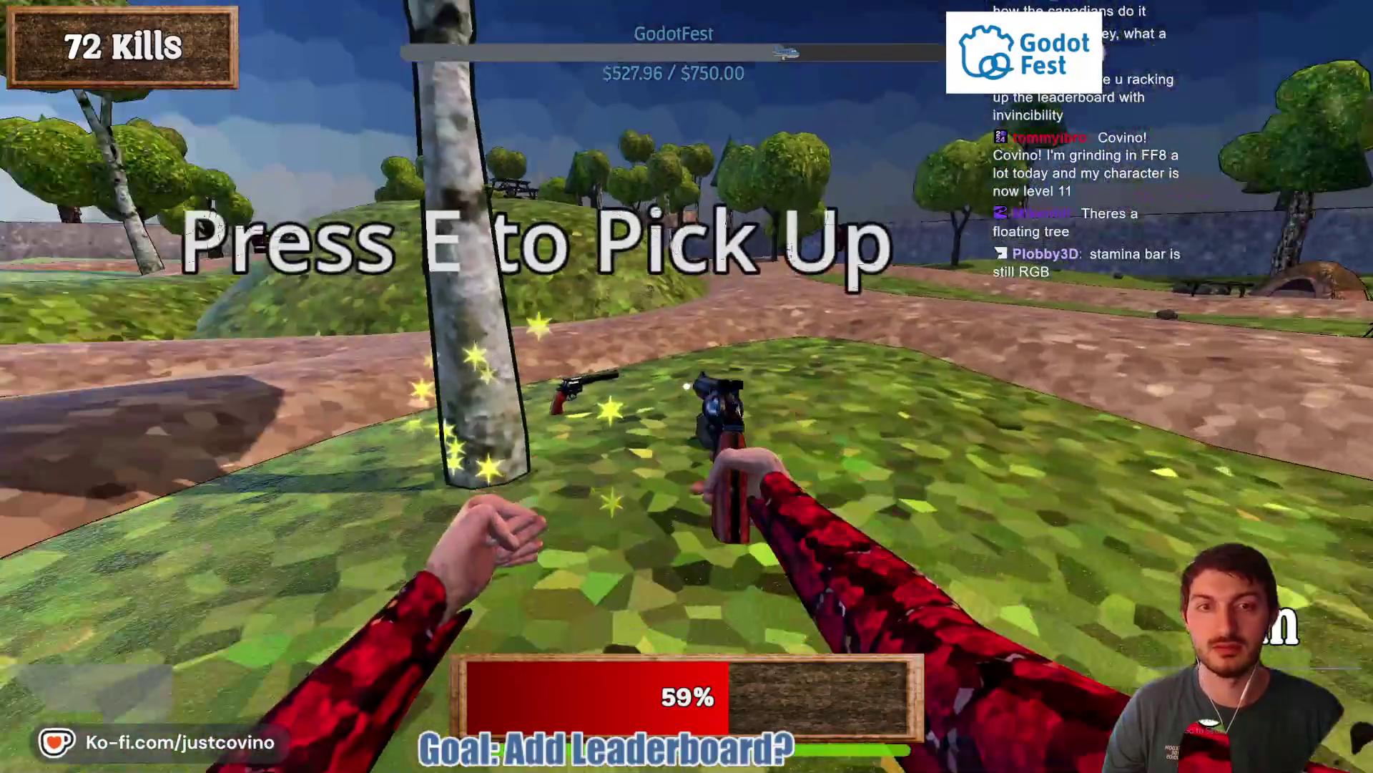
- Pick up the dropped revolver and attack the bears by the wall until the run ends
key("e")
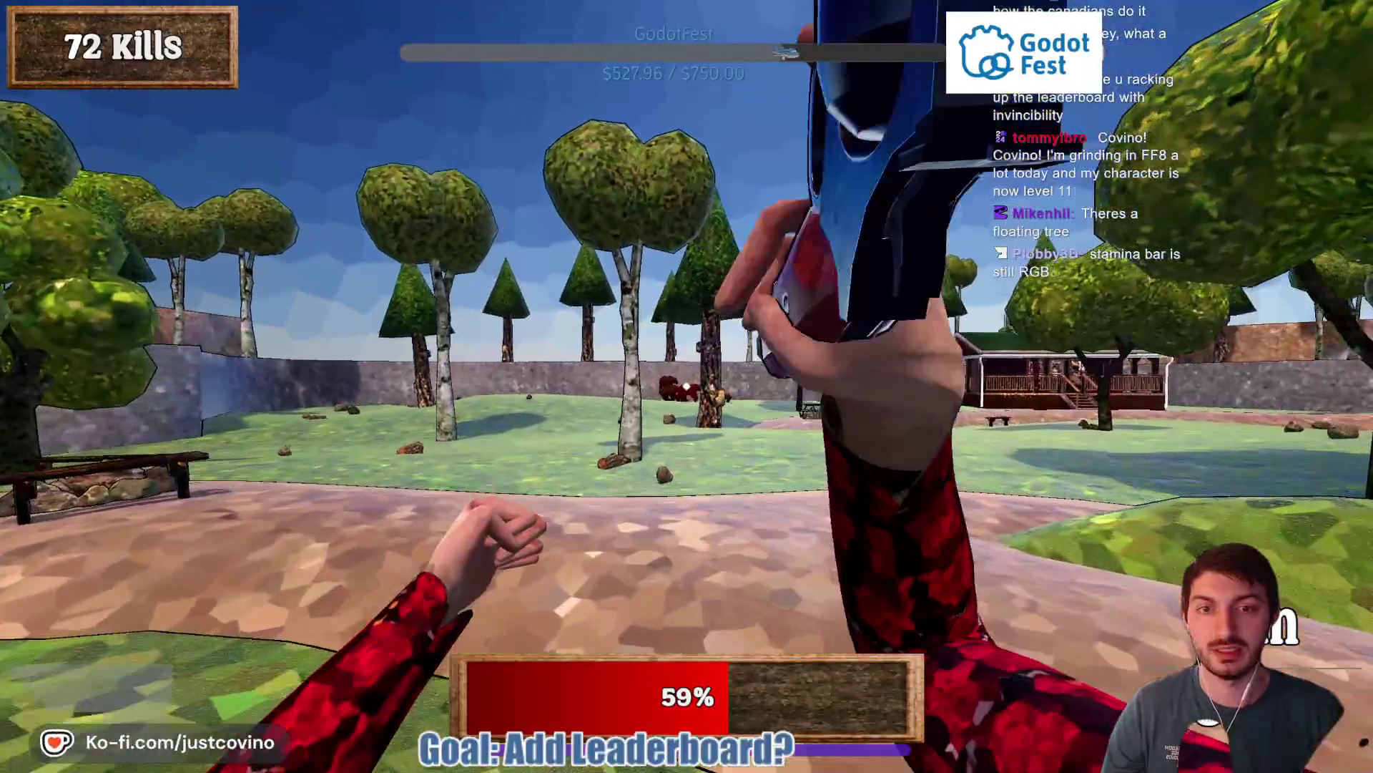
left_click(686, 386)
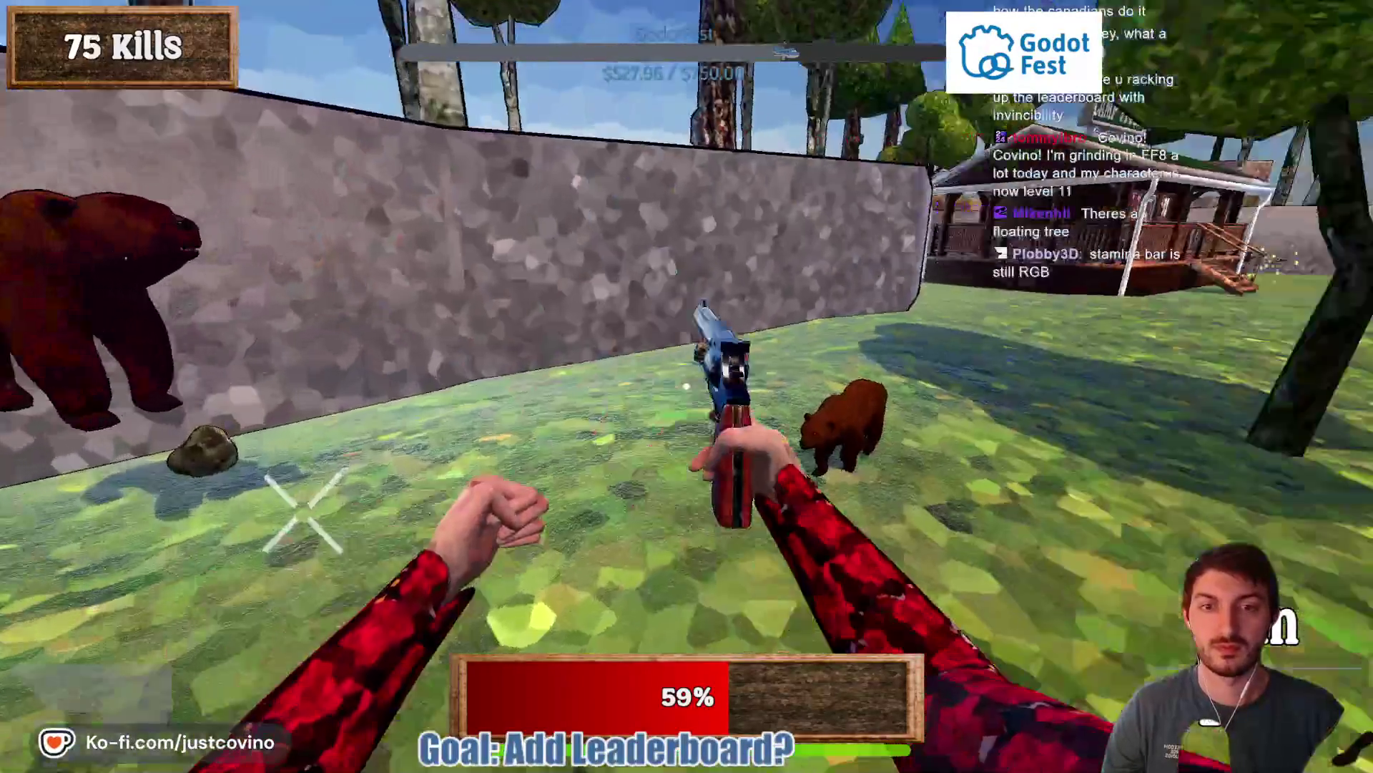
left_click(687, 386)
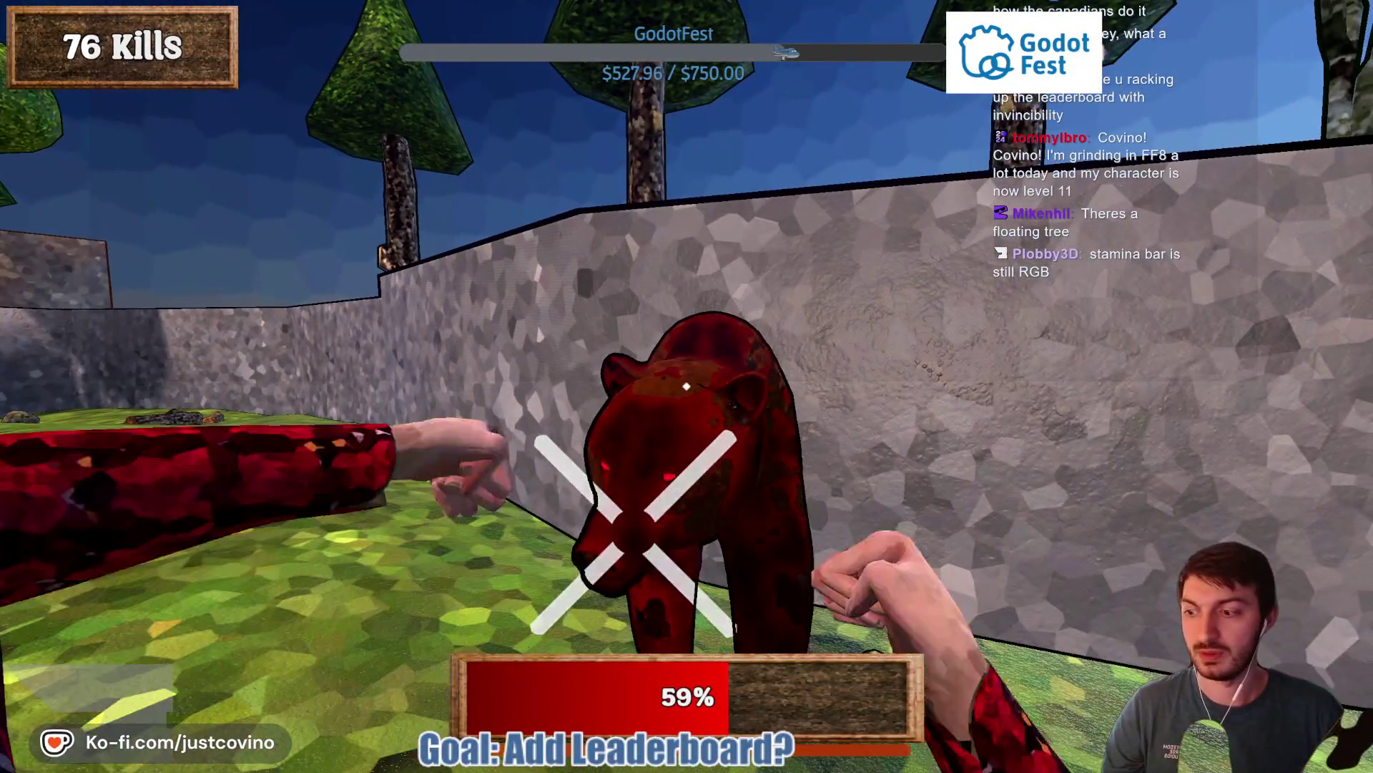
left_click(687, 386)
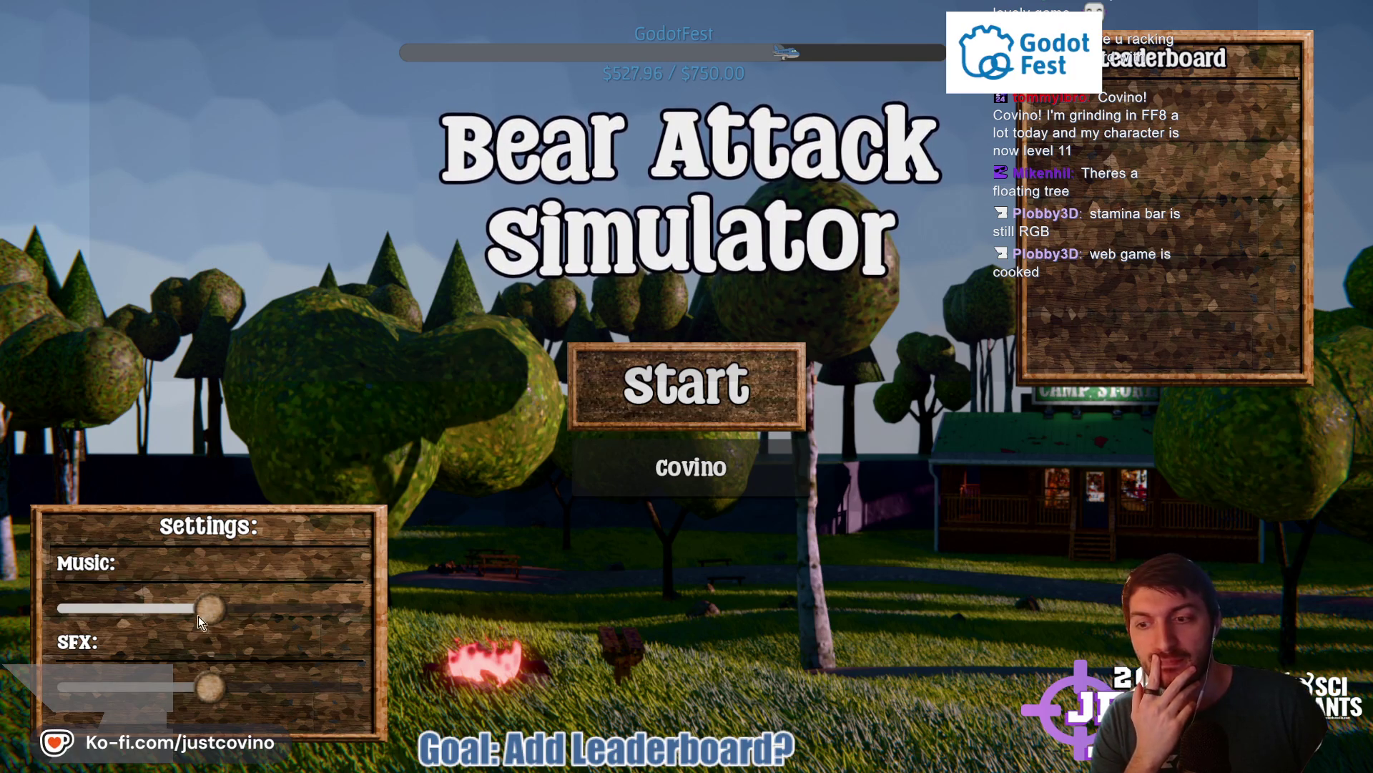
- Lower the music, exit fullscreen, and check the Bears Defeated entries on the Talo dashboard
left_click_drag(199, 616, 105, 609)
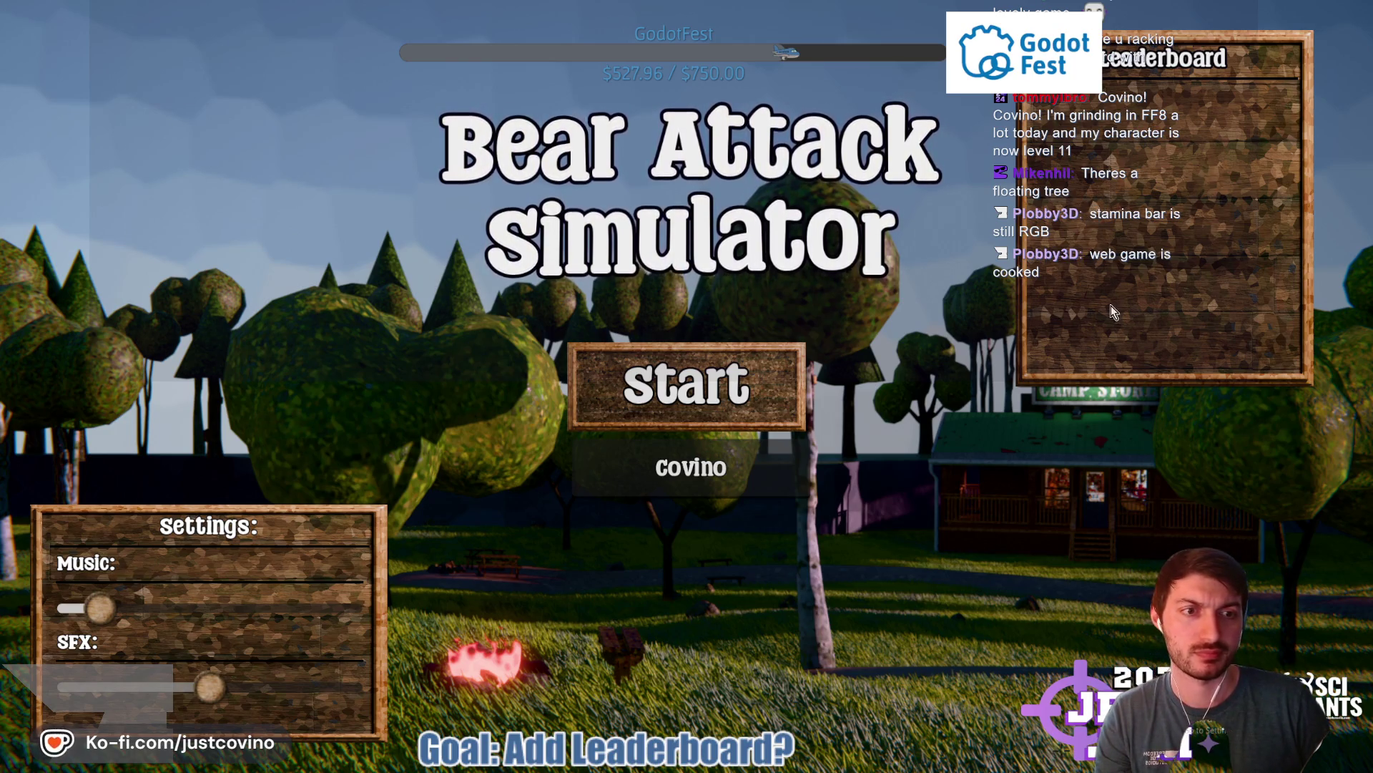
key("Escape")
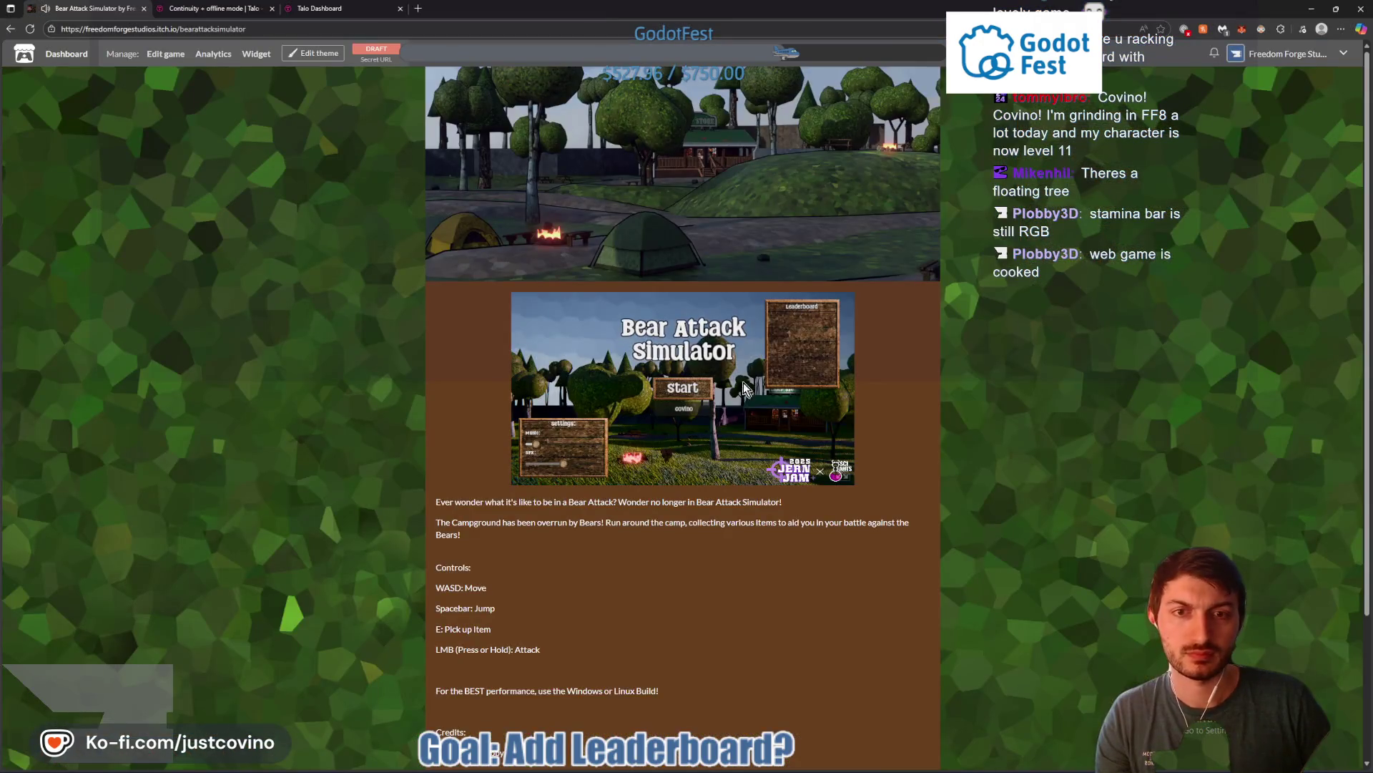
left_click(334, 9)
left_click(1244, 214)
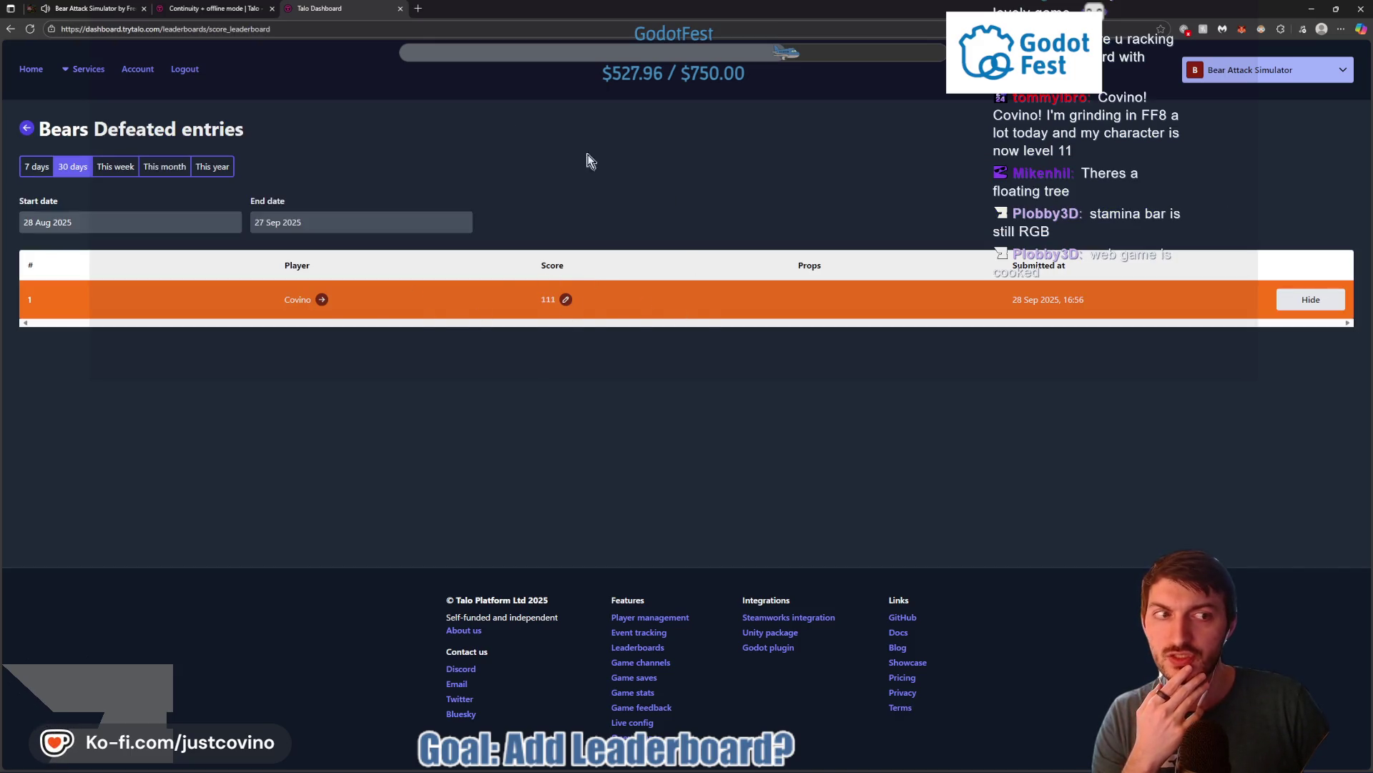
- Return to the itch.io page, reload it, and relaunch the web build
left_click(132, 15)
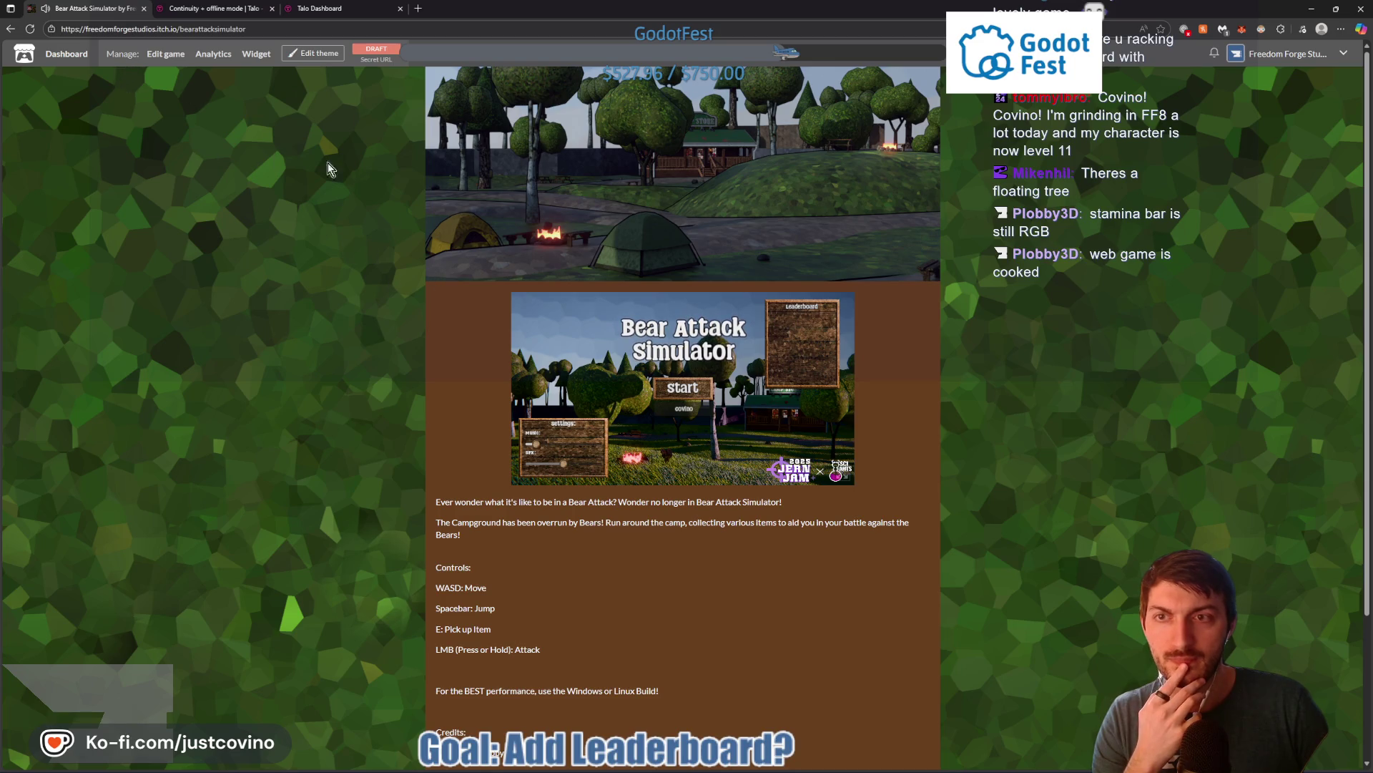
key("F5")
left_click(675, 395)
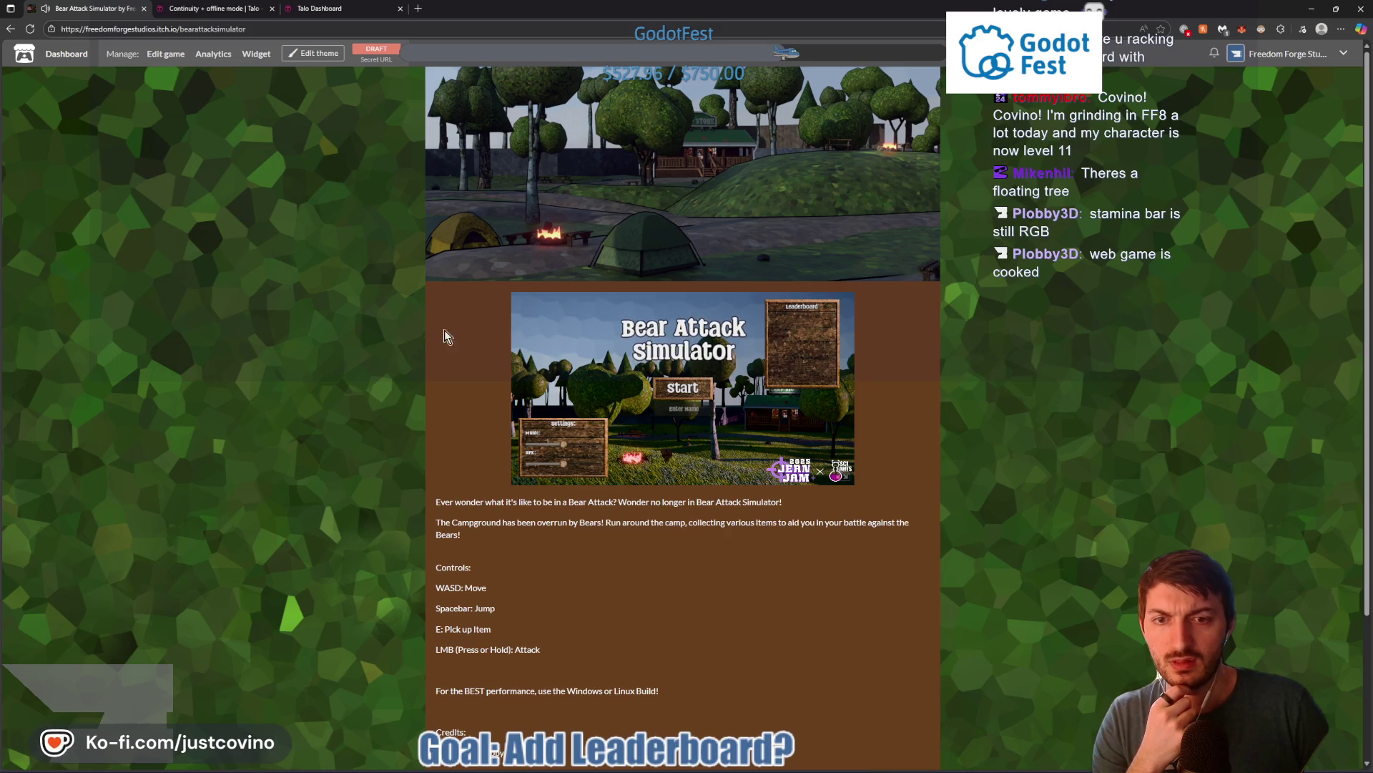
- Turn the music all the way down, reload the page to stop the game, and minimize the browser
left_click_drag(558, 445, 527, 444)
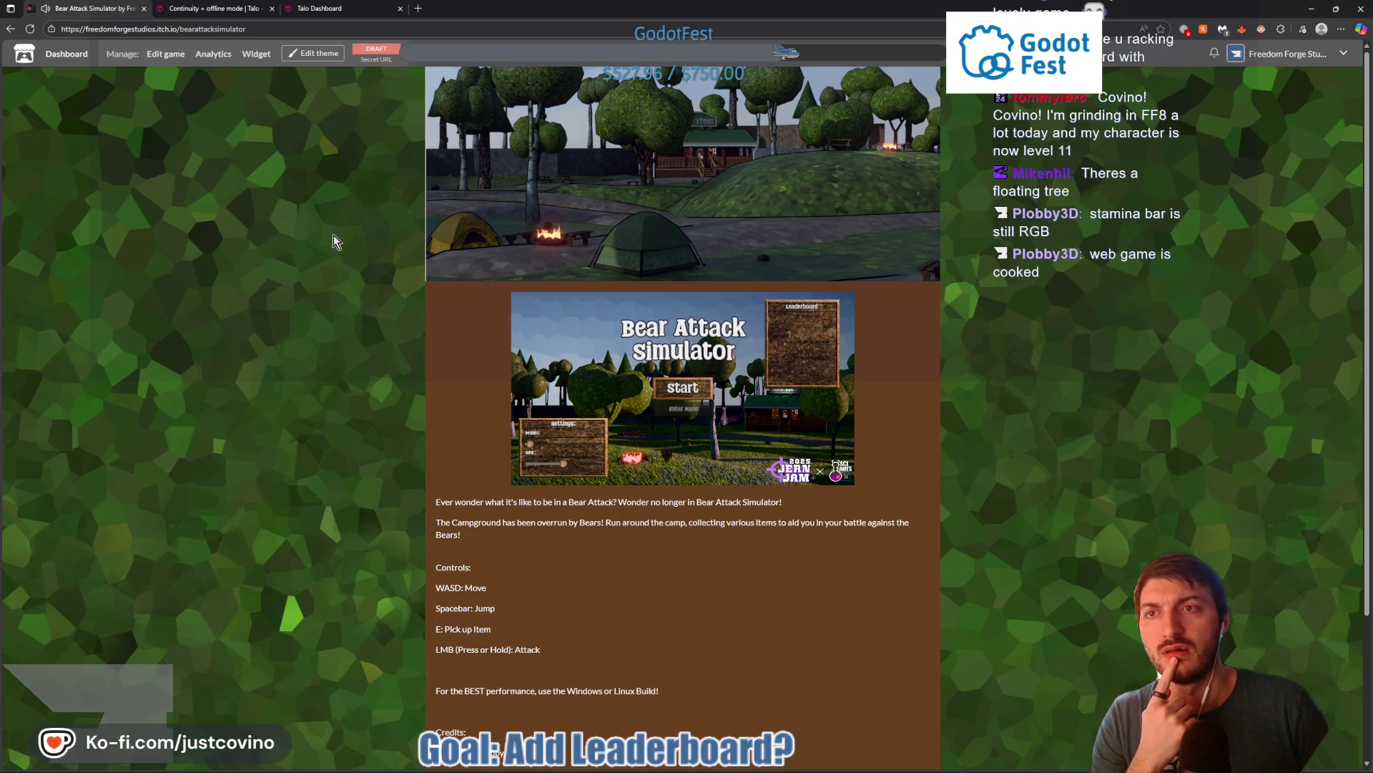
key("F5")
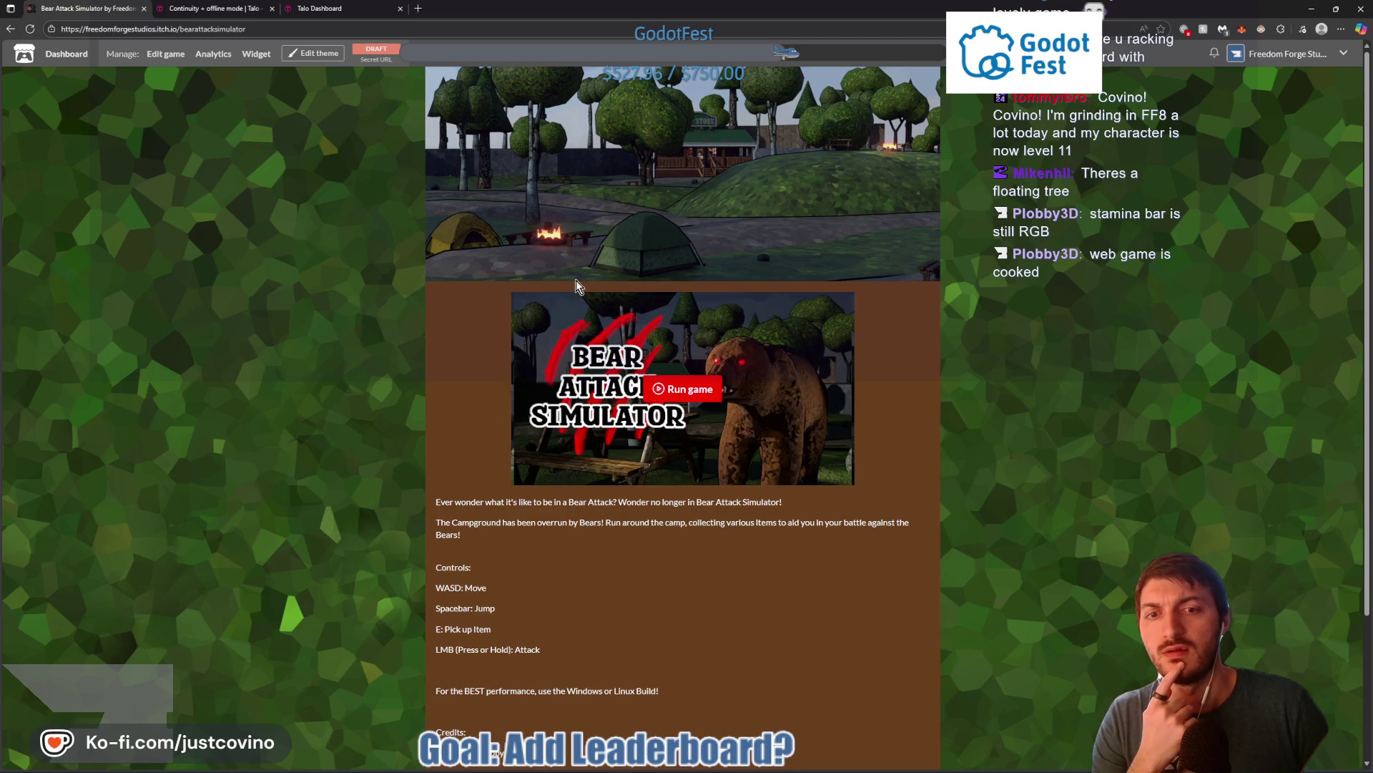
left_click(1308, 8)
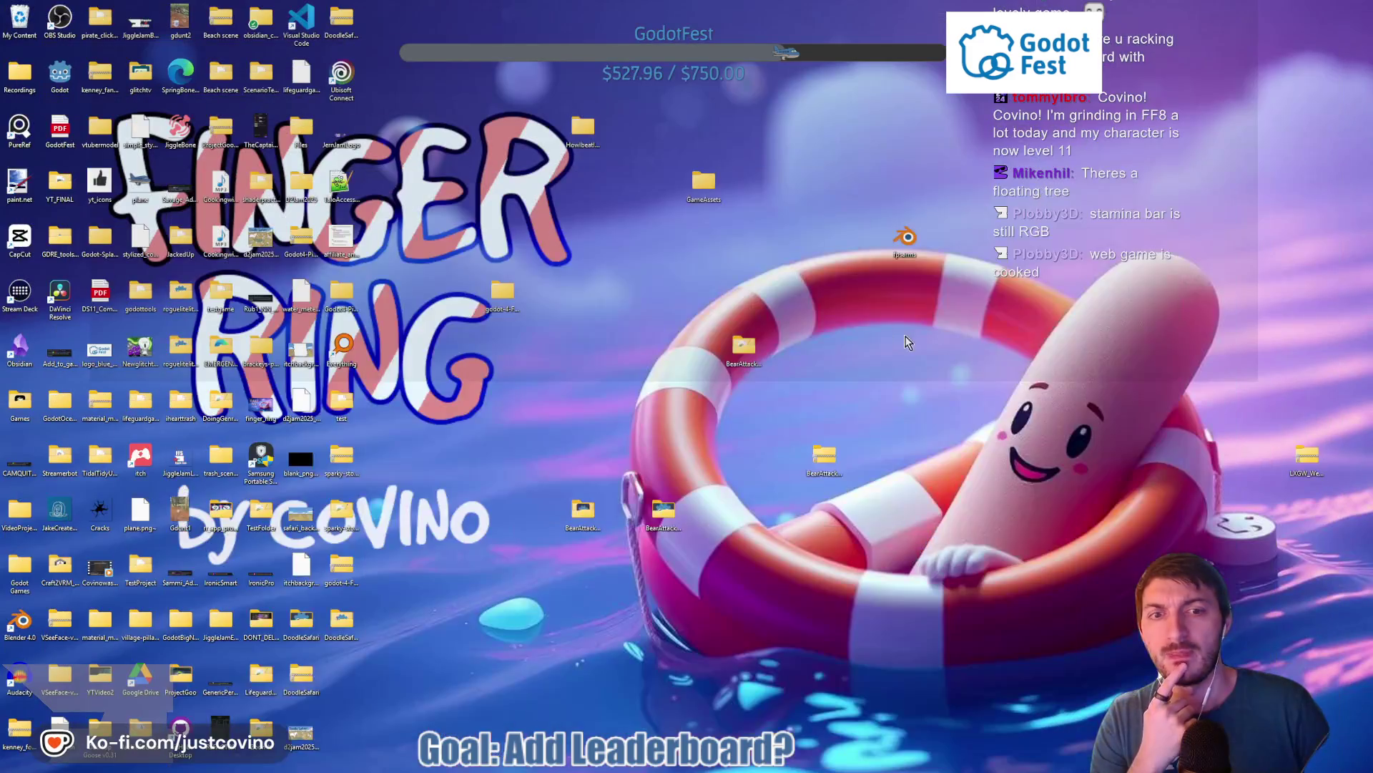
- Launch BearAttackSimulator from the BearAttackSimulator_WINDOWS folder and maximize its window
double_click(577, 531)
left_click(406, 251)
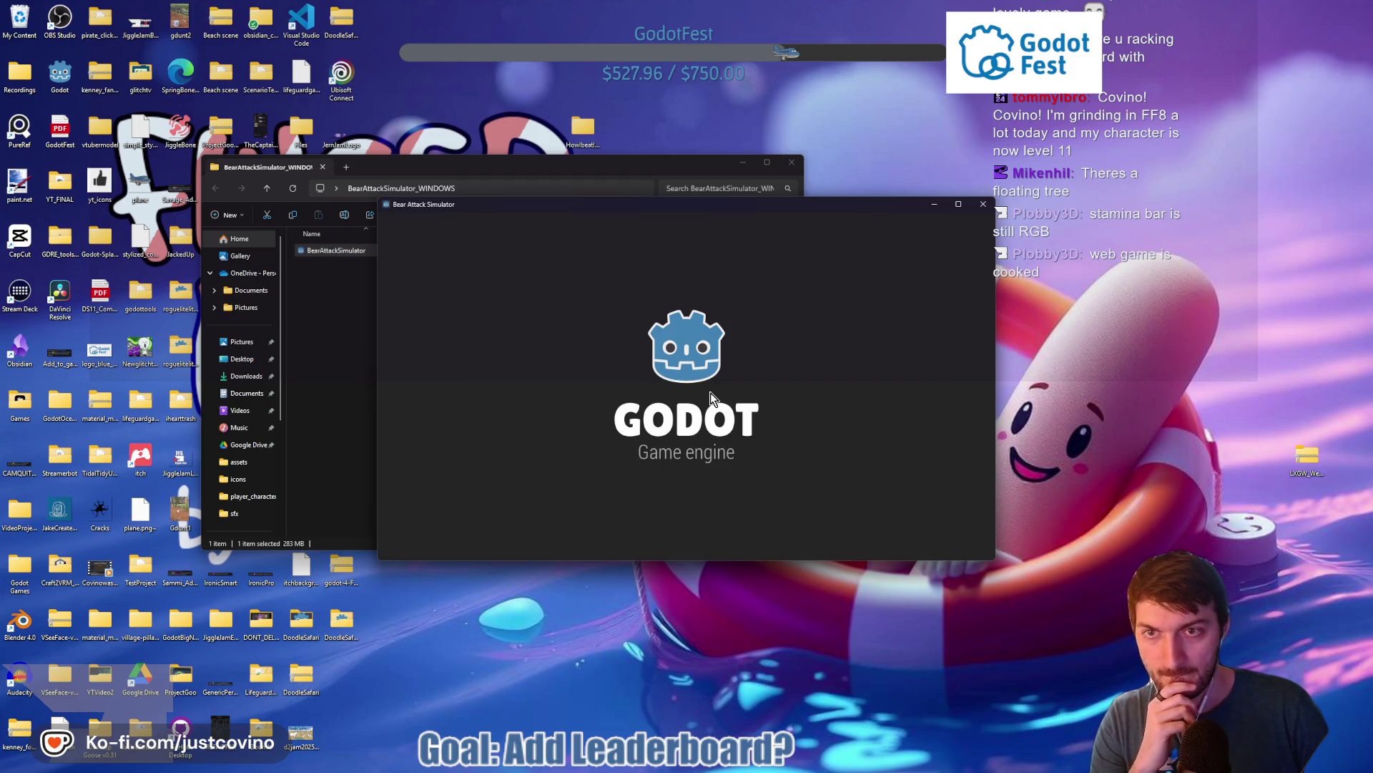
left_click(958, 204)
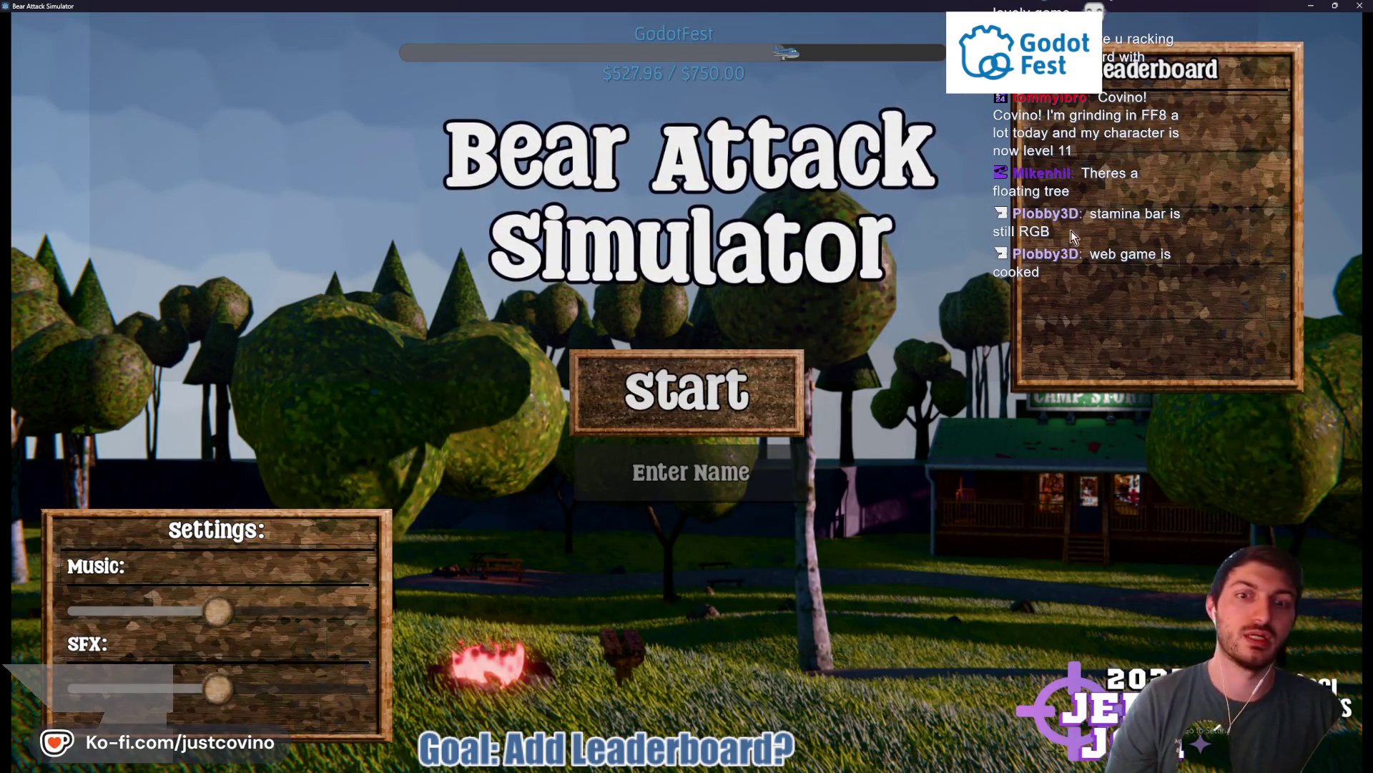
- Enter a player name, lower the Music slider, and start a new round
left_click(720, 481)
type("covino2")
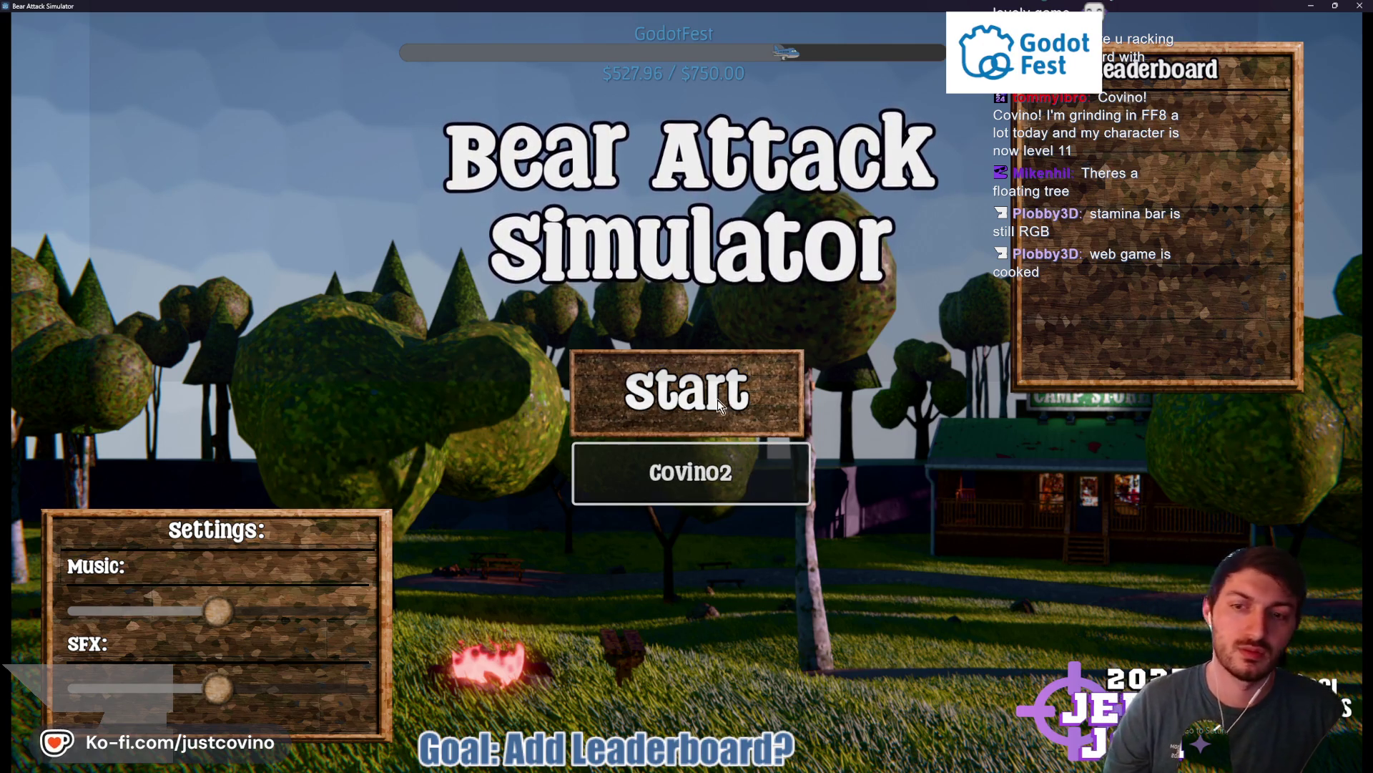
mouse_move(218, 614)
left_mouse_down()
mouse_move(104, 620)
mouse_move(128, 618)
left_mouse_up()
left_click(686, 392)
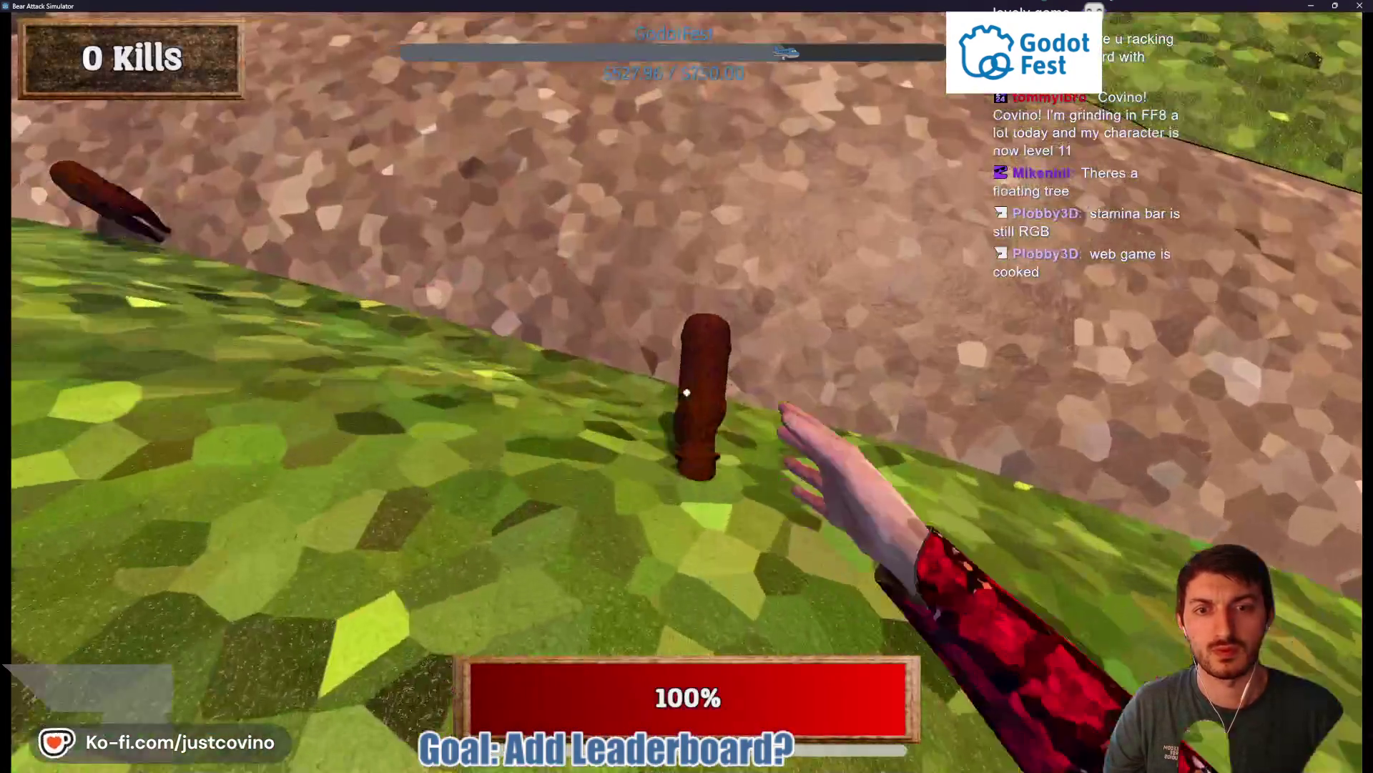
left_click(686, 392)
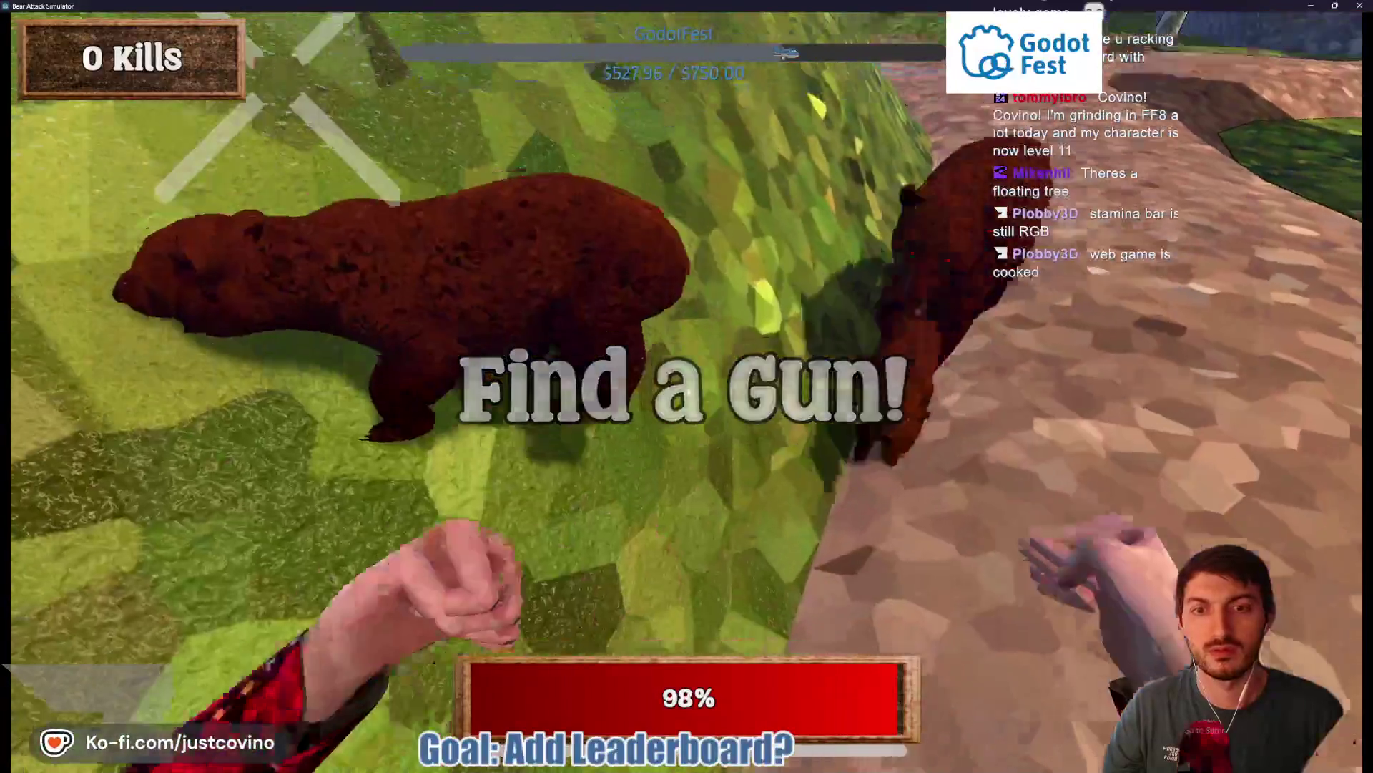
- Punch the bears crowding around the player at the start of the round
left_click(687, 392)
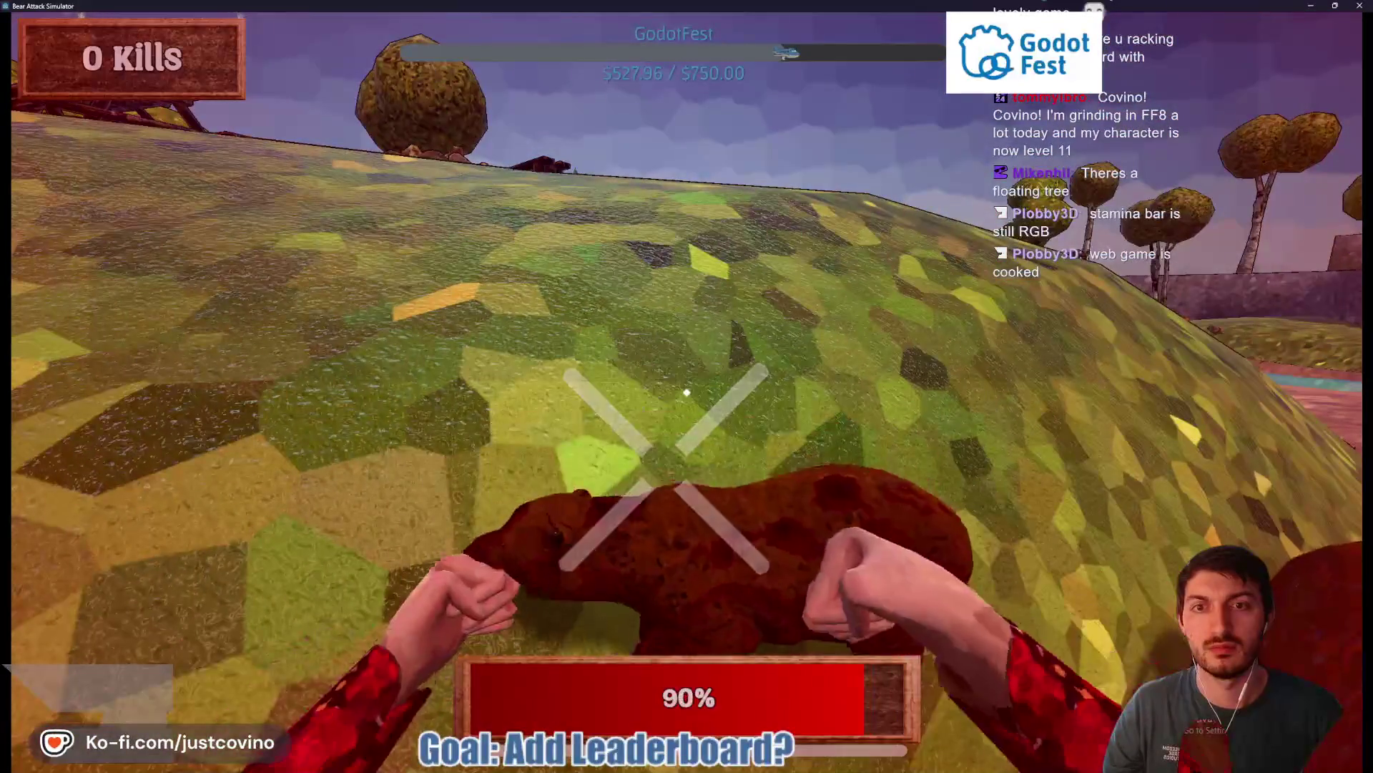
left_click(686, 392)
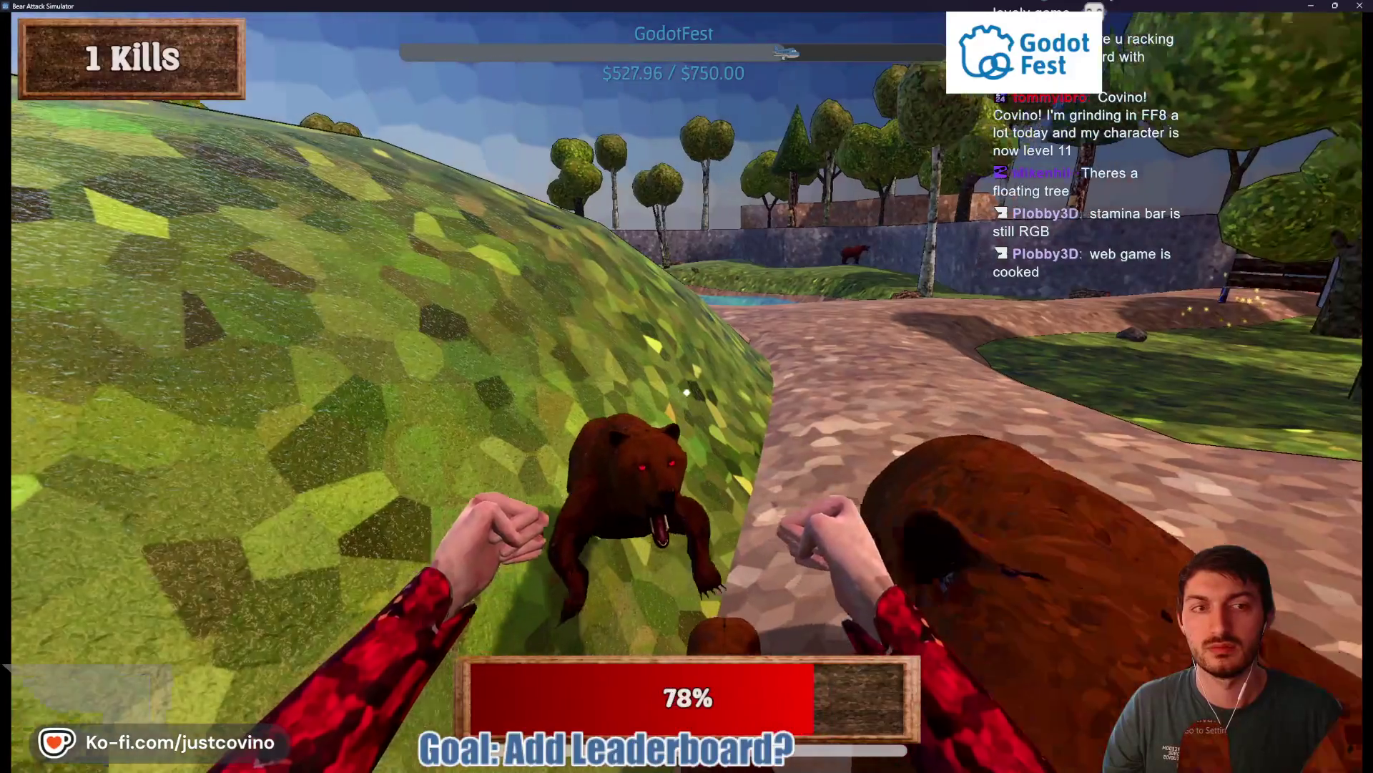
left_click(687, 392)
left_click(687, 392)
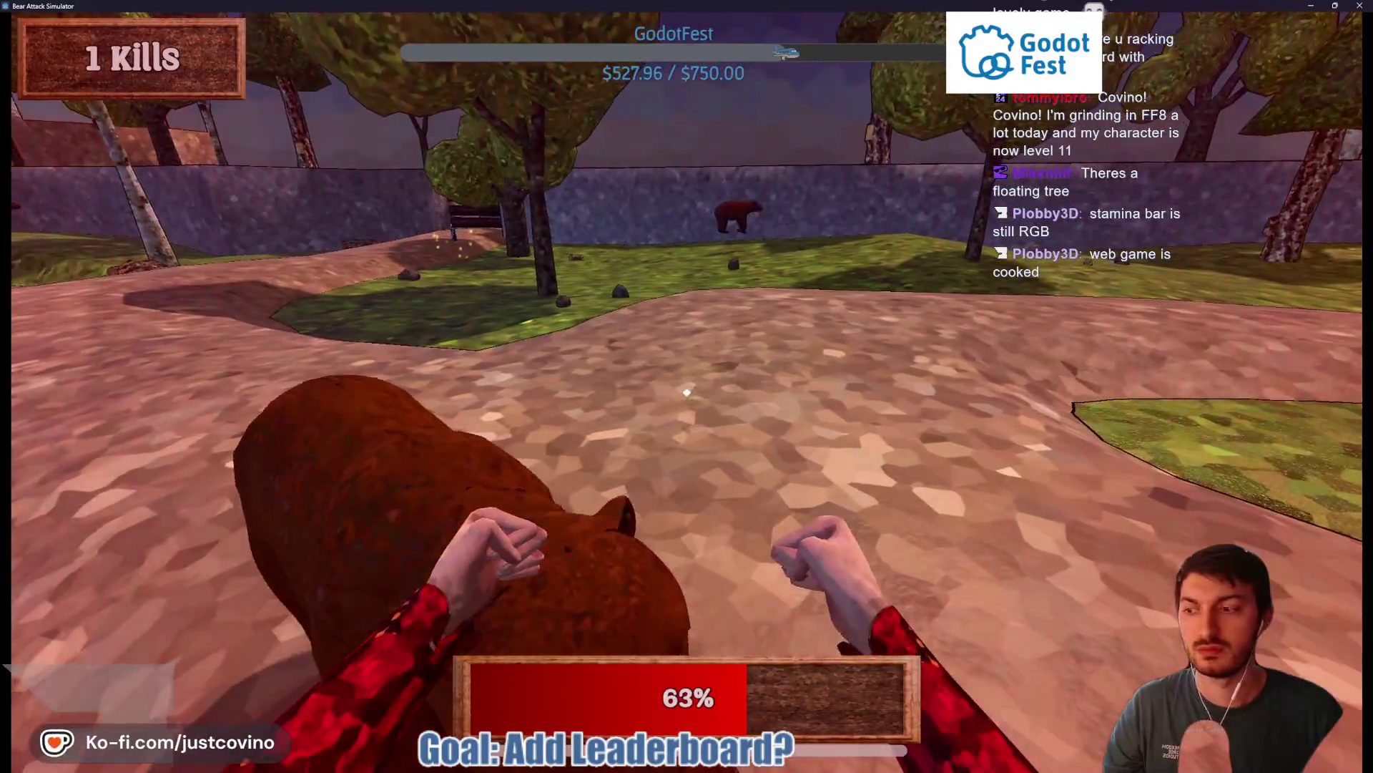
left_click(687, 392)
left_click(687, 392)
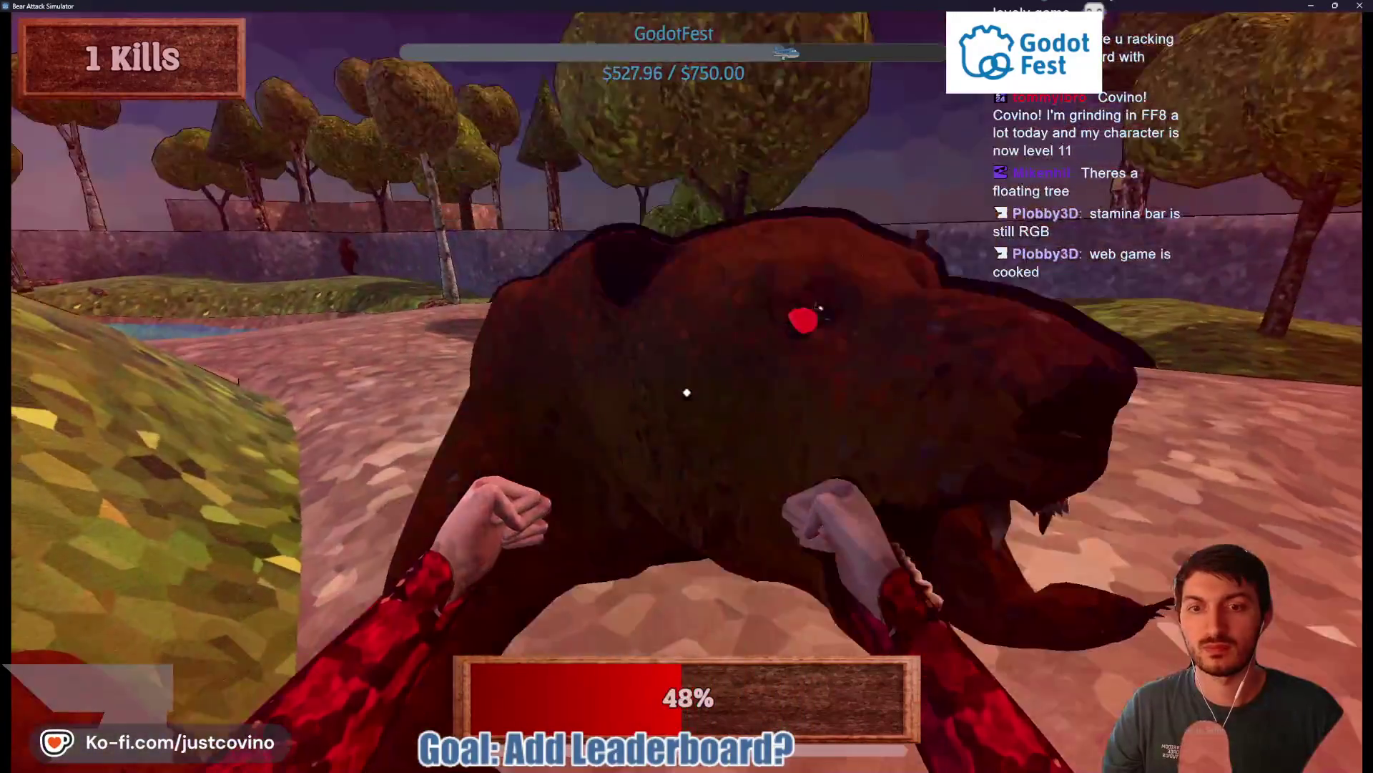
left_click(687, 392)
left_click(687, 392)
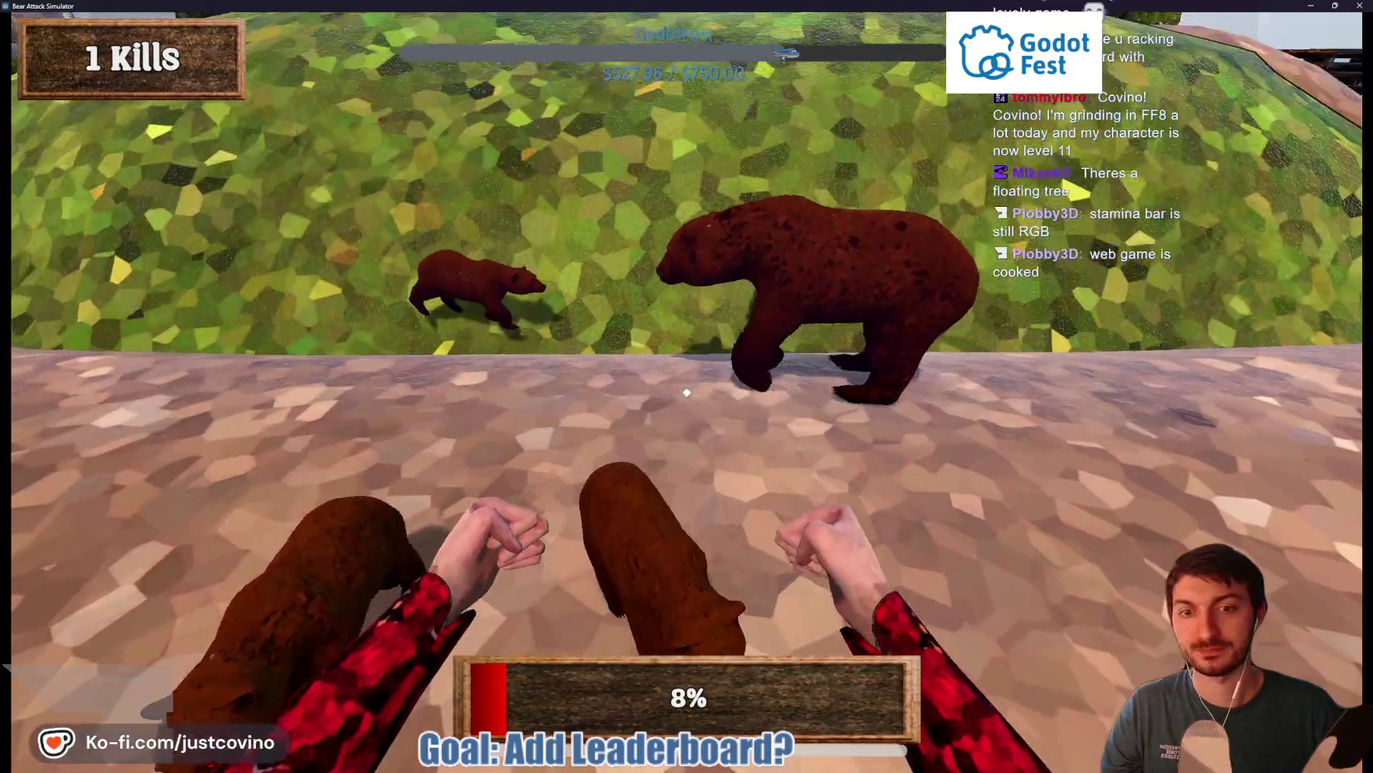
- Attack the cub and the large surrounding bears until the player dies with one kill
left_click(686, 392)
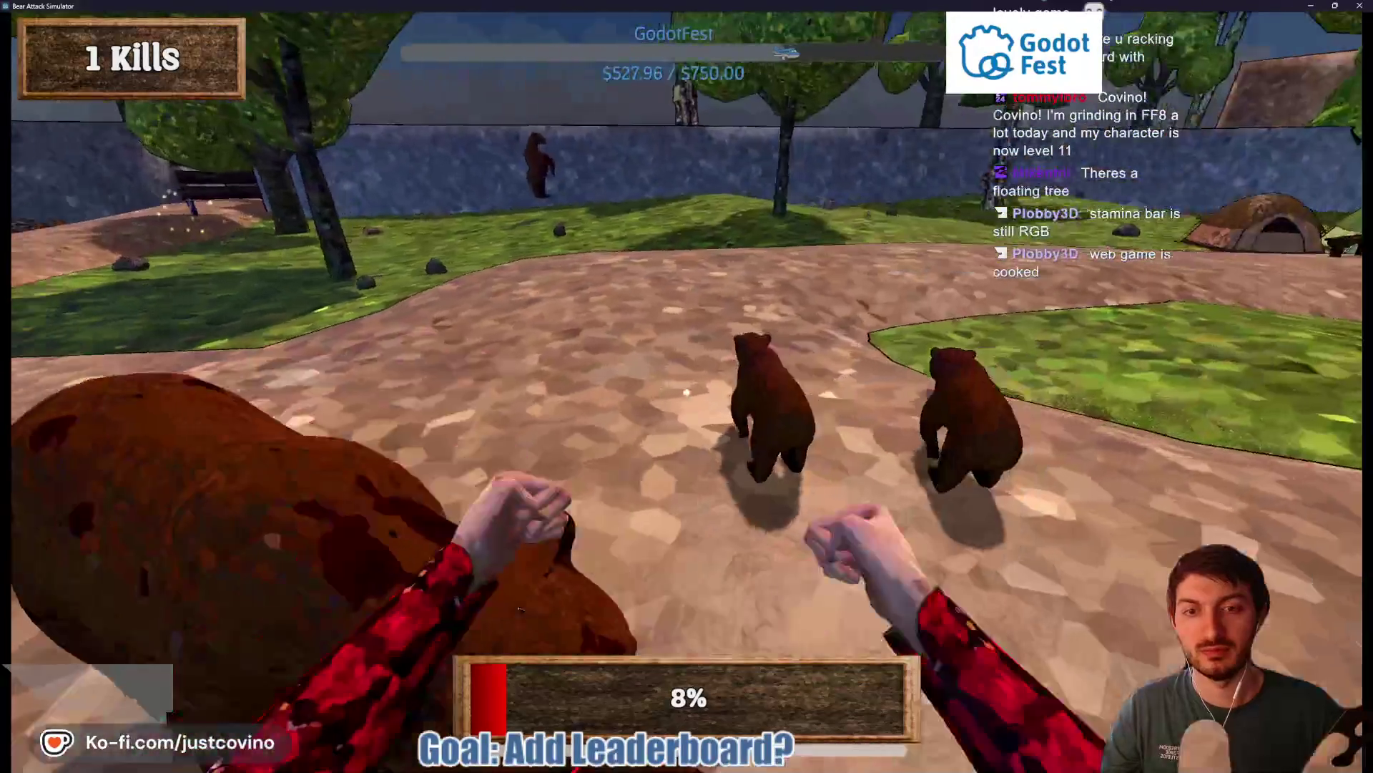
left_click(687, 392)
left_click(686, 392)
left_click(687, 392)
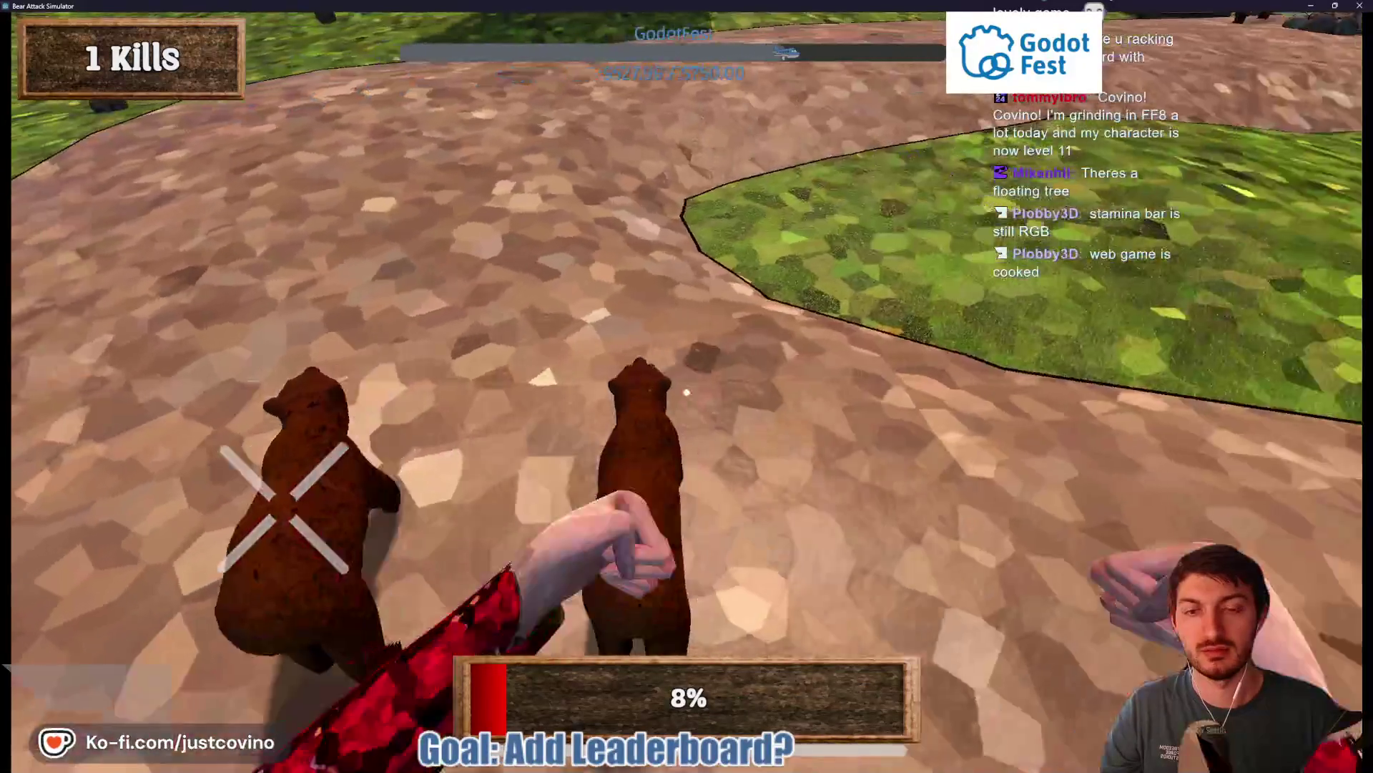
left_click(687, 392)
left_click(687, 392)
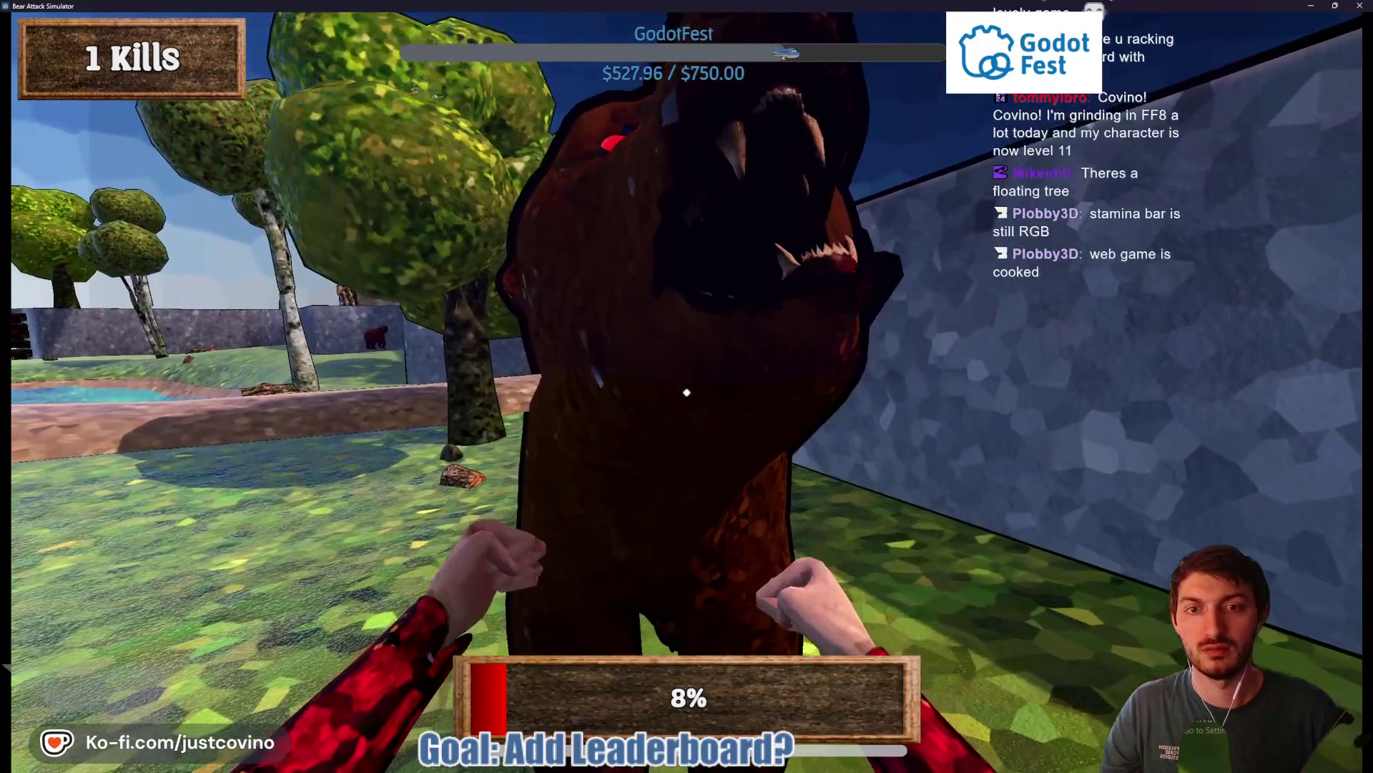
left_click(687, 392)
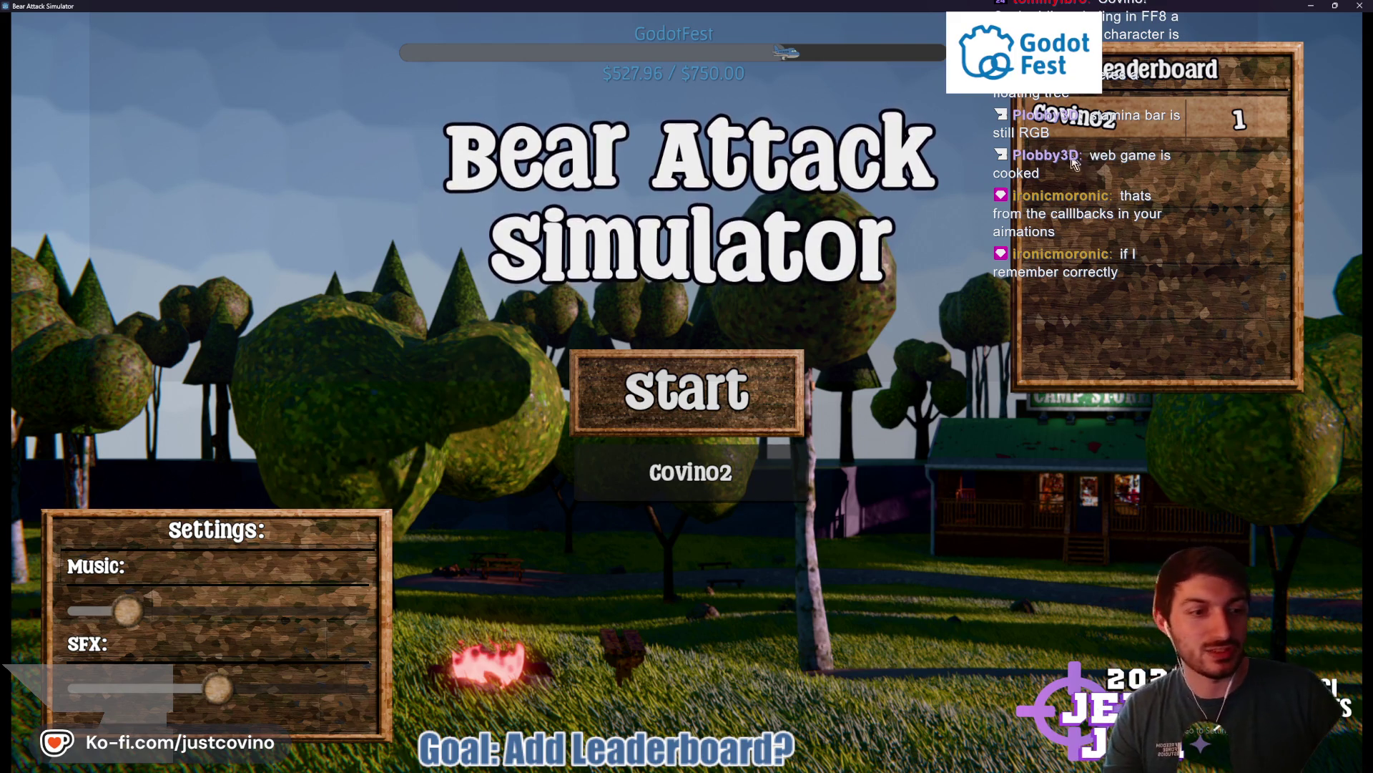
- Close the Windows build, switch back to the browser, and relaunch the web build
key("alt+F4")
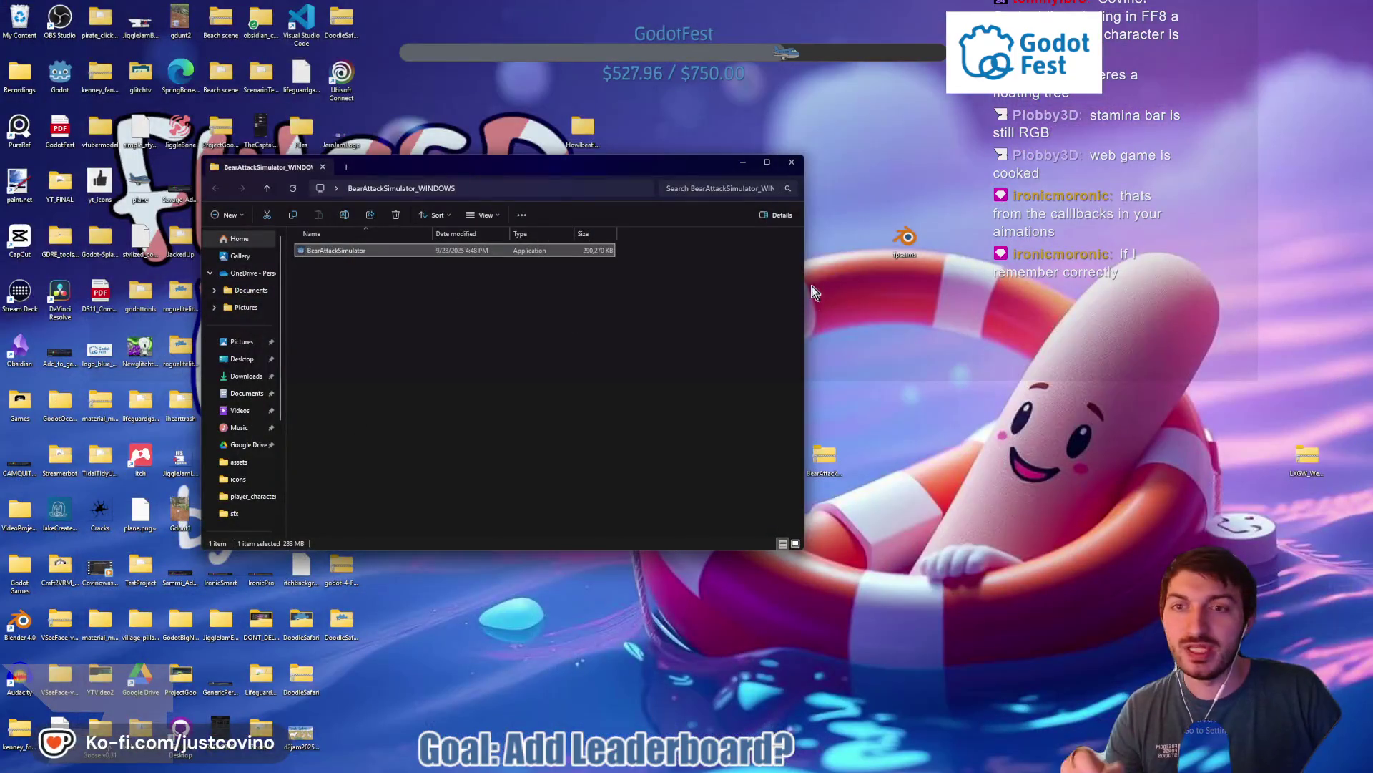
key("alt+Tab")
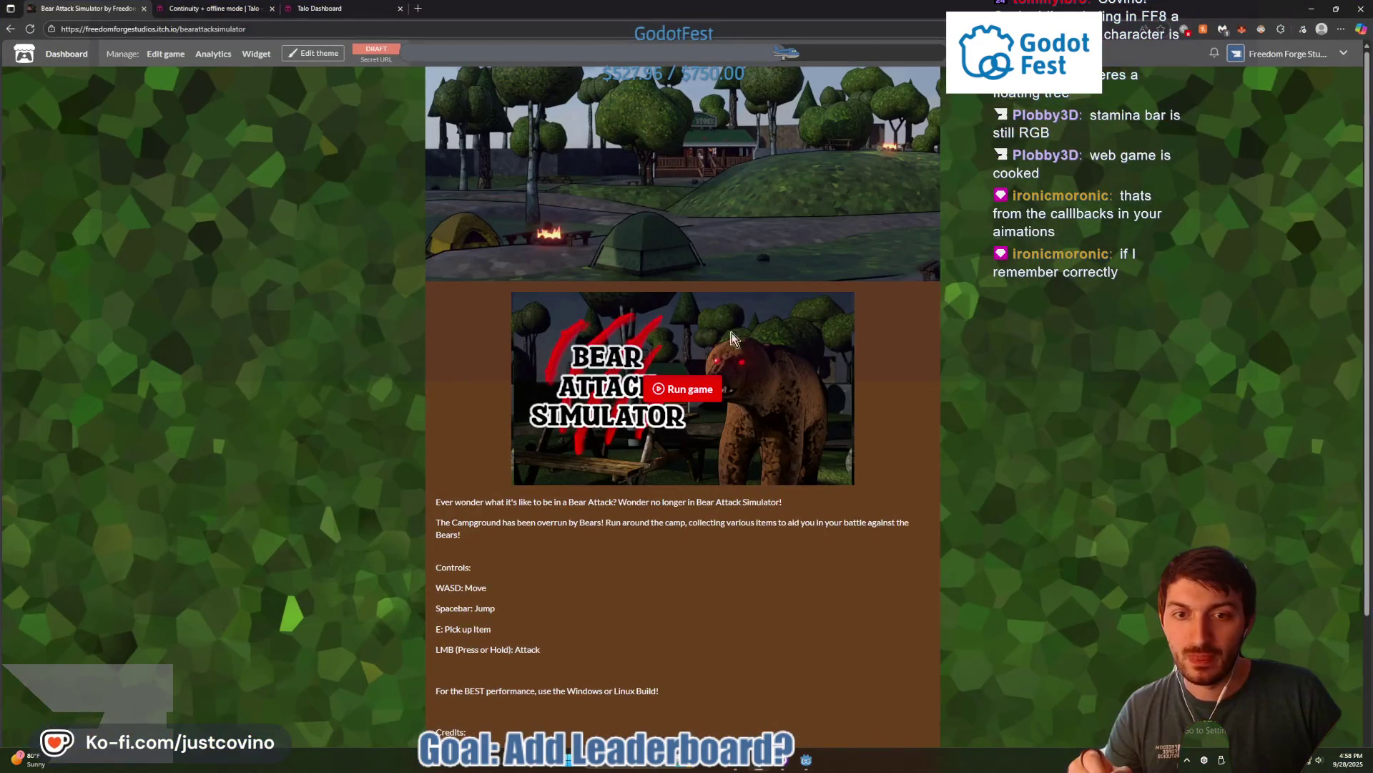
left_click(687, 389)
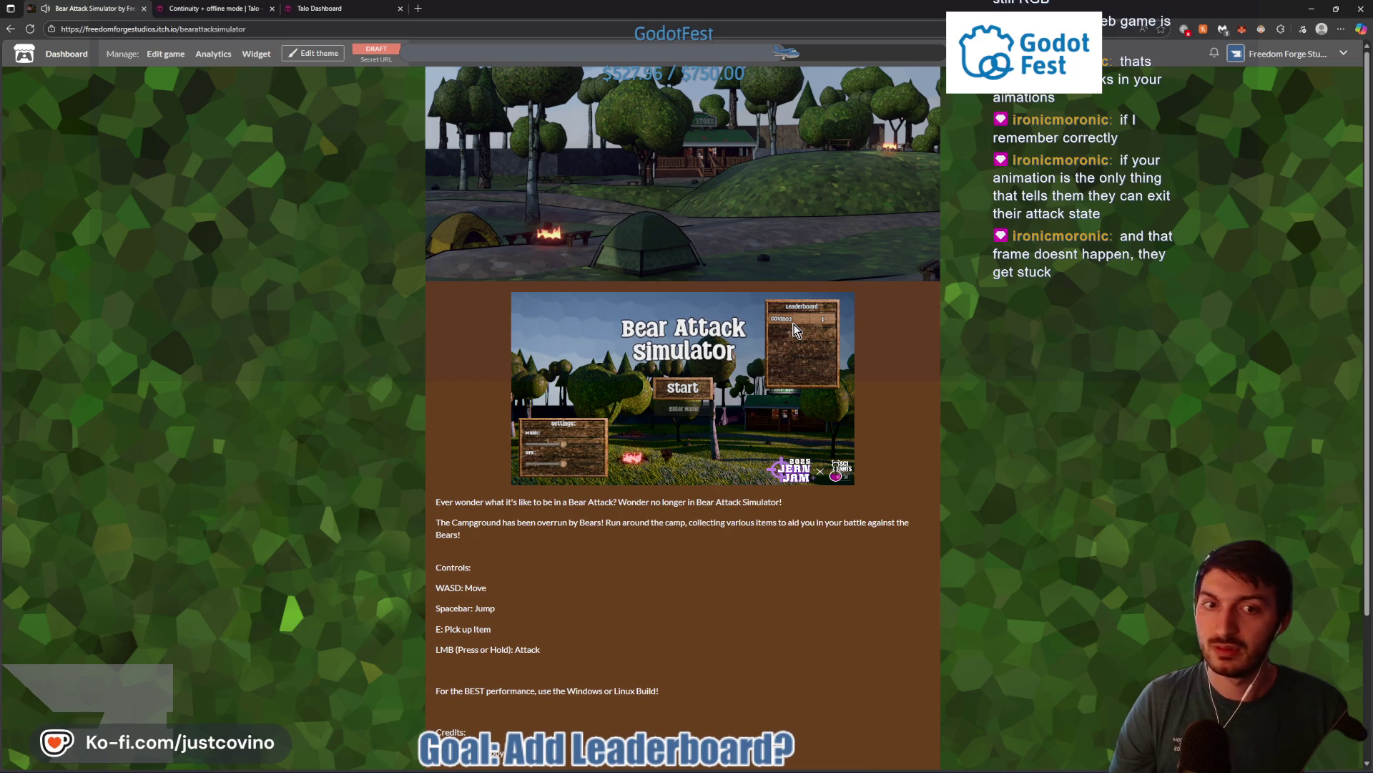
- Turn the music down, go fullscreen, and enter a player name
left_click_drag(563, 445, 538, 444)
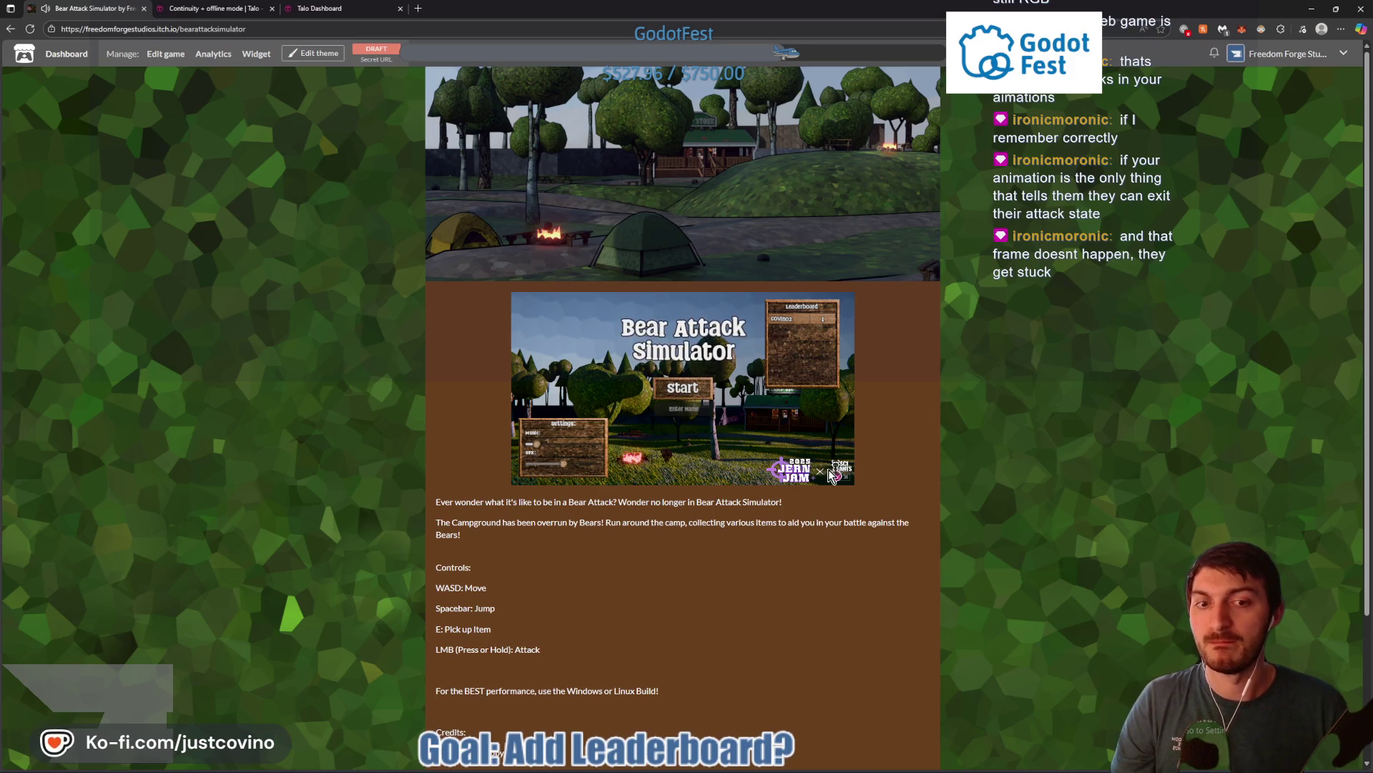
left_click(846, 480)
left_click(666, 463)
type("covino")
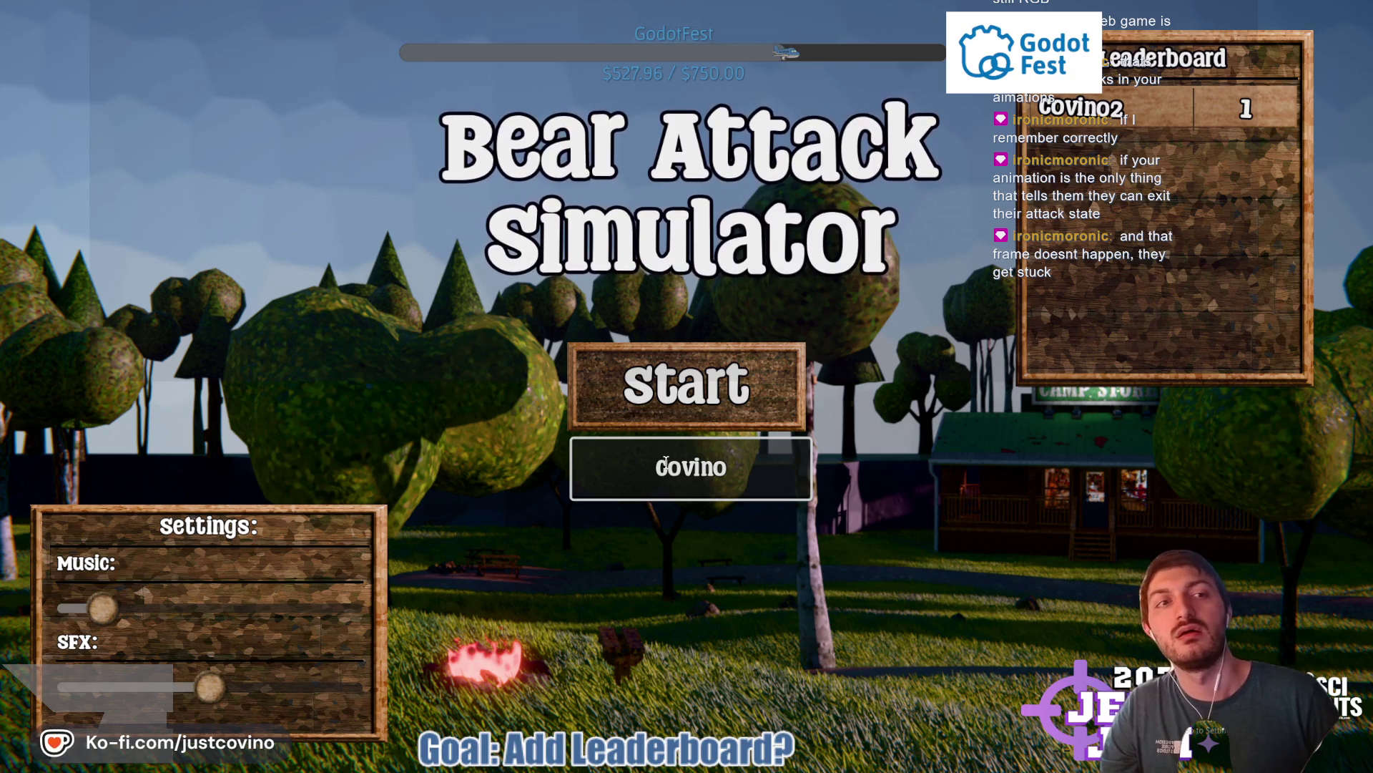
- Start a round, walk up and punch four bears, then head along the path toward the camp
left_click(725, 387)
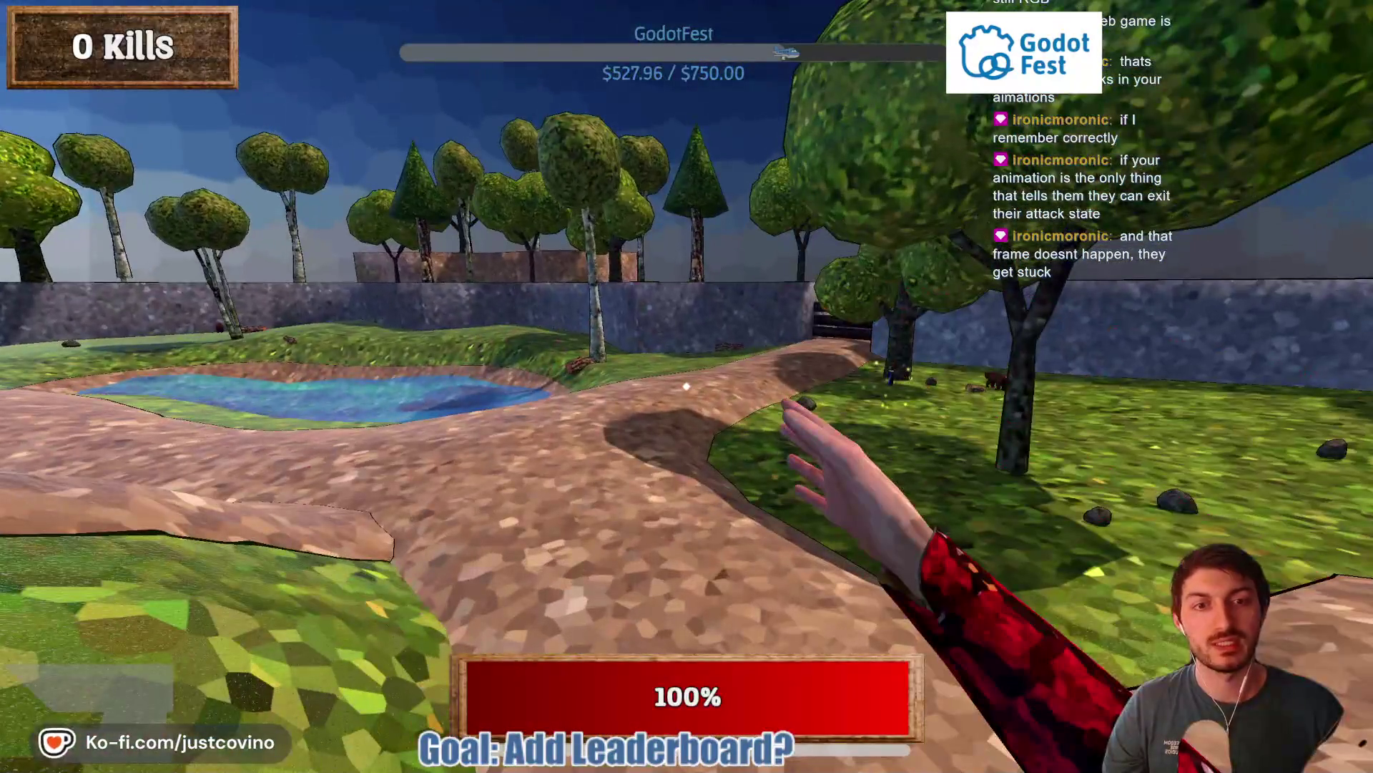
key("w")
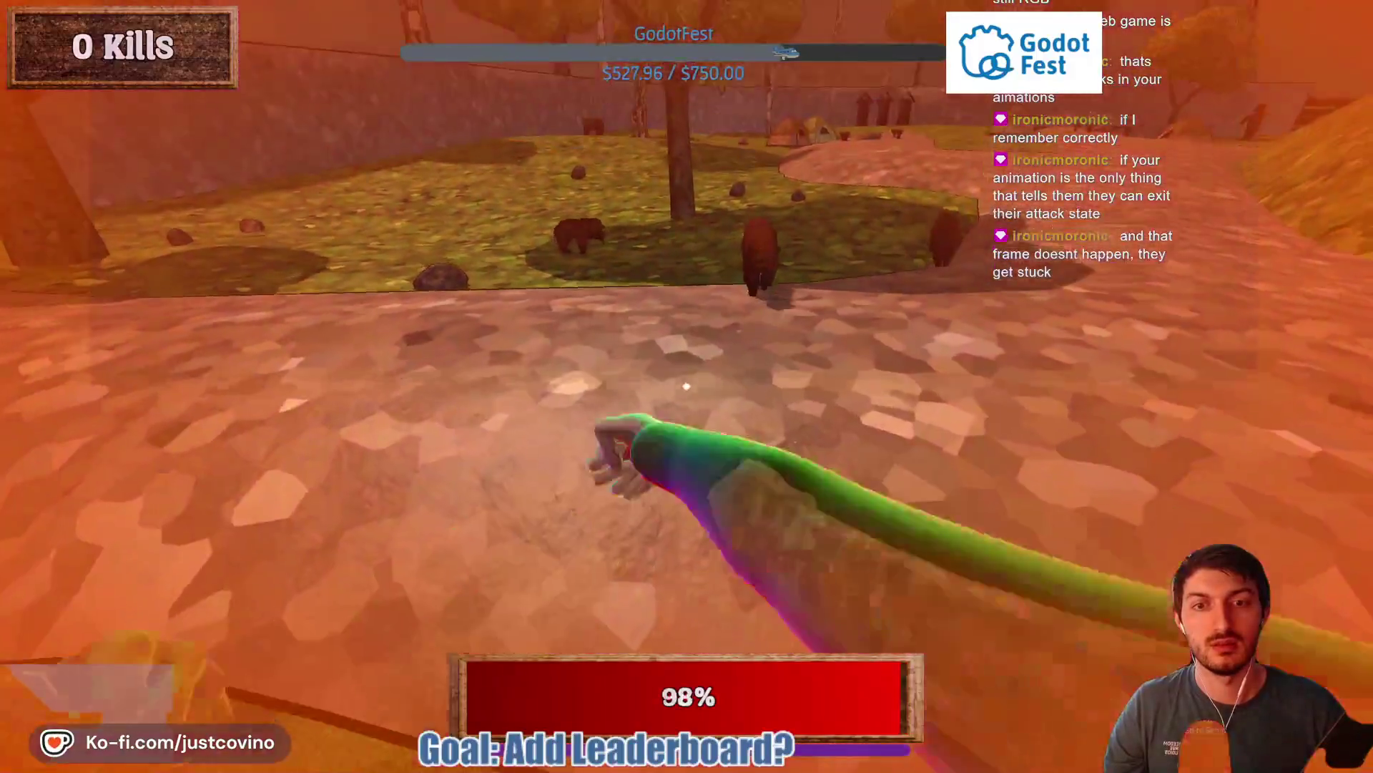
left_click(687, 386)
left_click(687, 387)
left_click(687, 386)
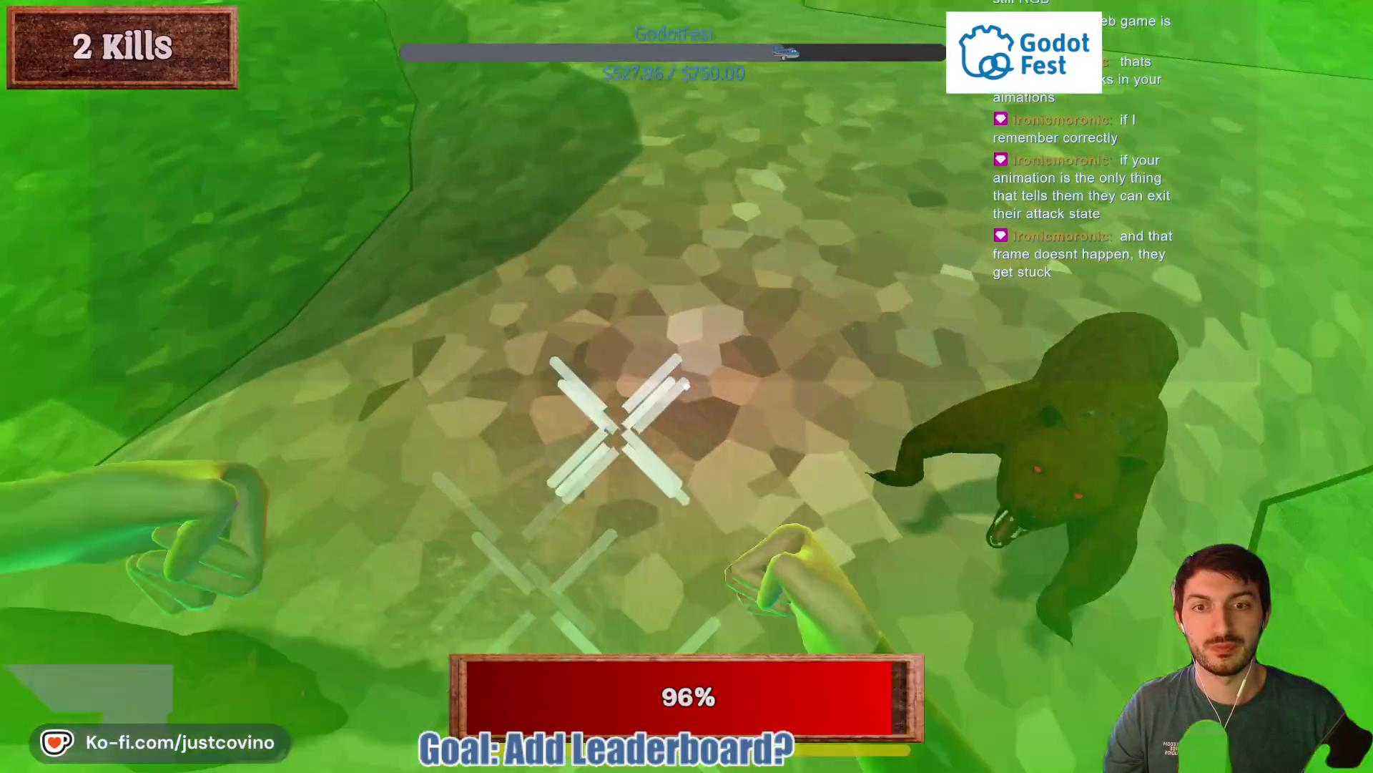
left_click(686, 387)
left_click(687, 386)
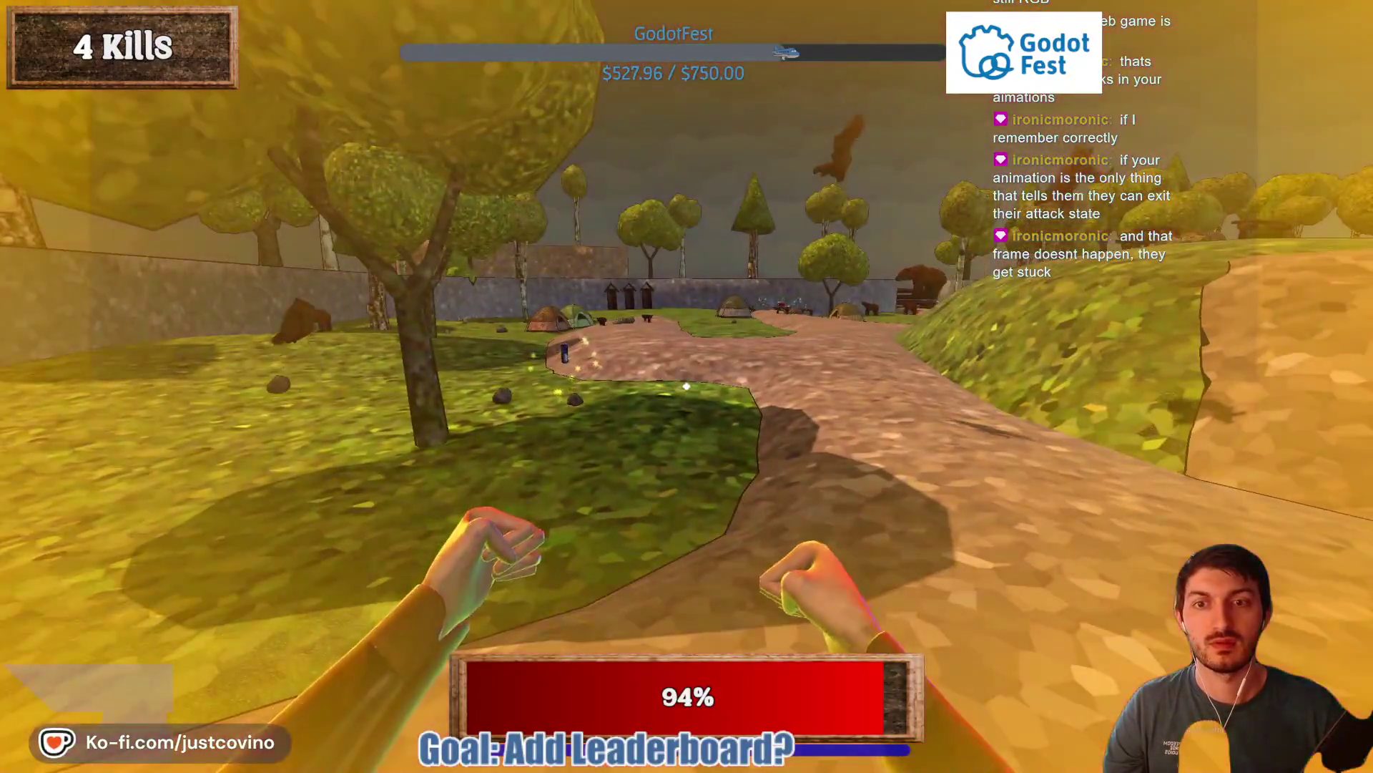
key("w")
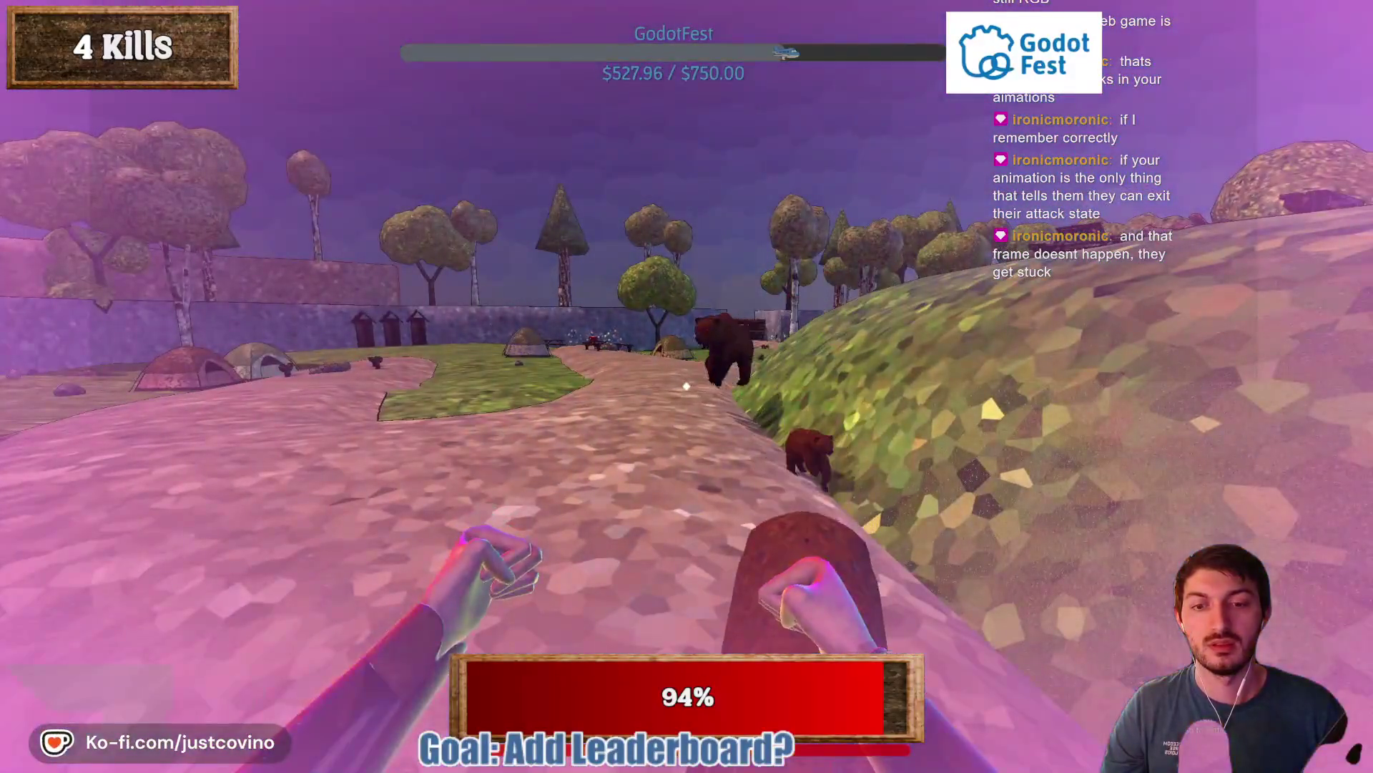
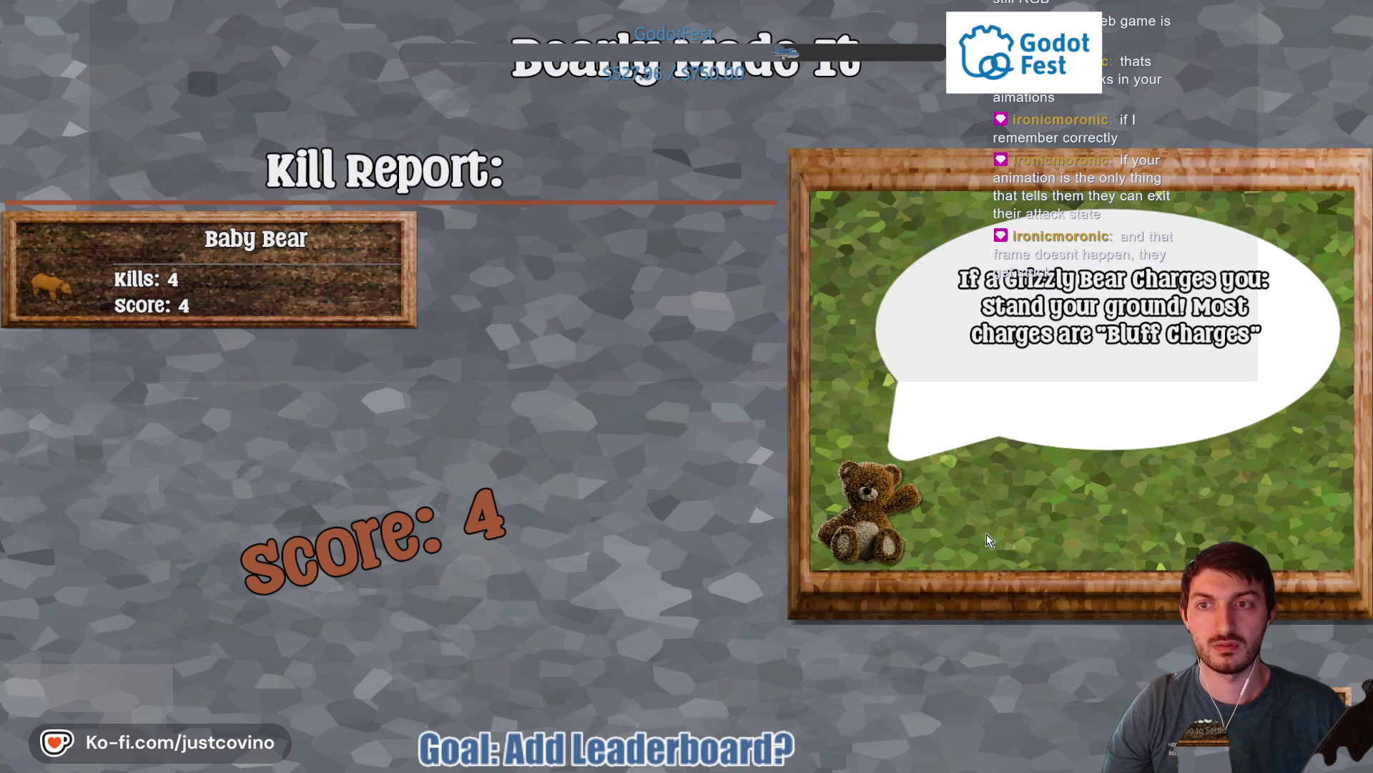
- Leave the game, reload its itch.io page and view the Bears Defeated entries in the Talo dashboard
left_click(1214, 721)
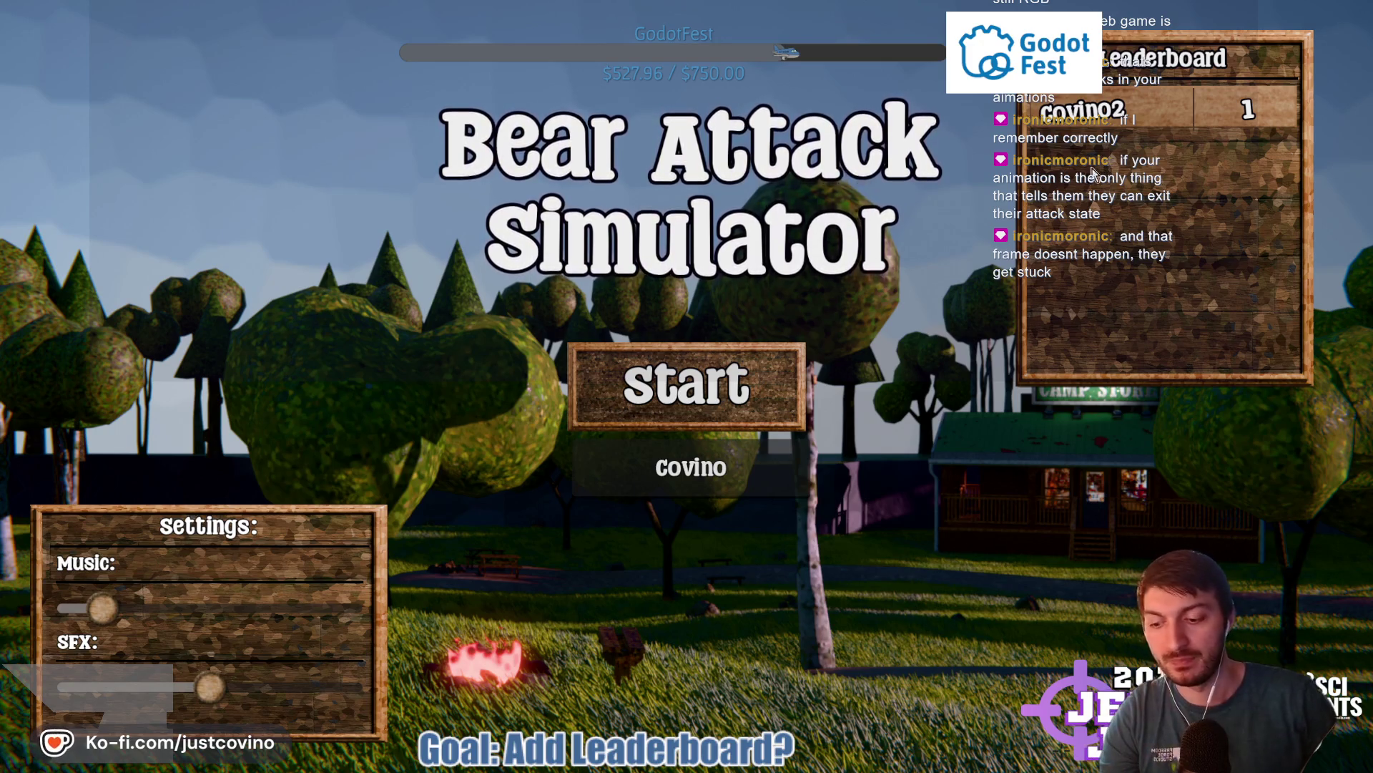
key("Escape")
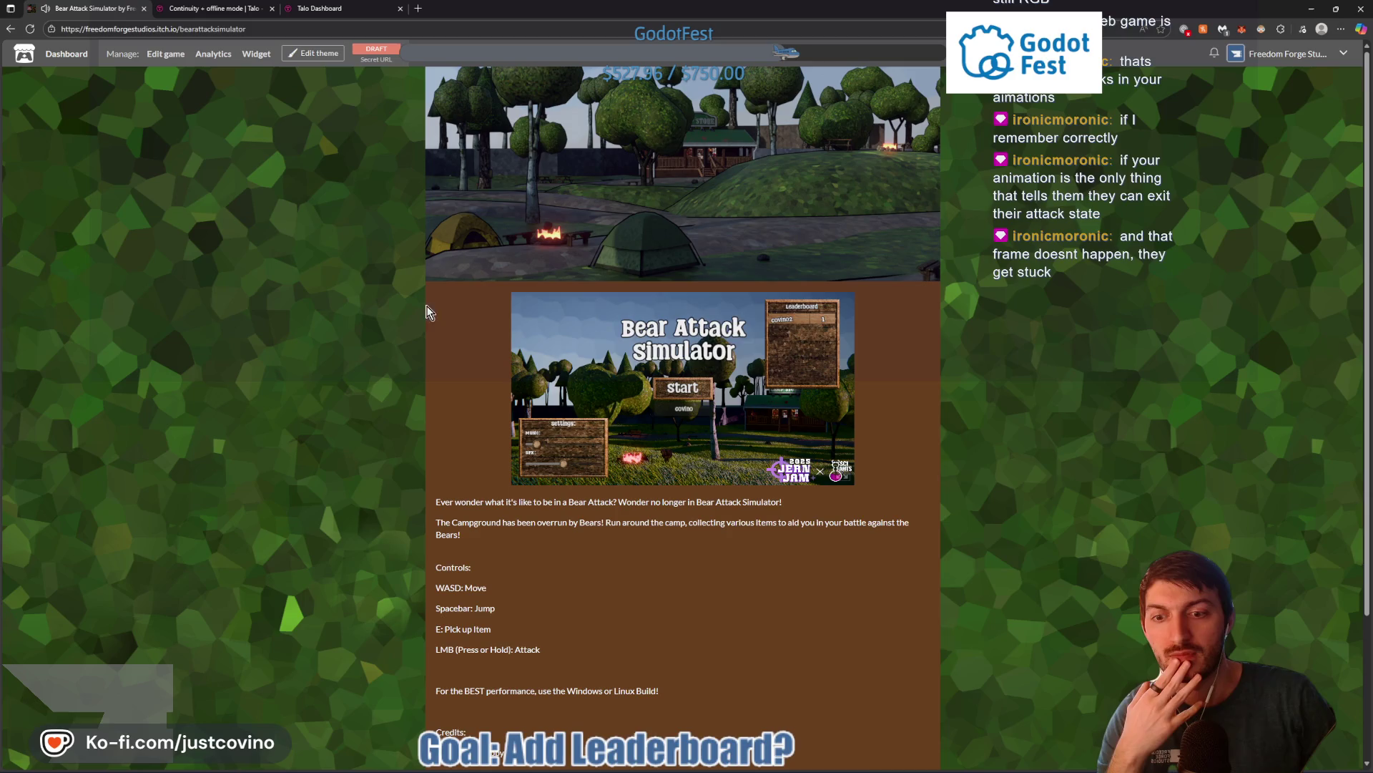
key("F5")
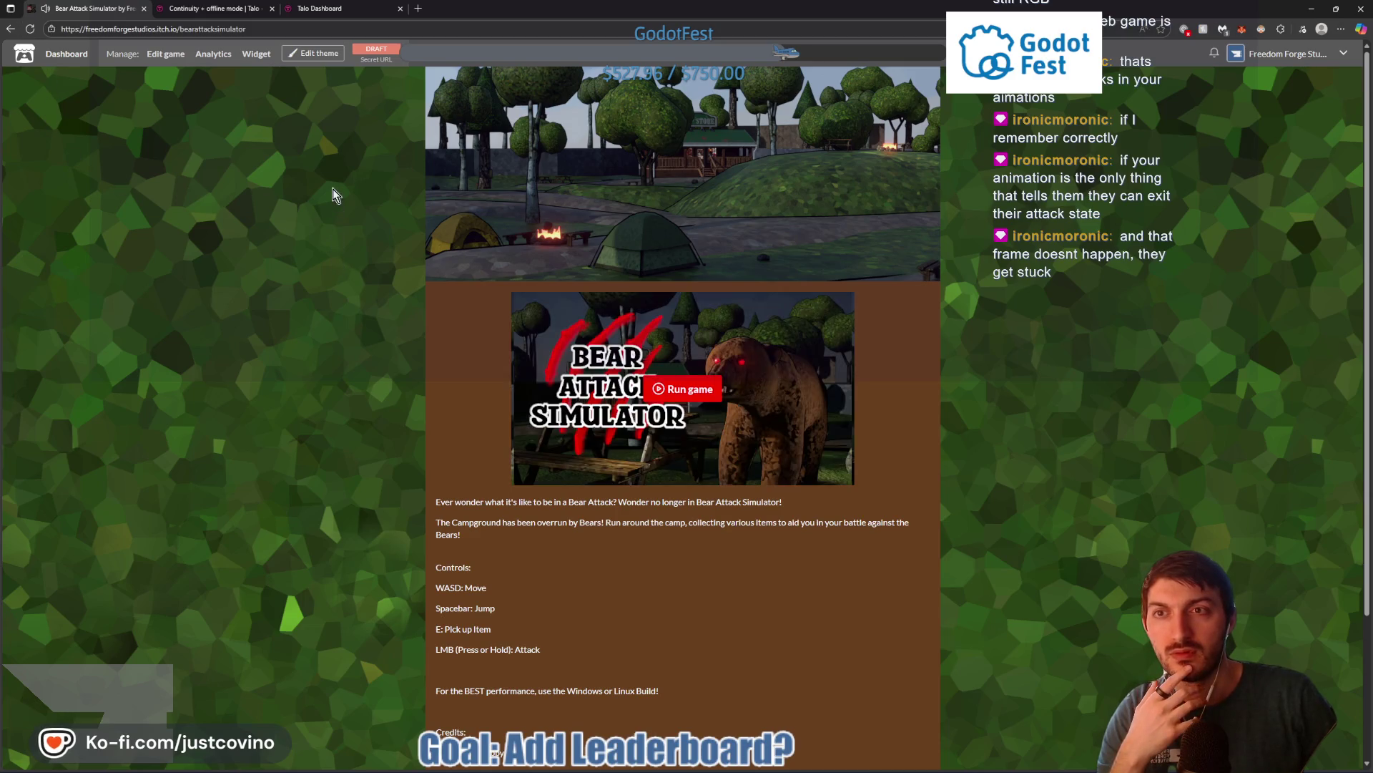
left_click(308, 8)
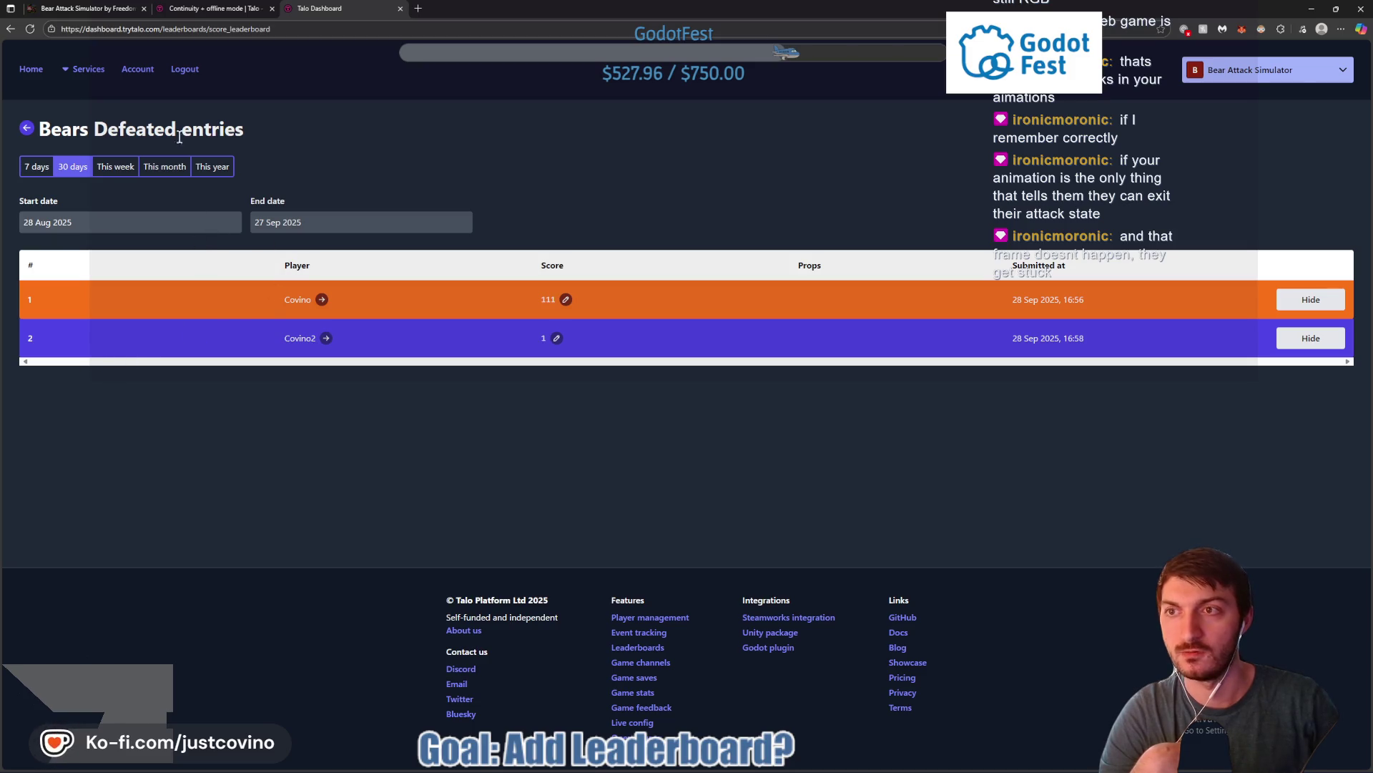
- Read through the Godot plugin Leaderboards guide in the Talo docs
left_click(203, 10)
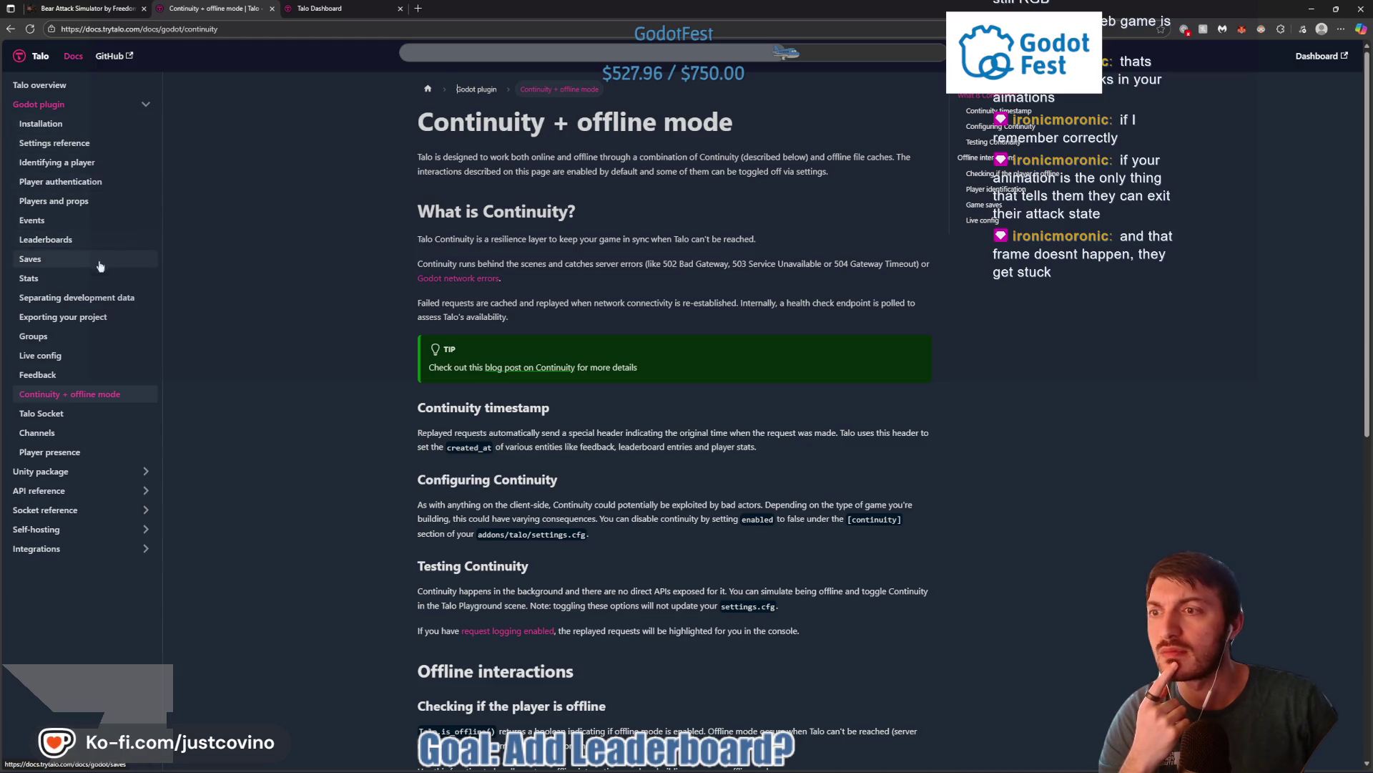
left_click(80, 239)
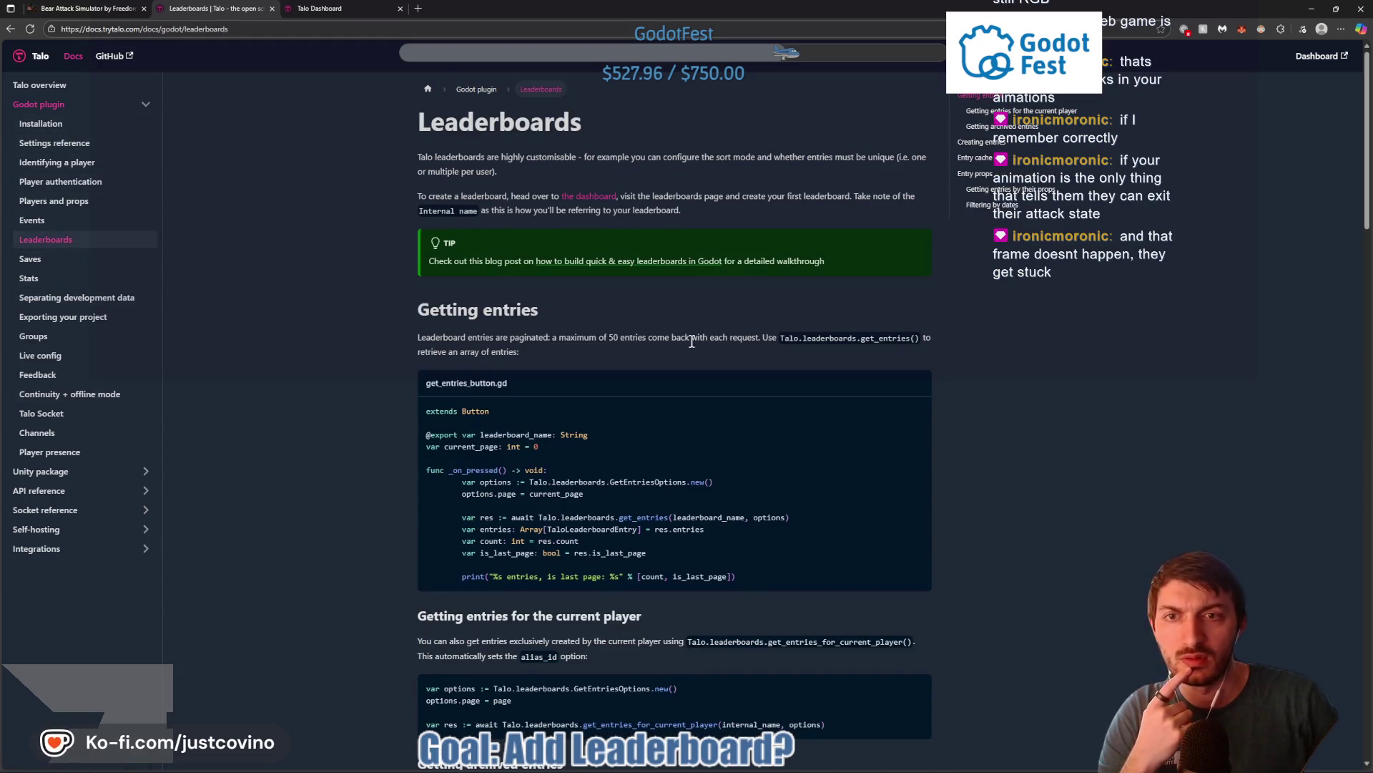
scroll(690, 342, "down", 4)
scroll(680, 354, "down", 7)
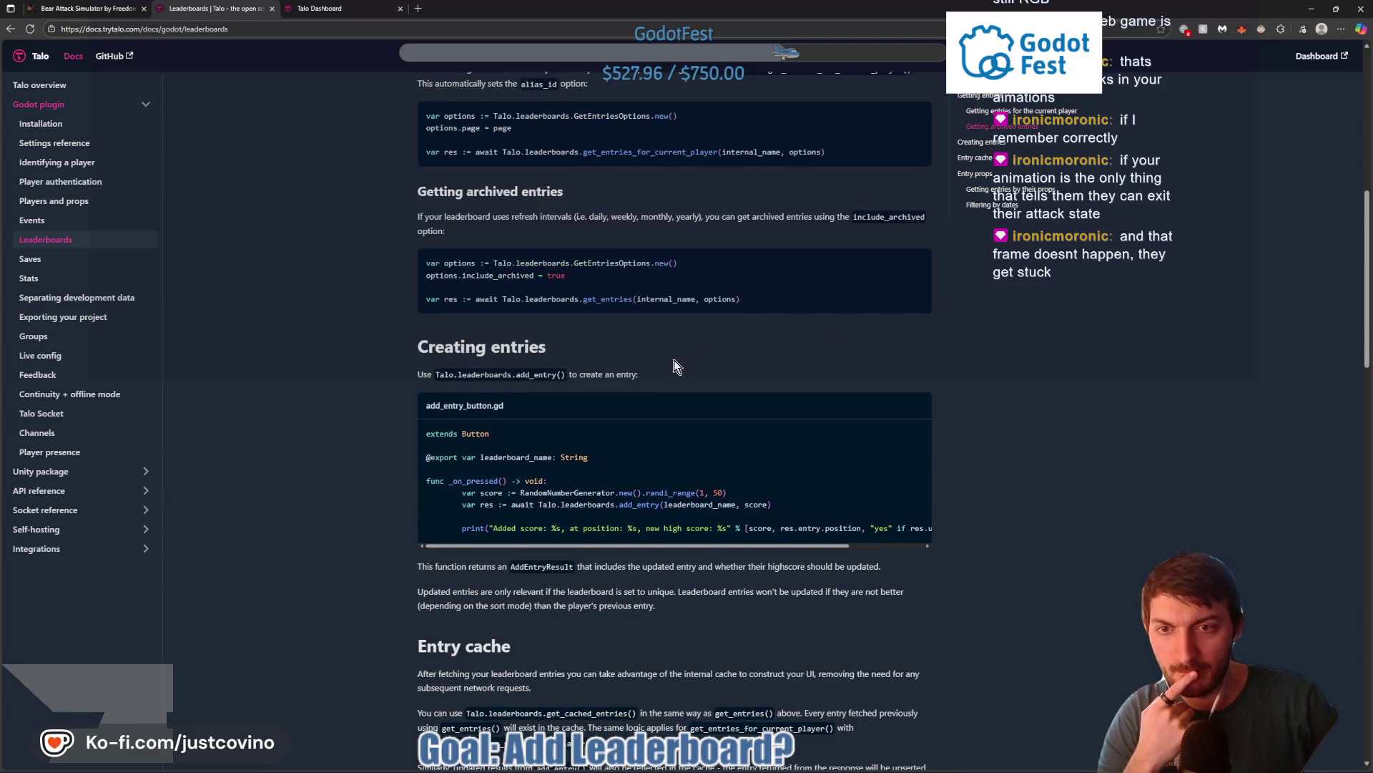
scroll(671, 365, "down", 10)
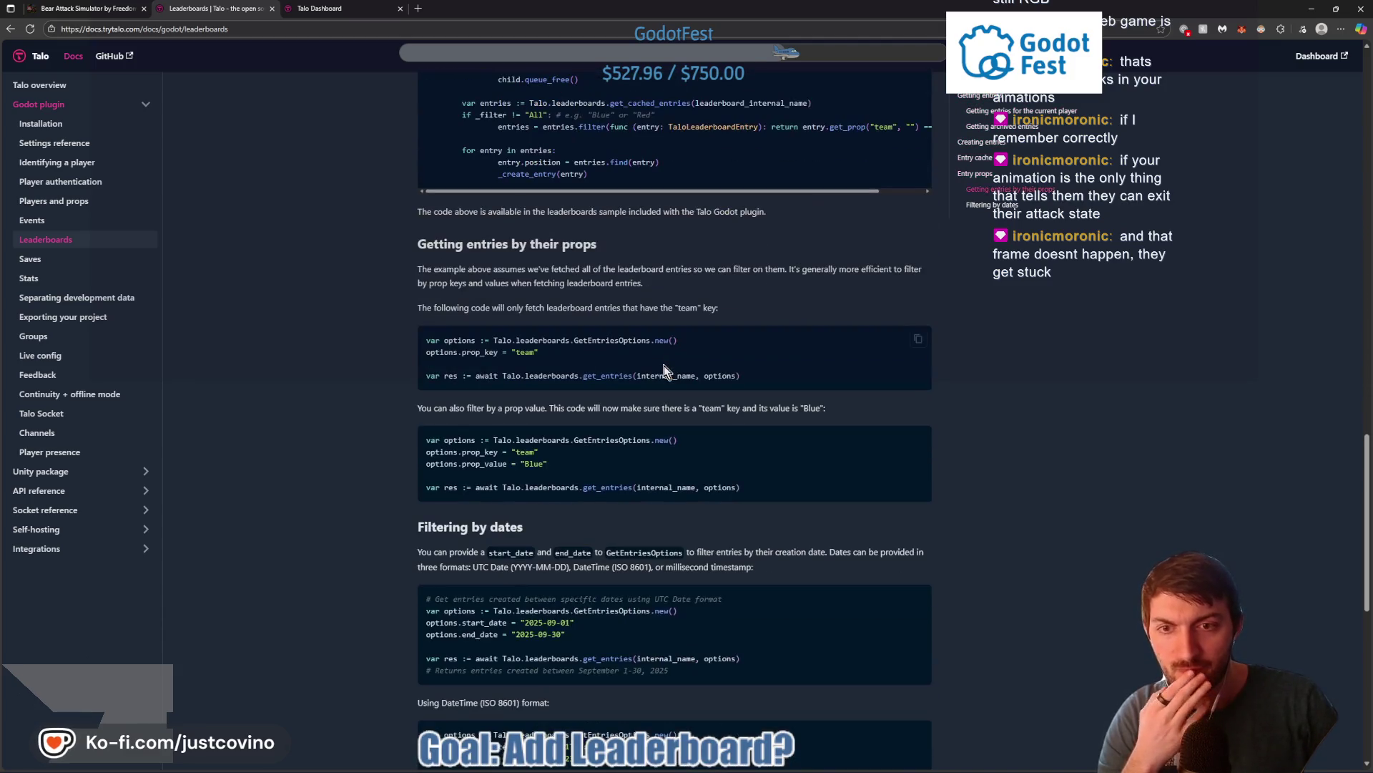
scroll(662, 369, "down", 6)
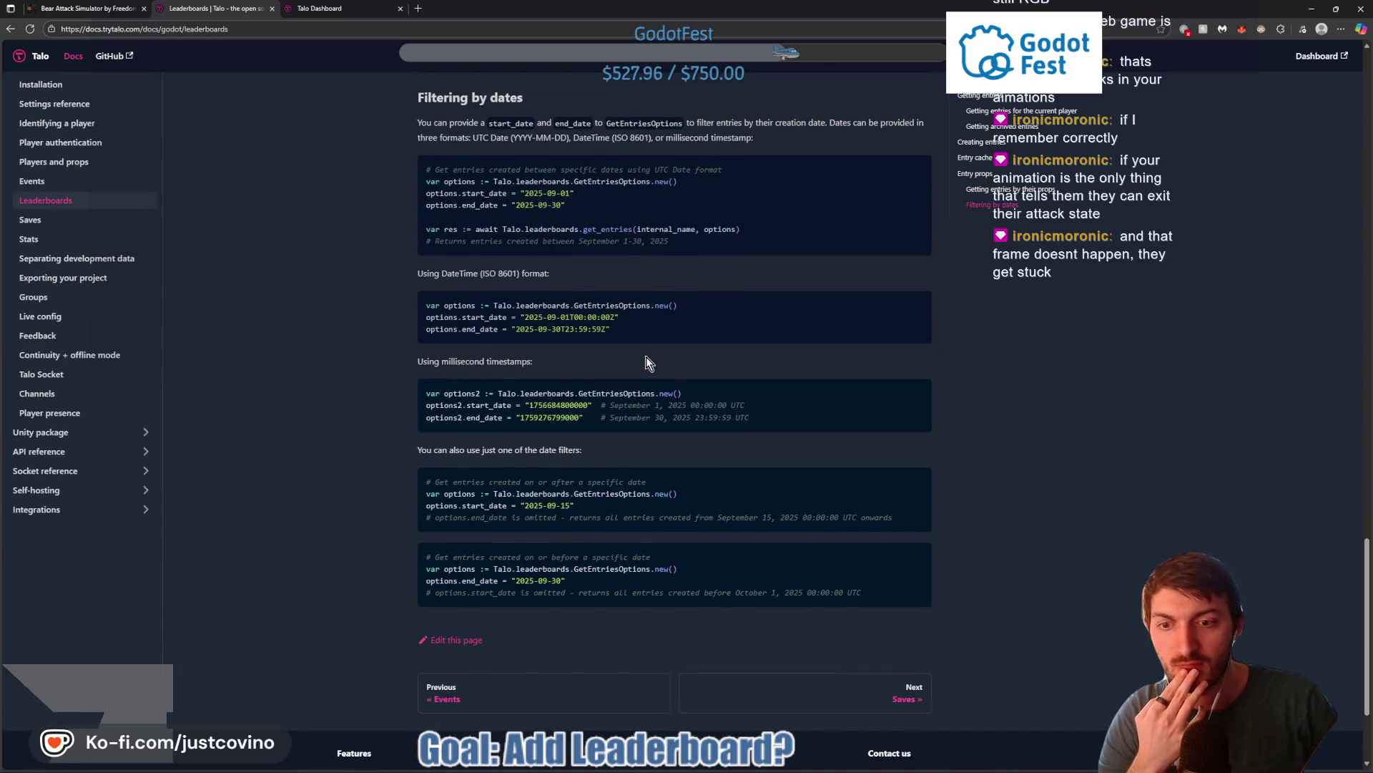
scroll(646, 356, "up", 3)
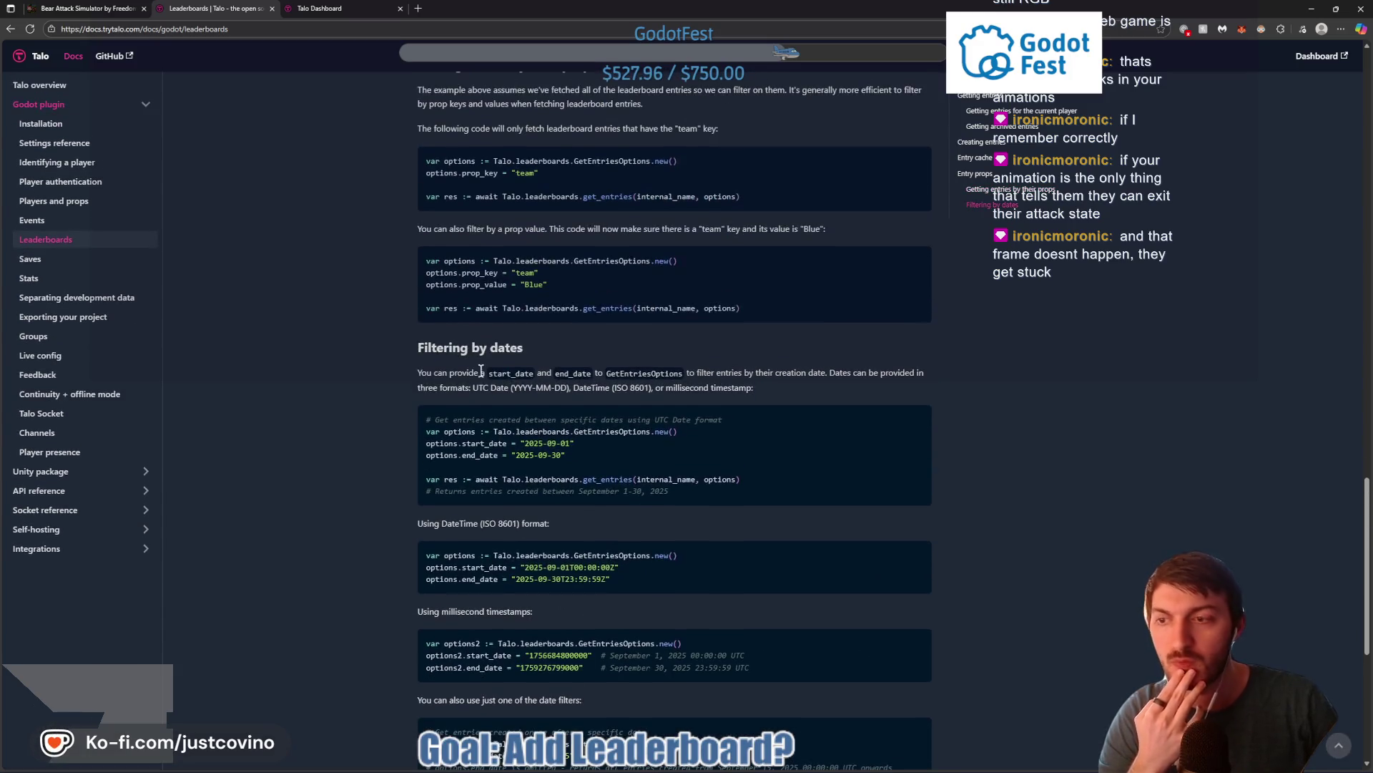
- Review the Continuity + offline mode docs page and compare it with the Bears Defeated entries
left_click(114, 394)
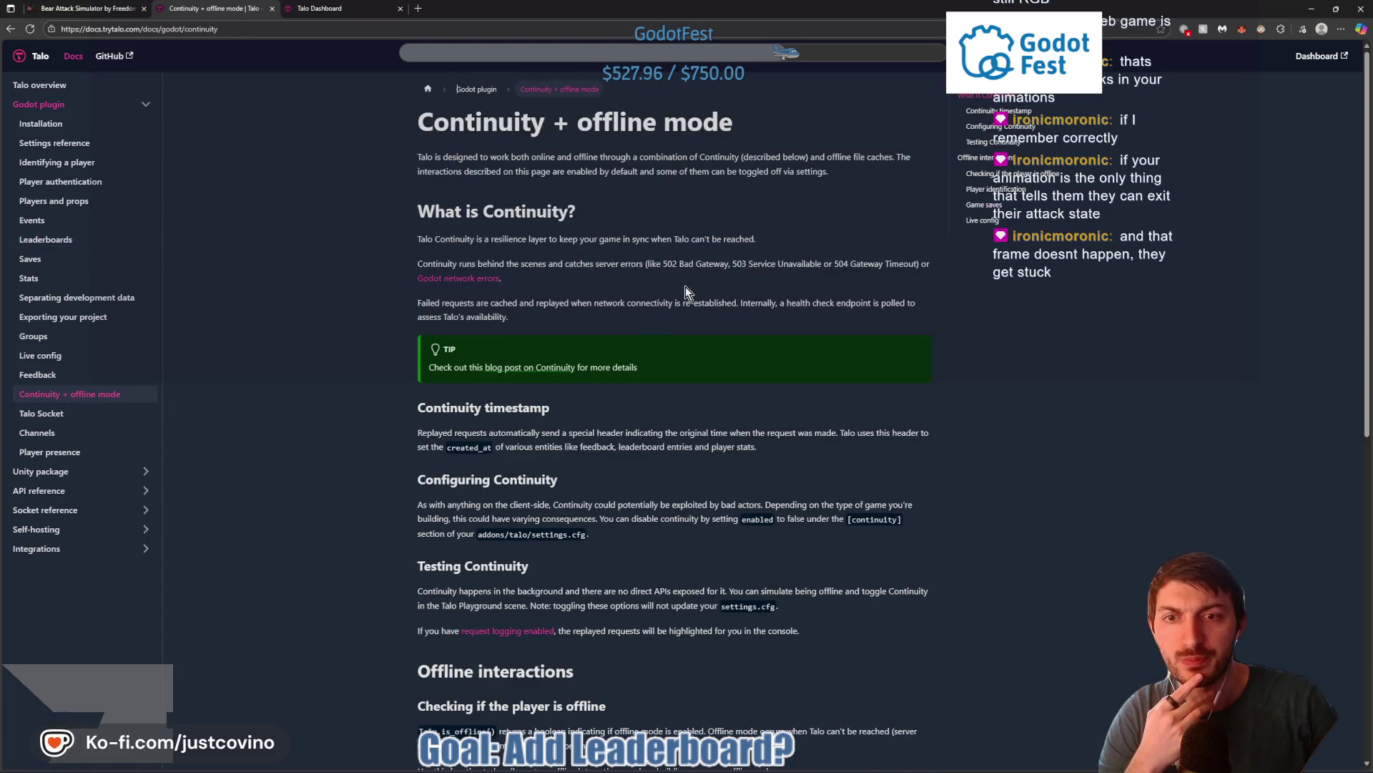
scroll(643, 297, "down", 3)
scroll(630, 303, "down", 2)
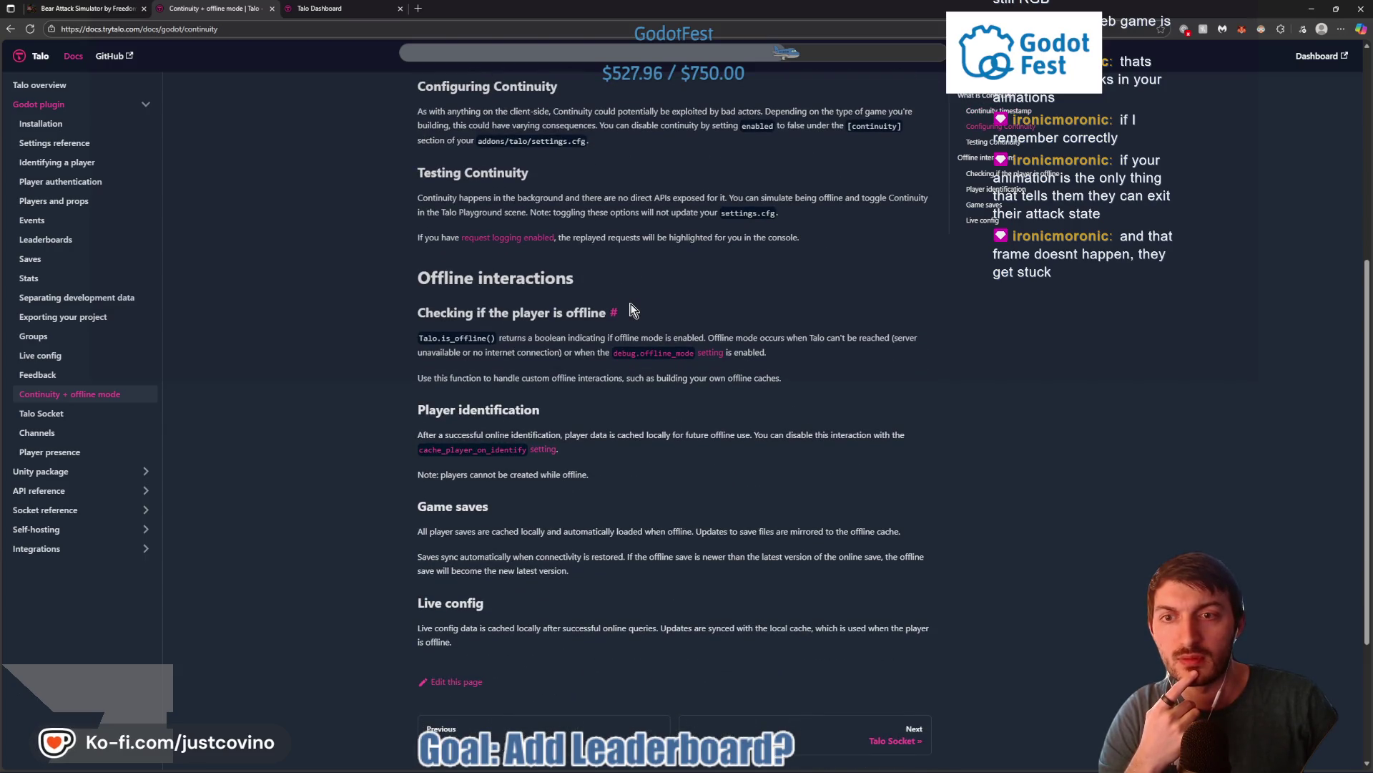
scroll(628, 331, "down", 4)
scroll(626, 336, "up", 5)
scroll(628, 345, "up", 2)
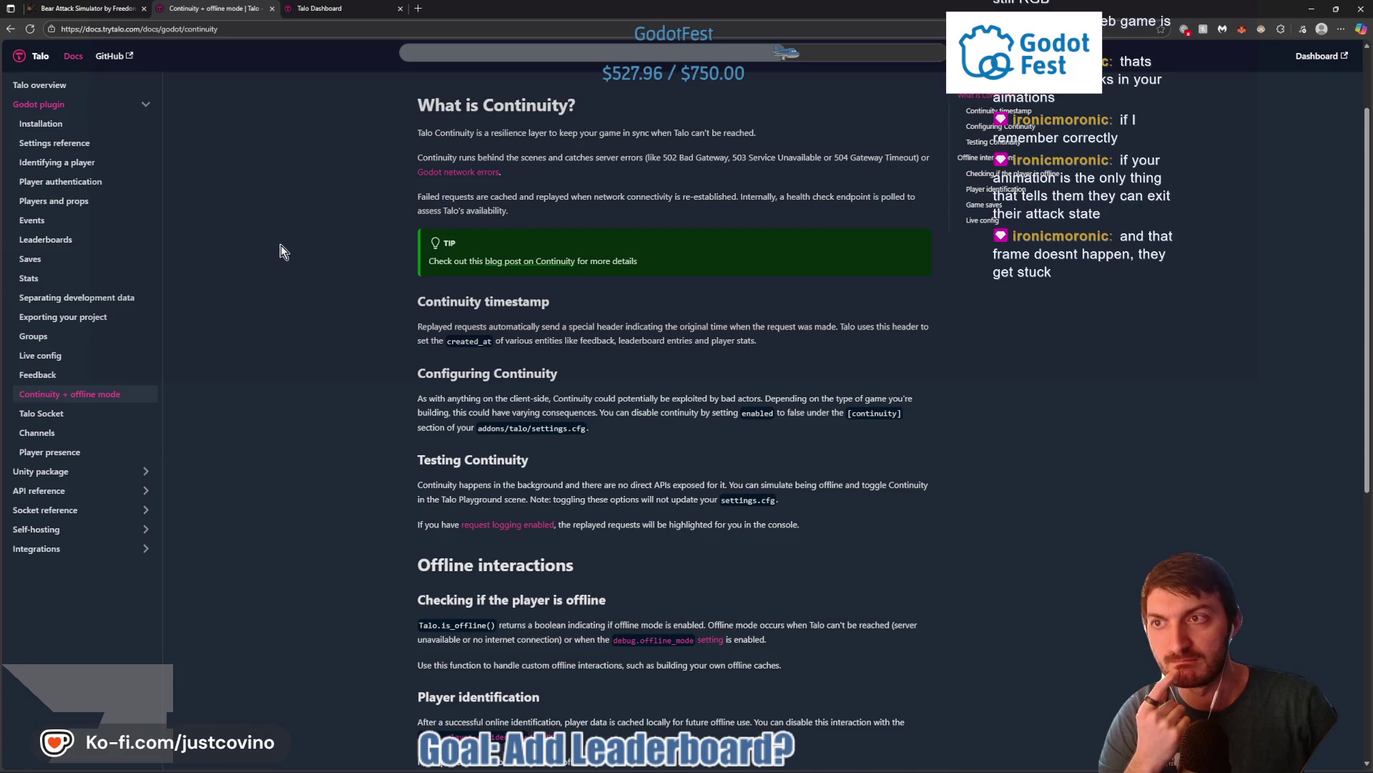
left_click(327, 9)
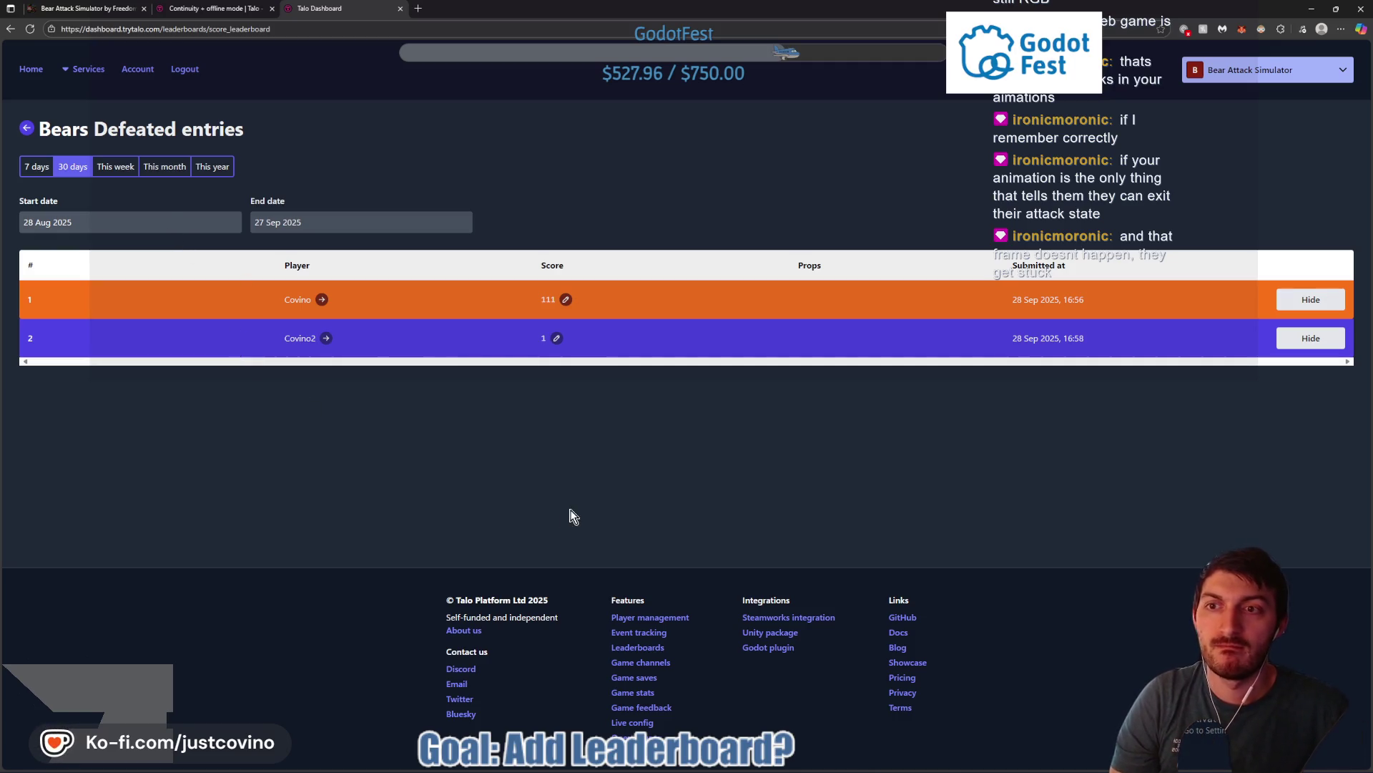
left_click(215, 9)
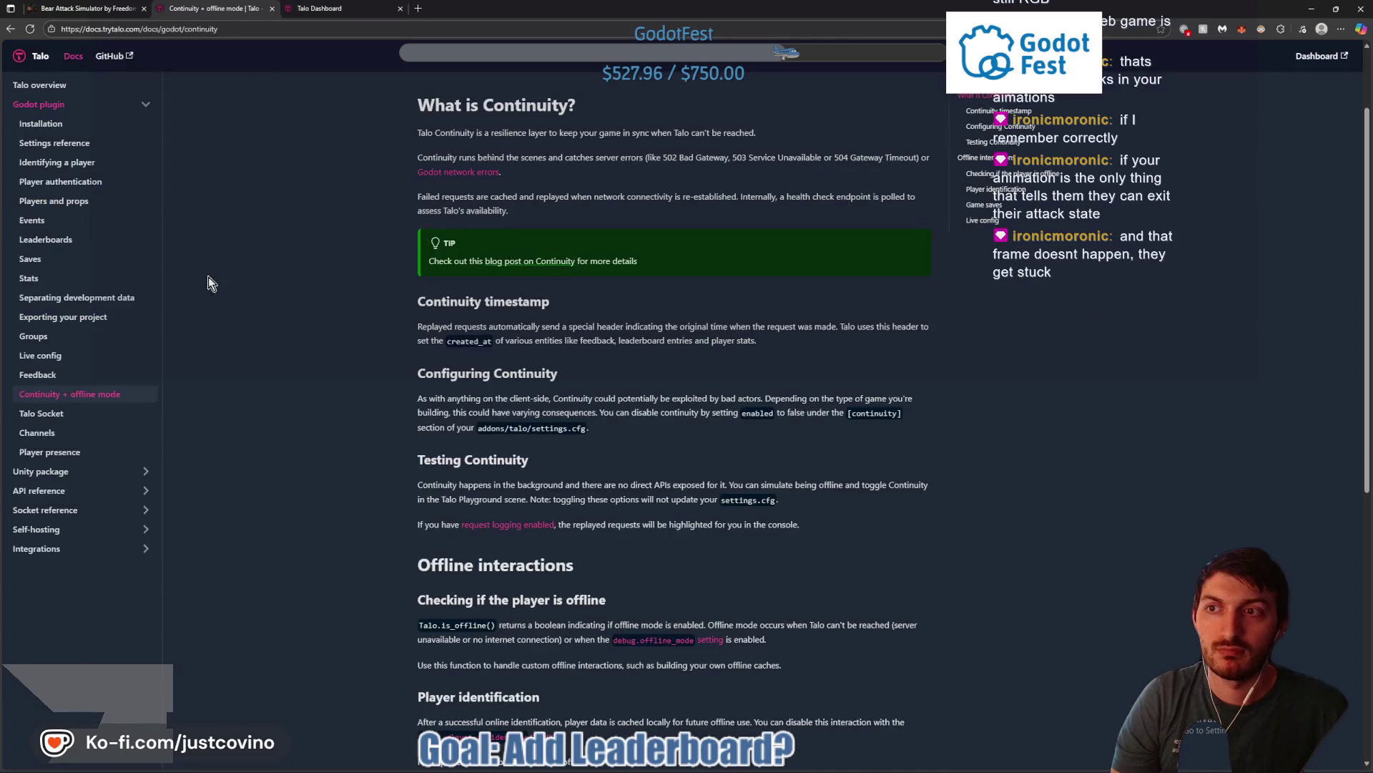
- Go from the Events page to the Leaderboards page and open its leaderboards blog link in a new tab
left_click(72, 221)
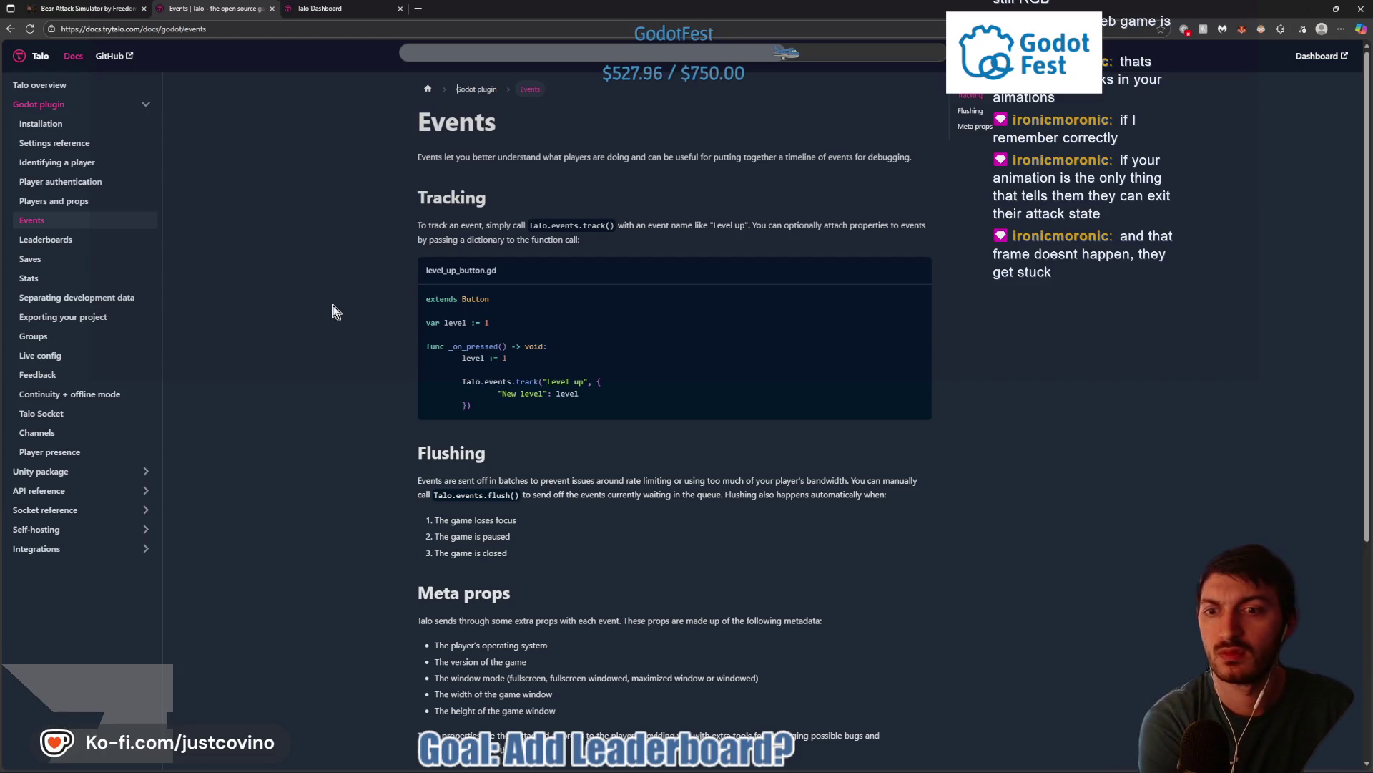
left_click(71, 242)
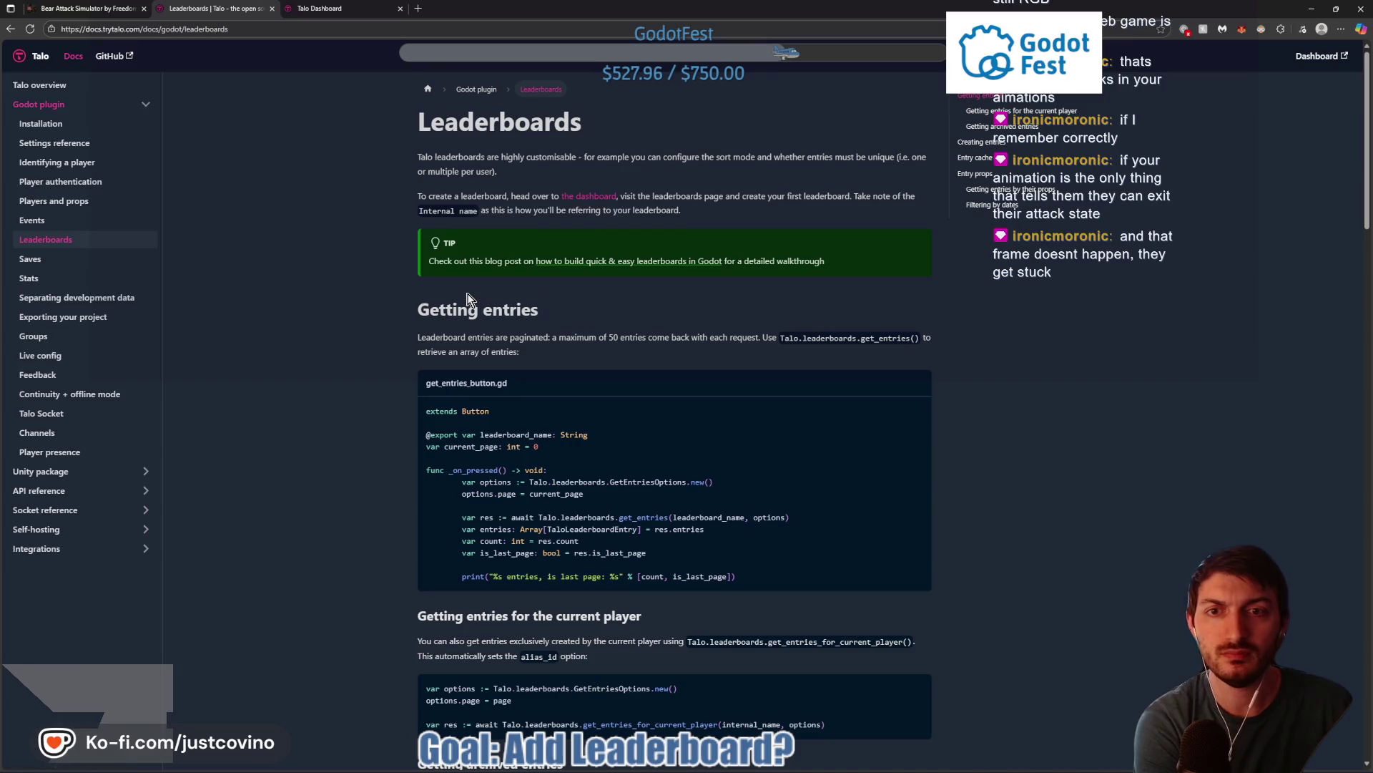
right_click(652, 266)
left_click(678, 269)
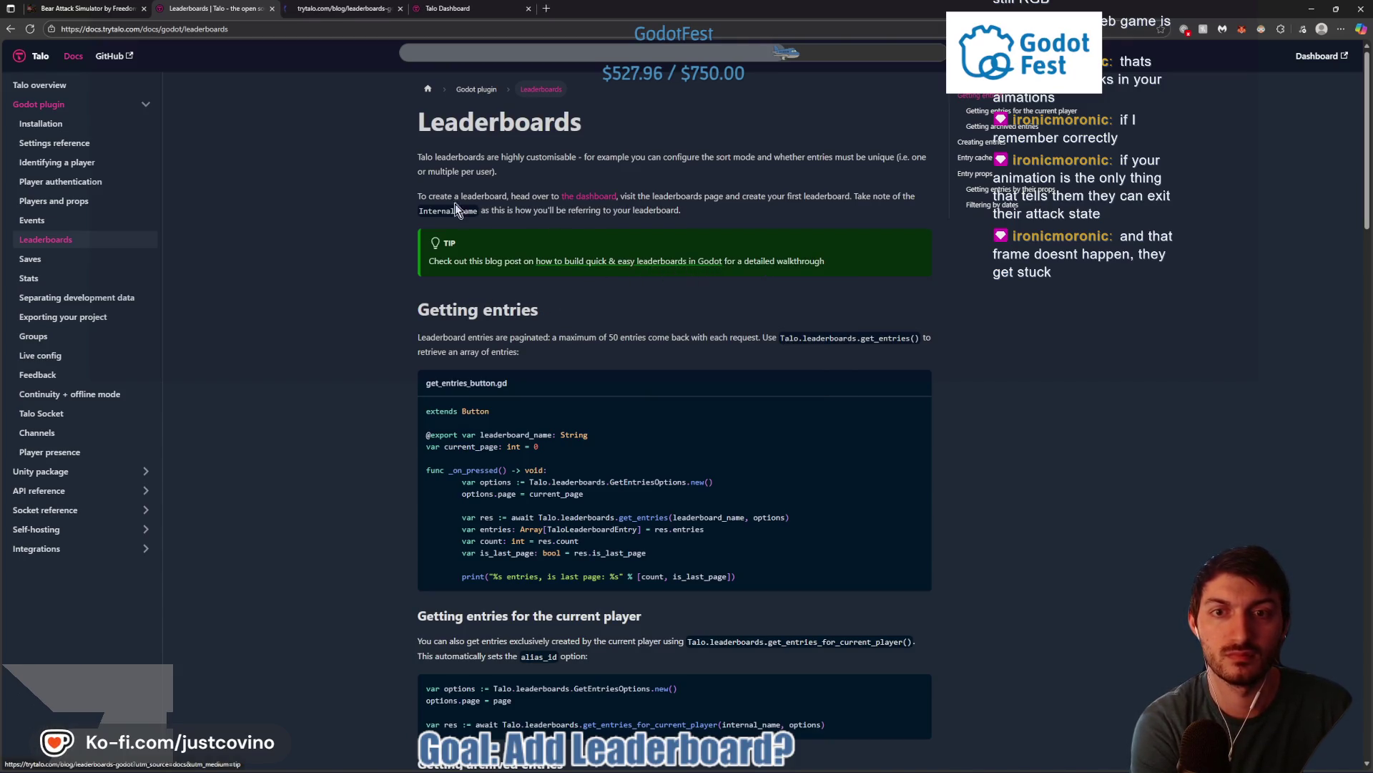
- Read the Godot leaderboards blog tutorial through its setup, access key and Creating a leaderboard sections
left_click(330, 10)
scroll(343, 300, "down", 5)
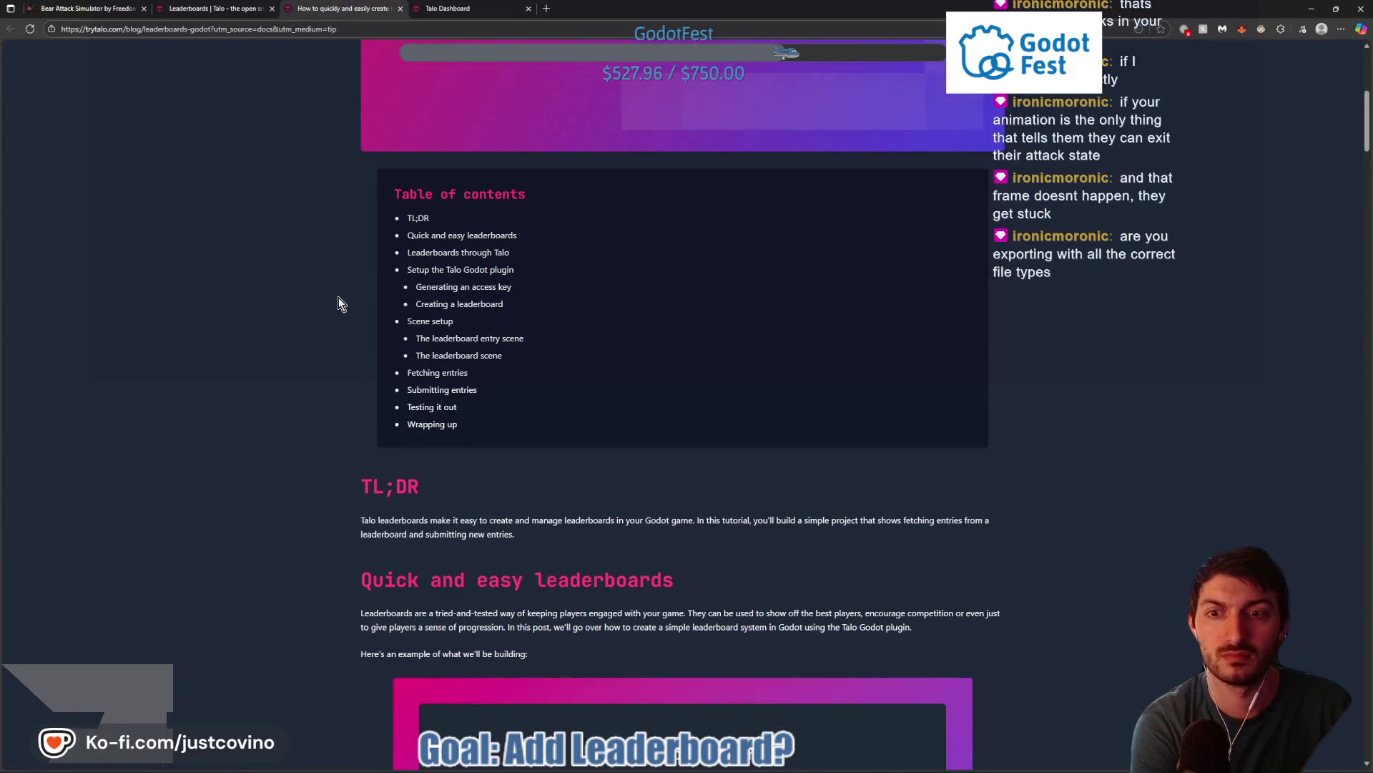
scroll(338, 298, "down", 9)
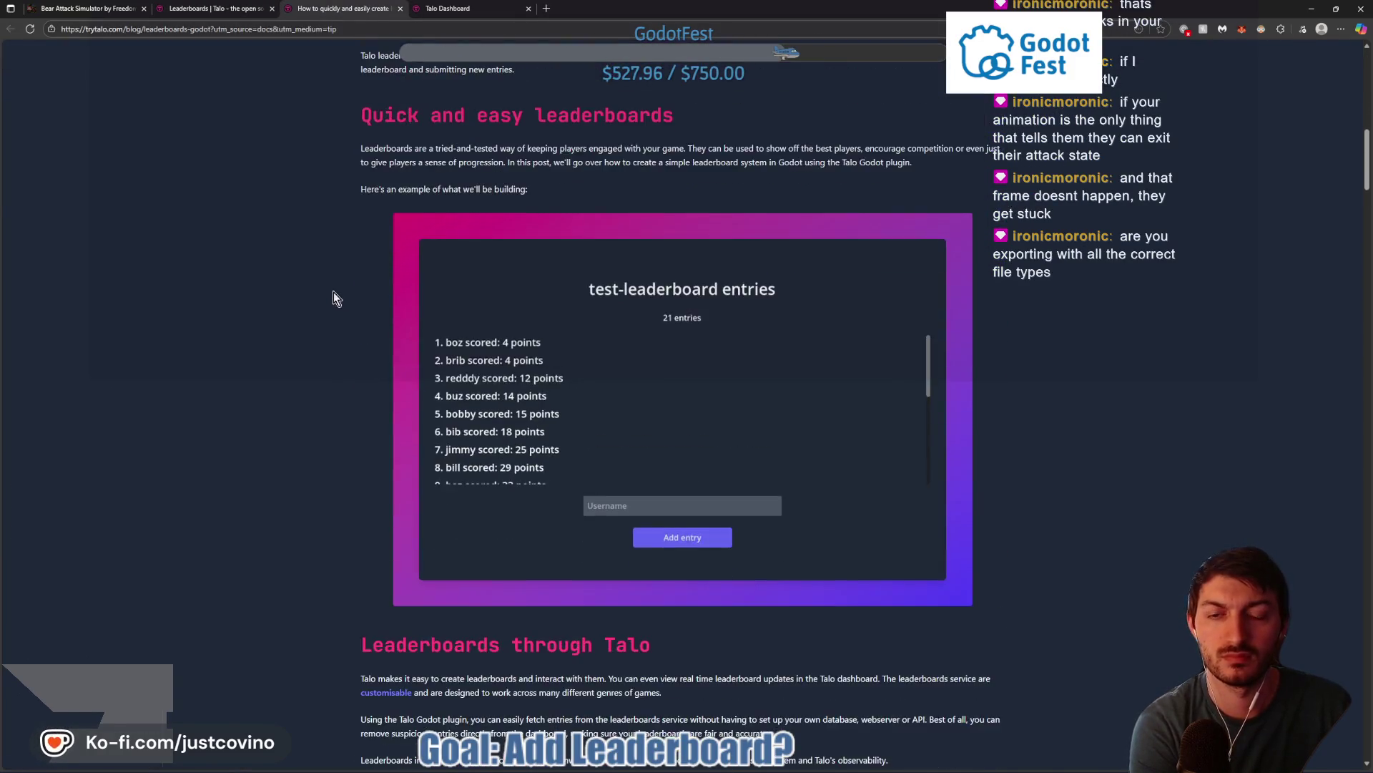
scroll(334, 292, "down", 3)
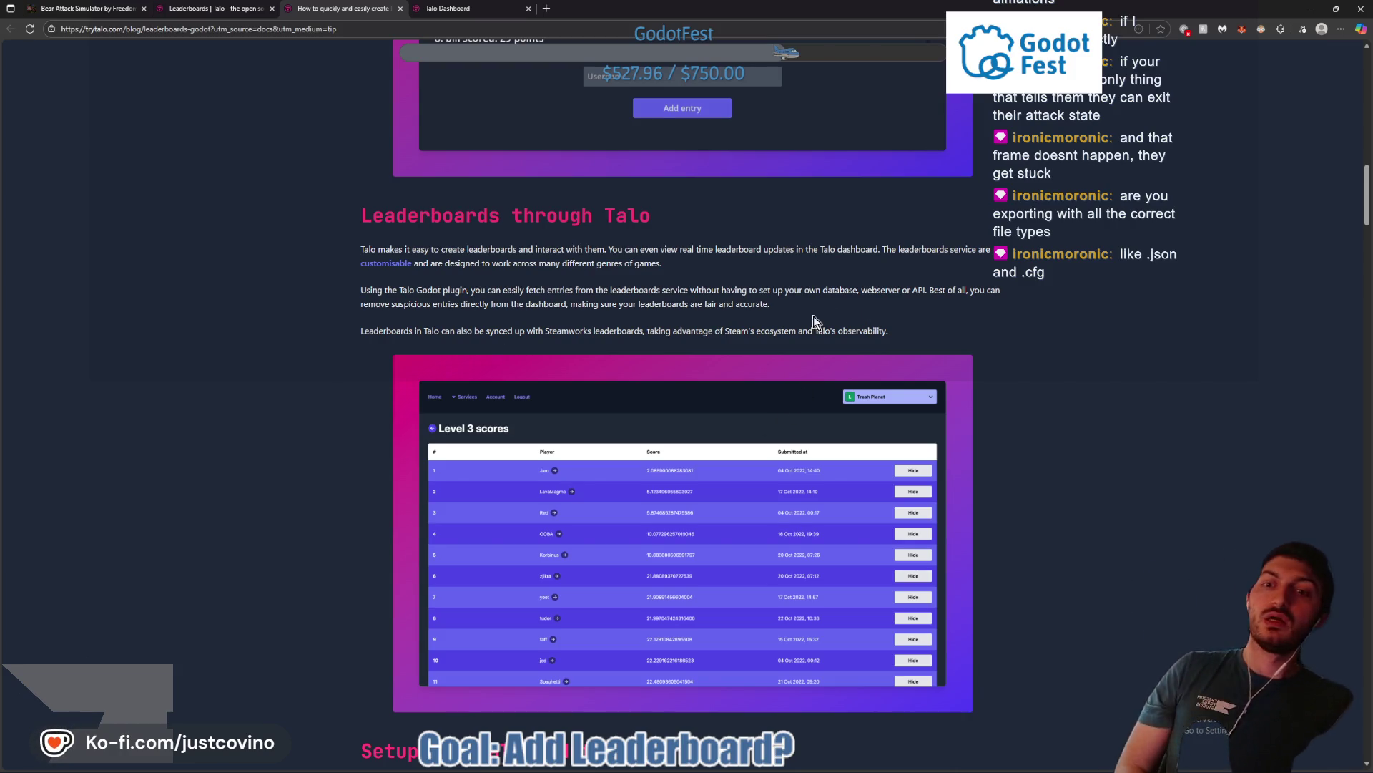
scroll(784, 369, "down", 2)
scroll(787, 379, "down", 3)
scroll(794, 385, "down", 5)
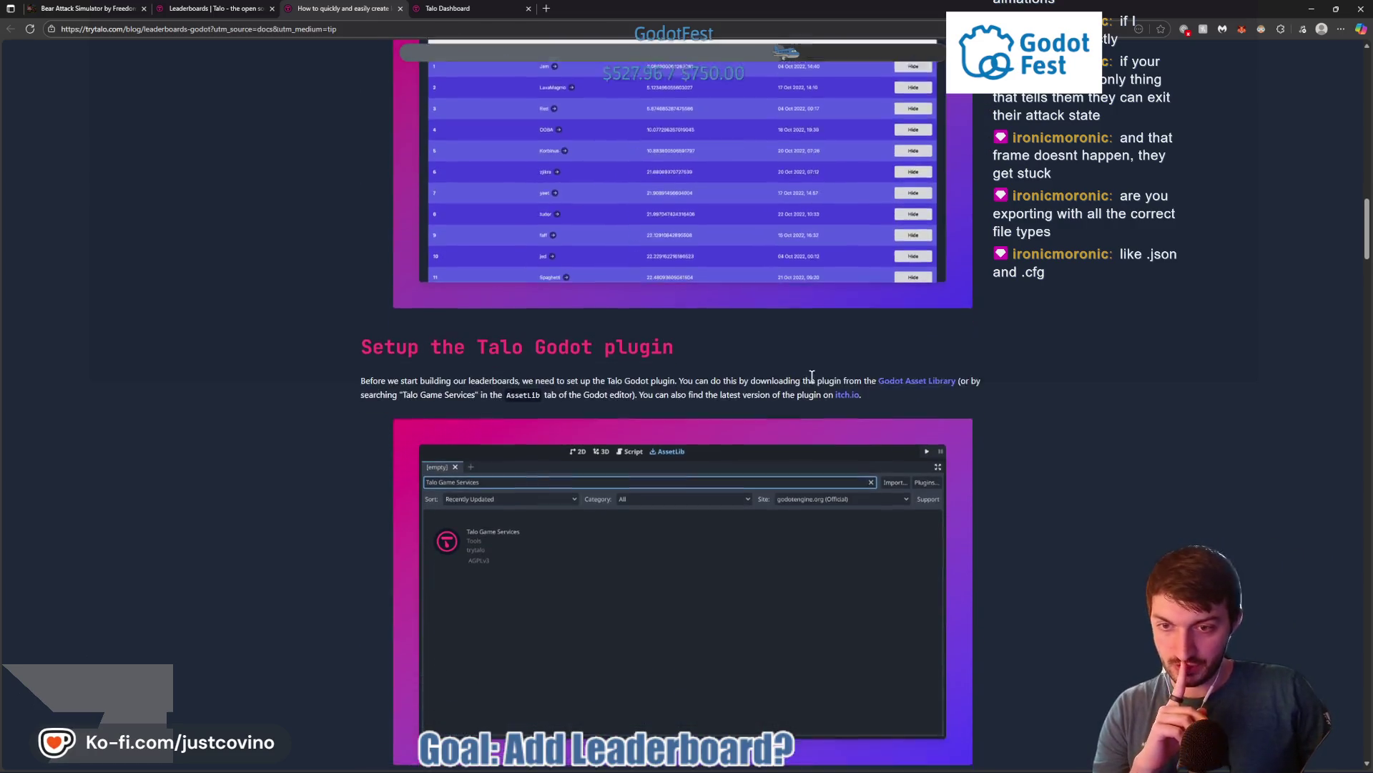
scroll(787, 389, "down", 3)
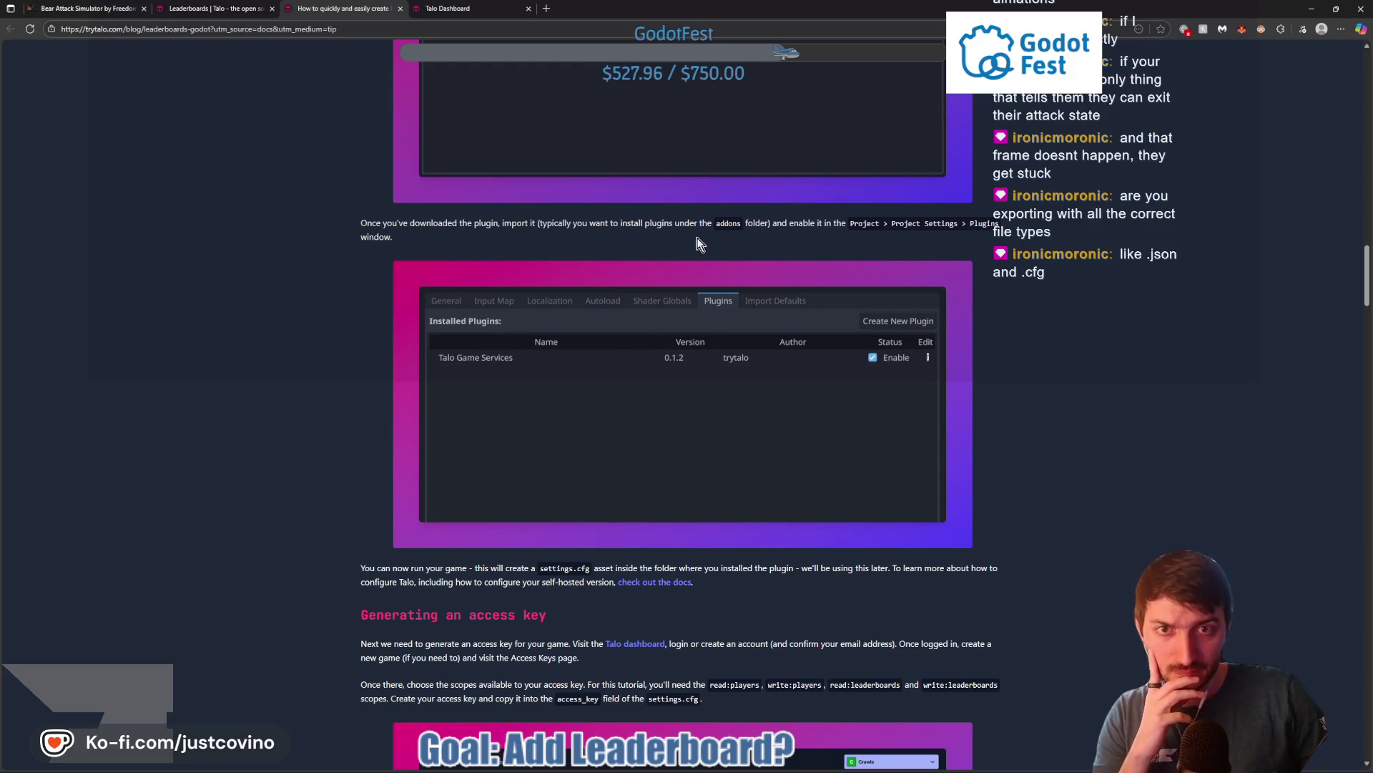
scroll(772, 246, "down", 3)
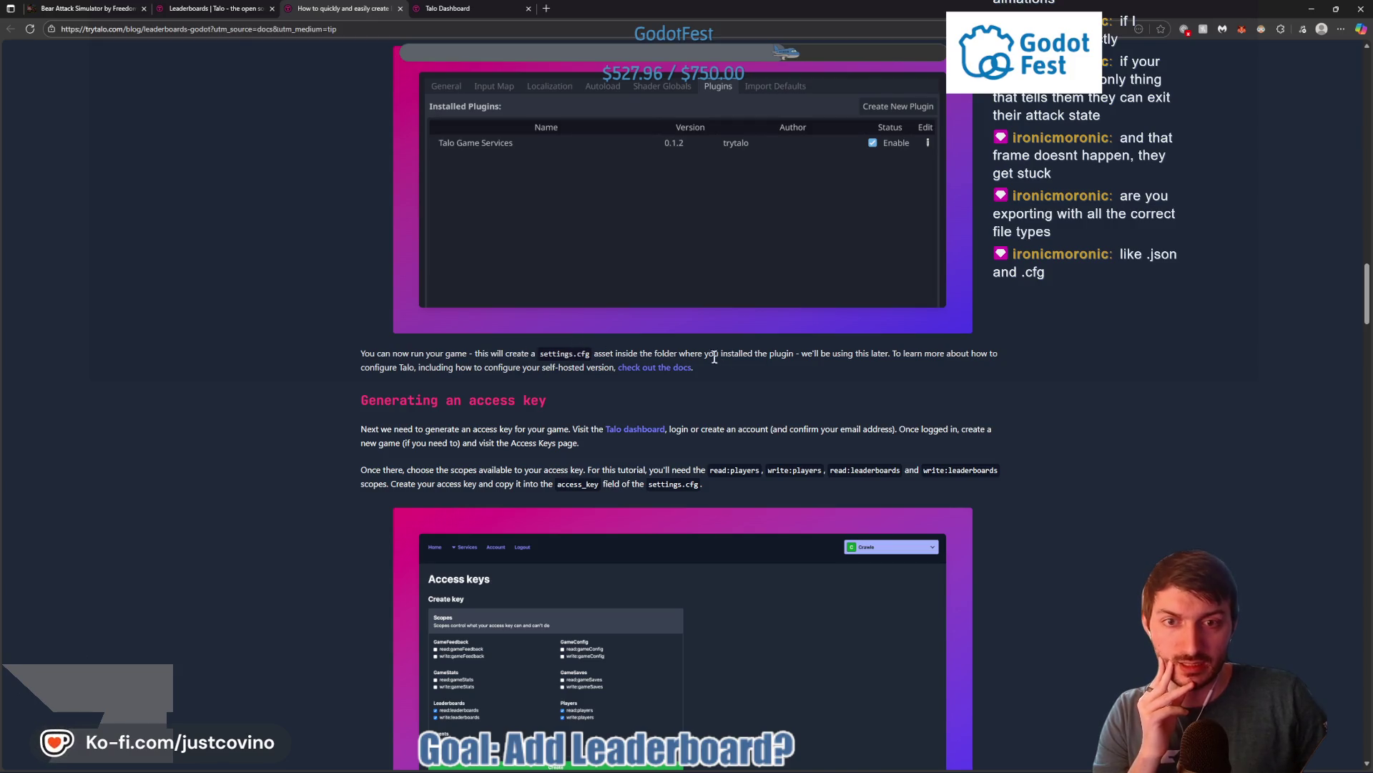
scroll(644, 354, "down", 2)
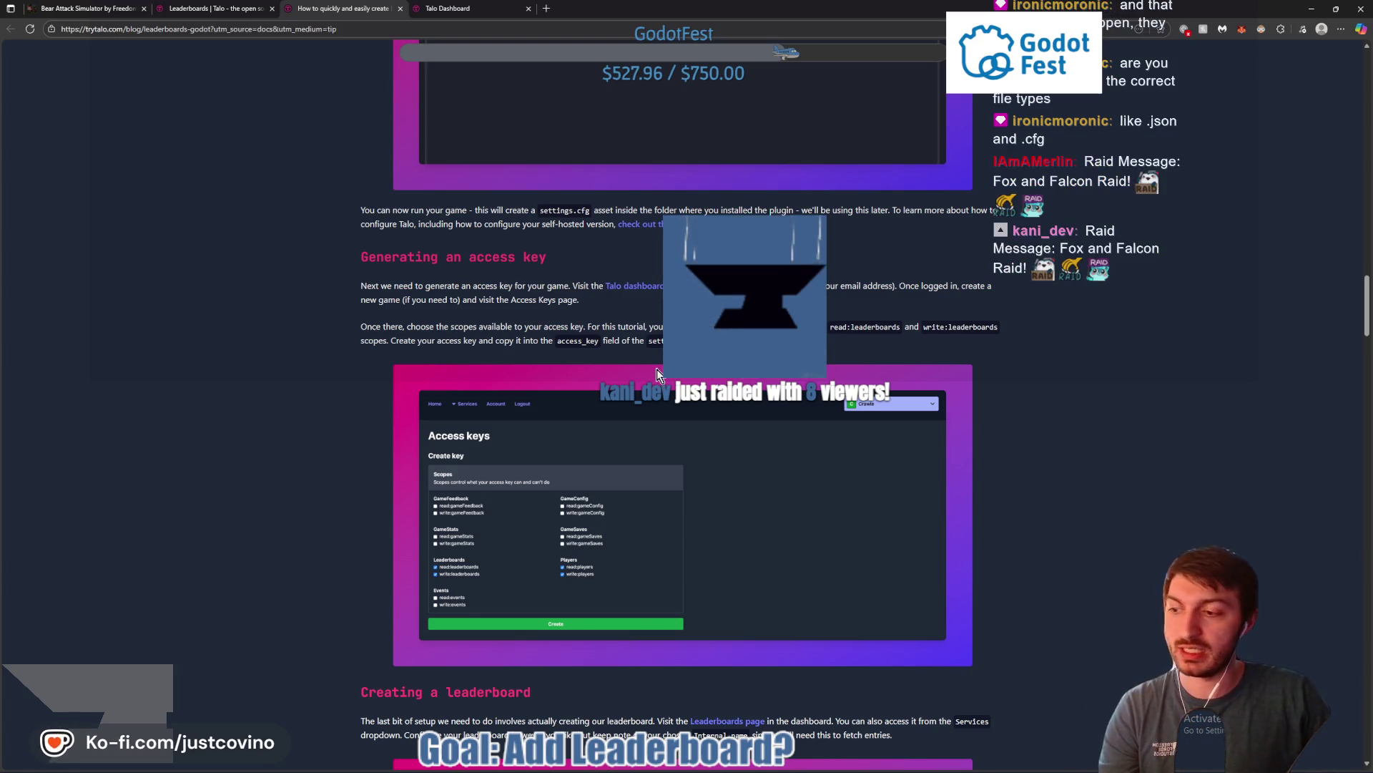
scroll(646, 362, "down", 2)
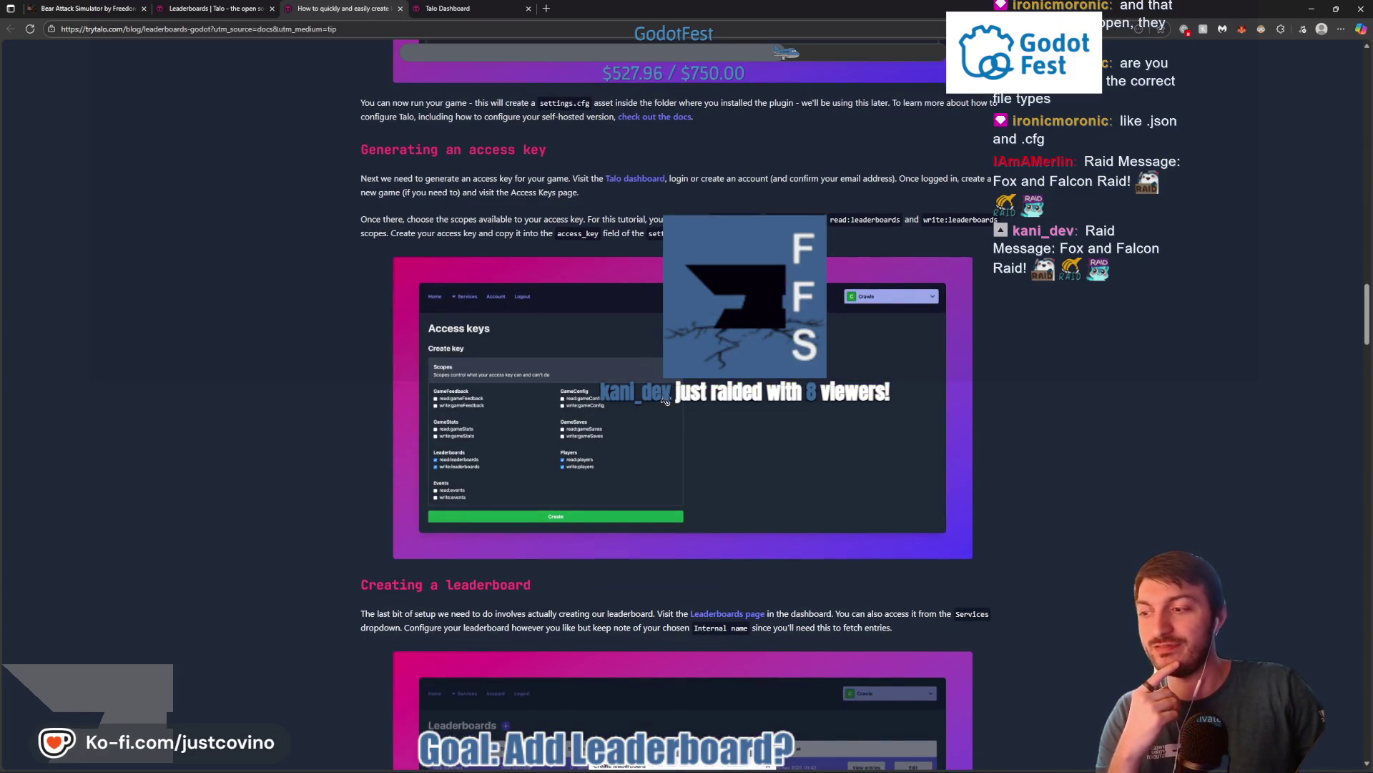
scroll(837, 405, "down", 6)
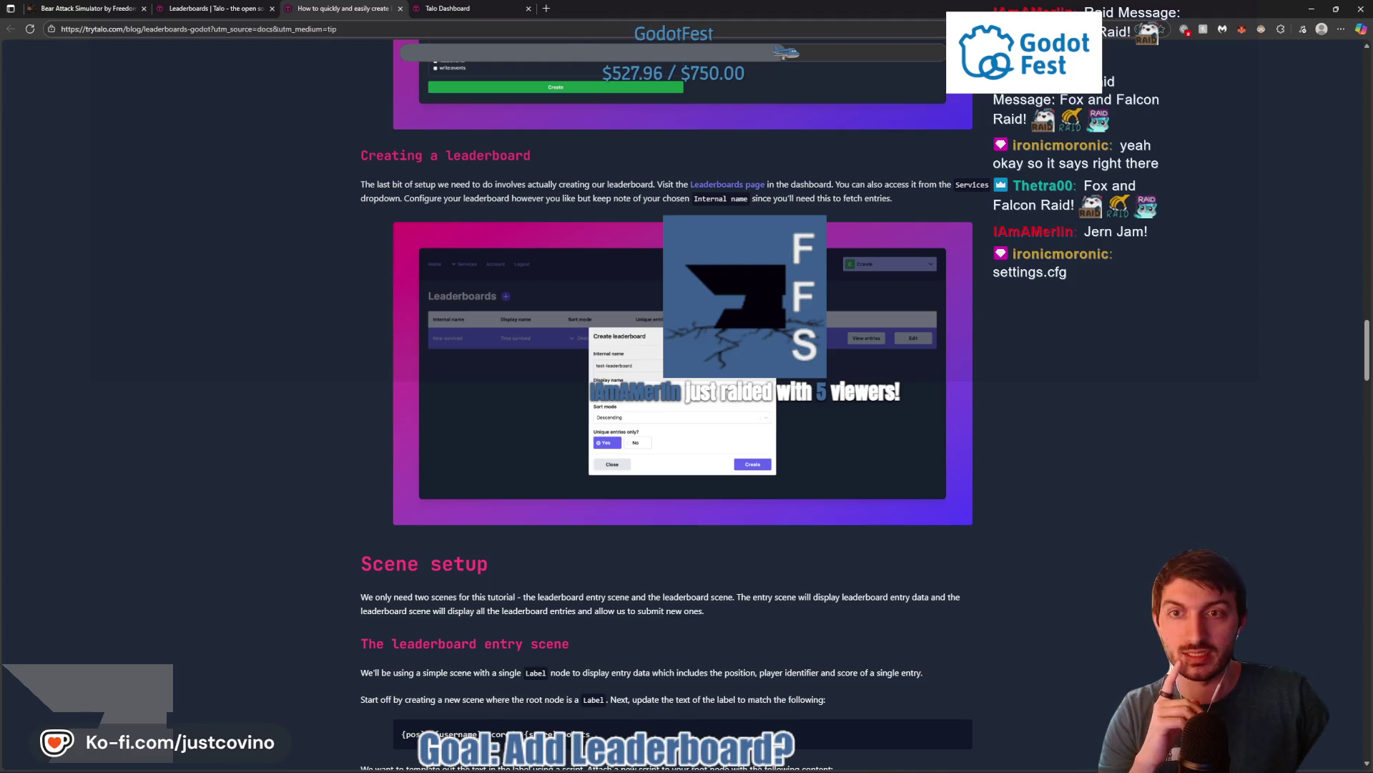
scroll(625, 306, "up", 3)
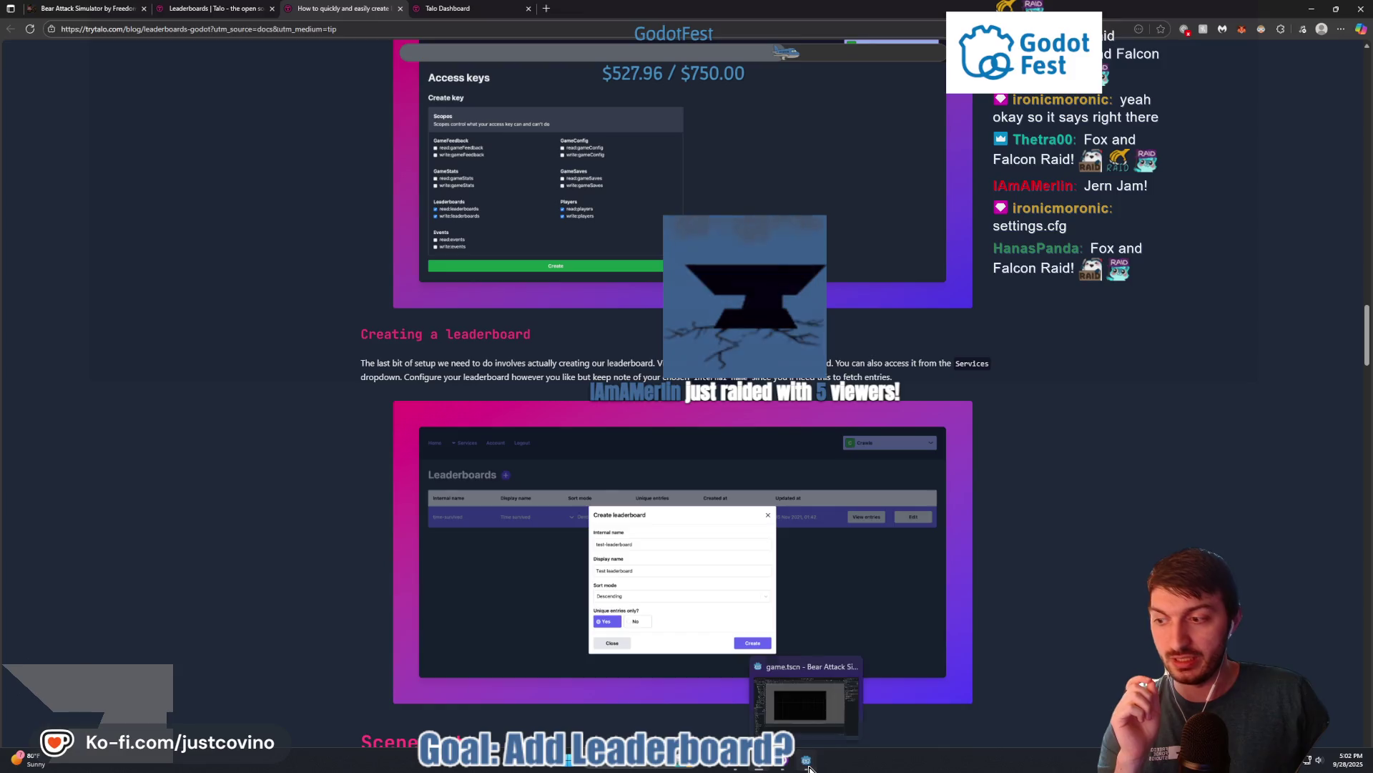
- Add *.cfg to the Web export preset's non-resource export filter
left_click(808, 763)
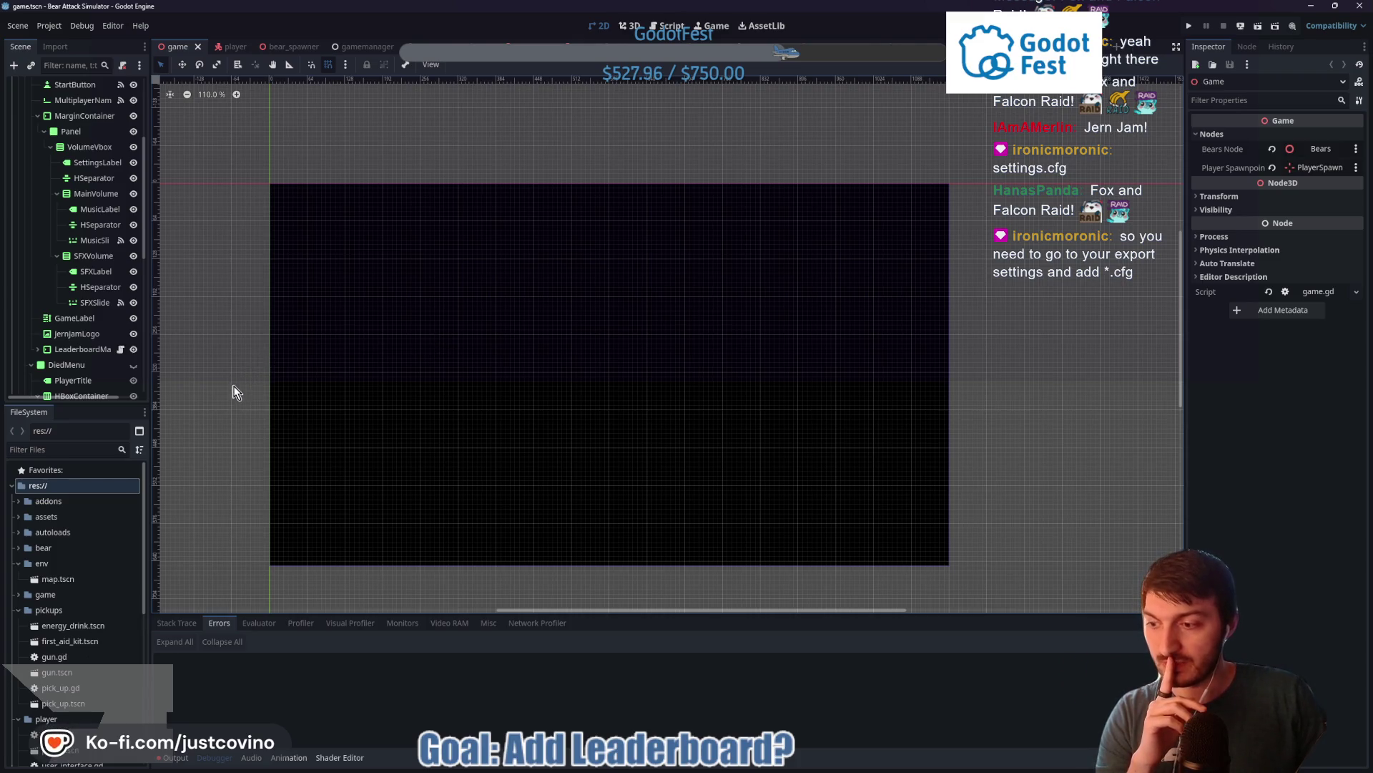
left_click(49, 25)
left_click(80, 77)
left_click(299, 184)
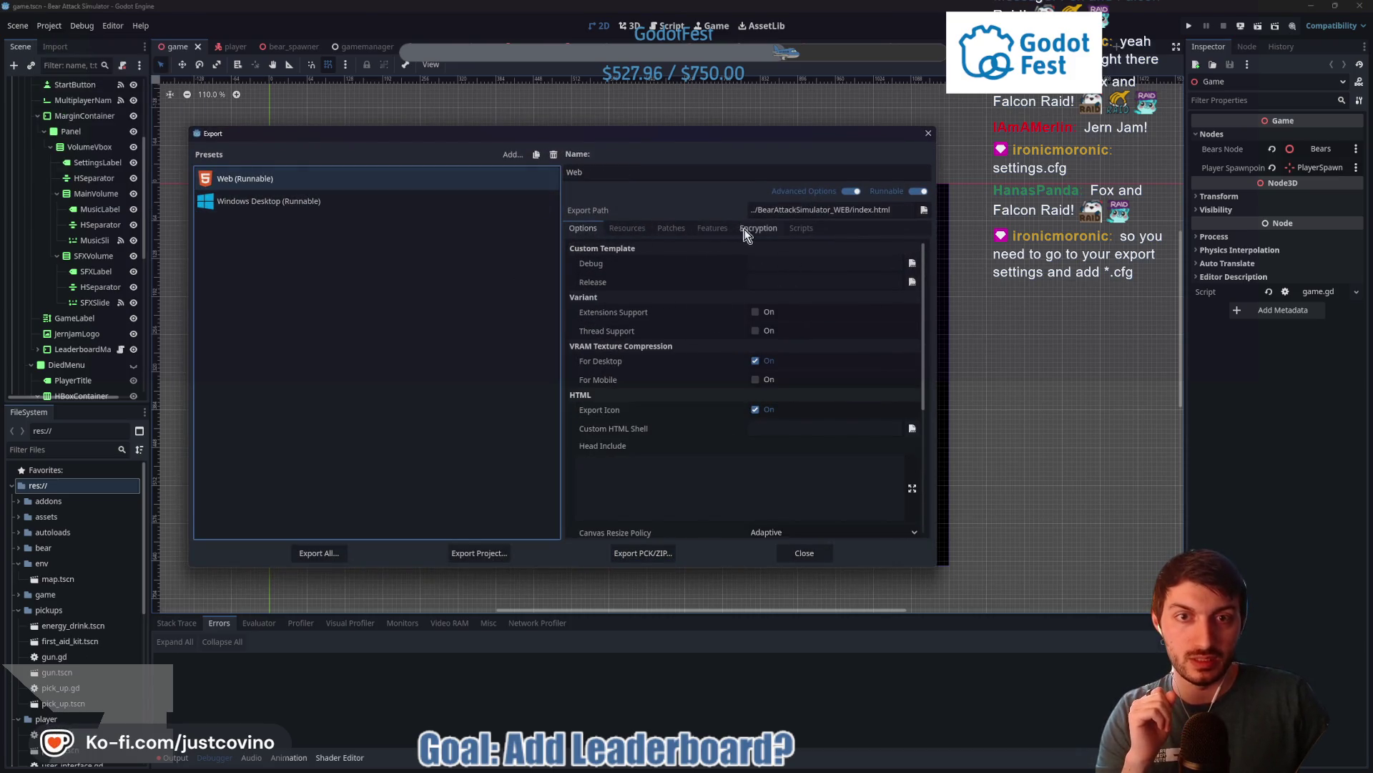
left_click(627, 227)
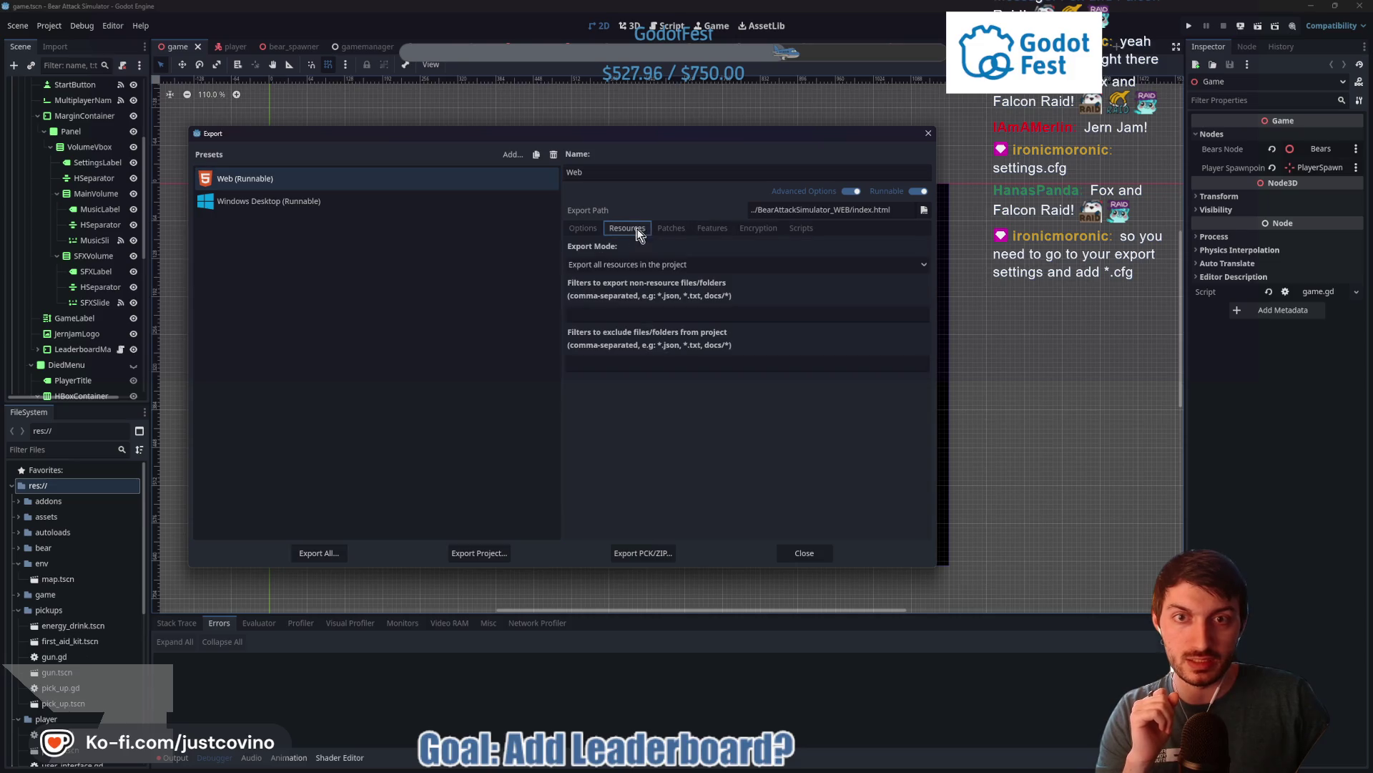
left_click(635, 315)
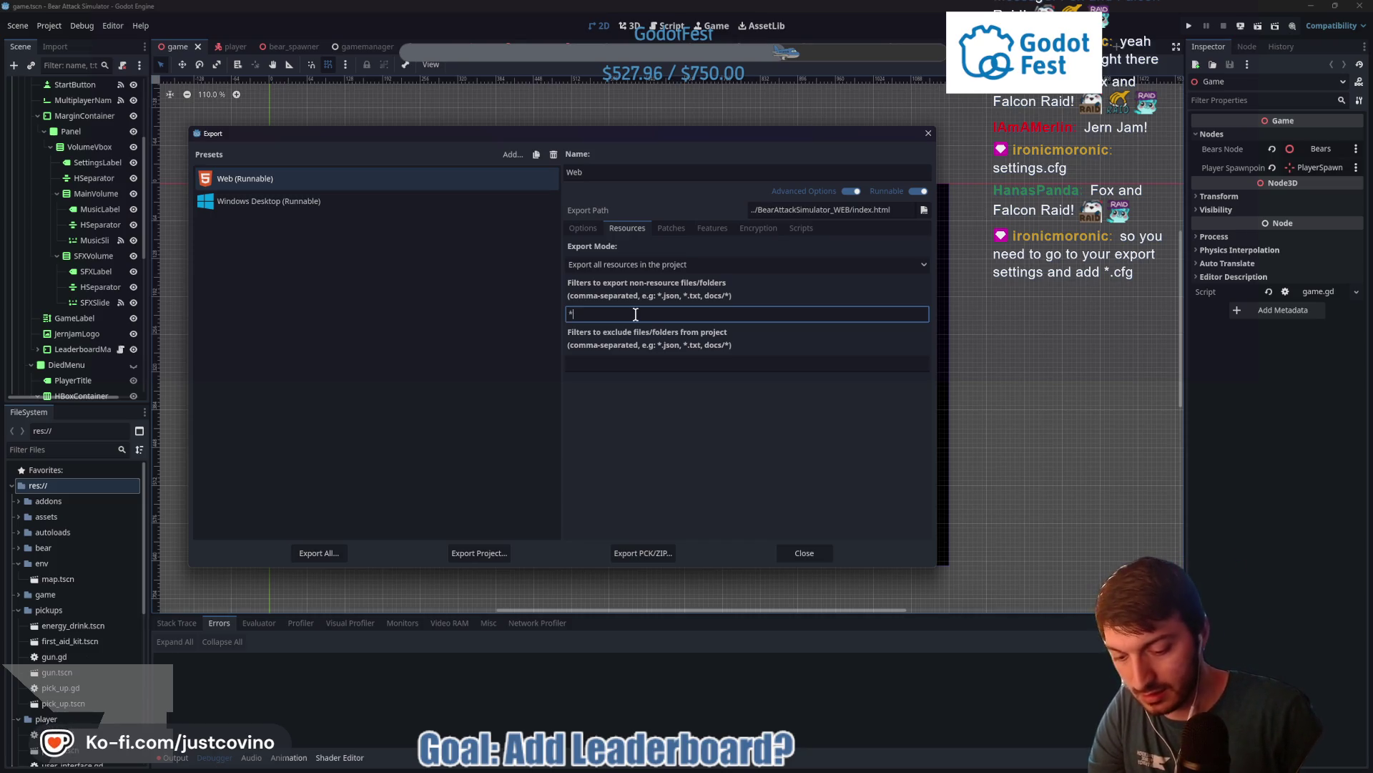
type("cfg")
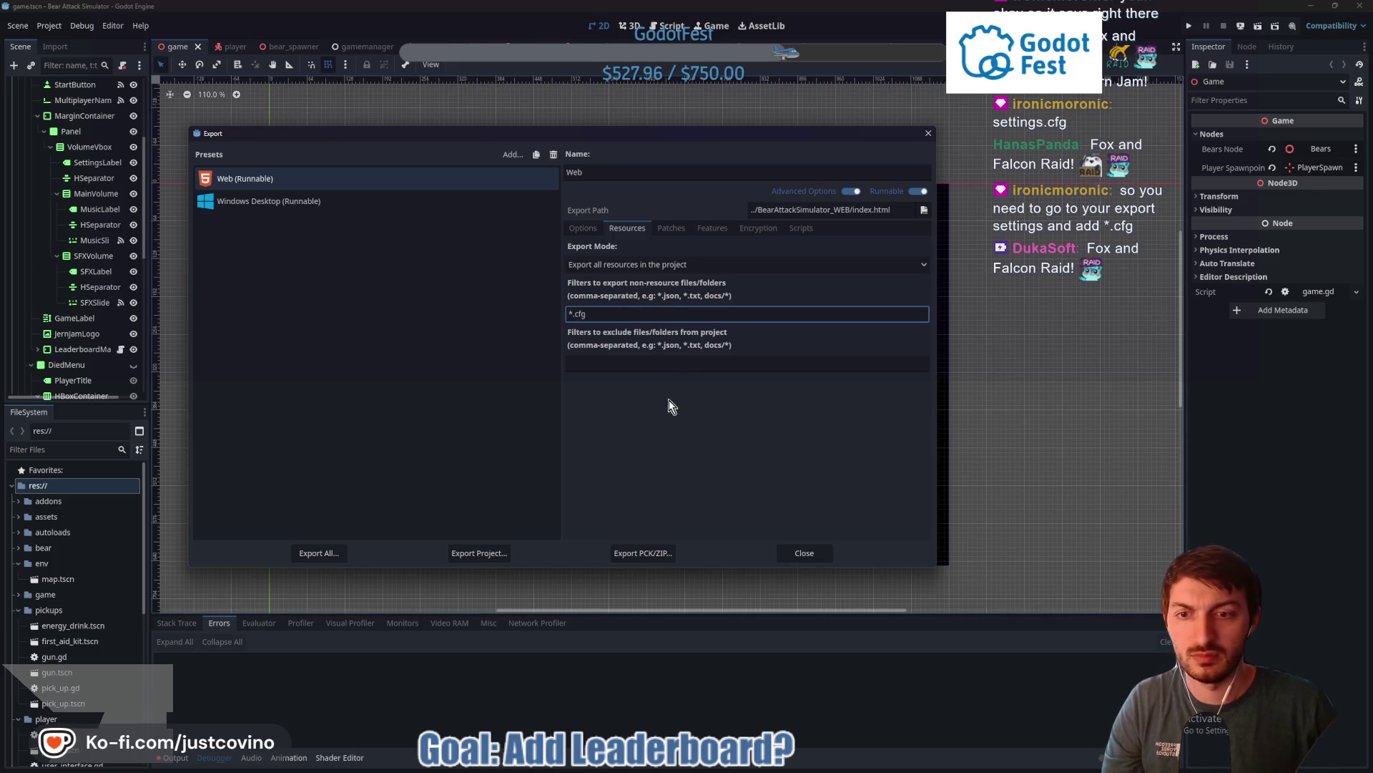
left_click(487, 422)
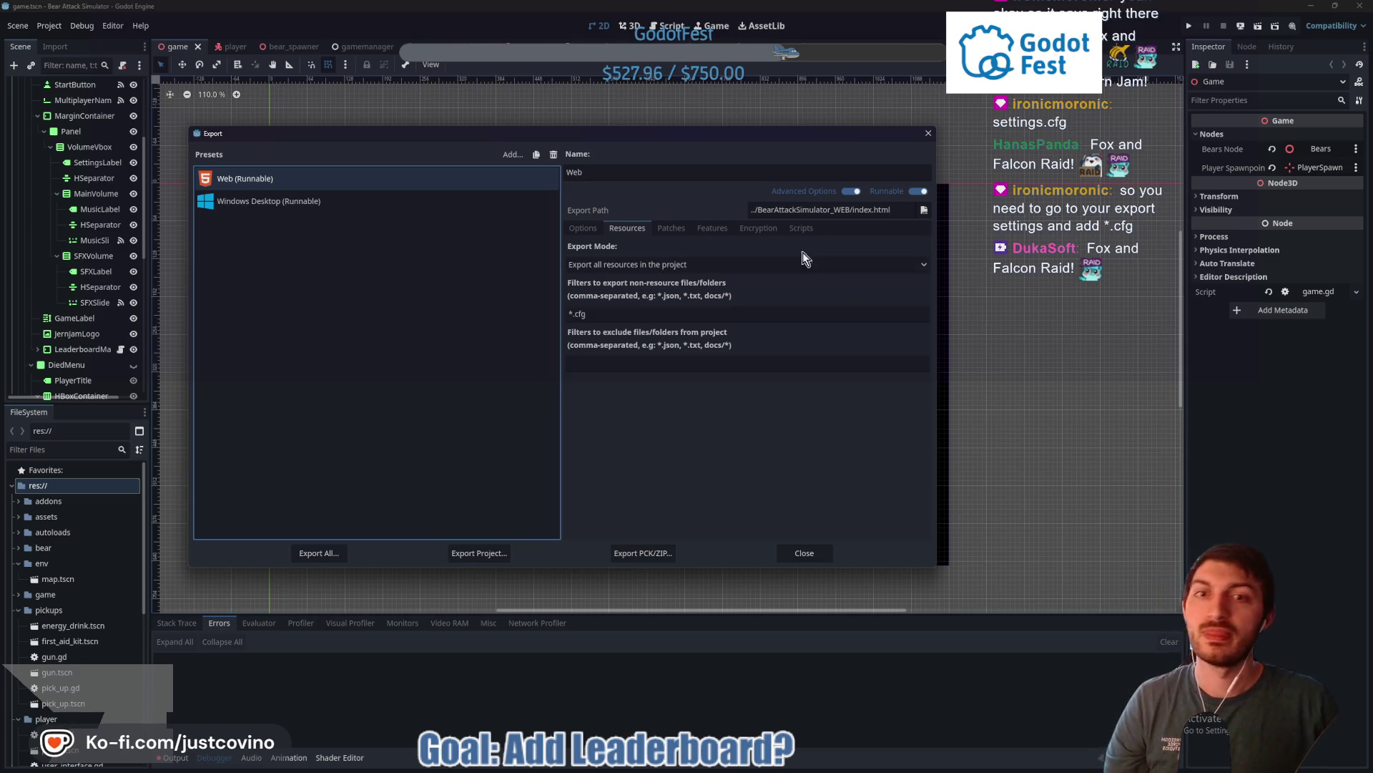
left_click(804, 553)
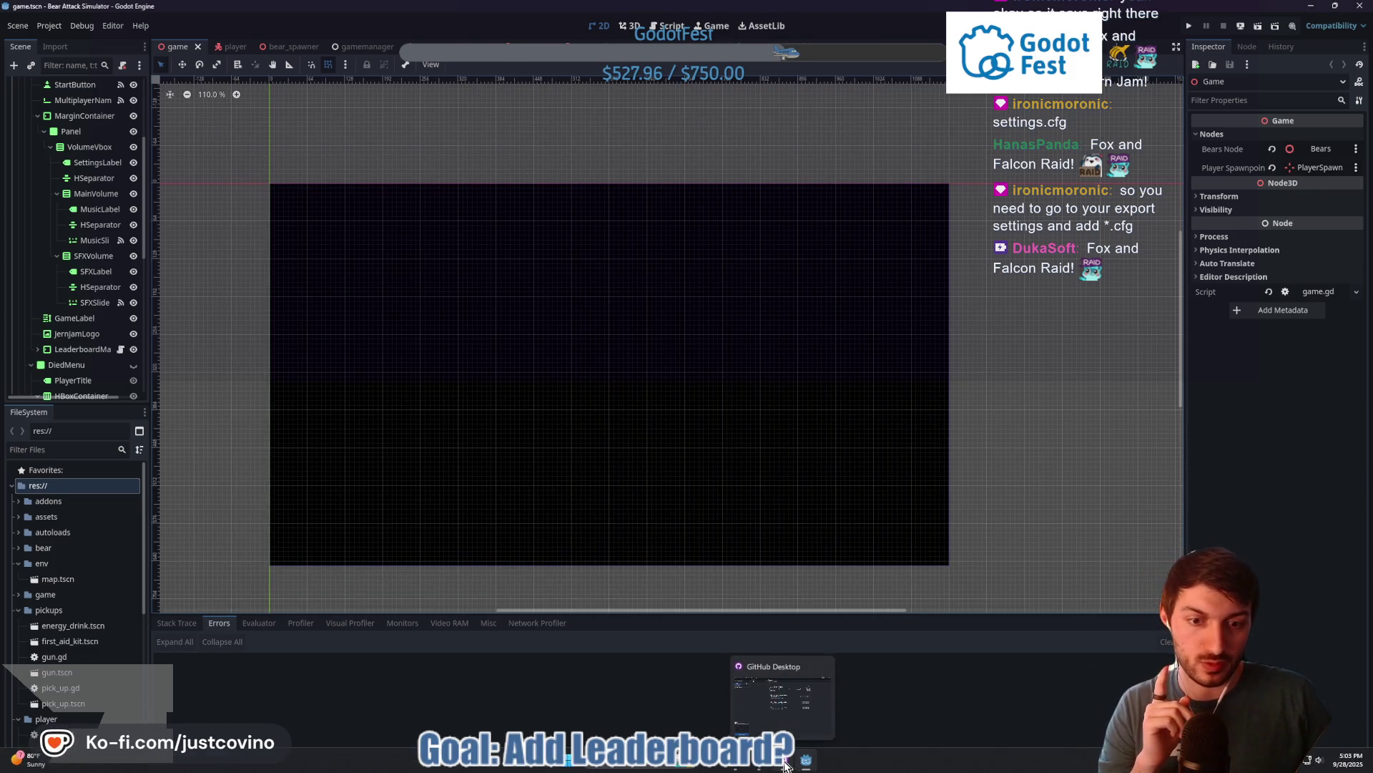
- Check the export_presets.cfg change in GitHub Desktop, then run the game from Godot
left_click(785, 762)
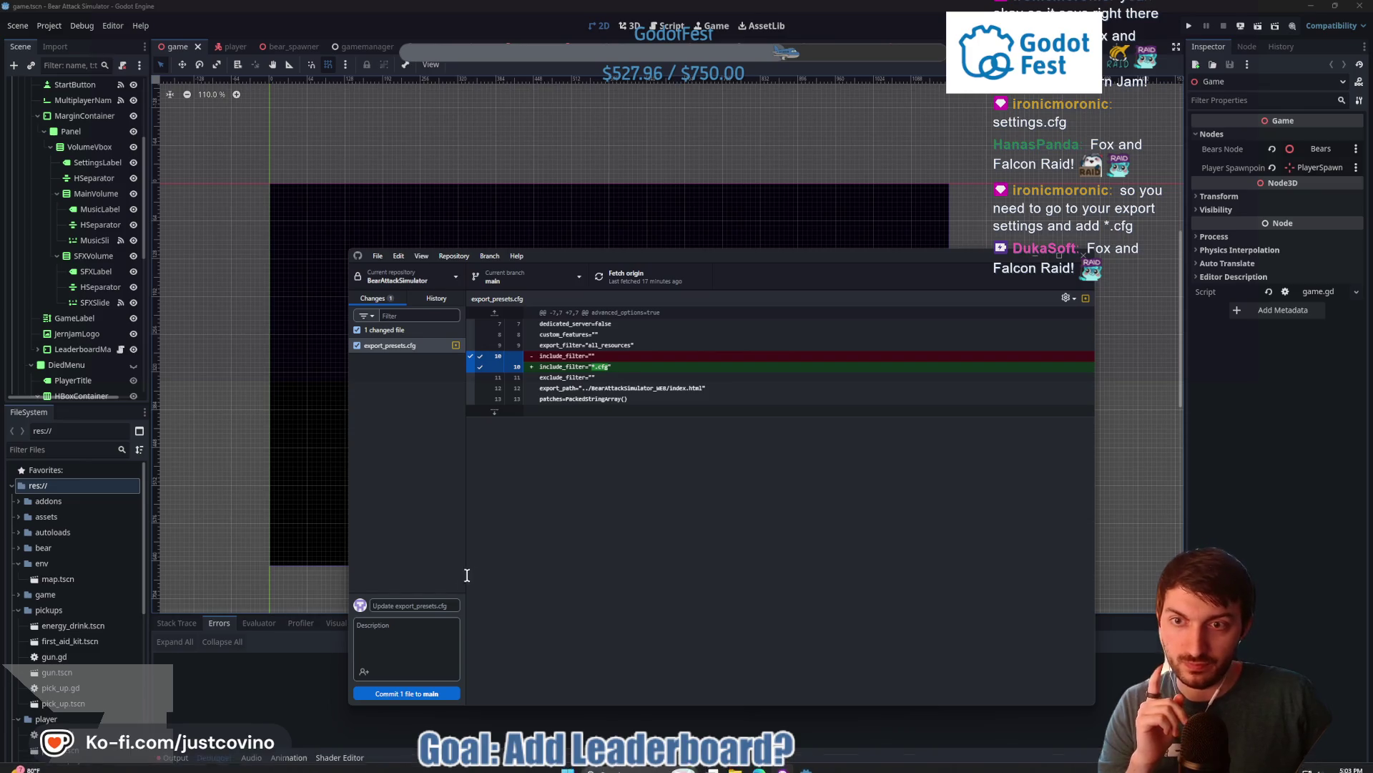
left_click(209, 386)
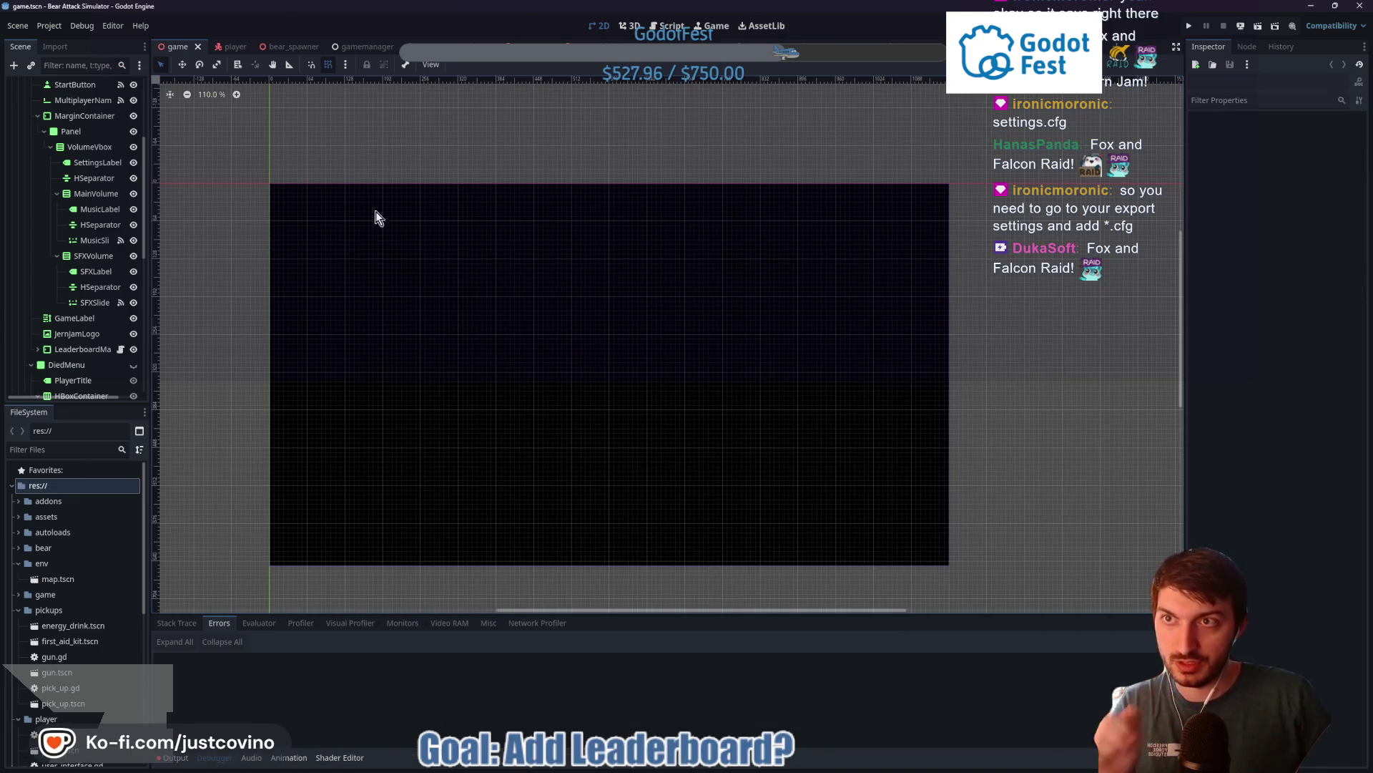
key("F5")
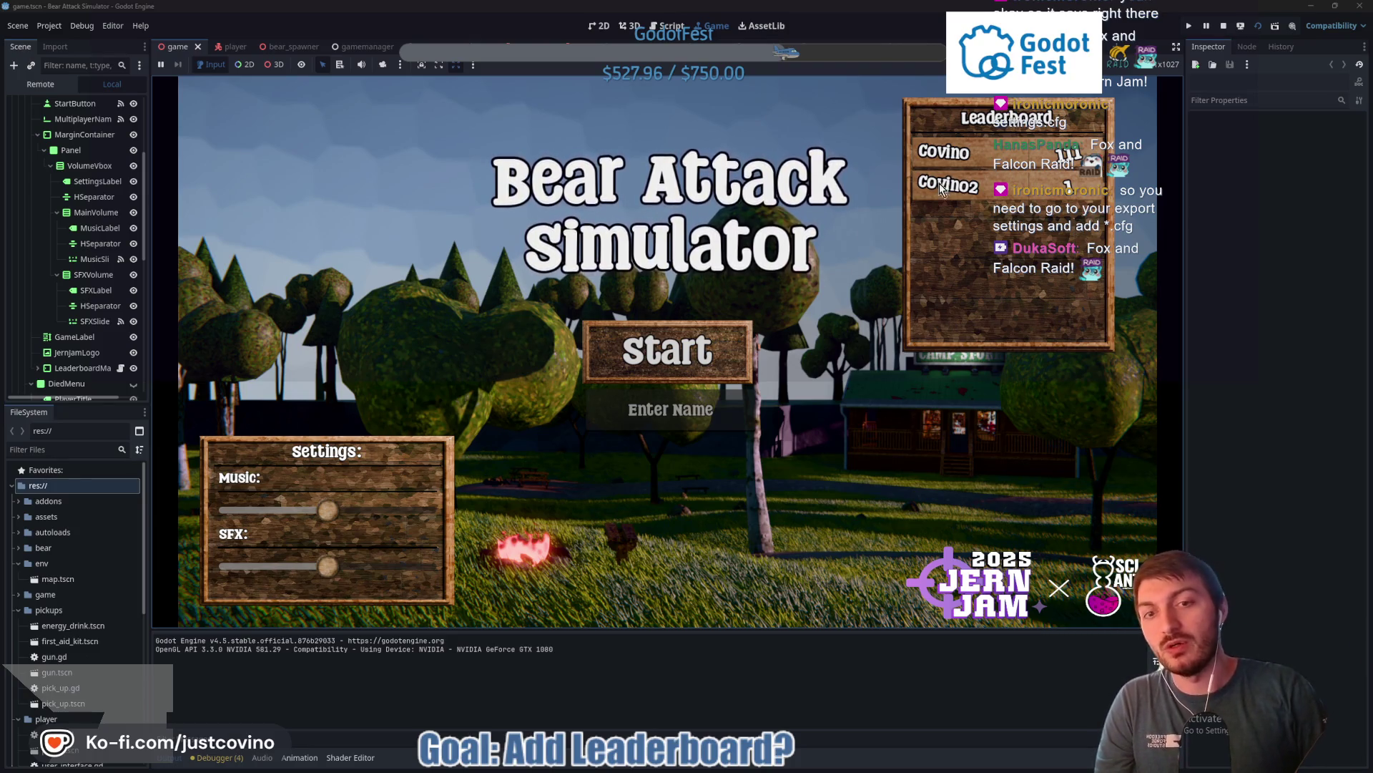
- Lower the music volume, enter a player name and start the game
left_click_drag(328, 510, 268, 515)
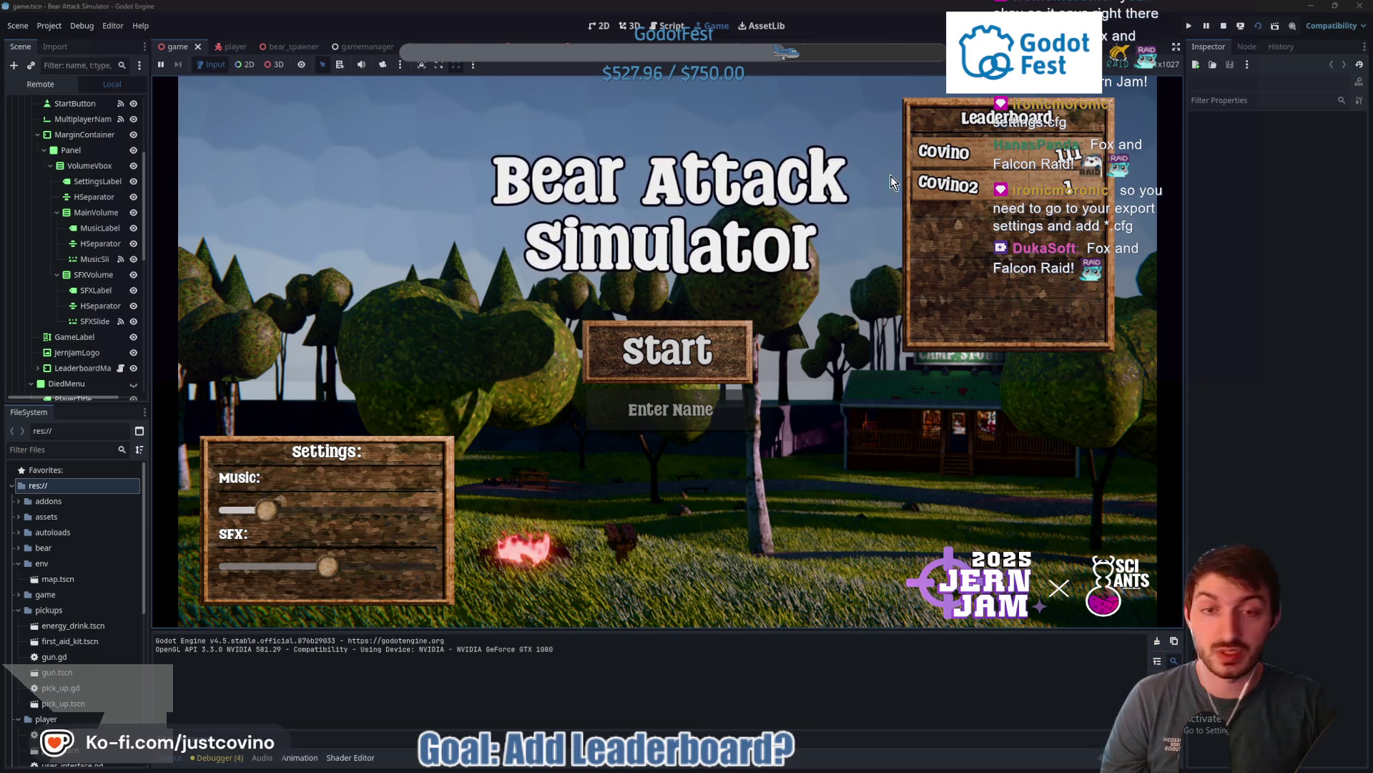
left_click(678, 411)
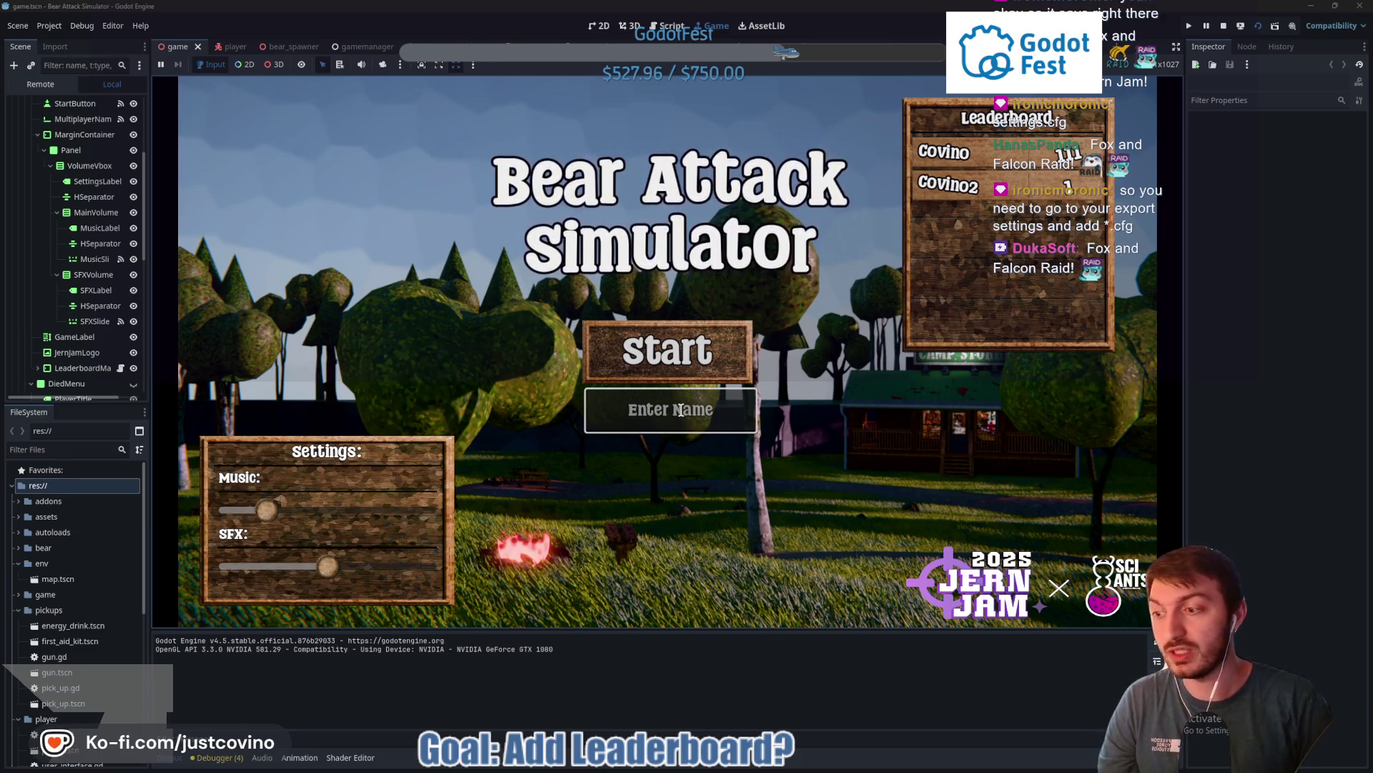
type("Fox")
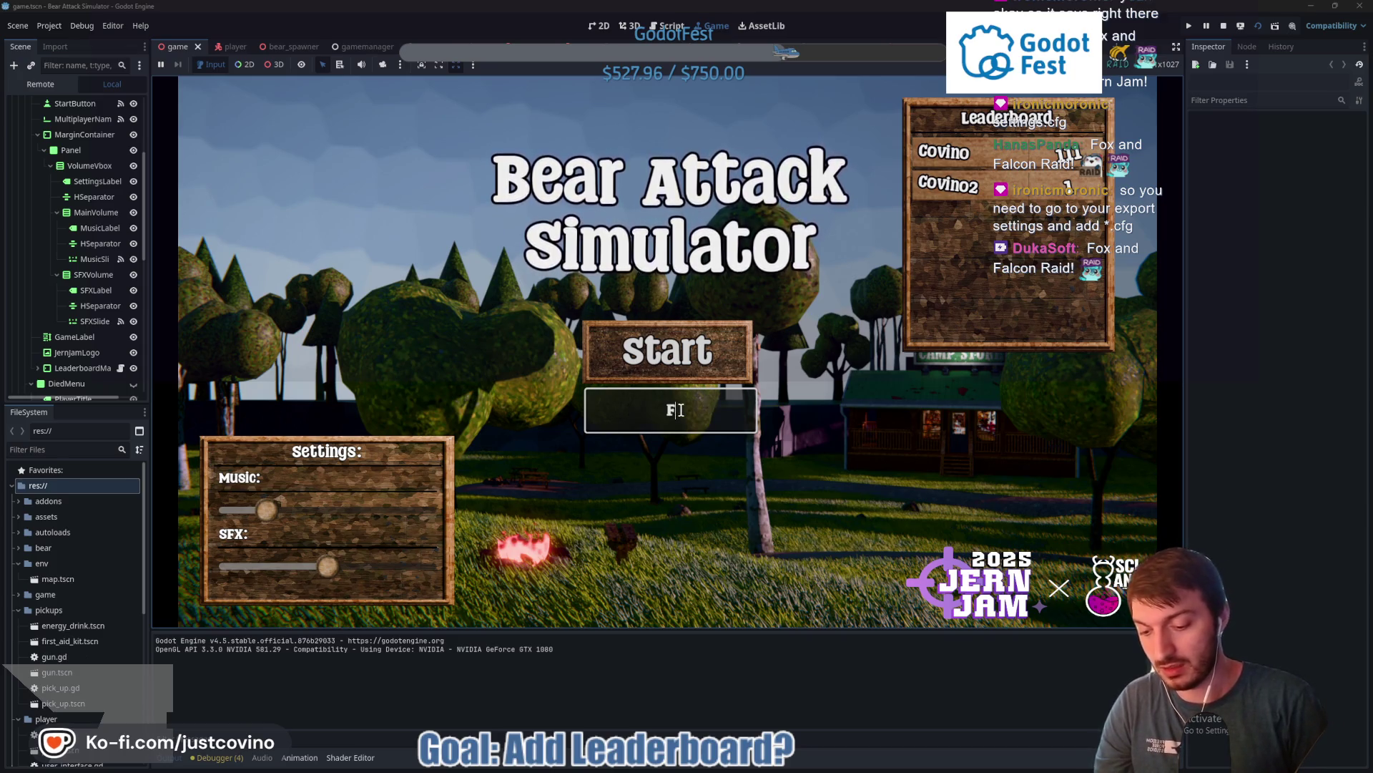
type("&Falcon")
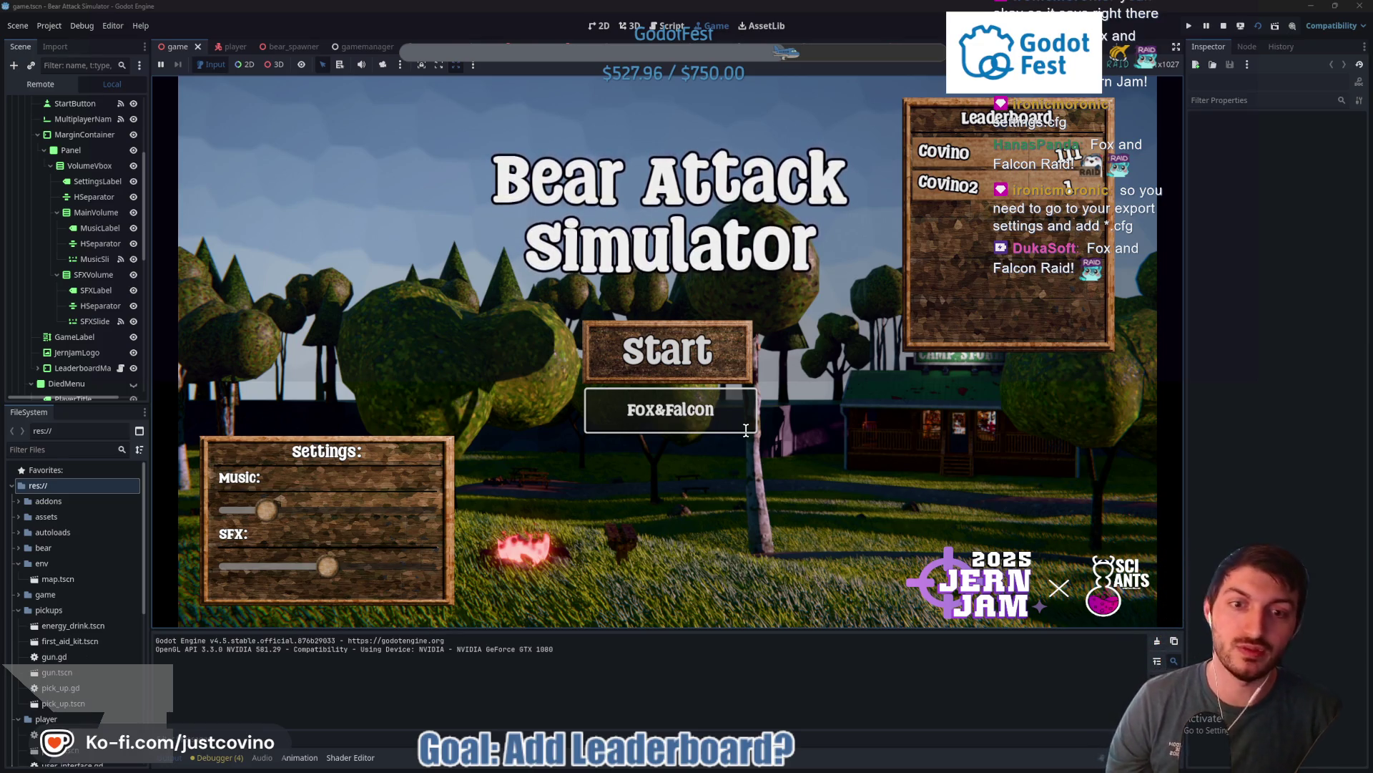
left_click(733, 390)
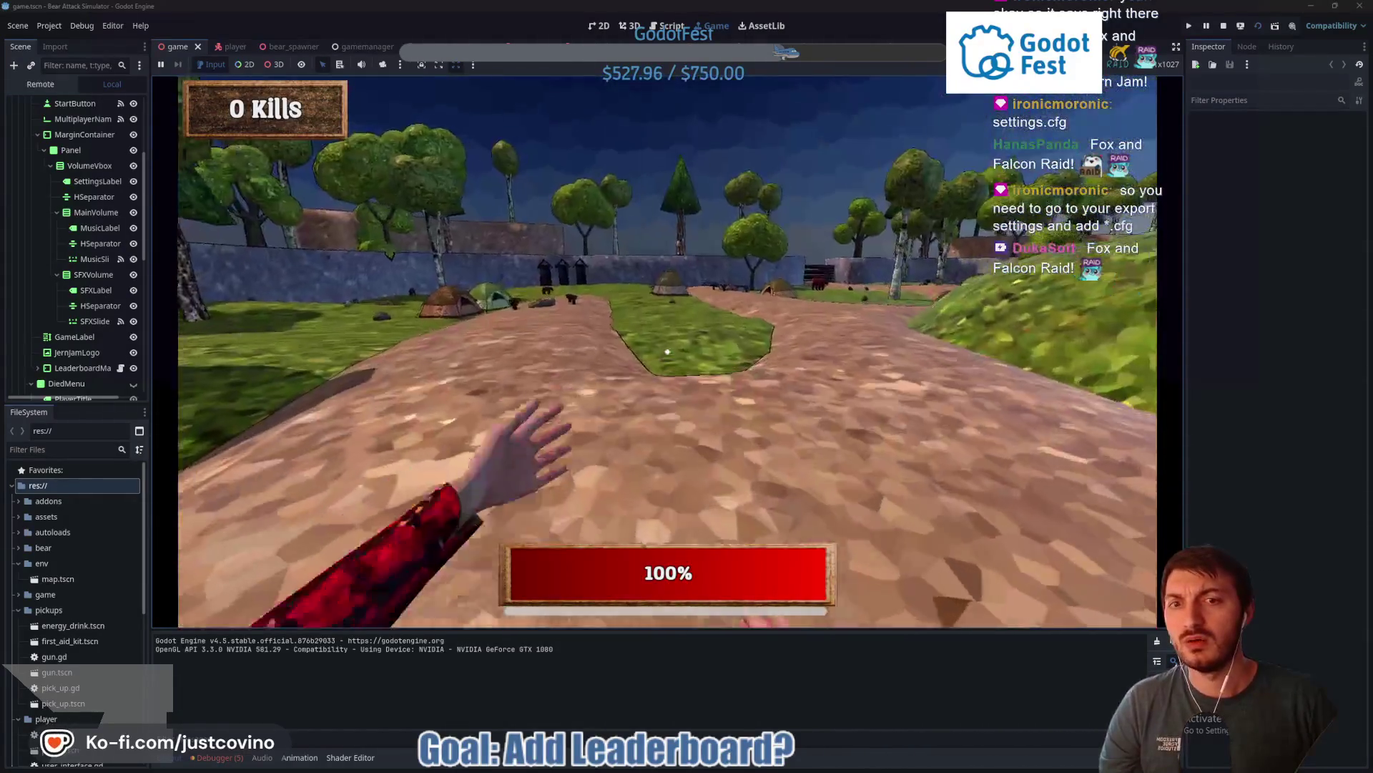
- Walk up to the bears and punch several of them
key("w")
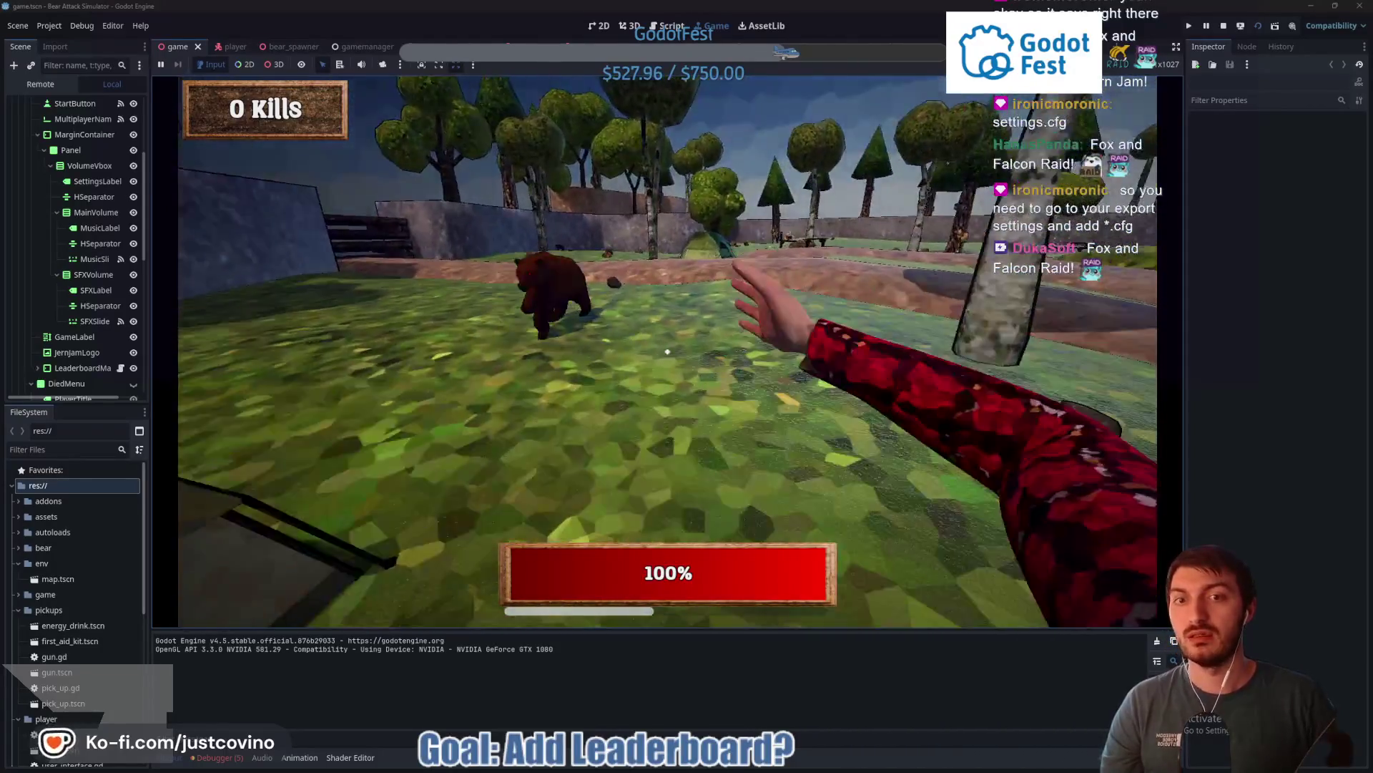
left_click(668, 351)
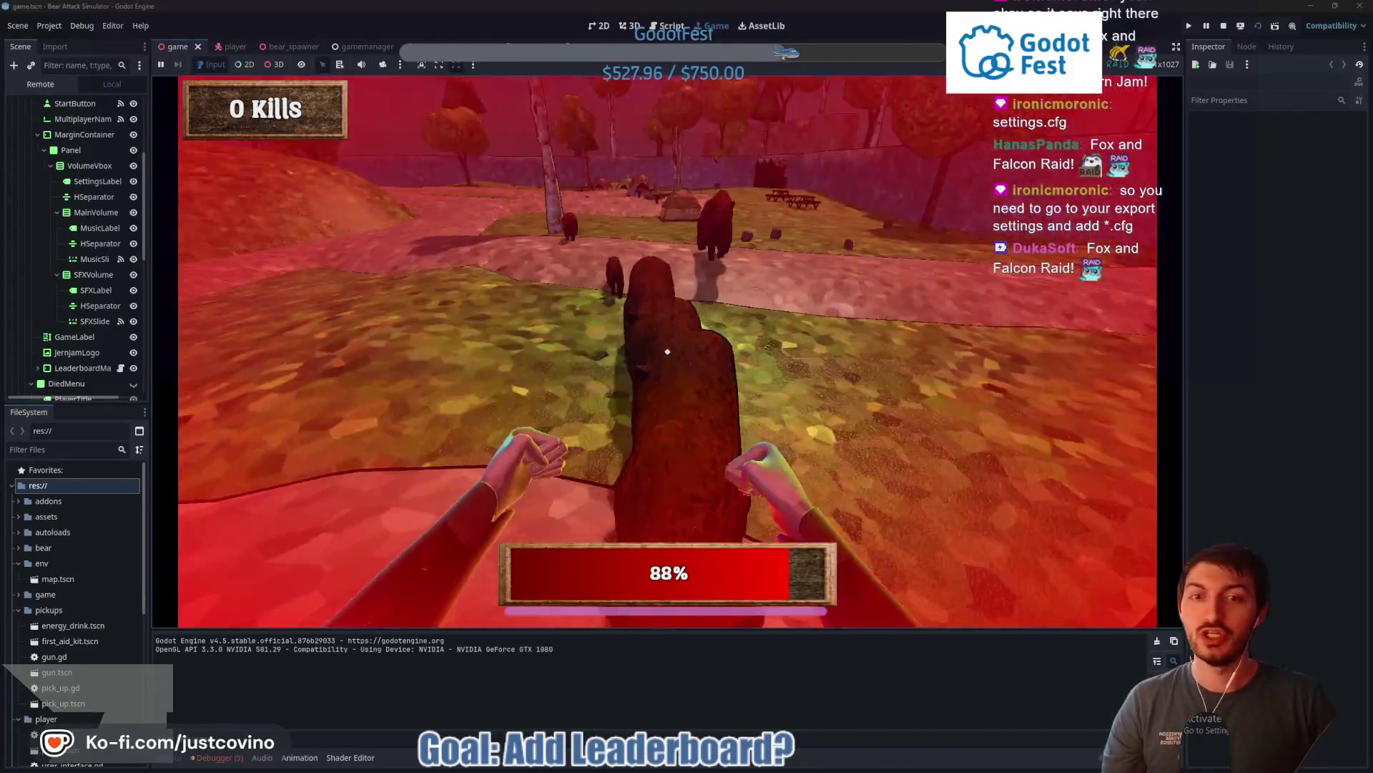
left_click(667, 351)
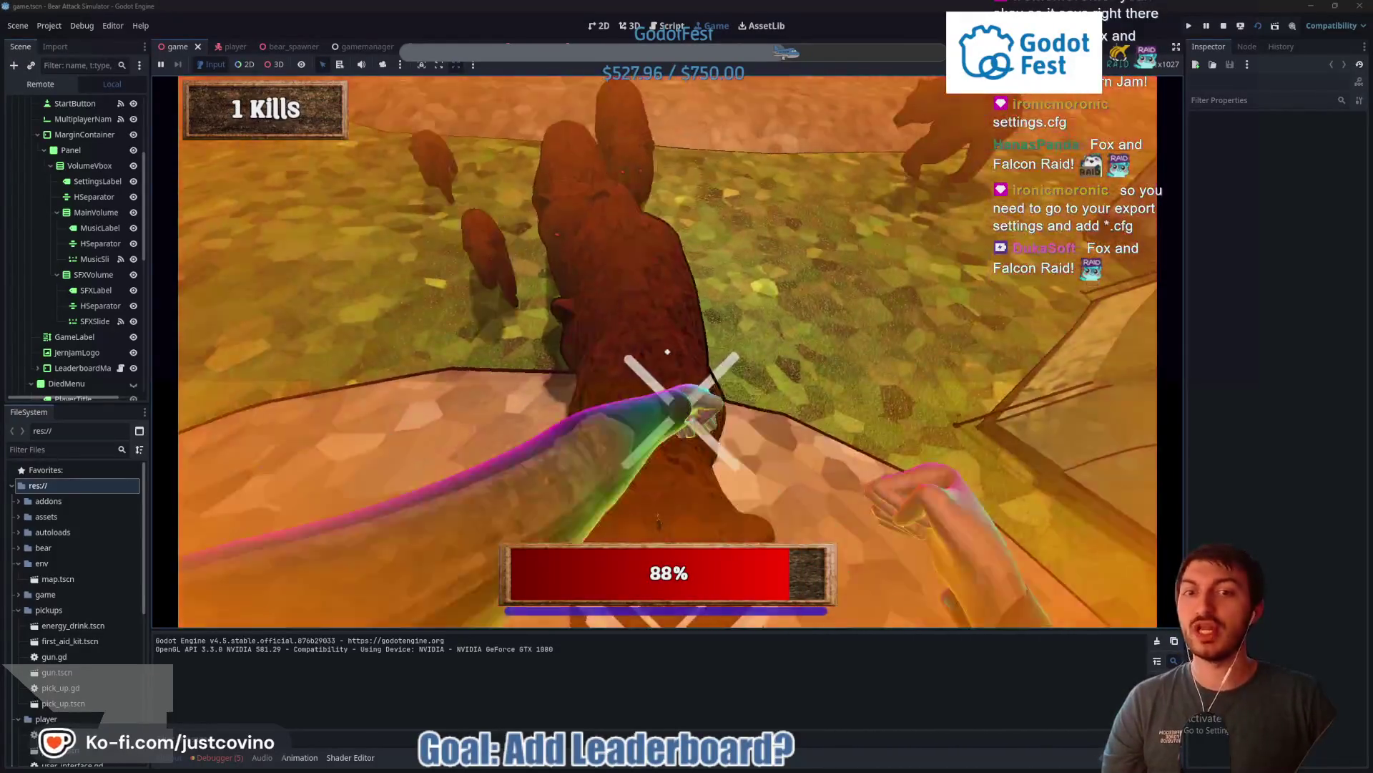
left_click(667, 352)
left_click(668, 351)
left_click(667, 351)
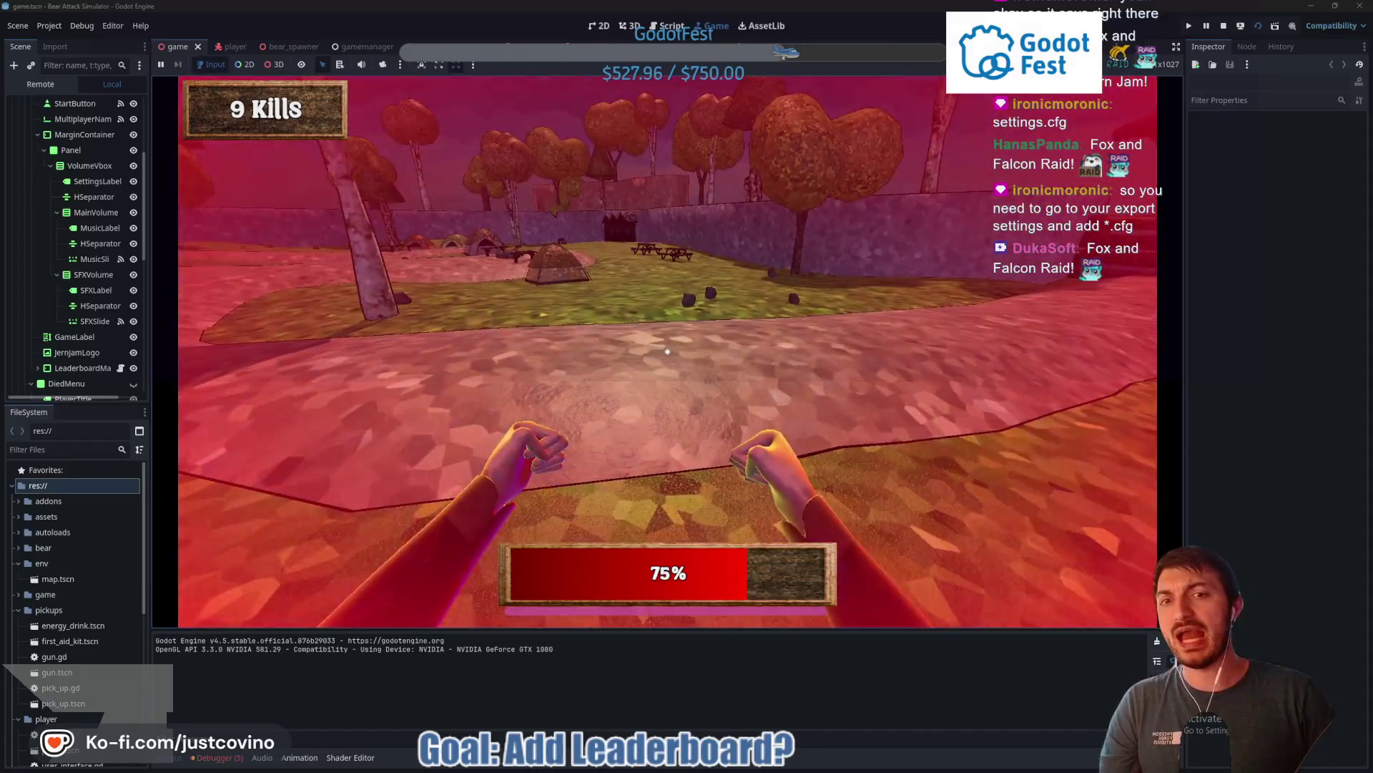
left_click(667, 351)
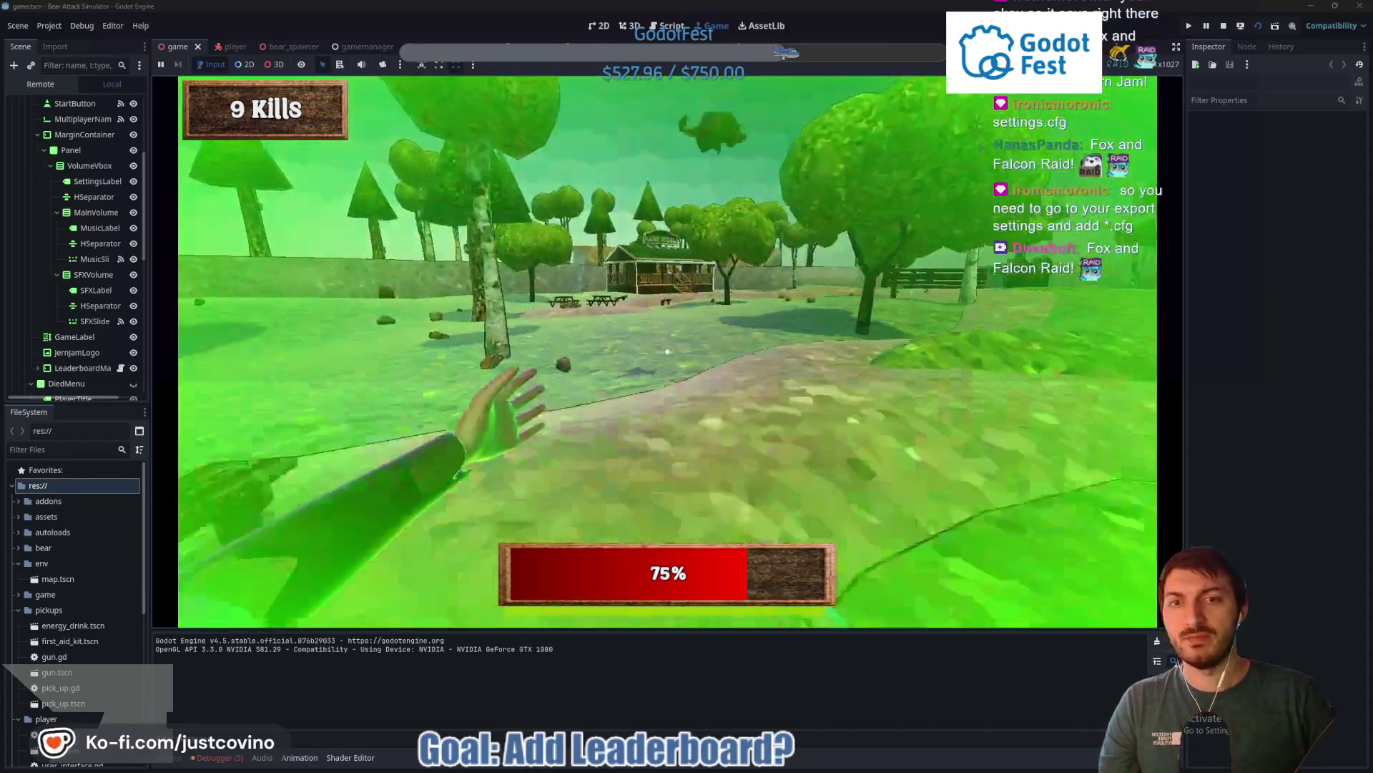
left_click(668, 351)
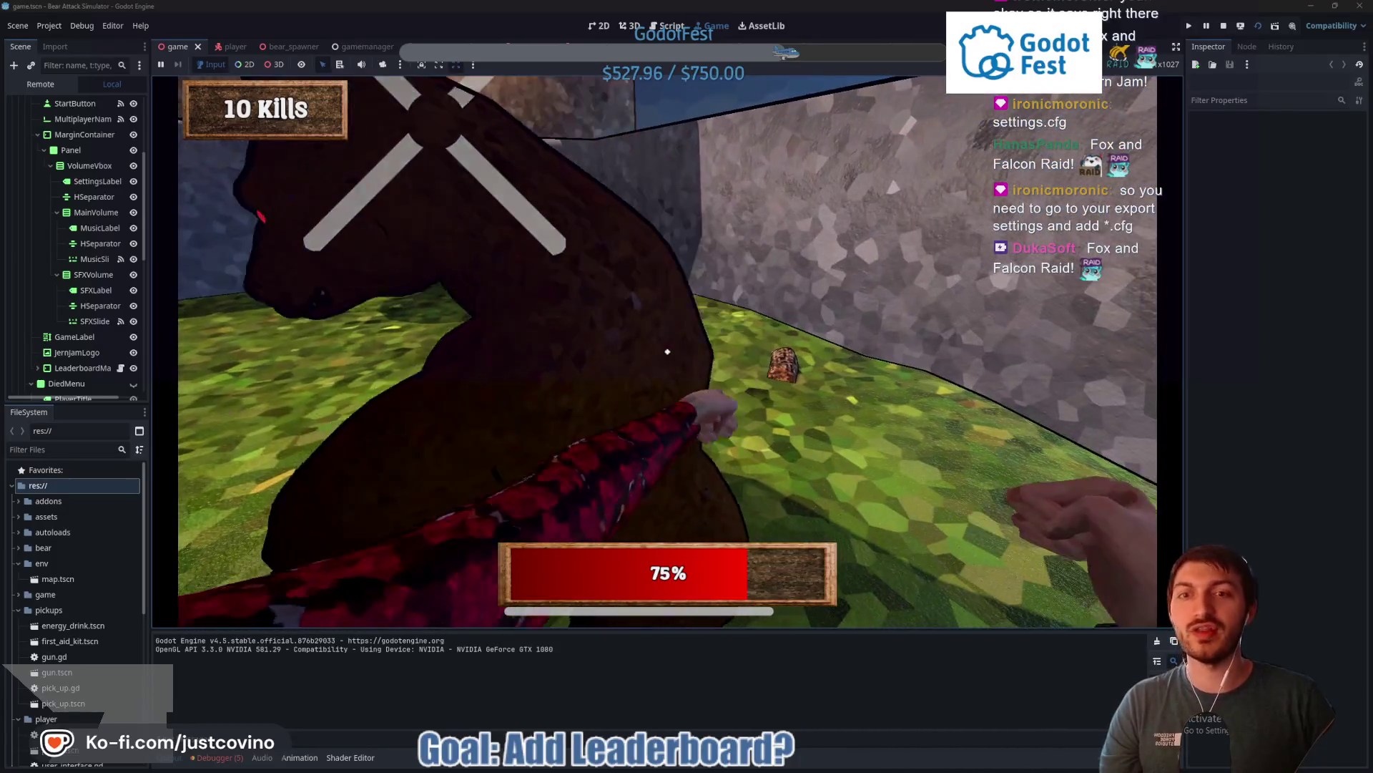
left_click(667, 351)
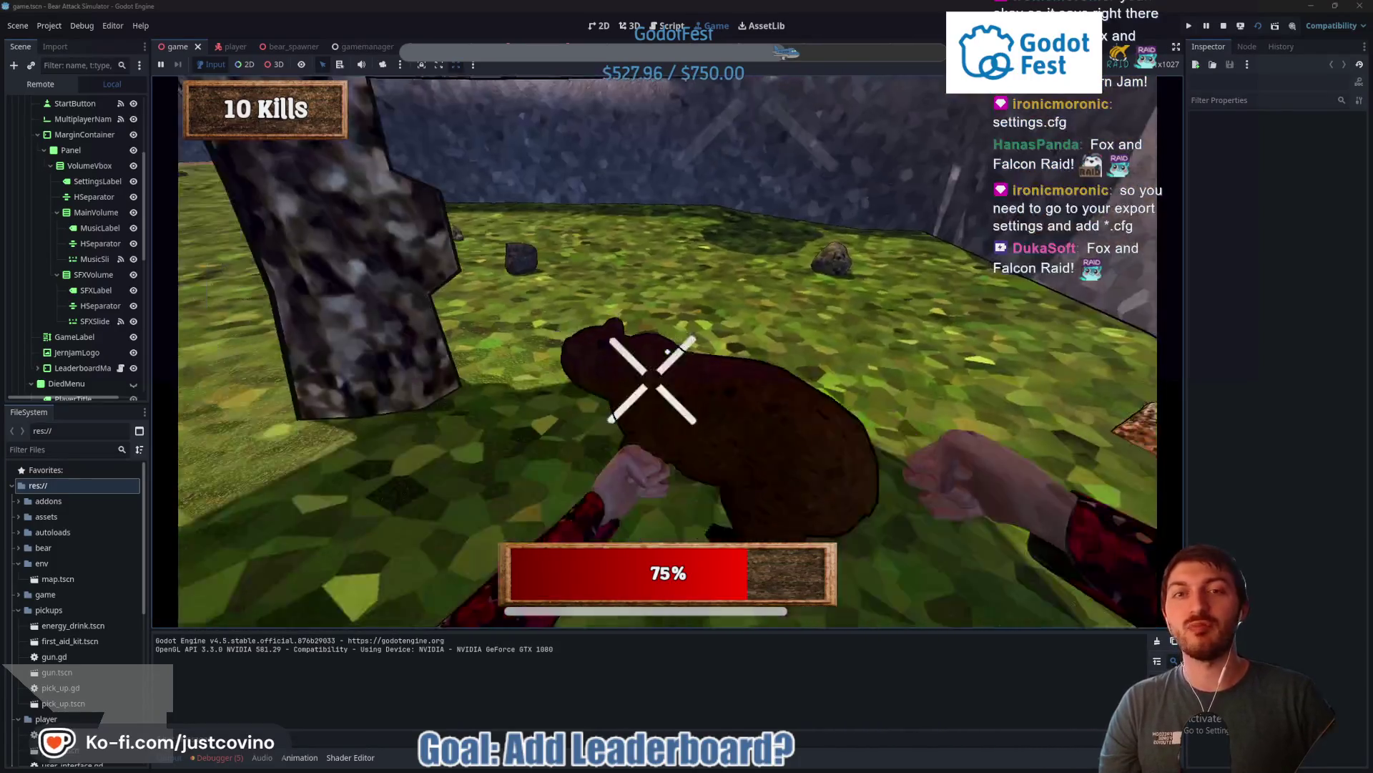
- Sprint to the picnic area, shoot a bear with the gun, then roam the park past the cabin
key("shift+w")
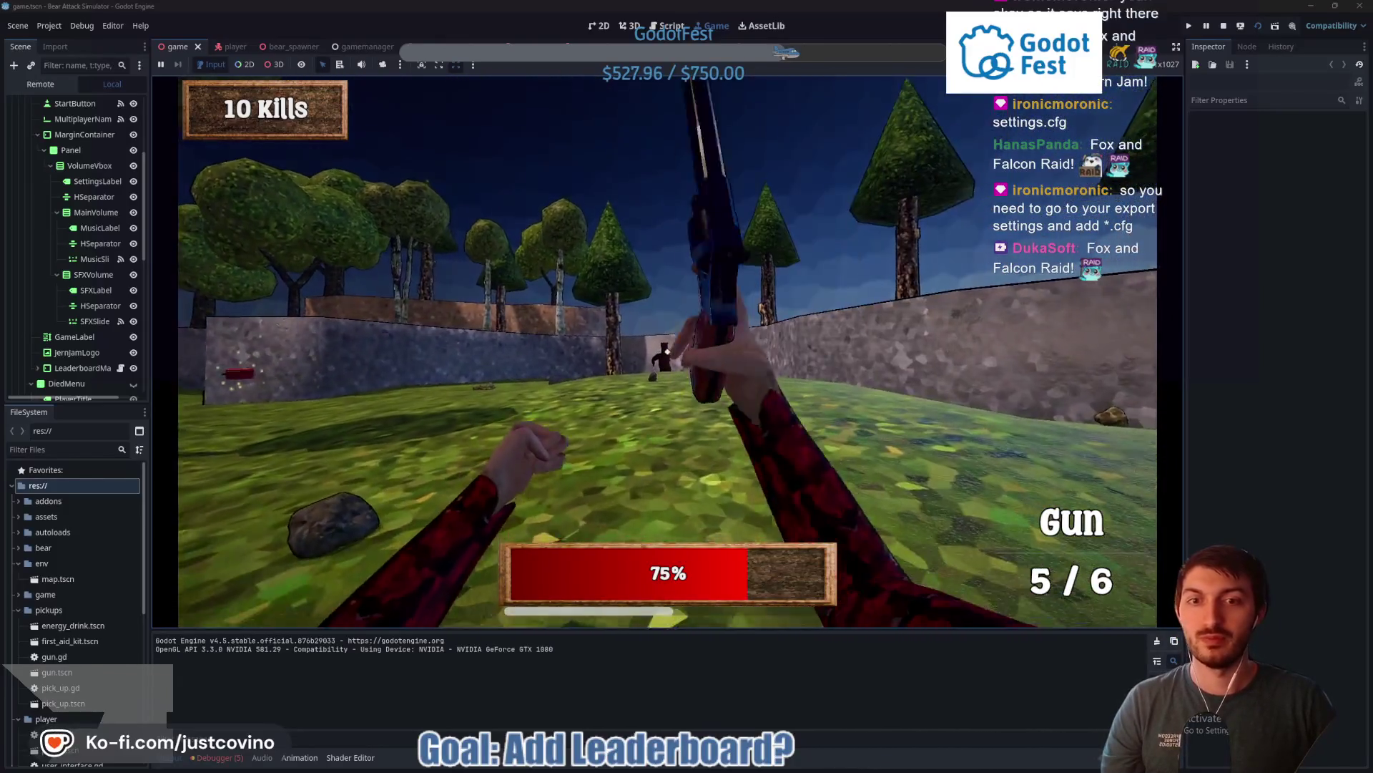
left_click(667, 351)
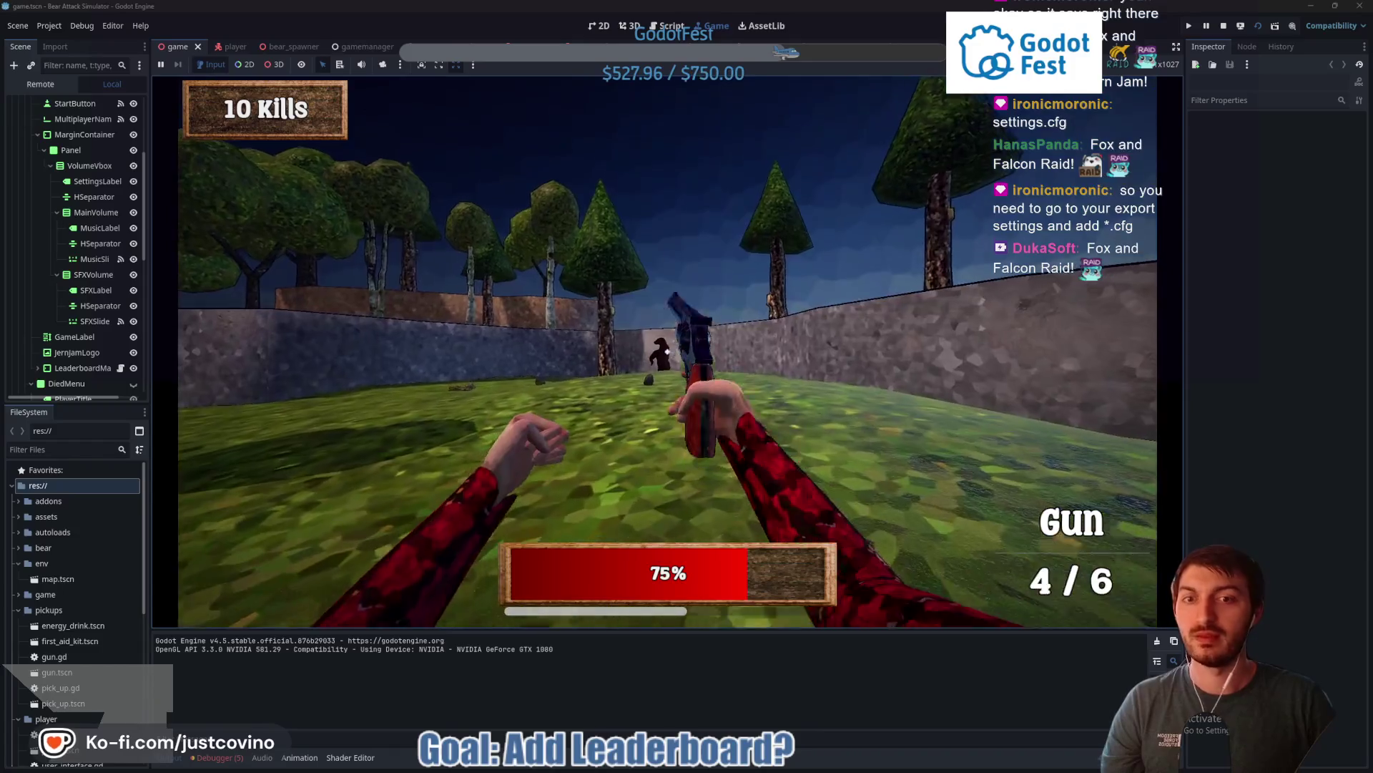
left_click(668, 351)
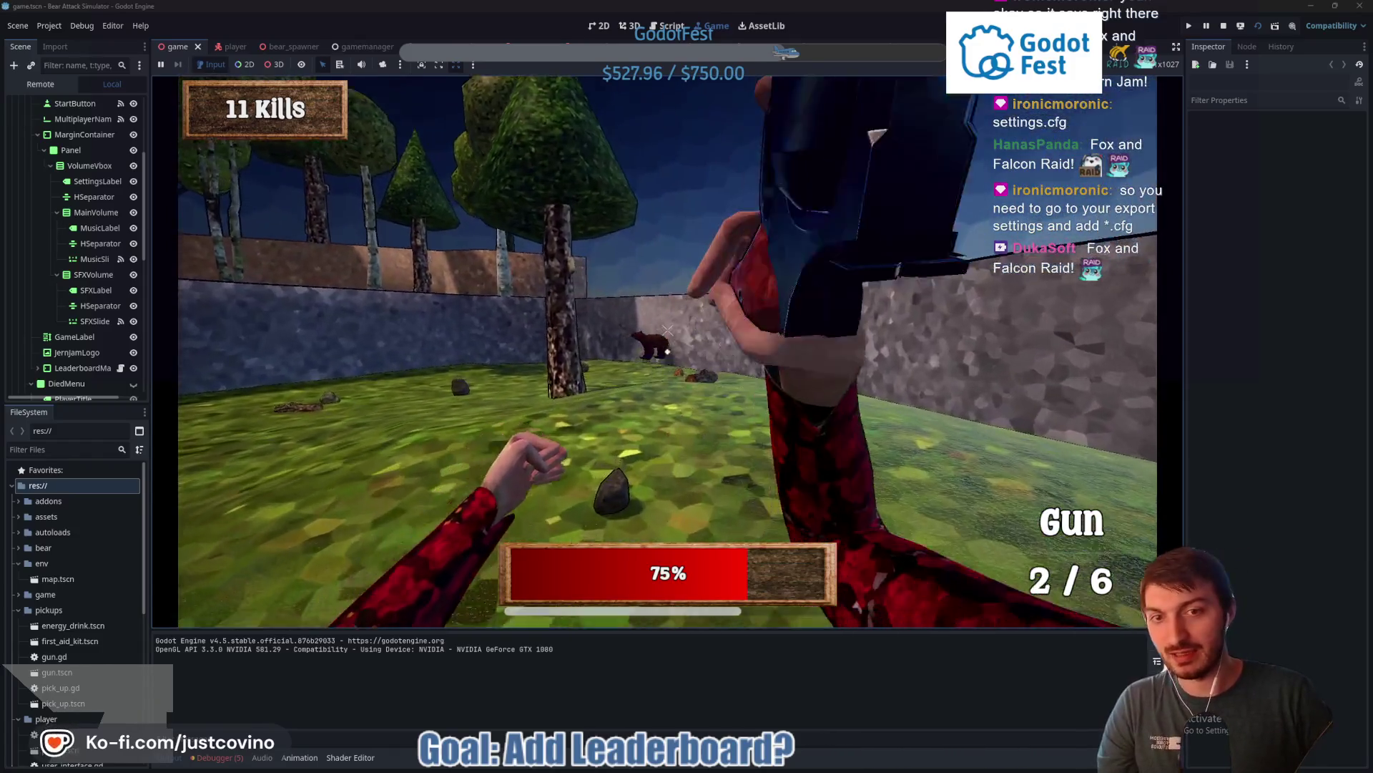
key("shift+w")
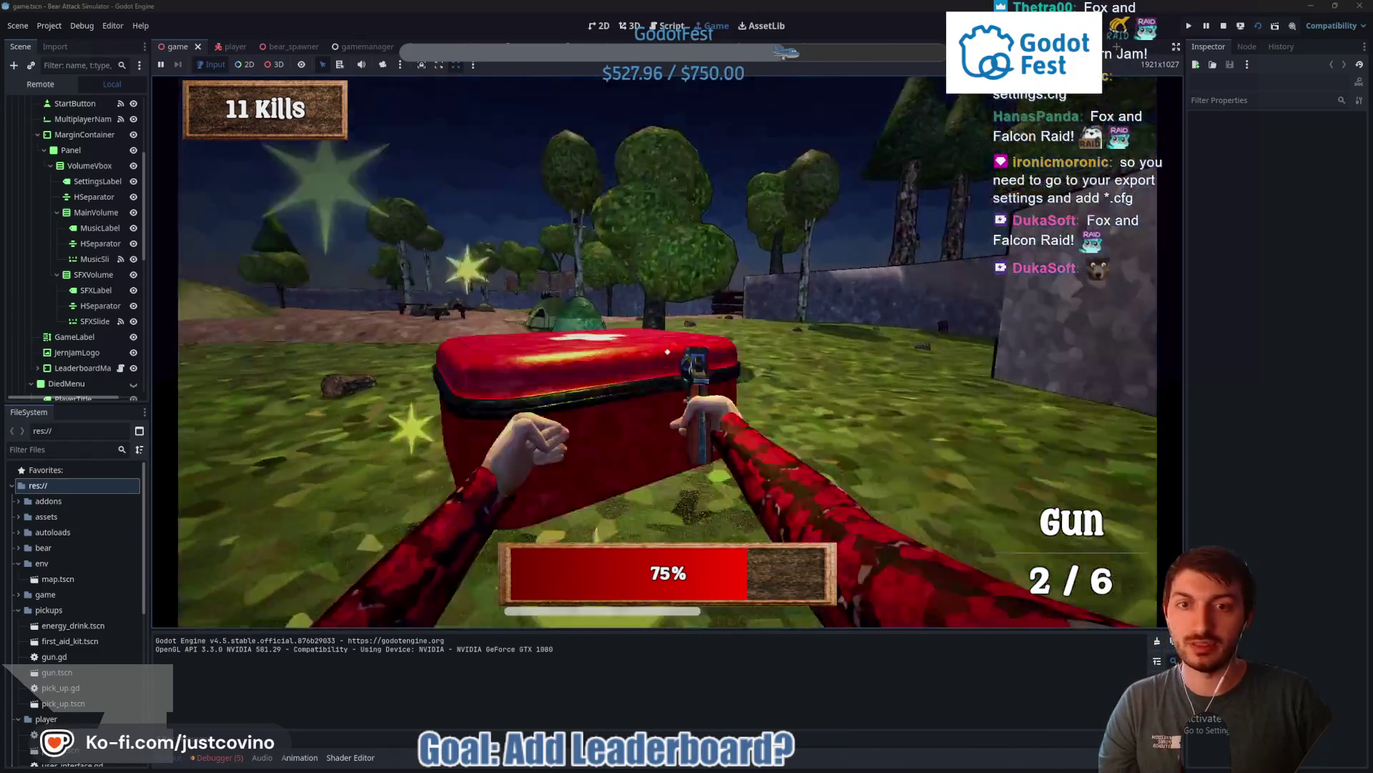
key("shift+w")
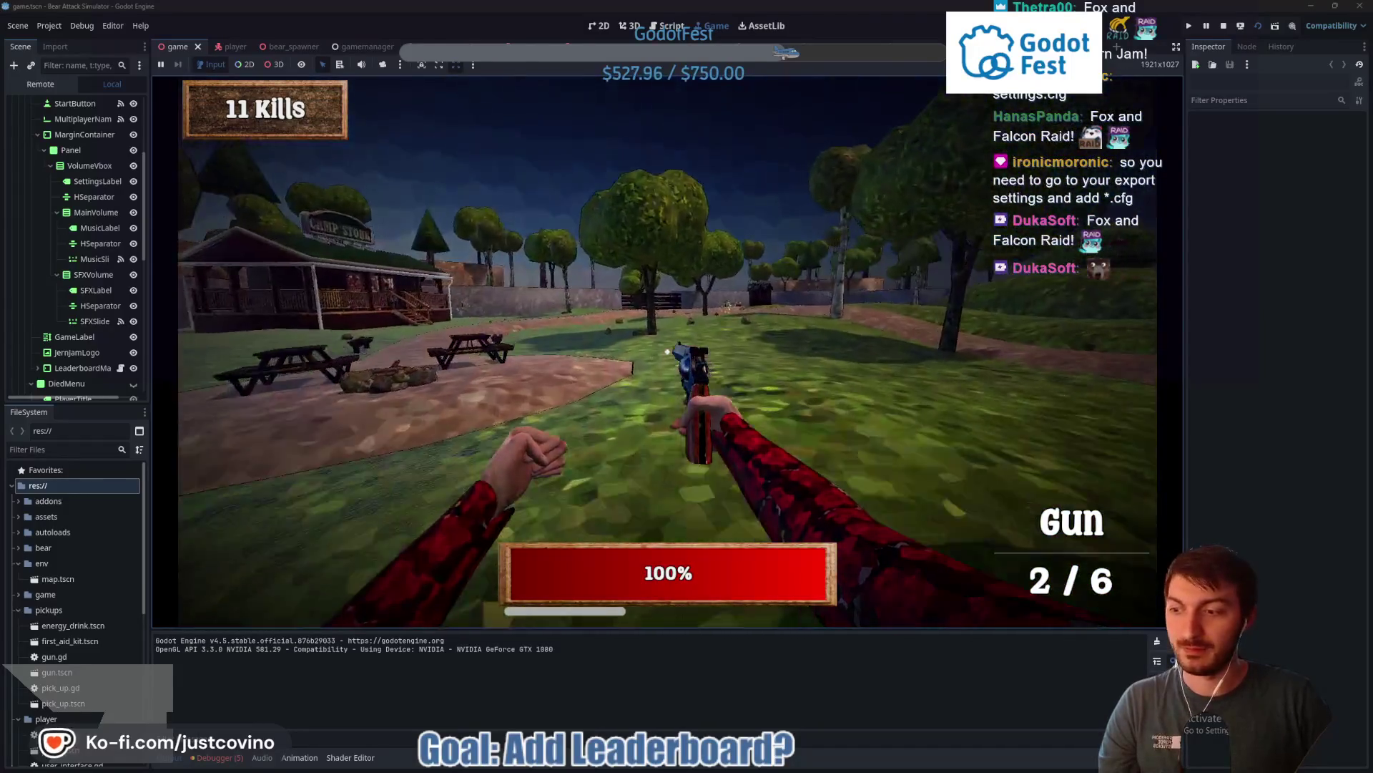
key("shift+w")
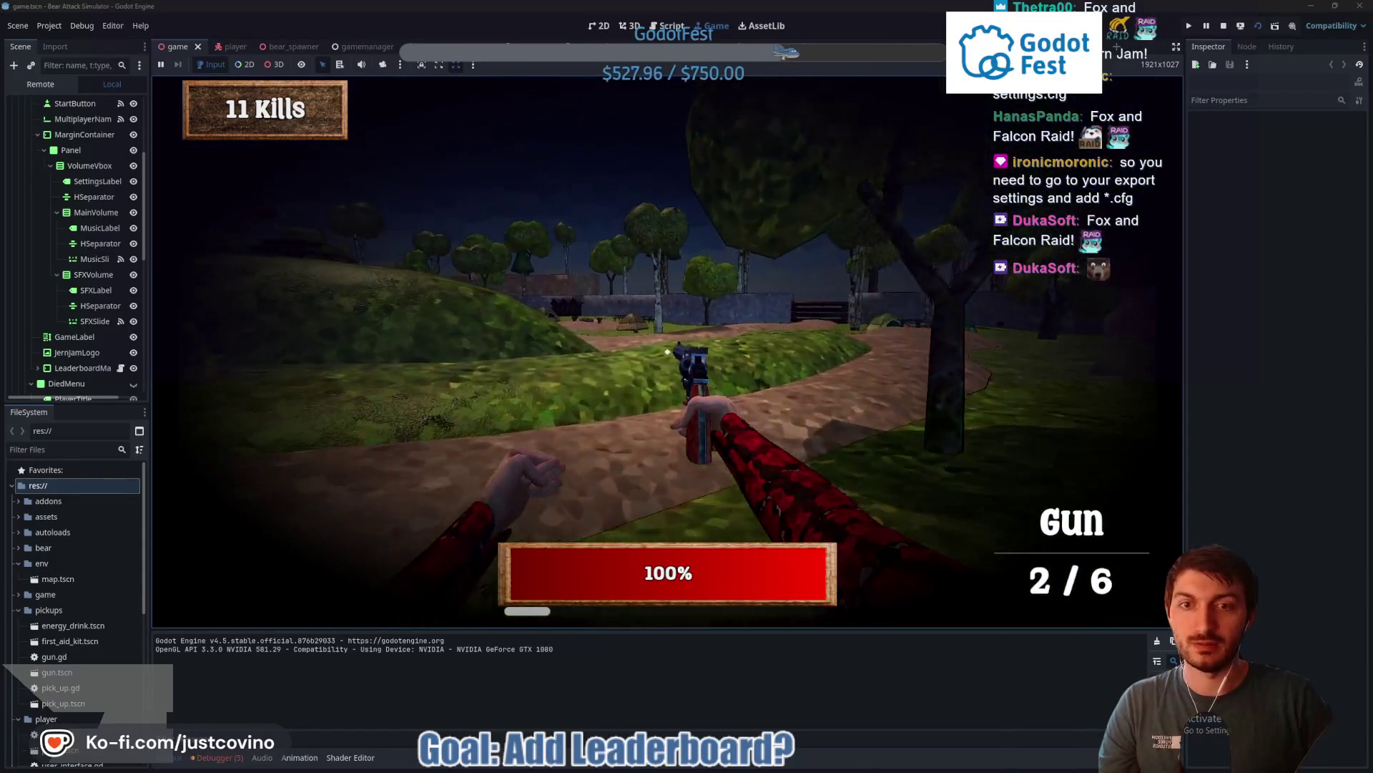
key("shift+w")
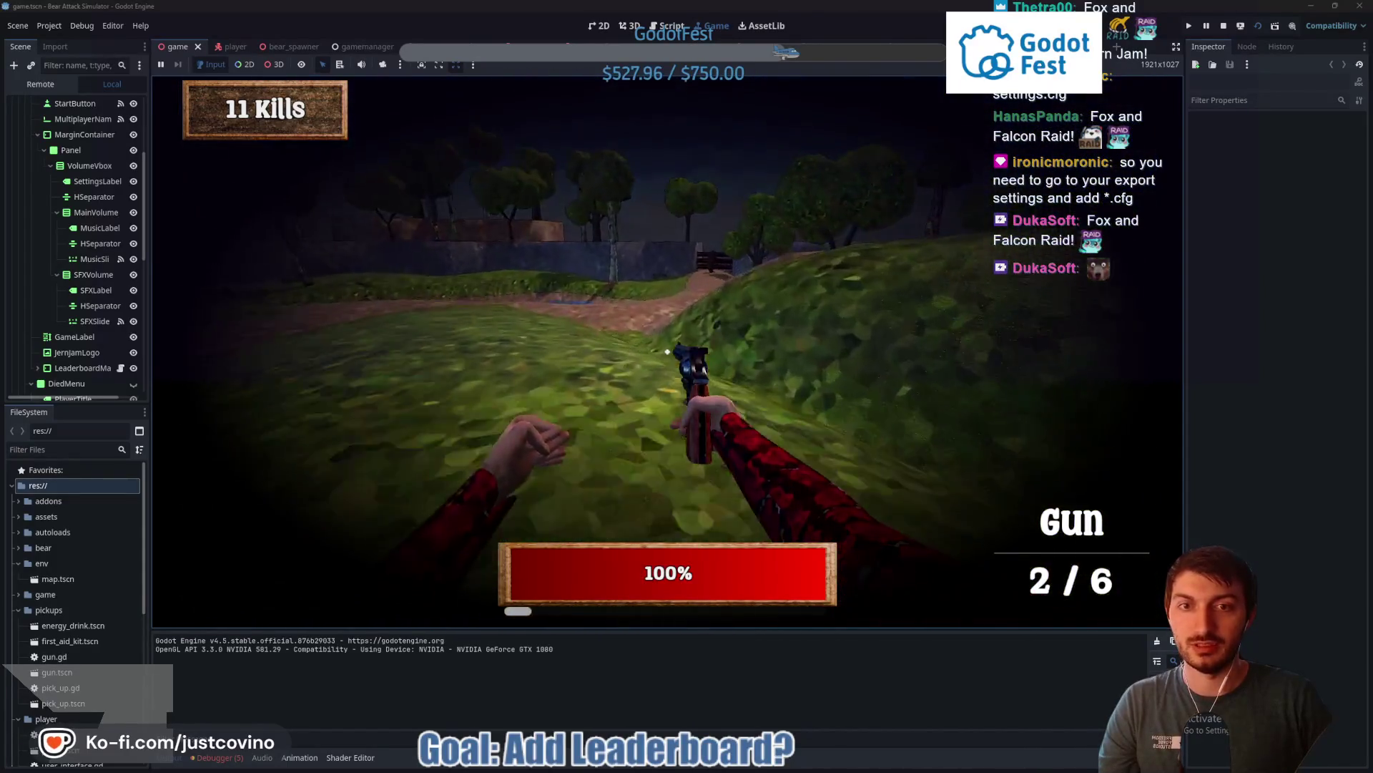
key("w")
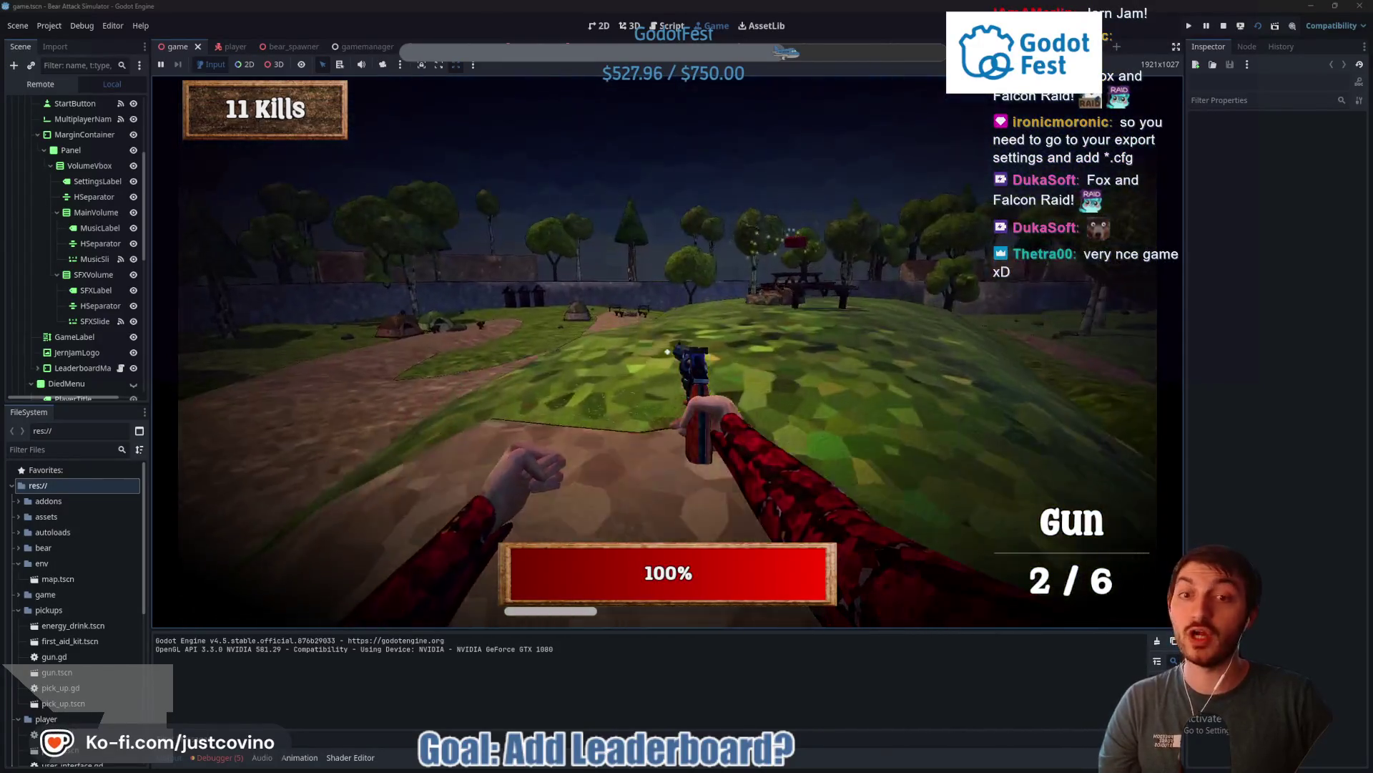
key("w")
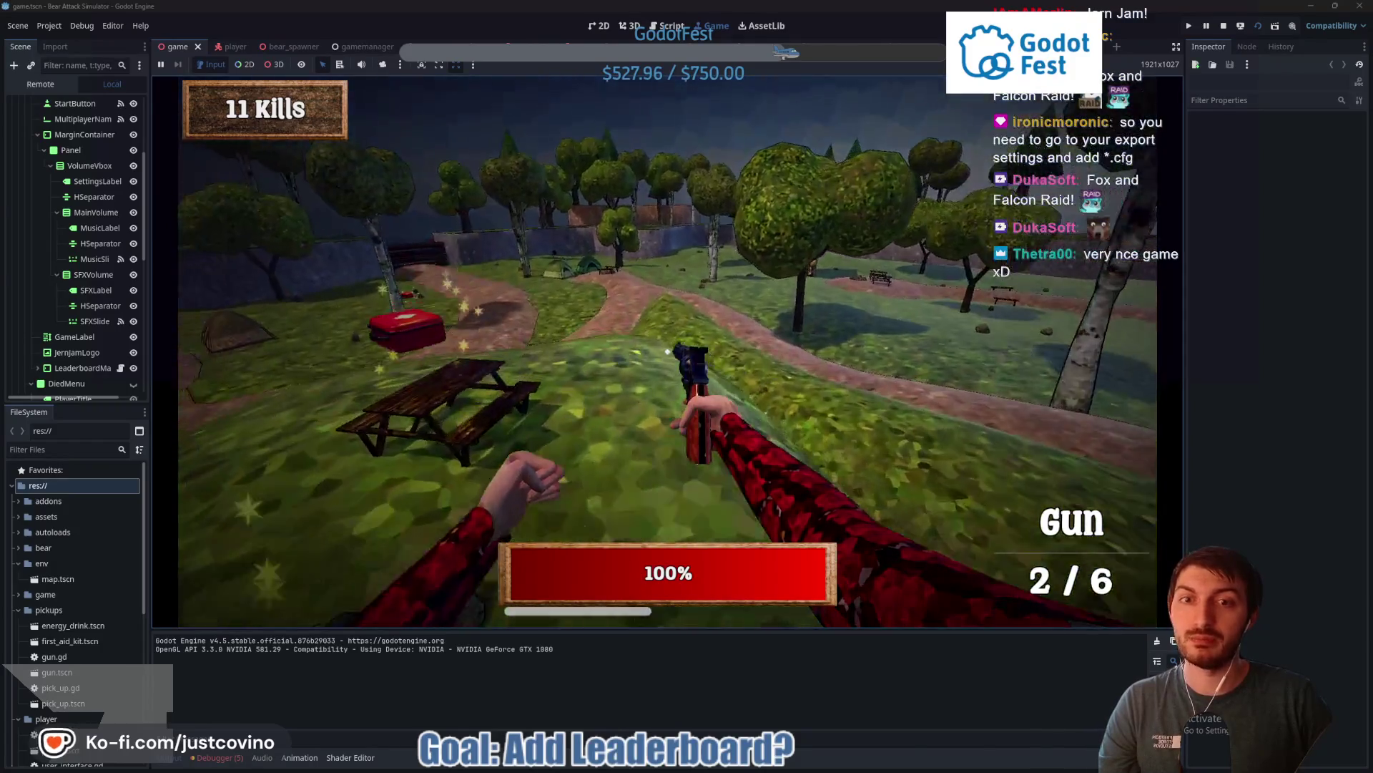
key("w")
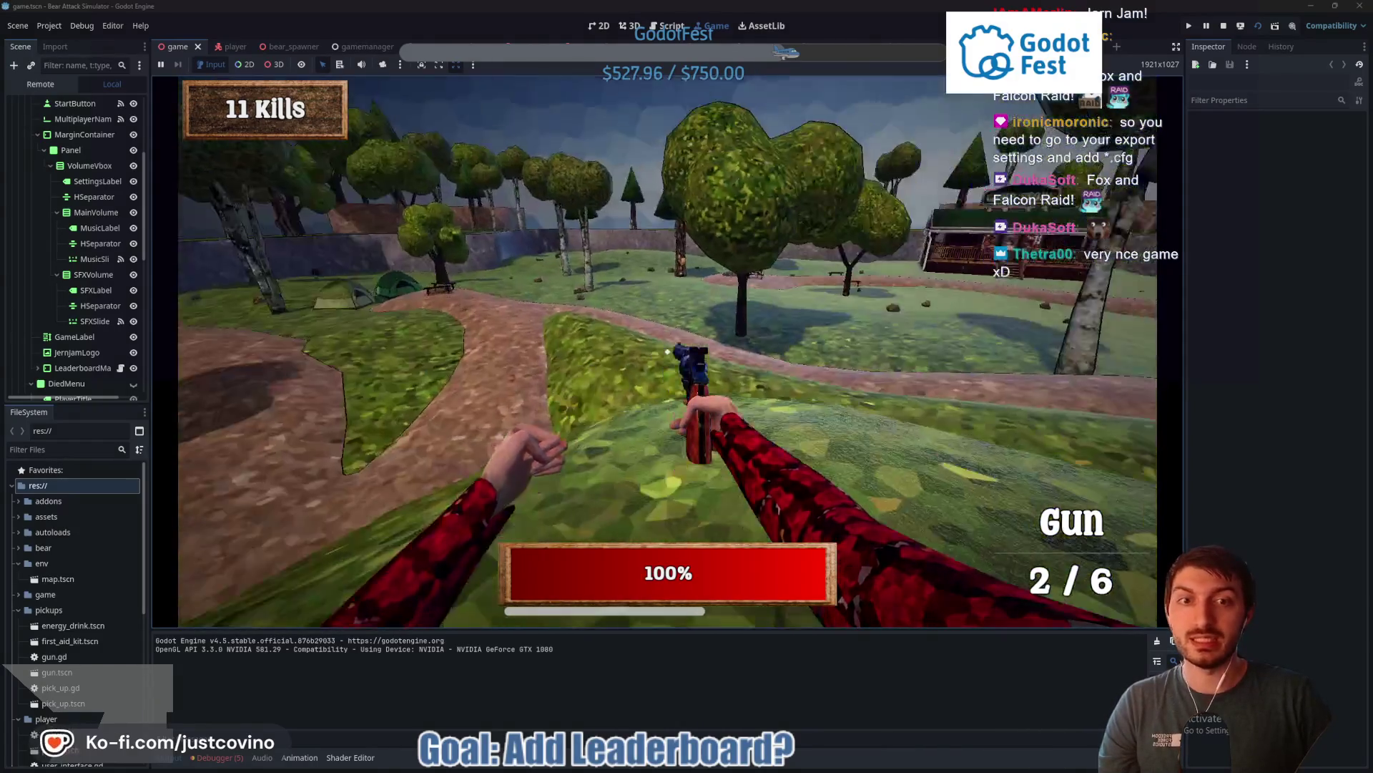
key("w")
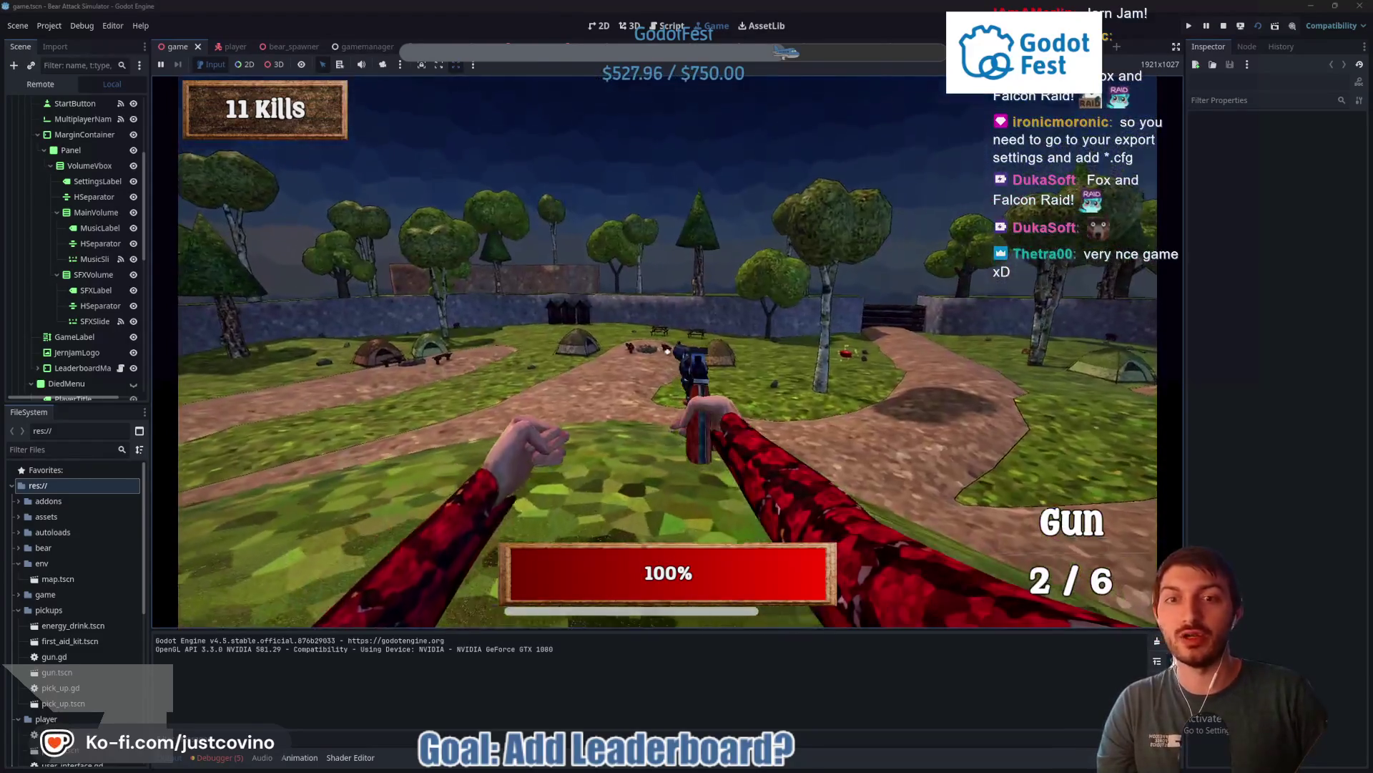
key("w")
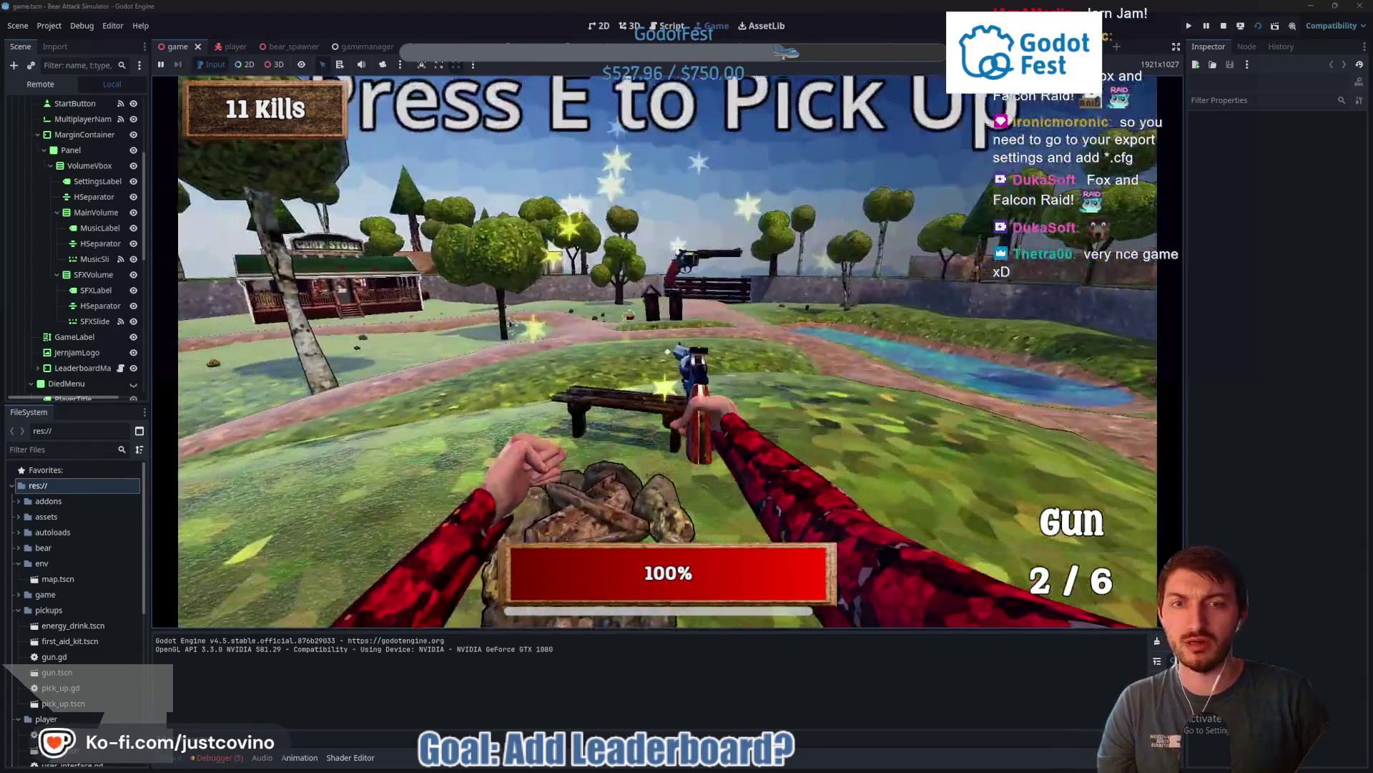
key("w")
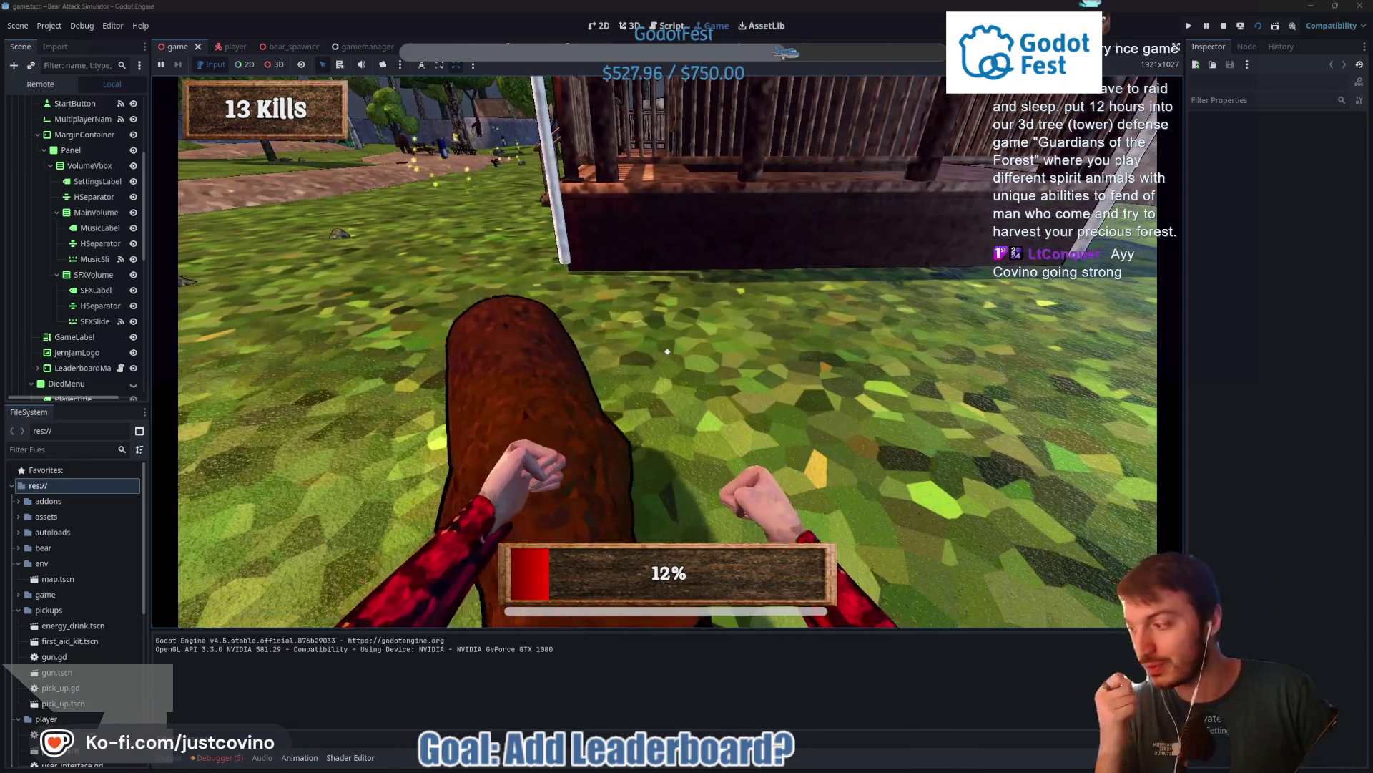
- Punch the surrounding bears until reaching 13 kills at 2% health
left_click(668, 351)
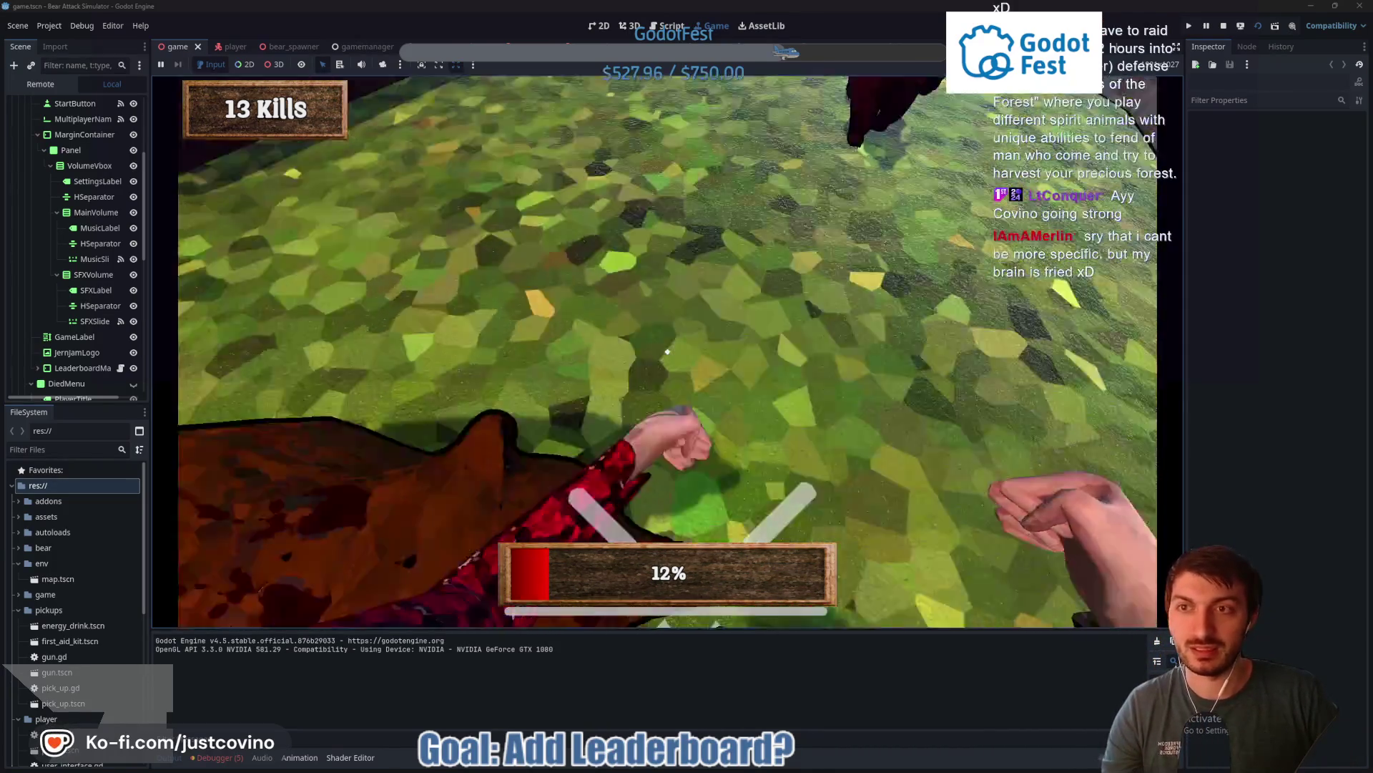
left_click(667, 351)
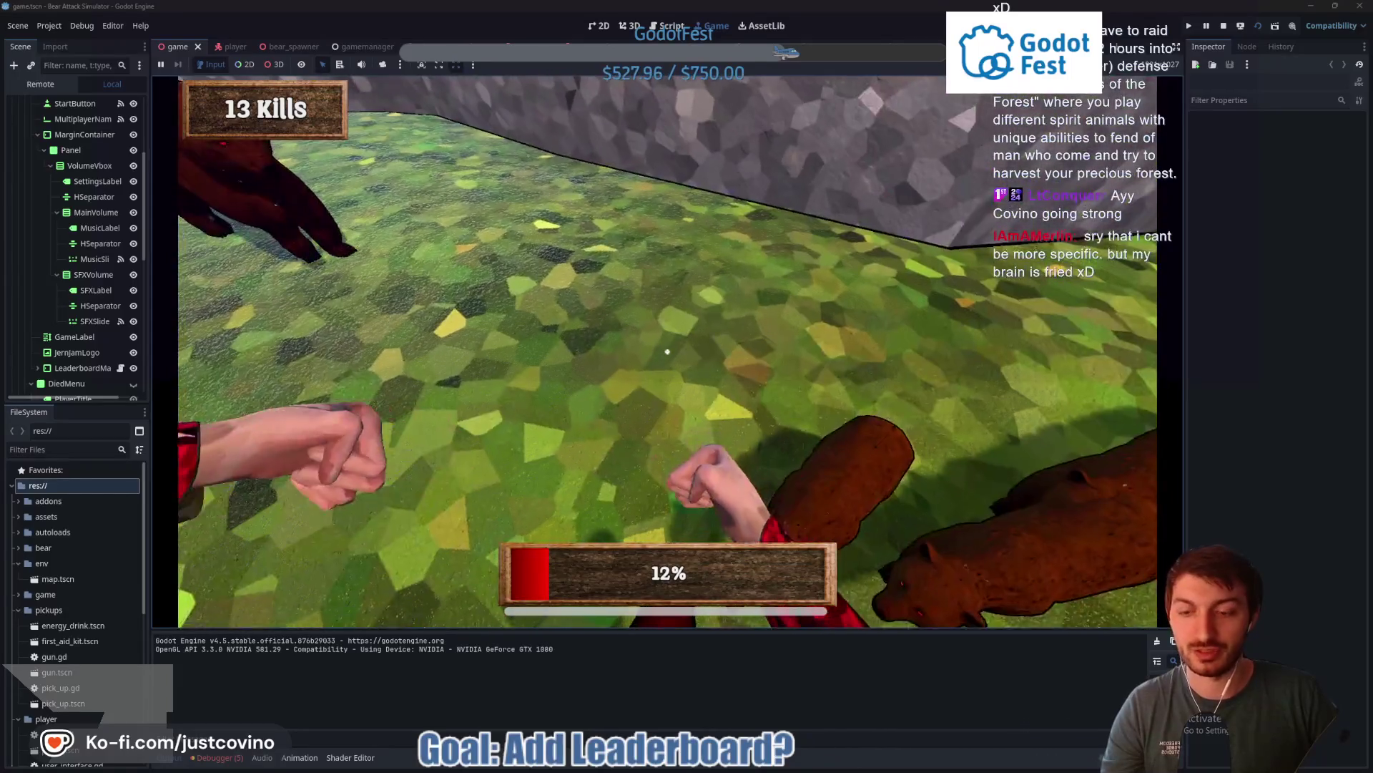
left_click(667, 351)
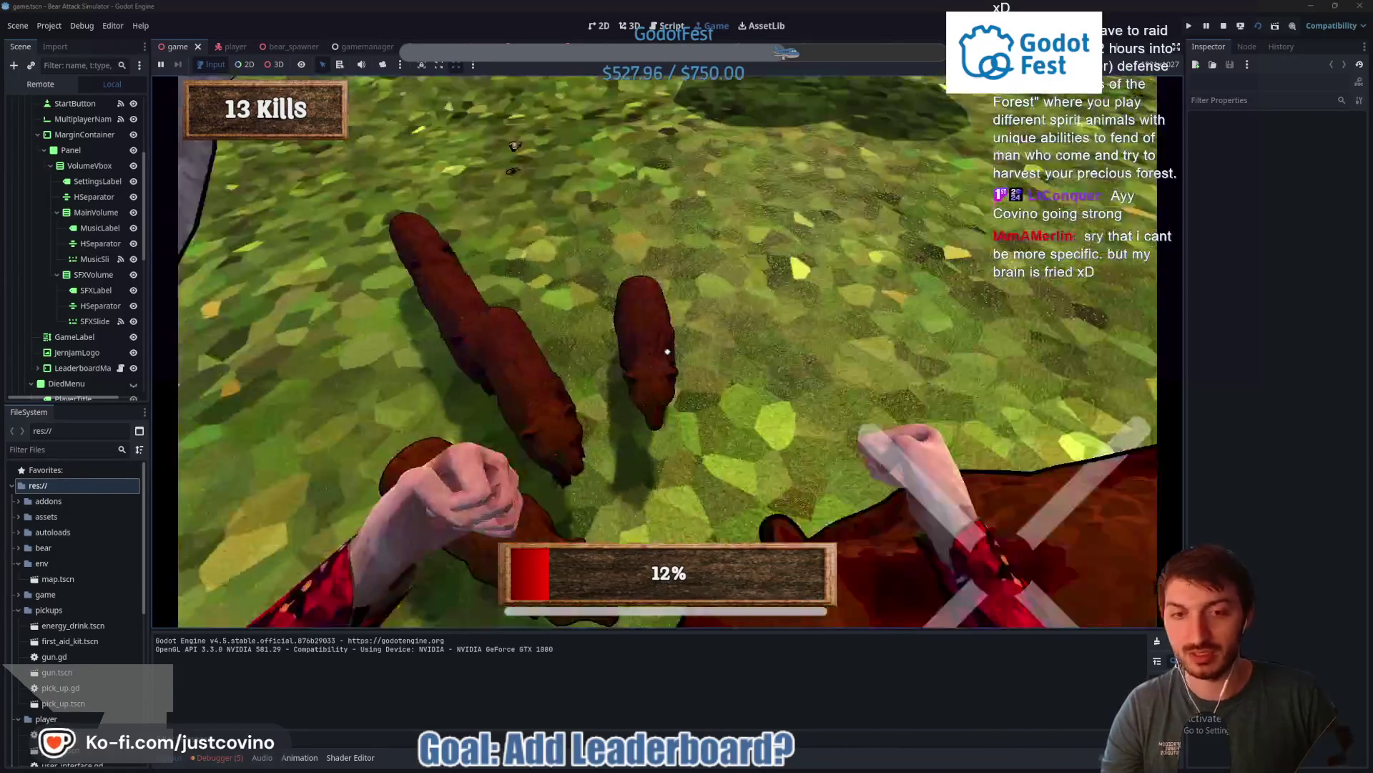
left_click(667, 352)
left_click(668, 351)
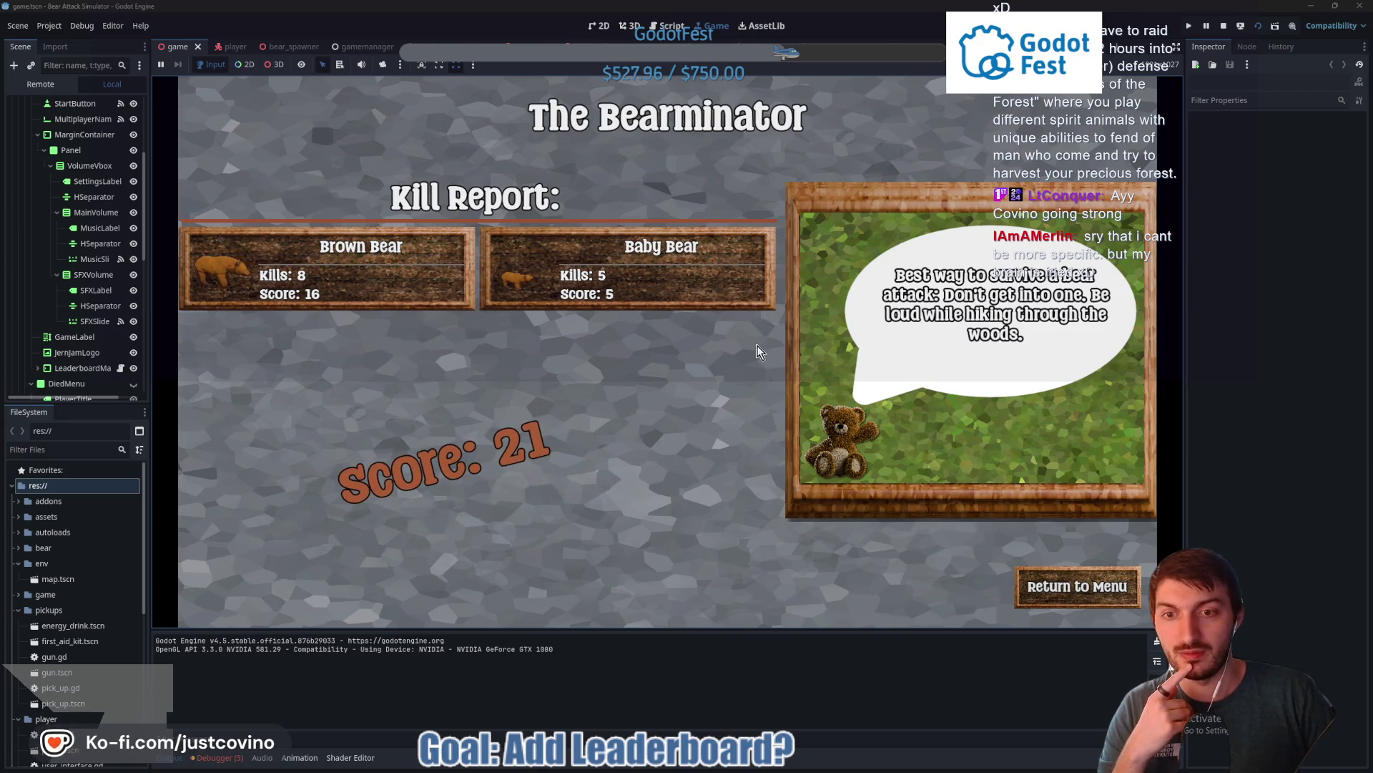
- Return to the menu to see the 21-point score listed, then stop the running game
left_click(1061, 596)
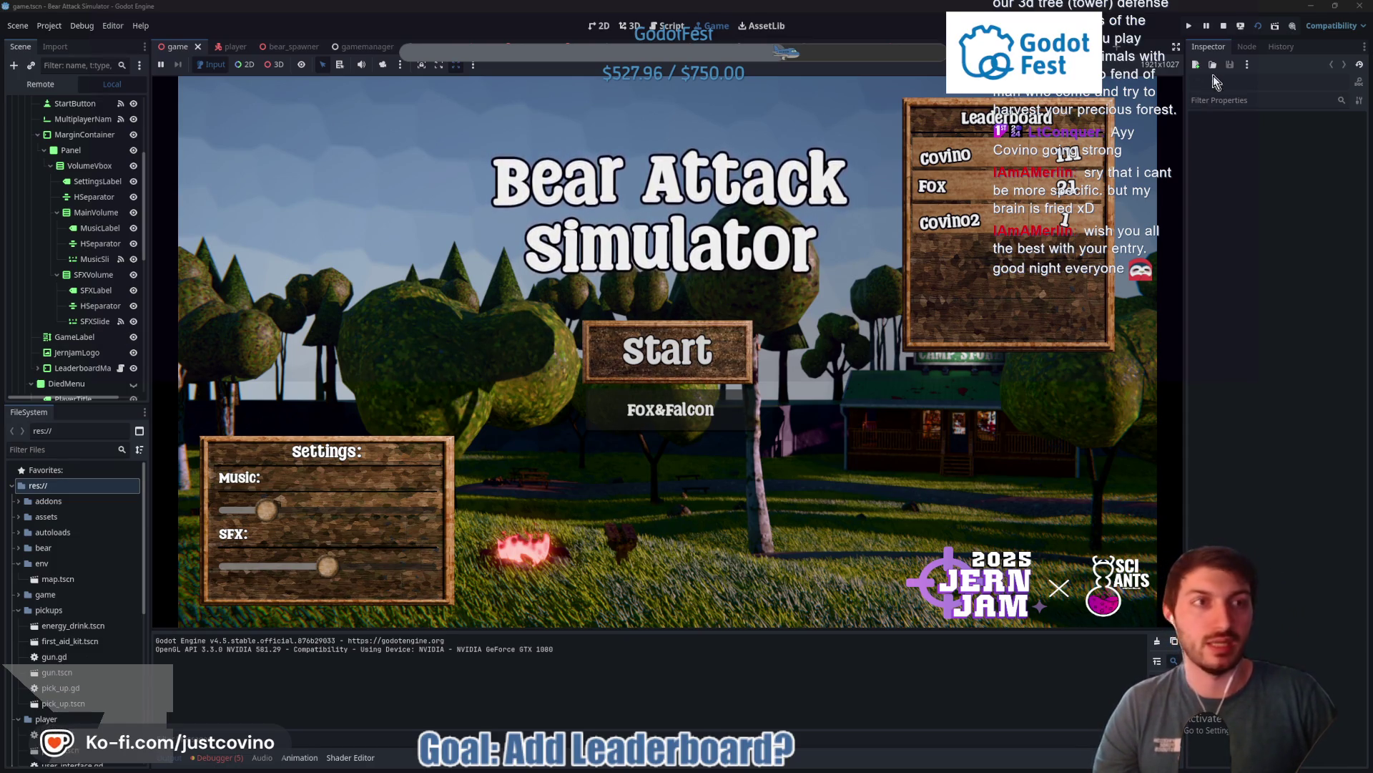
left_click(1222, 26)
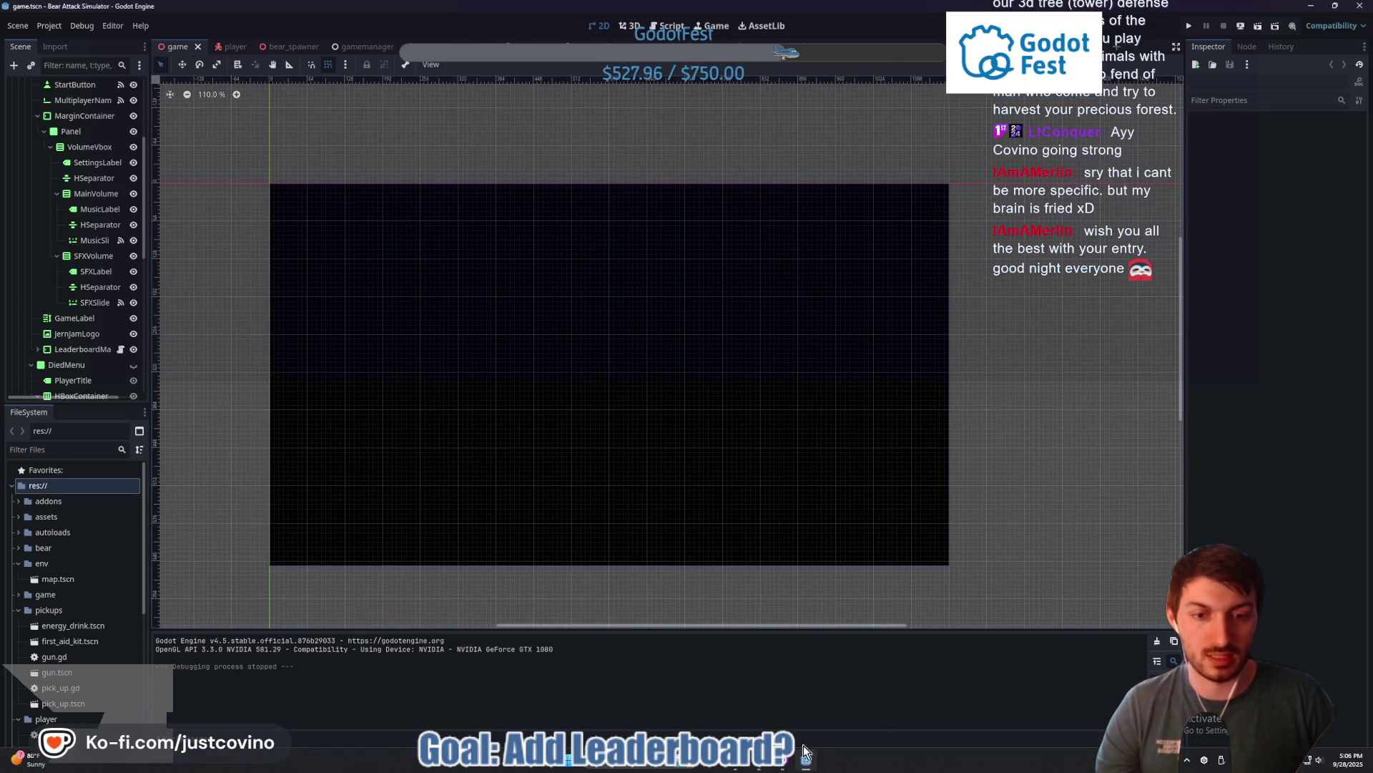
- Commit the export_presets.cfg change in GitHub Desktop with the summary 'export settings'
key("alt+Tab")
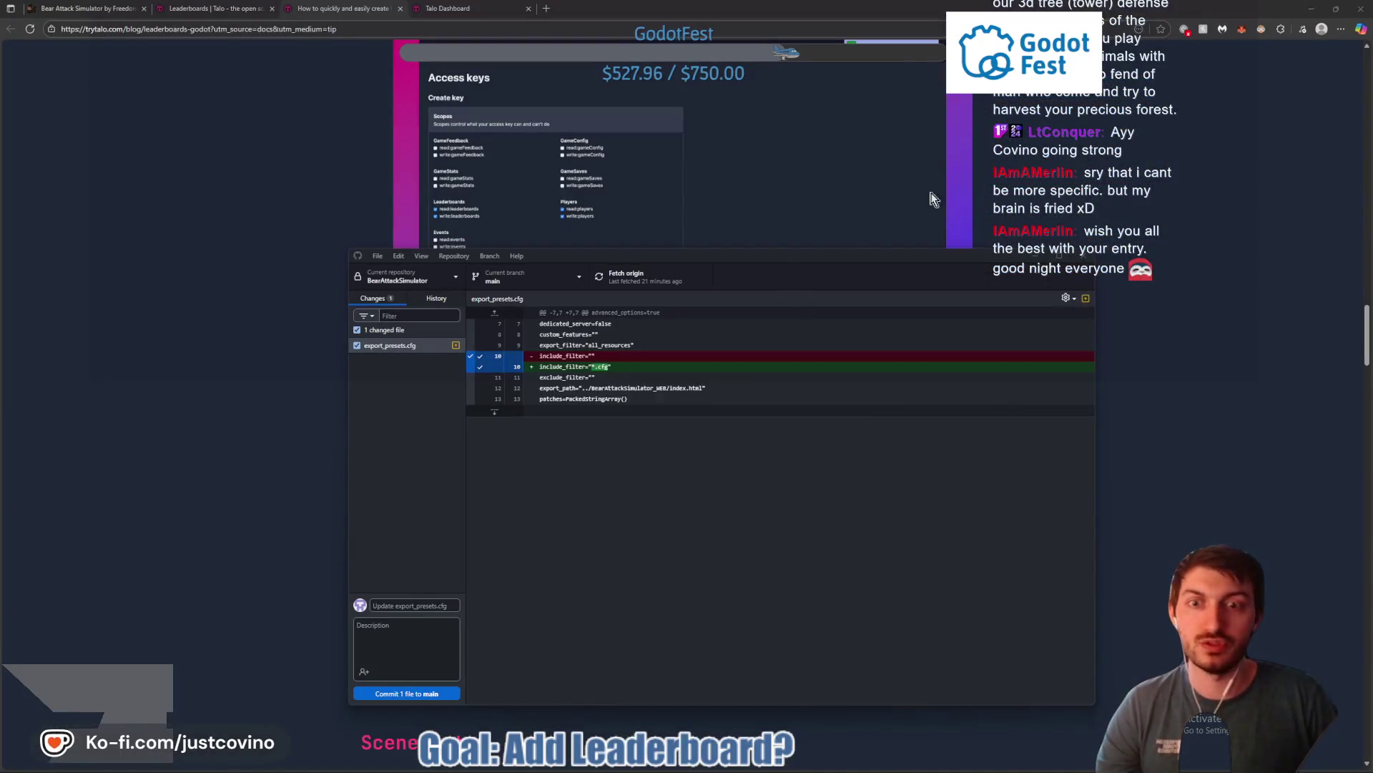
left_click(1311, 9)
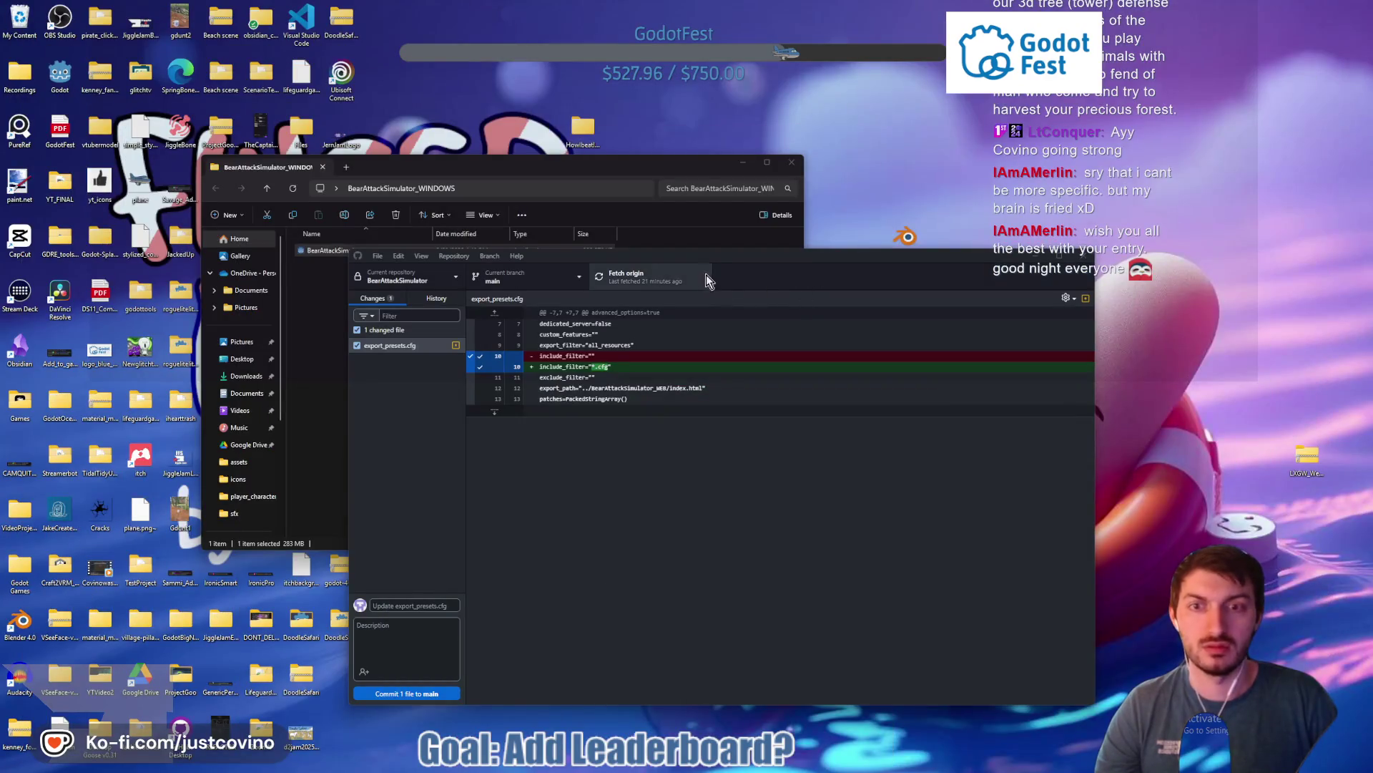
left_click(415, 605)
type("export settings")
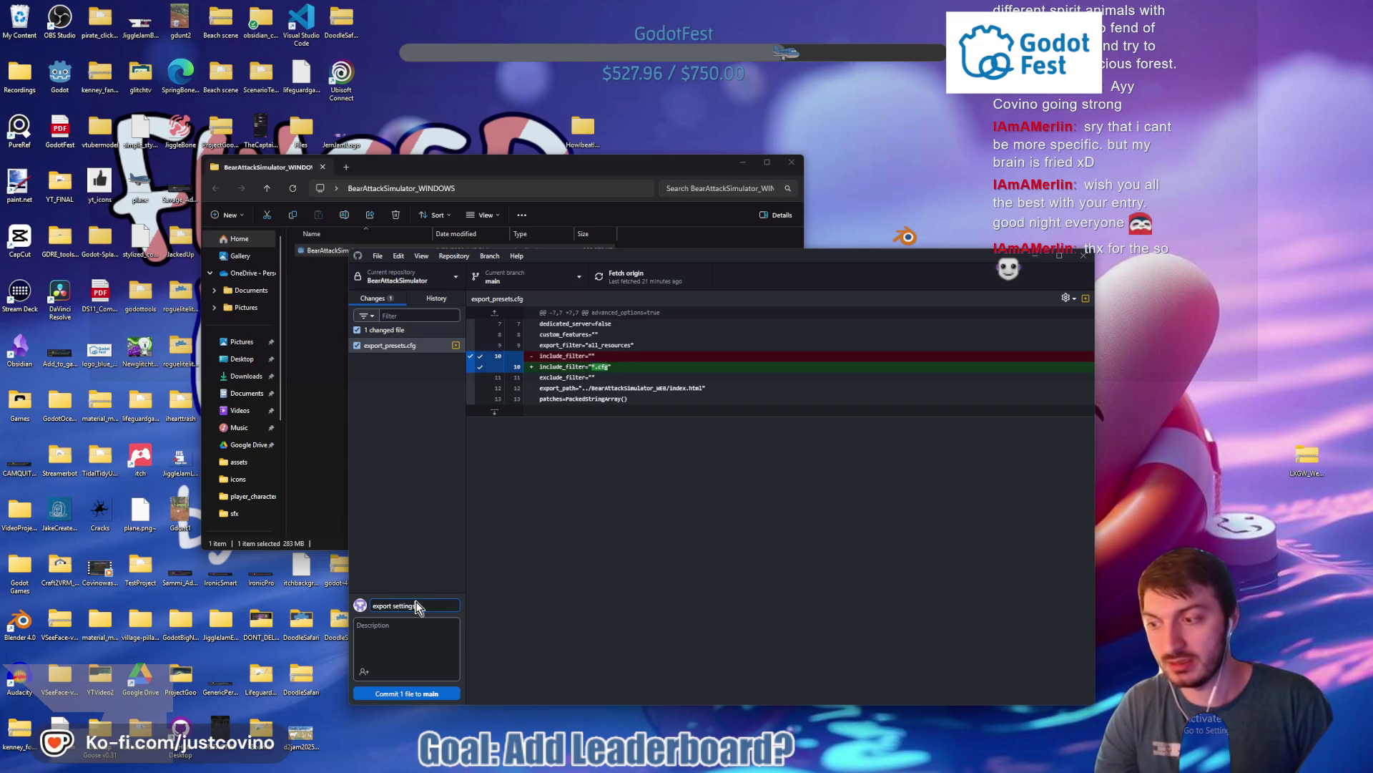
left_click(410, 693)
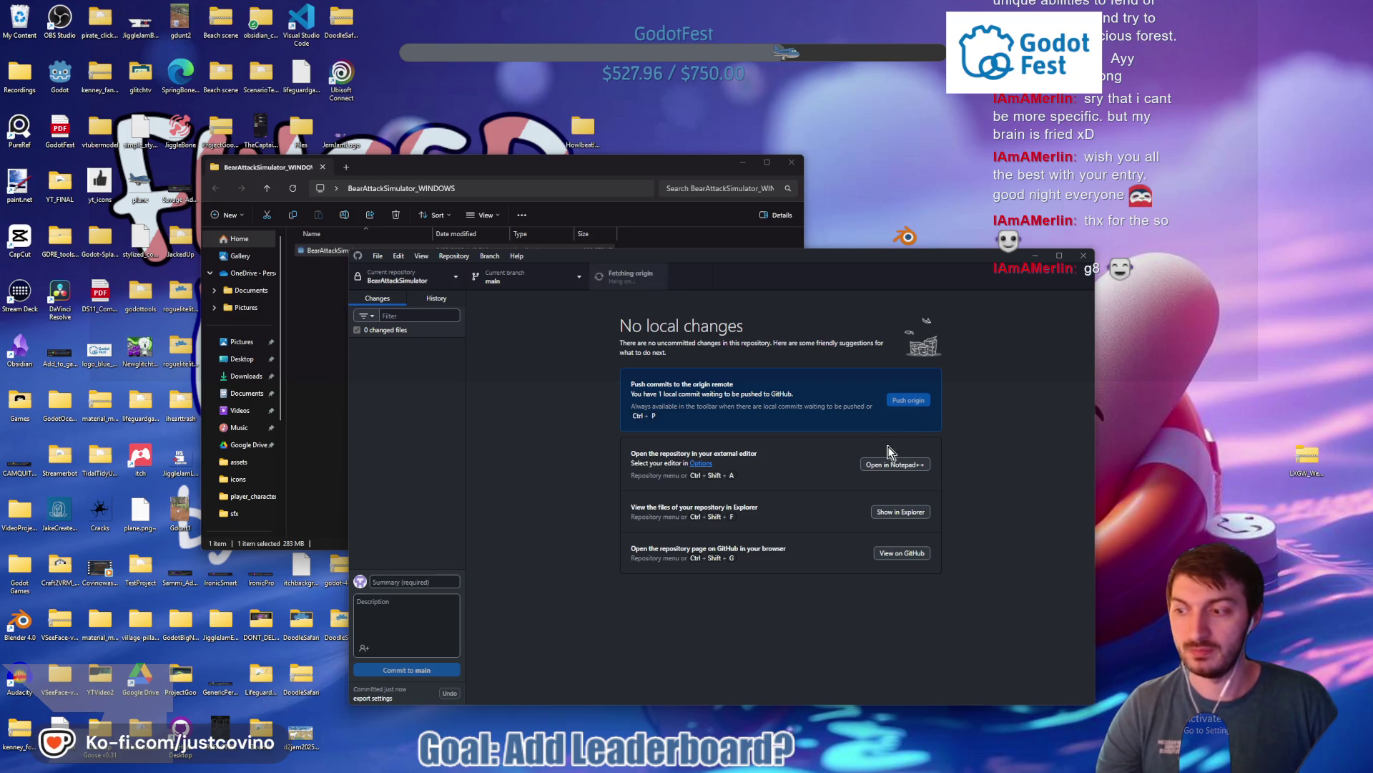
- Delete all 15 old web build files from the BearAttackSimulator_WEB folder
left_click(650, 163)
left_click(792, 162)
mouse_move(761, 269)
left_mouse_down()
mouse_move(915, 474)
mouse_move(792, 610)
left_mouse_up()
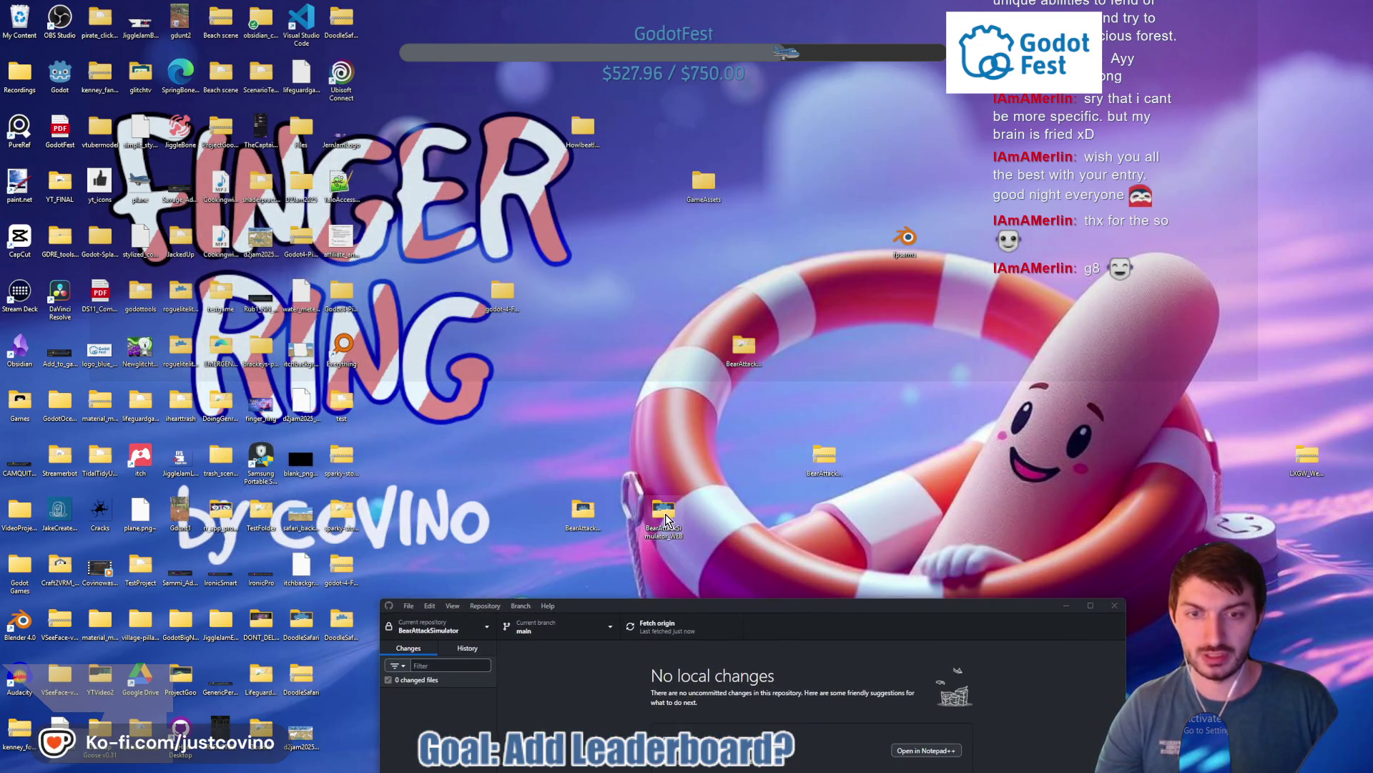
double_click(666, 517)
mouse_move(823, 512)
left_mouse_down()
mouse_move(787, 286)
mouse_move(758, 243)
left_mouse_up()
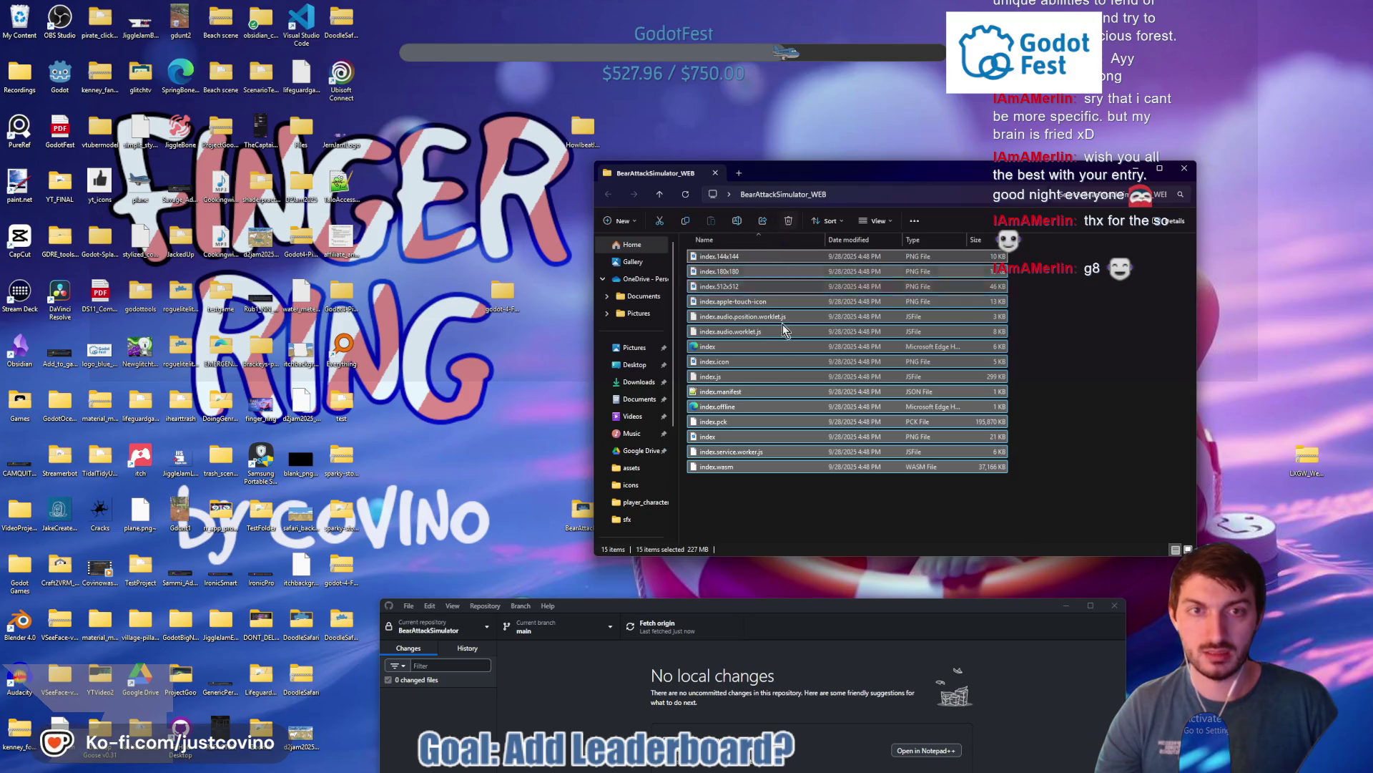
key("Delete")
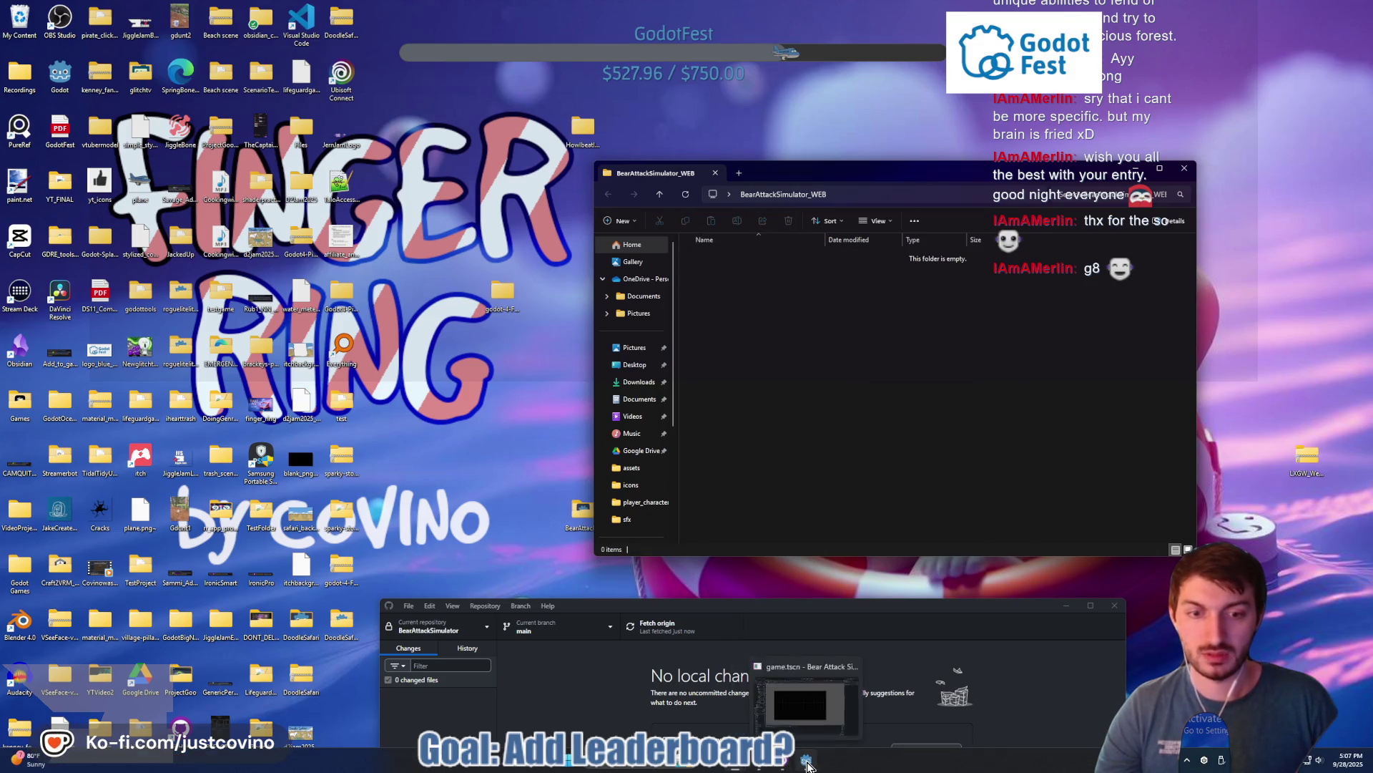
left_click(807, 759)
- Export the Web preset build to BearAttackSimulator_WEB/index.html
left_click(48, 26)
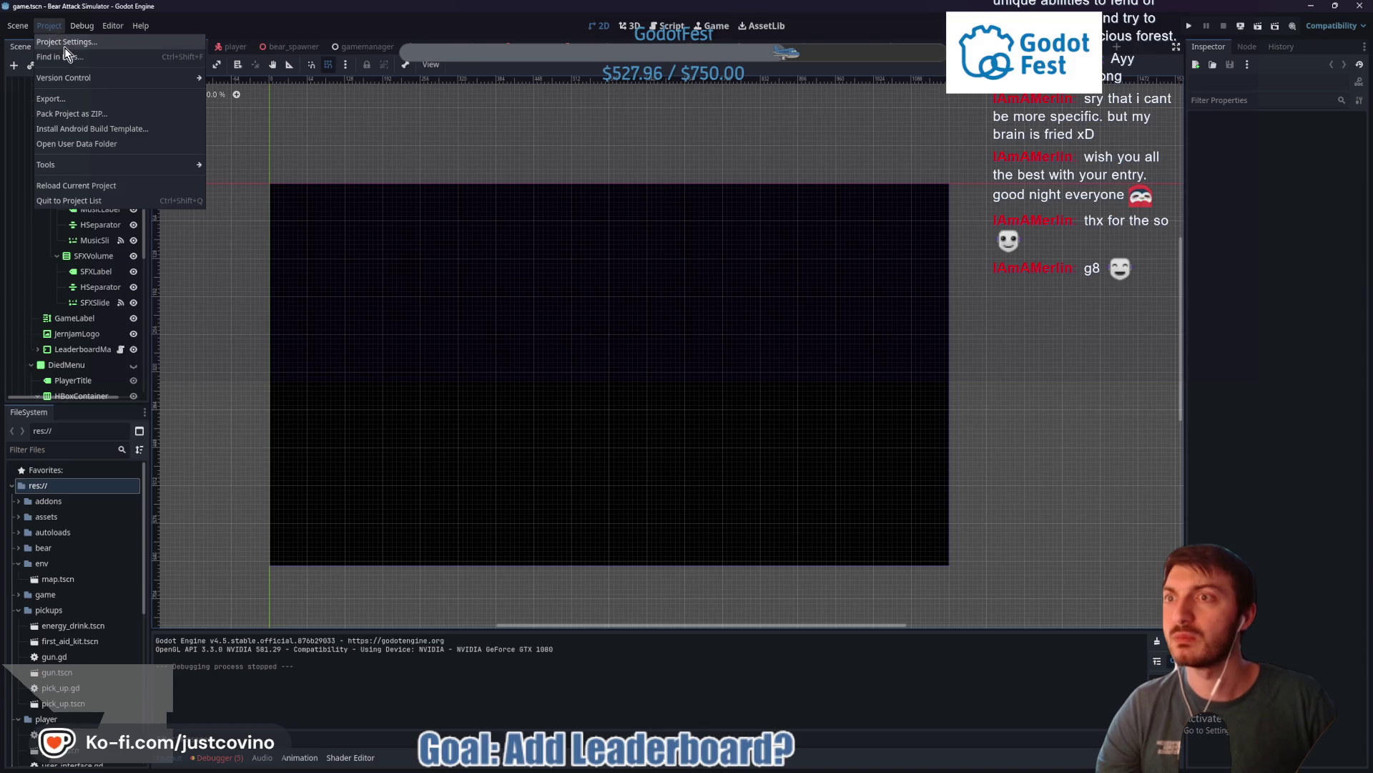
left_click(50, 98)
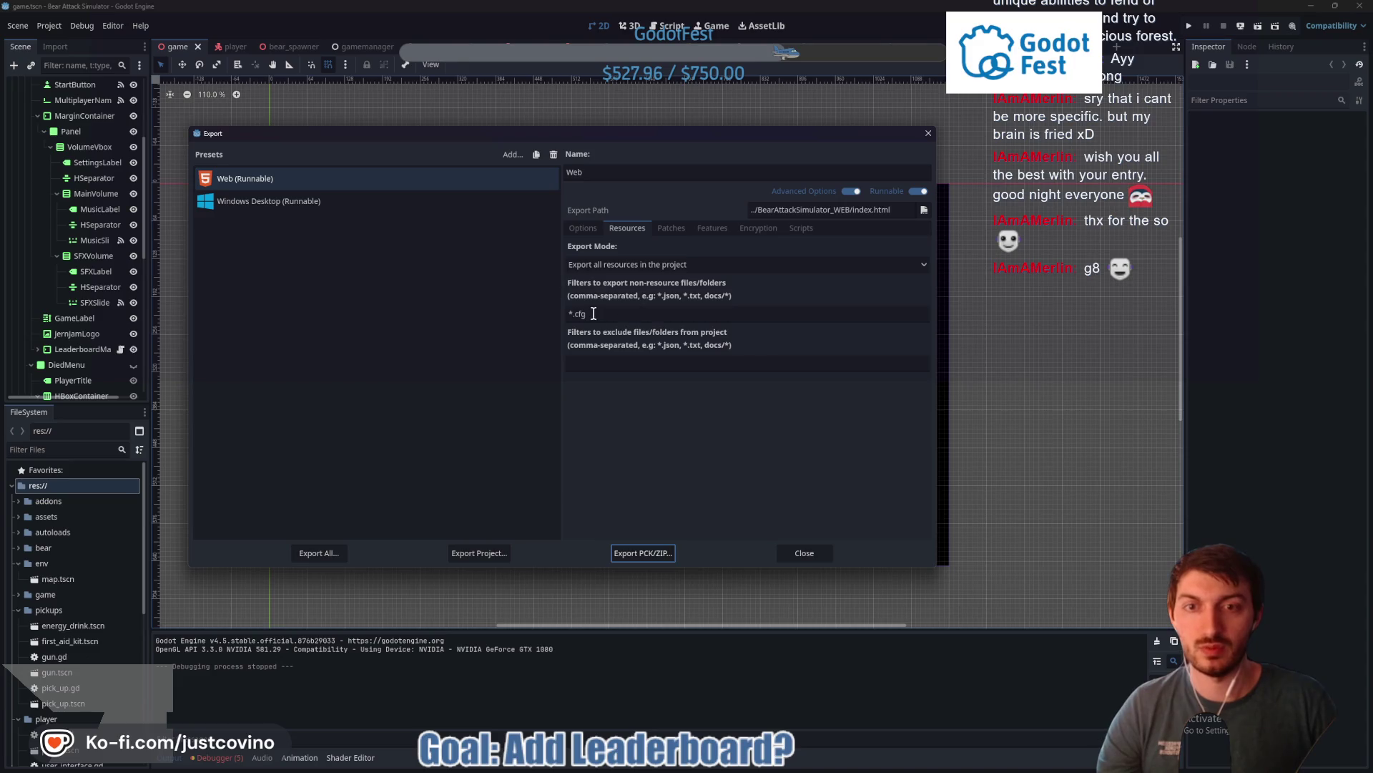
left_click(476, 555)
left_click(586, 563)
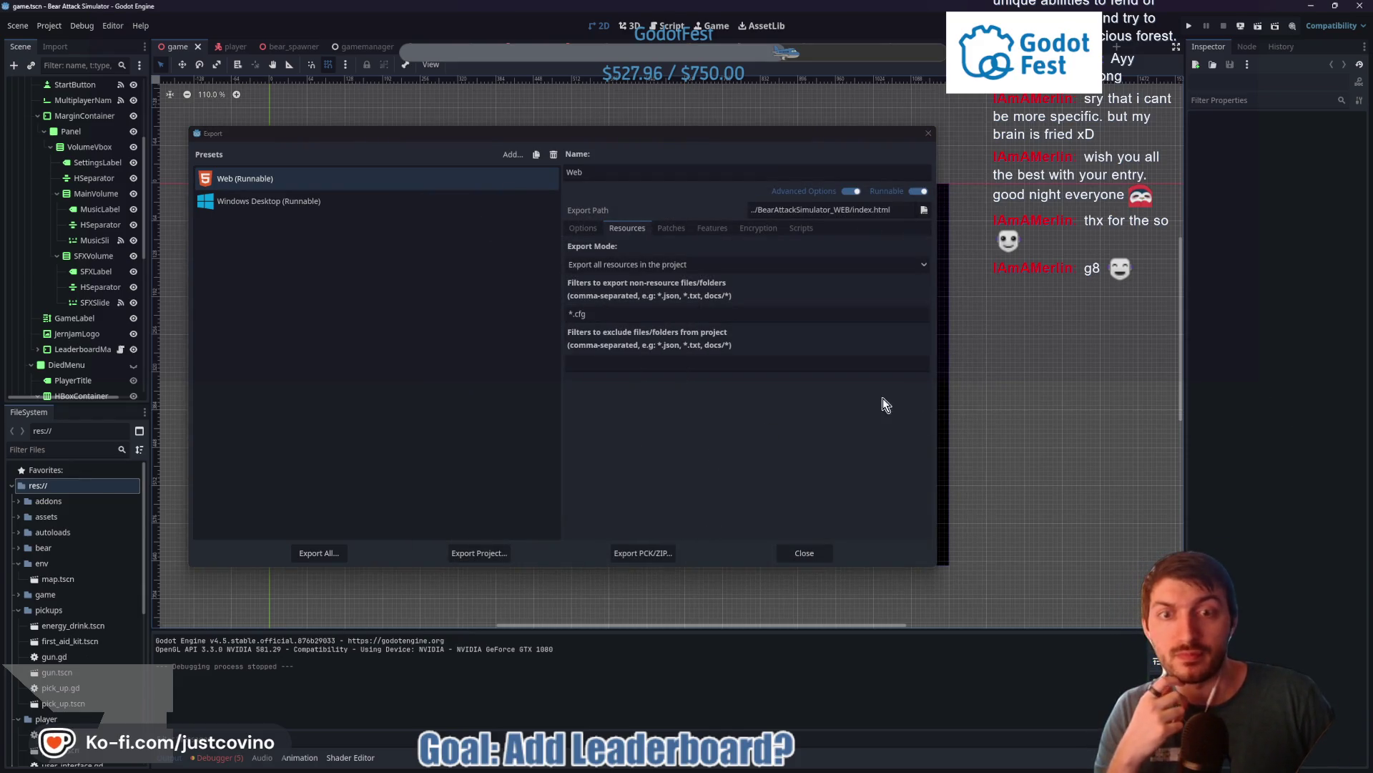
left_click(801, 556)
left_click(763, 768)
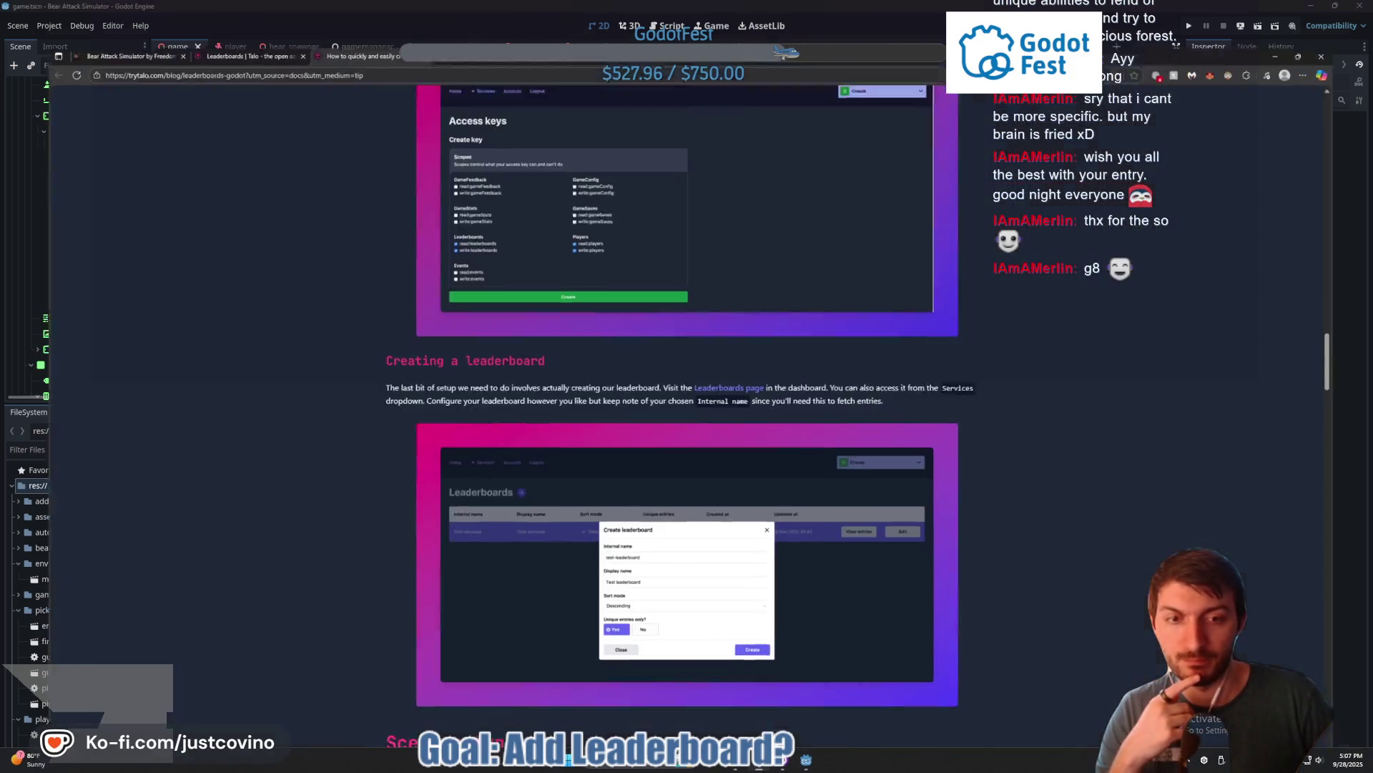
key("alt+Tab")
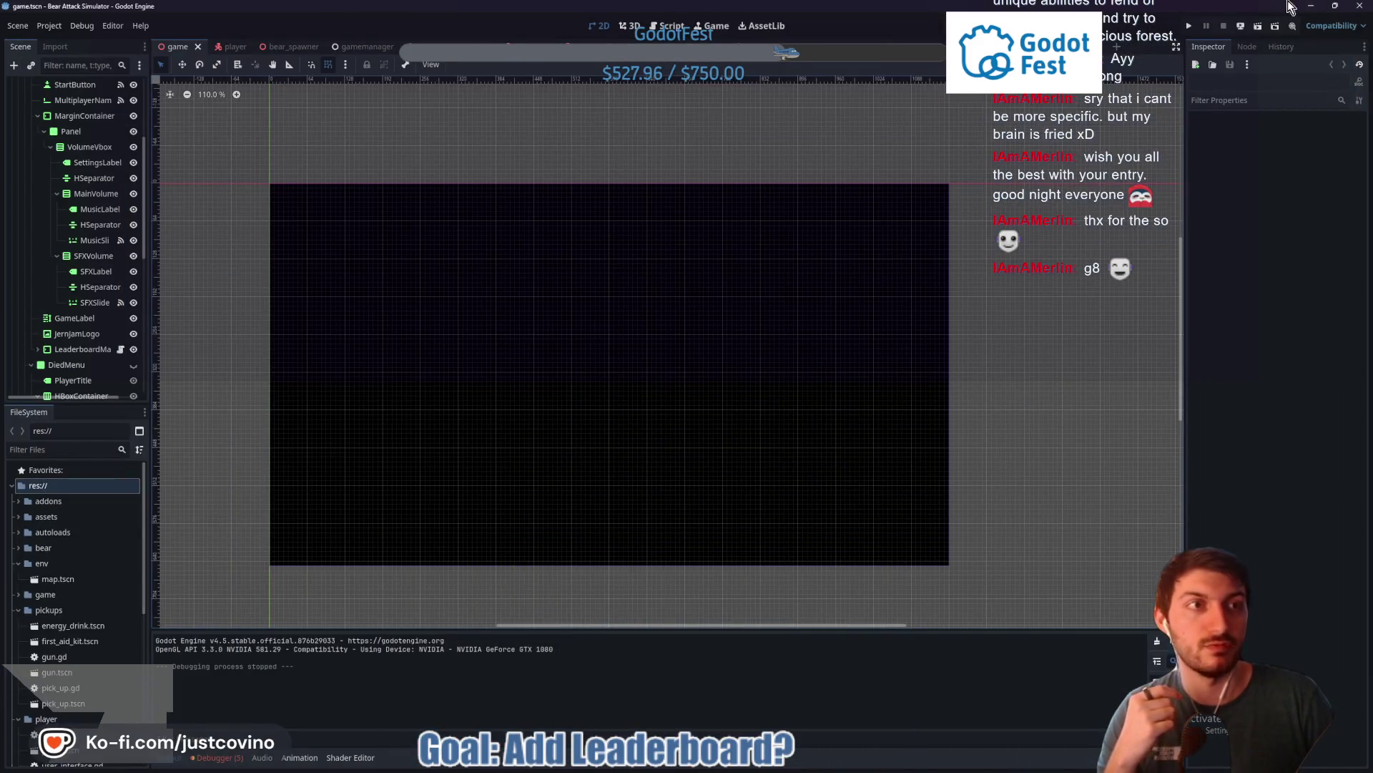
- Check the 15 freshly exported files, then start compressing the BearAttackSimulator_WEB folder from the desktop
left_click(1311, 5)
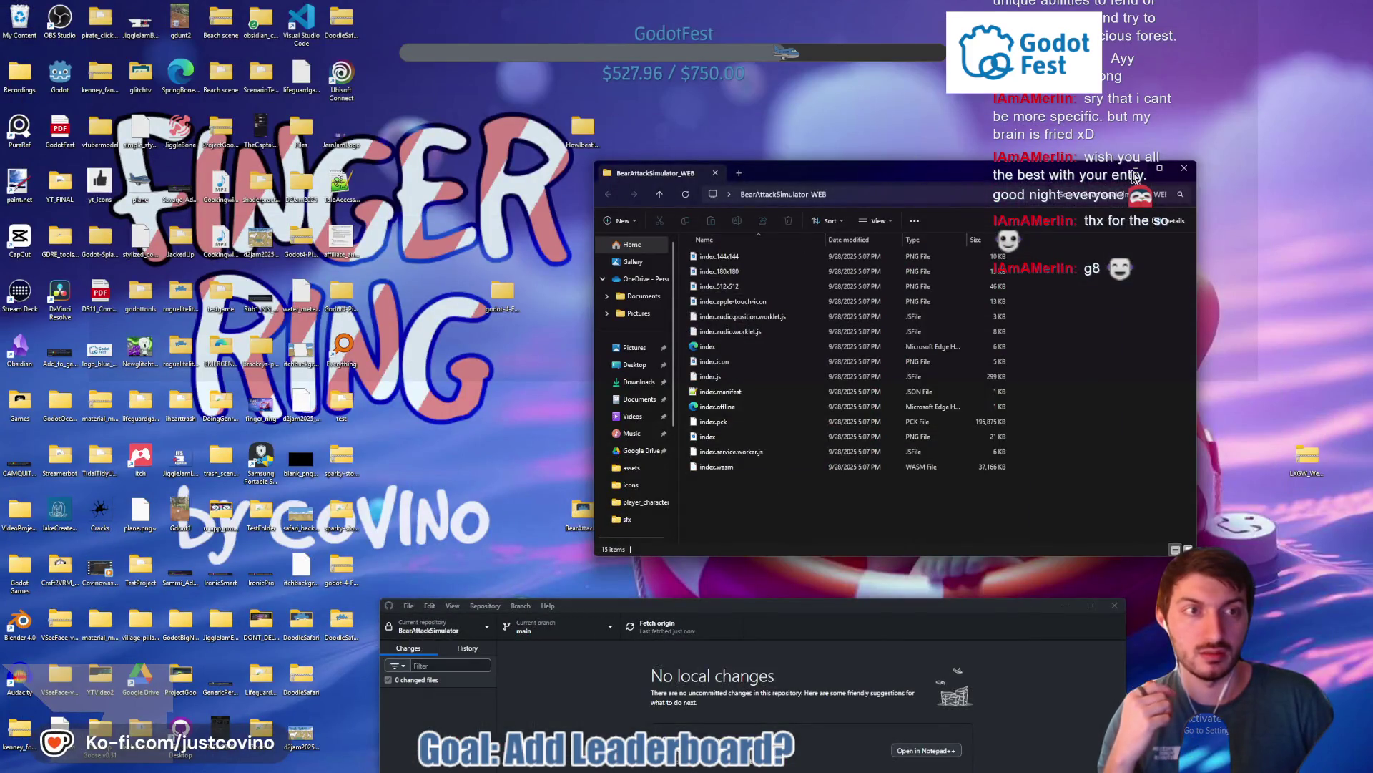
left_click(1135, 172)
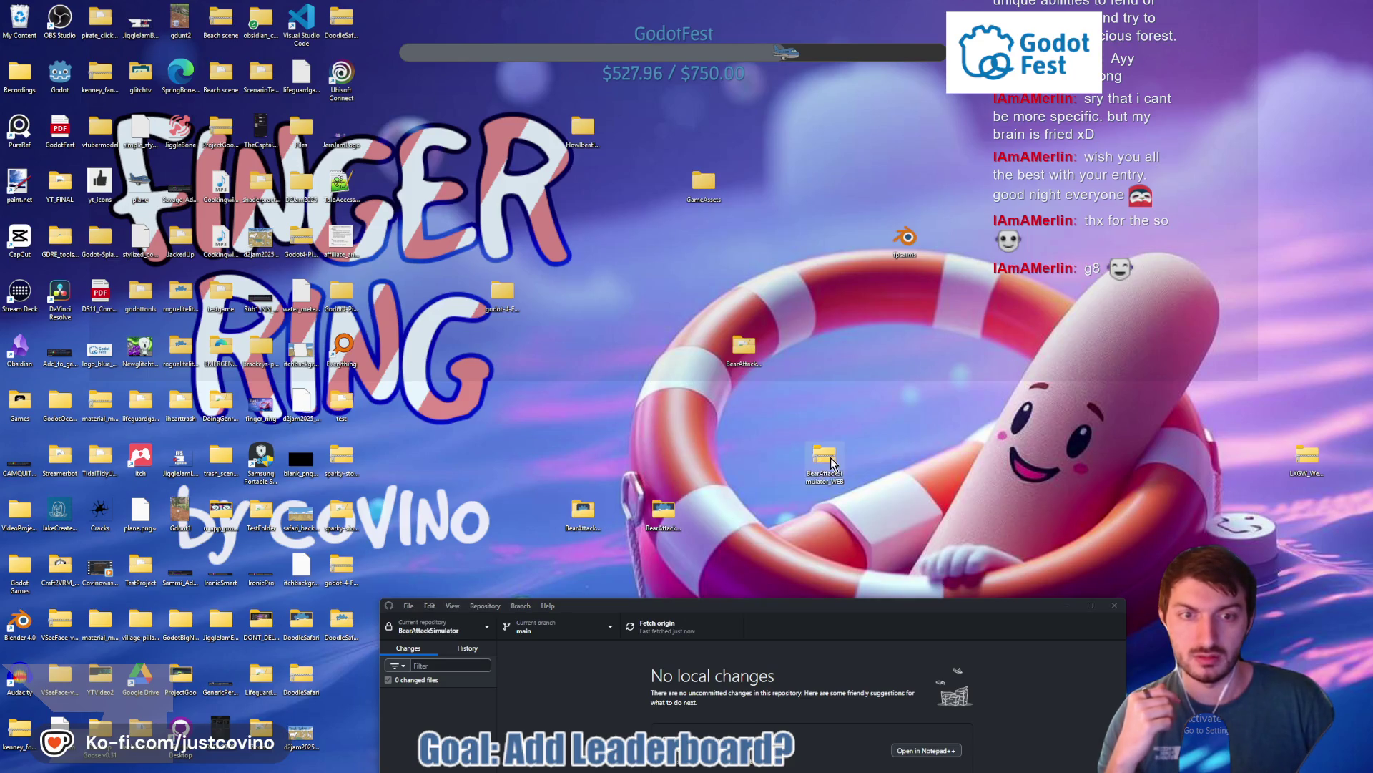
left_click_drag(23, 6, 24, 29)
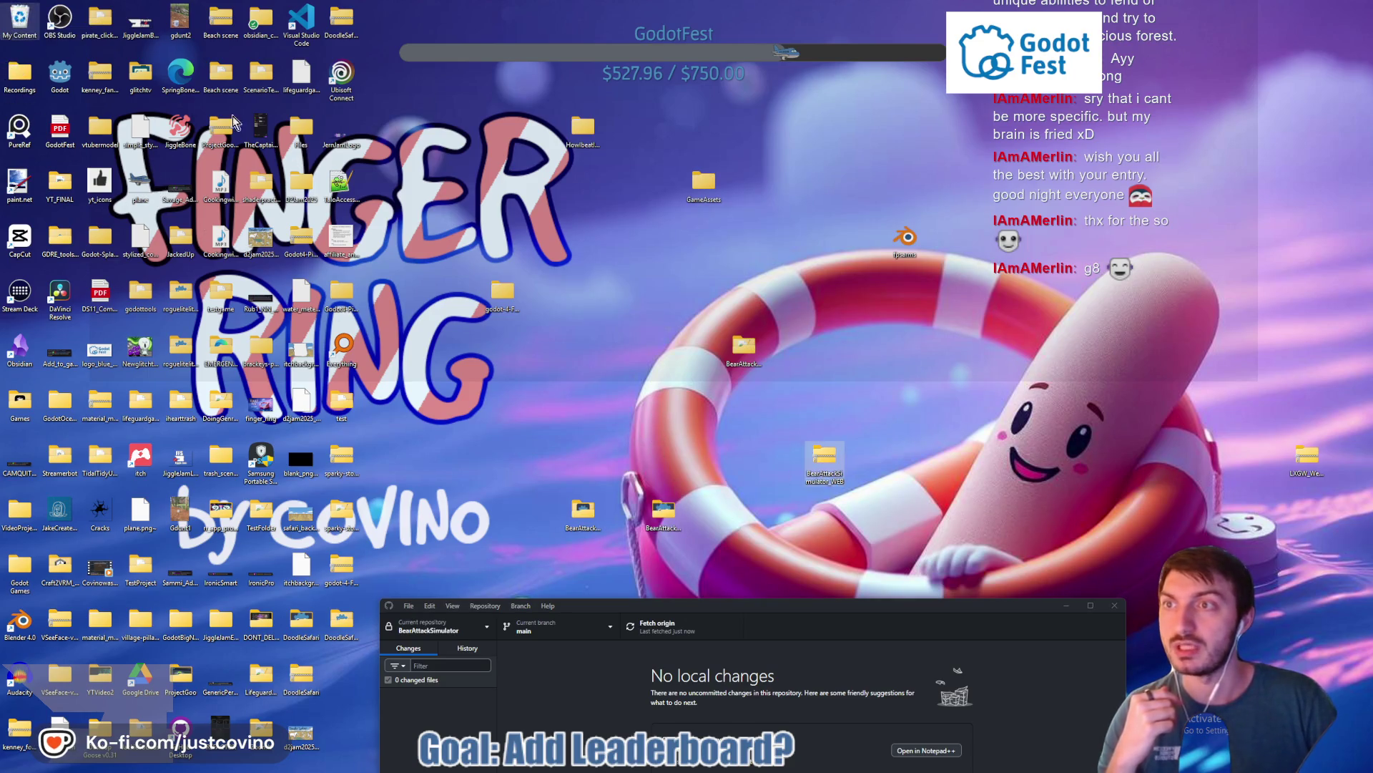
left_click_drag(765, 496, 661, 527)
right_click(661, 526)
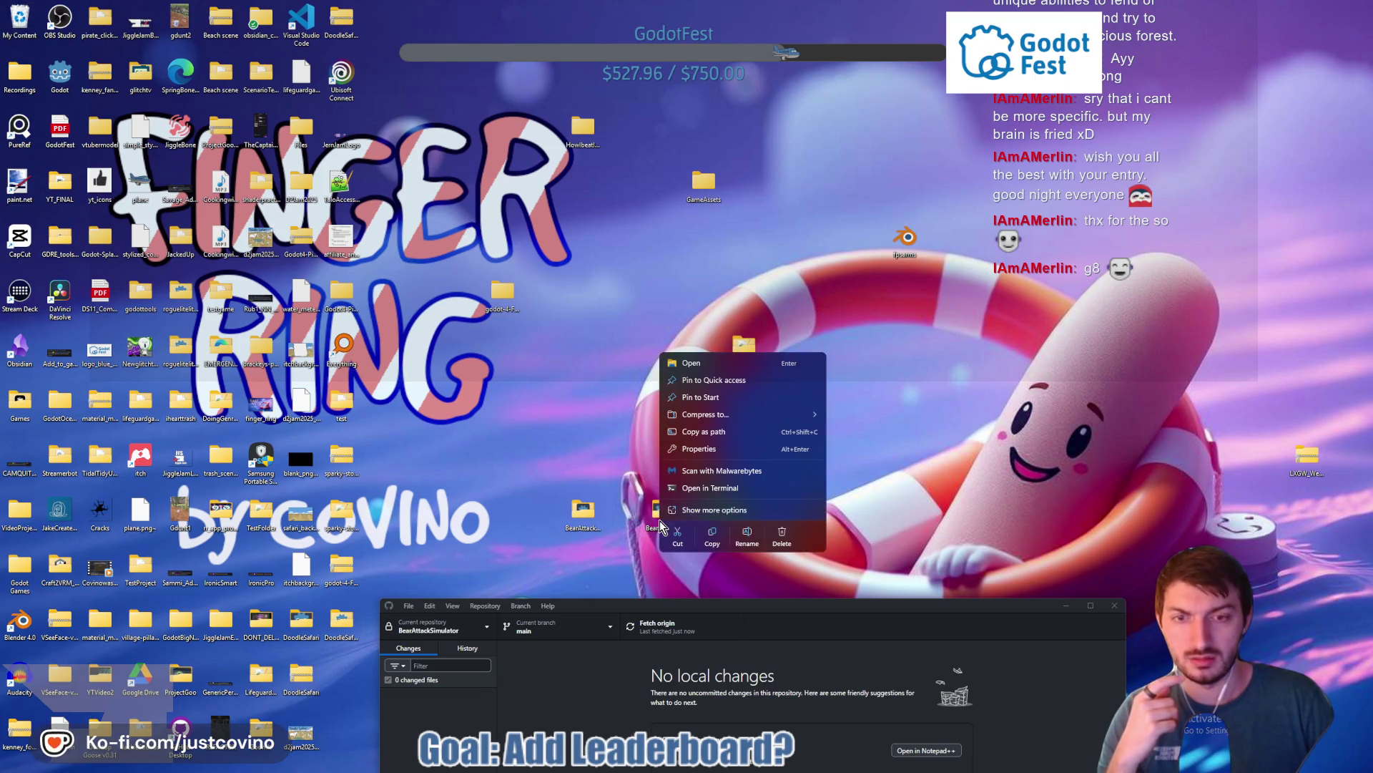
left_click(838, 422)
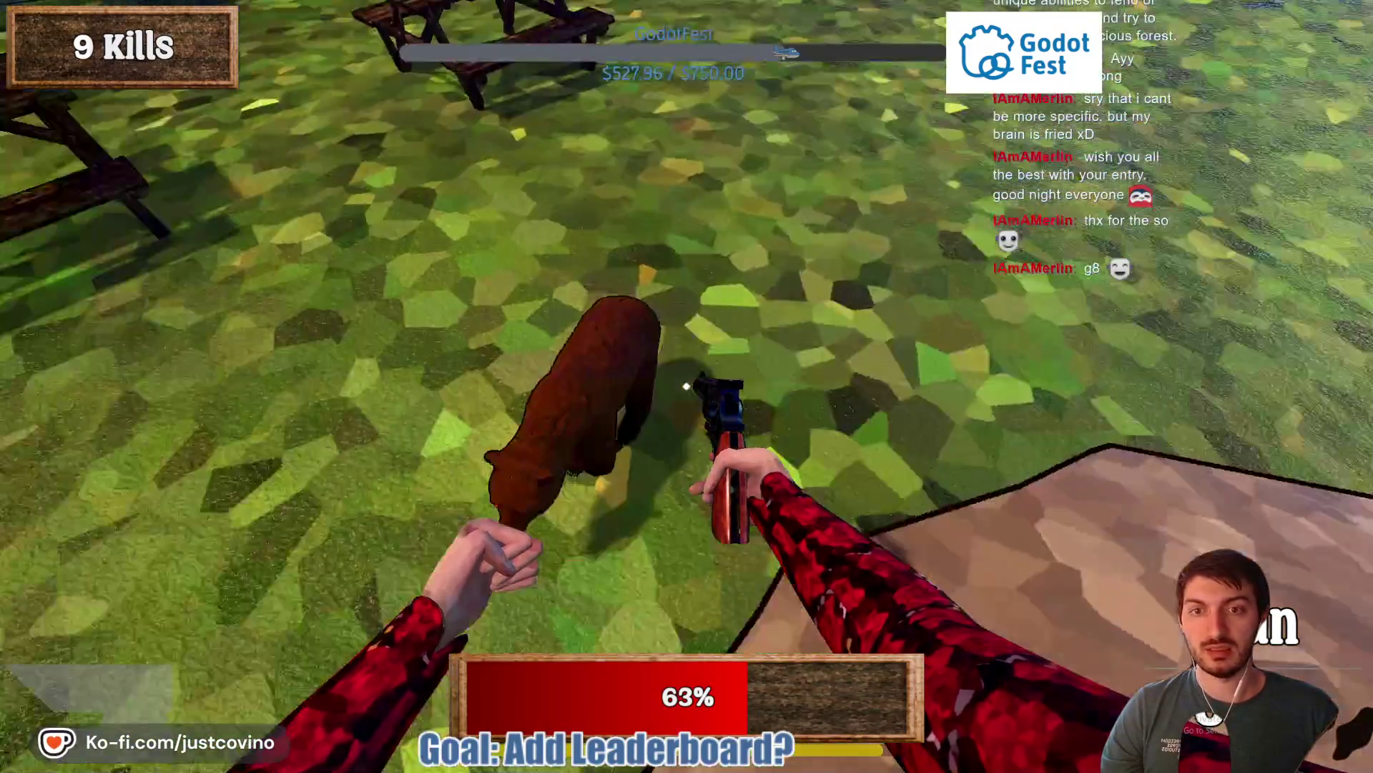
- Finish the round with a score of 15, return to the main-menu leaderboard and exit fullscreen
left_click(686, 386)
left_click(687, 386)
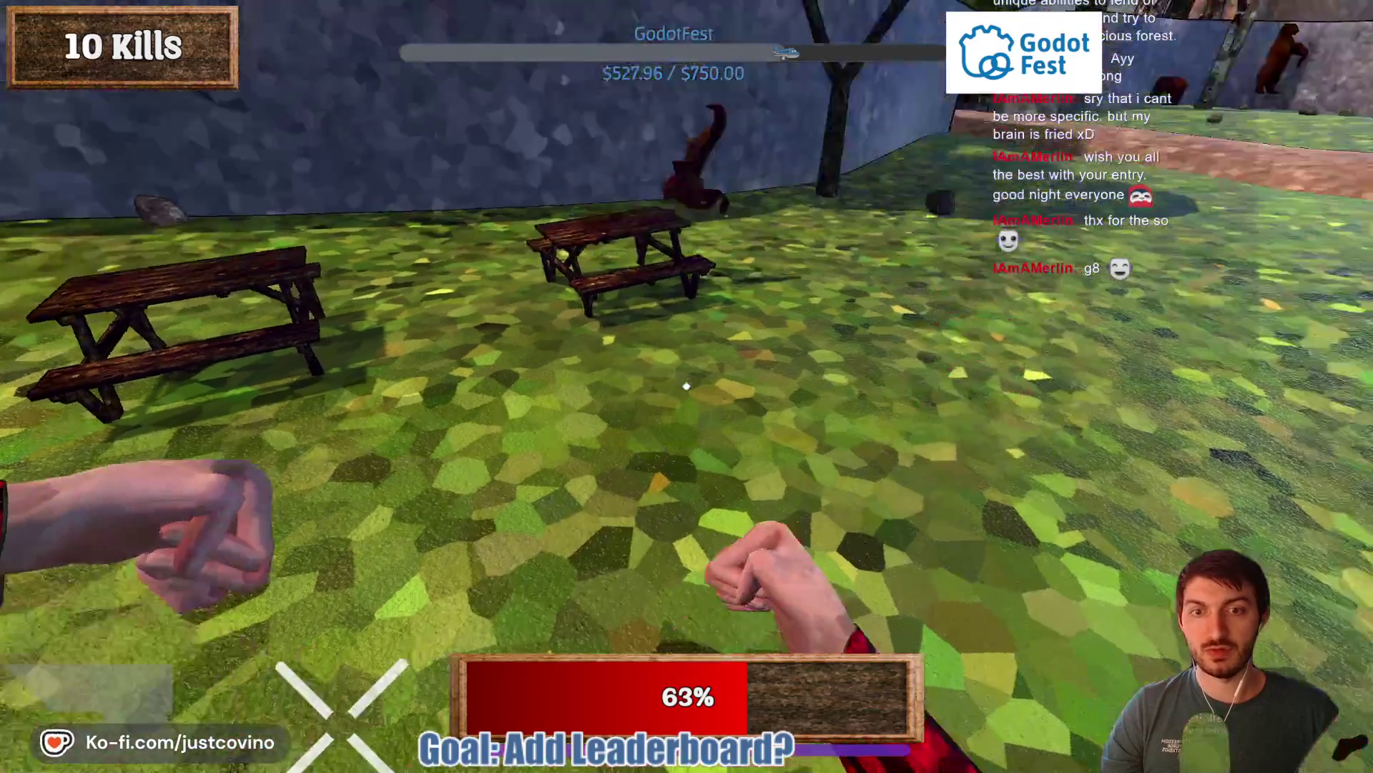
key("w")
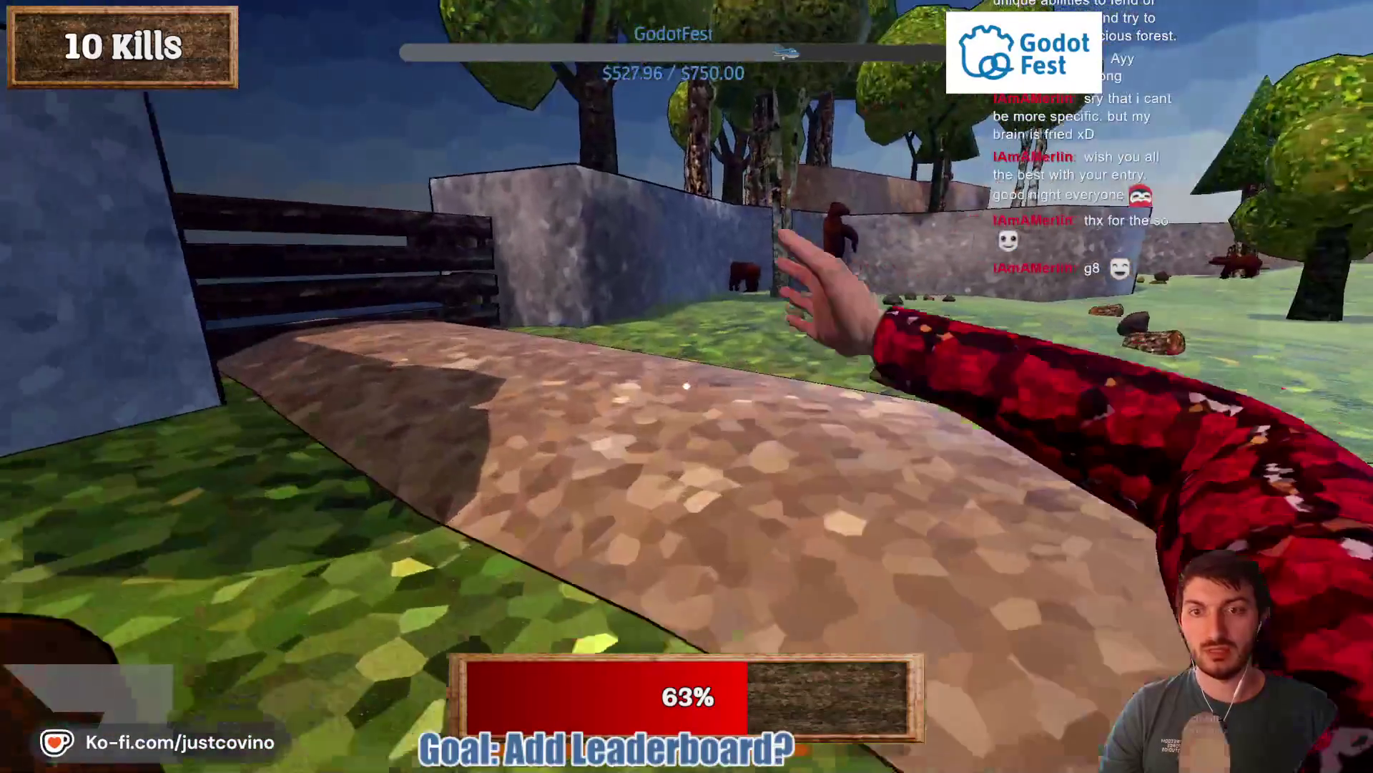
key("w")
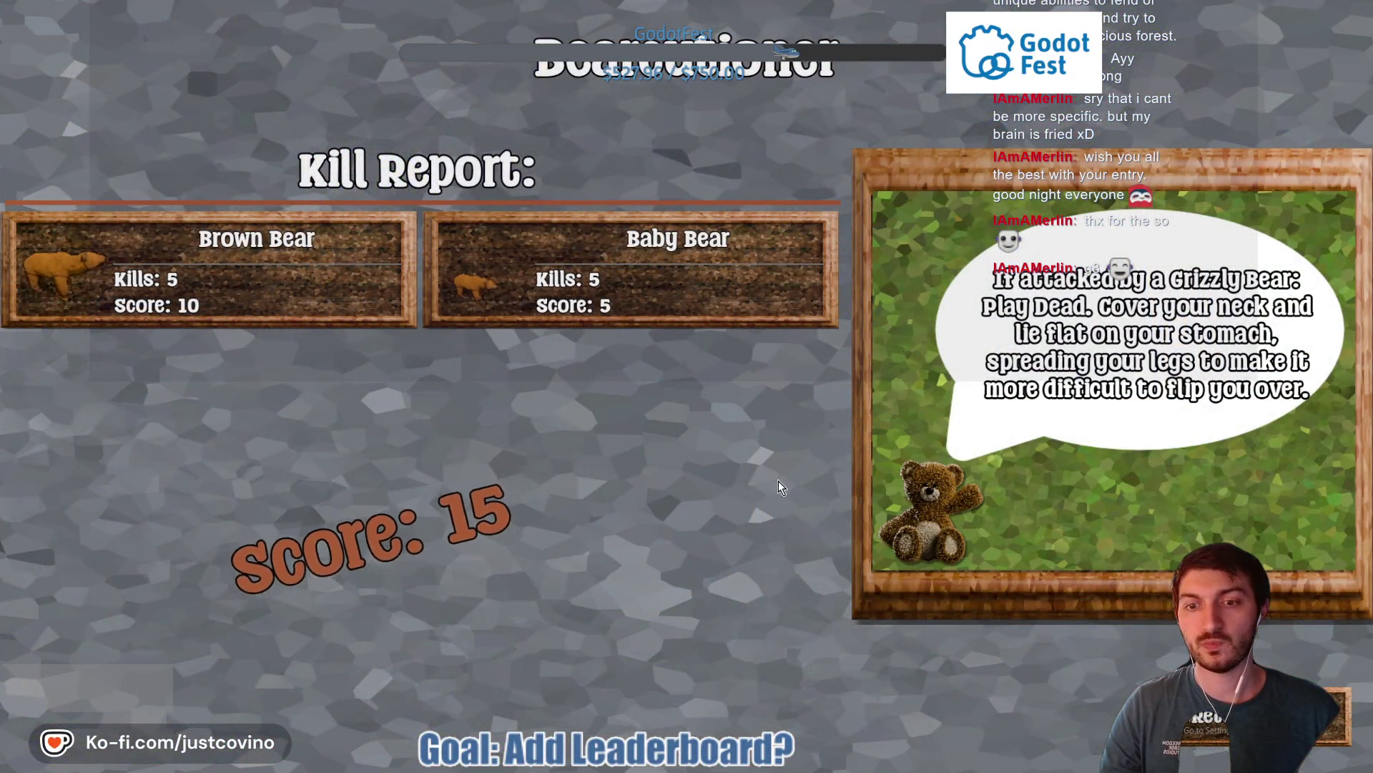
left_click(1207, 719)
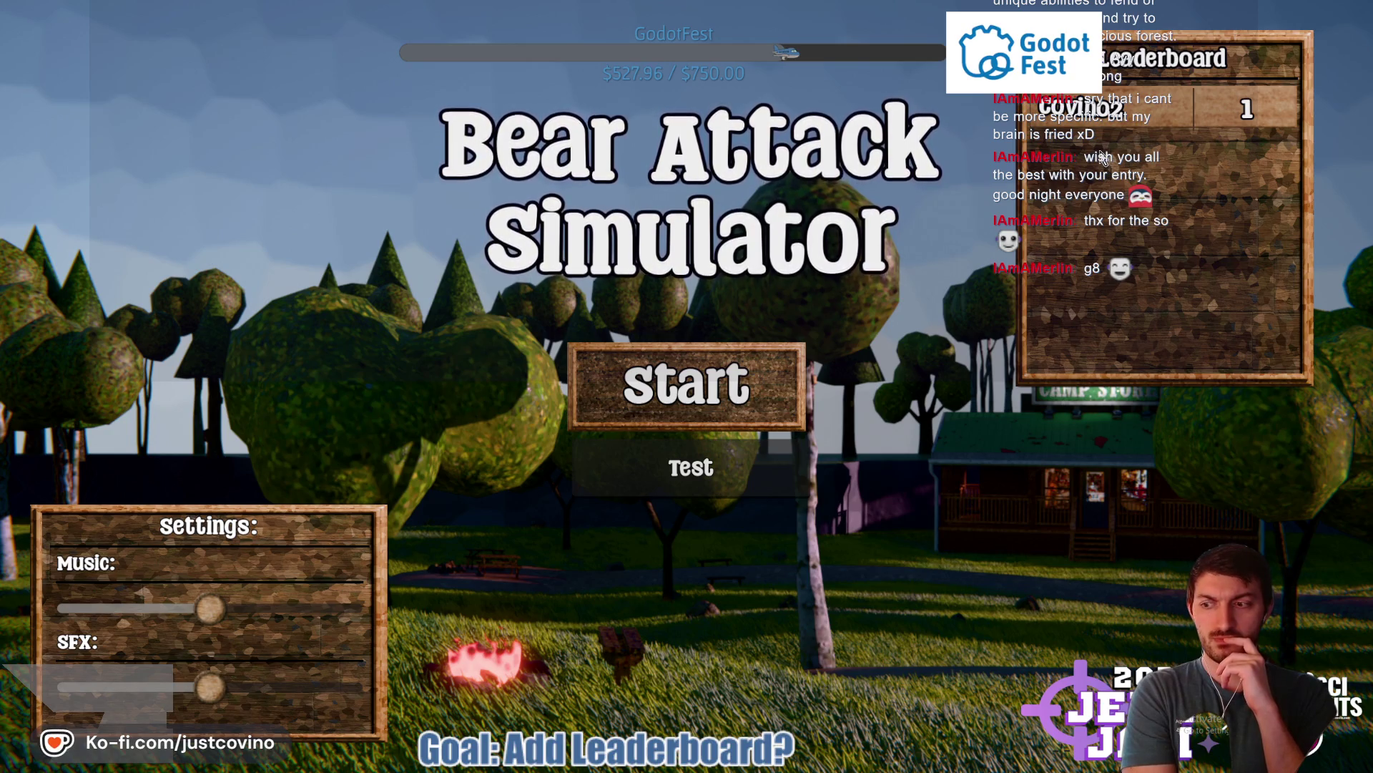
key("Escape")
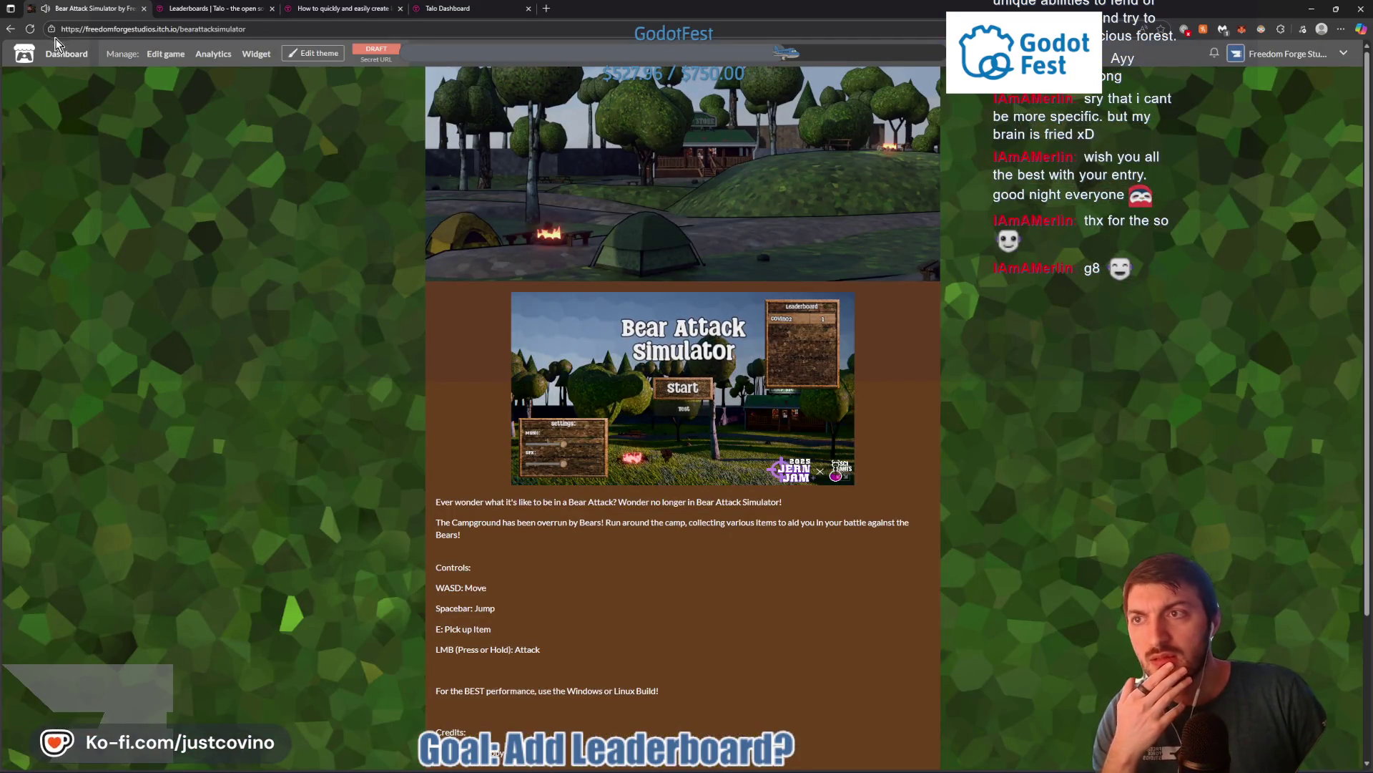
- Run Bear Attack Simulator's embedded web build and lower the in-game music volume
left_click(704, 392)
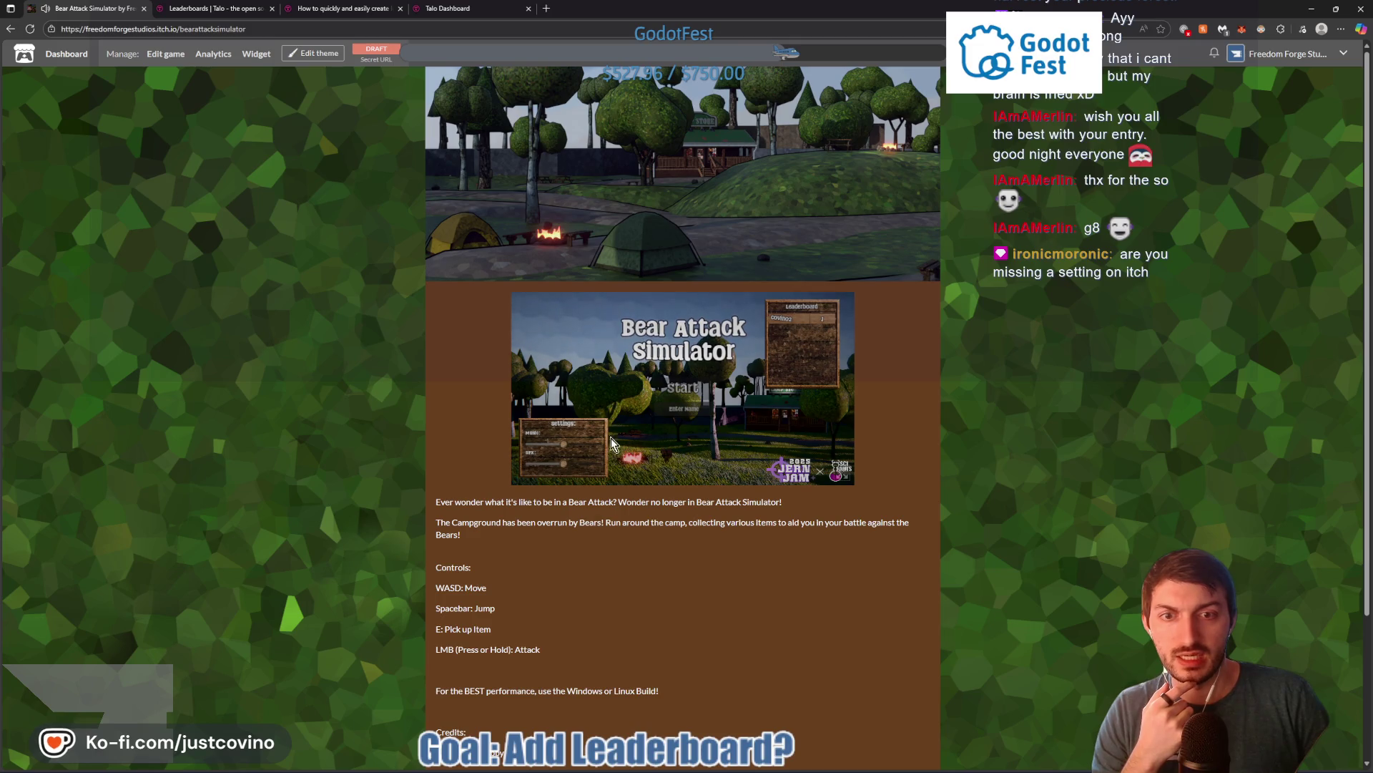
left_click_drag(556, 444, 543, 446)
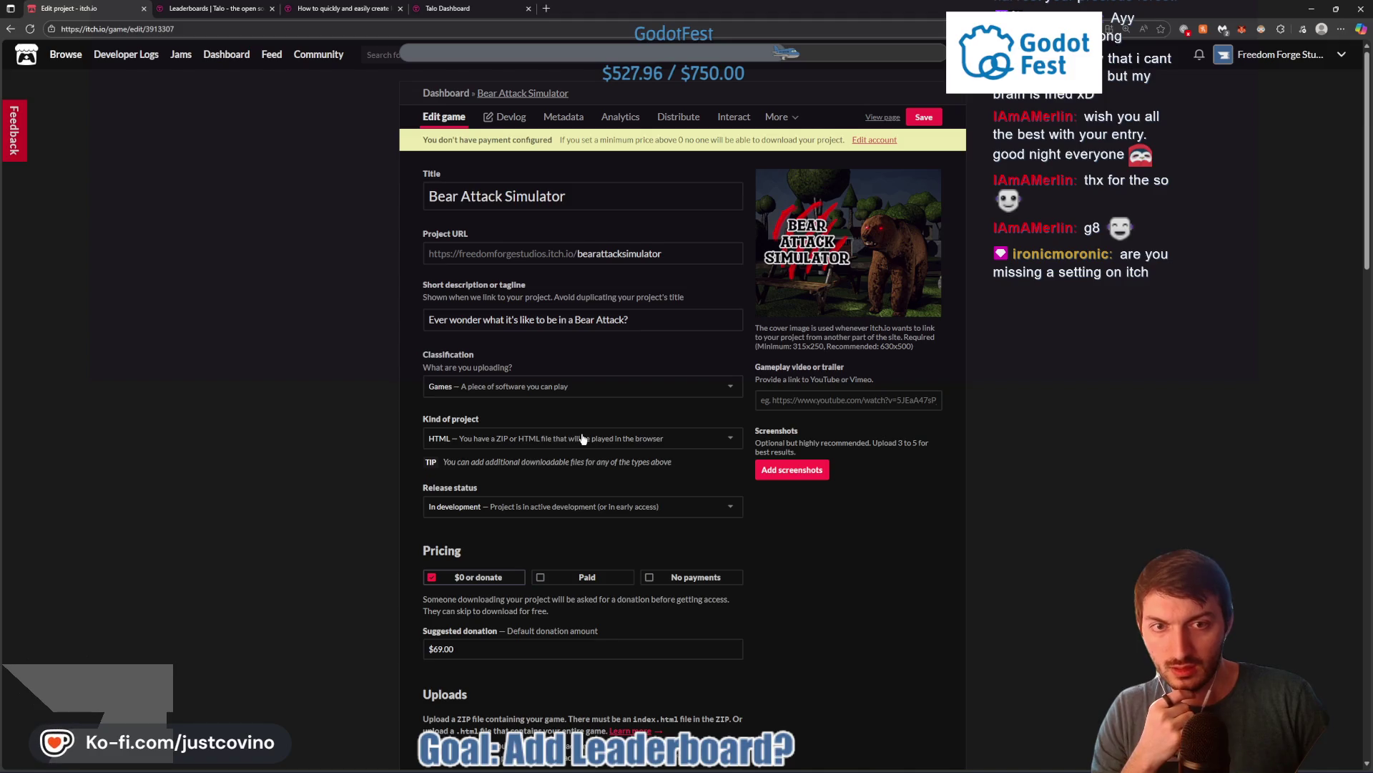
scroll(583, 439, "down", 2)
scroll(591, 377, "down", 5)
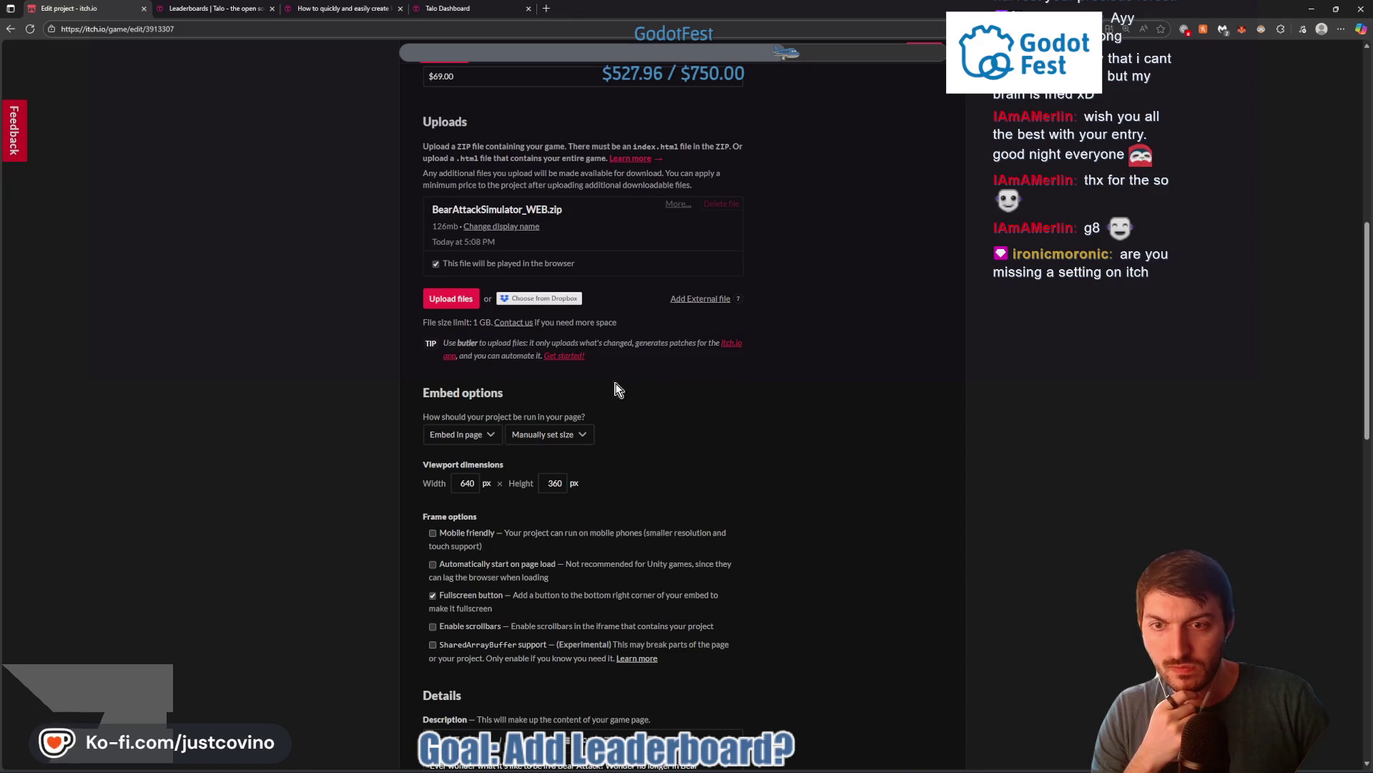
- Review the edit page's Embed options, Details and Visibility, then open the email-buyers page
scroll(590, 395, "down", 2)
scroll(506, 371, "down", 2)
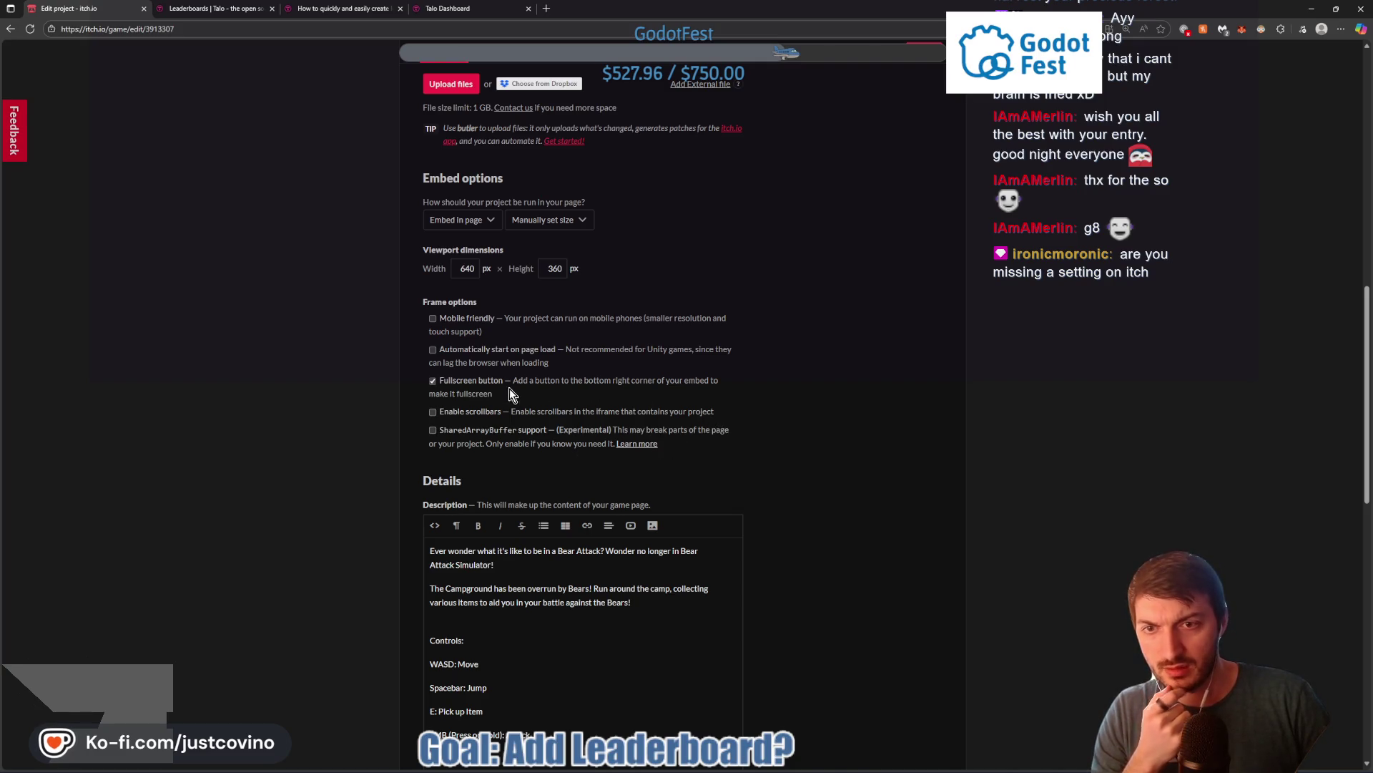
scroll(731, 385, "down", 3)
scroll(804, 390, "down", 5)
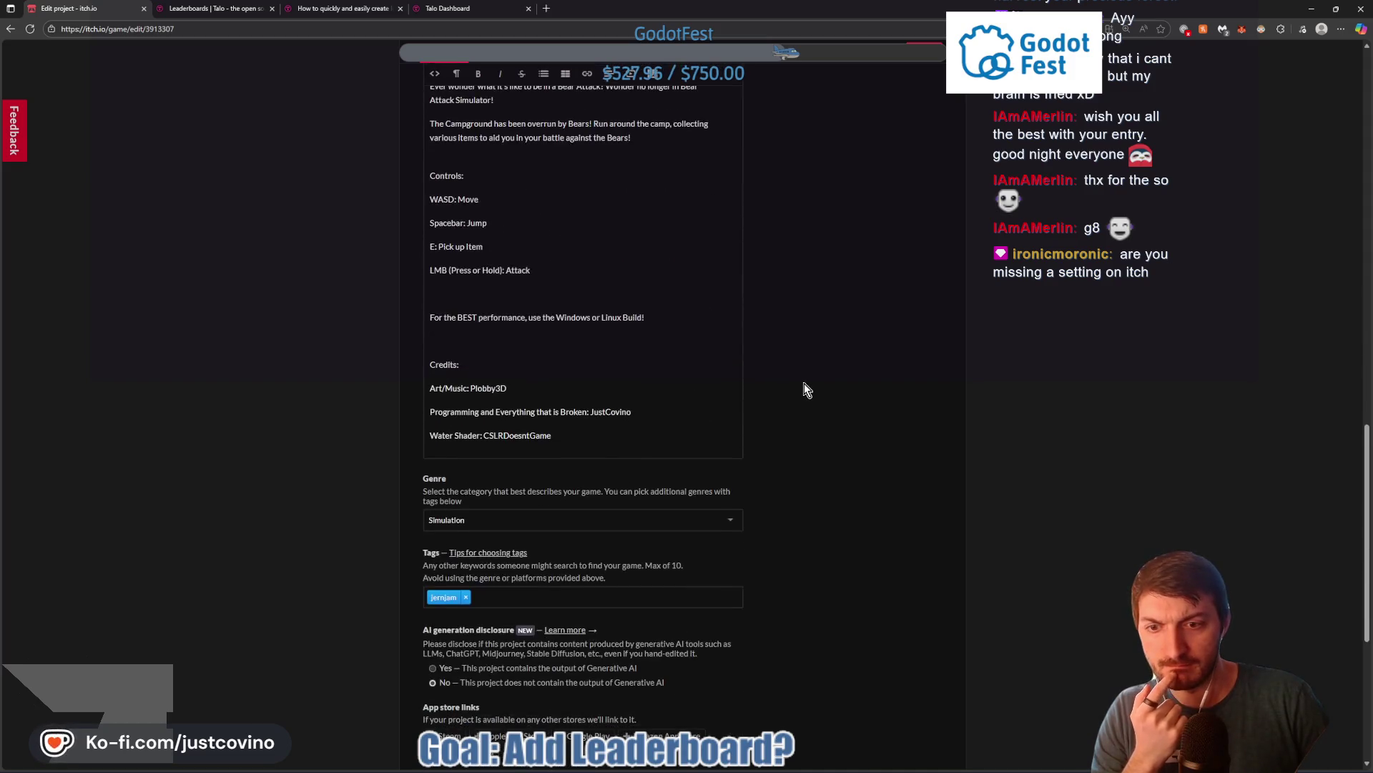
scroll(806, 390, "down", 2)
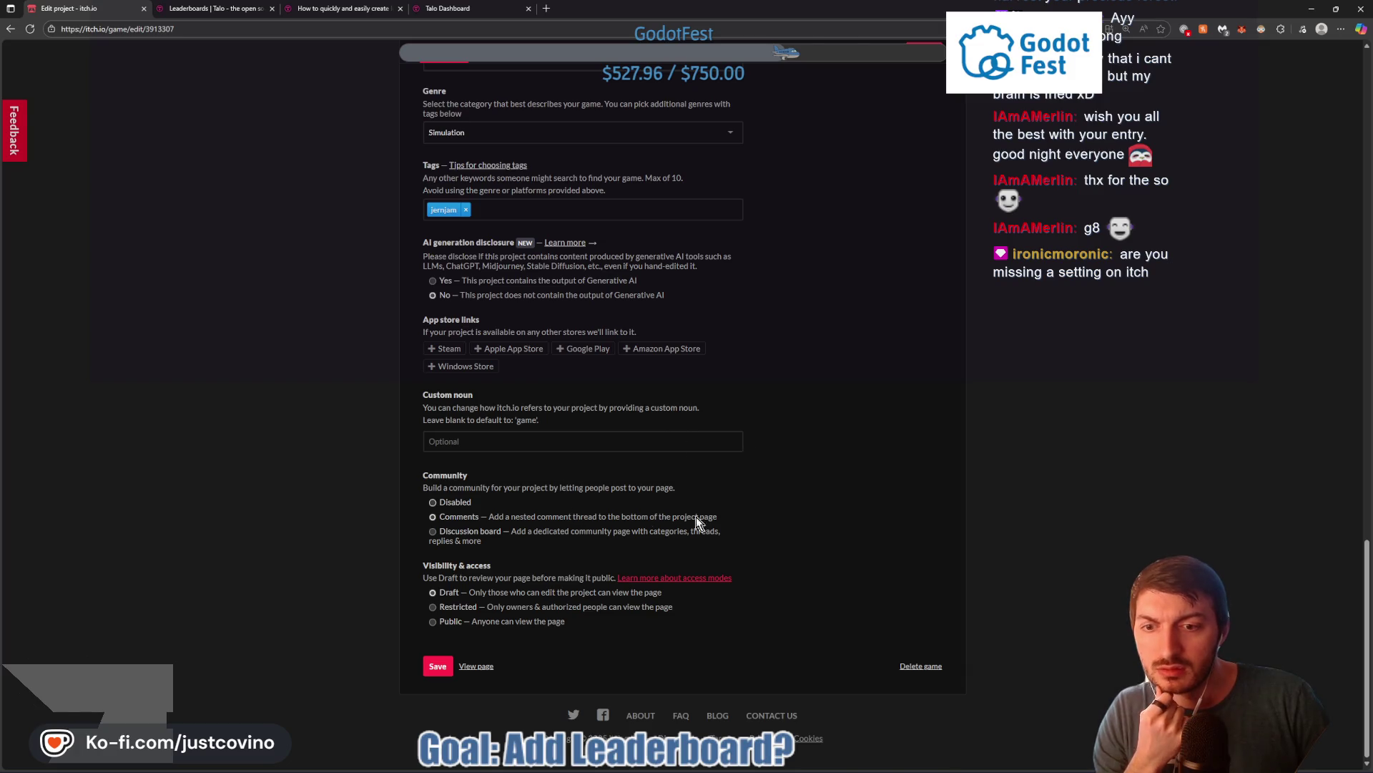
scroll(851, 487, "up", 15)
scroll(827, 487, "up", 15)
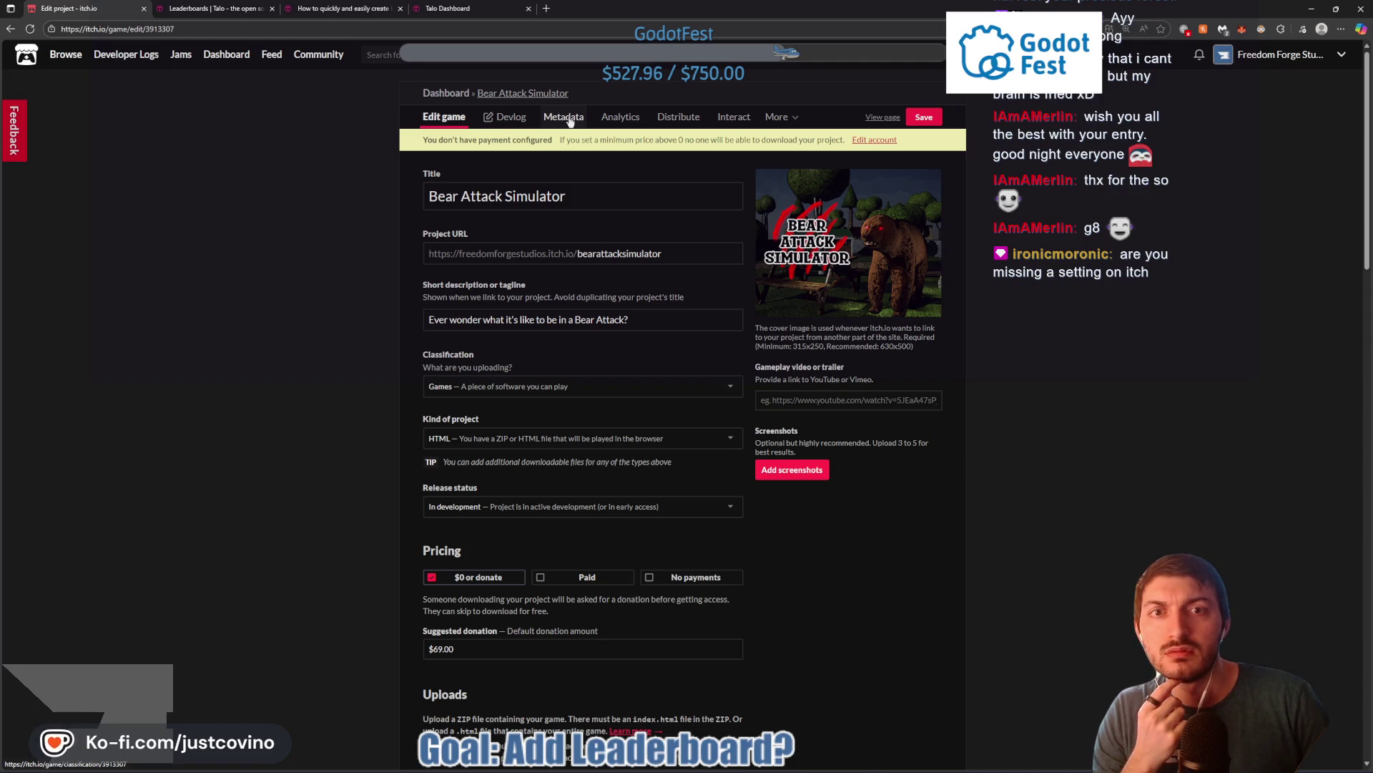
left_click(736, 118)
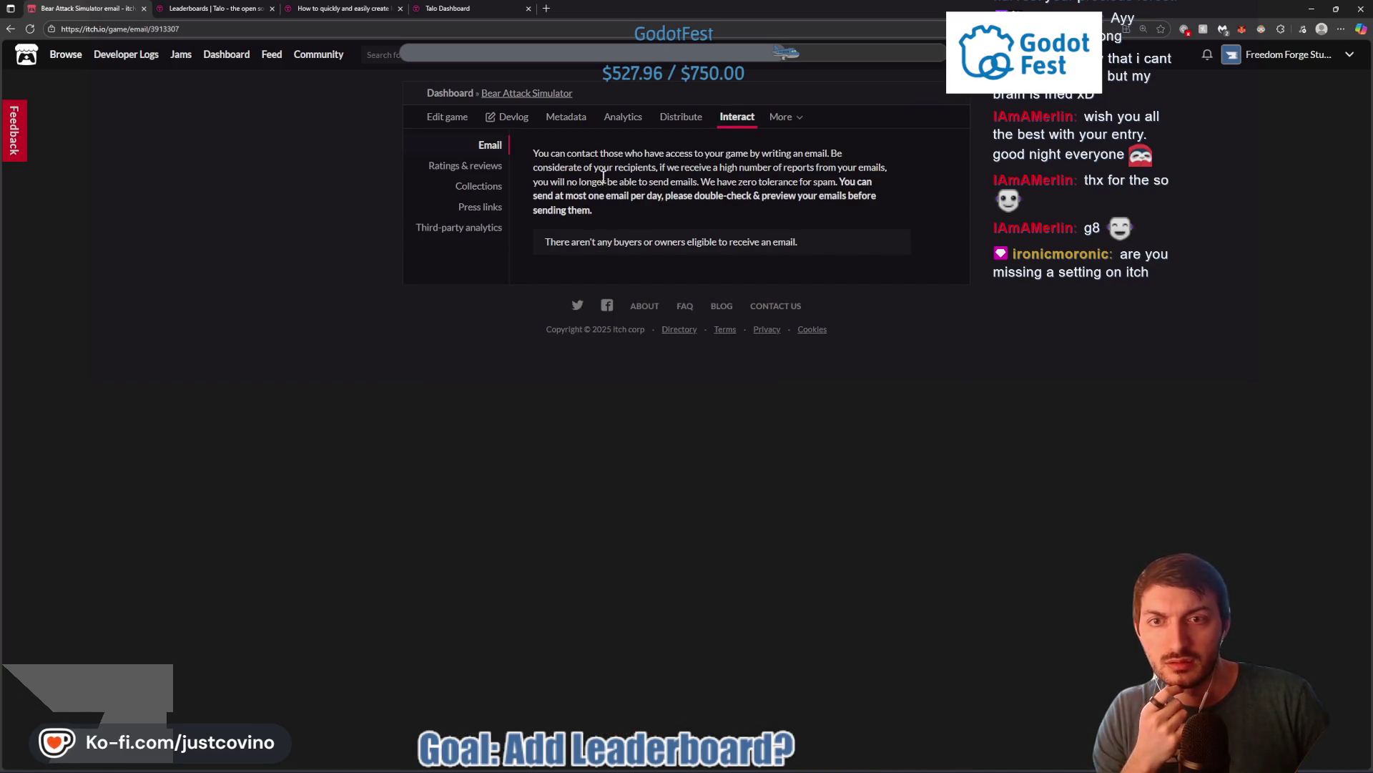
- Check the game's Collections page and its Distribute embed widget settings
left_click(789, 120)
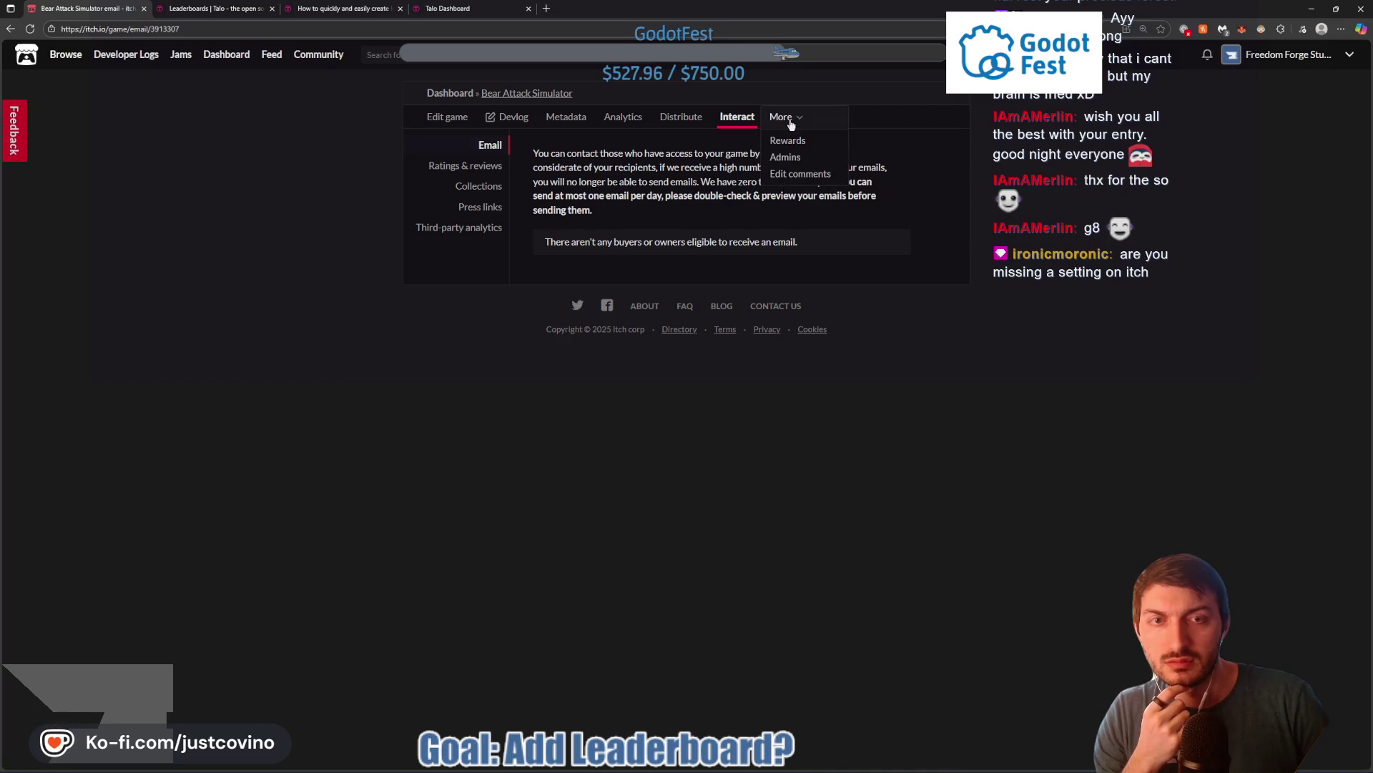
left_click(485, 190)
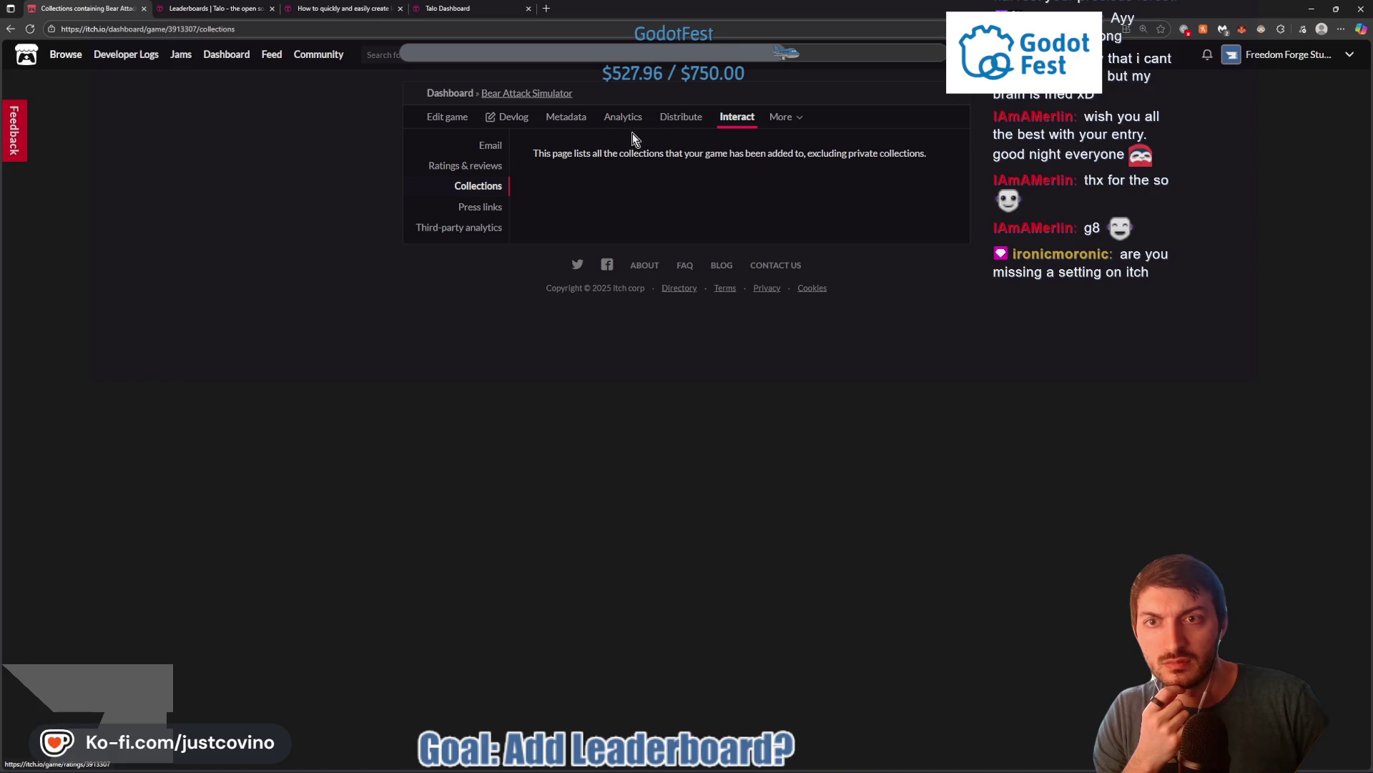
left_click(662, 120)
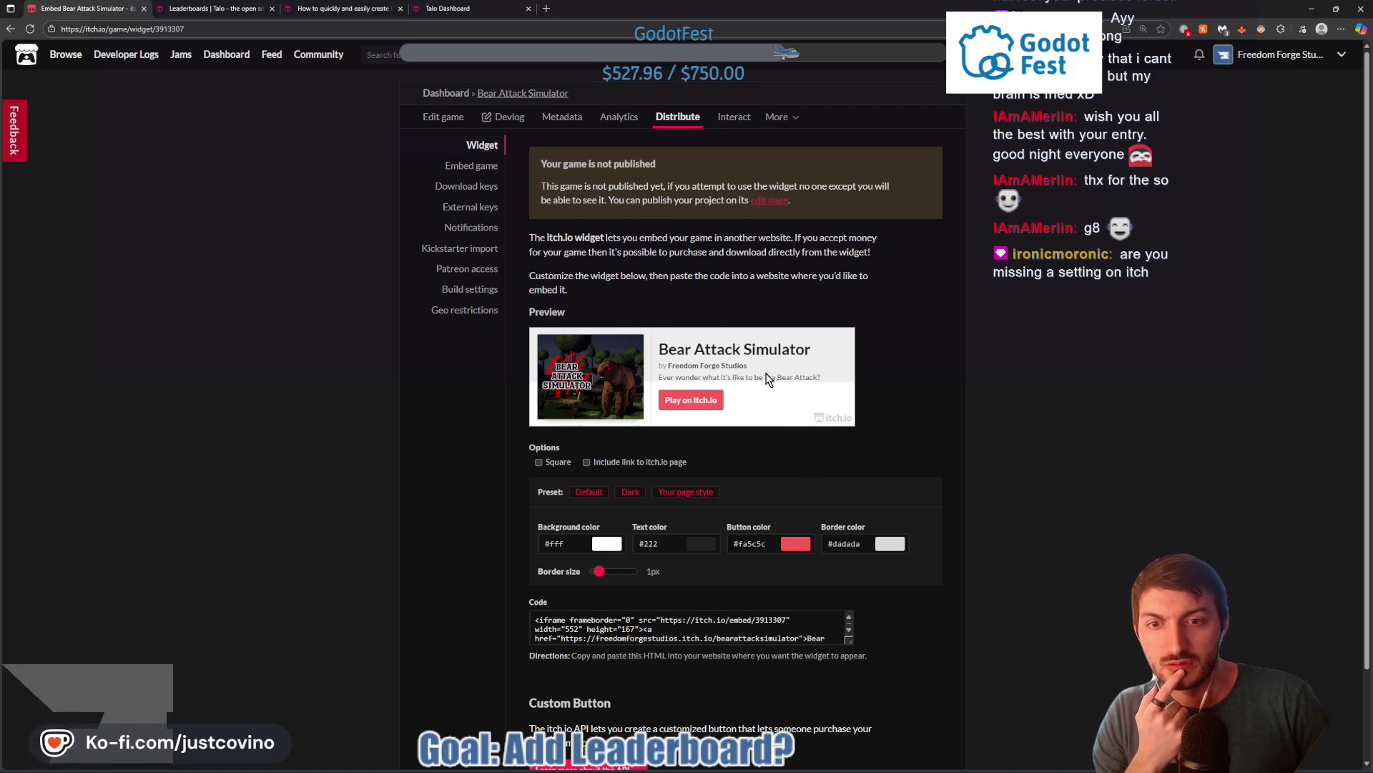
scroll(767, 457, "down", 1)
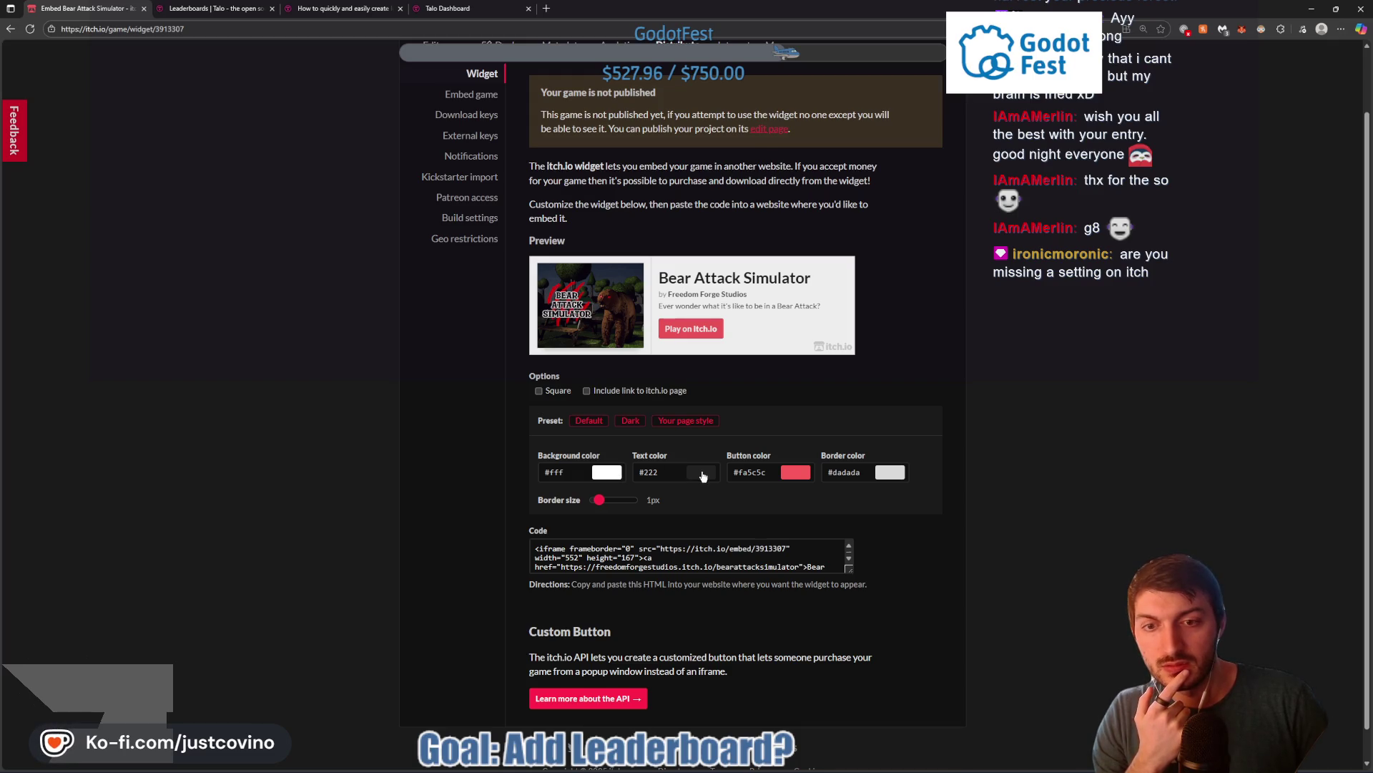
scroll(703, 477, "down", 1)
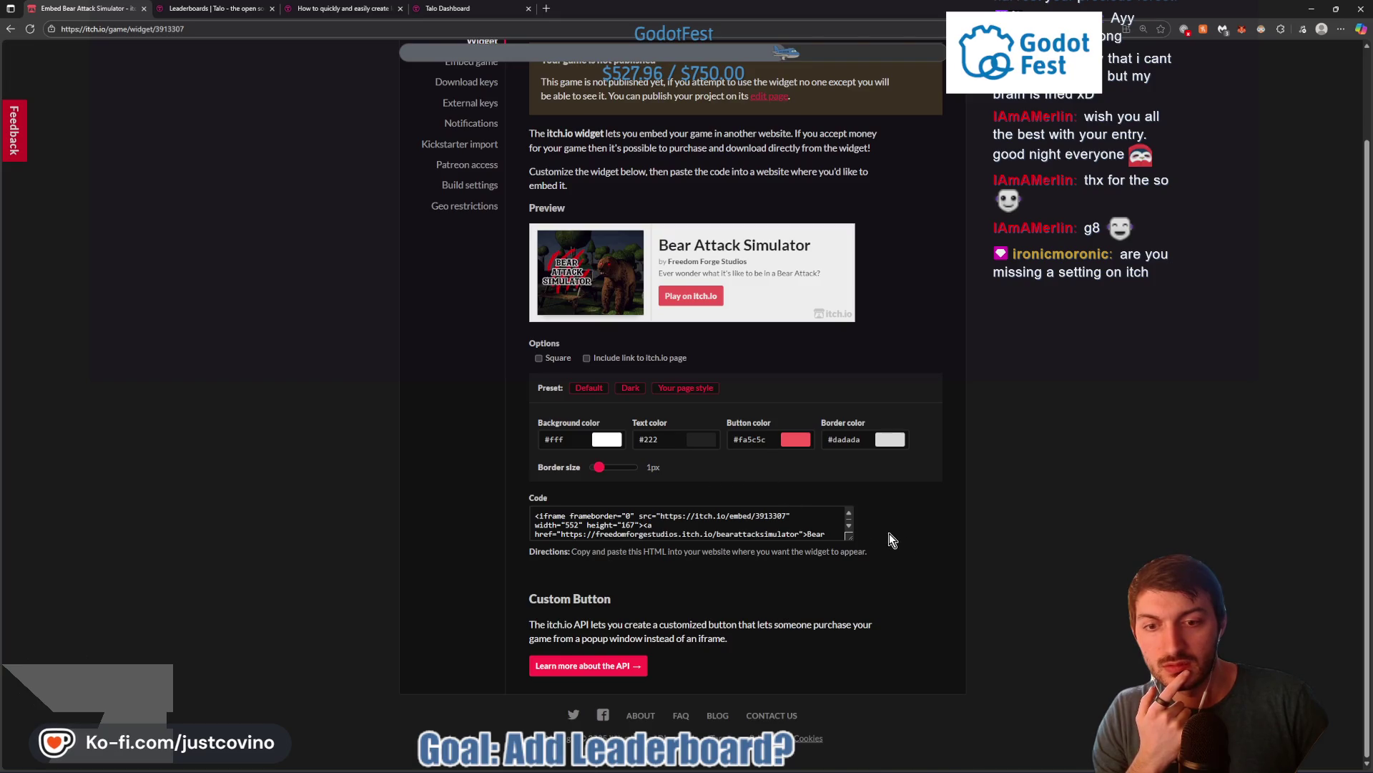
scroll(632, 587, "up", 3)
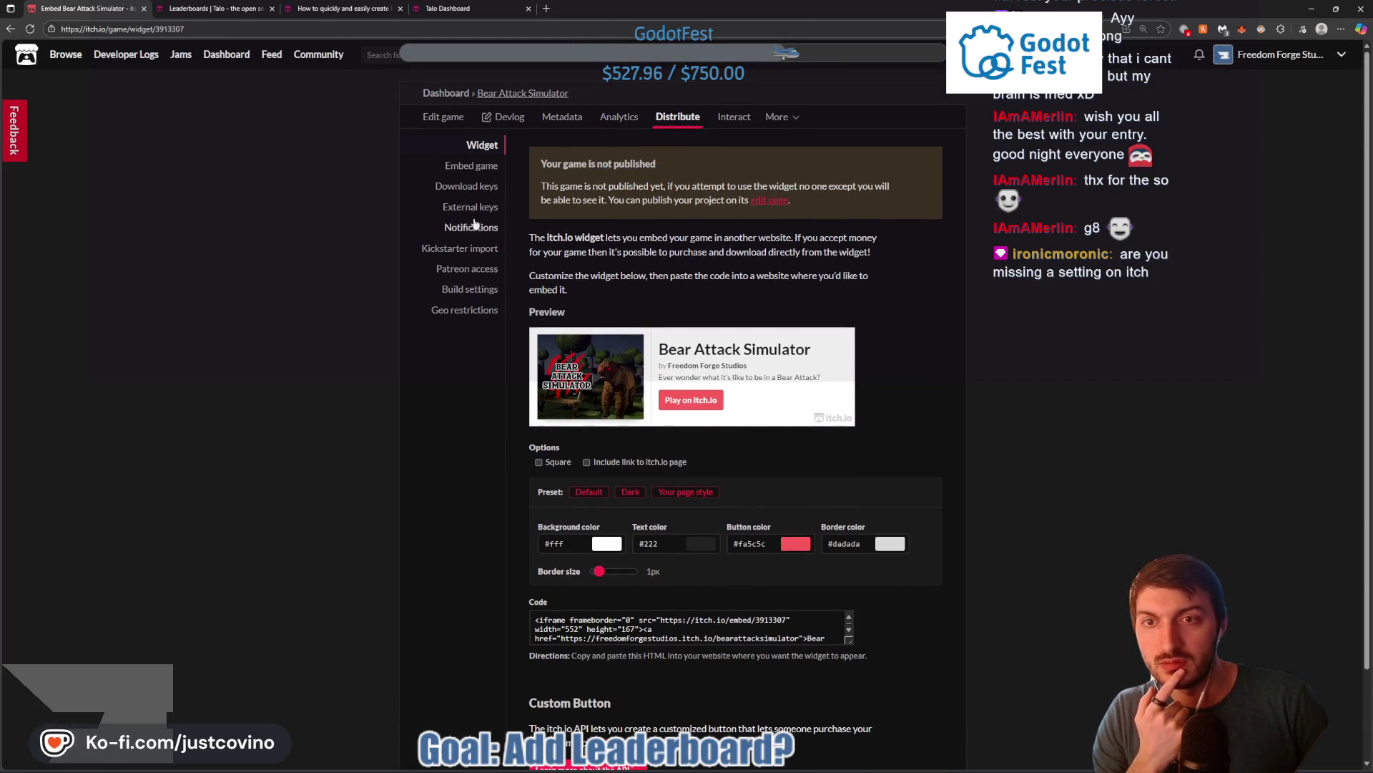
- Return to Edit game, then switch to the Talo dashboard's Bears Defeated entries
left_click(445, 115)
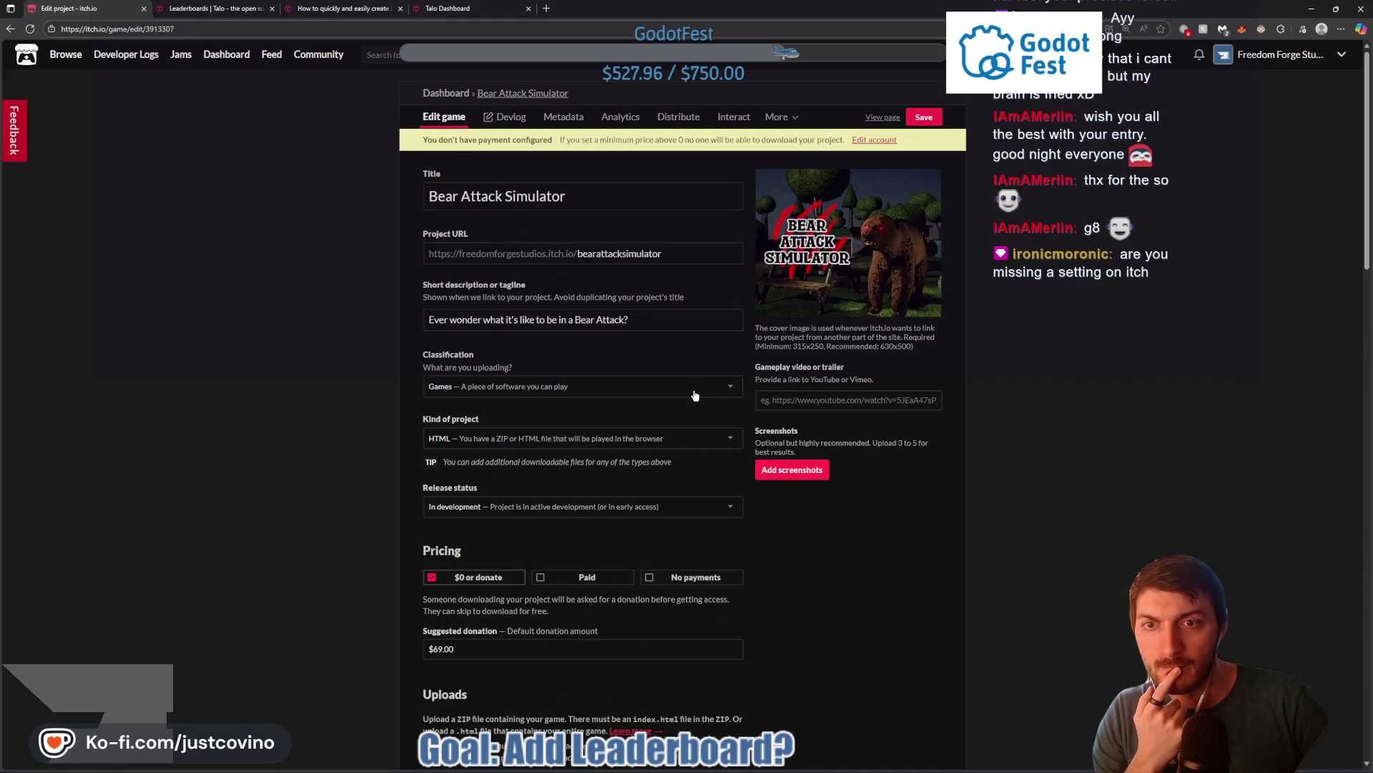
scroll(691, 397, "down", 2)
key("ctrl+shift+Tab")
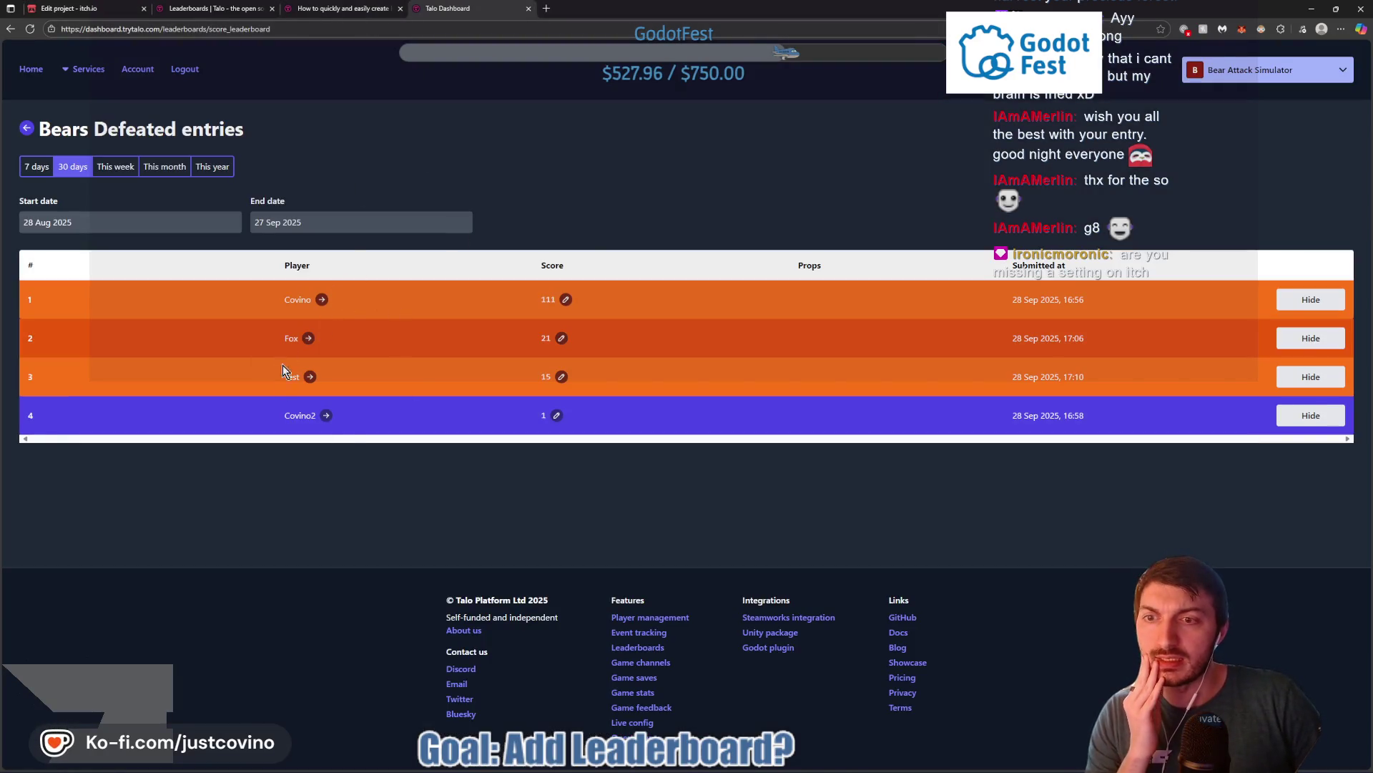
- Inspect the Test player's entry in Bears Defeated, then return to the Talo Godot leaderboard guide
double_click(296, 378)
left_click(439, 398)
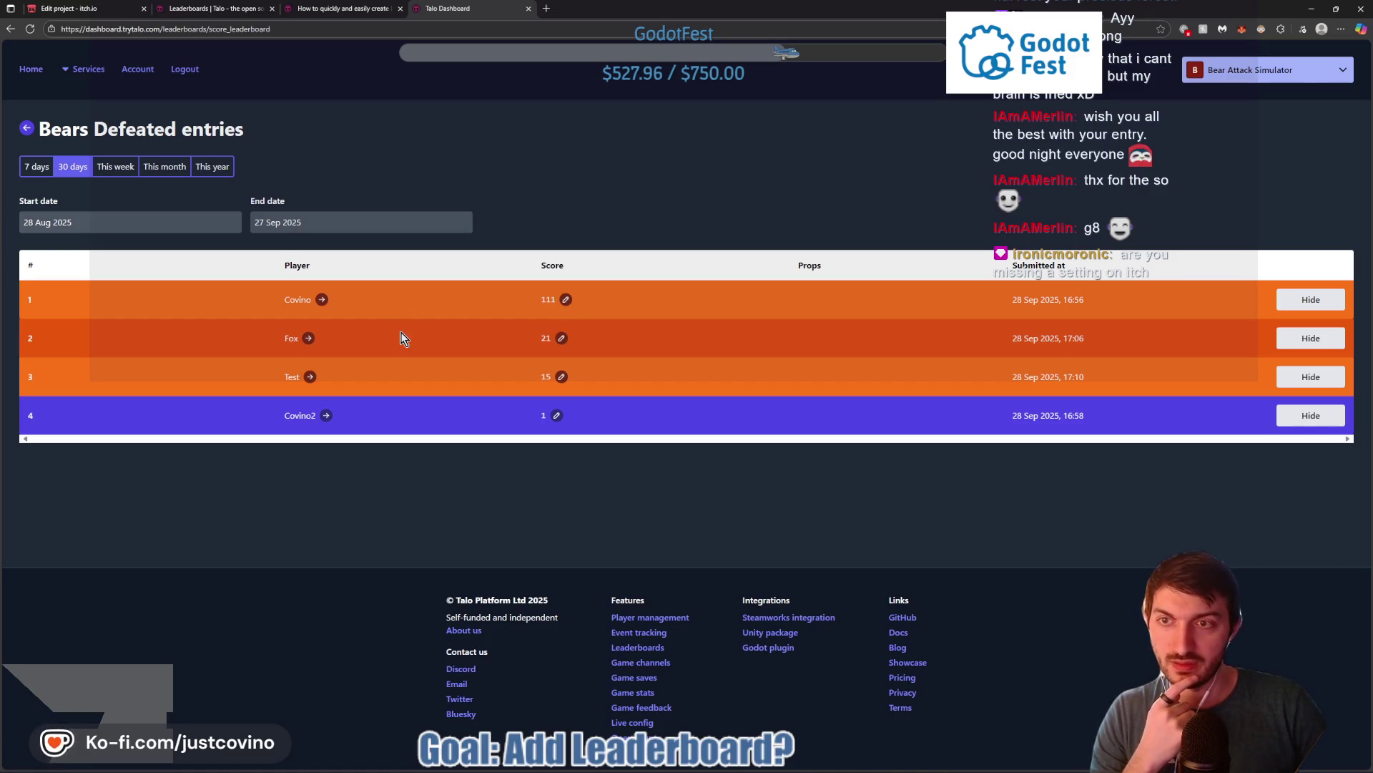
left_click(356, 8)
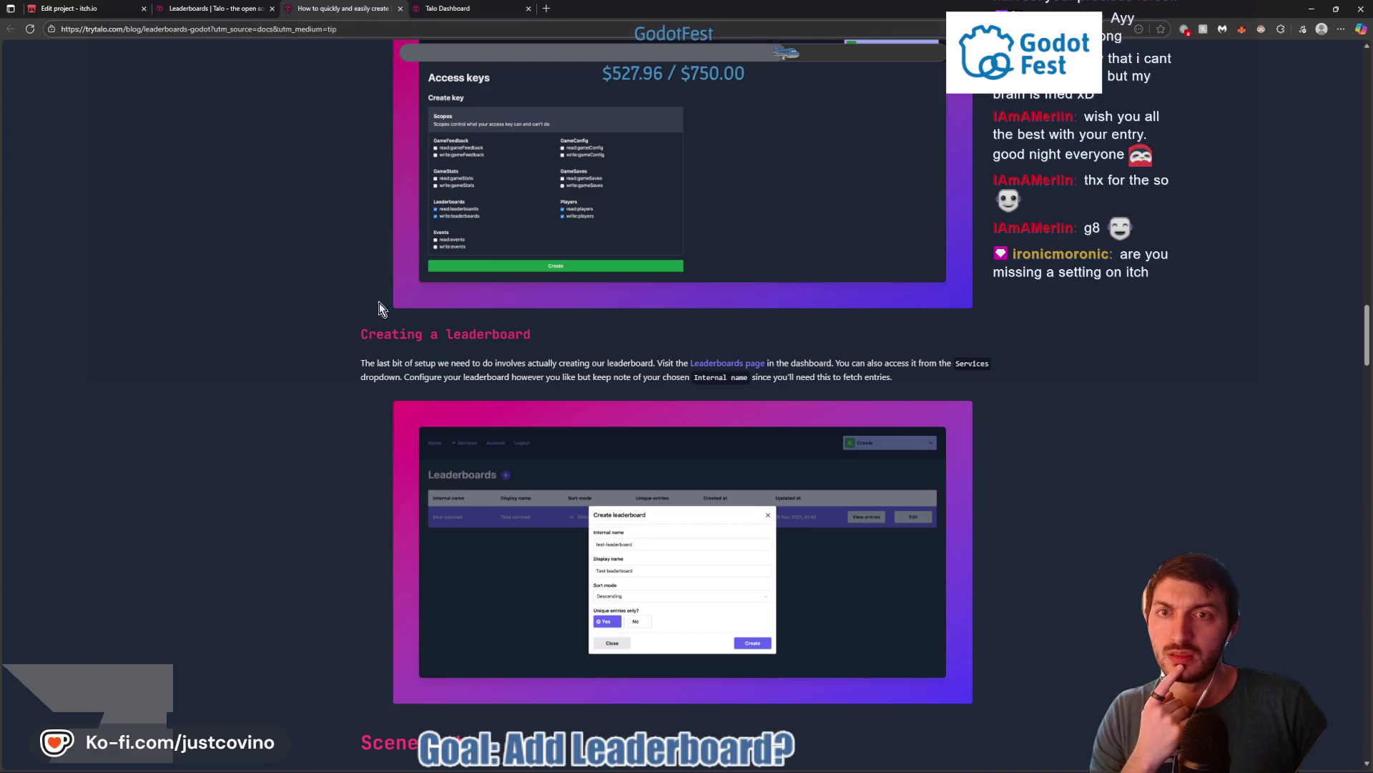
- Read the guide's entry scene, leaderboard scene and Fetching entries sections down to Submitting entries
scroll(363, 339, "down", 3)
scroll(352, 349, "down", 5)
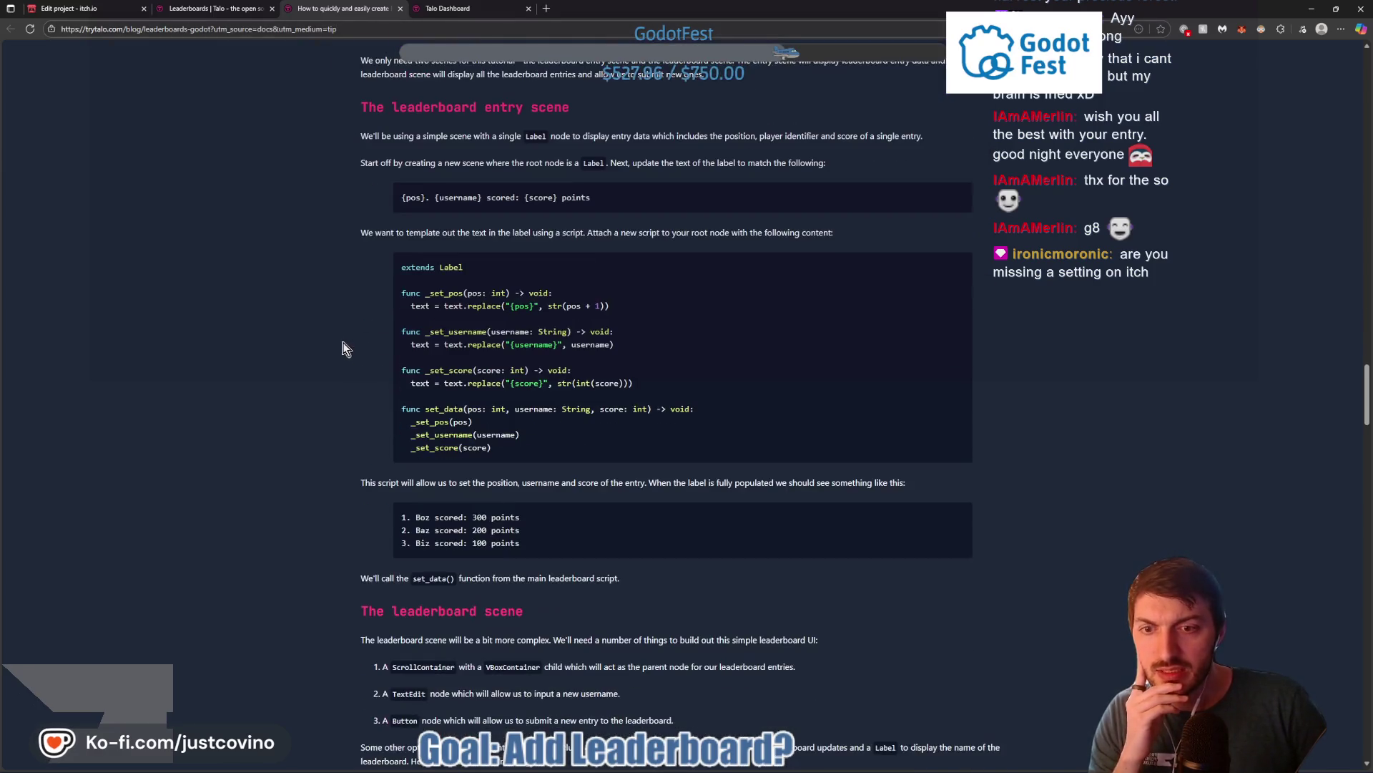
scroll(335, 348, "down", 5)
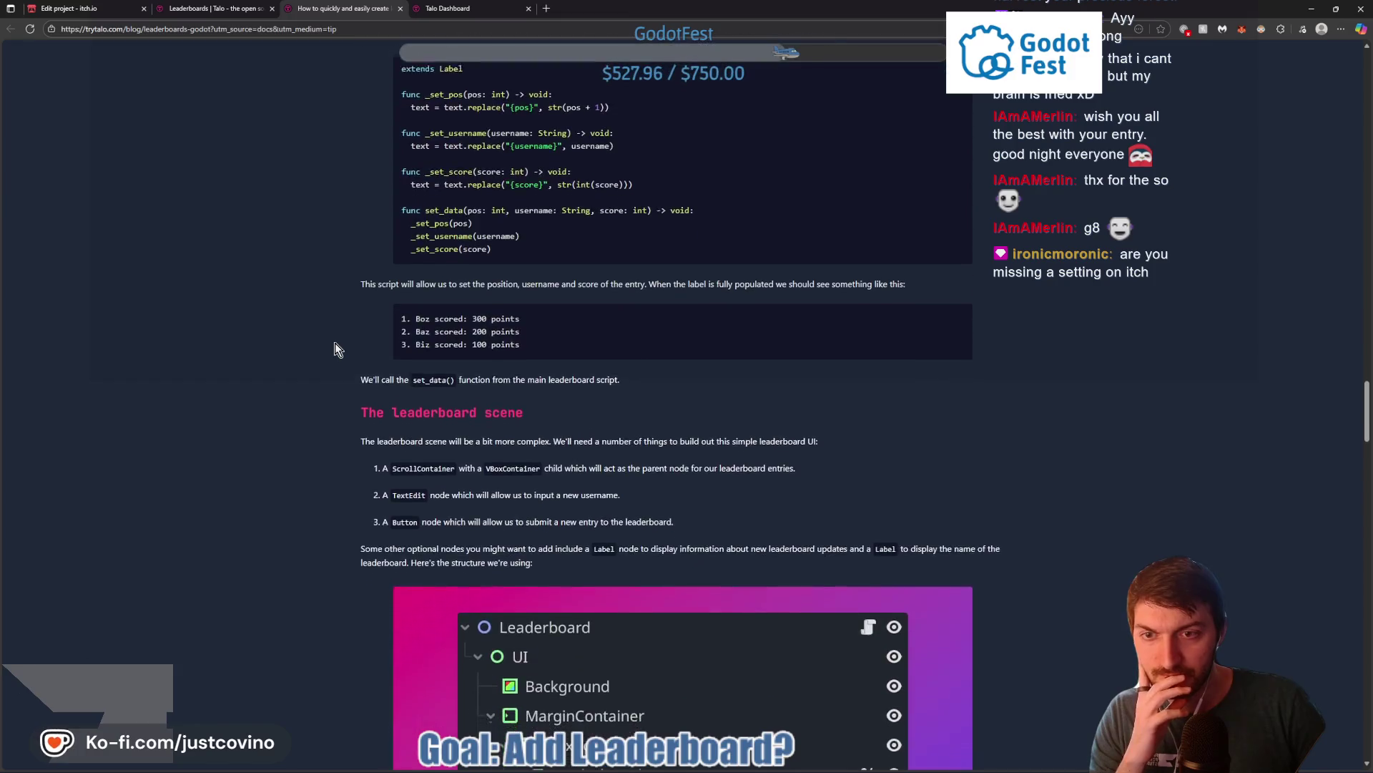
scroll(324, 349, "down", 5)
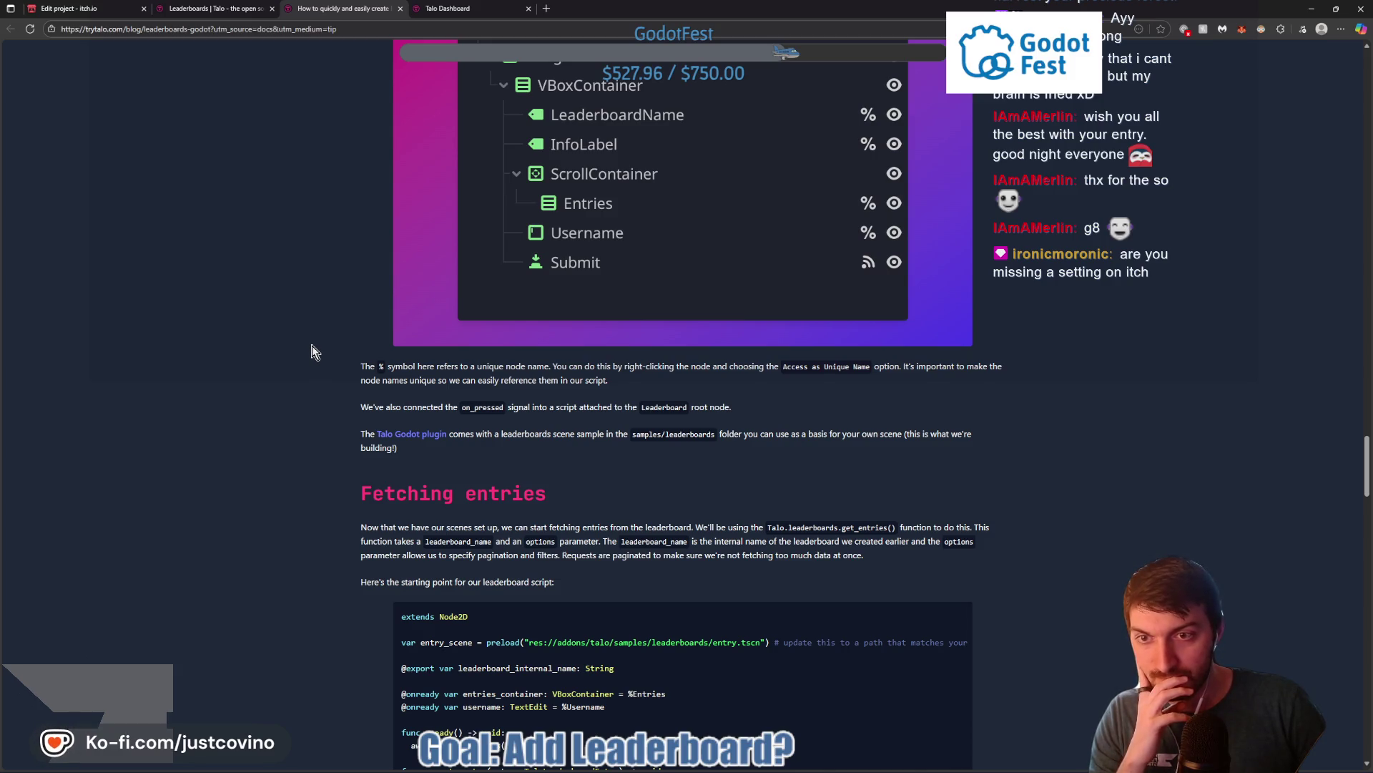
scroll(312, 345, "down", 3)
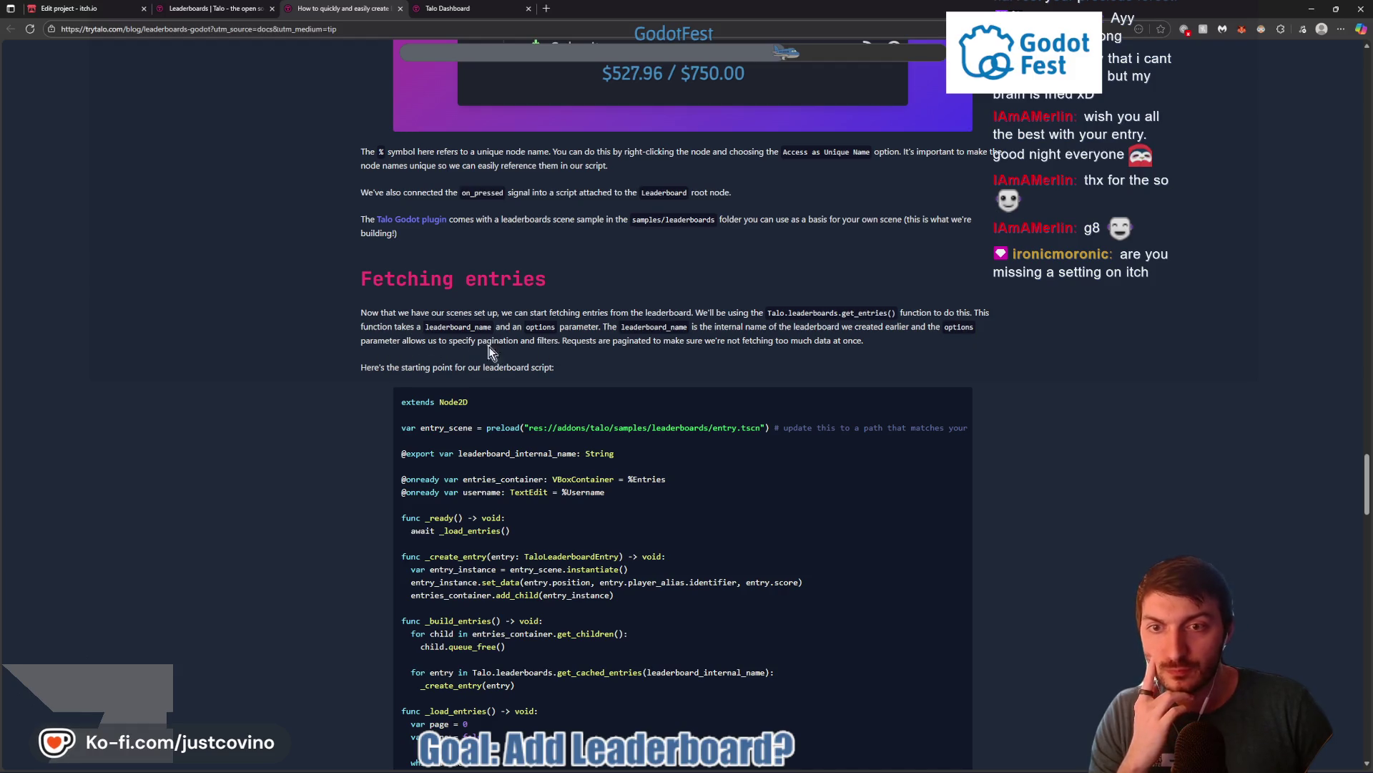
scroll(663, 344, "down", 1)
scroll(663, 345, "down", 10)
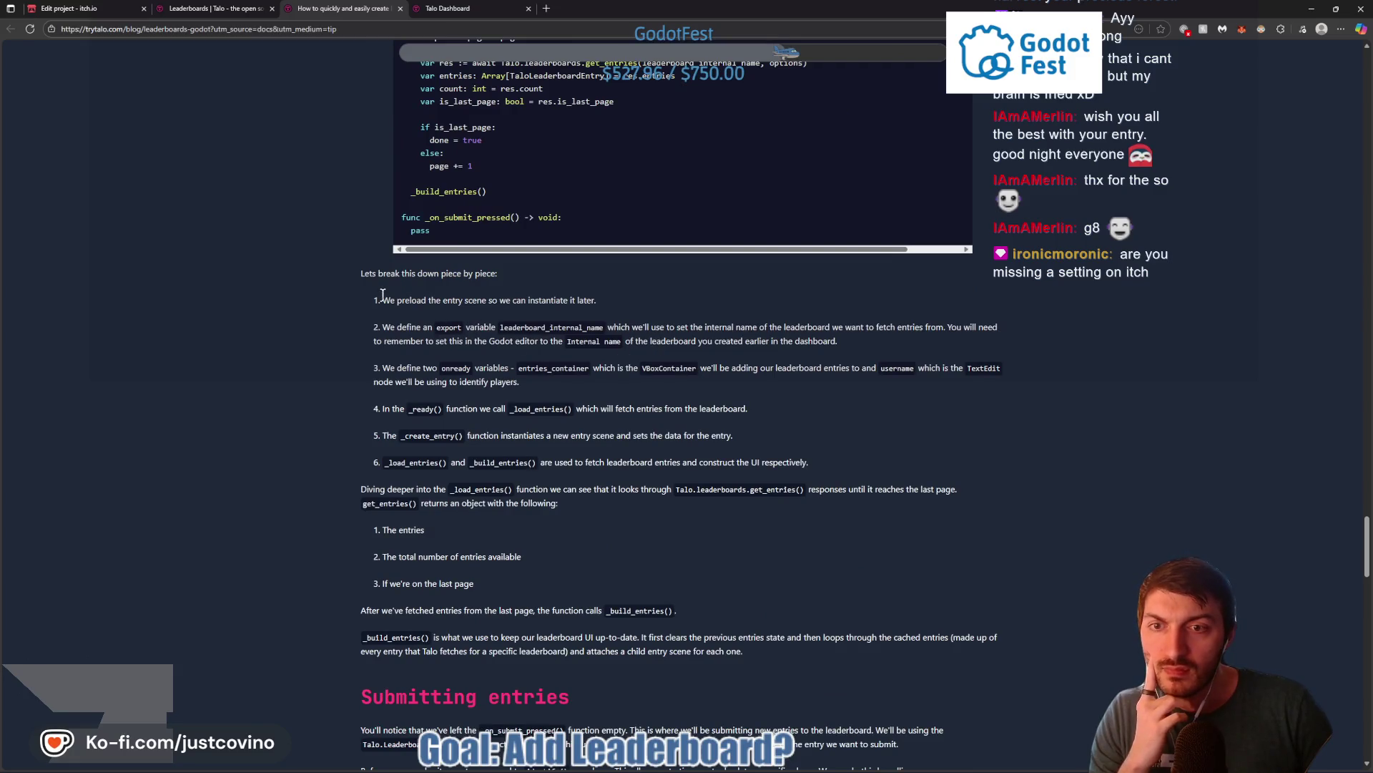
scroll(383, 297, "down", 4)
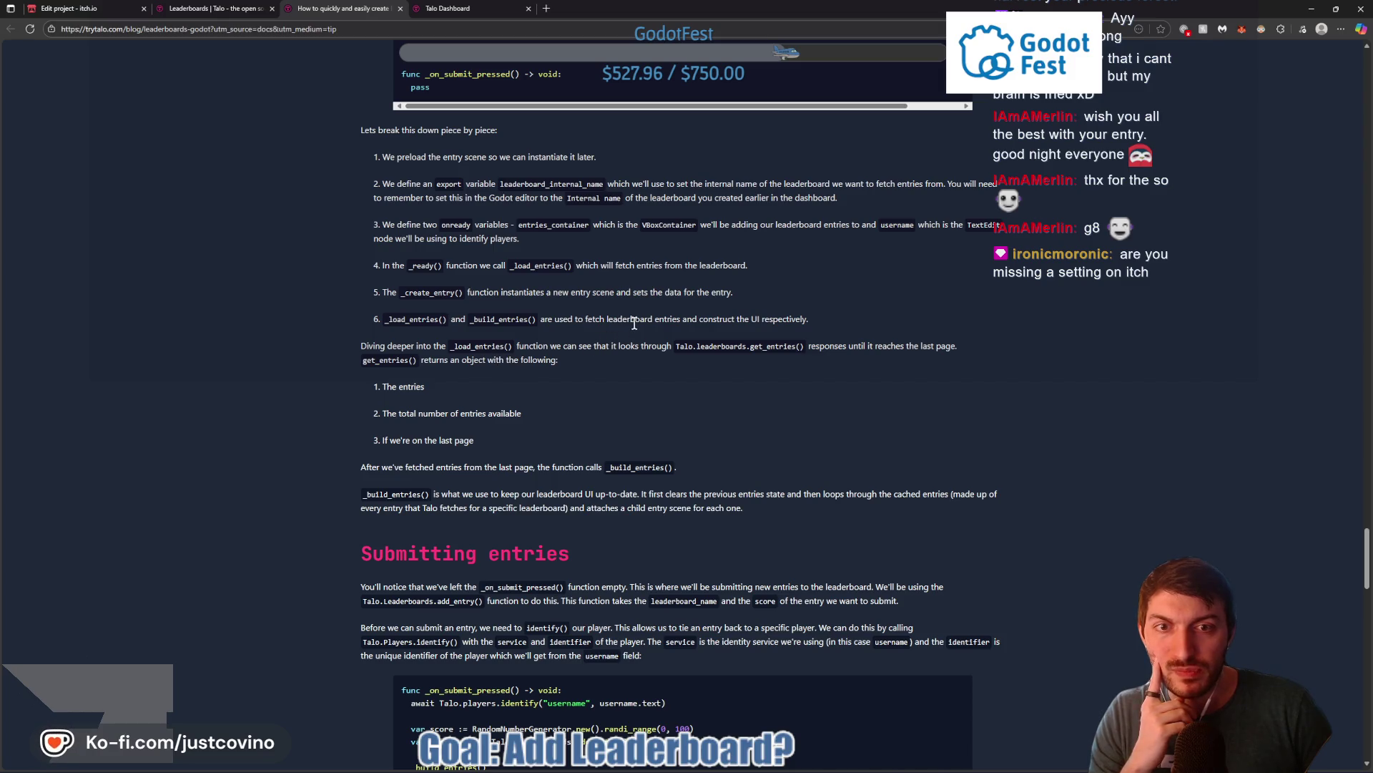
scroll(608, 328, "down", 2)
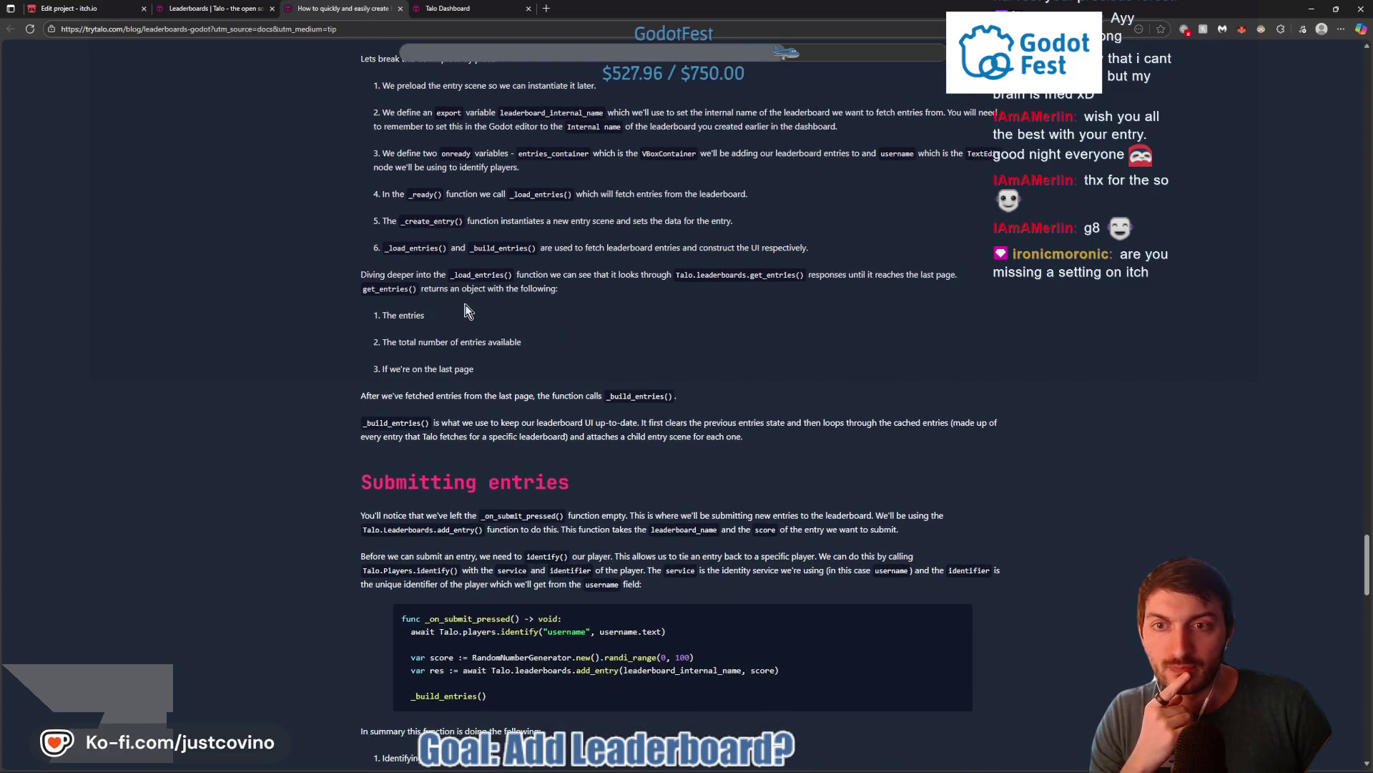
scroll(444, 302, "down", 3)
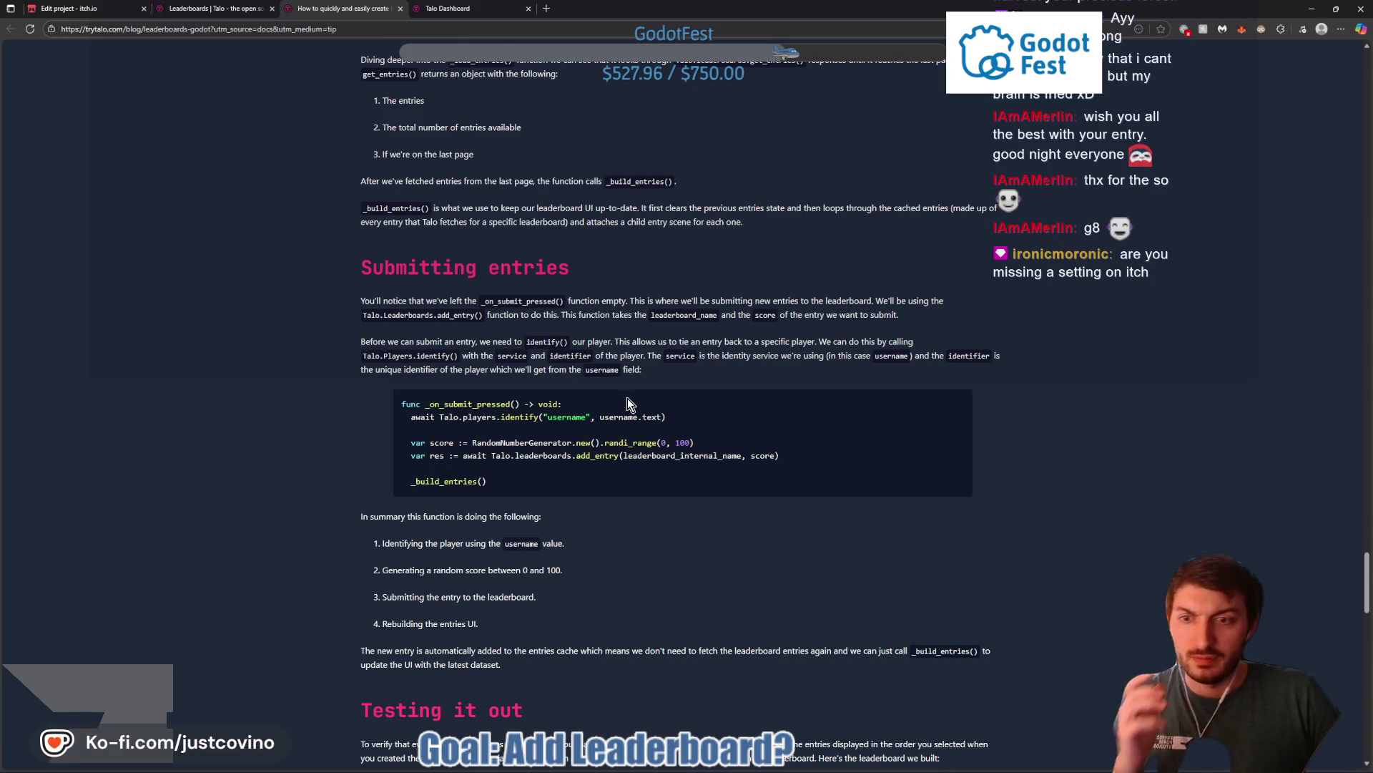
- Read the rest of the Talo leaderboard guide, then bring the Godot editor back to the front
scroll(637, 402, "down", 2)
scroll(644, 393, "down", 7)
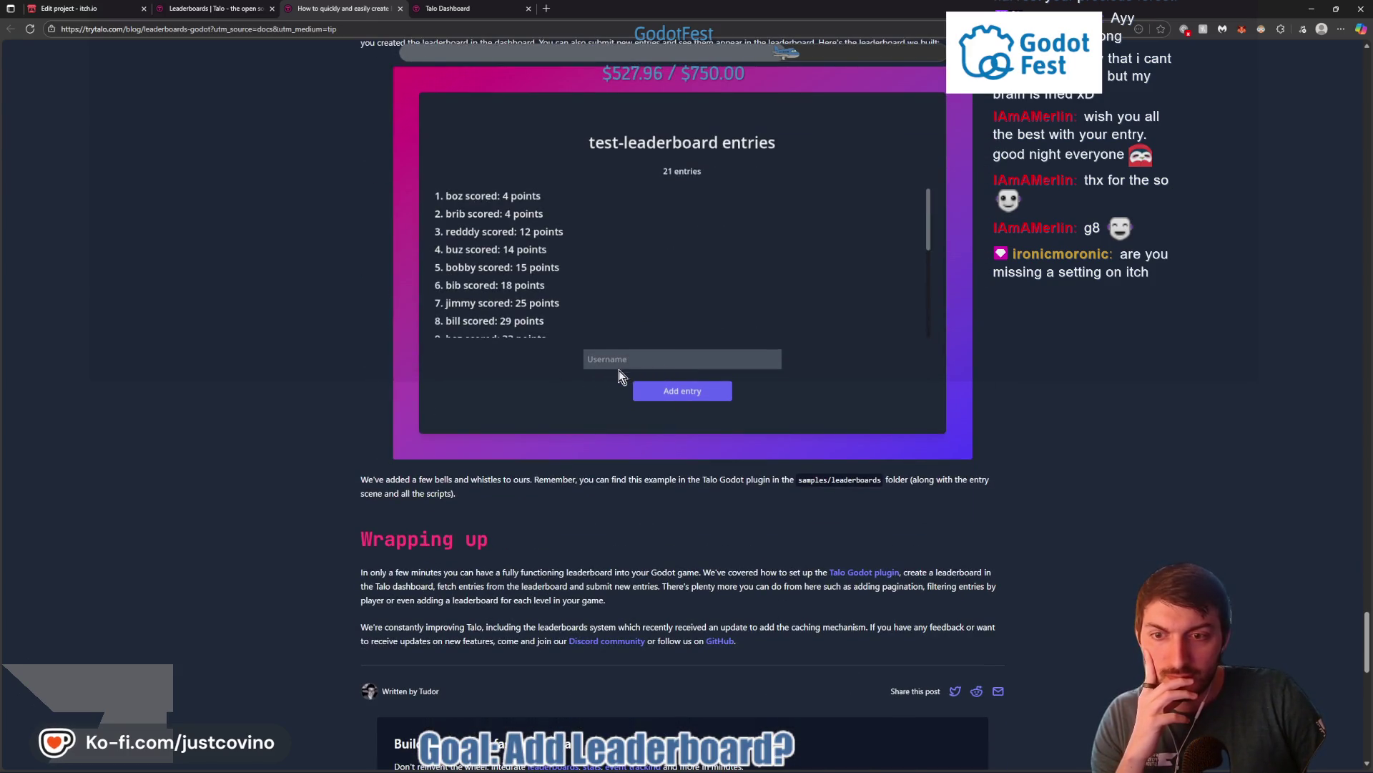
scroll(619, 371, "down", 3)
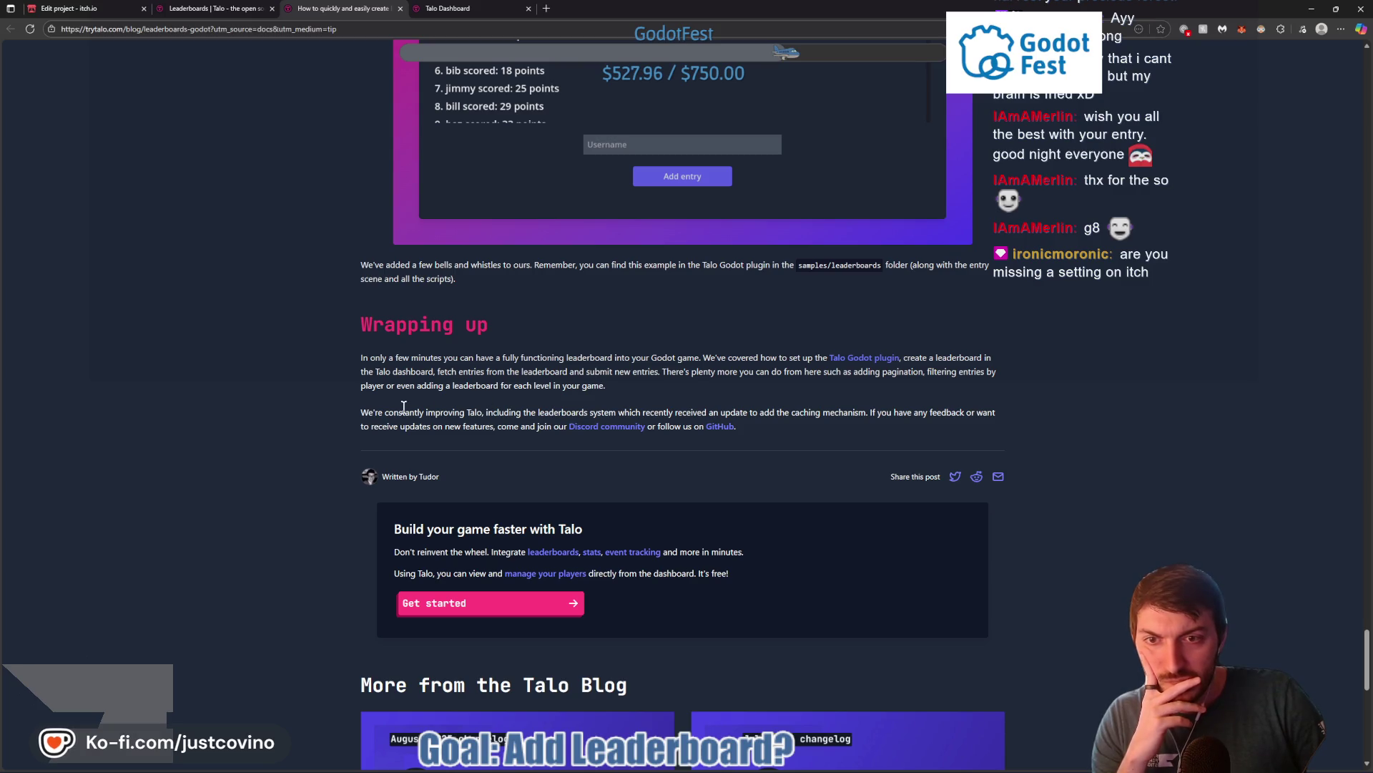
scroll(723, 382, "down", 2)
scroll(722, 379, "down", 3)
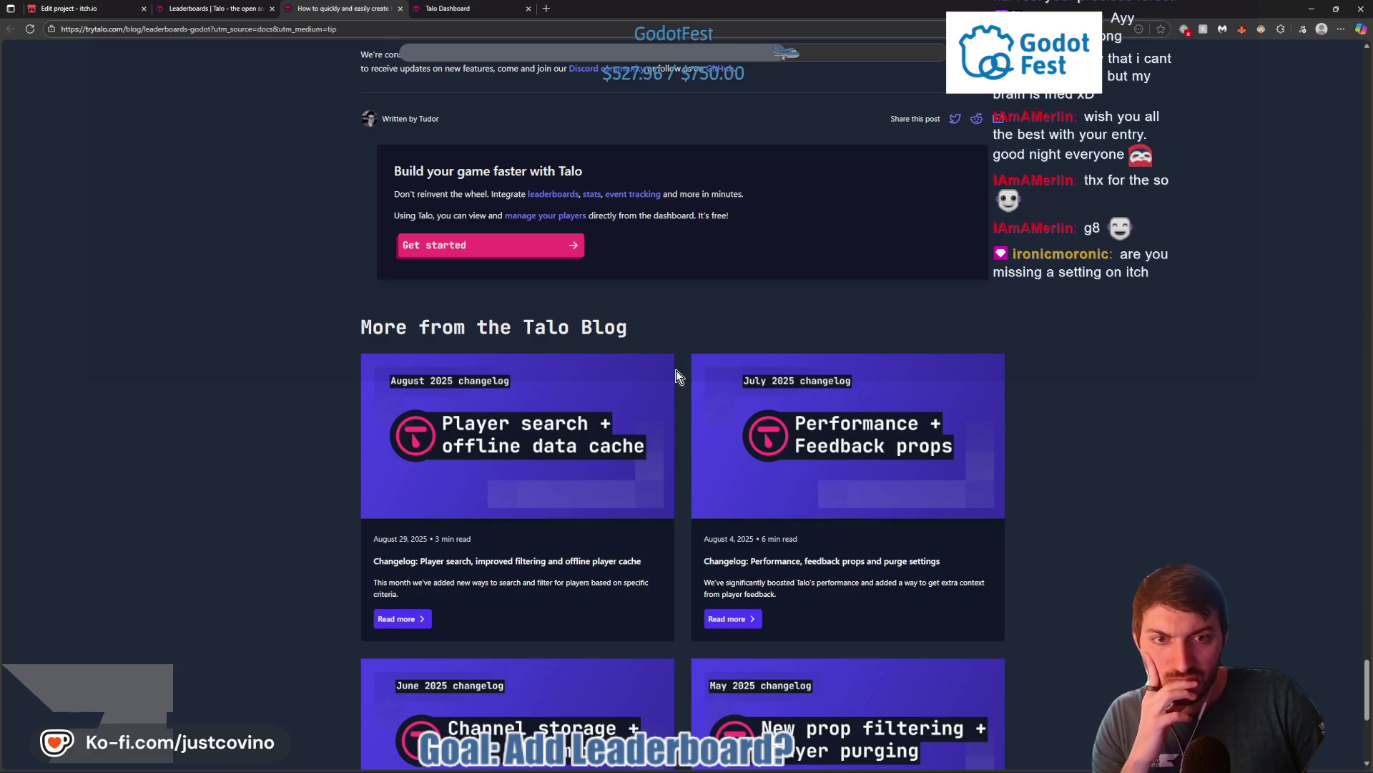
scroll(676, 372, "down", 3)
scroll(671, 370, "down", 4)
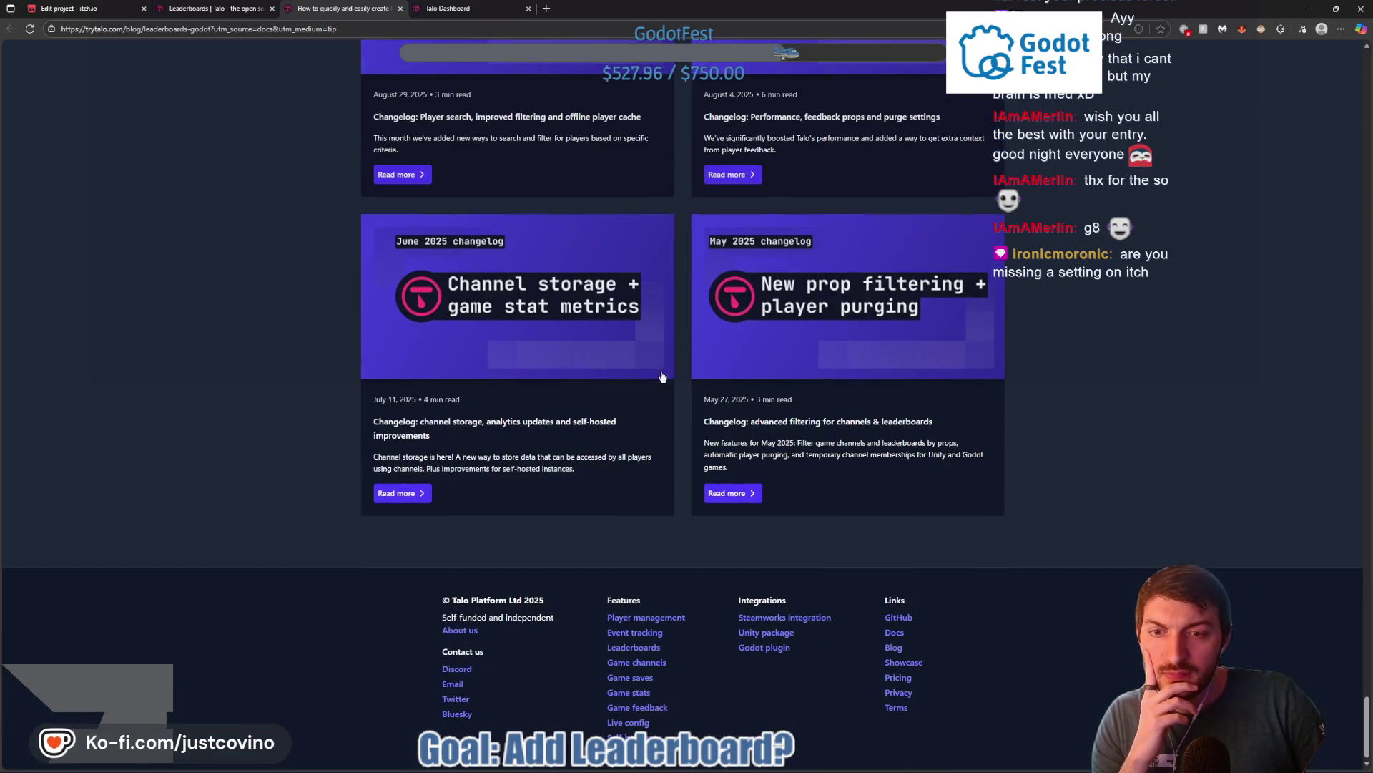
scroll(673, 400, "up", 7)
scroll(669, 405, "up", 6)
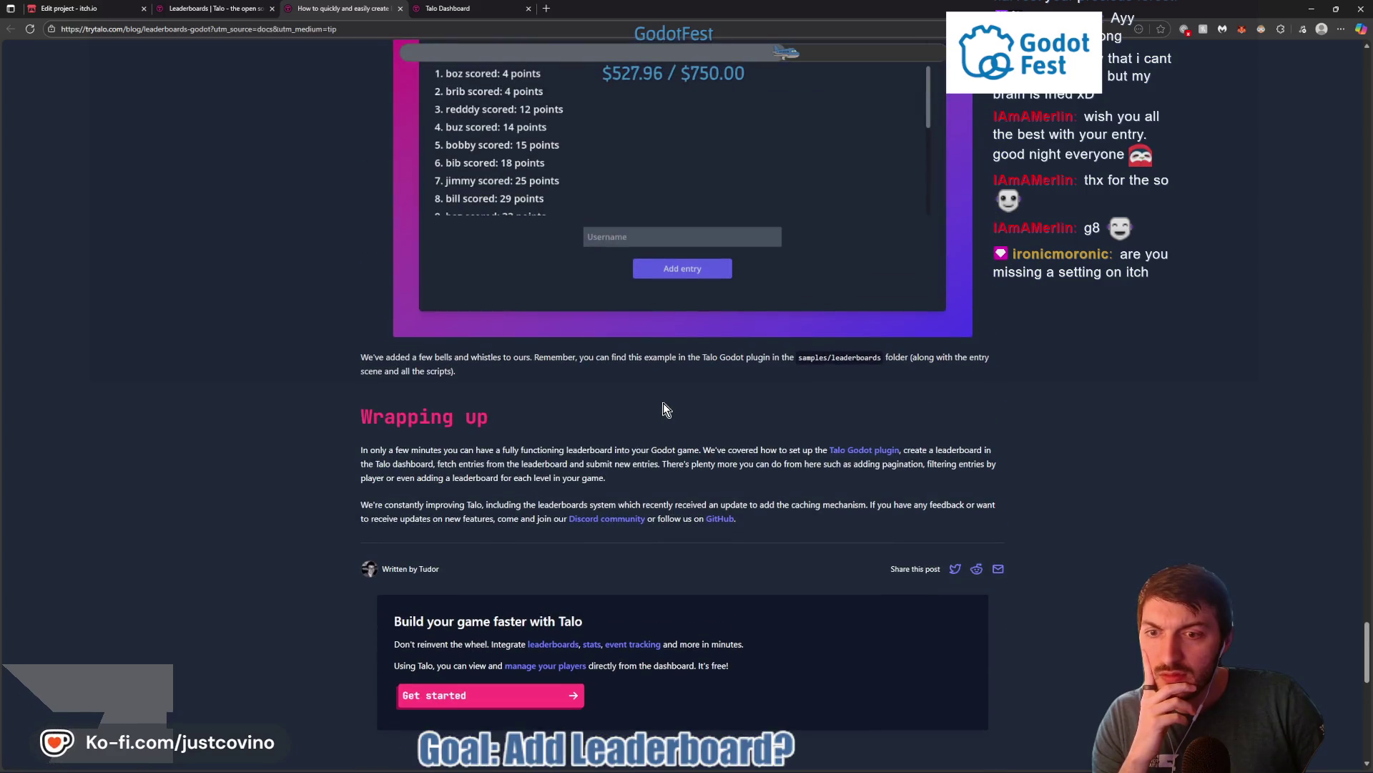
scroll(599, 418, "up", 9)
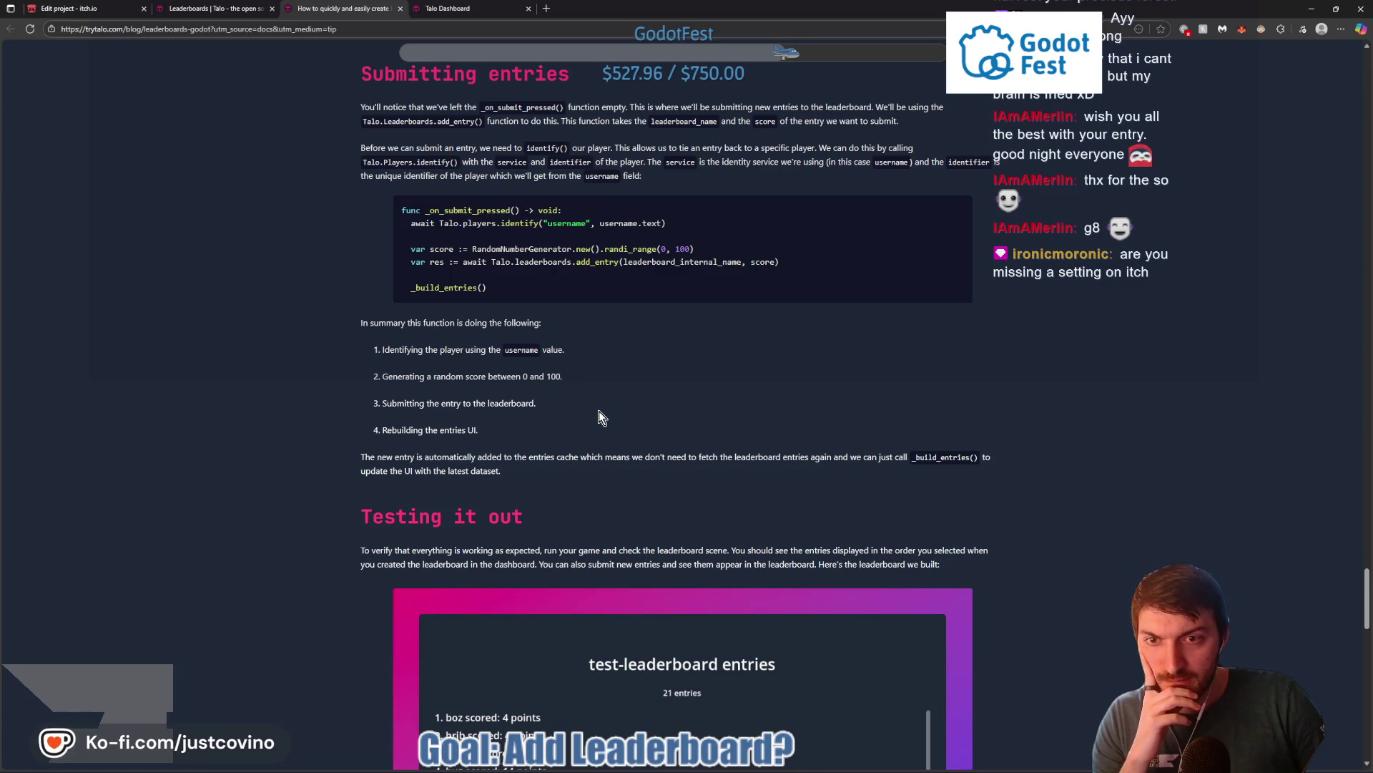
scroll(599, 415, "up", 6)
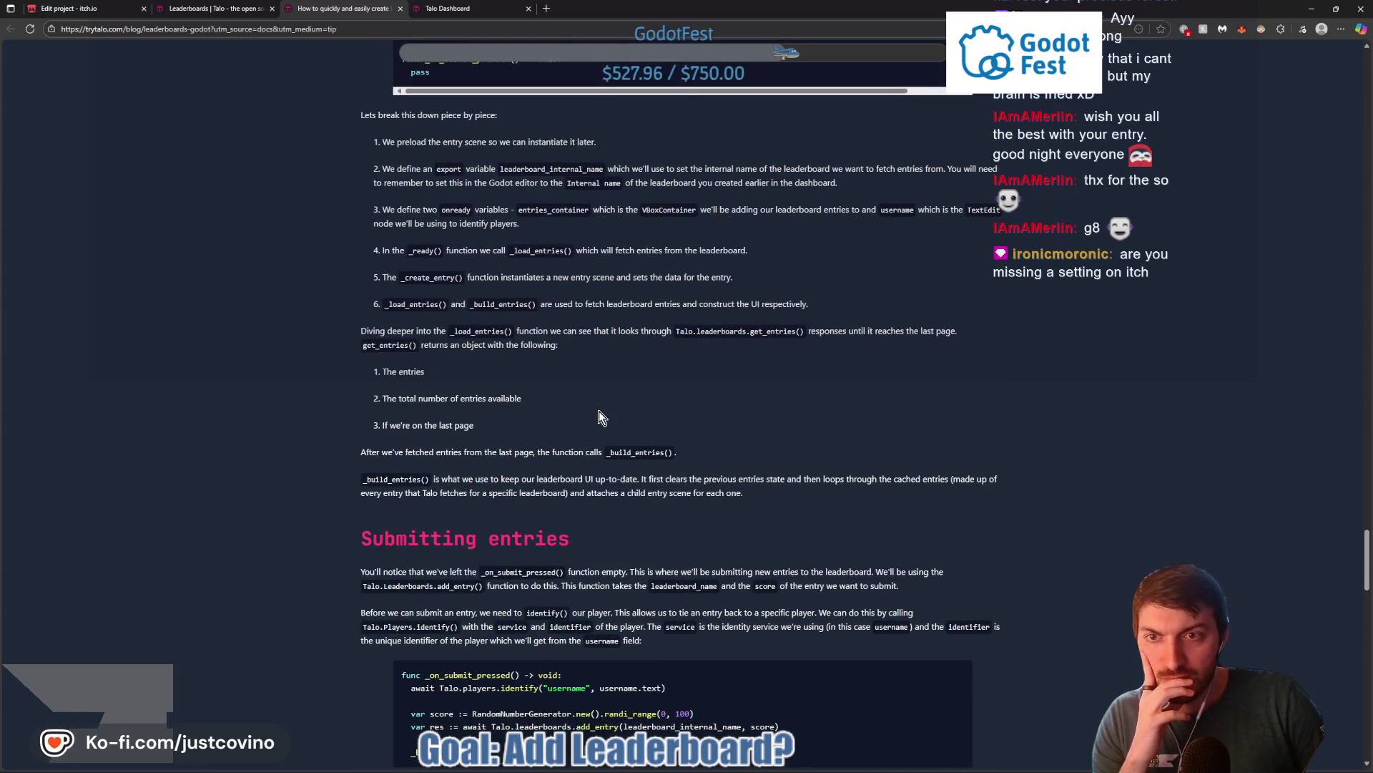
scroll(599, 411, "down", 3)
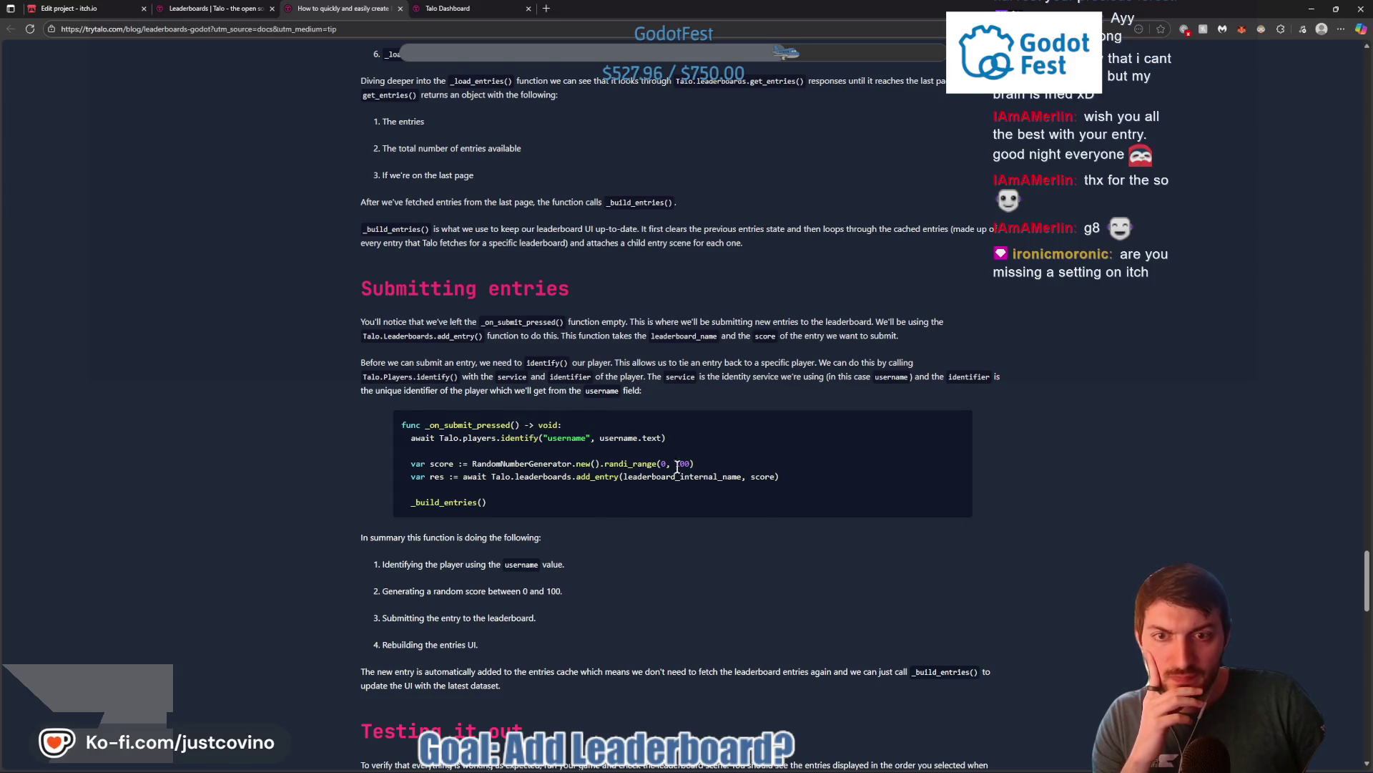
left_click(806, 763)
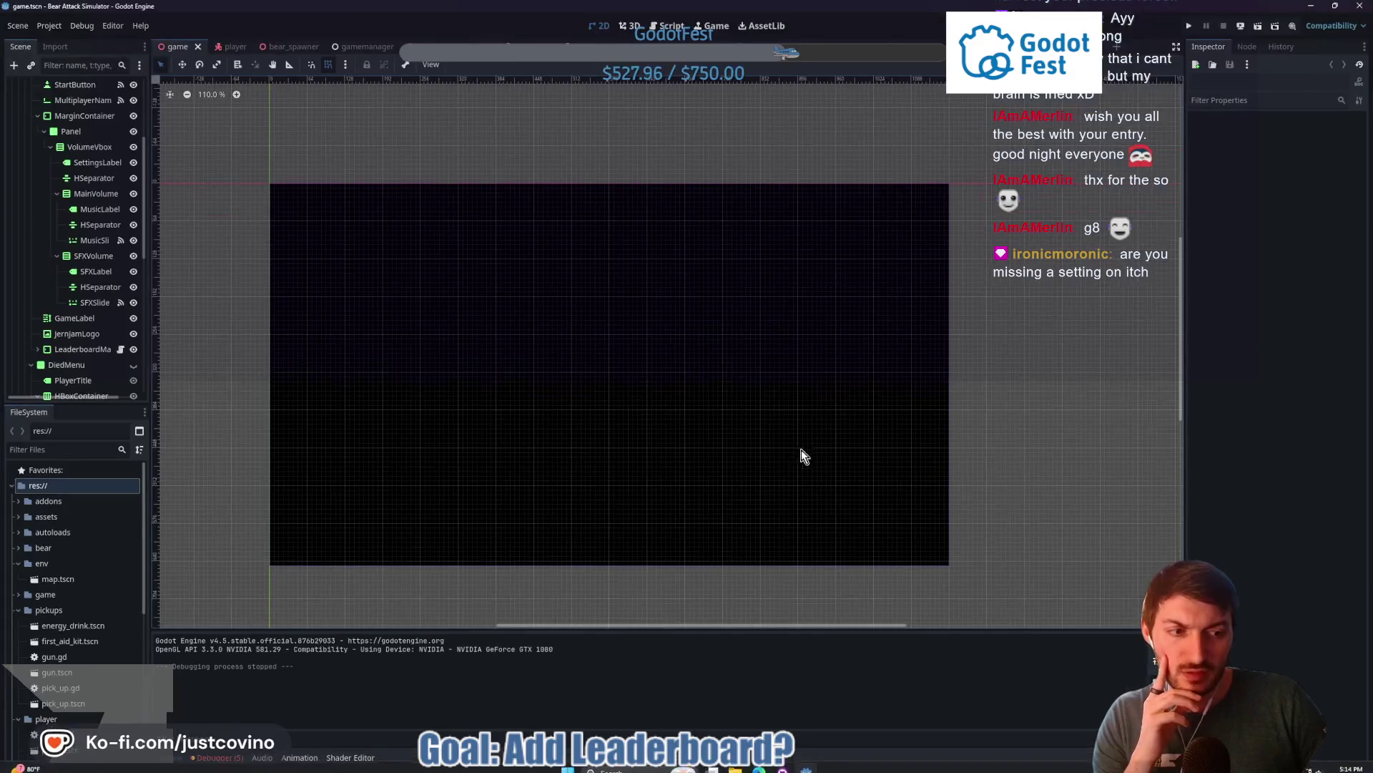
- Open leaderboard_margin.gd and highlight every use of update_leaderboard to review its fetch code
left_click(121, 350)
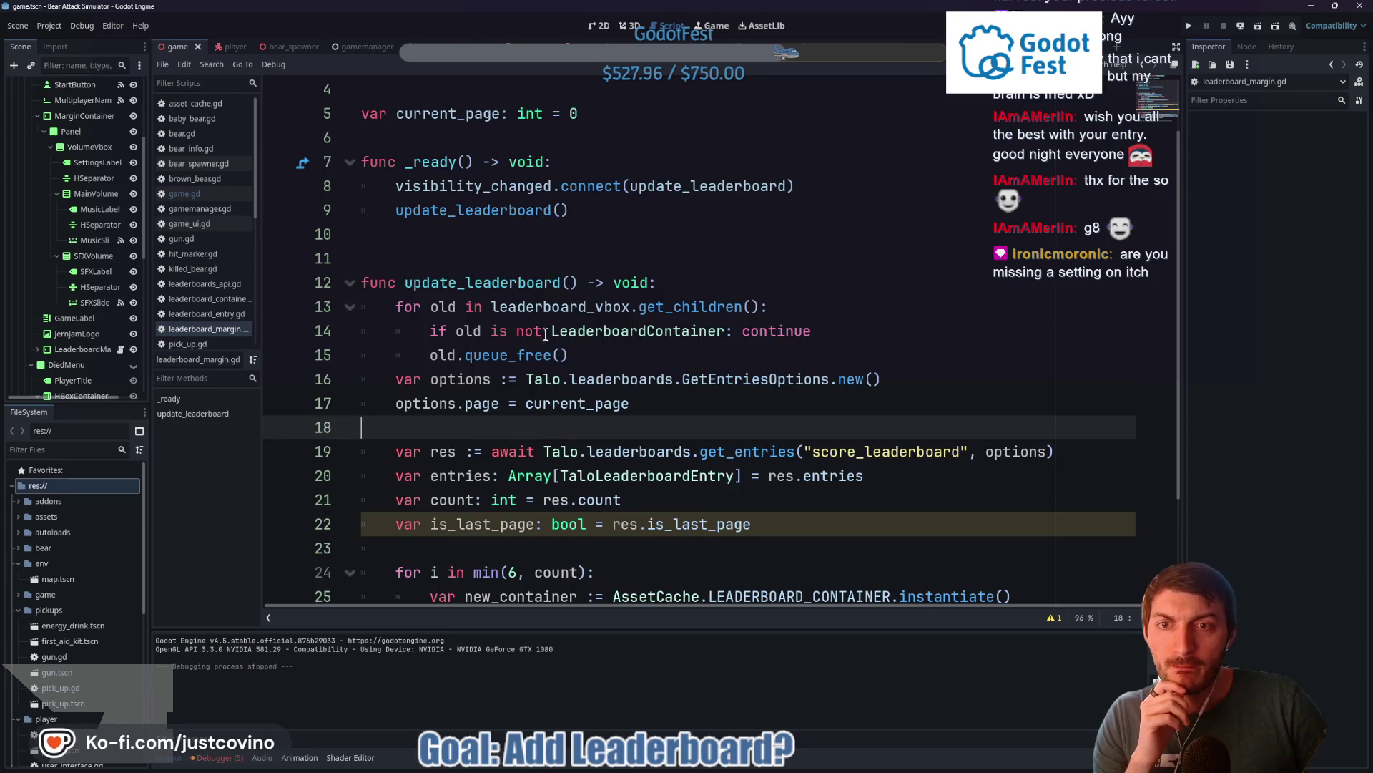
double_click(485, 283)
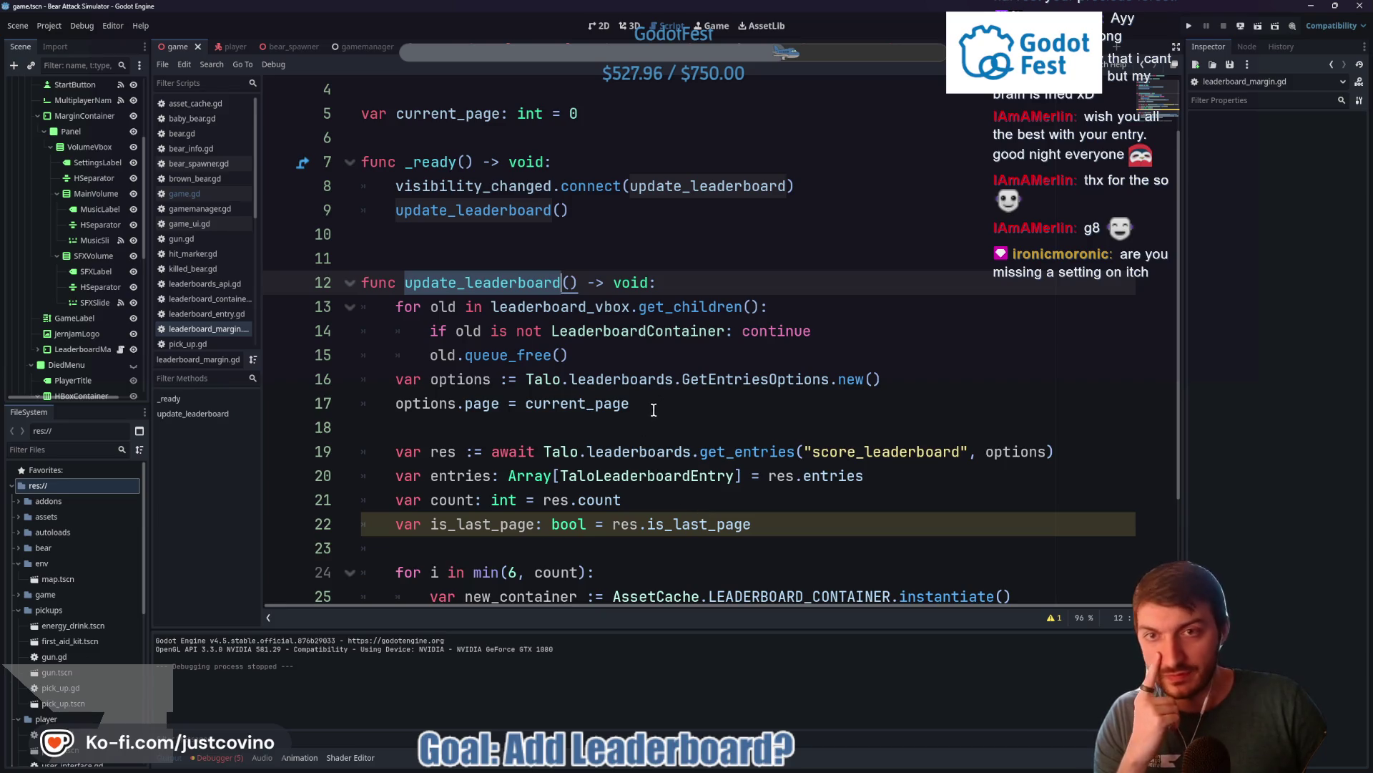
scroll(654, 409, "down", 2)
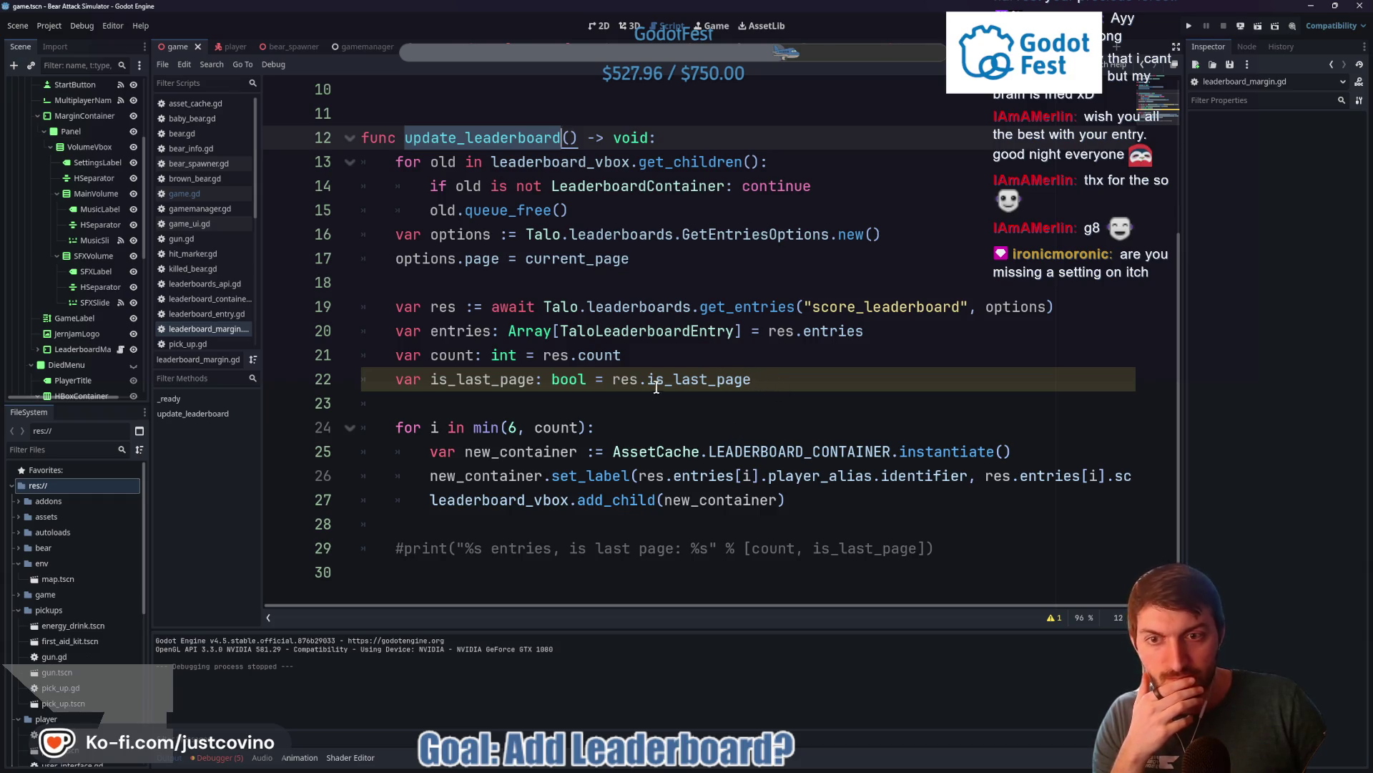
scroll(594, 389, "up", 1)
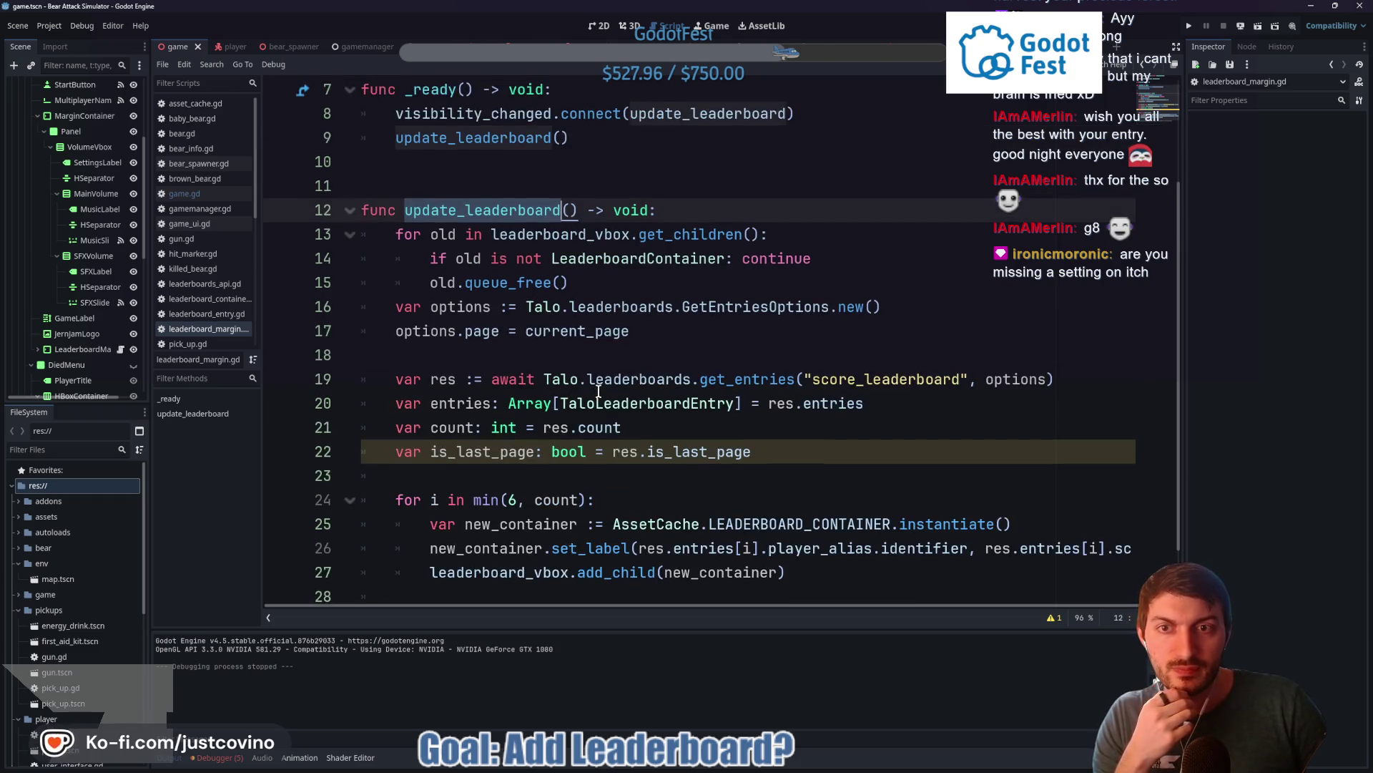
mouse_move(764, 766)
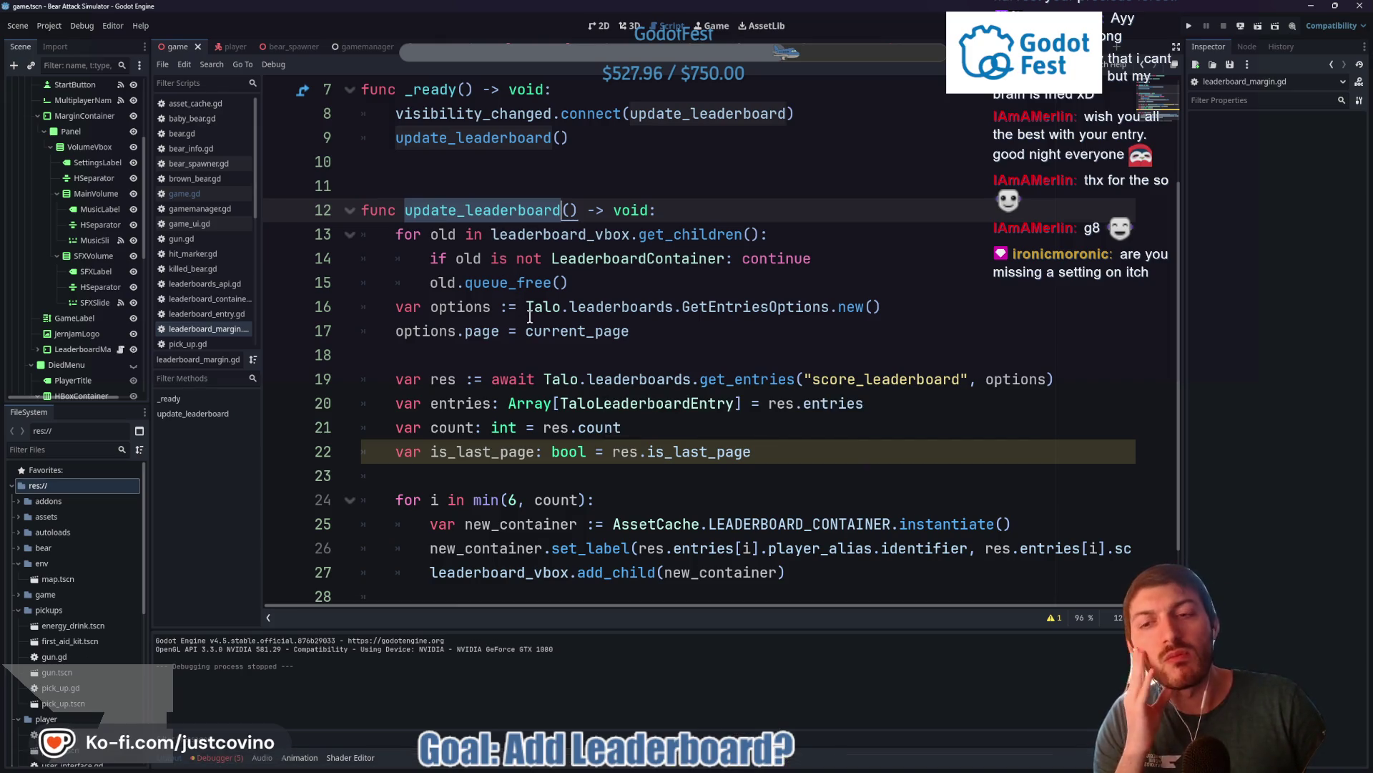
left_click(670, 208)
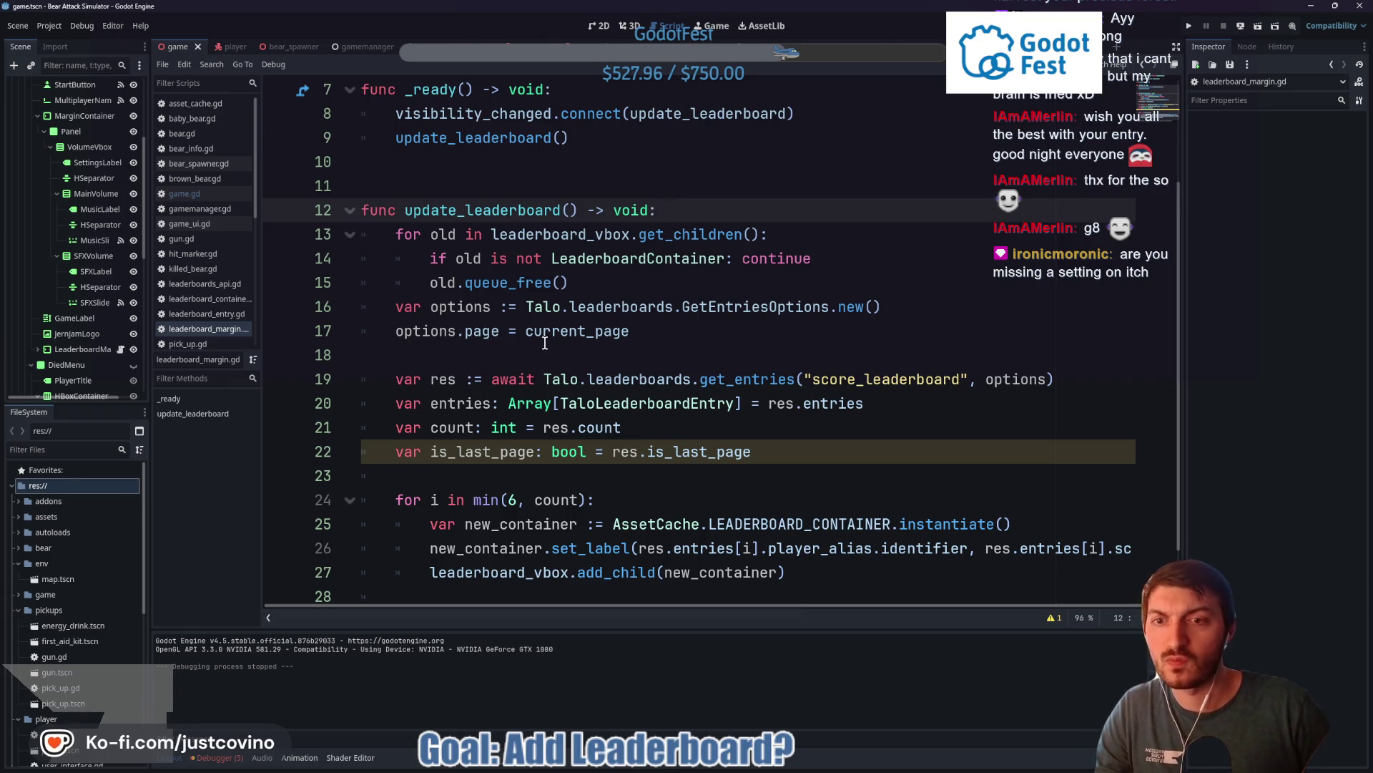
- Finish reviewing leaderboard_margin.gd and open the GameUI node's script, game_ui.gd
scroll(533, 367, "up", 2)
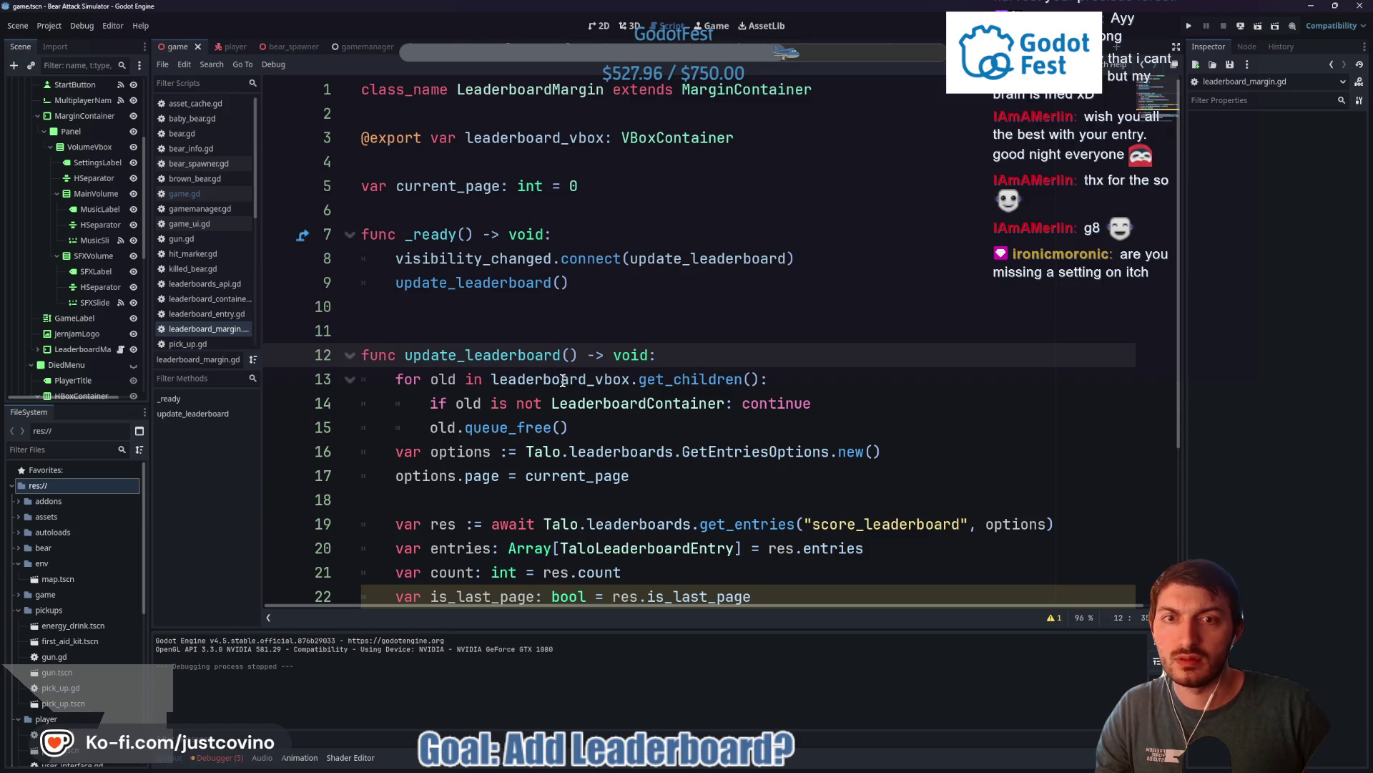
scroll(563, 381, "down", 1)
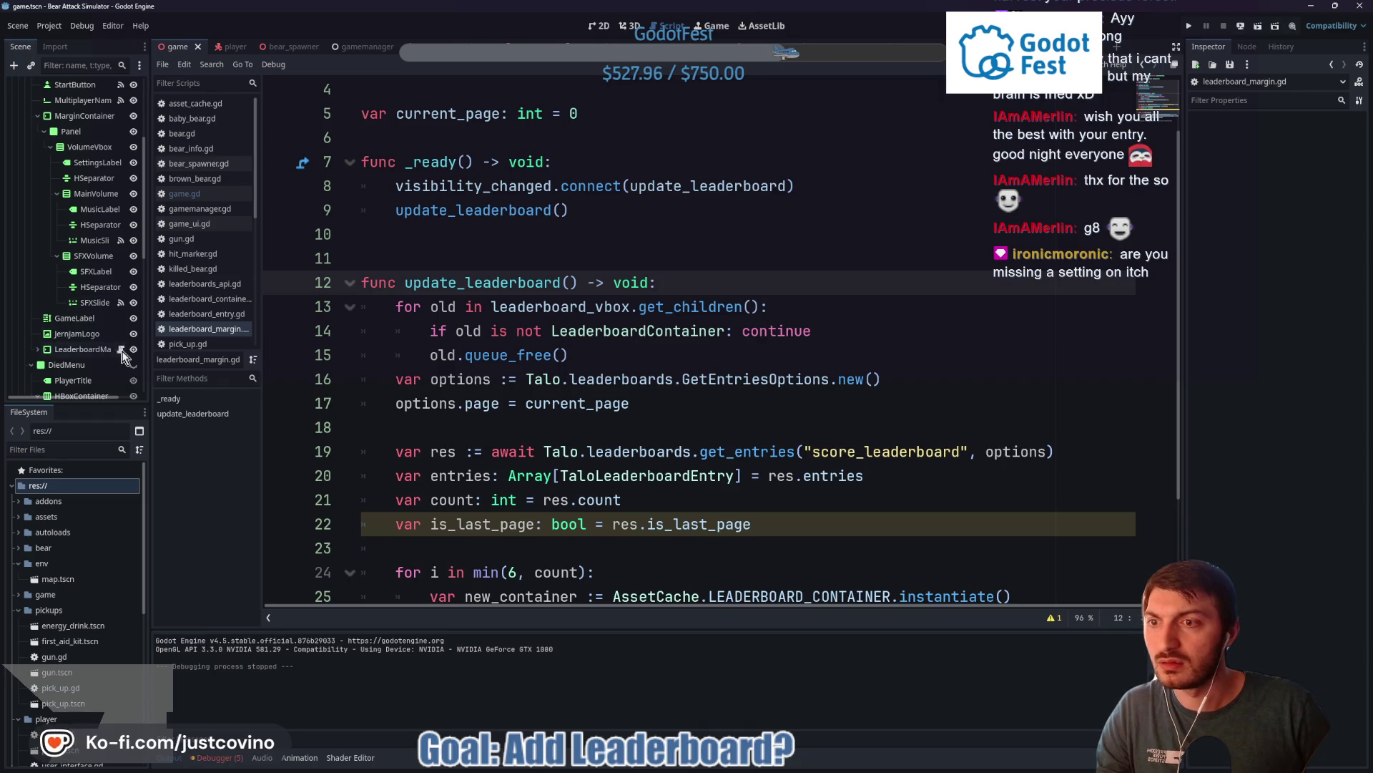
scroll(122, 322, "up", 5)
left_click(120, 193)
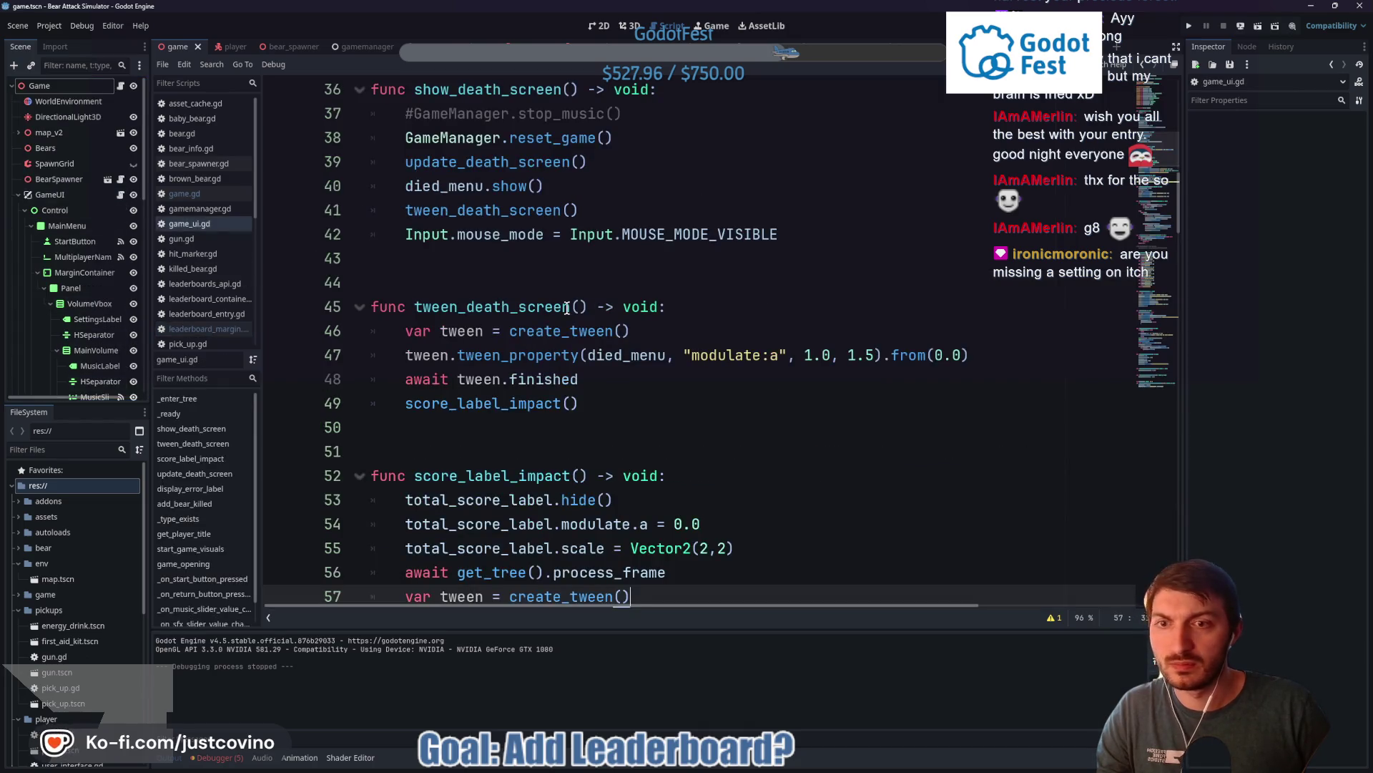
scroll(644, 340, "down", 5)
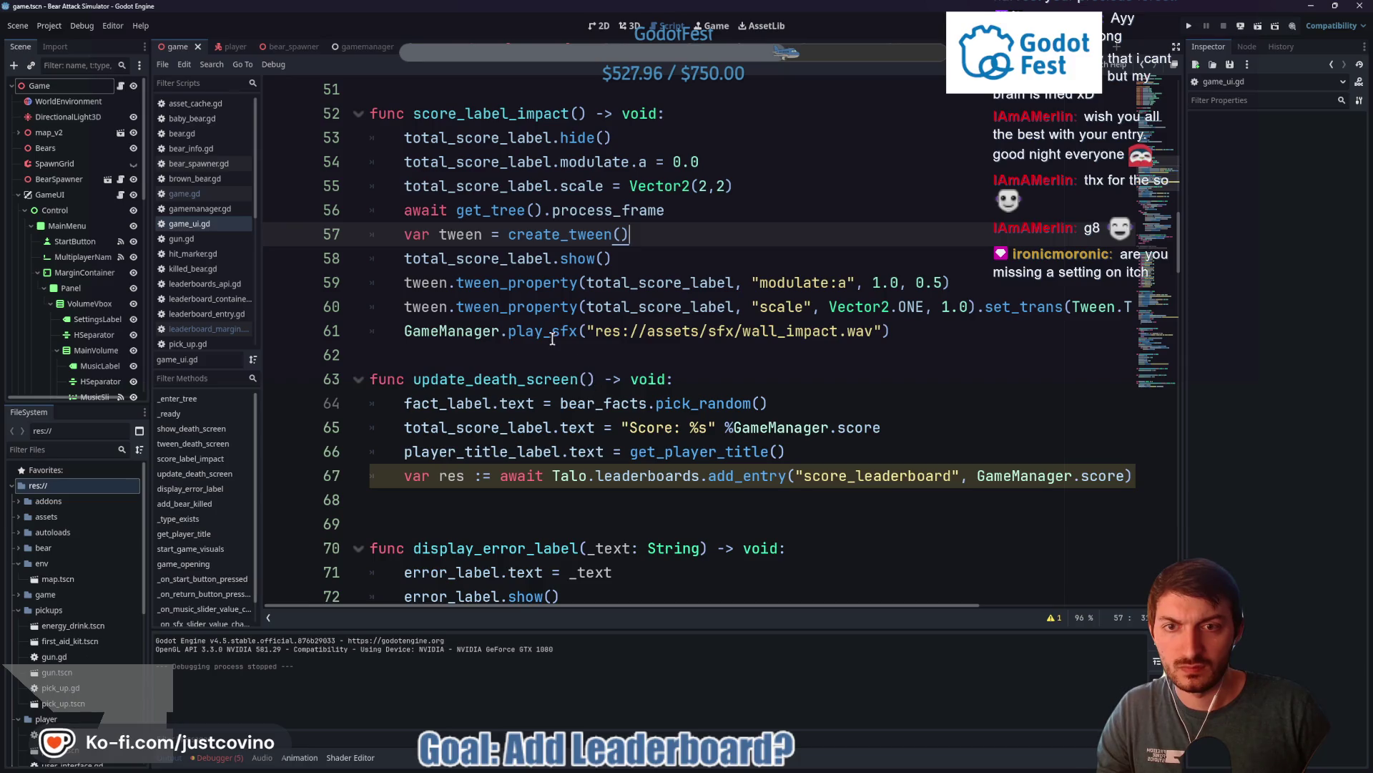
scroll(573, 360, "down", 2)
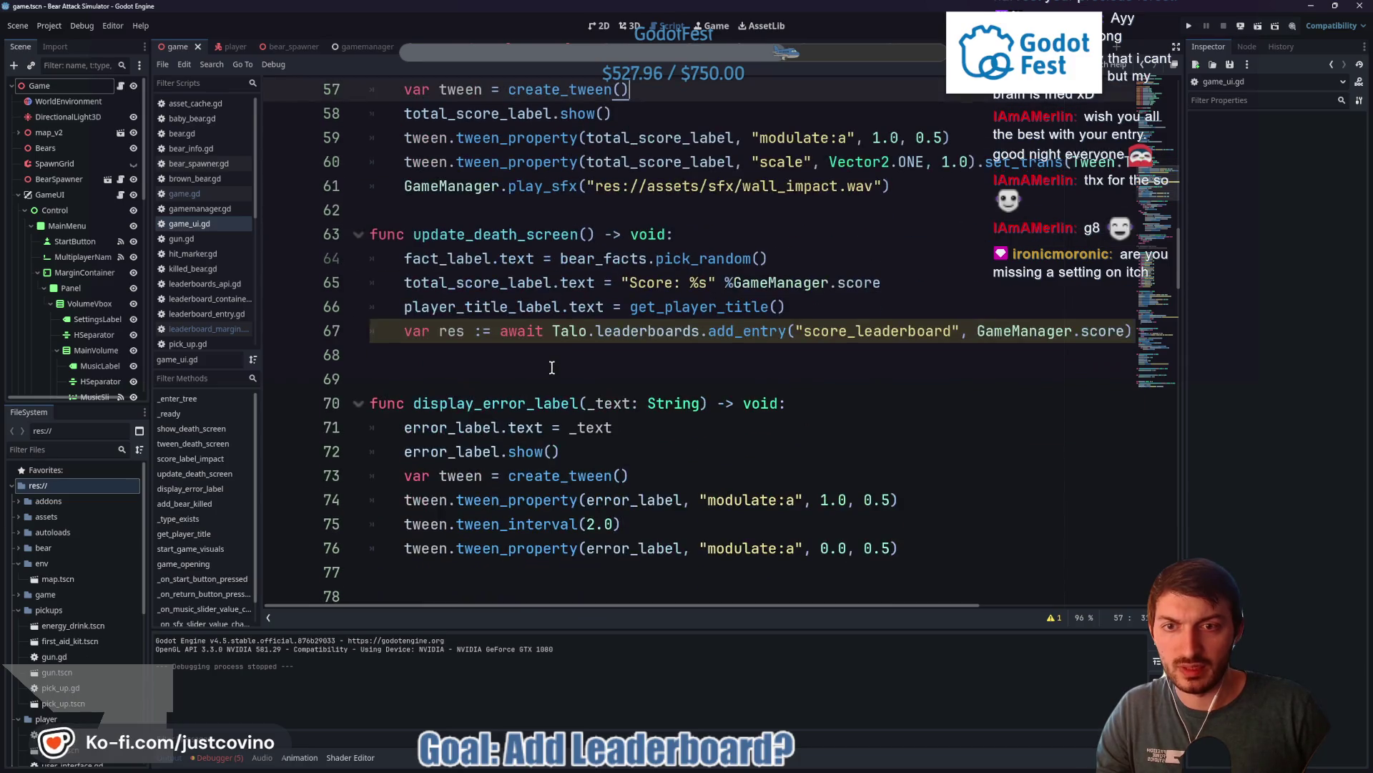
left_click(599, 333)
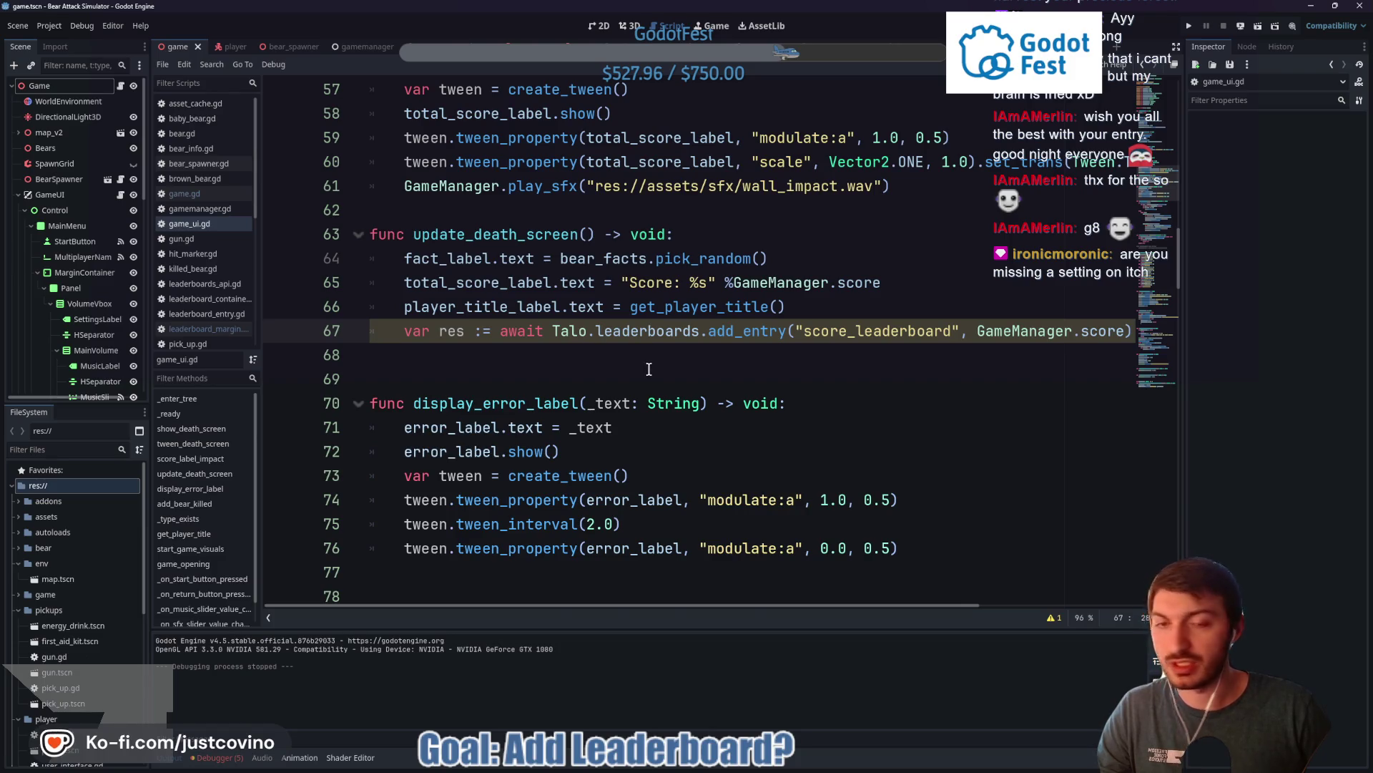
scroll(649, 369, "down", 5)
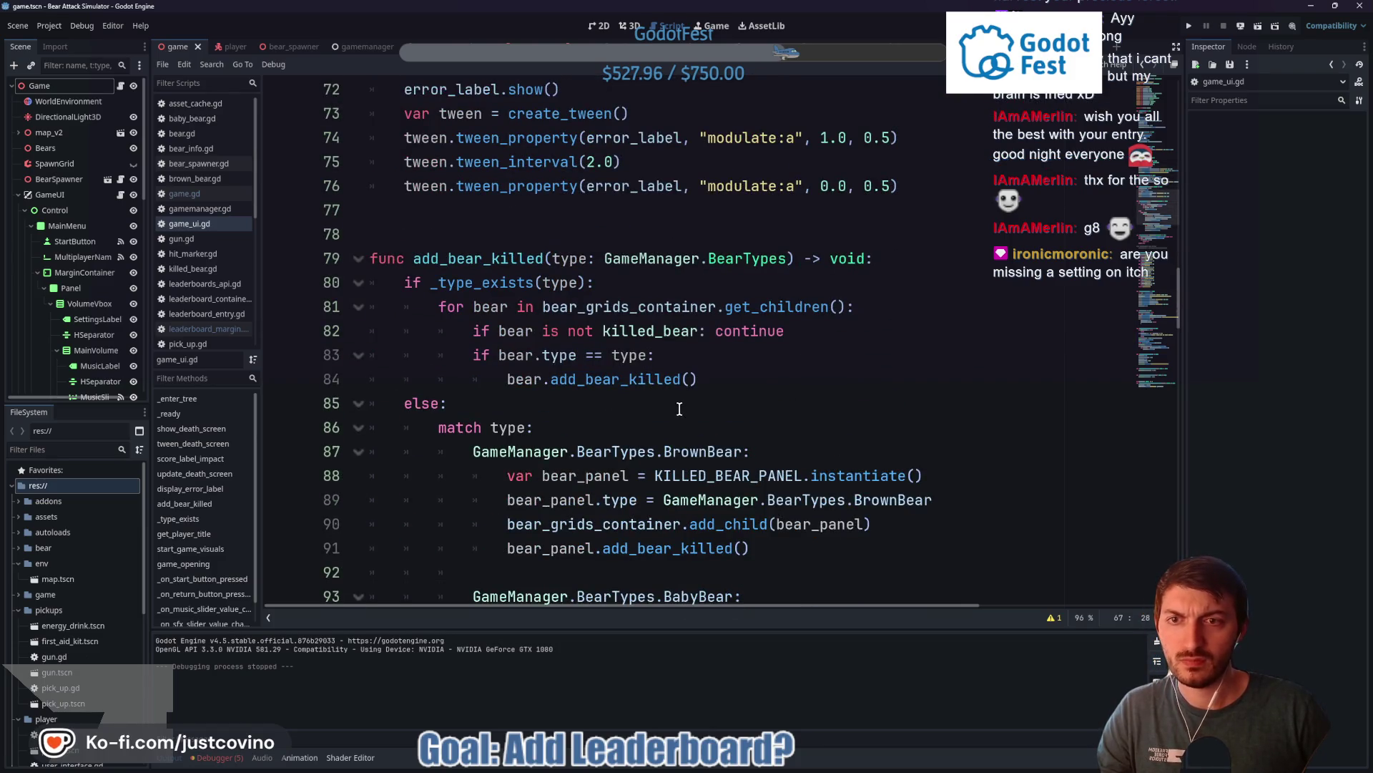
scroll(680, 409, "up", 5)
scroll(607, 460, "down", 1)
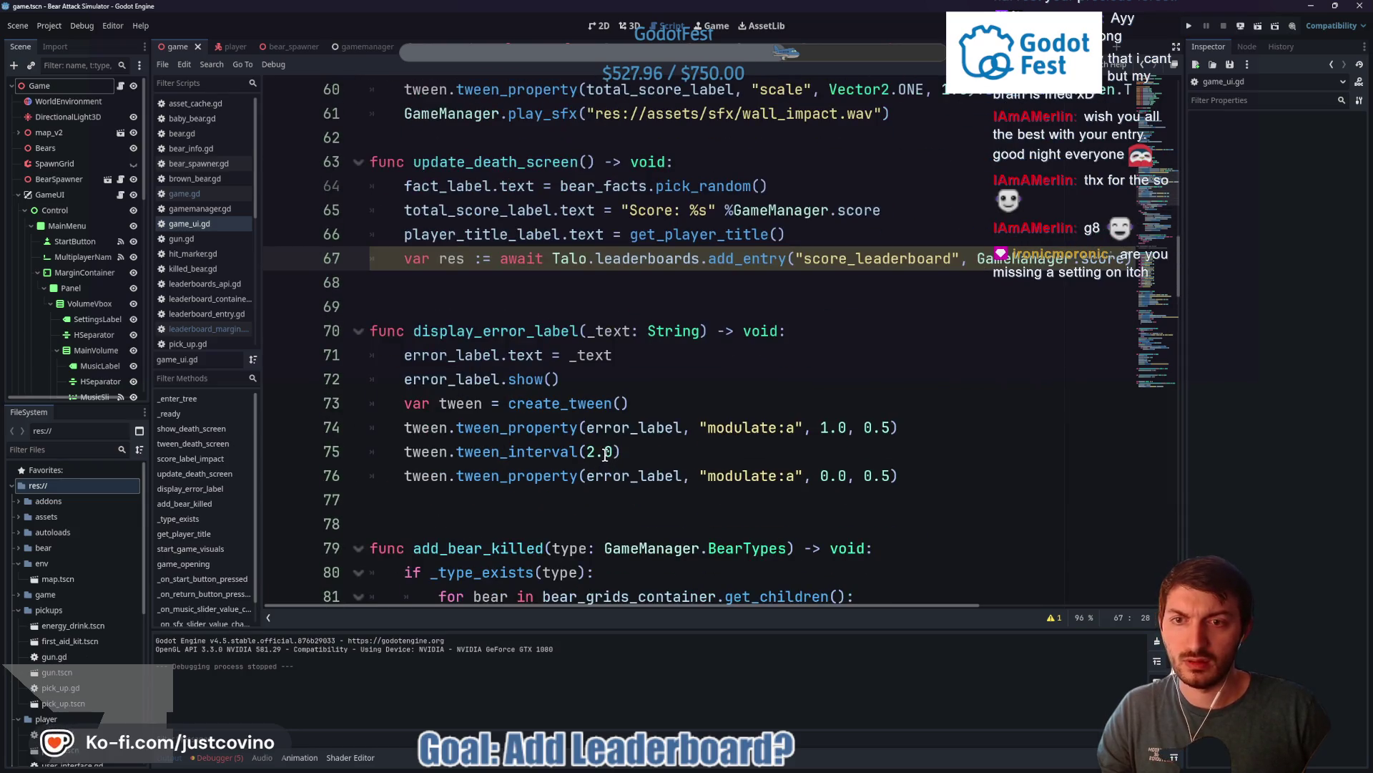
double_click(657, 258)
scroll(647, 332, "down", 5)
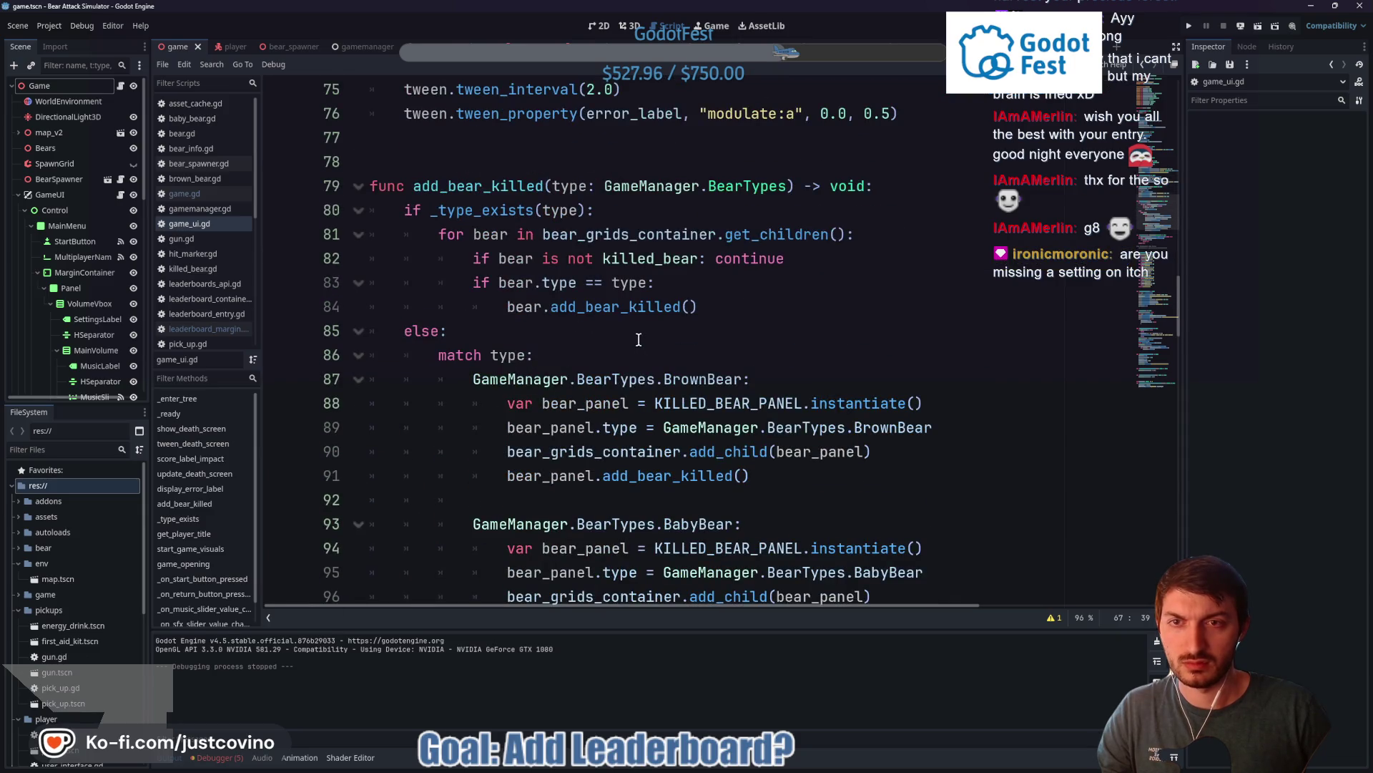
scroll(636, 342, "down", 7)
scroll(628, 348, "down", 11)
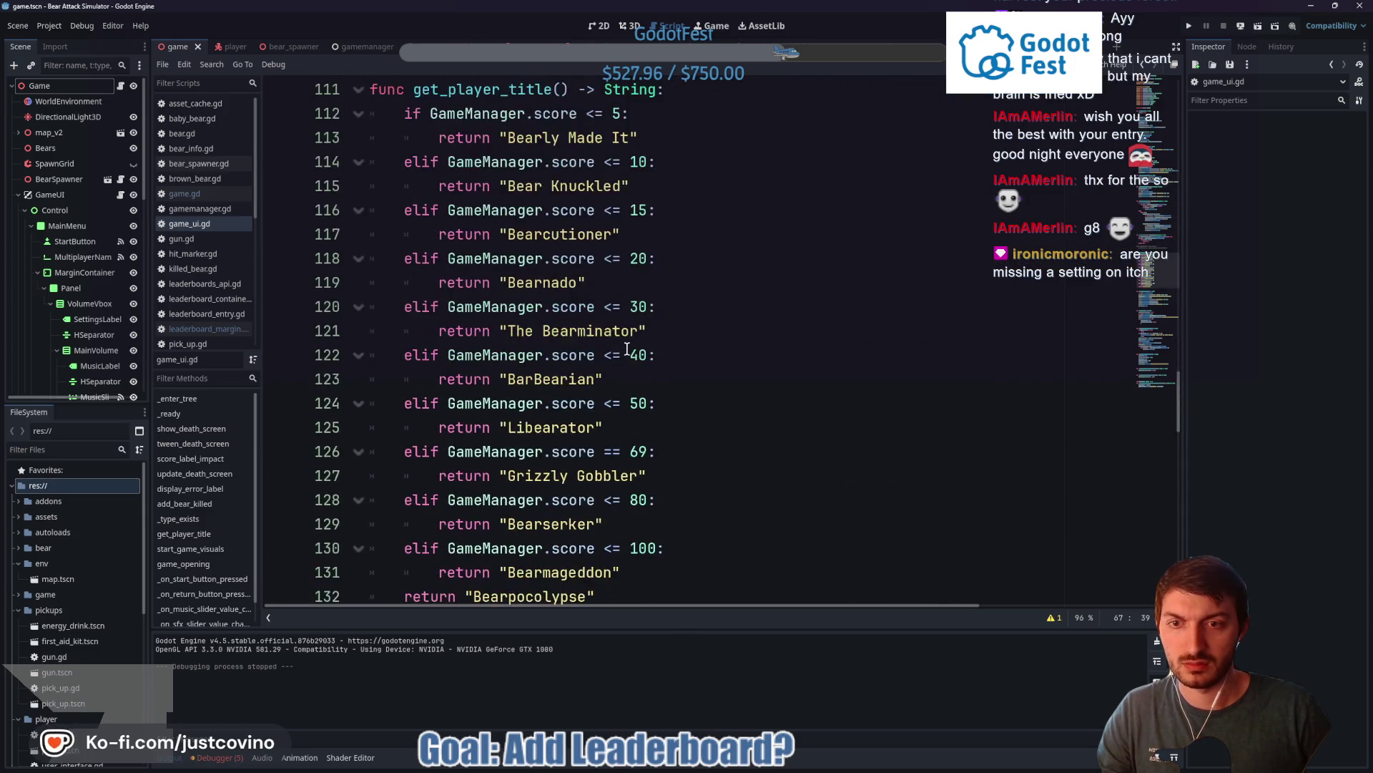
scroll(627, 348, "down", 14)
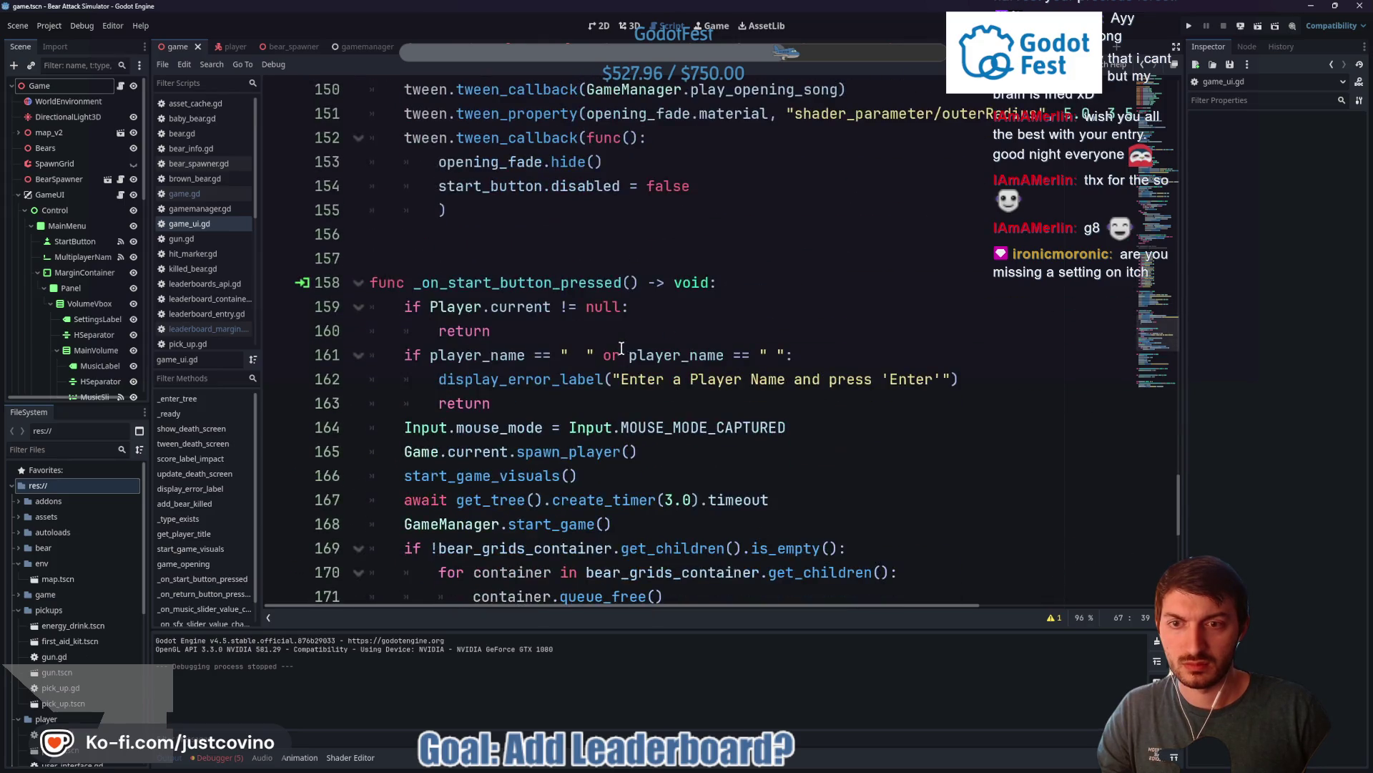
scroll(621, 348, "up", 20)
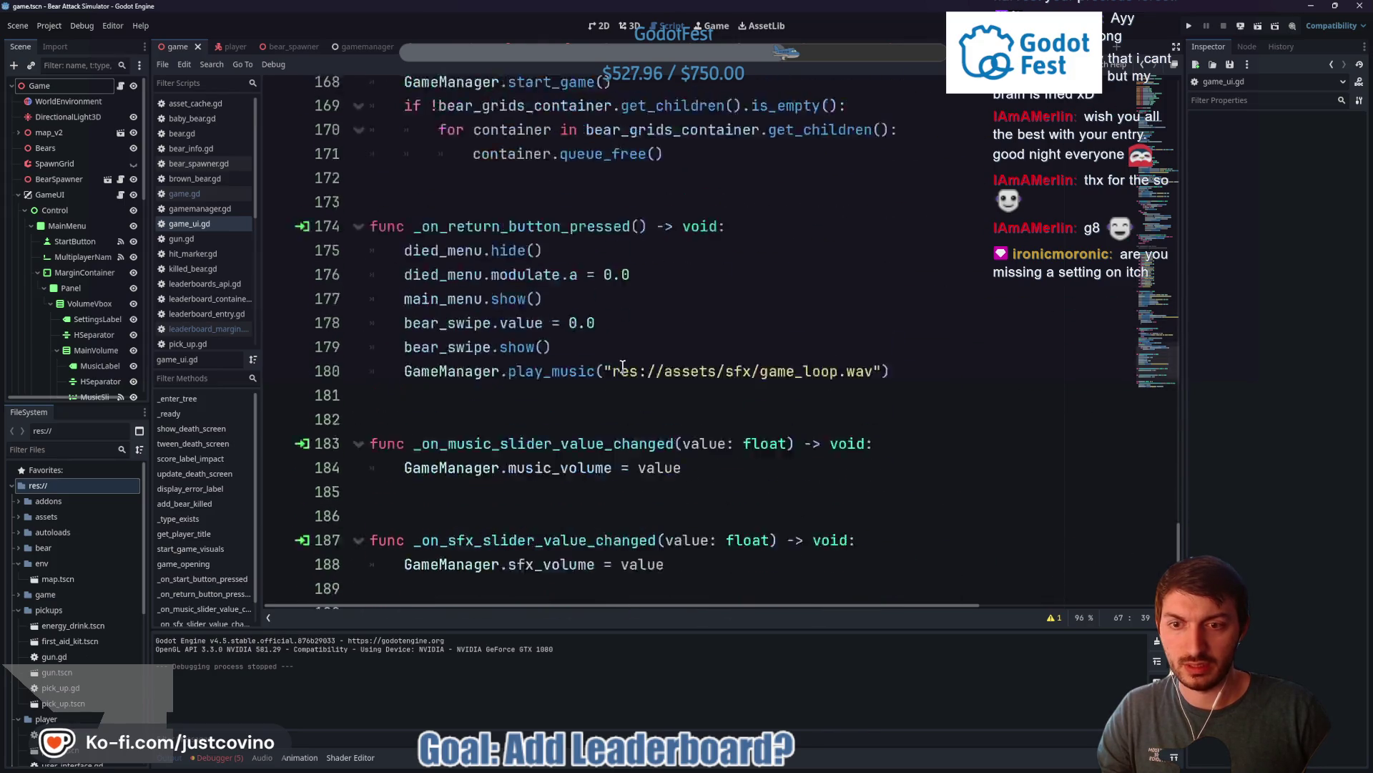
scroll(624, 370, "down", 20)
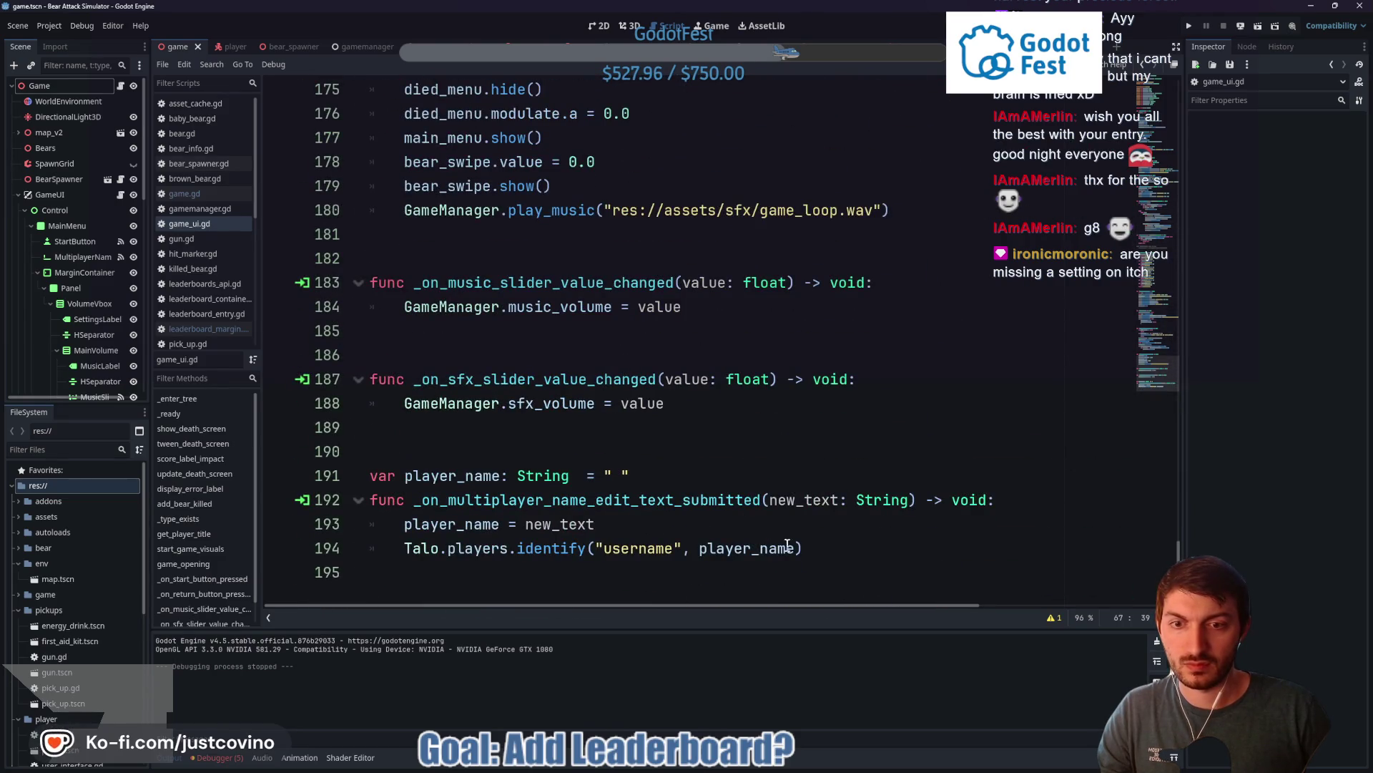
left_click_drag(813, 549, 406, 549)
key("ctrl+c")
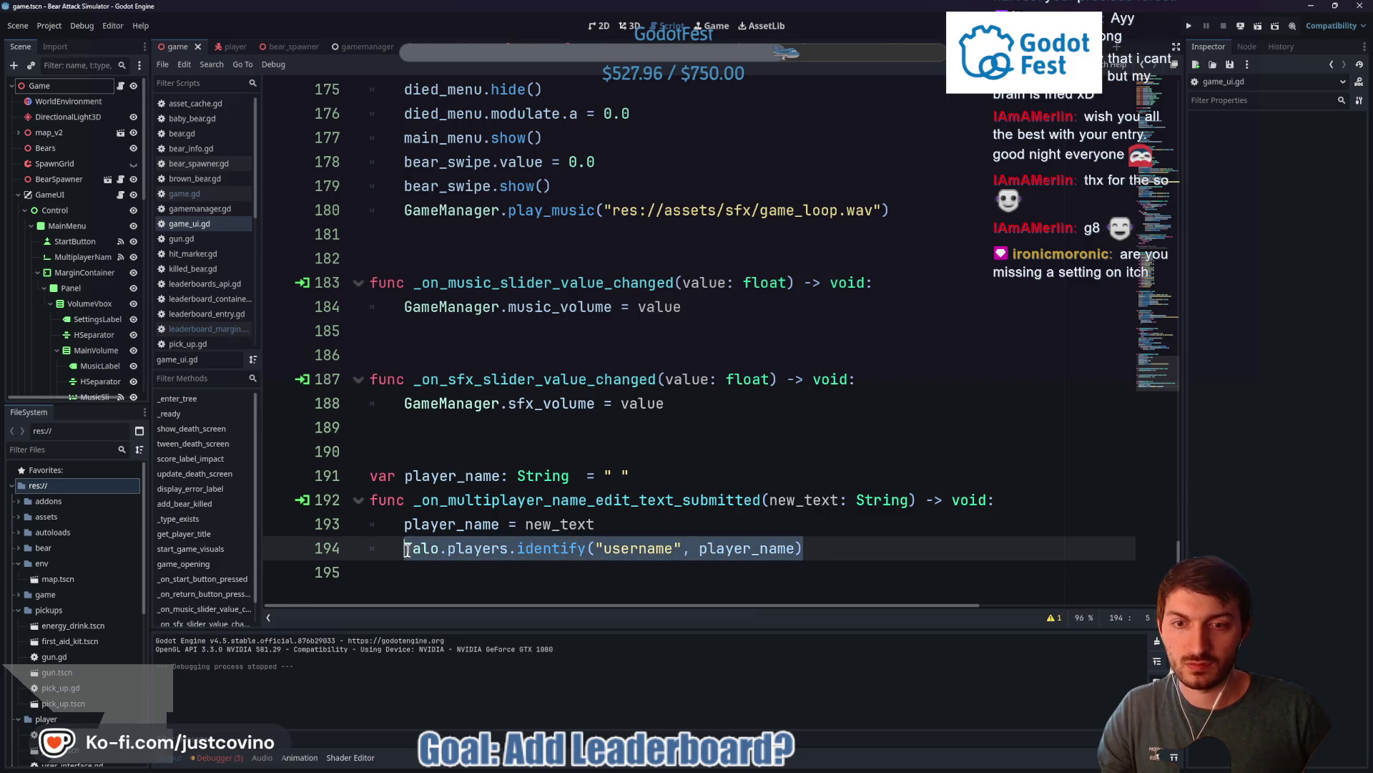
- Paste Talo.players.identify("username", player_name) on a new line after line 66 and save game_ui.gd
scroll(729, 439, "up", 18)
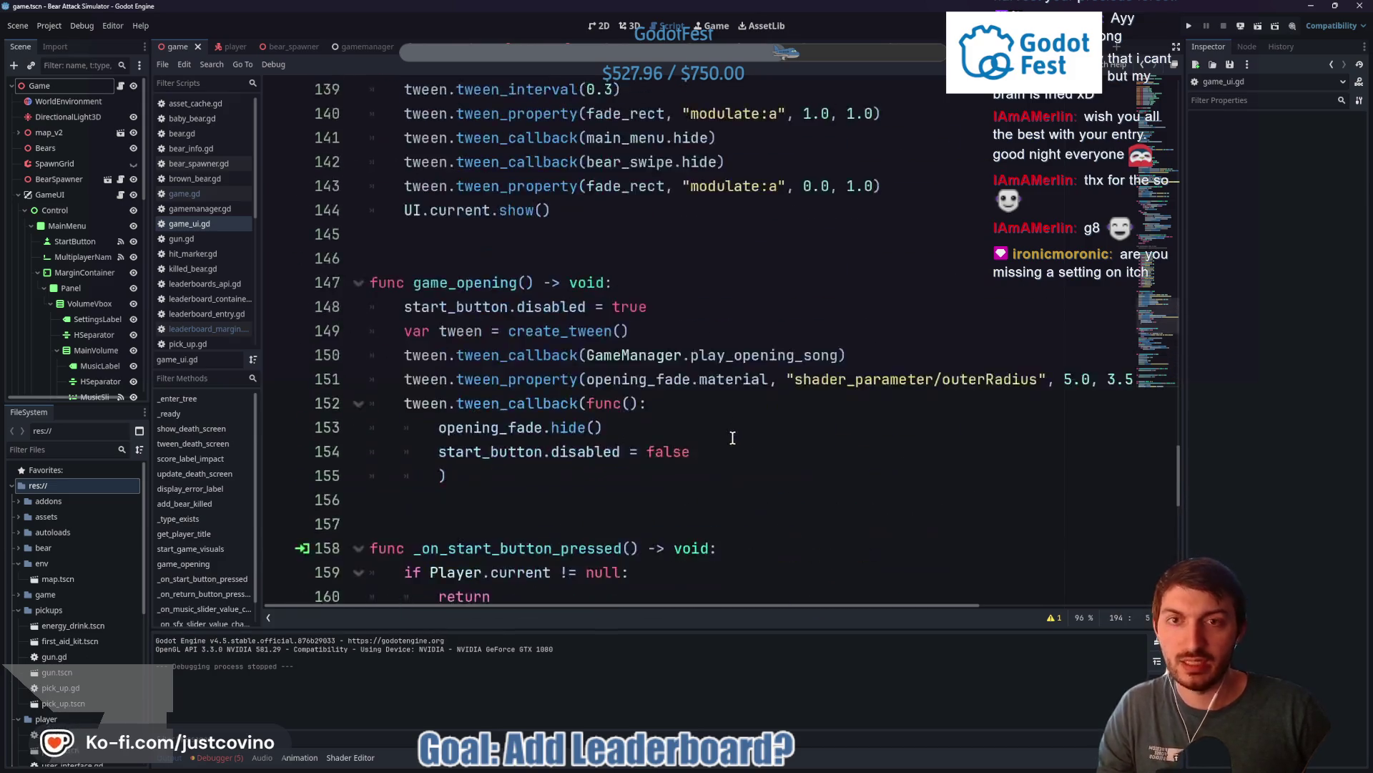
scroll(729, 439, "up", 20)
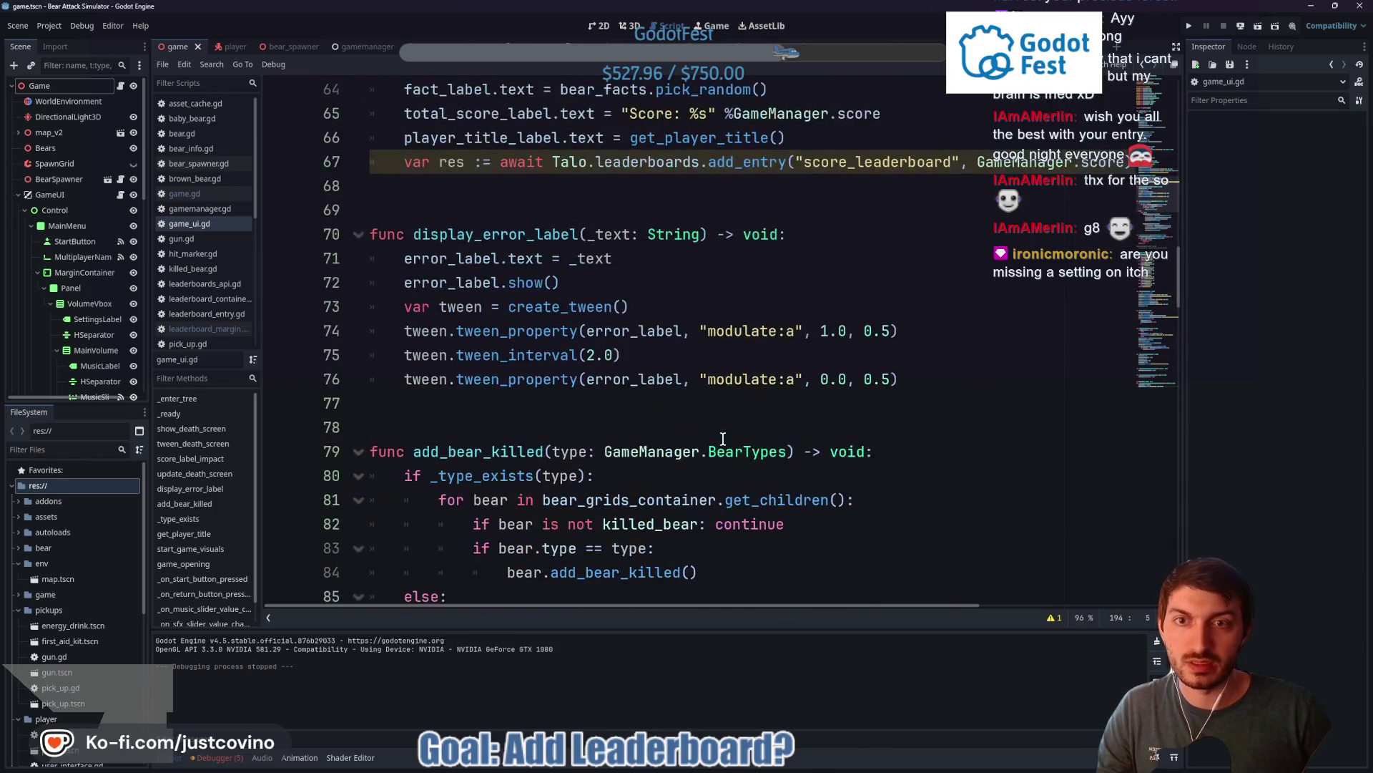
scroll(722, 438, "down", 1)
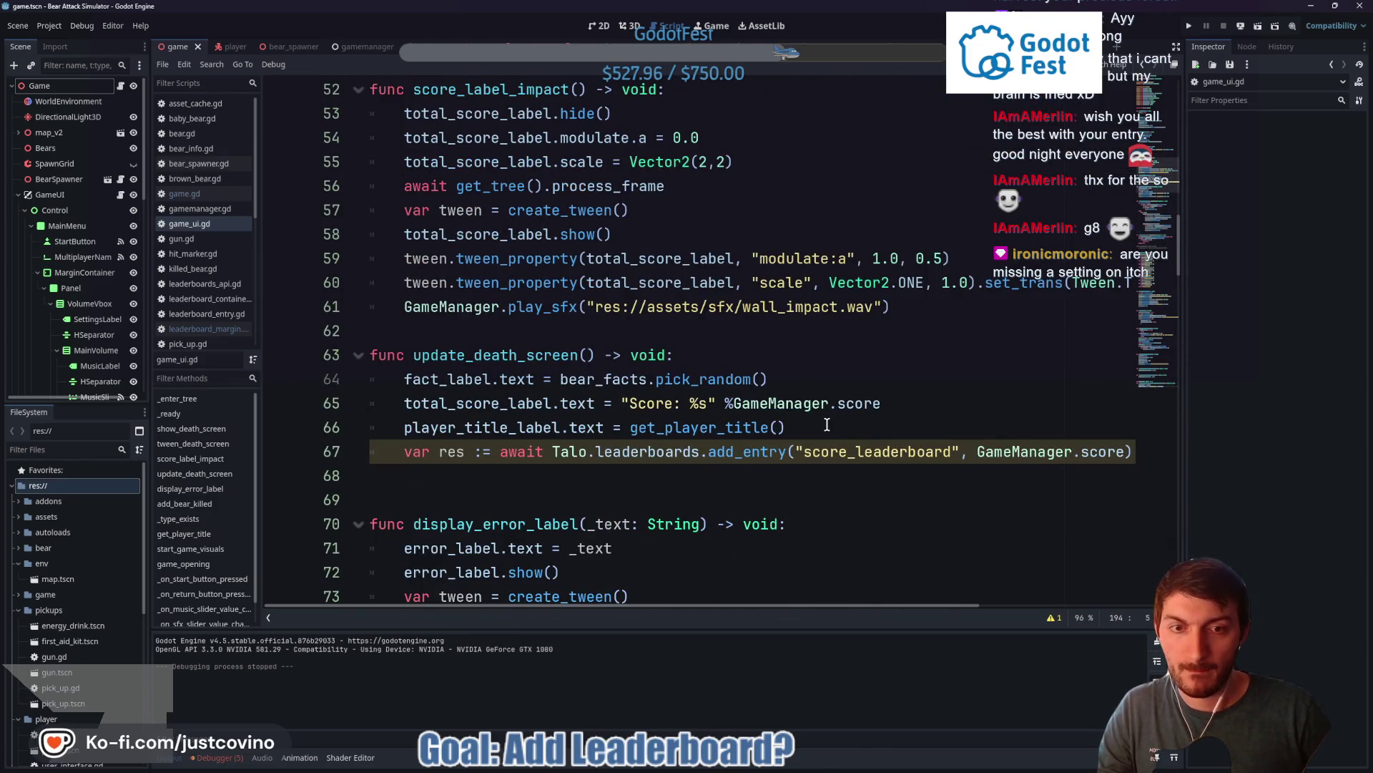
left_click(826, 425)
key("Return")
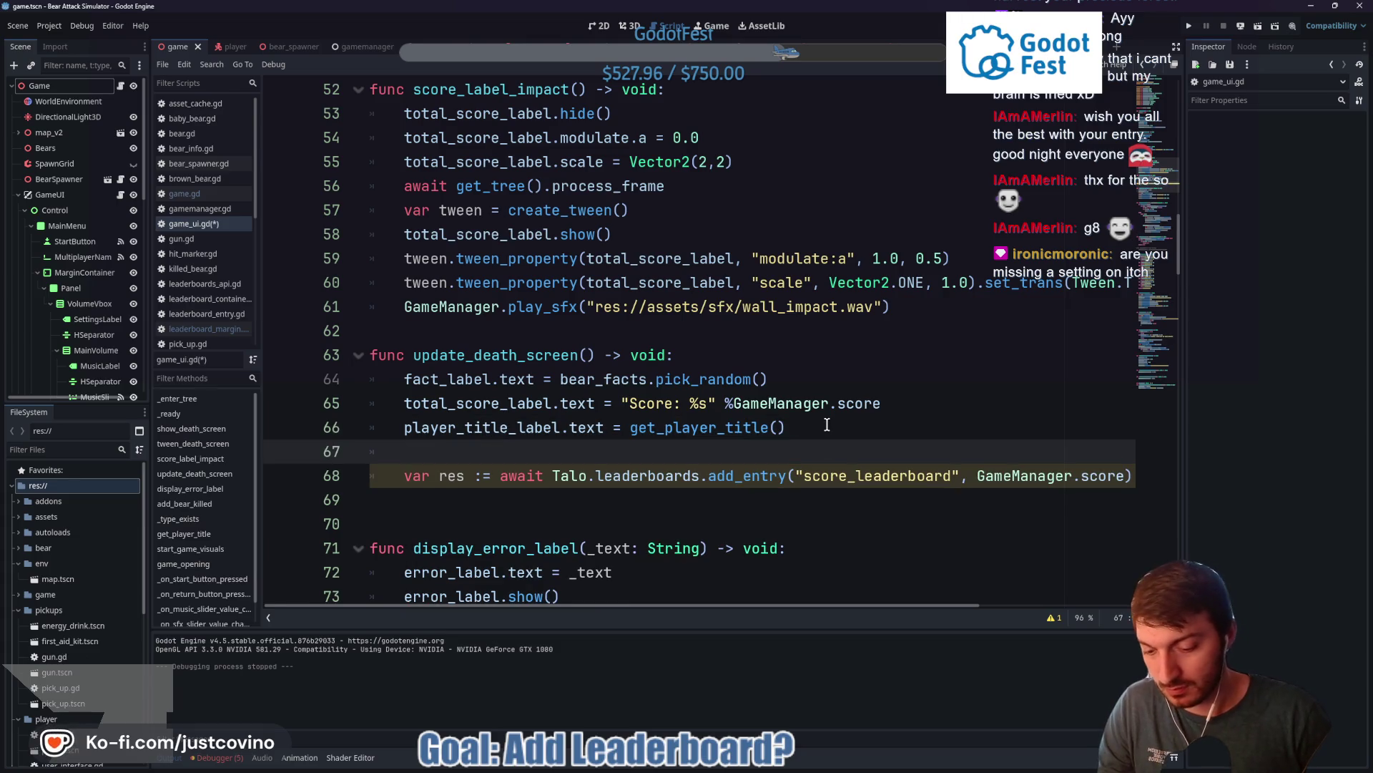
key("ctrl+v")
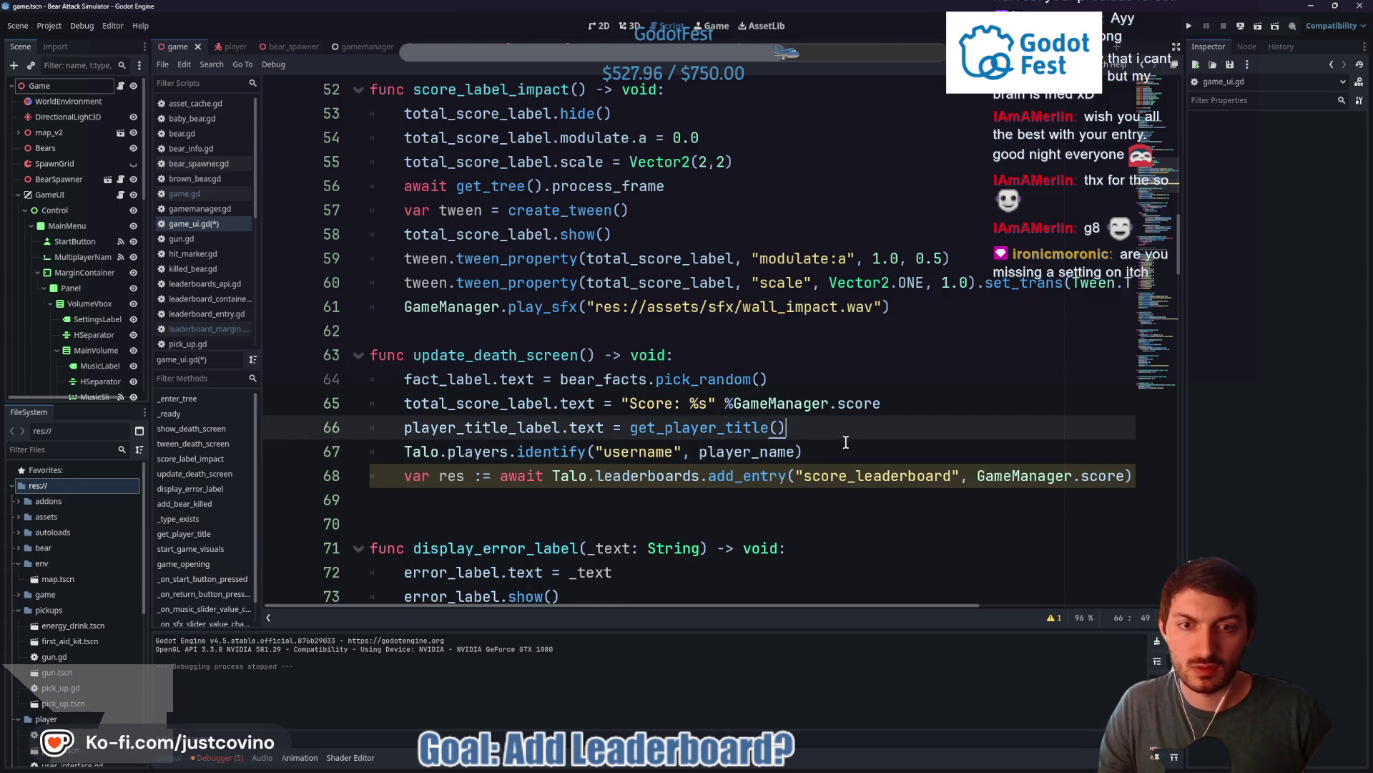
key("ctrl+s")
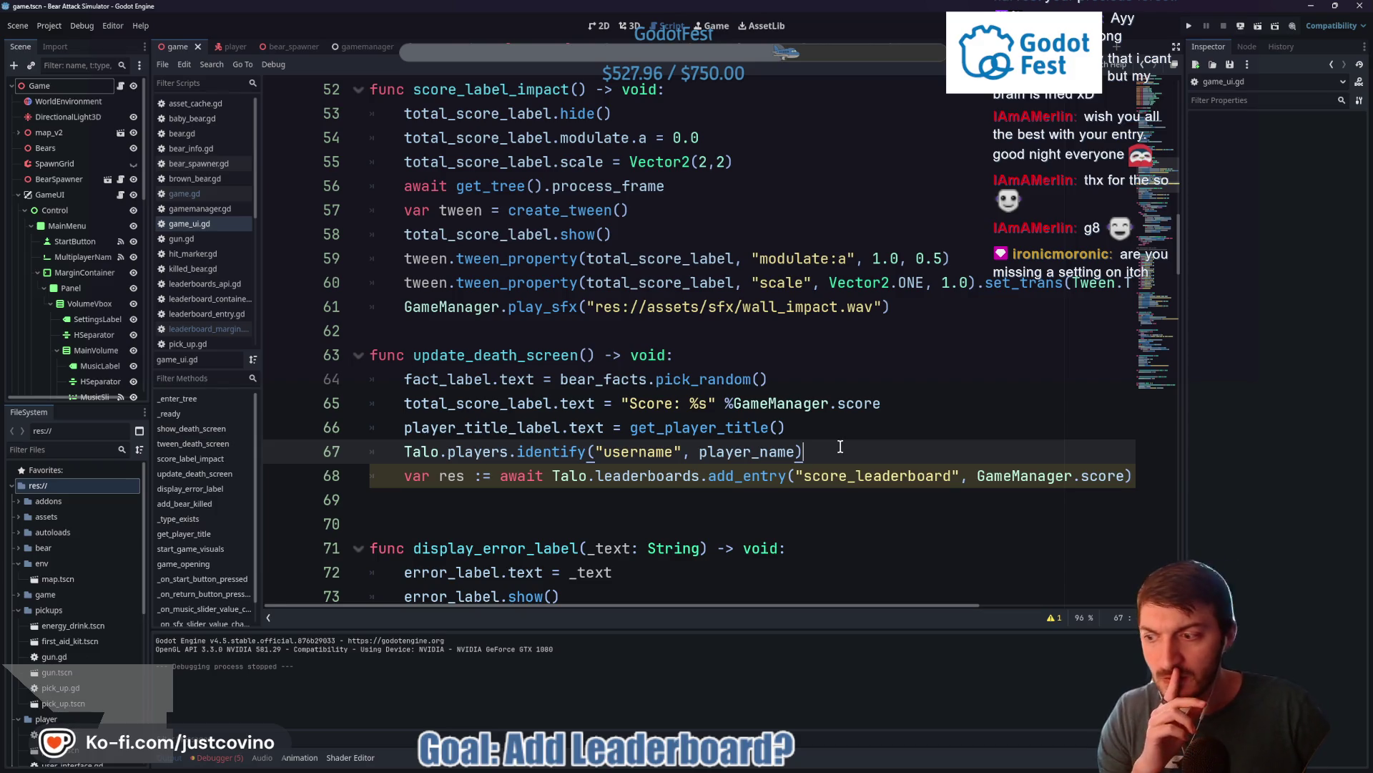
mouse_move(793, 606)
left_mouse_down()
mouse_move(932, 606)
mouse_move(729, 602)
left_mouse_up()
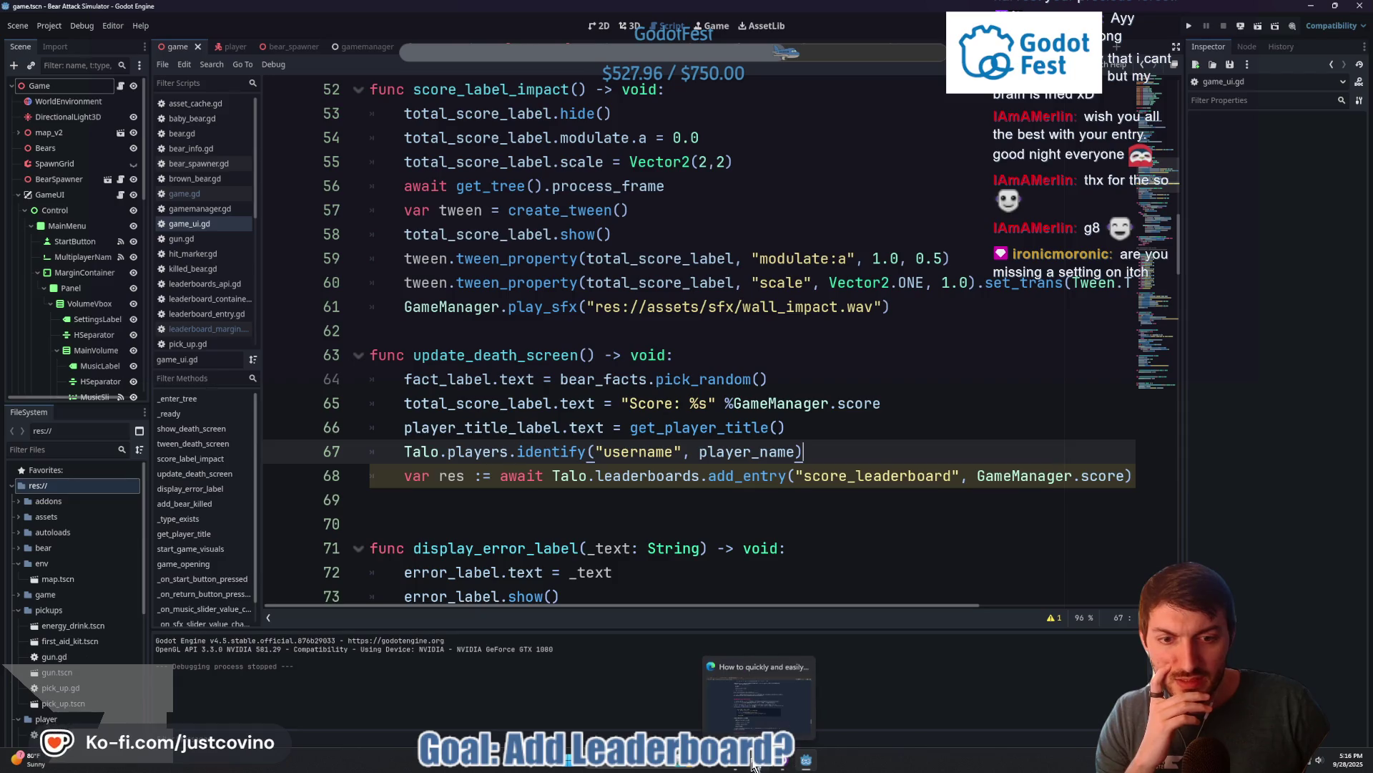
left_click(756, 764)
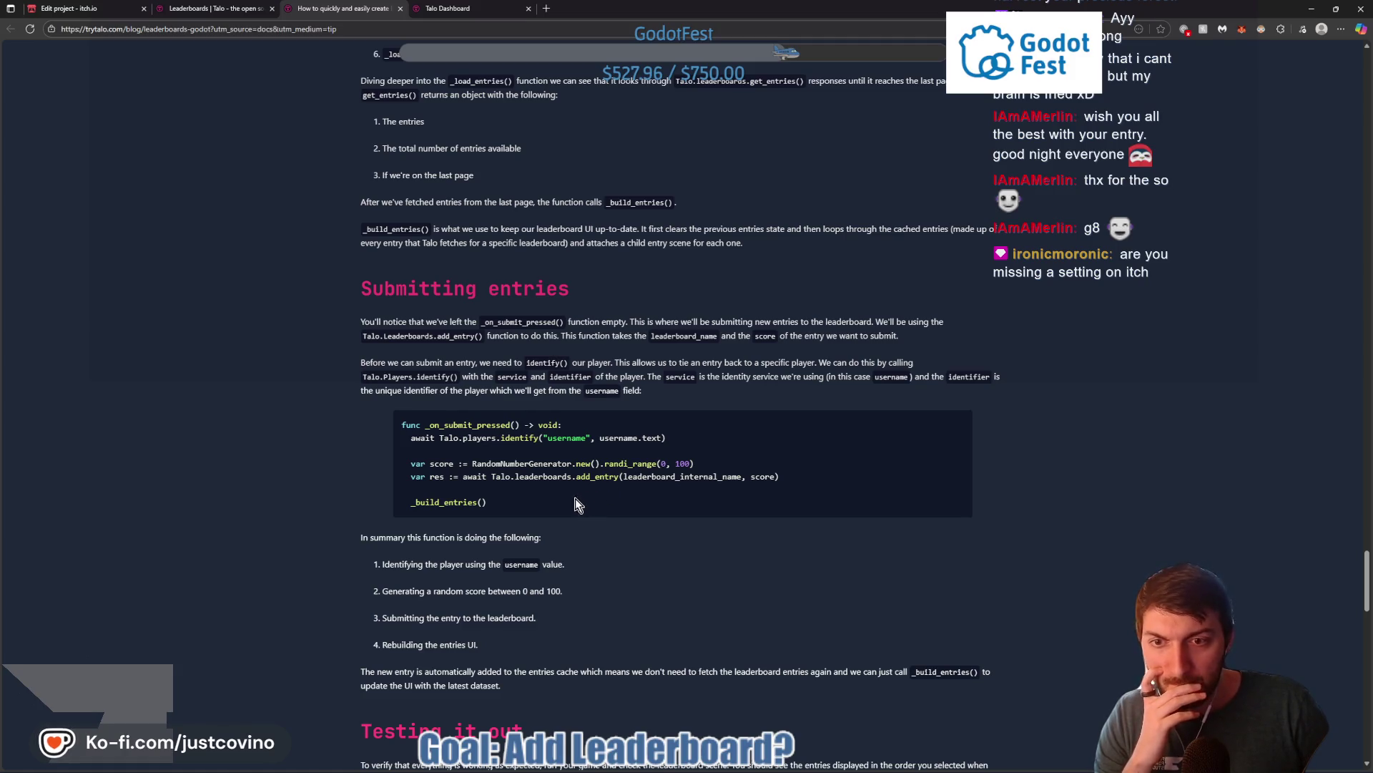
double_click(450, 506)
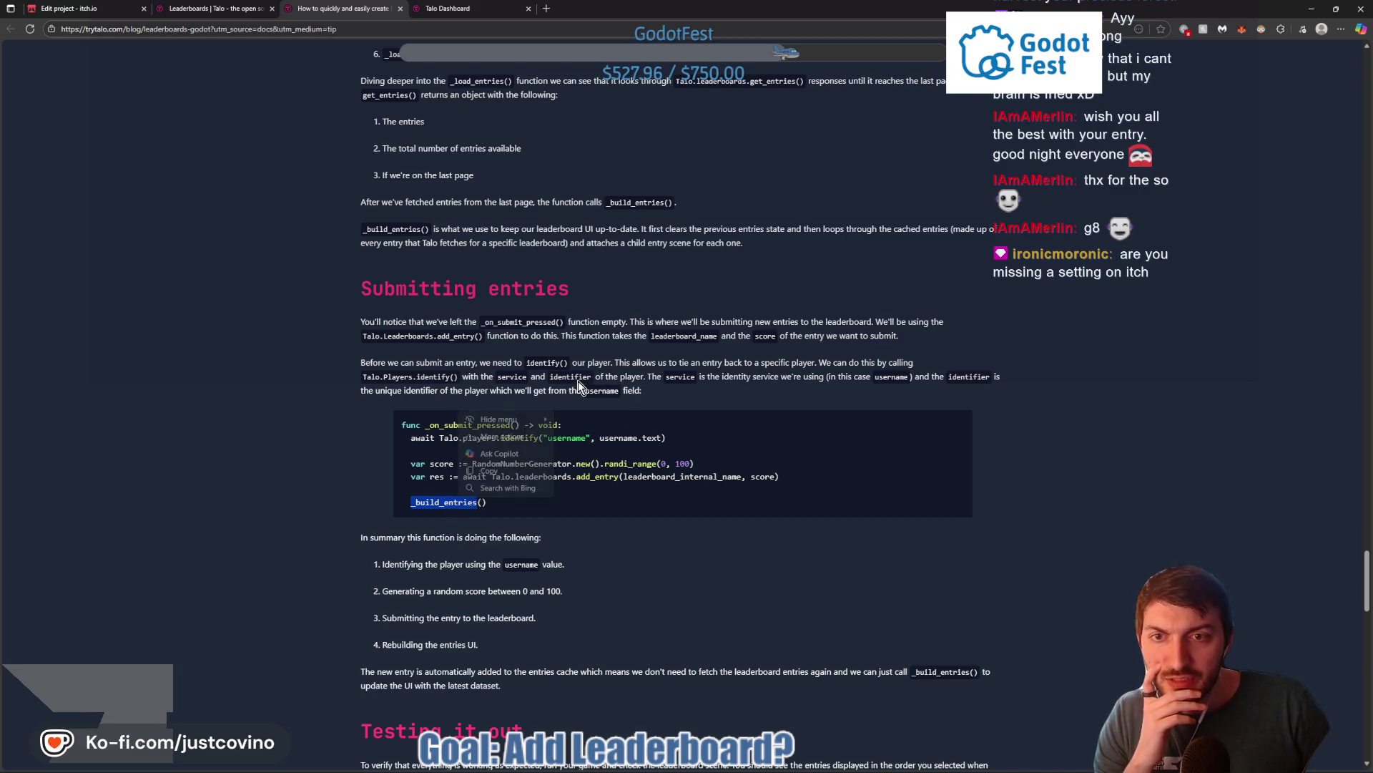
left_click(601, 355)
scroll(628, 369, "up", 8)
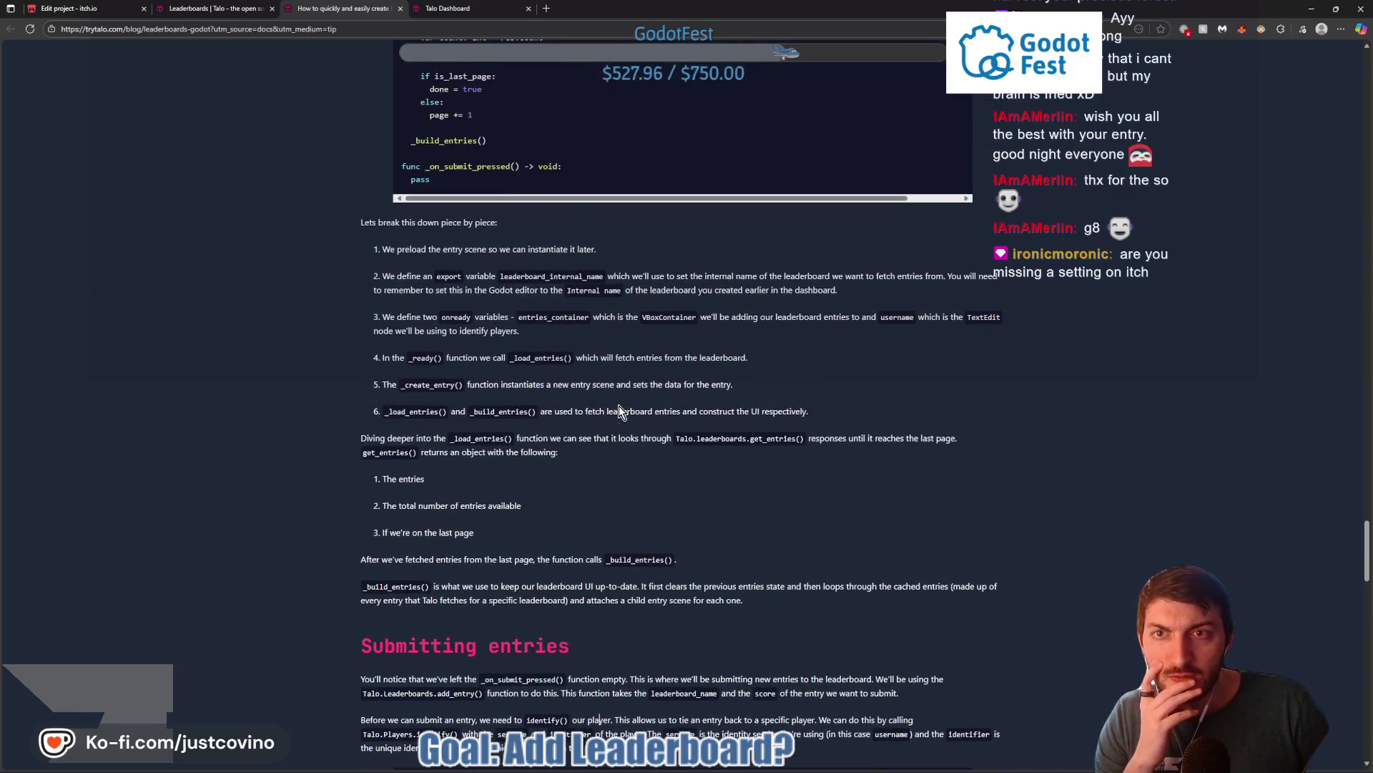
scroll(360, 451, "up", 6)
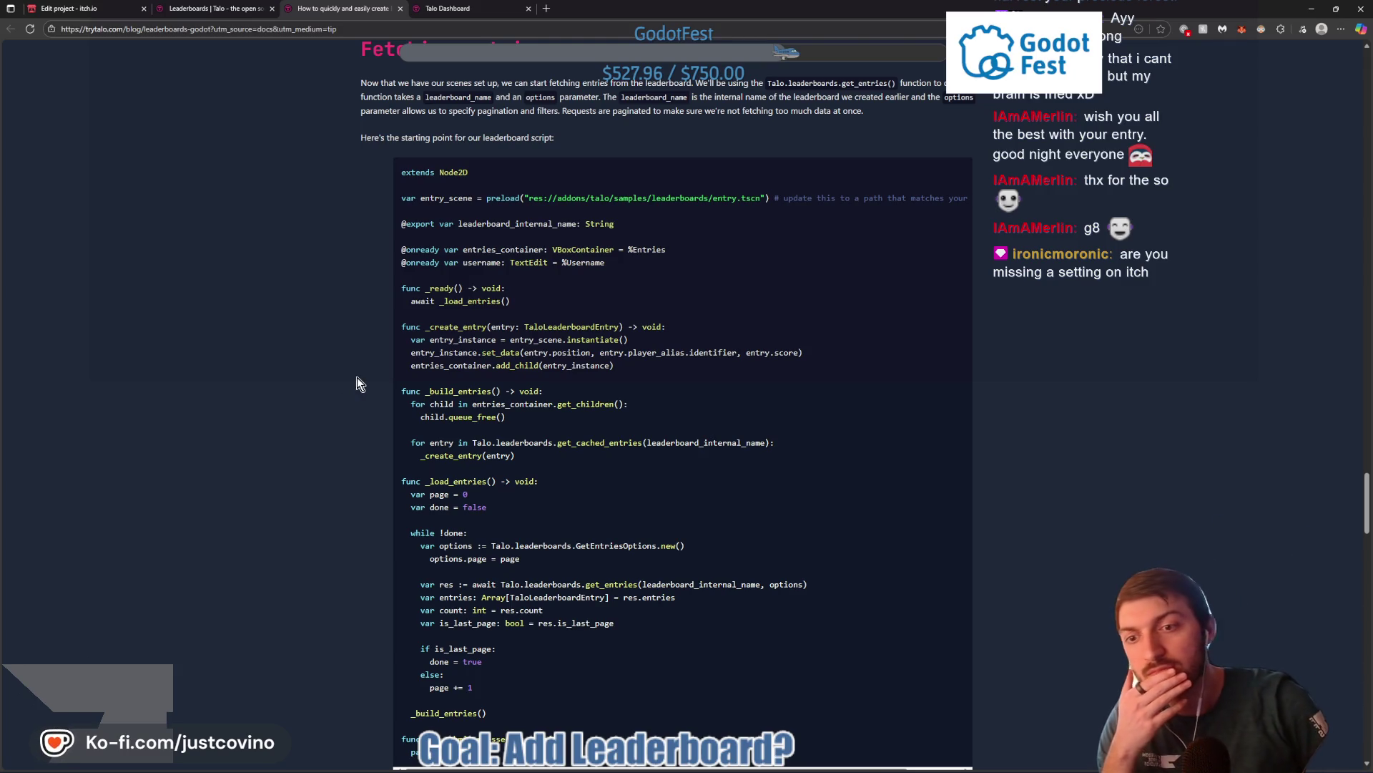
scroll(375, 461, "down", 1)
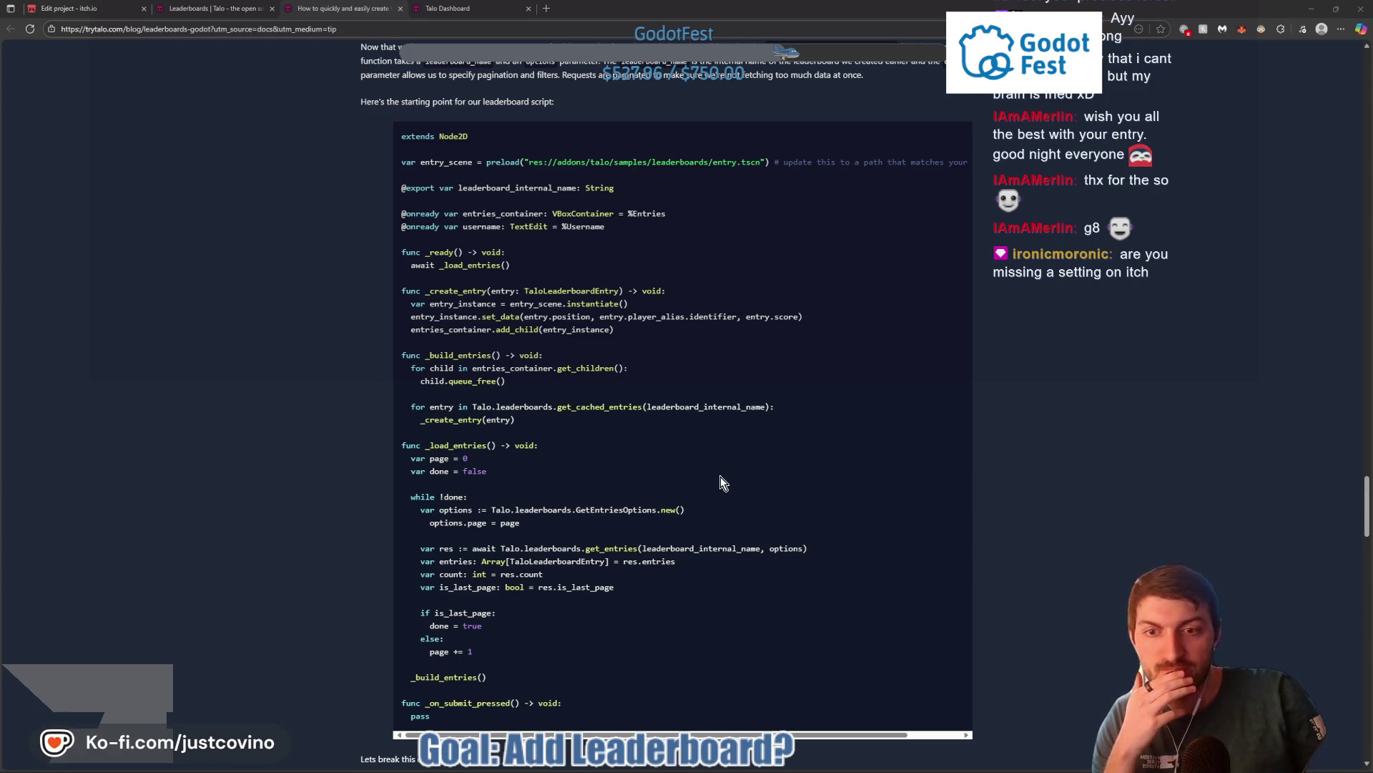
scroll(721, 478, "down", 3)
scroll(723, 486, "down", 2)
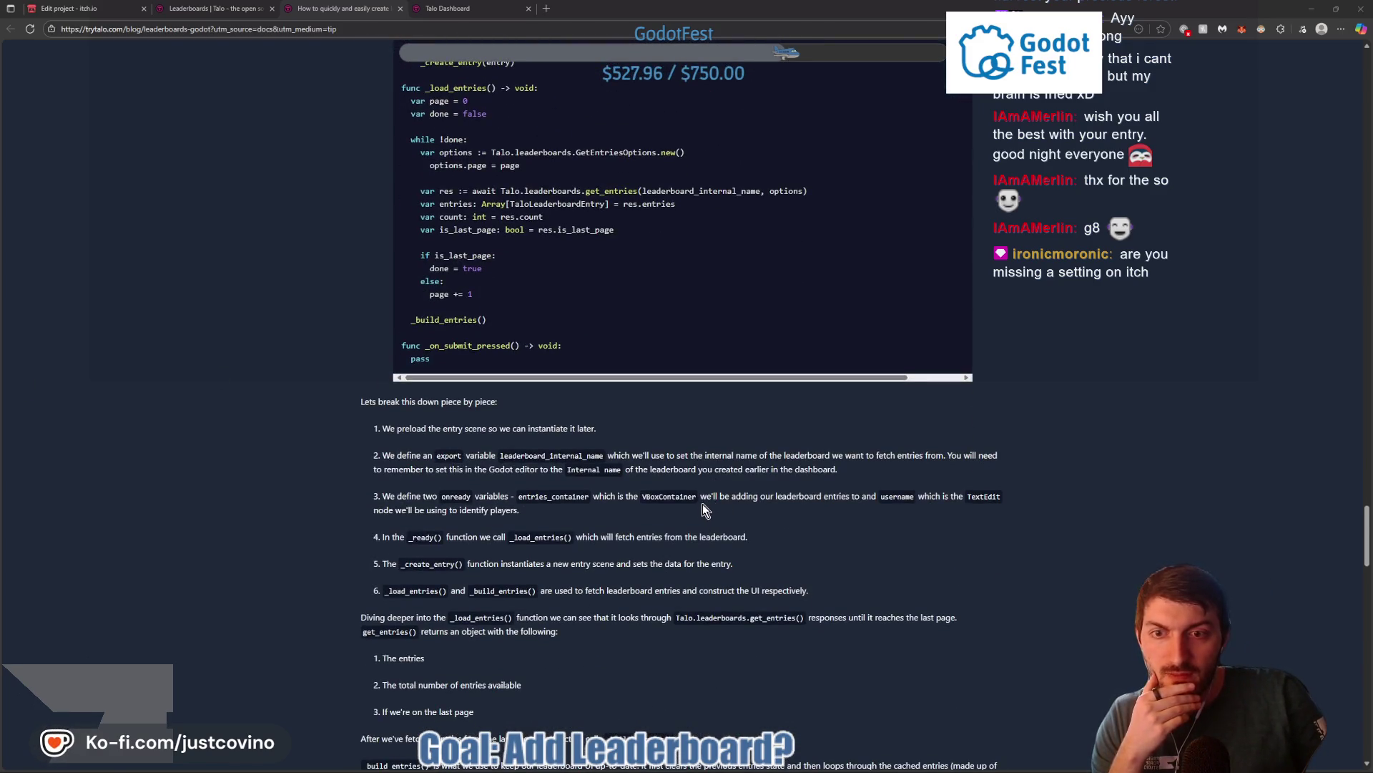
scroll(692, 505, "down", 2)
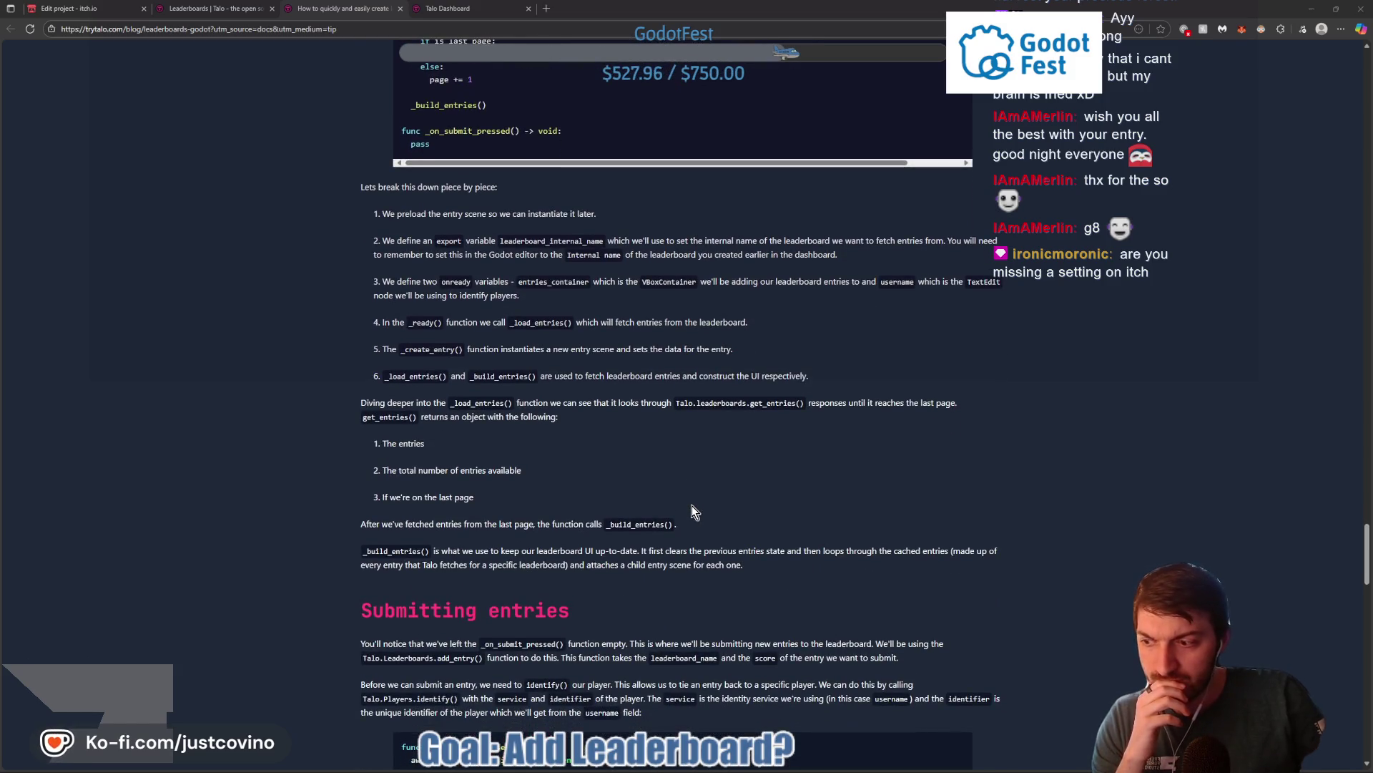
scroll(693, 505, "down", 2)
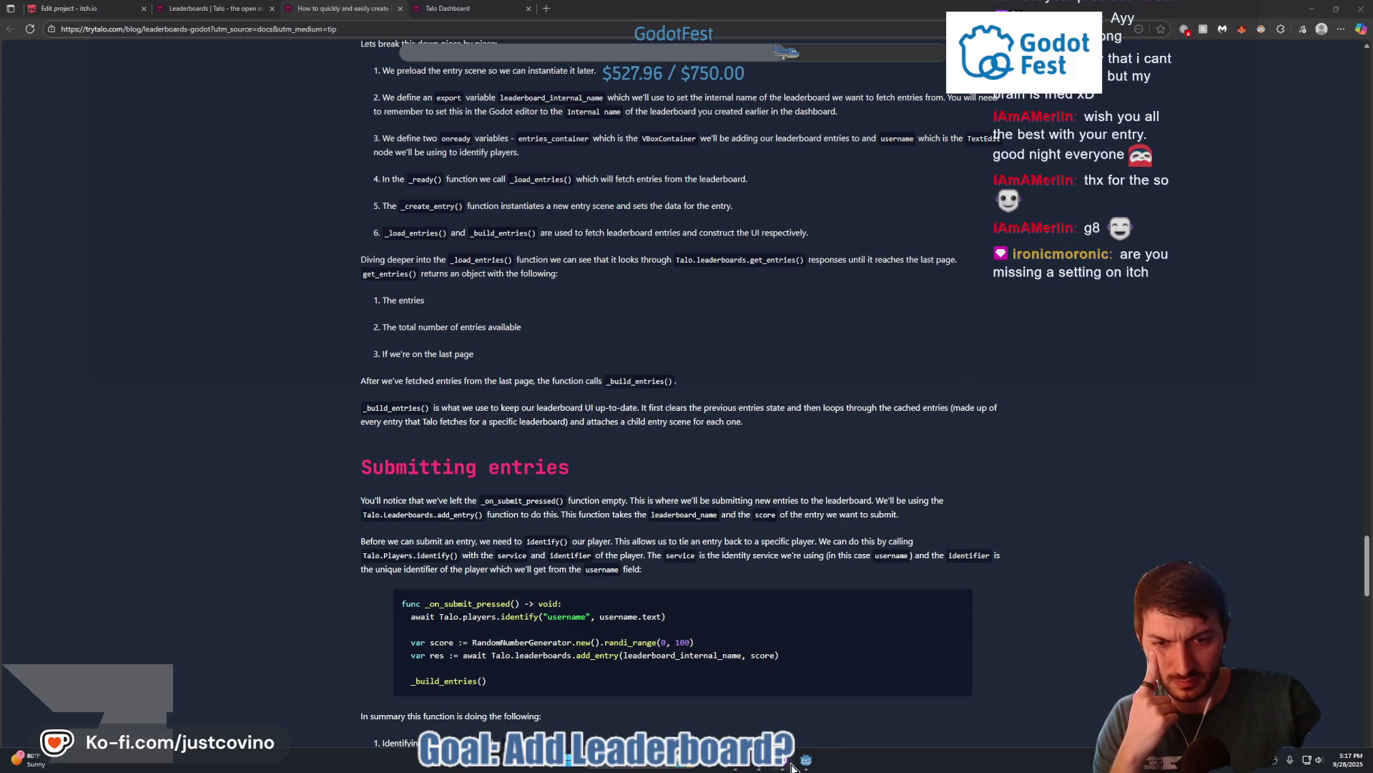
left_click(805, 760)
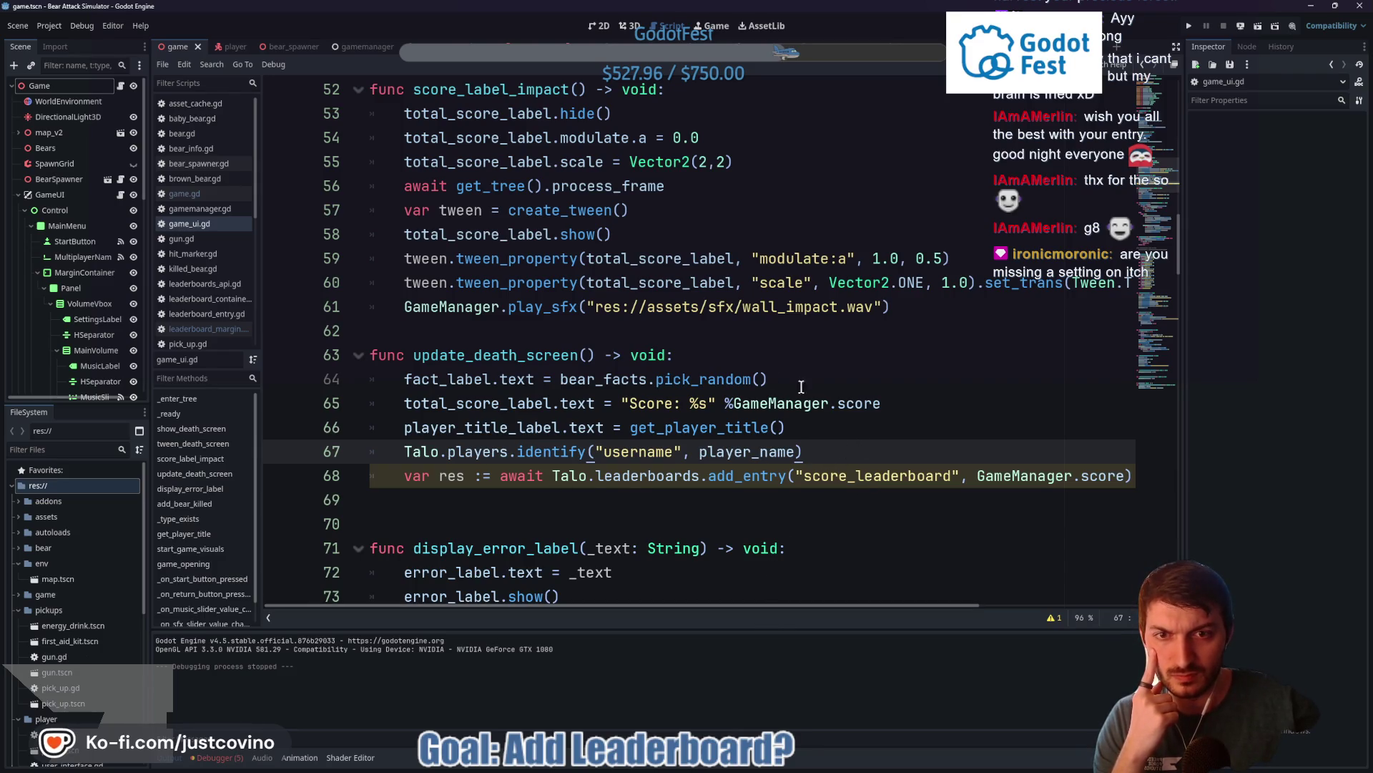
- Complete the '#Adds Entry to Leaderboard' comment and add a blank line above update_death_screen
left_click(729, 358)
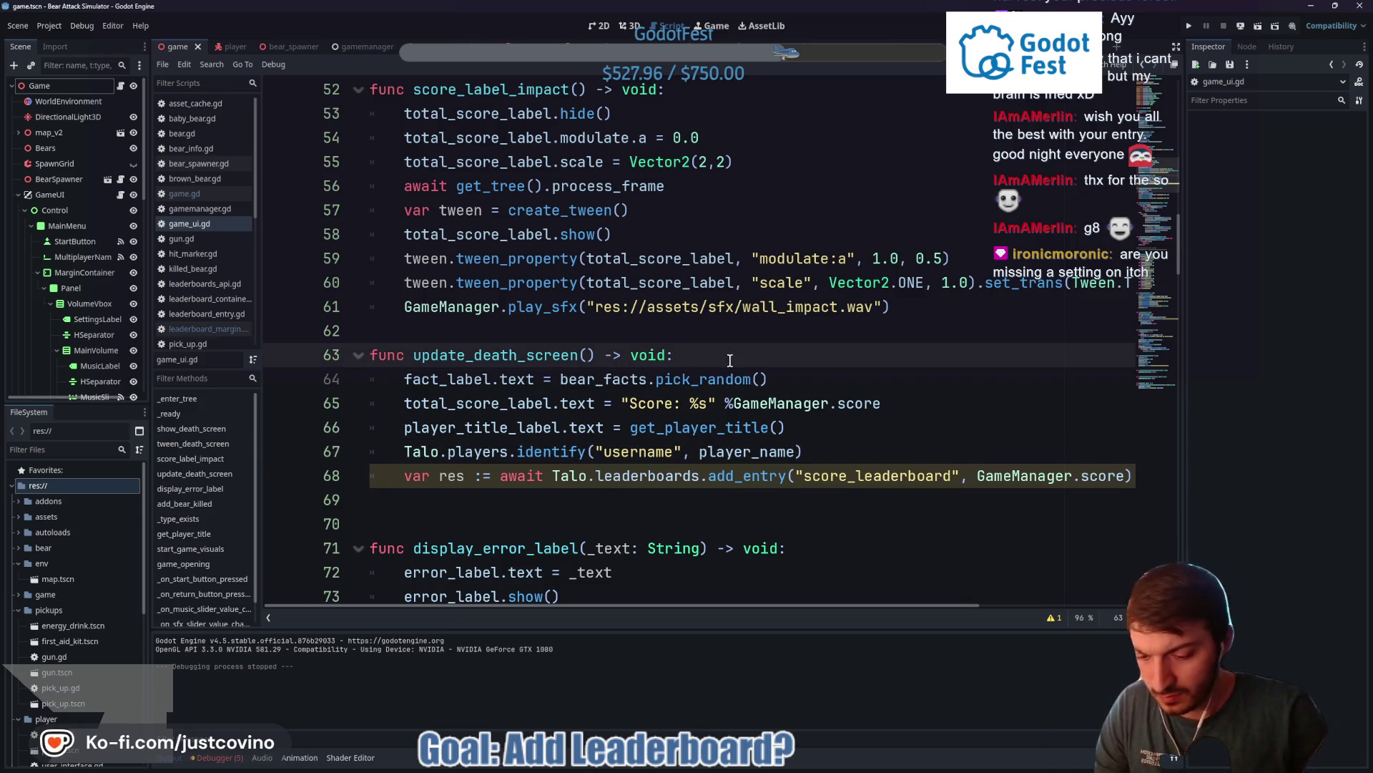
type("ry to Leaderboard")
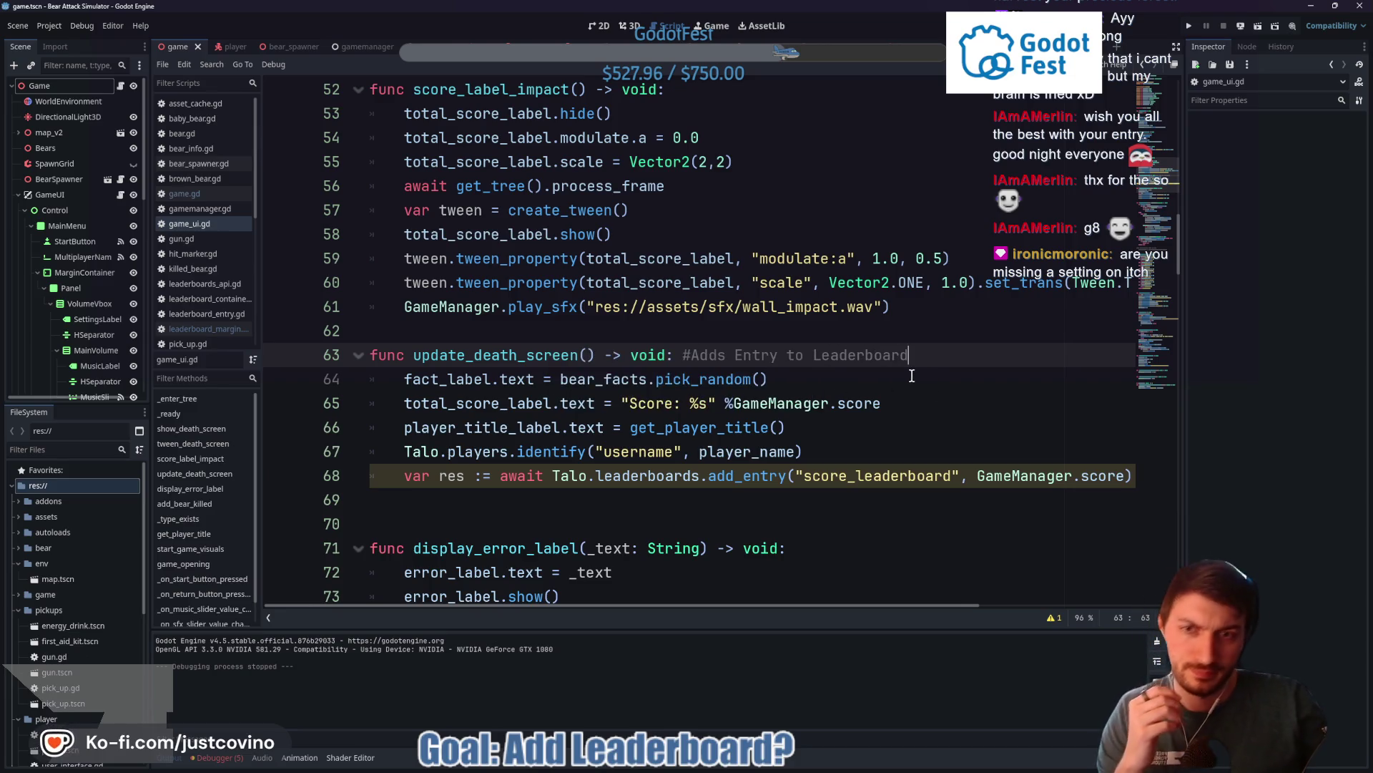
left_click(608, 337)
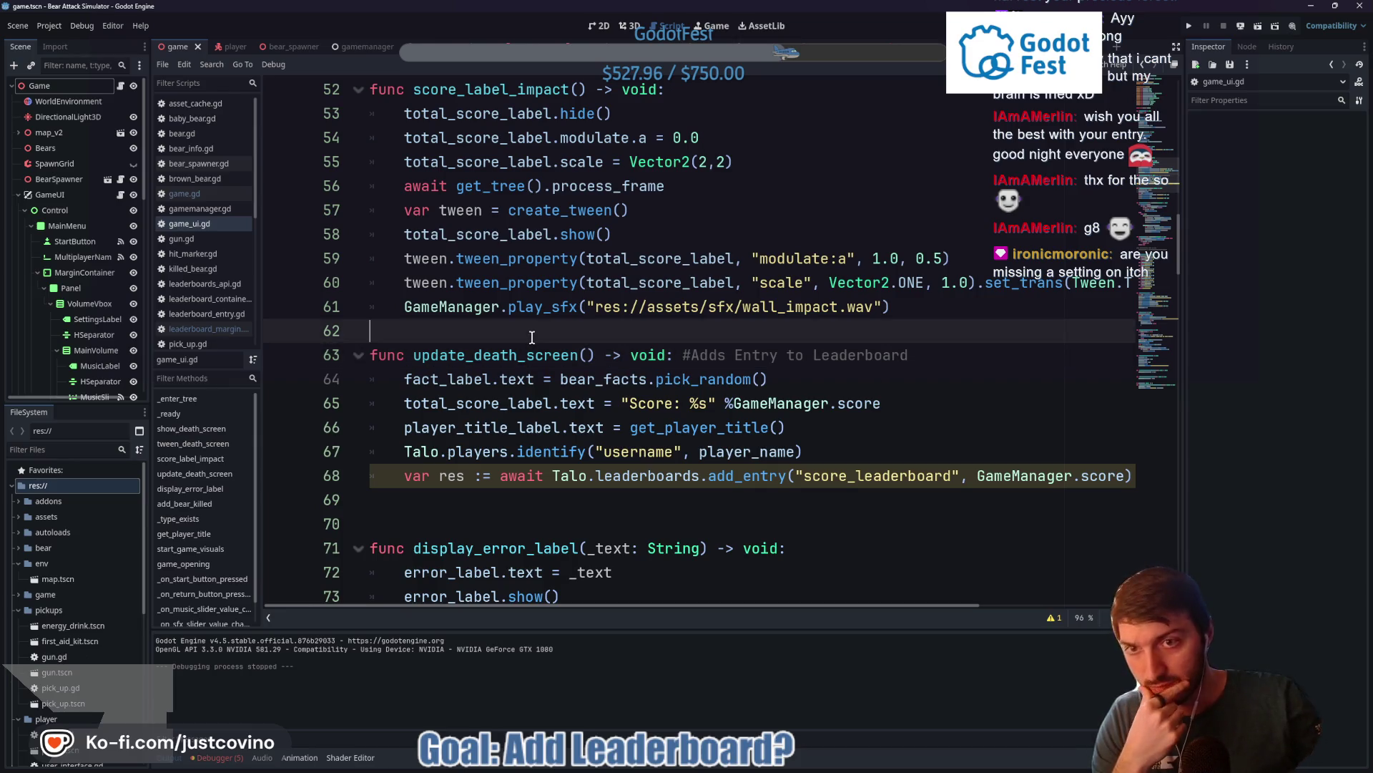
key("Return")
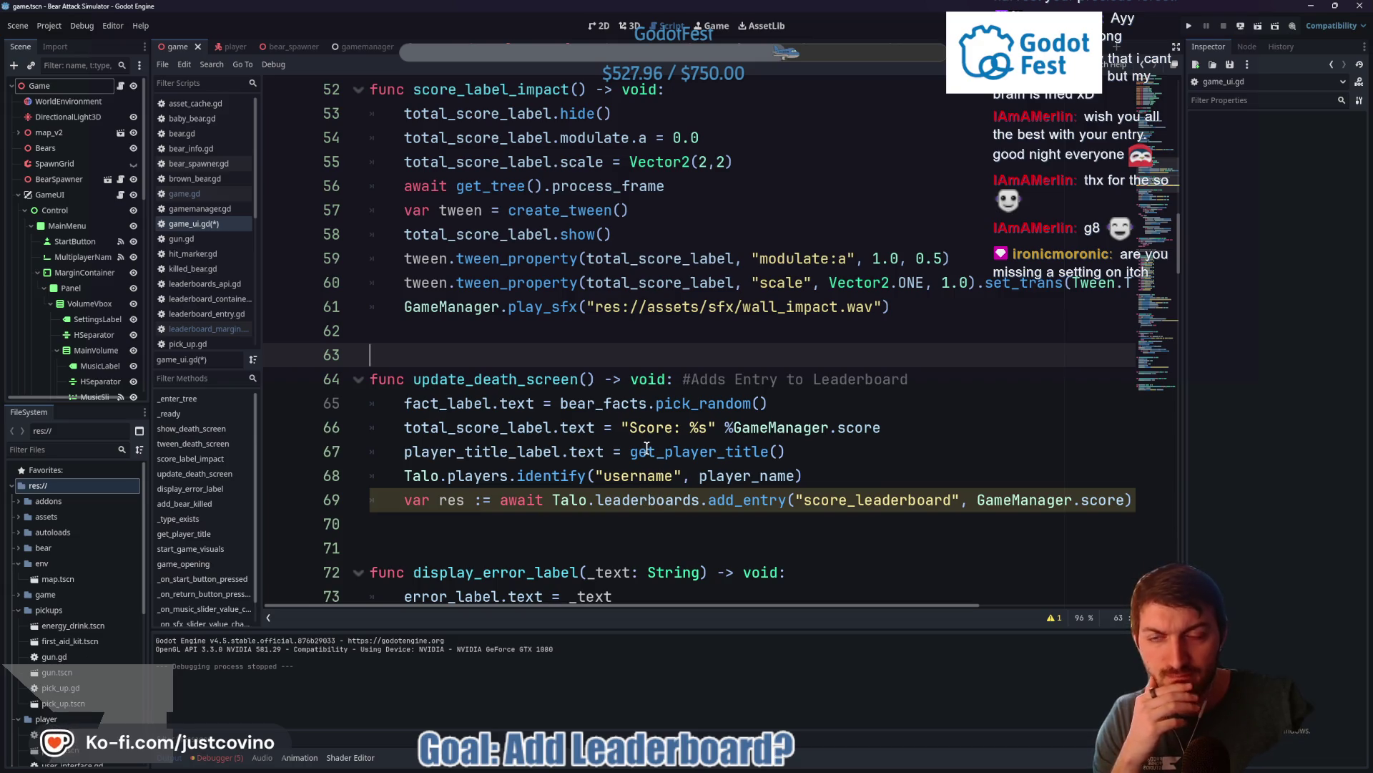
- Open leaderboard_margin.gd and insert a blank line after old.queue_free() before get_entries
scroll(103, 323, "down", 5)
left_click(121, 349)
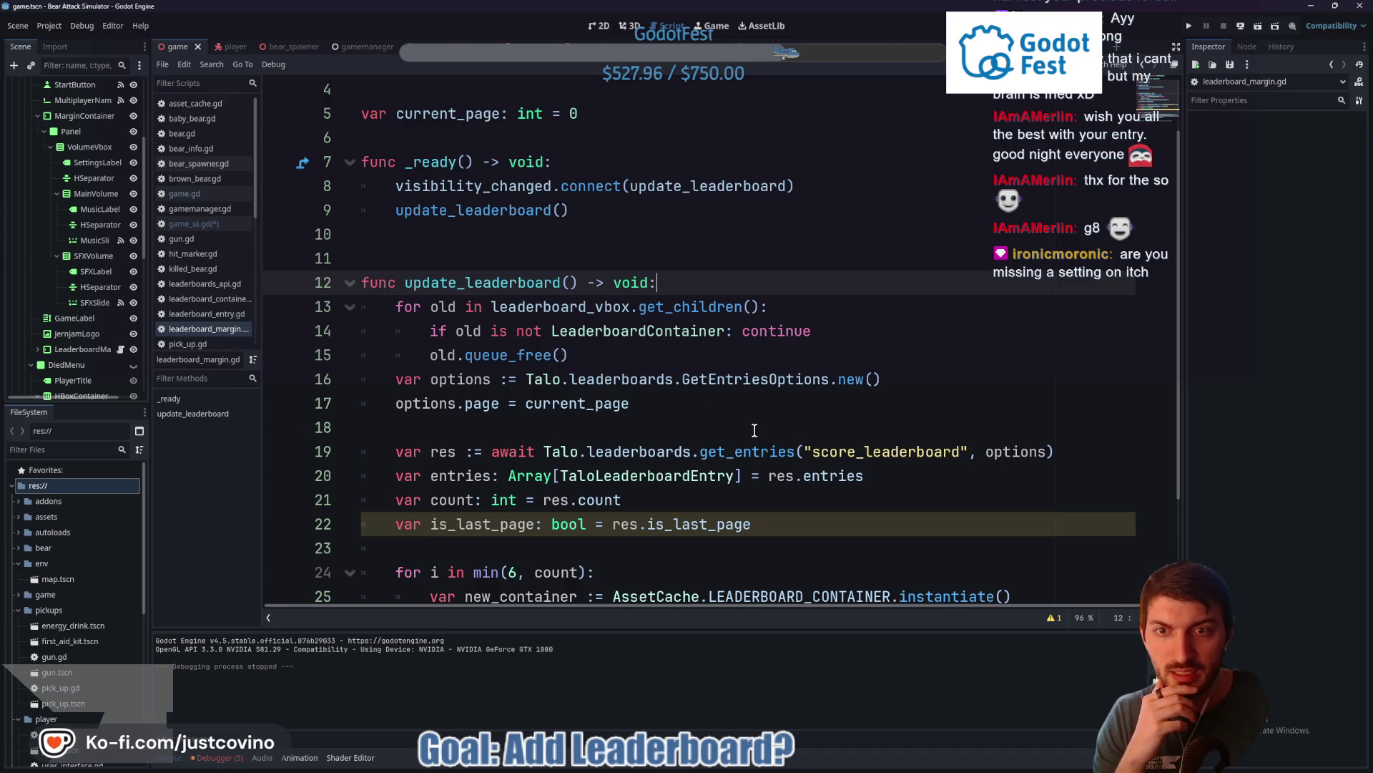
scroll(751, 448, "down", 1)
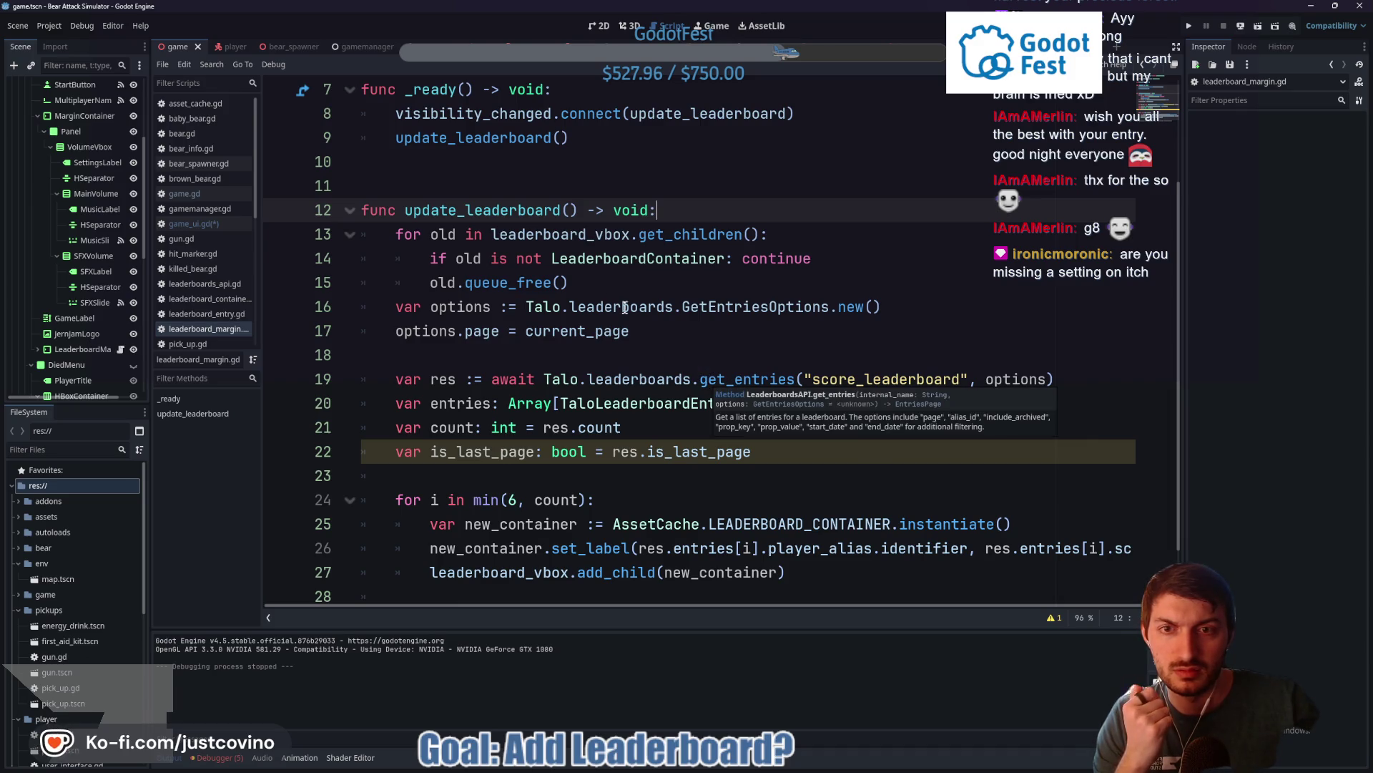
left_click(598, 285)
key("Return")
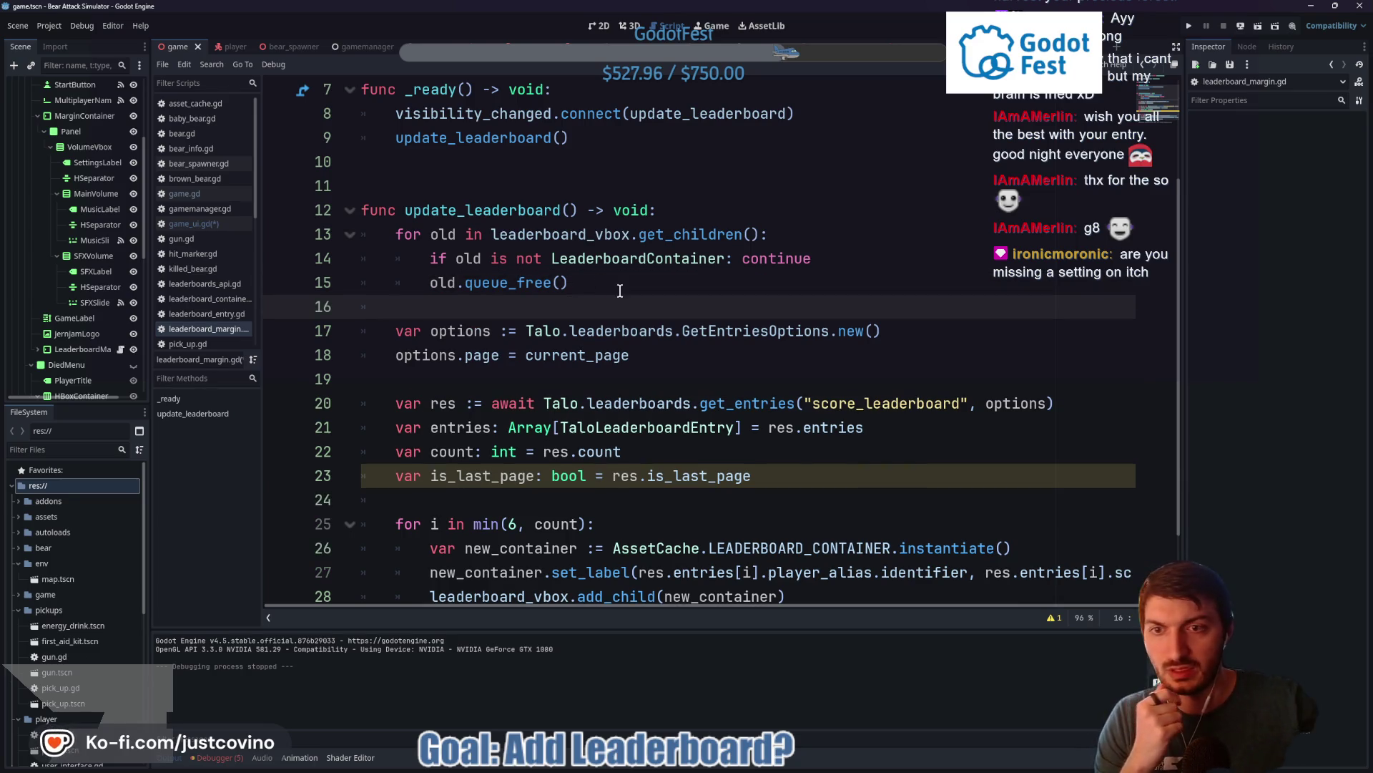
left_click(382, 377)
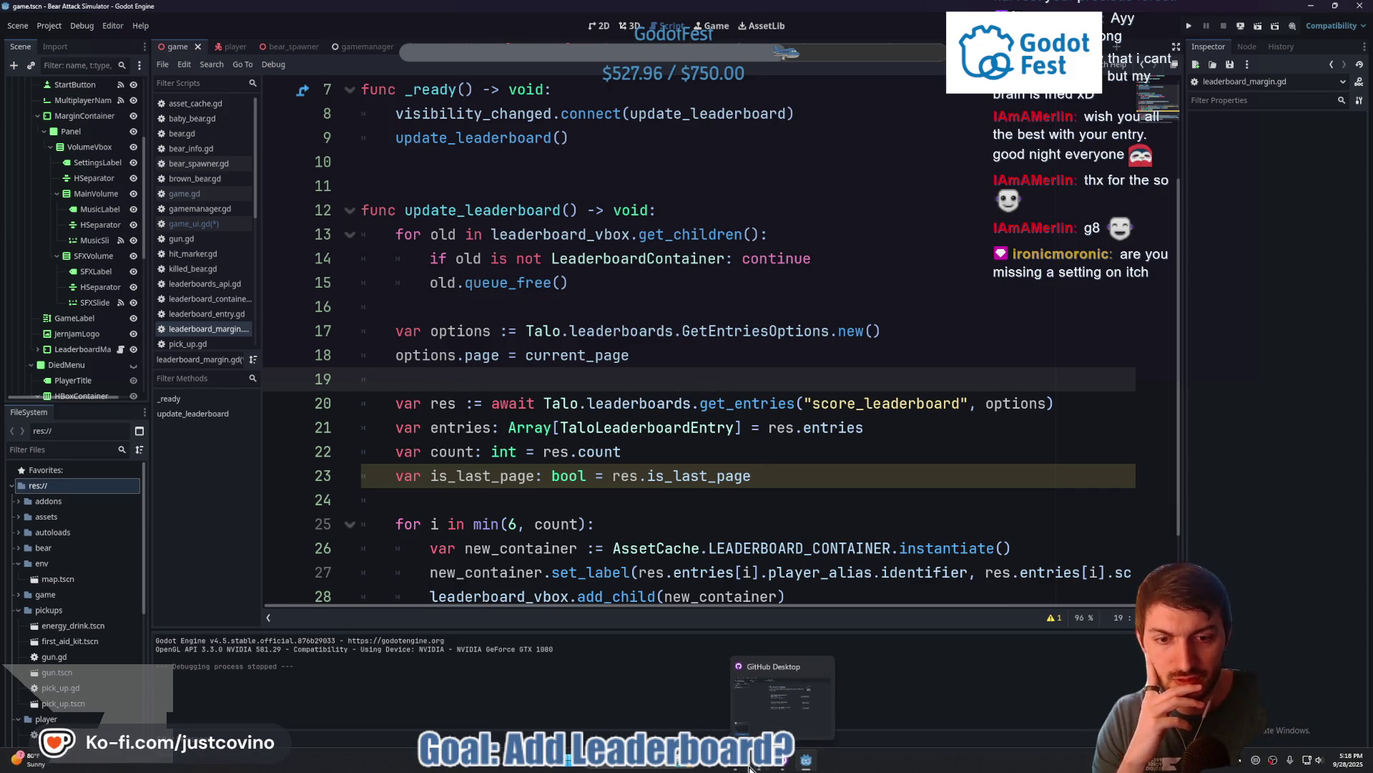
left_click(767, 767)
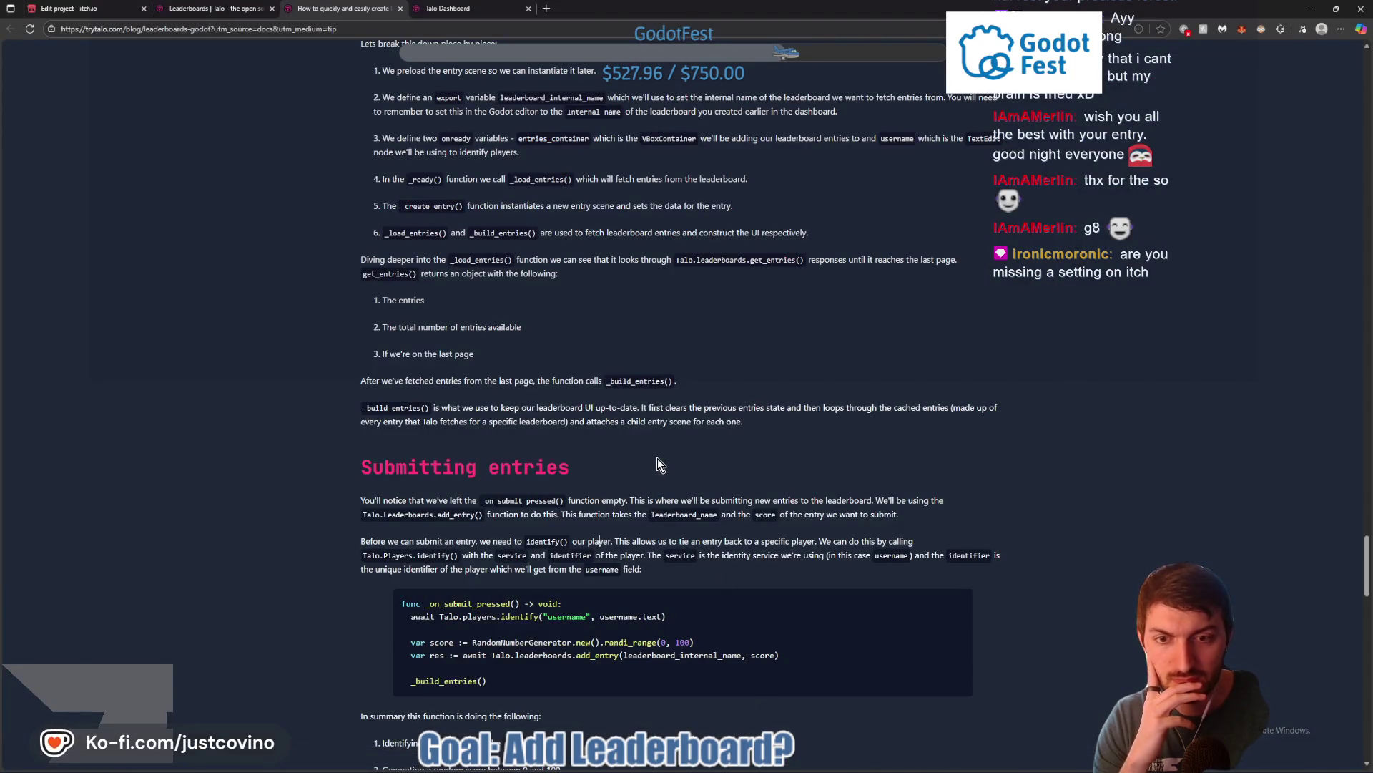
- Highlight and read the guide's get_entries code lines, then switch back to the Godot editor
scroll(672, 464, "up", 15)
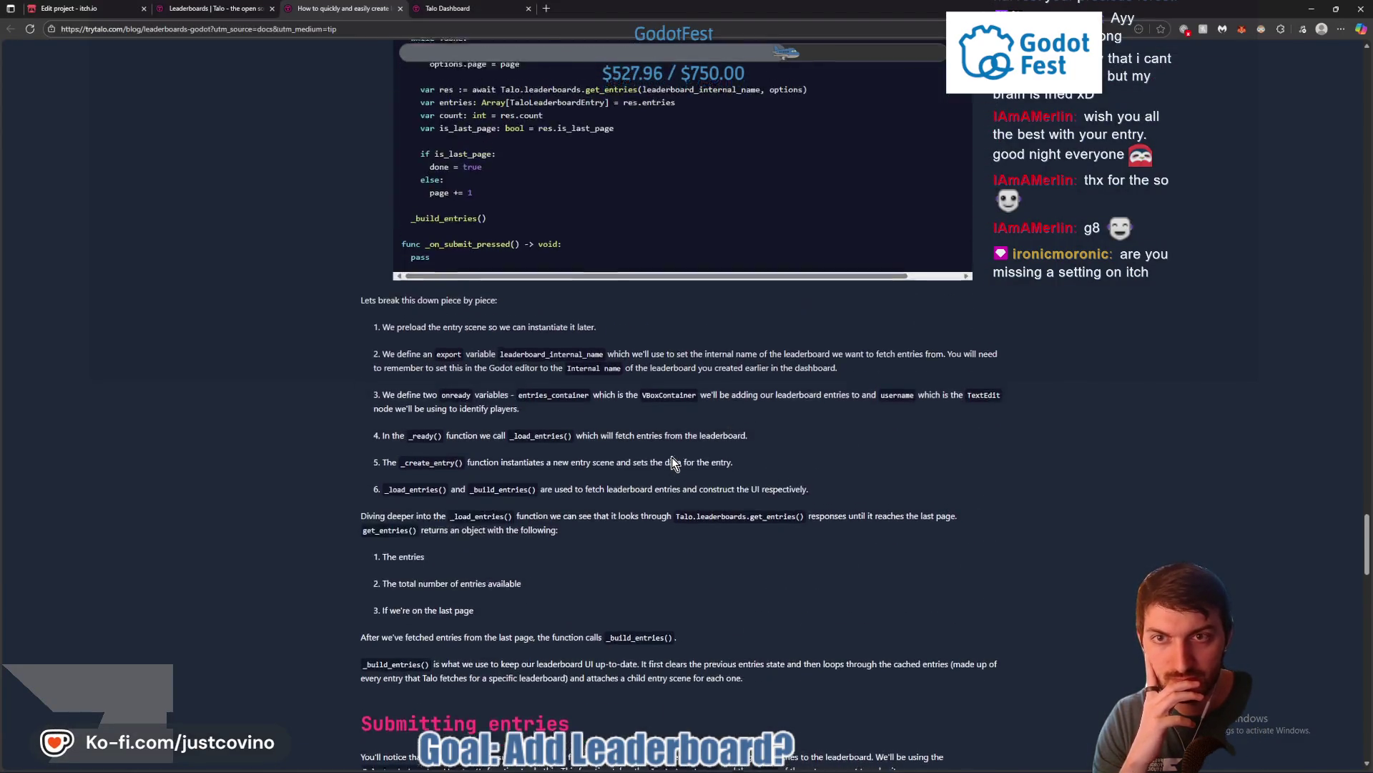
scroll(675, 480, "down", 2)
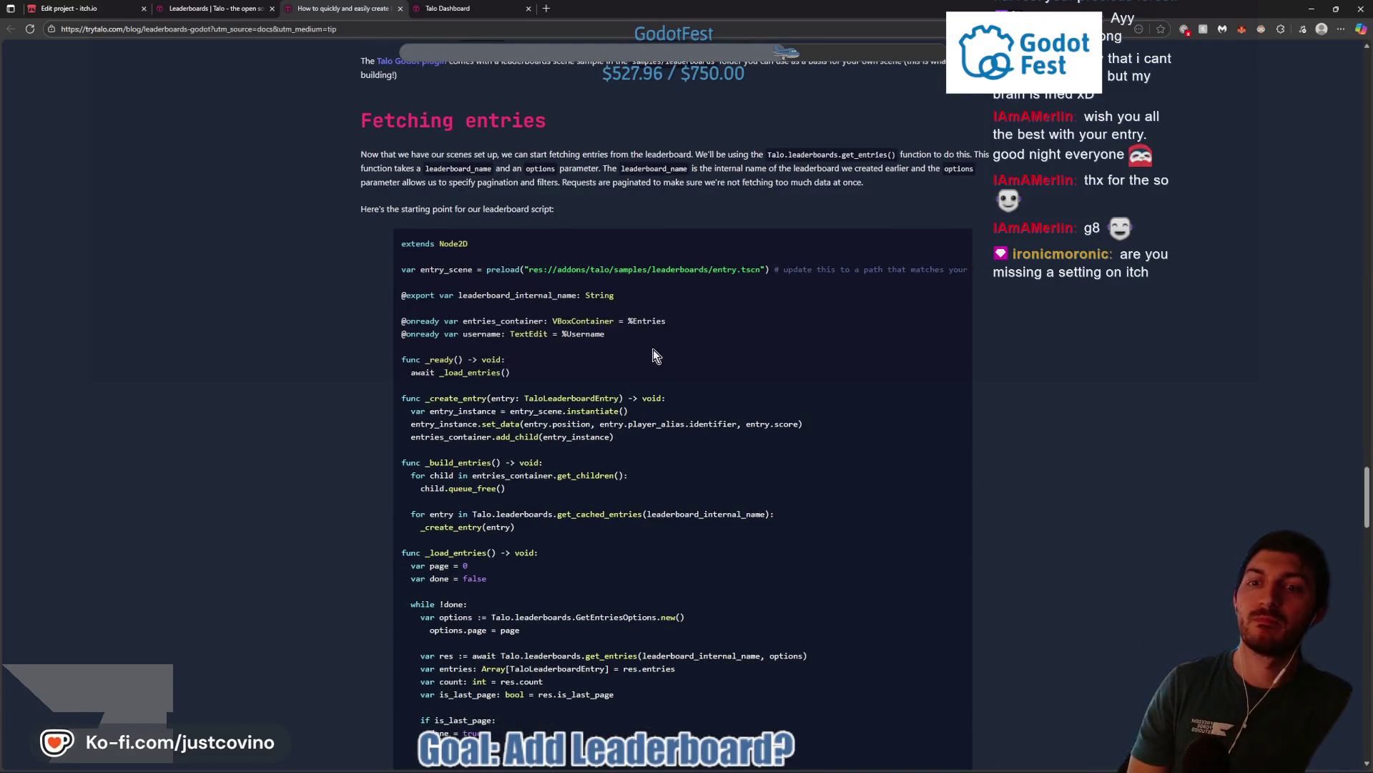
scroll(598, 395, "down", 1)
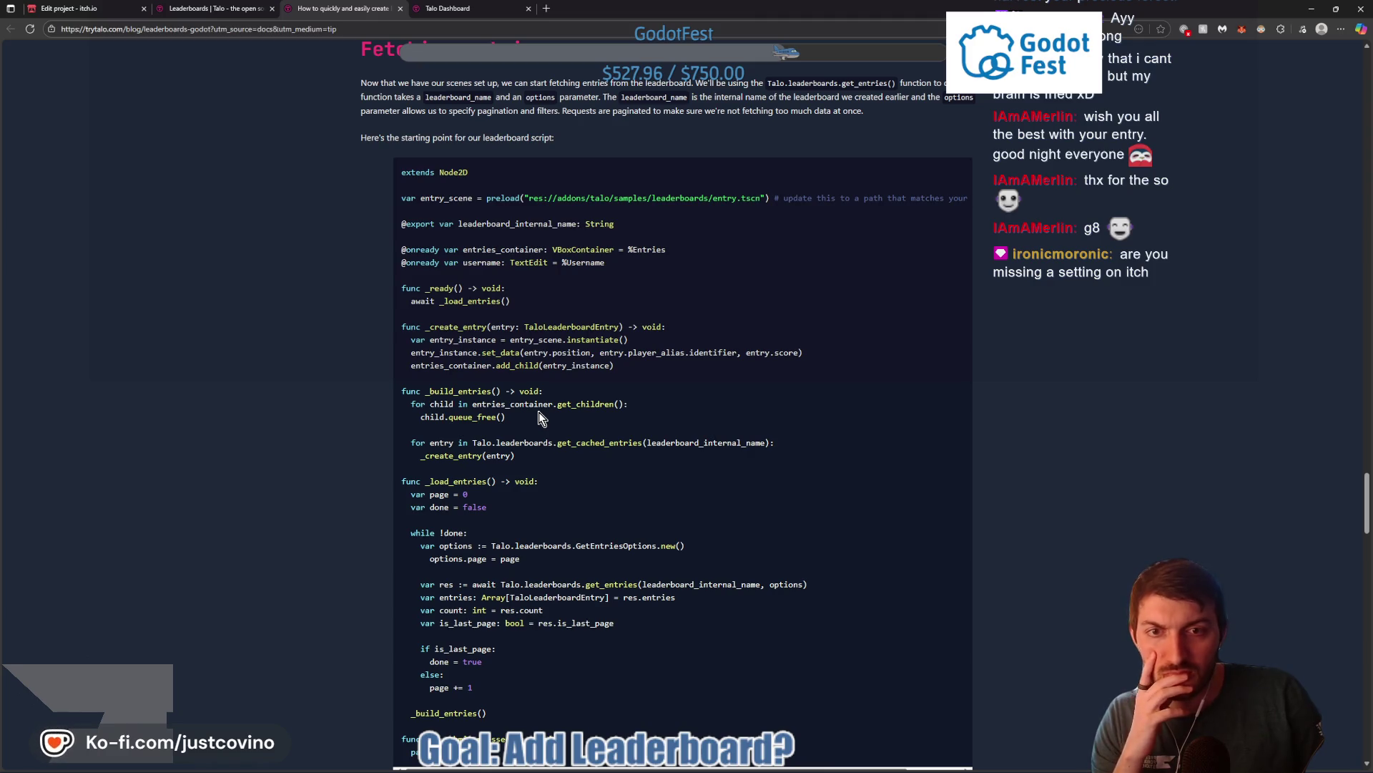
scroll(540, 419, "down", 1)
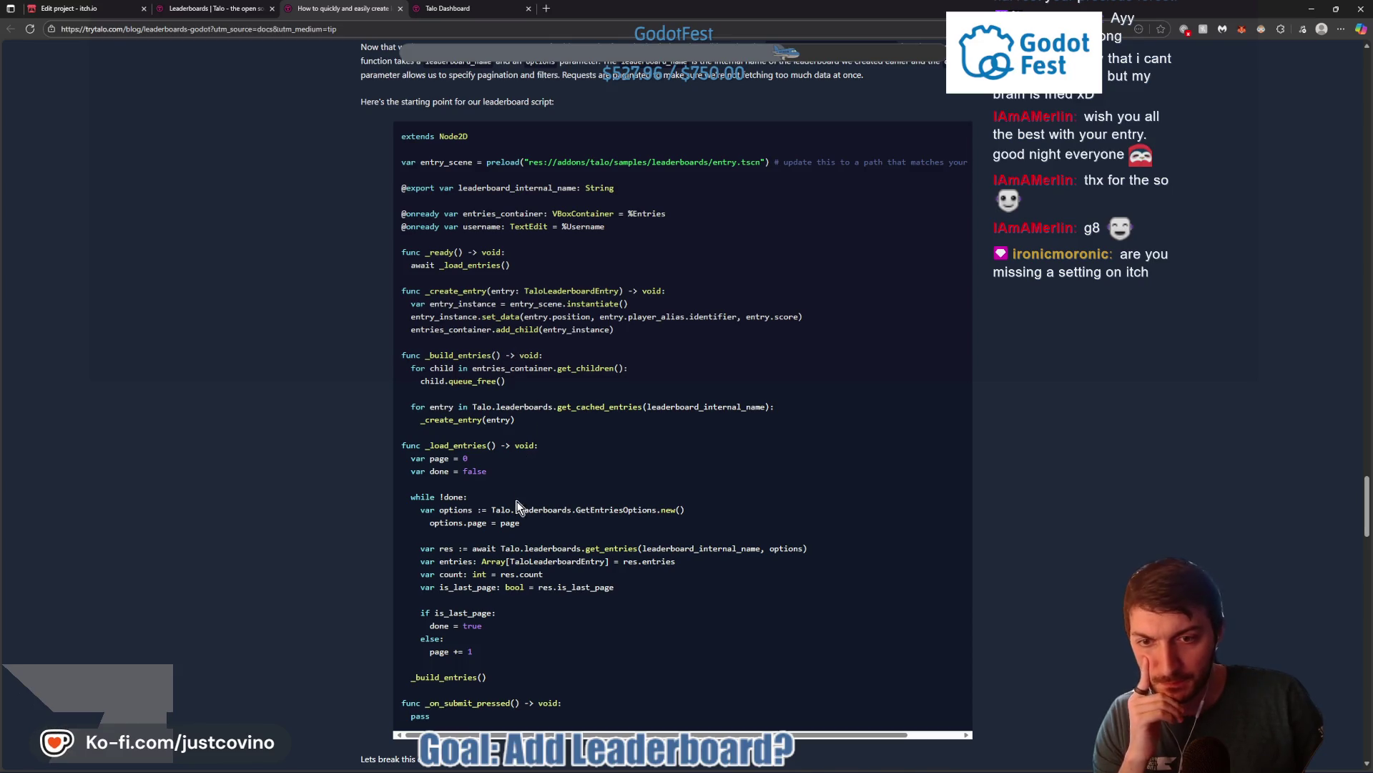
left_click_drag(420, 548, 767, 564)
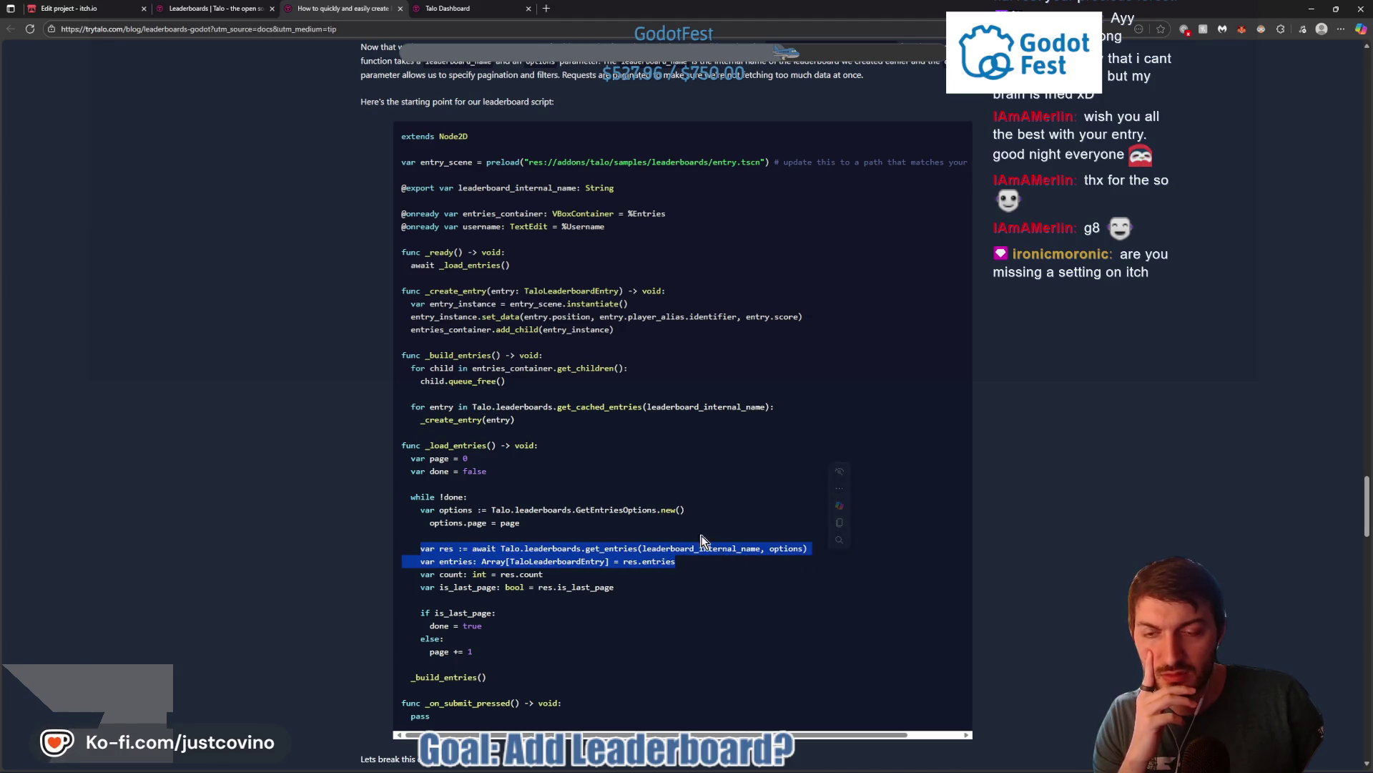
left_click(648, 525)
scroll(660, 540, "down", 1)
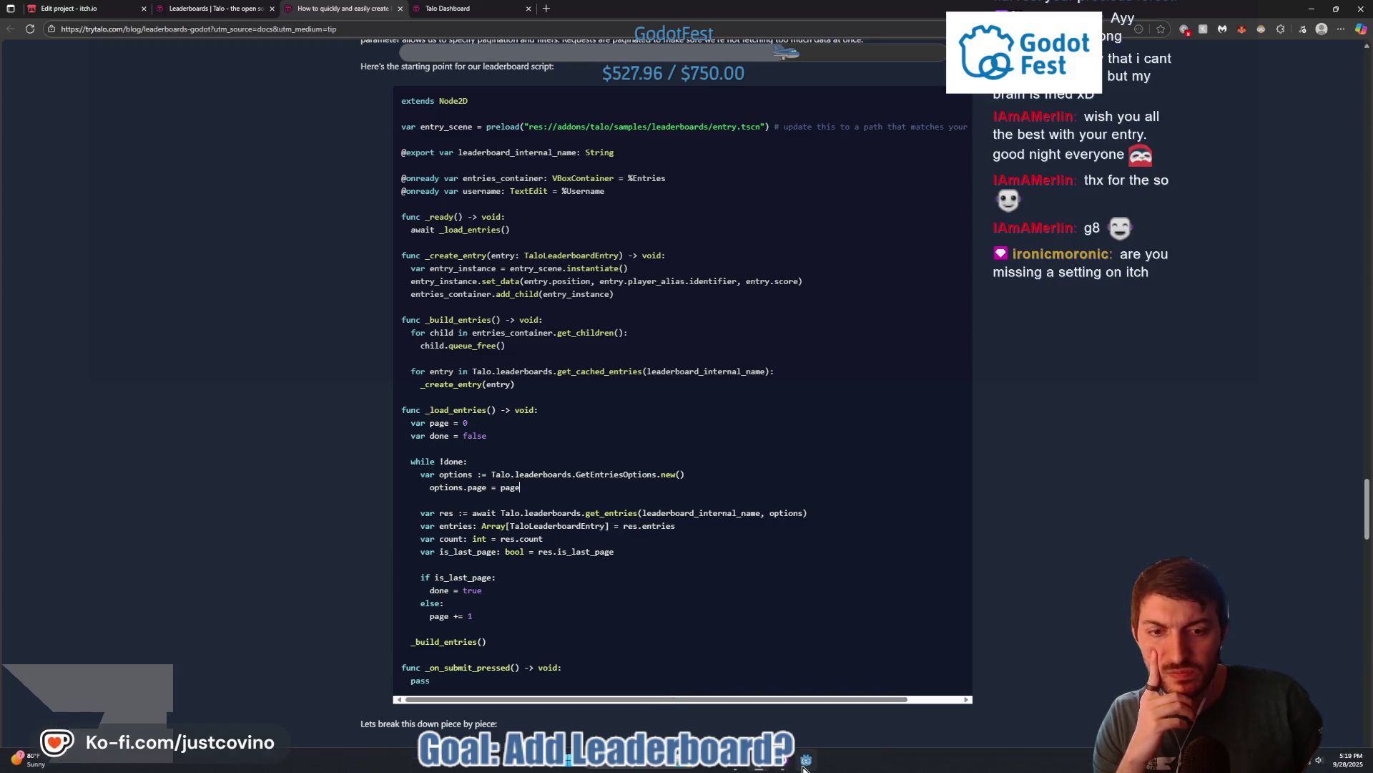
mouse_move(806, 763)
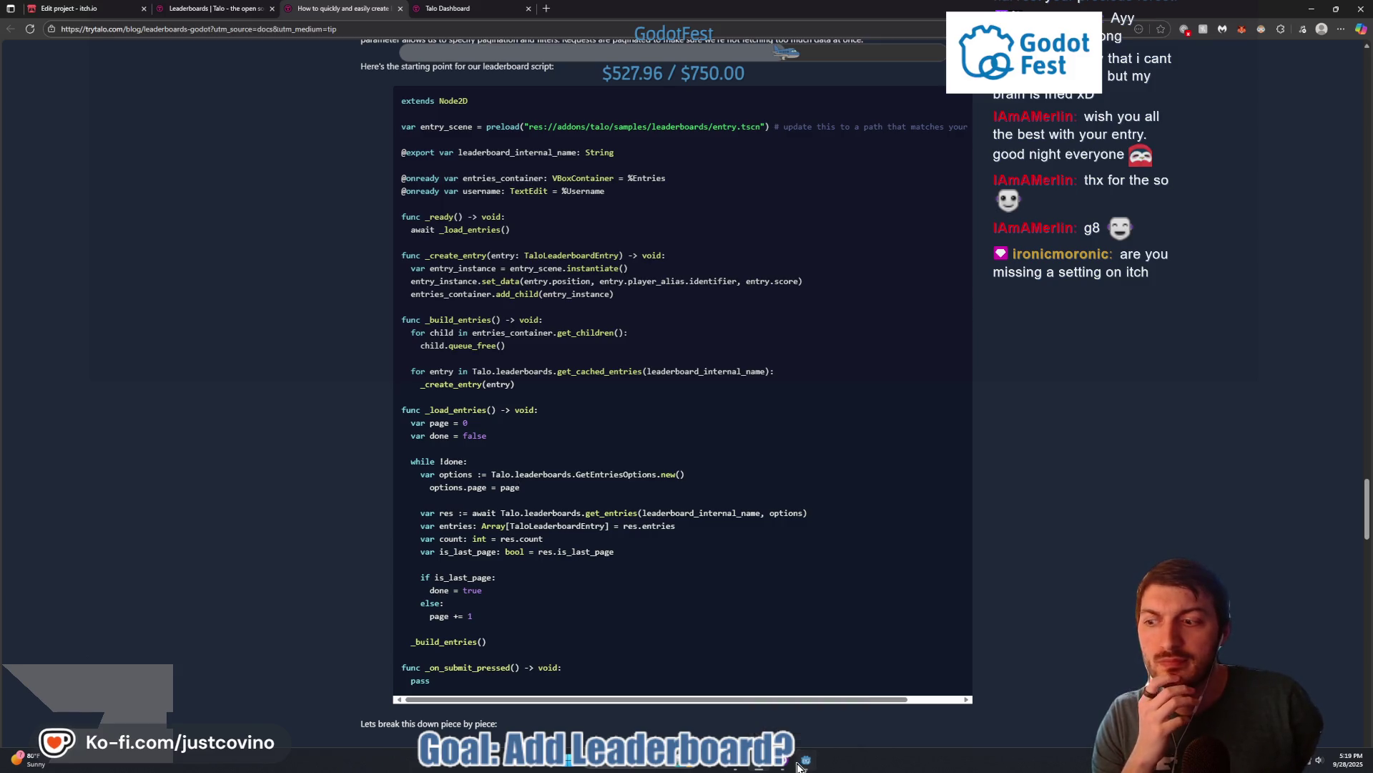
left_click(806, 704)
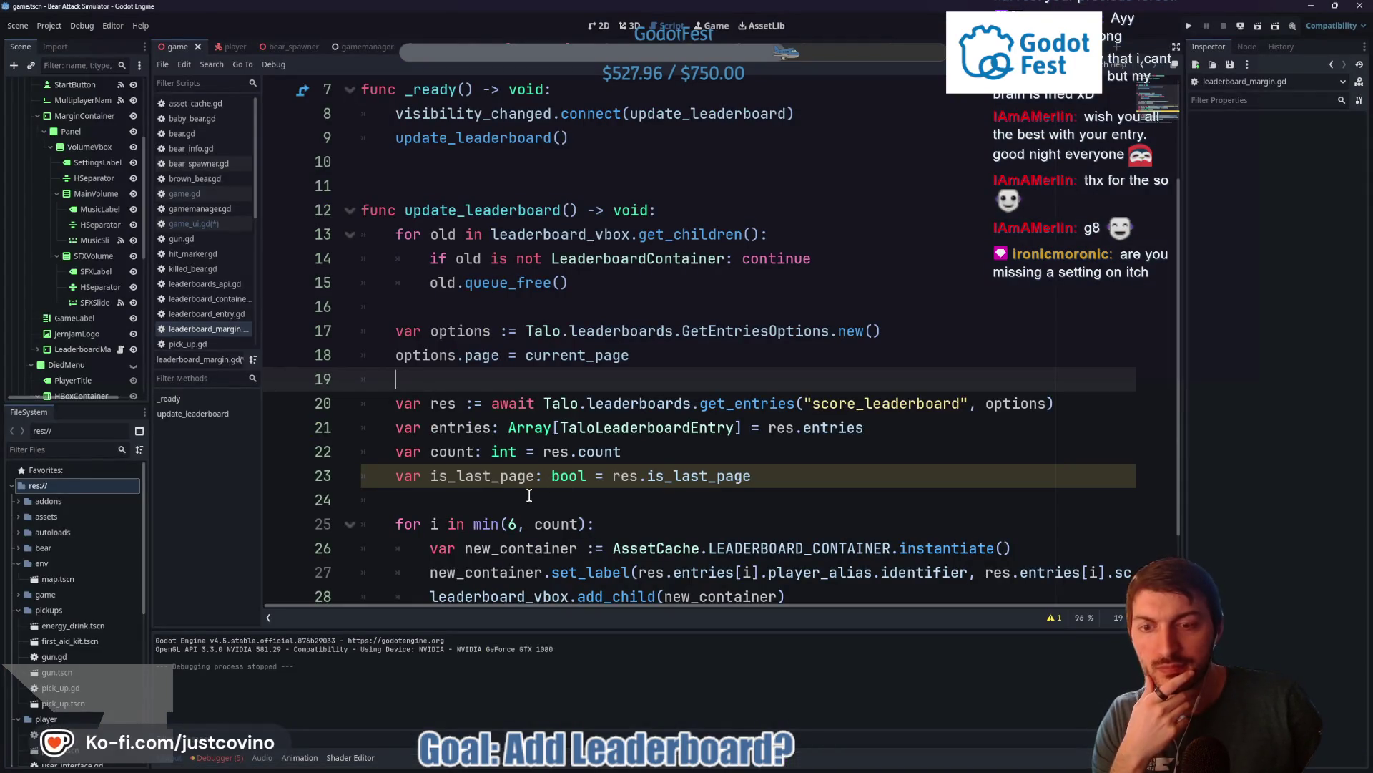
- Select the is_last_page line 23, then switch to the guide's Fetching entries section
scroll(530, 493, "down", 1)
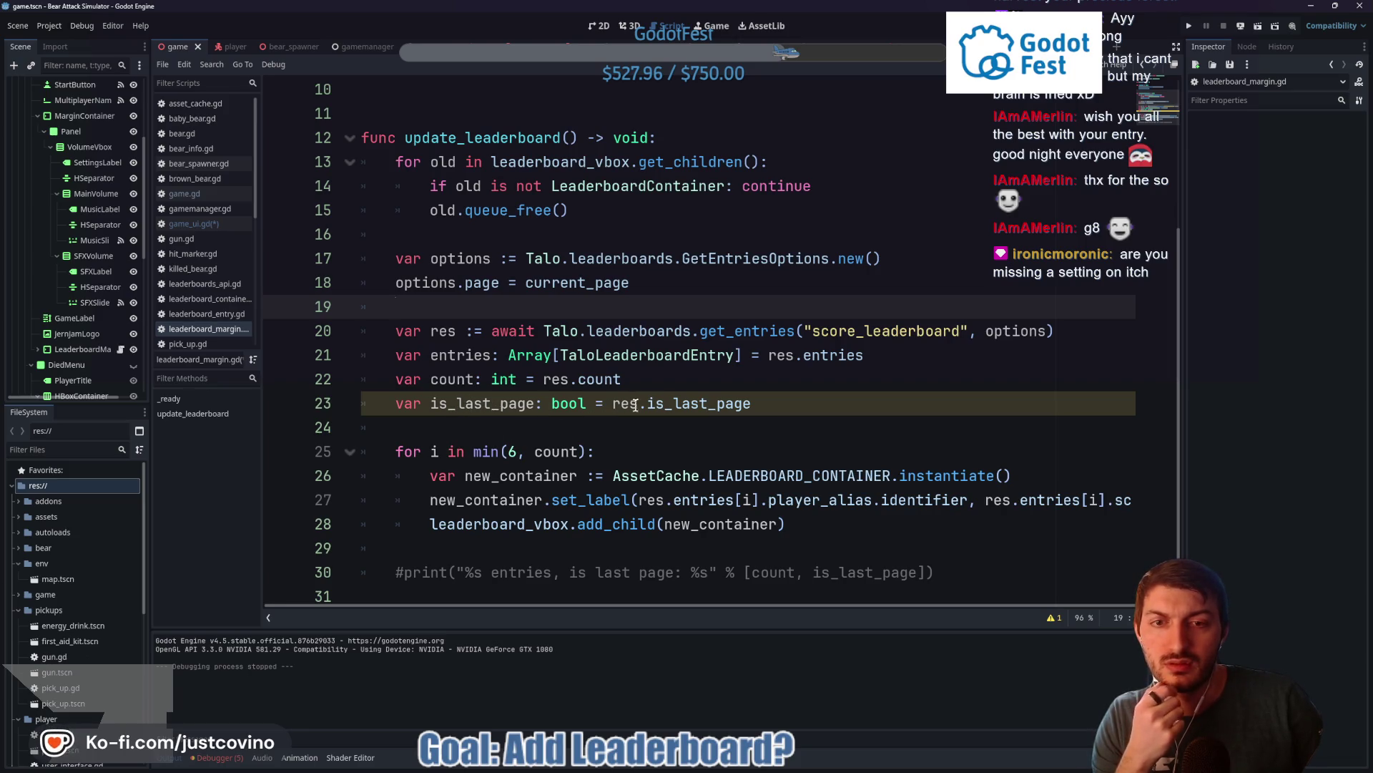
left_click_drag(771, 407, 380, 410)
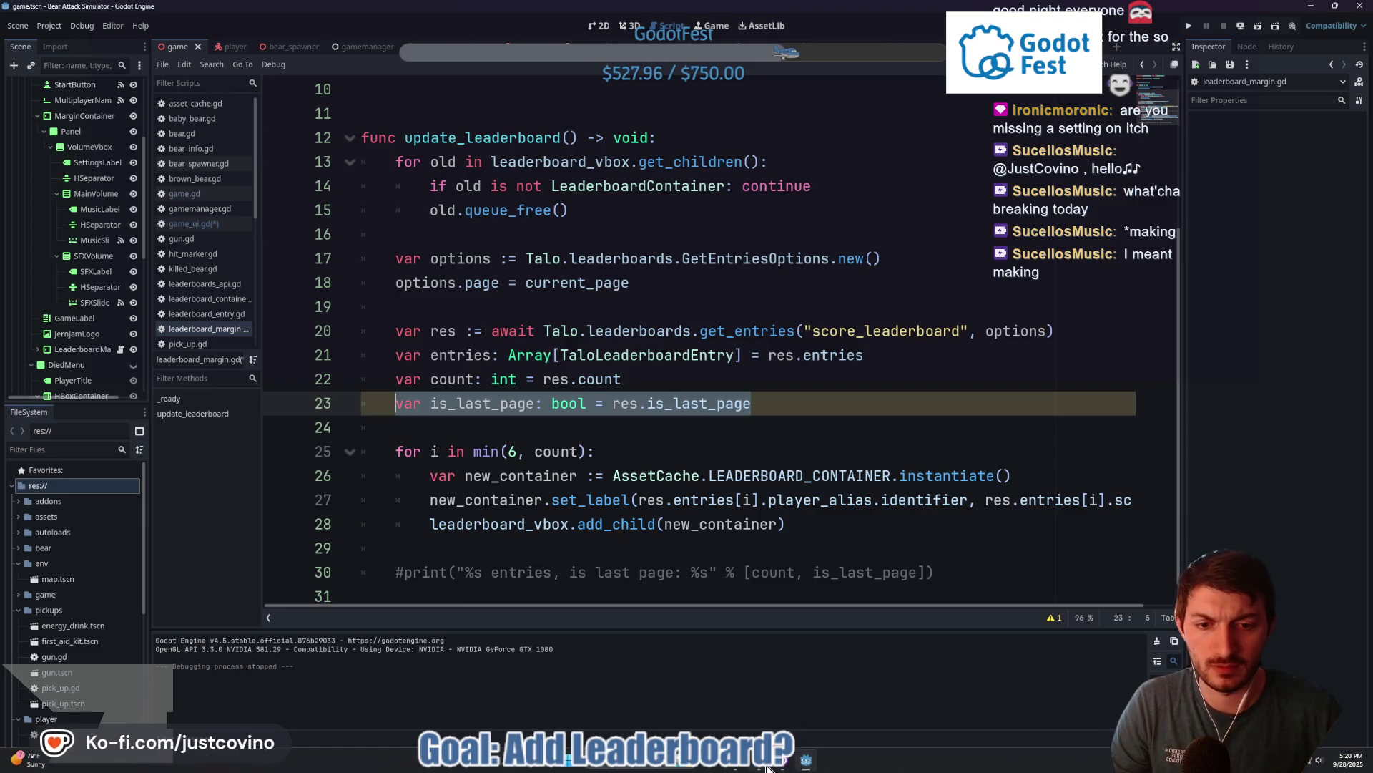
key("alt+Tab")
scroll(458, 448, "up", 5)
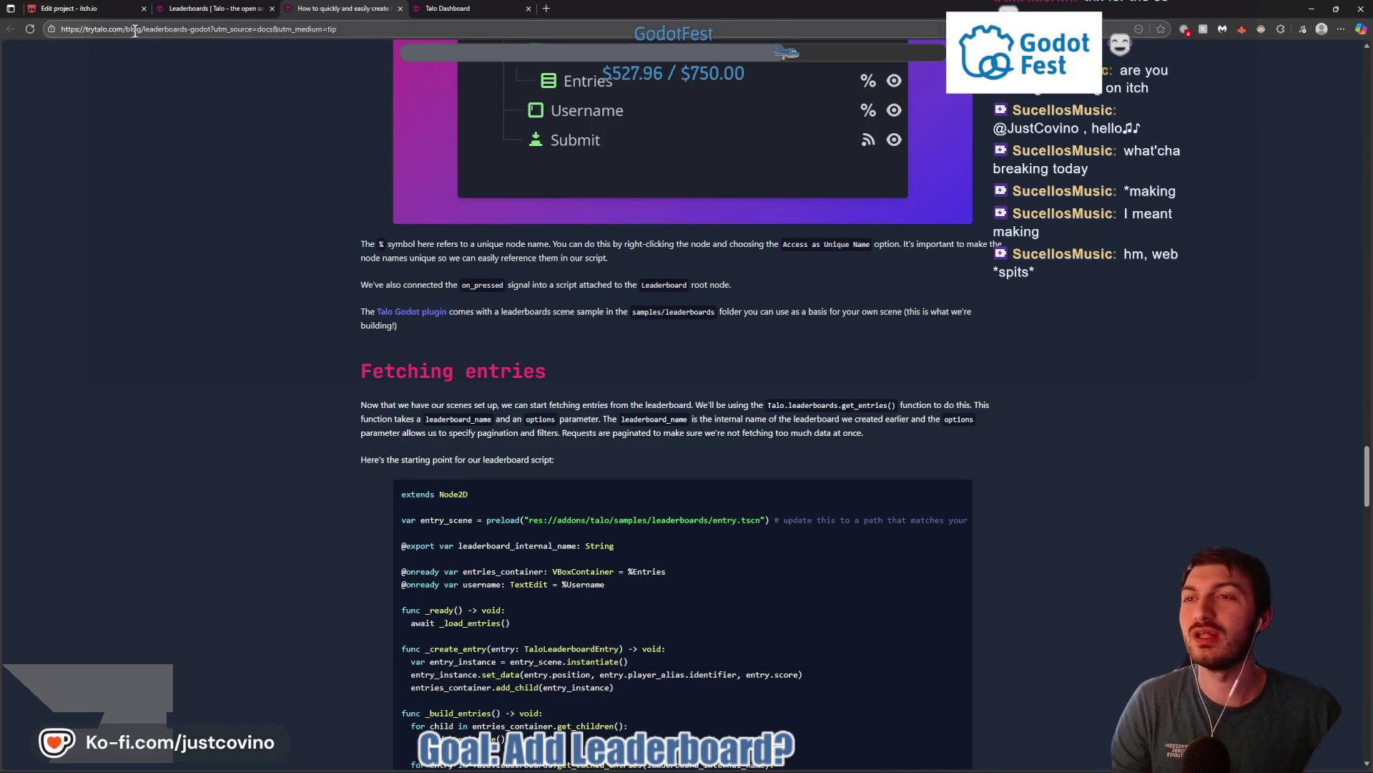
- Review the Bear Attack Simulator itch.io edit page, then return to Godot with the caret on blank line 24
left_click(88, 9)
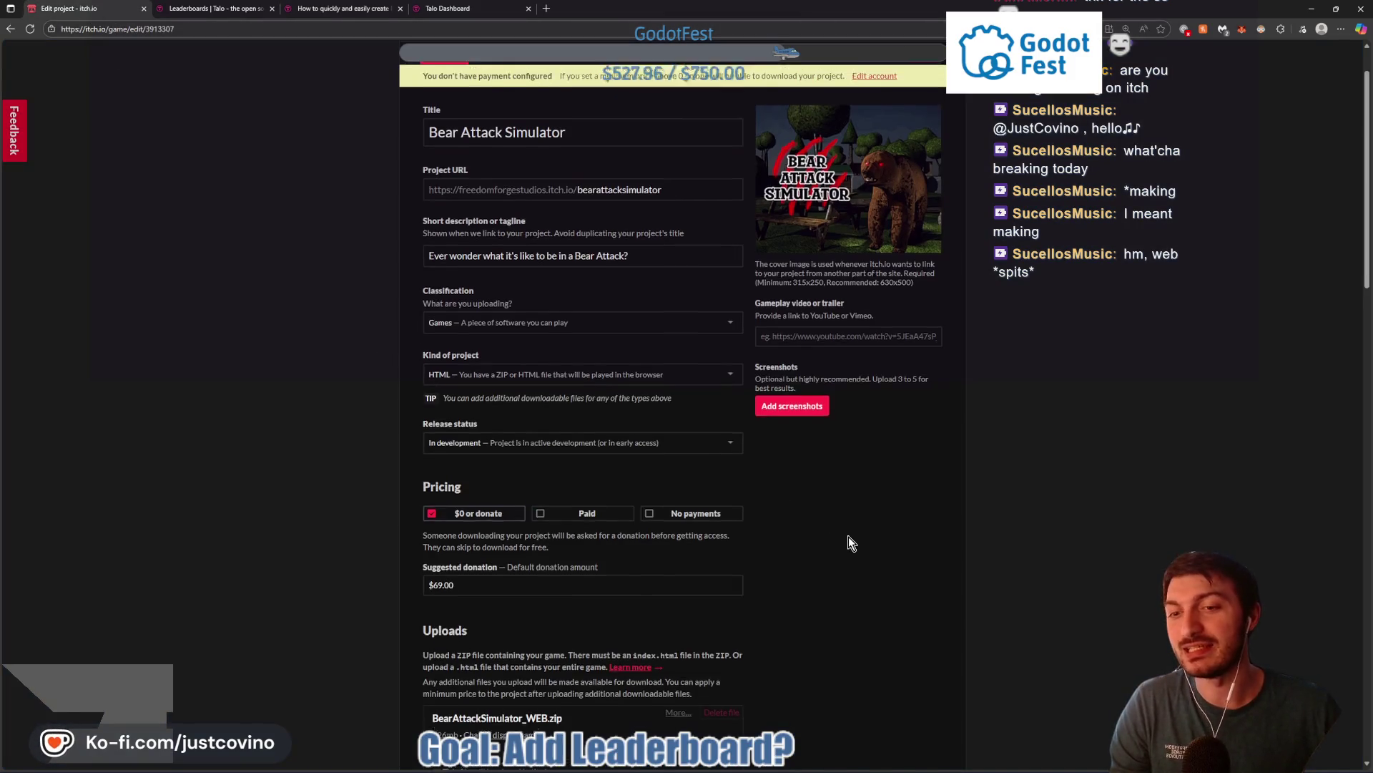
scroll(735, 298, "up", 2)
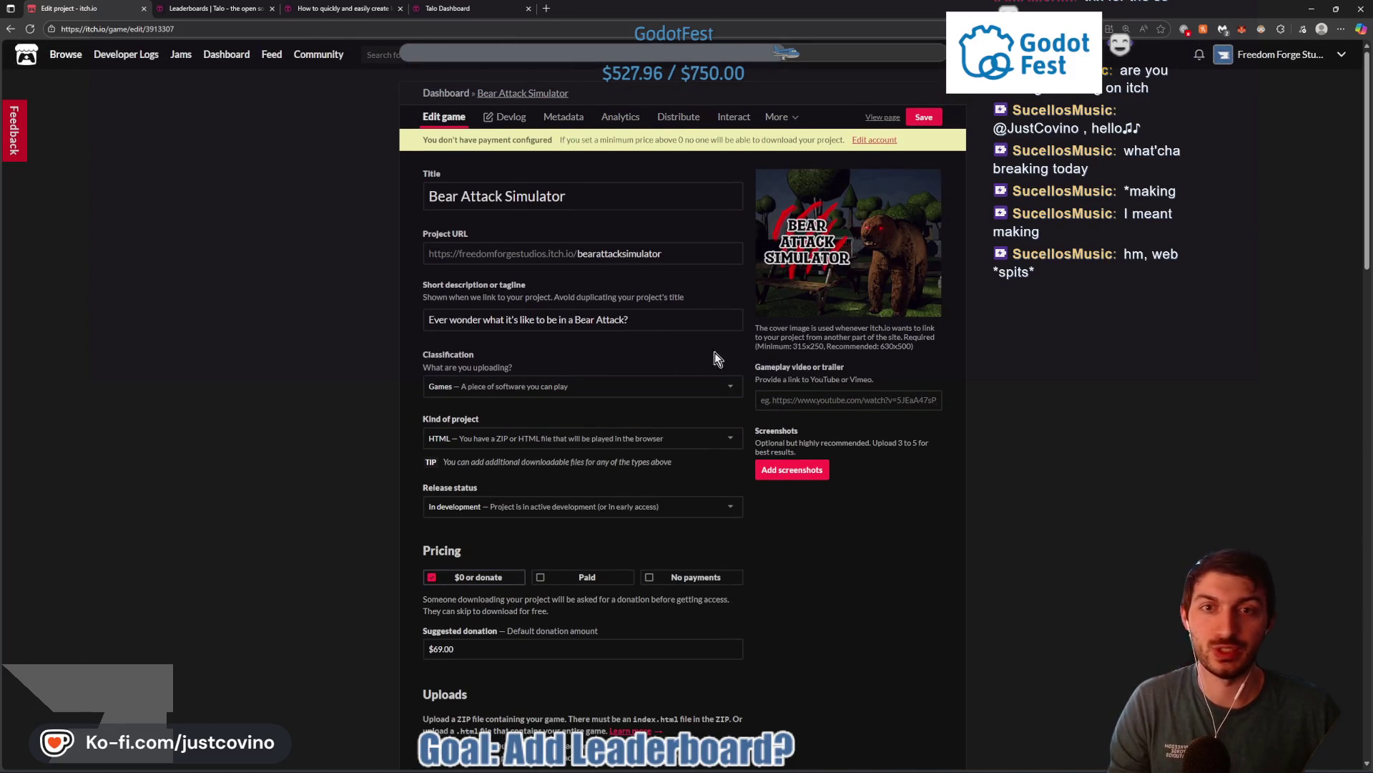
mouse_move(874, 312)
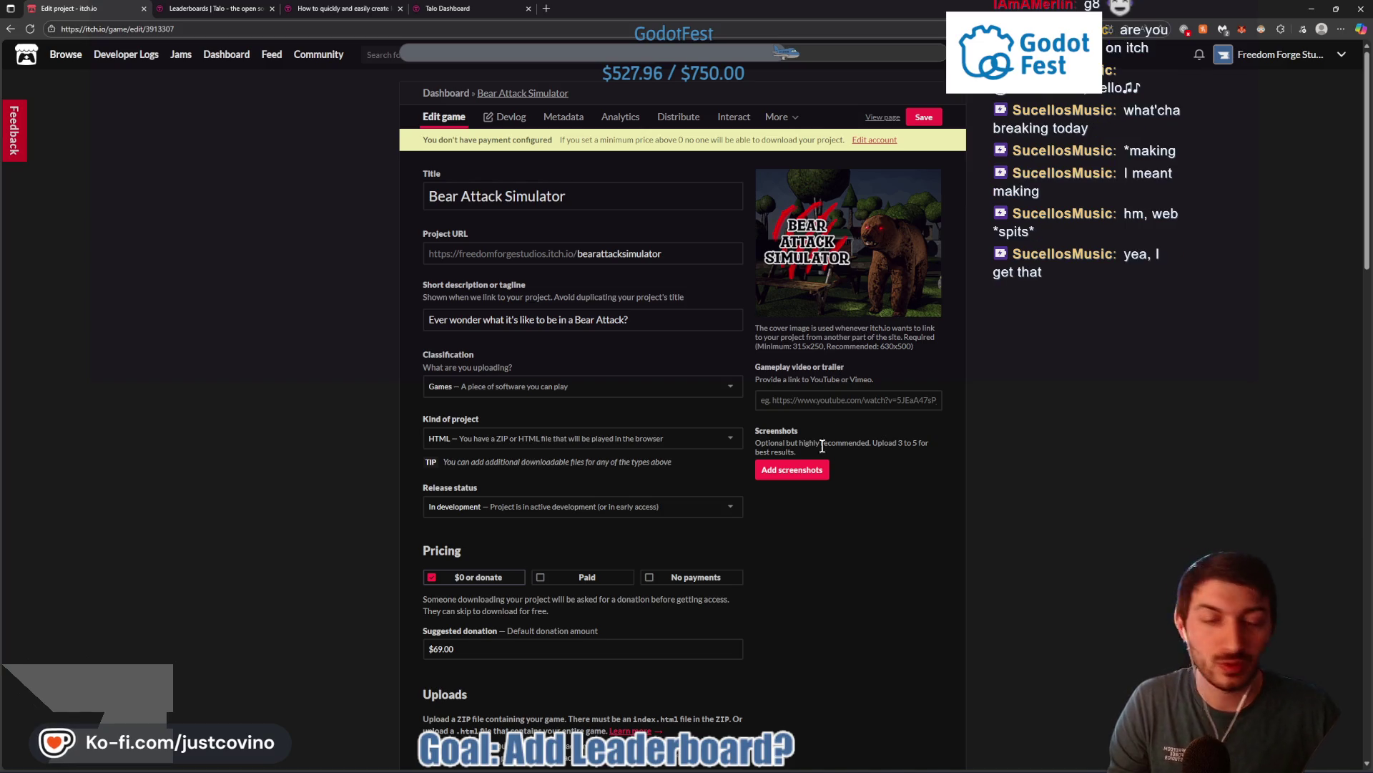
scroll(800, 325, "down", 2)
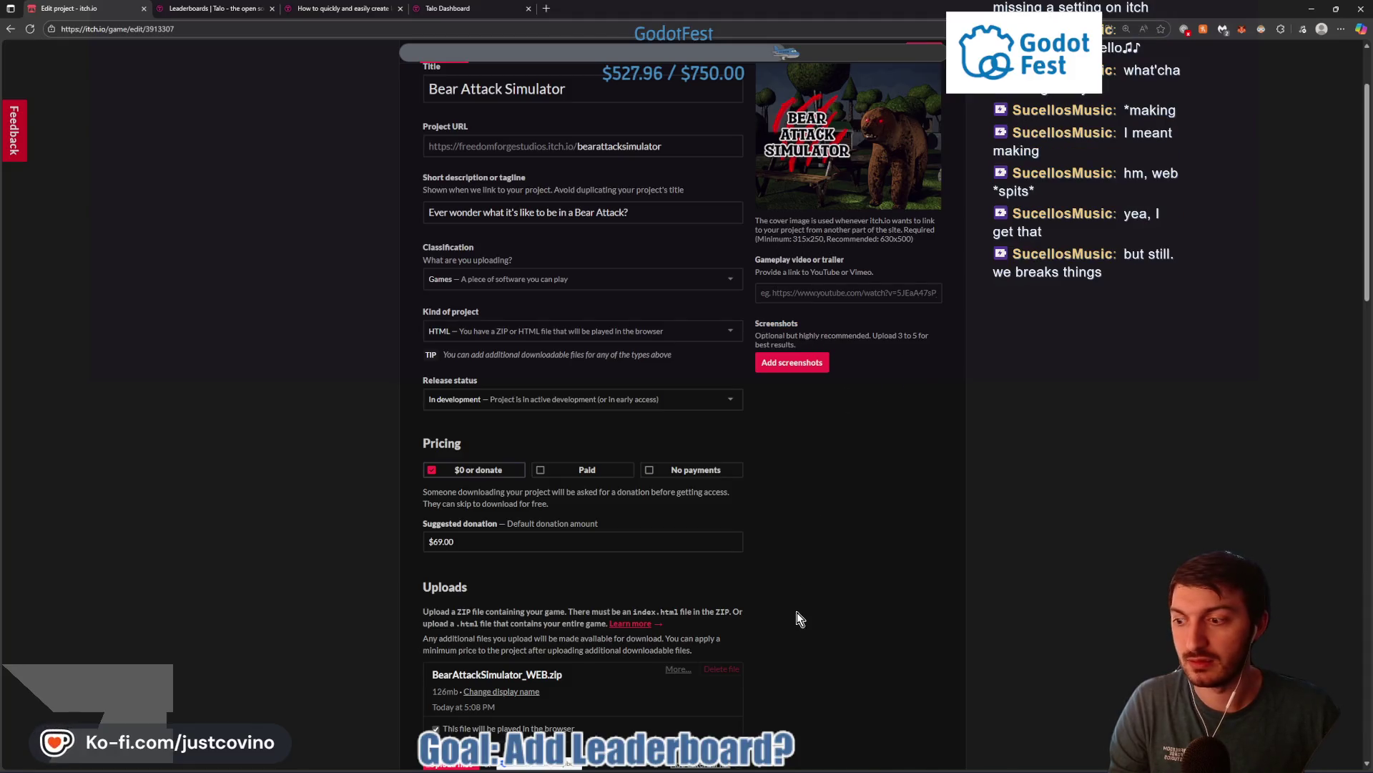
left_click(807, 762)
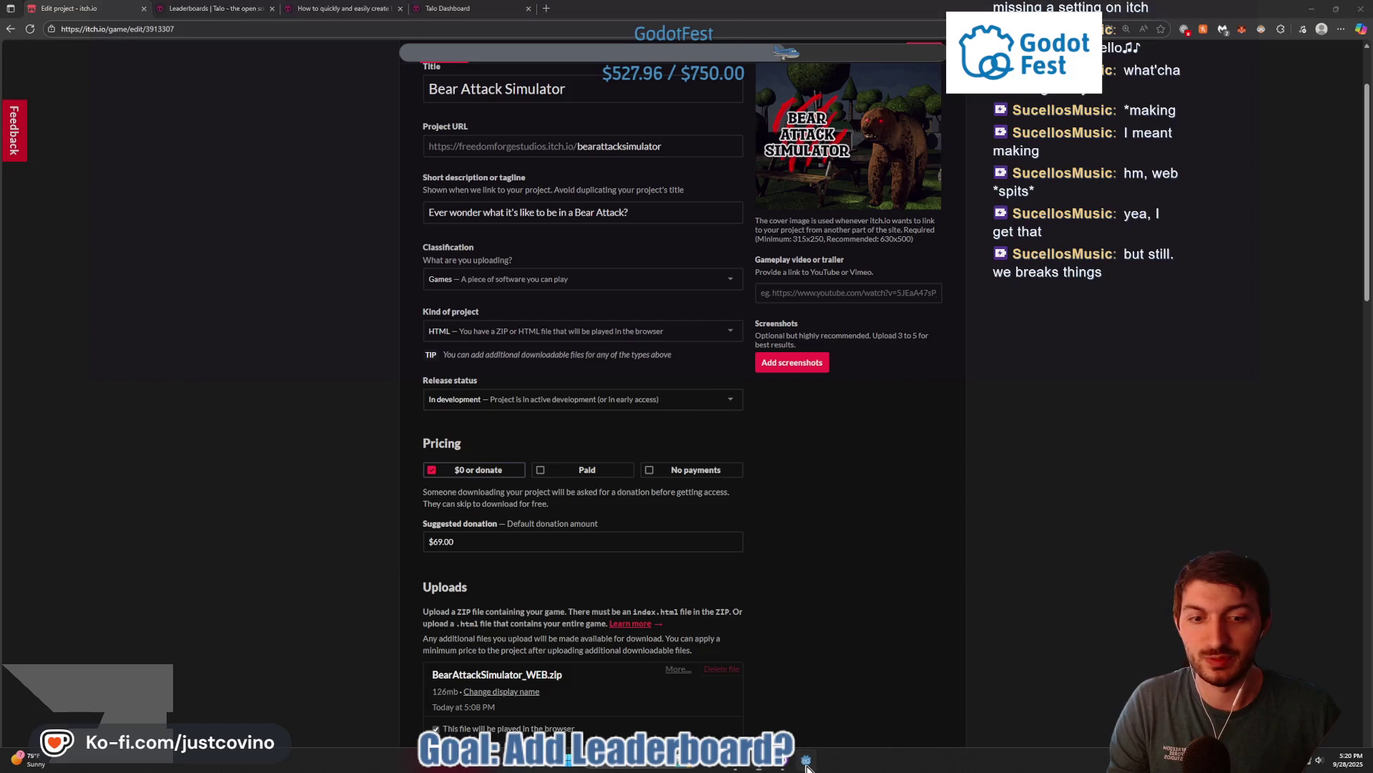
left_click(574, 418)
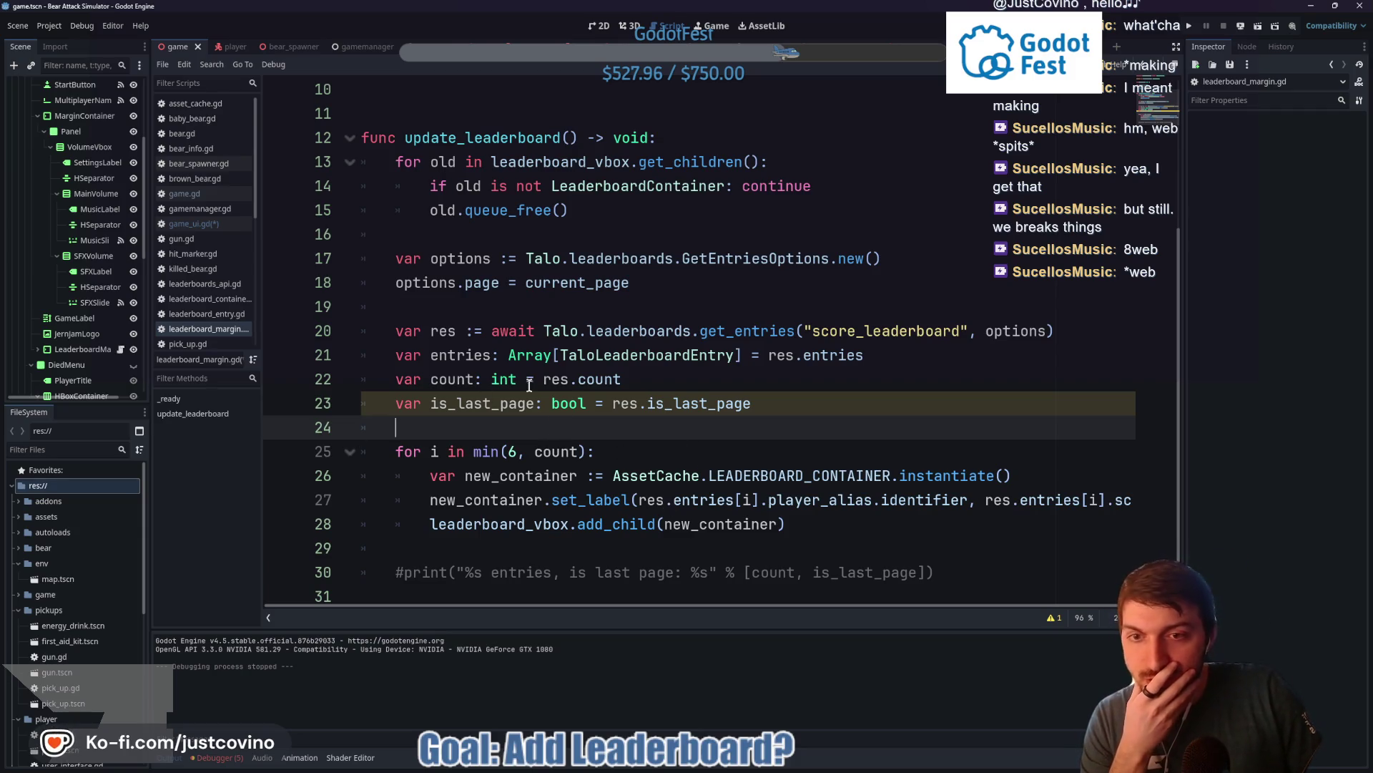
- Bring Edge forward to Talo's Bears Defeated leaderboard, showing entries scored 111, 21, 15 and 1
mouse_move(806, 760)
mouse_move(761, 767)
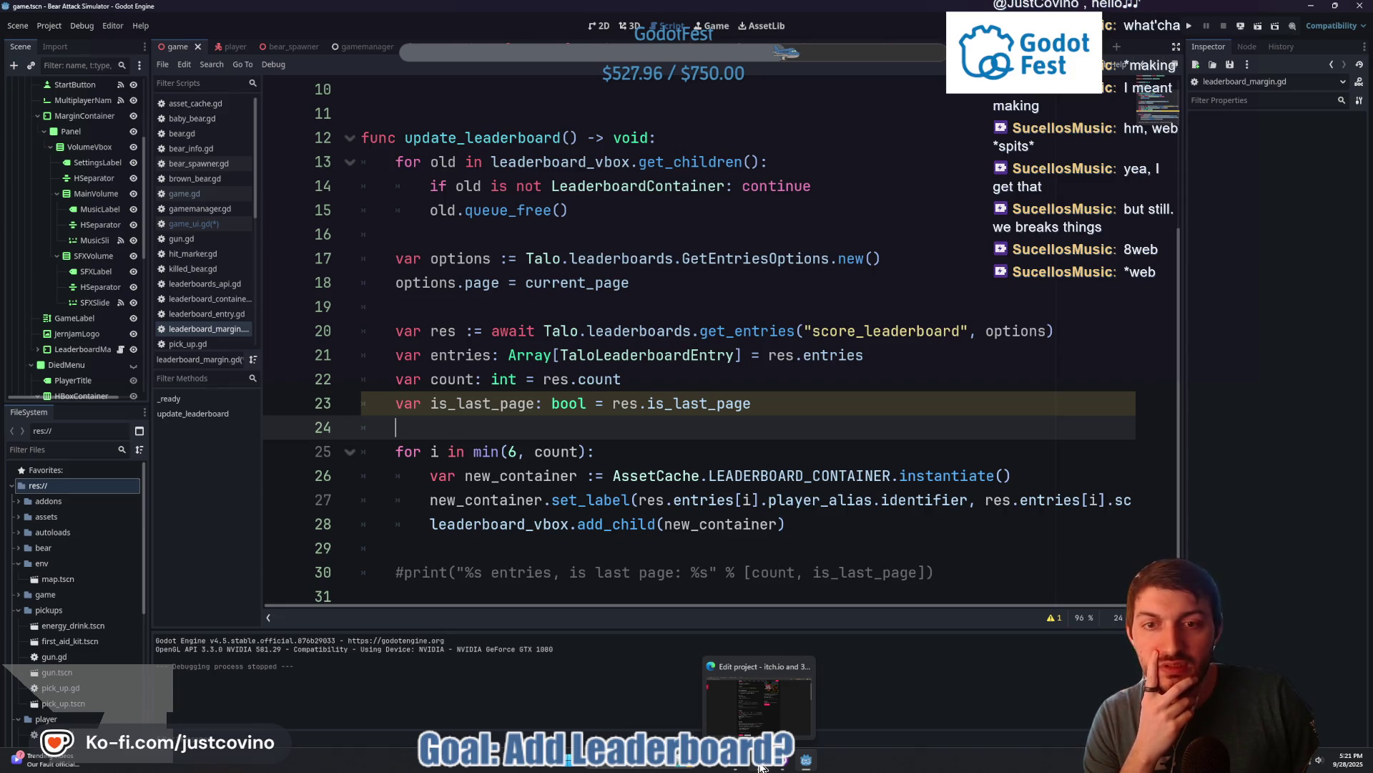
left_click(760, 766)
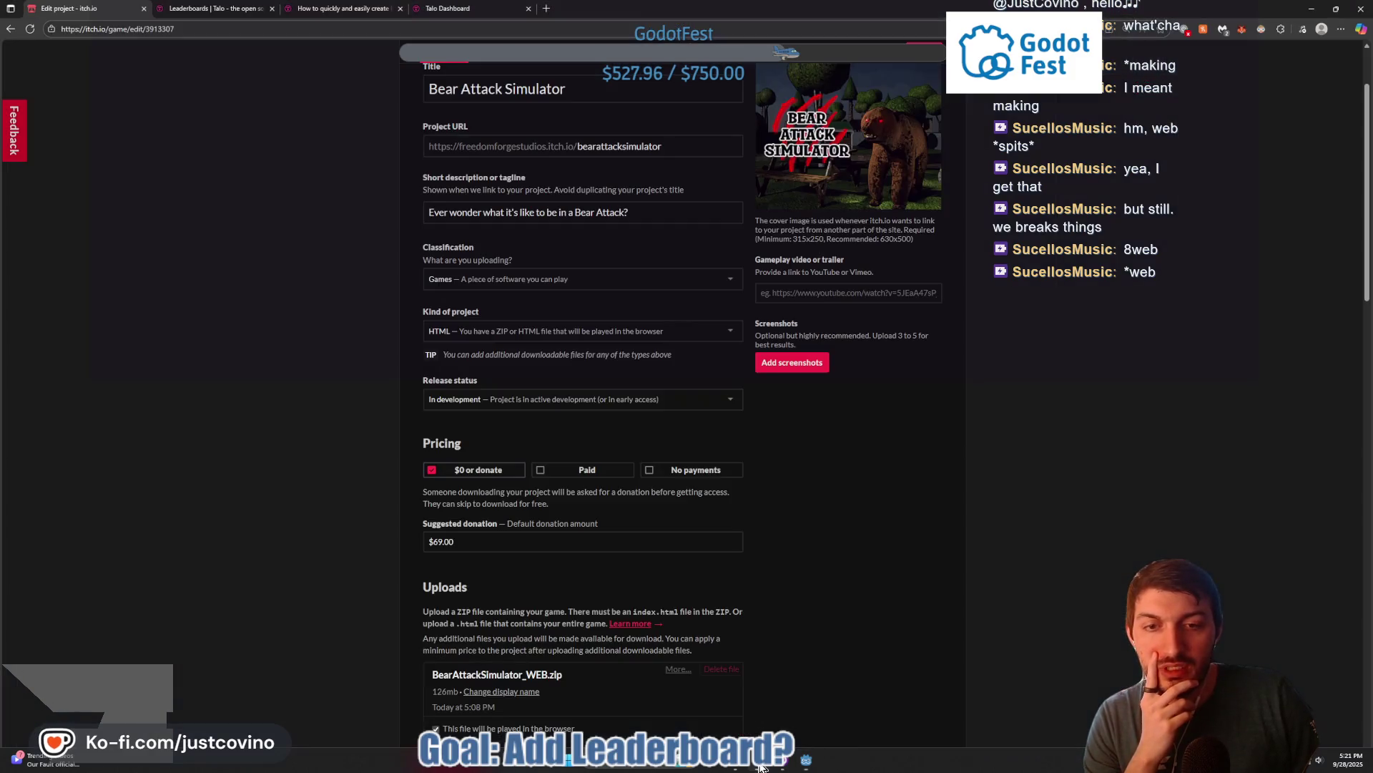
left_click(450, 10)
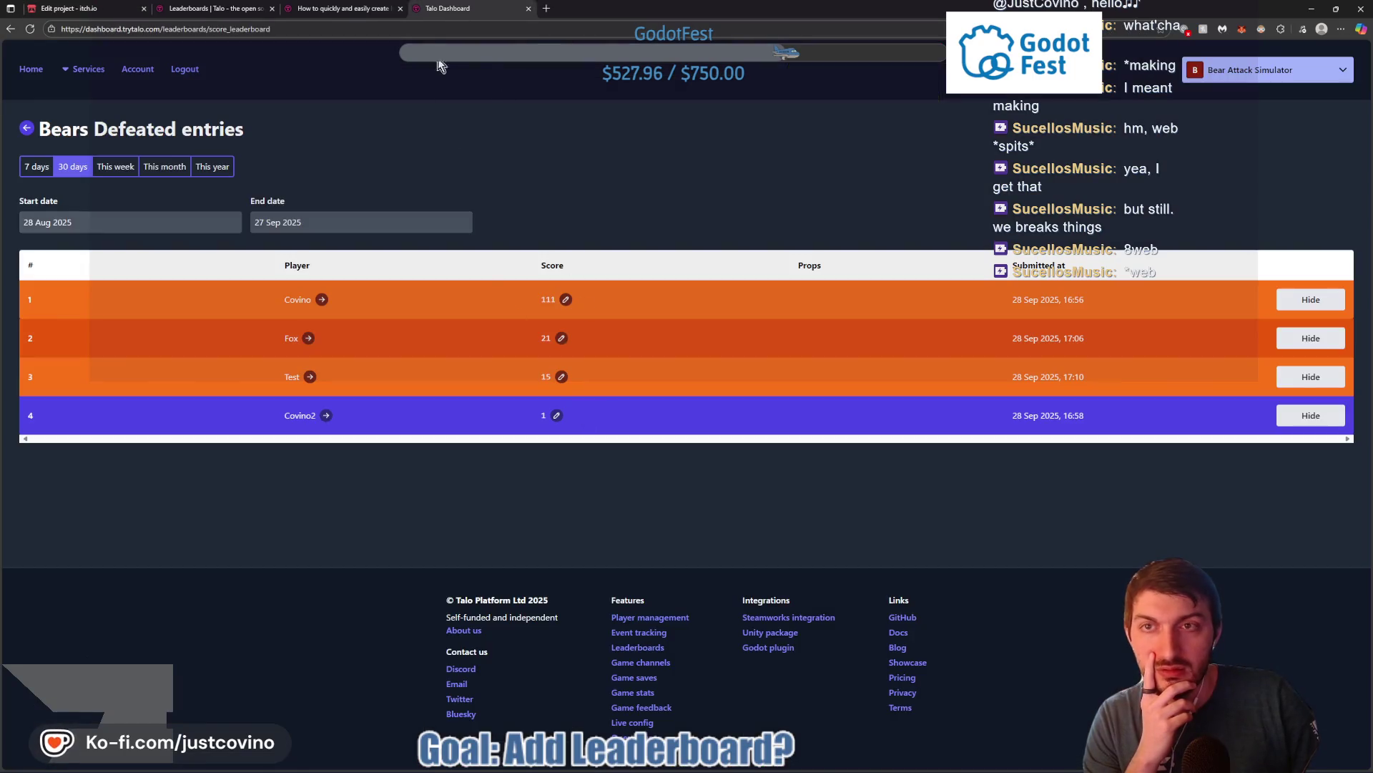
- Switch to the Talo leaderboard guide and highlight its set_data line for study
left_click(342, 10)
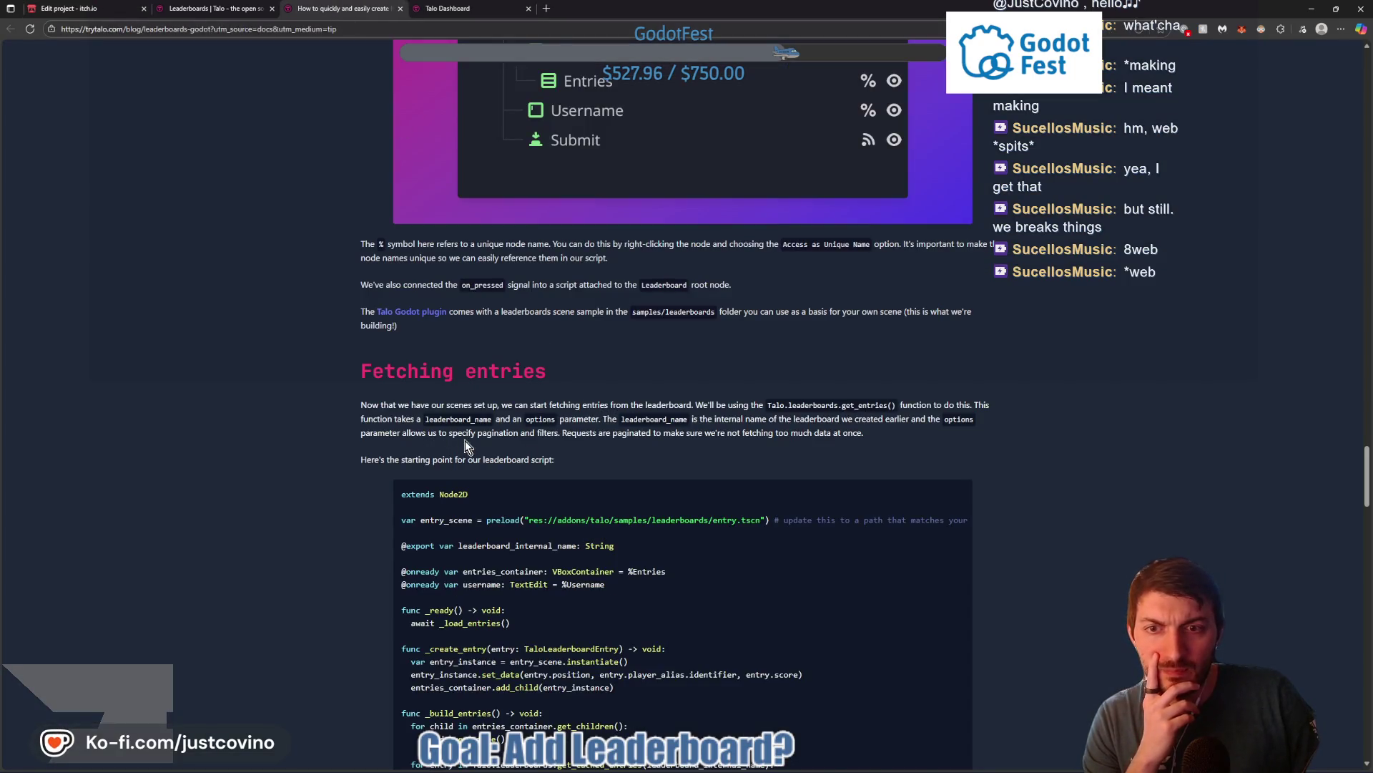
scroll(493, 460, "down", 4)
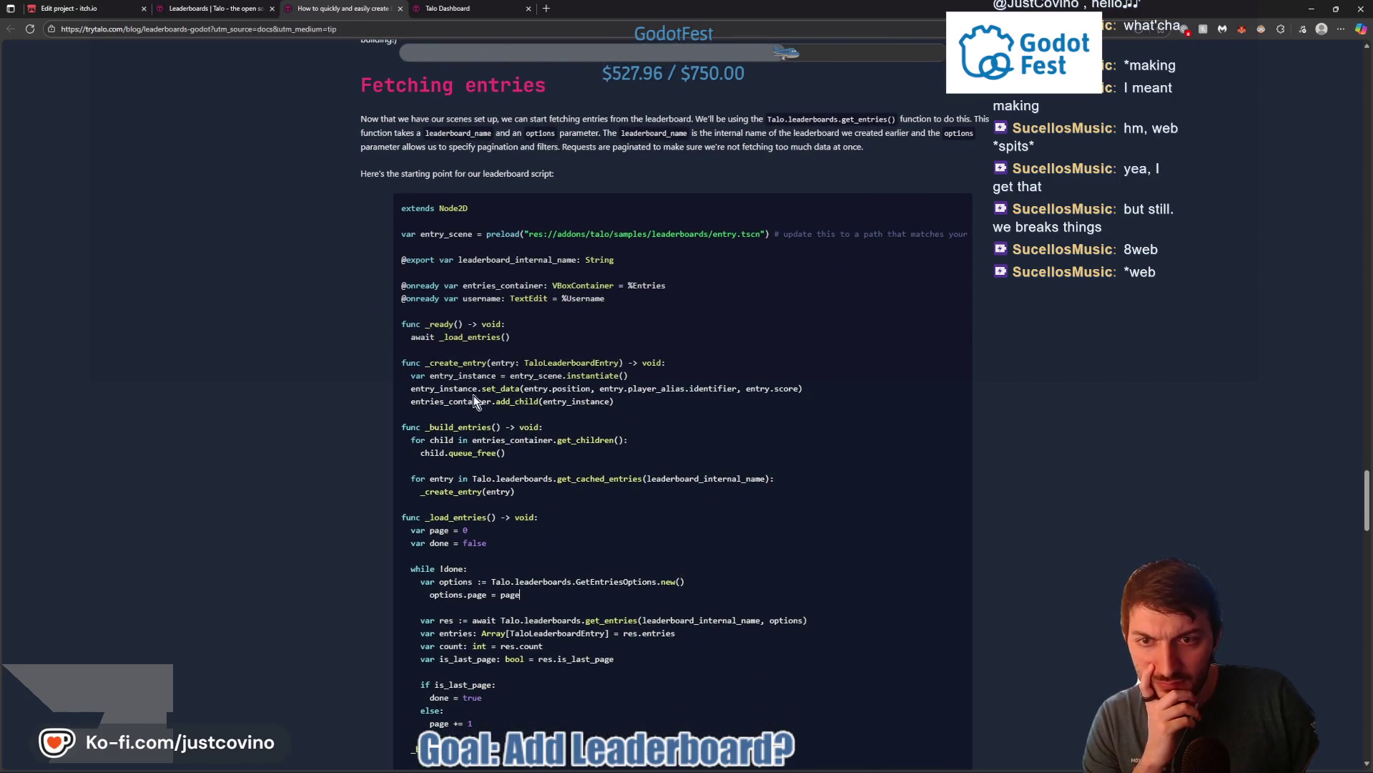
left_click_drag(497, 389, 533, 389)
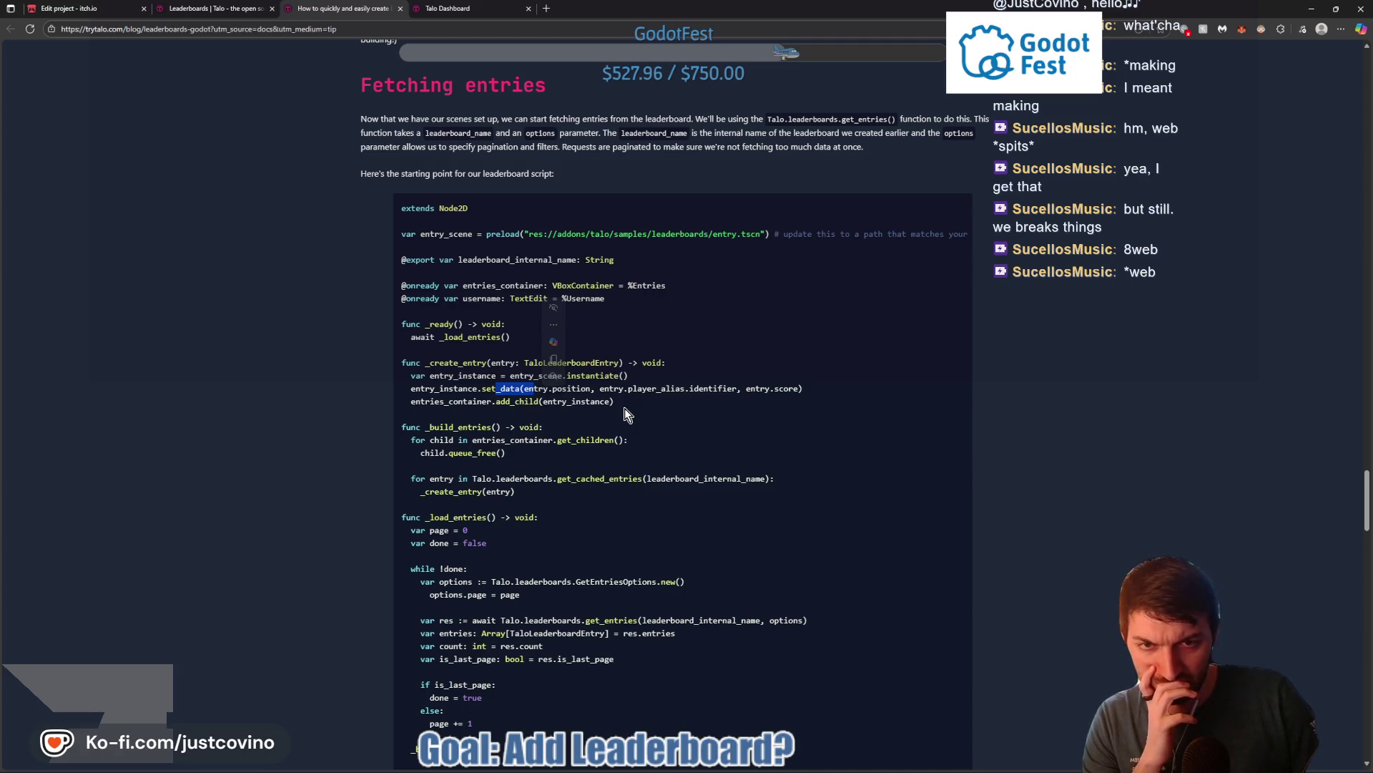
triple_click(457, 389)
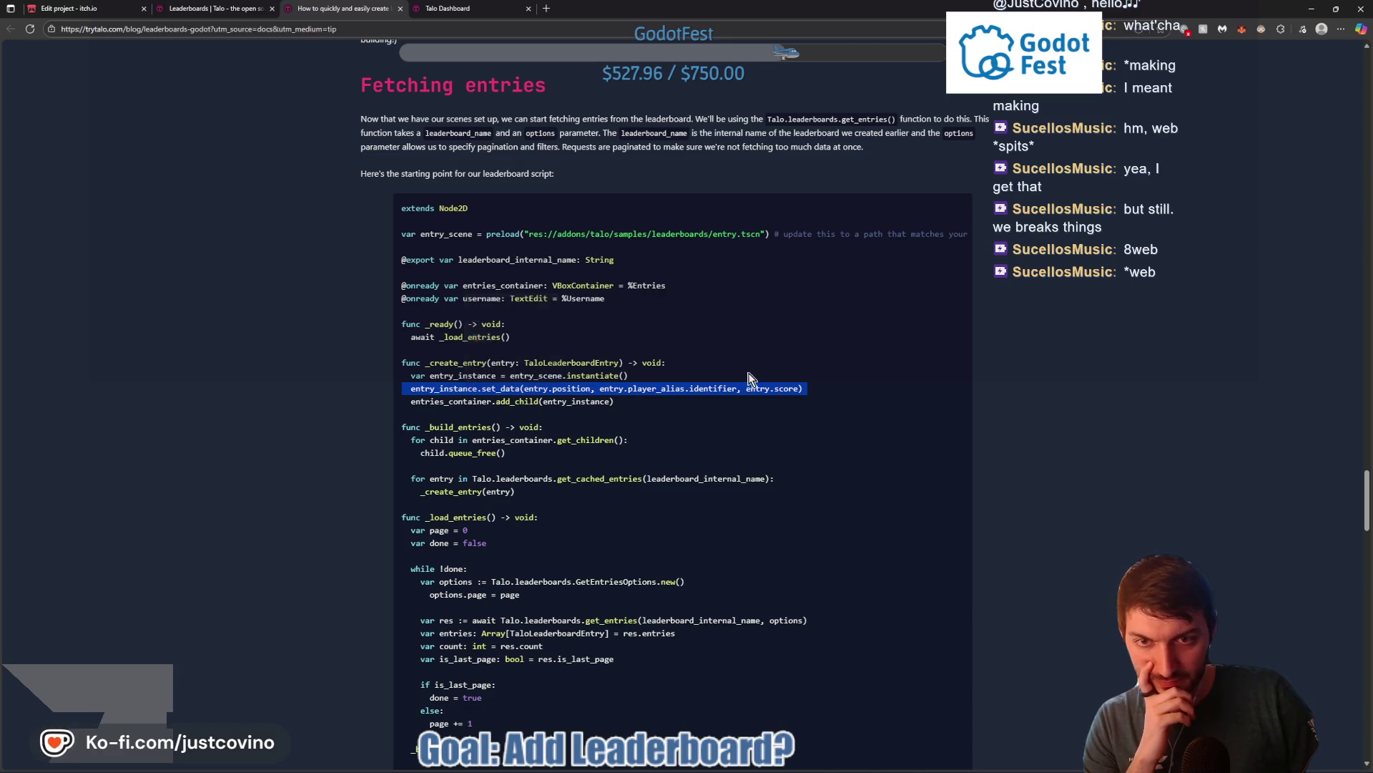
left_click(701, 394)
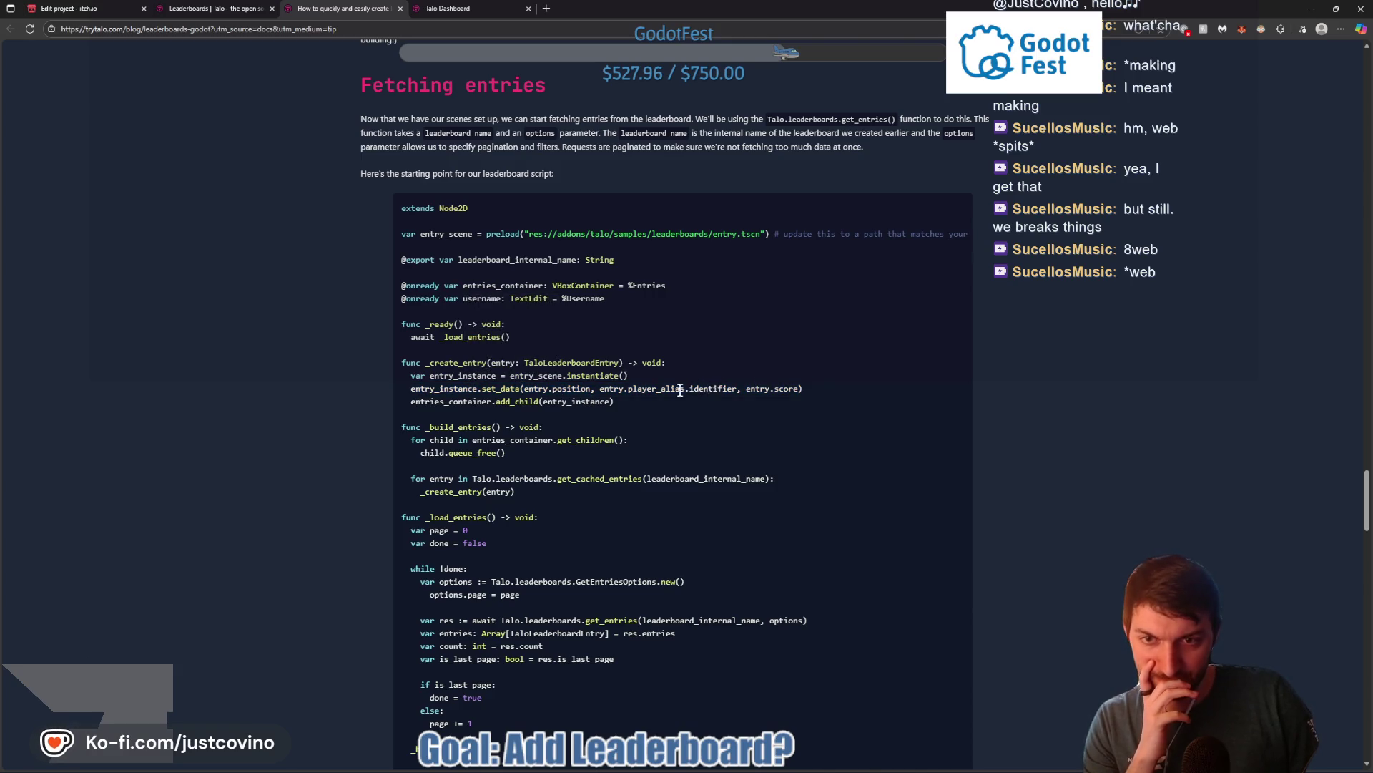
- Highlight the guide's get_cached_entries for-loop, then go back to the Godot script editor
scroll(495, 457, "down", 1)
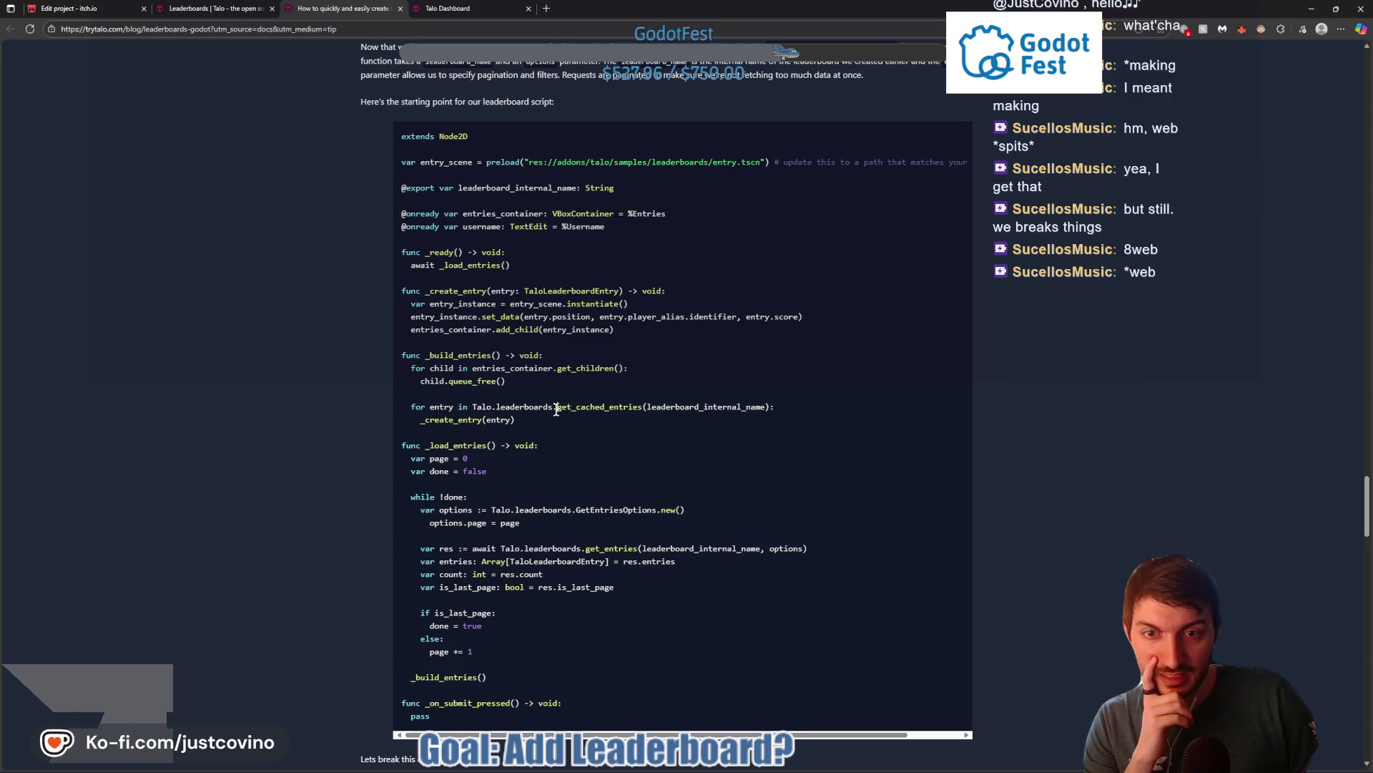
left_click_drag(557, 406, 661, 408)
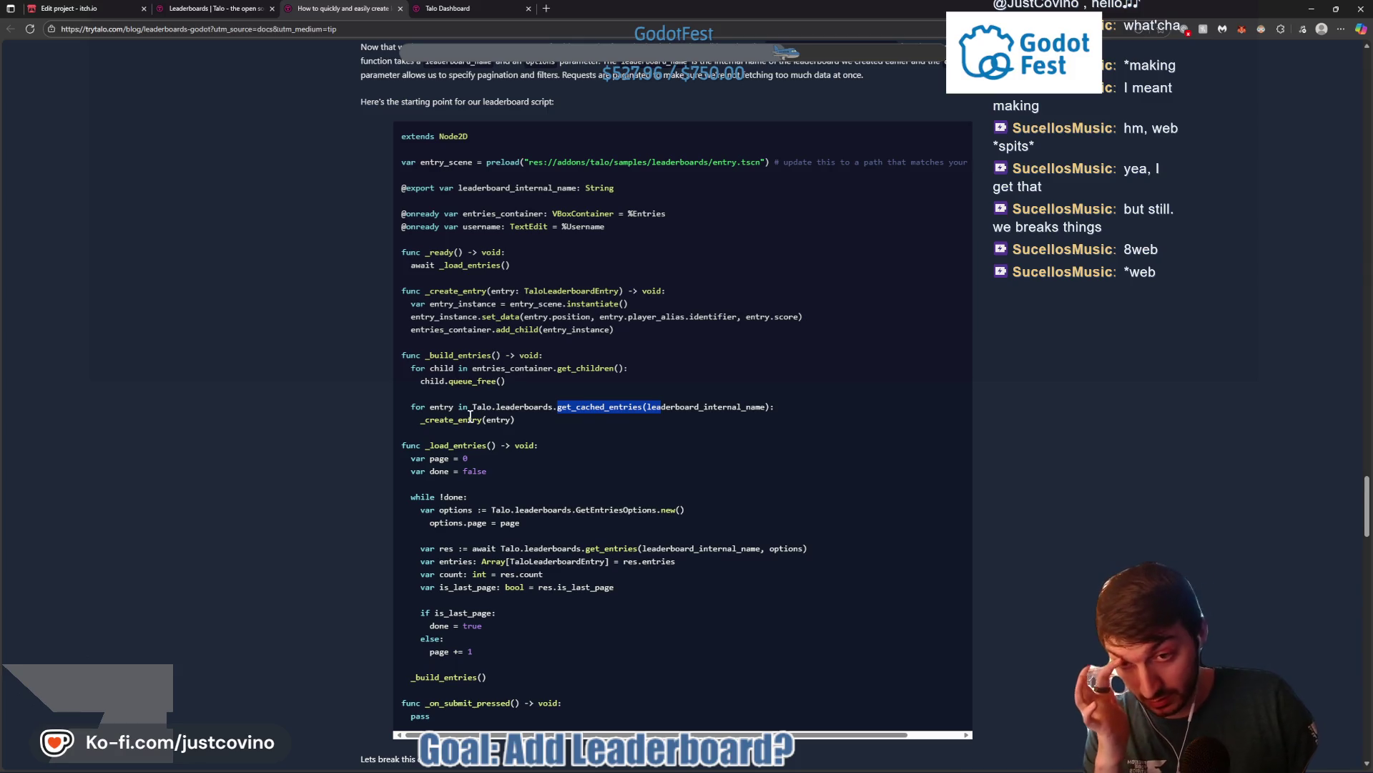
left_click_drag(412, 406, 772, 407)
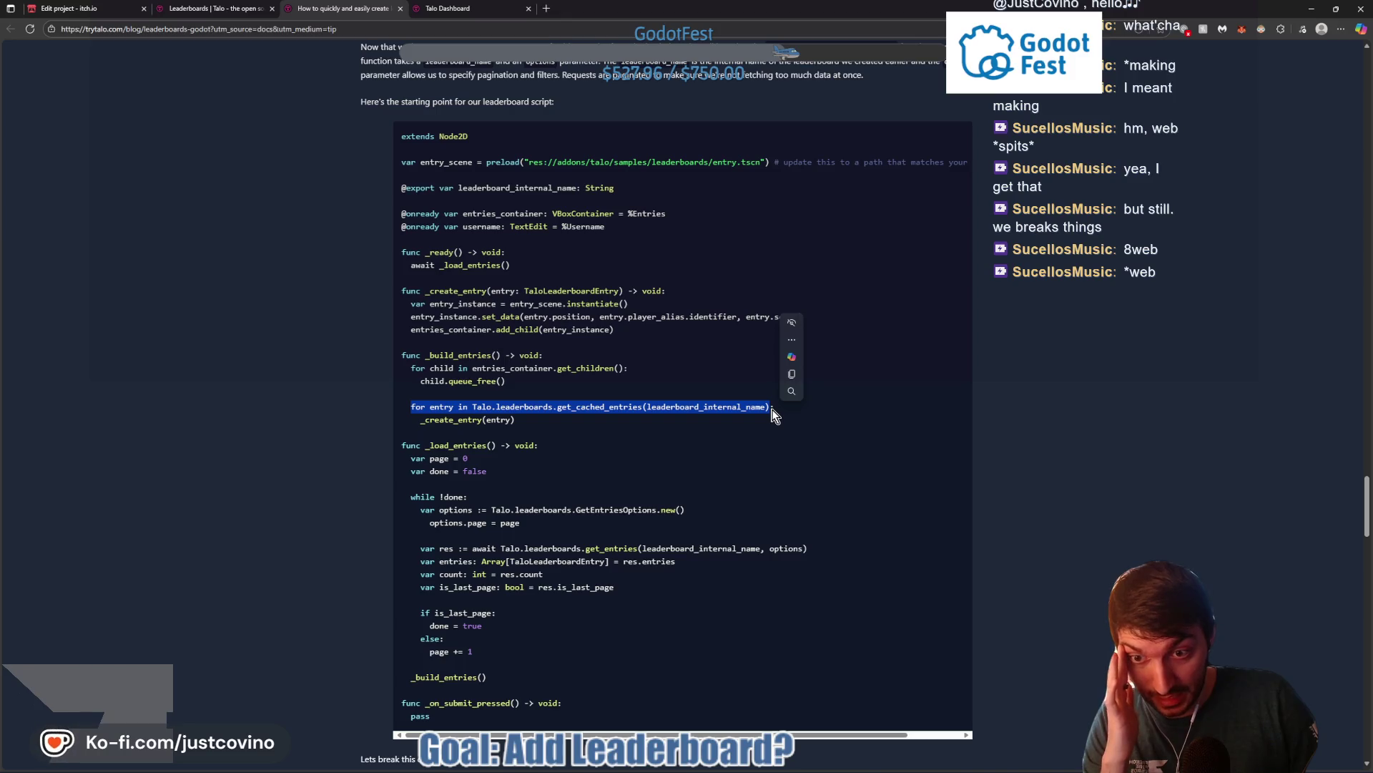
left_click(697, 413)
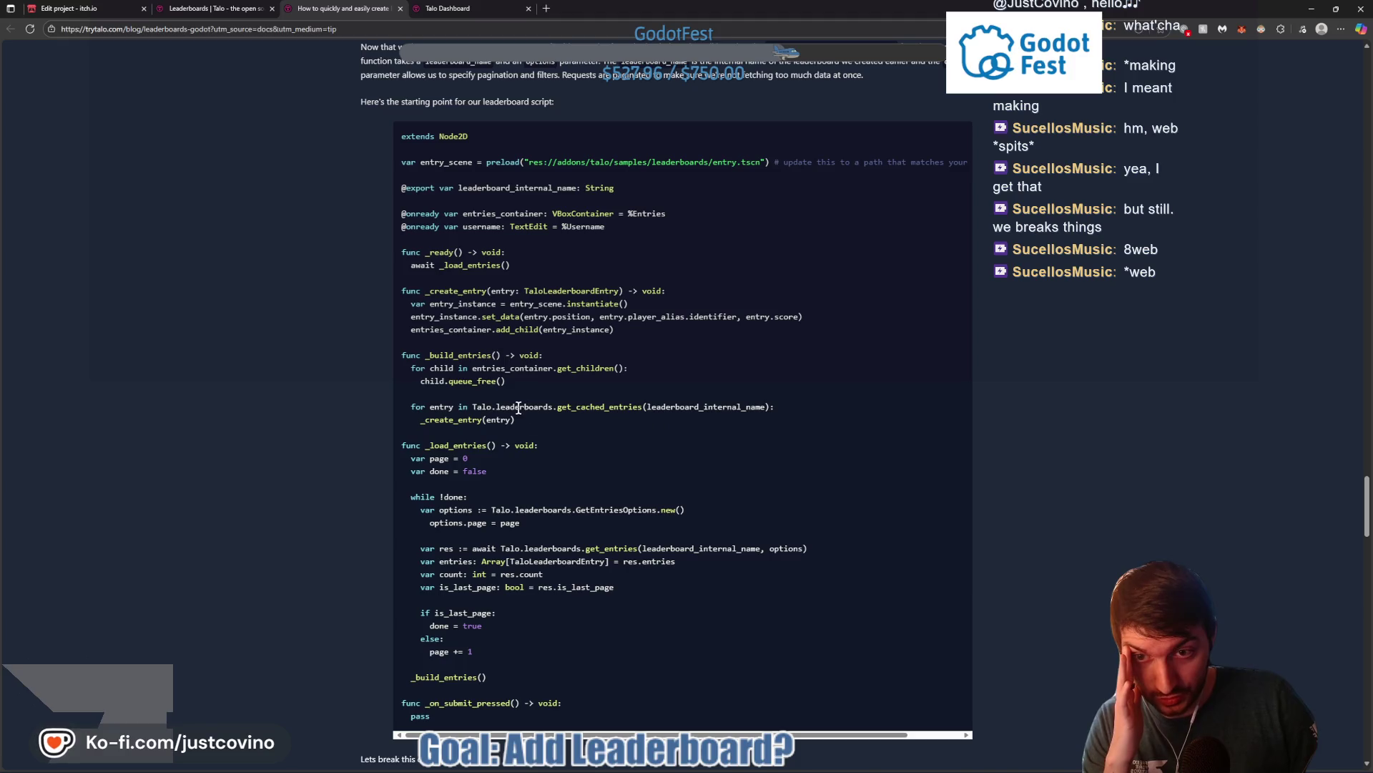
left_click(806, 760)
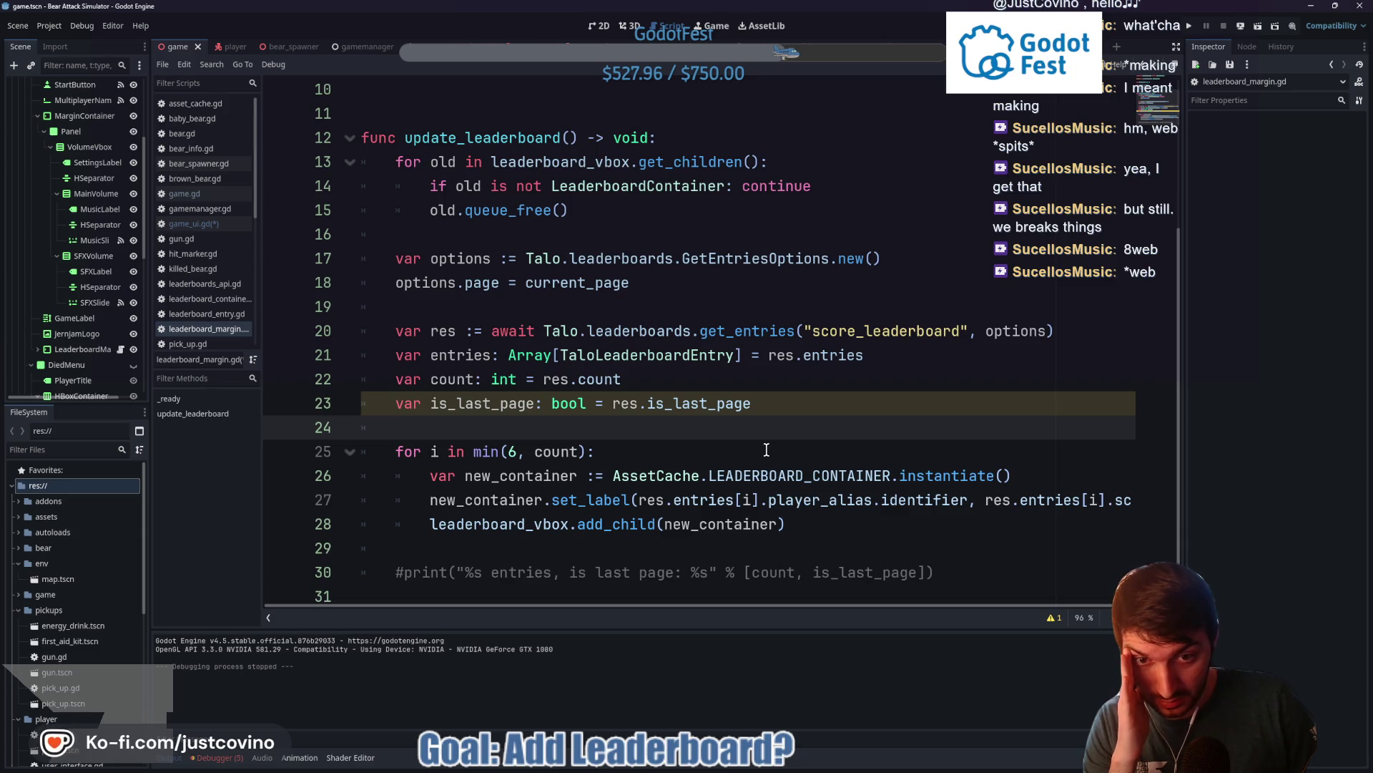
- Scroll leaderboard_margin.gd slightly, then bring back the Talo guide's starting-point leaderboard script in Edge
scroll(766, 448, "down", 1)
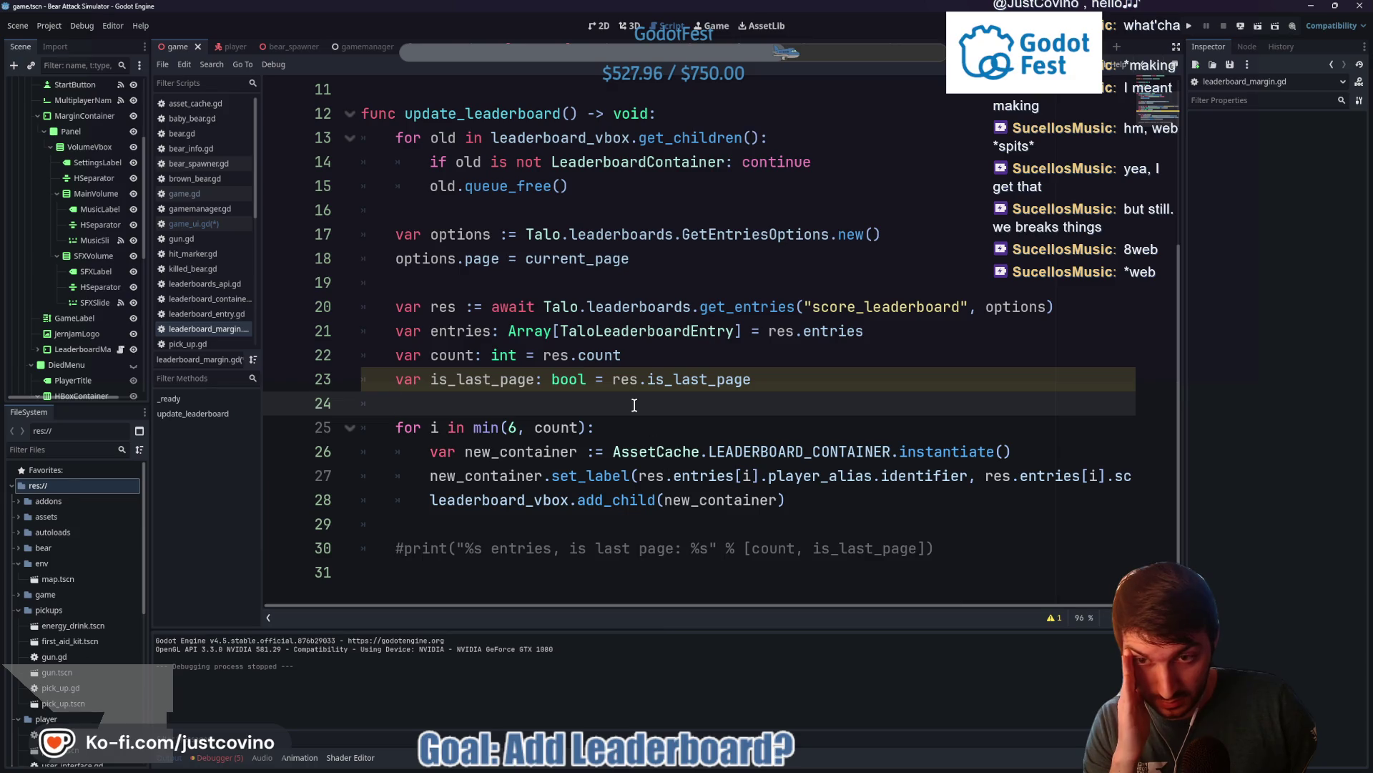
mouse_move(760, 769)
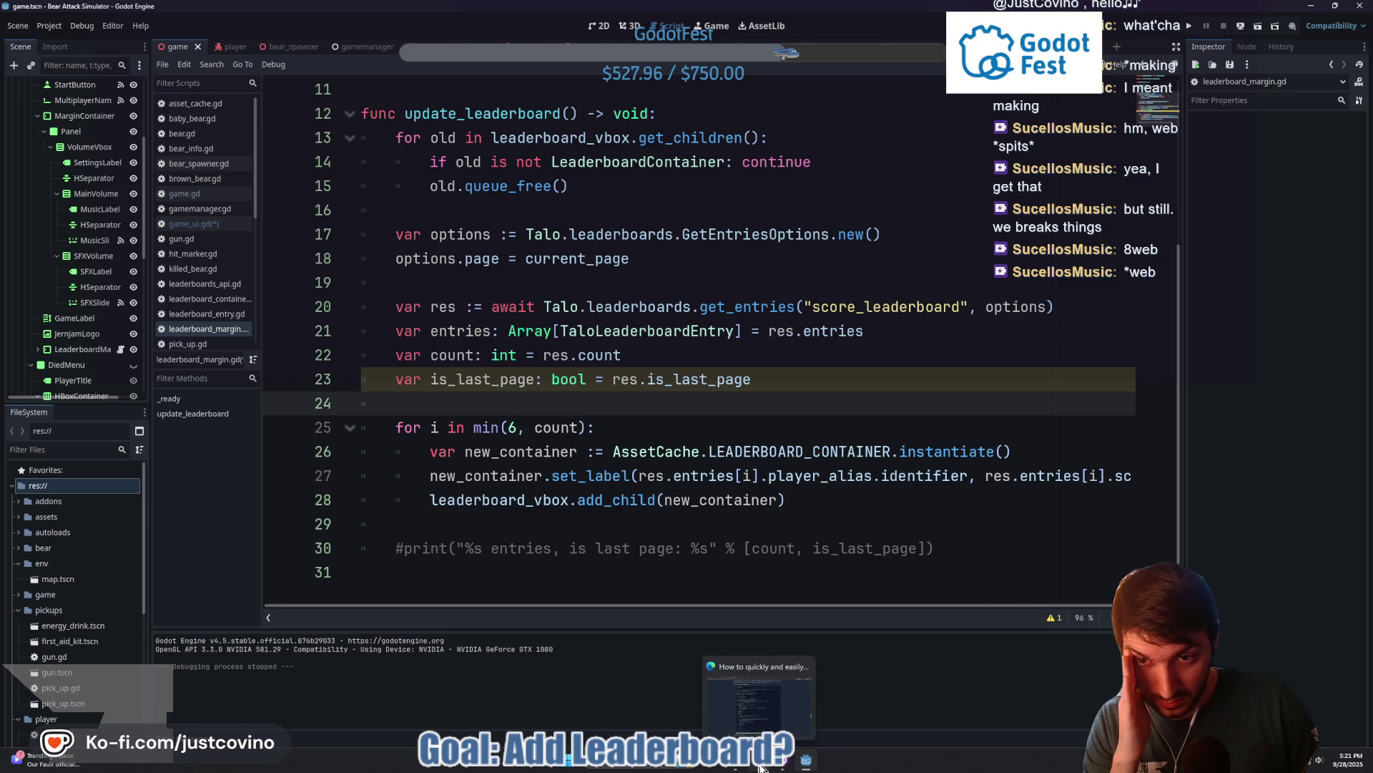
left_click(759, 768)
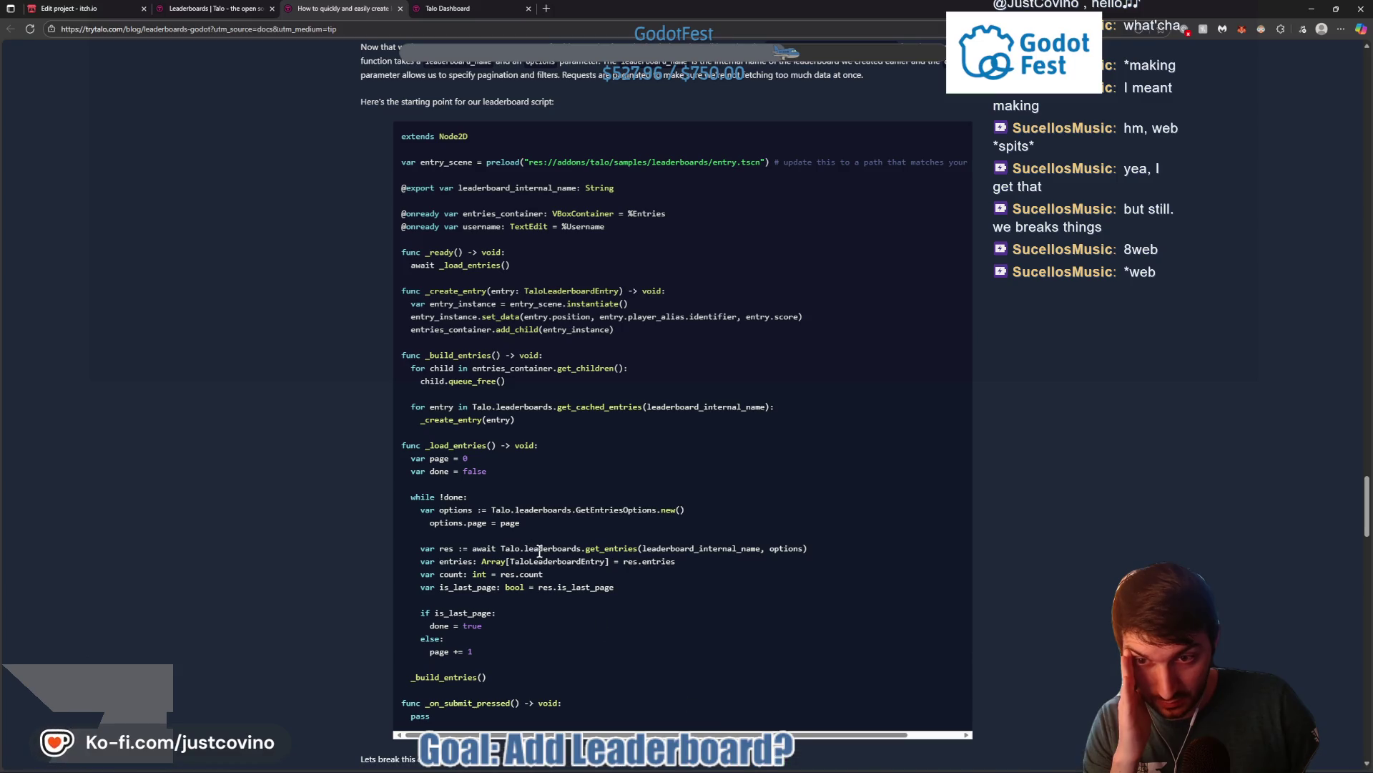
scroll(563, 432, "down", 2)
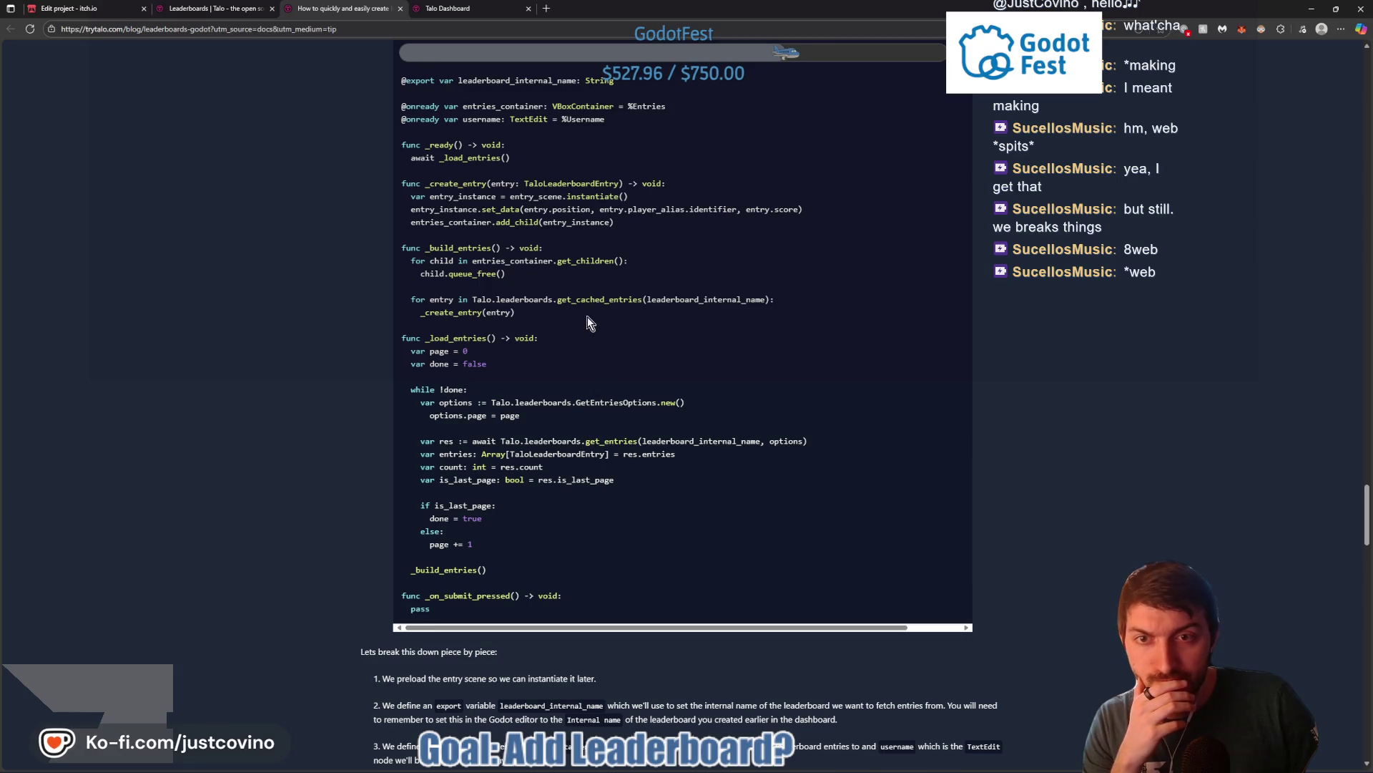
scroll(587, 316, "up", 1)
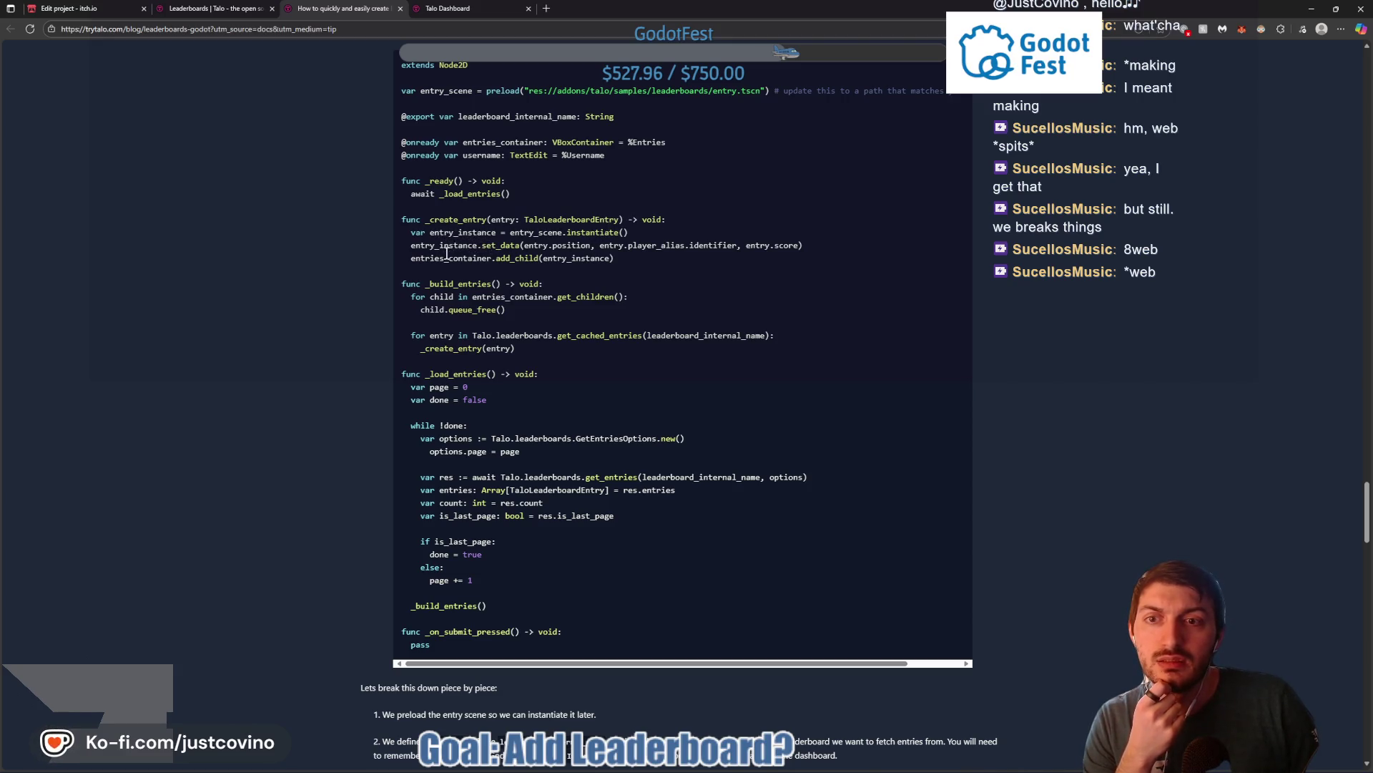
mouse_move(695, 265)
left_mouse_down()
mouse_move(486, 259)
mouse_move(395, 213)
mouse_move(404, 205)
left_mouse_up()
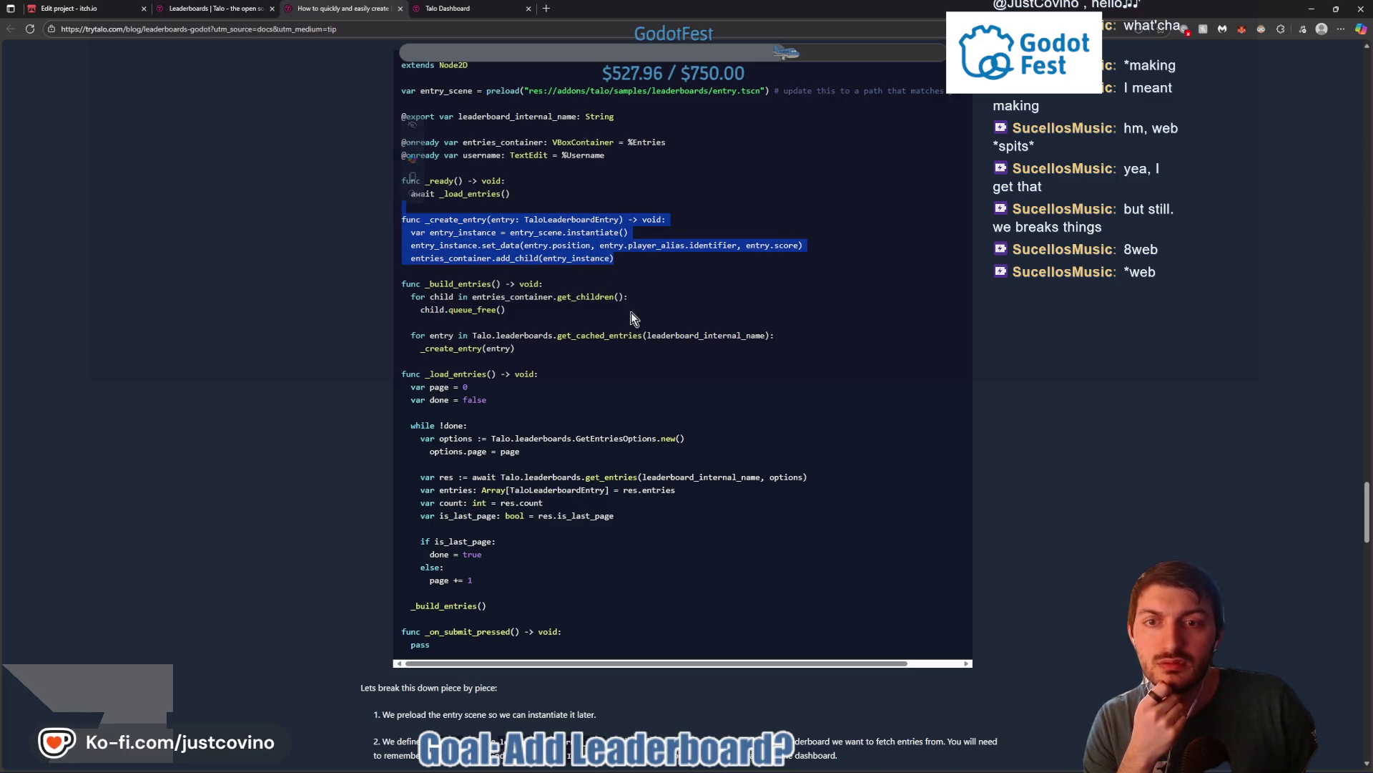
double_click(568, 336)
left_click(565, 344)
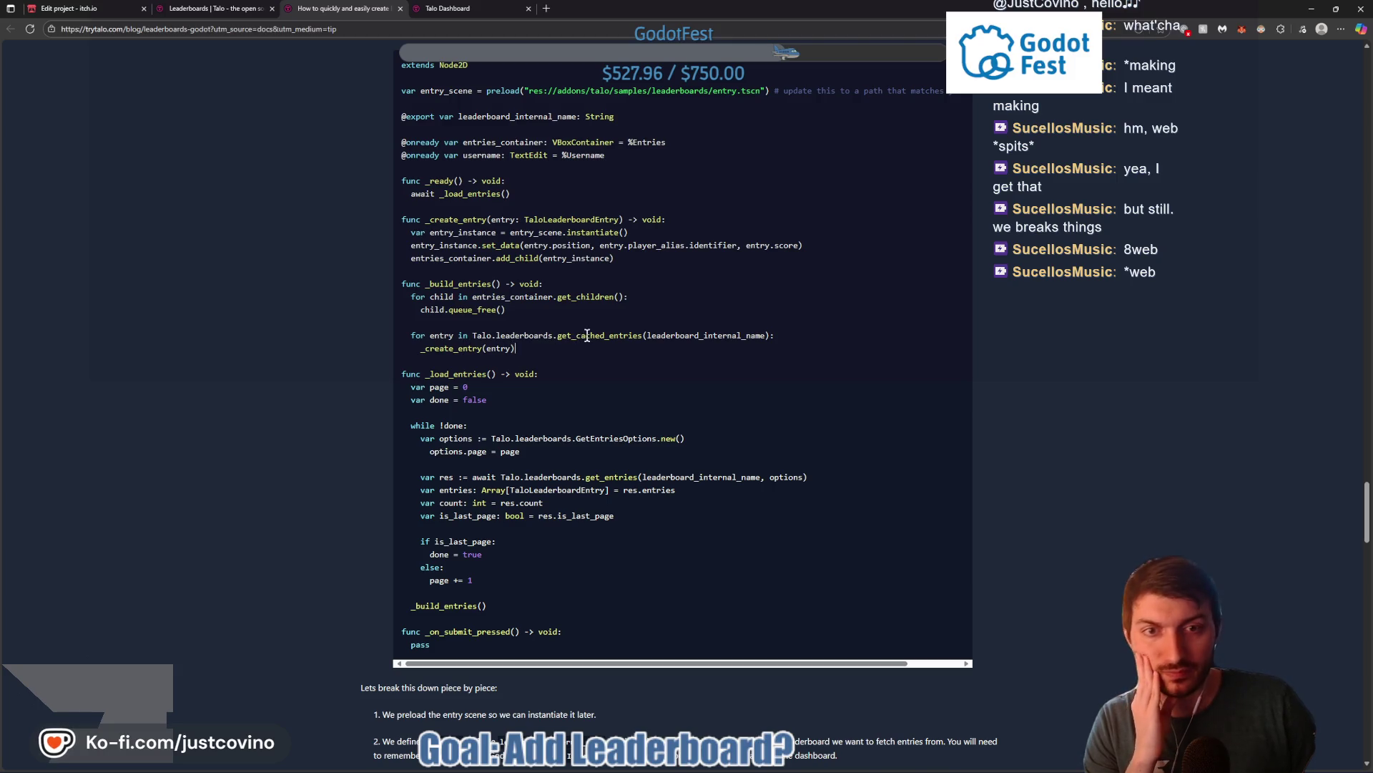
left_click(567, 352)
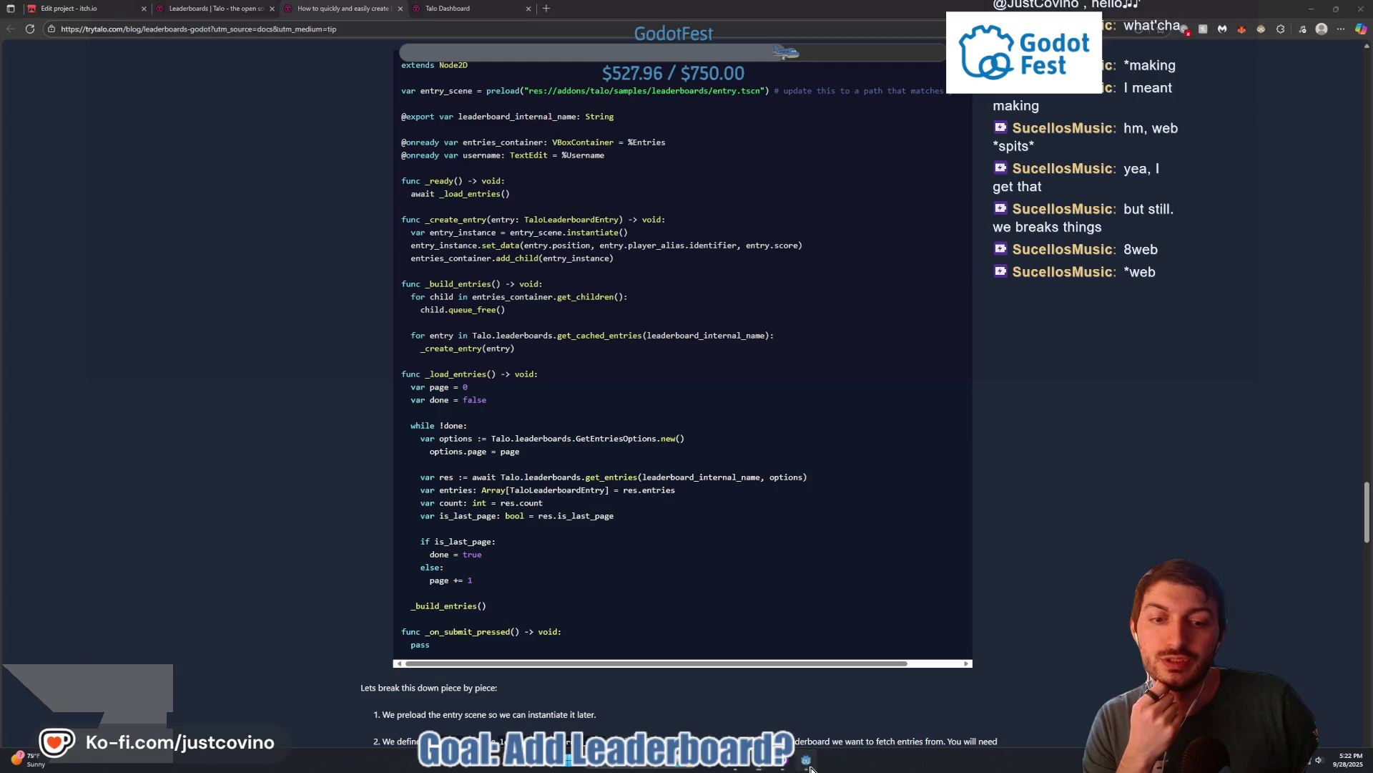
key("alt+Tab")
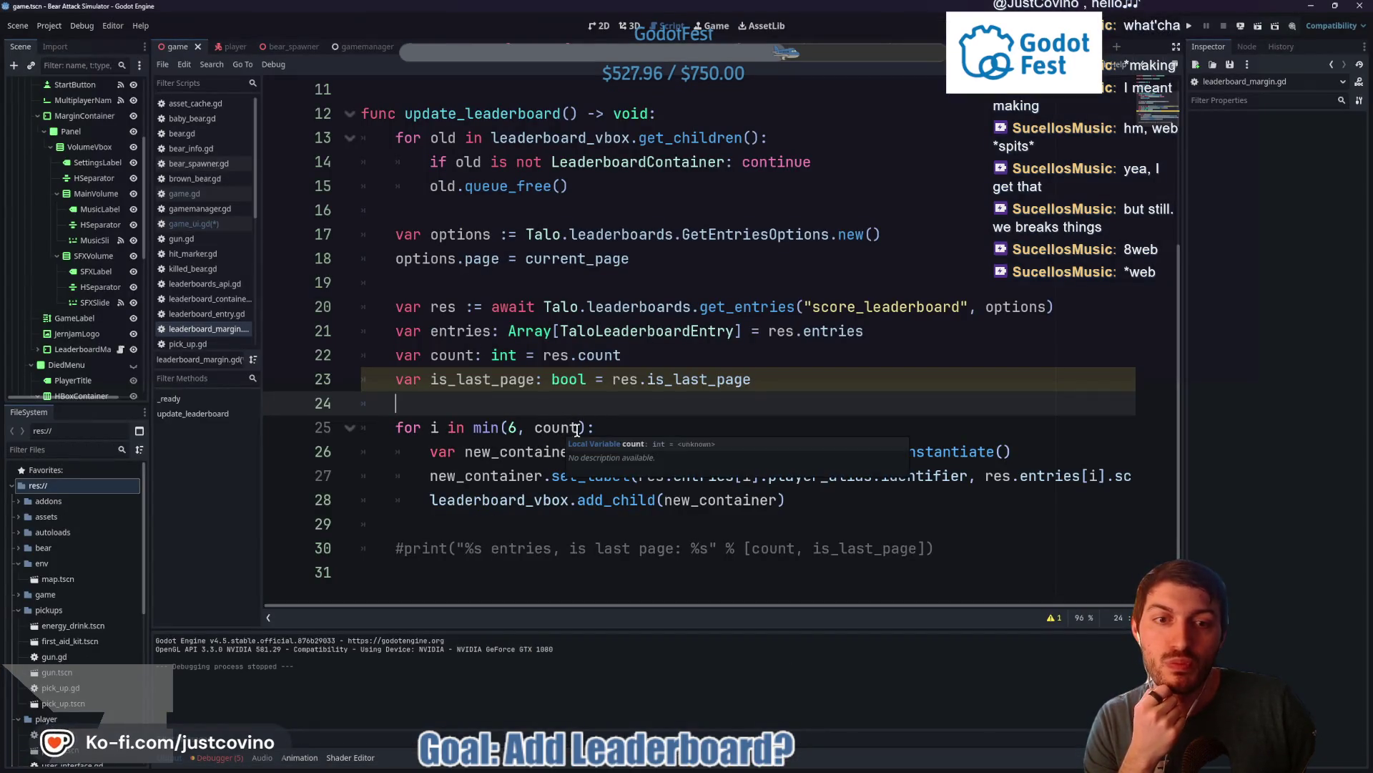
double_click(684, 478)
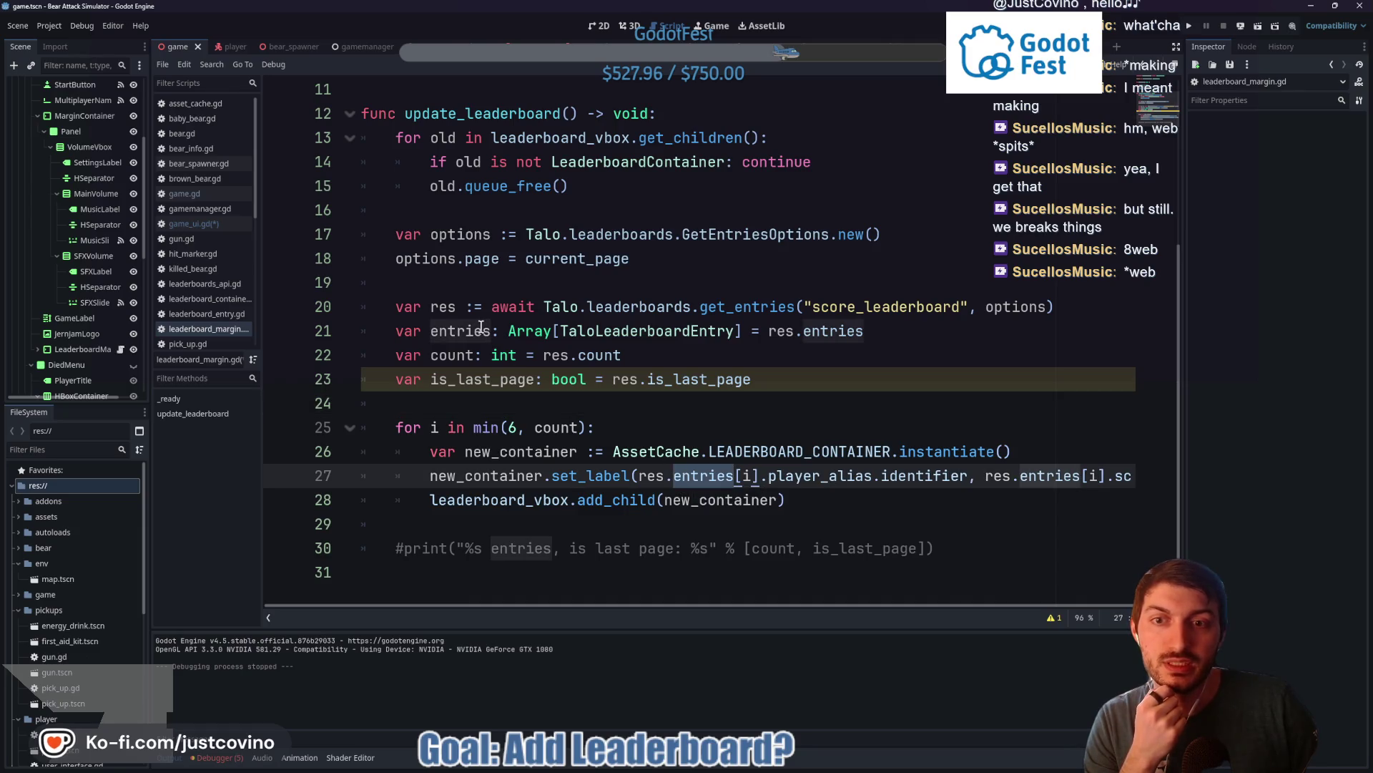
left_click(812, 334)
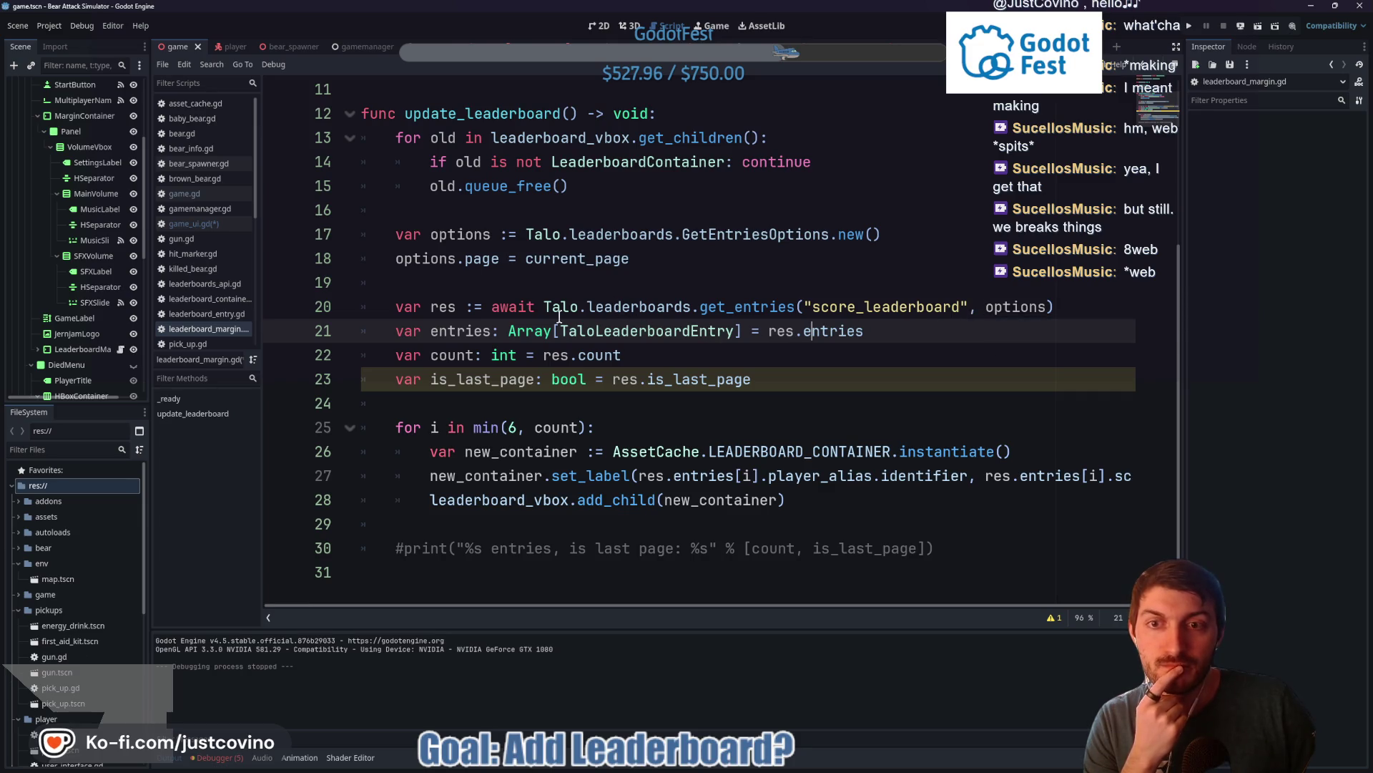
scroll(779, 408, "up", 1)
mouse_move(731, 381)
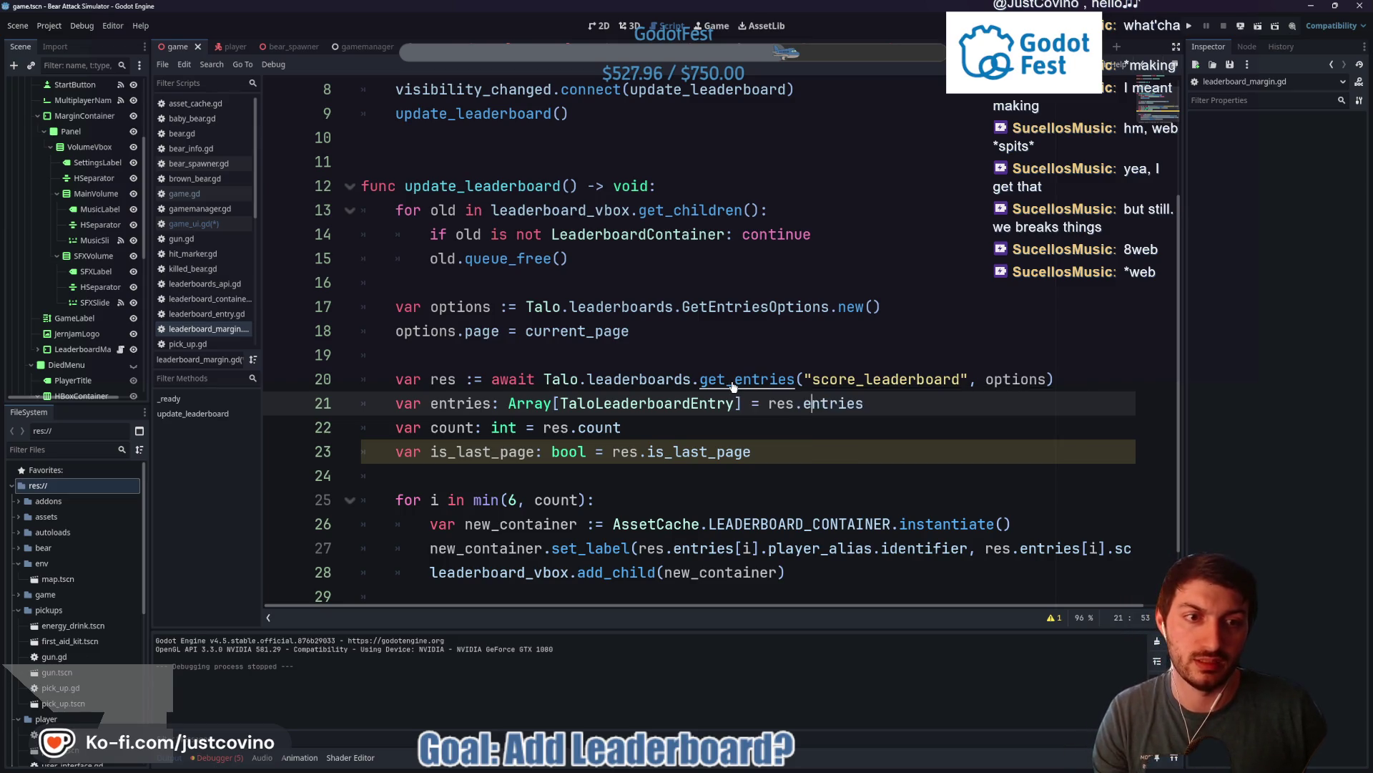
- Jump from get_entries on line 20 to its definition in leaderboards_api.gd, browse it, then return to the guide
left_click(734, 385)
left_click(733, 385, "ctrl")
scroll(719, 385, "up", 2)
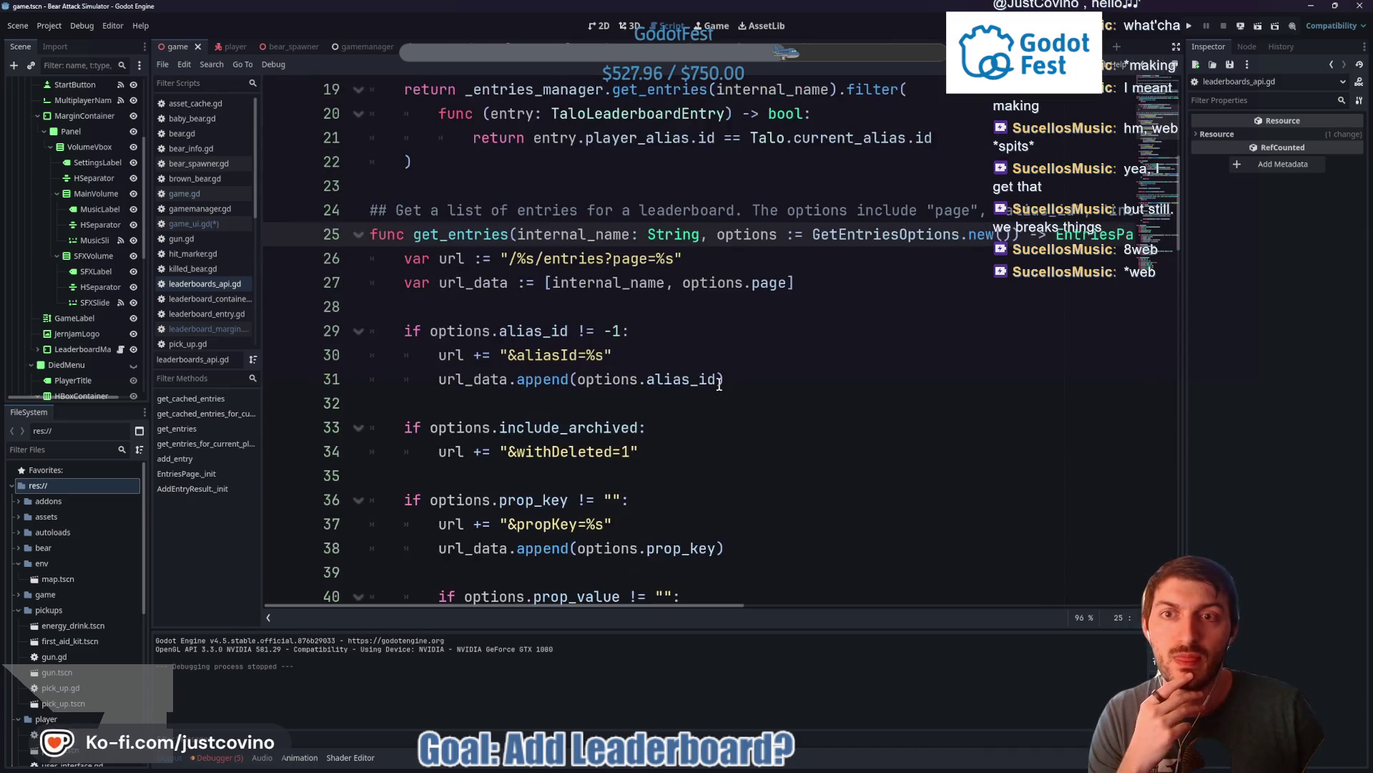
scroll(716, 379, "up", 2)
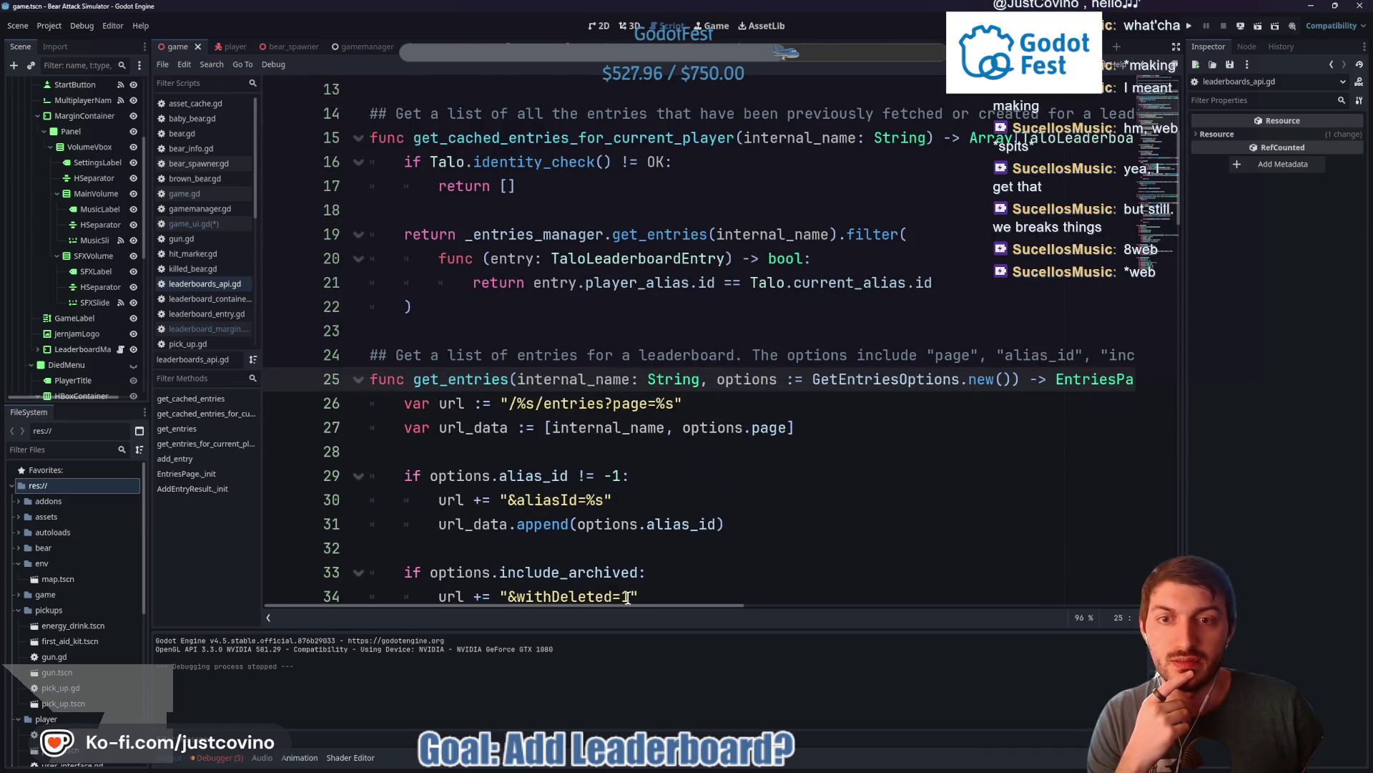
mouse_move(624, 607)
left_mouse_down()
mouse_move(926, 607)
mouse_move(615, 605)
left_mouse_up()
scroll(684, 532, "up", 4)
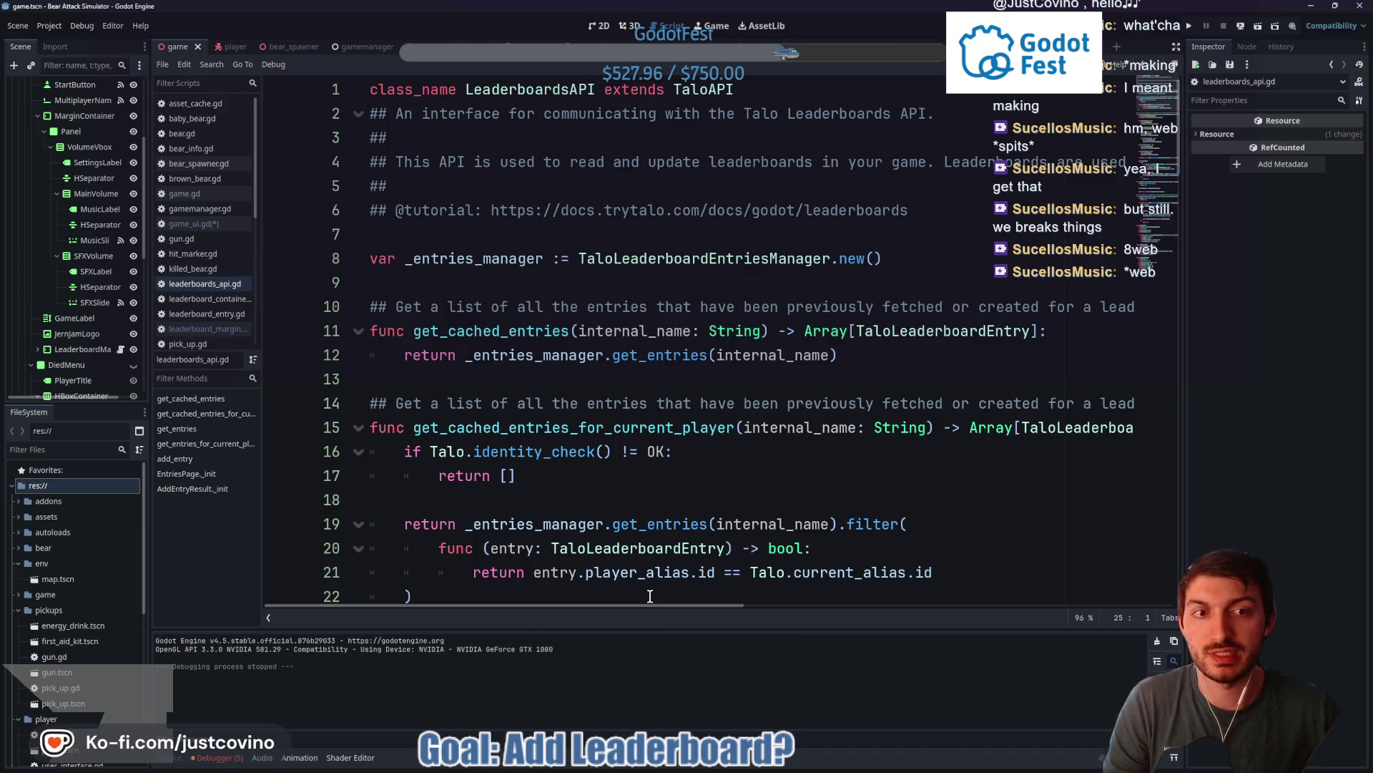
mouse_move(642, 608)
left_mouse_down()
mouse_move(728, 603)
mouse_move(620, 599)
left_mouse_up()
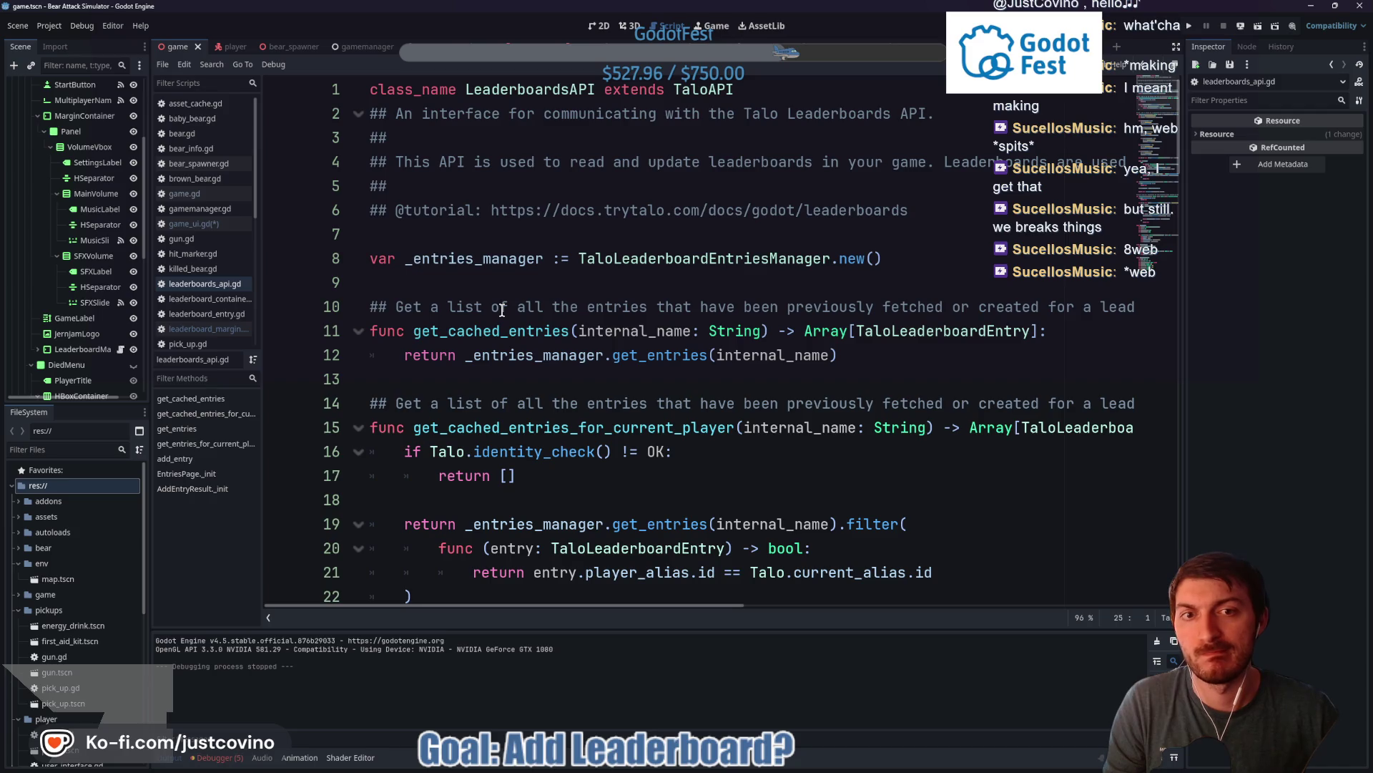
scroll(527, 335, "down", 3)
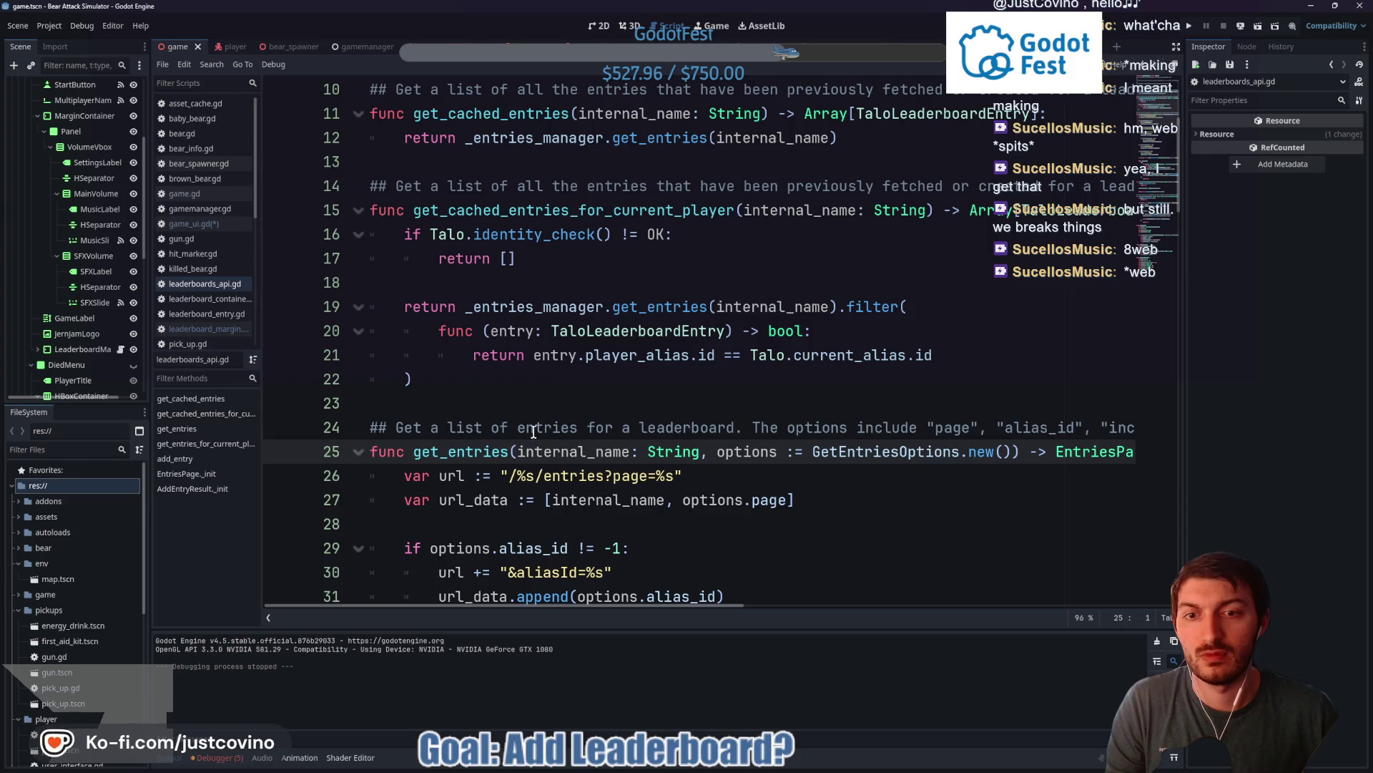
scroll(740, 432, "up", 3)
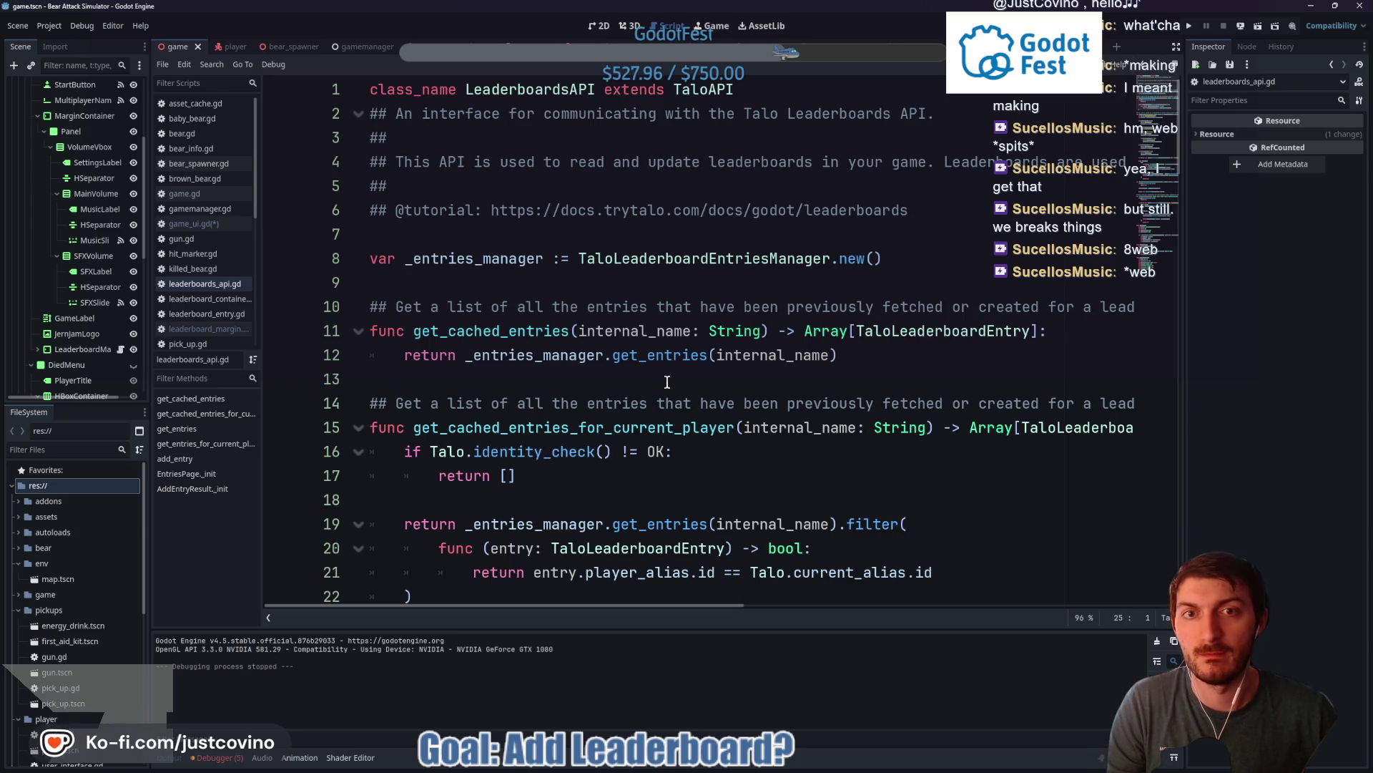
scroll(787, 466, "down", 3)
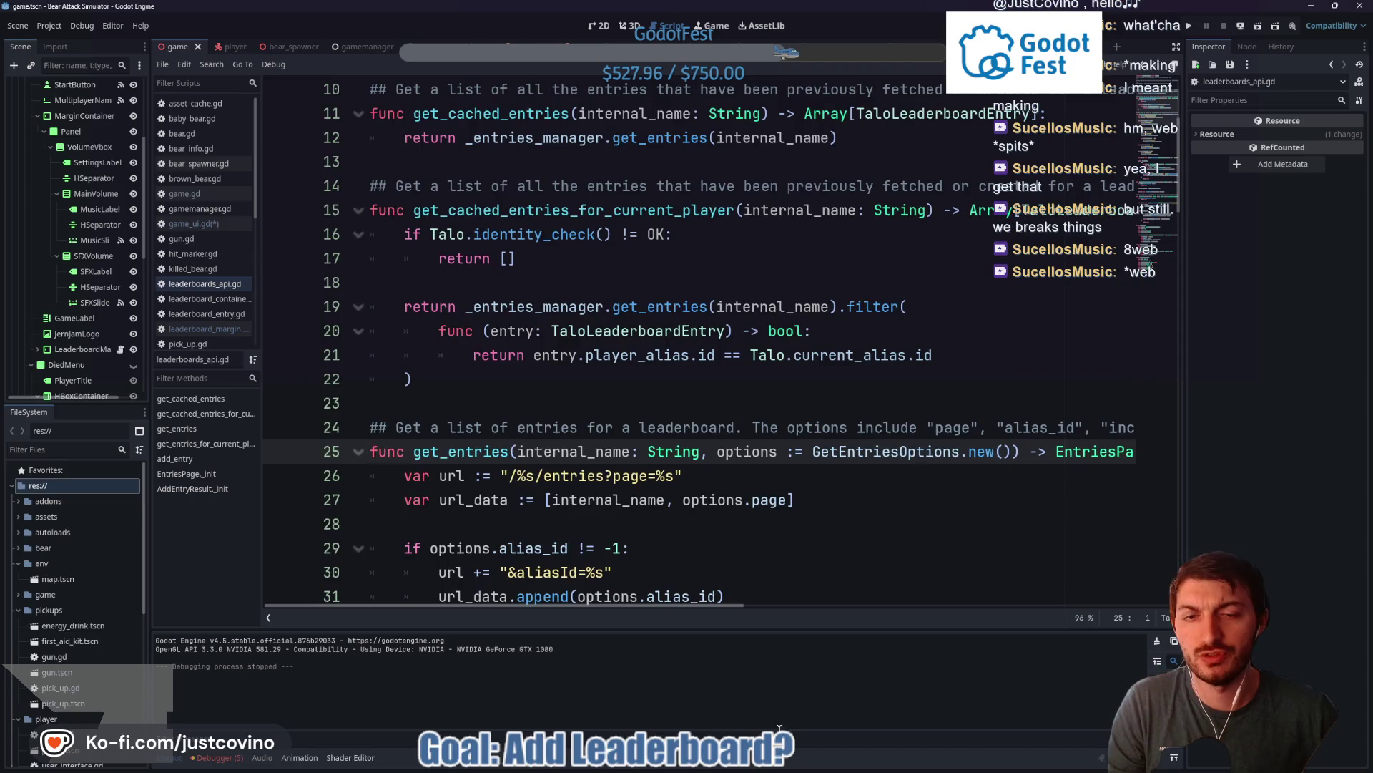
left_click(778, 770)
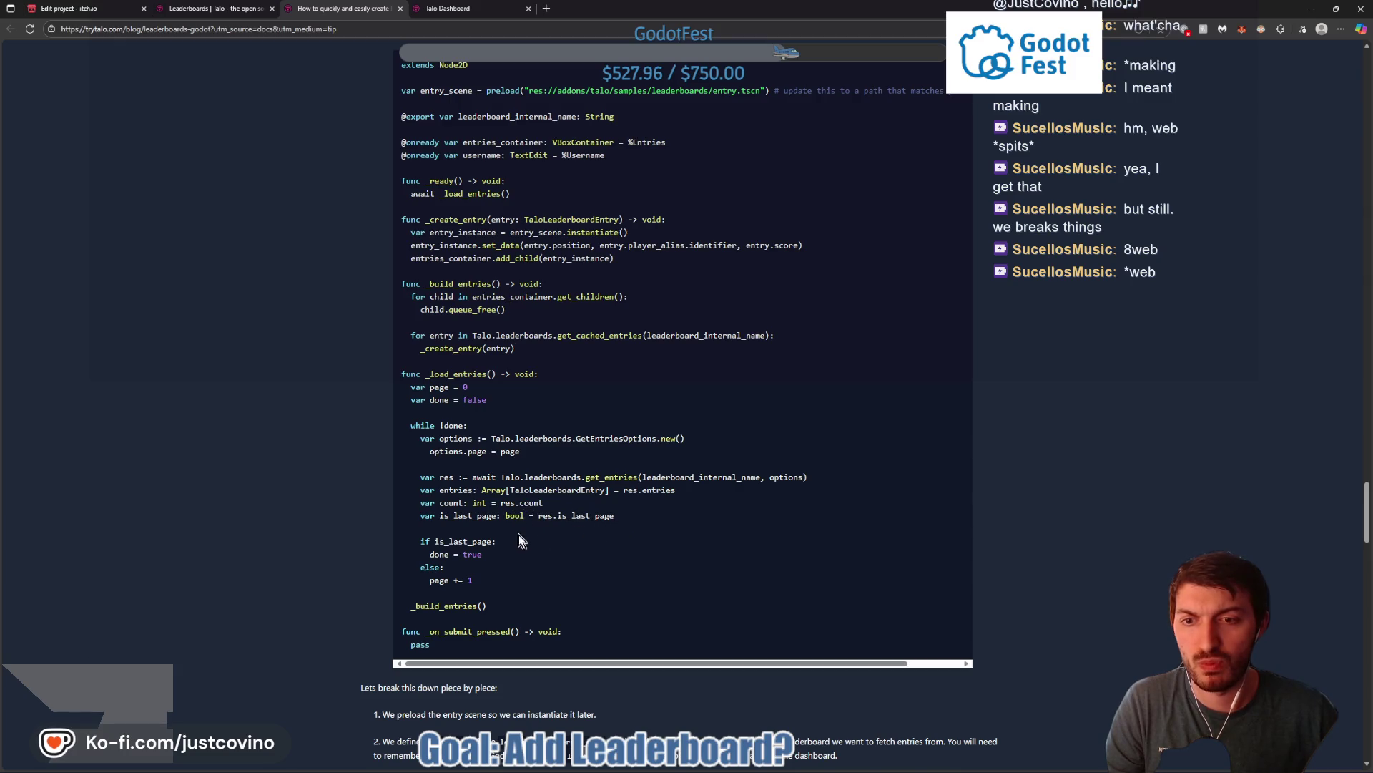
scroll(582, 564, "down", 3)
scroll(585, 569, "down", 3)
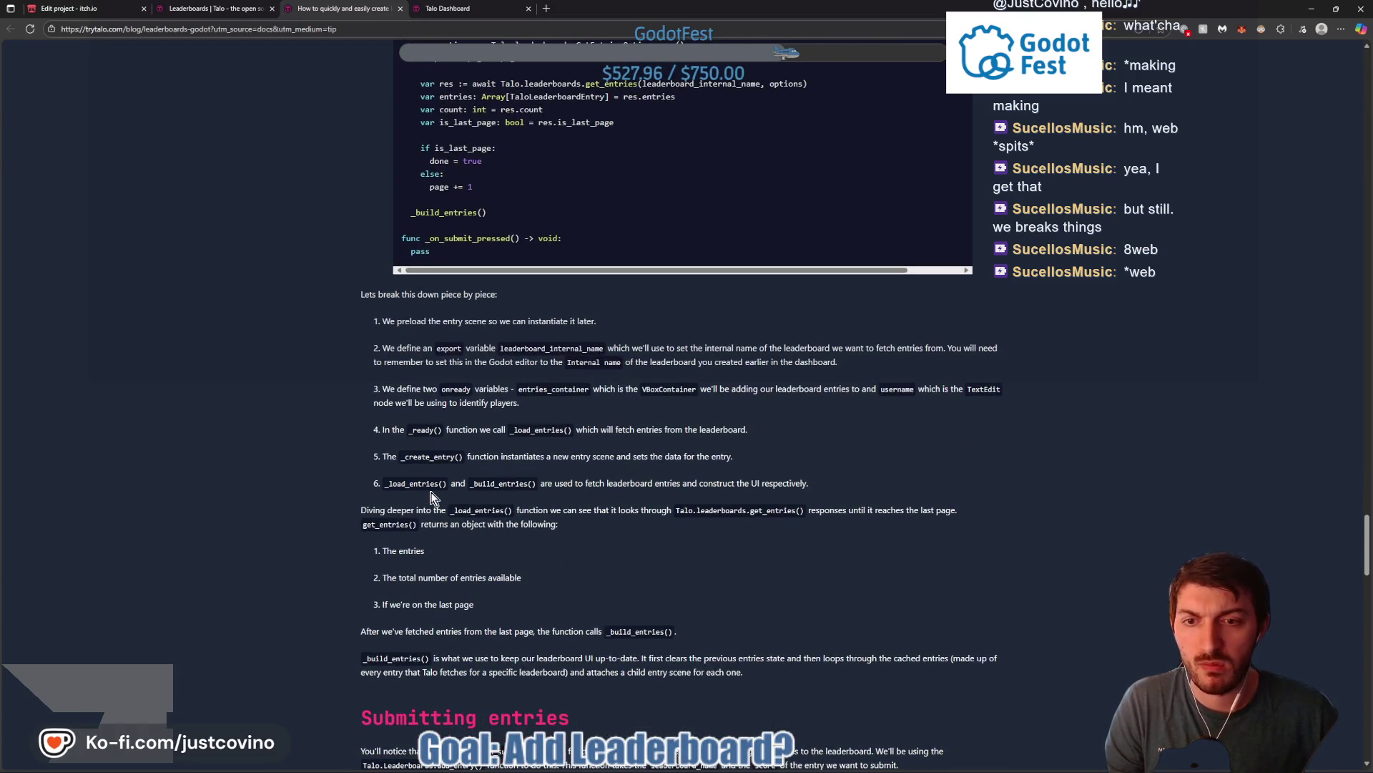
left_click_drag(826, 483, 385, 484)
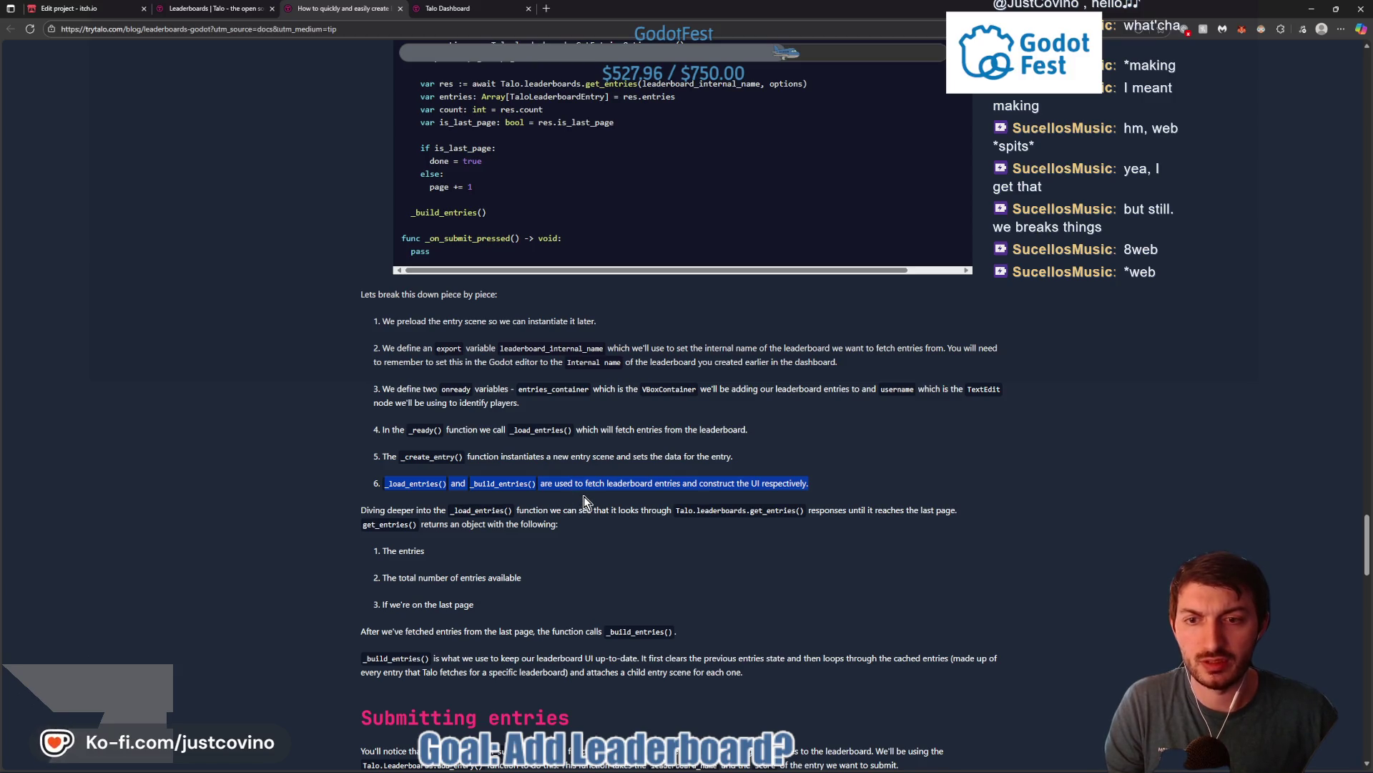
scroll(582, 495, "up", 5)
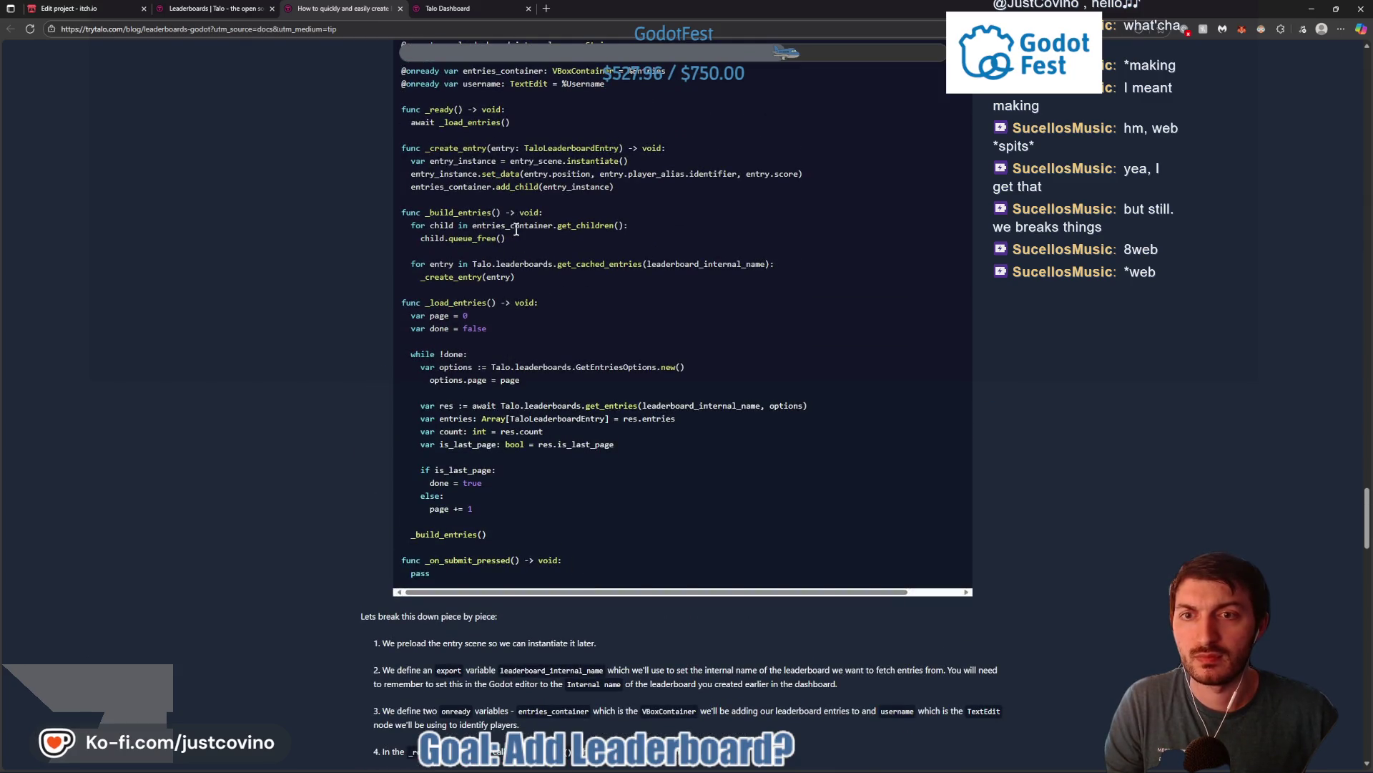
left_click_drag(509, 238, 412, 226)
scroll(508, 299, "up", 1)
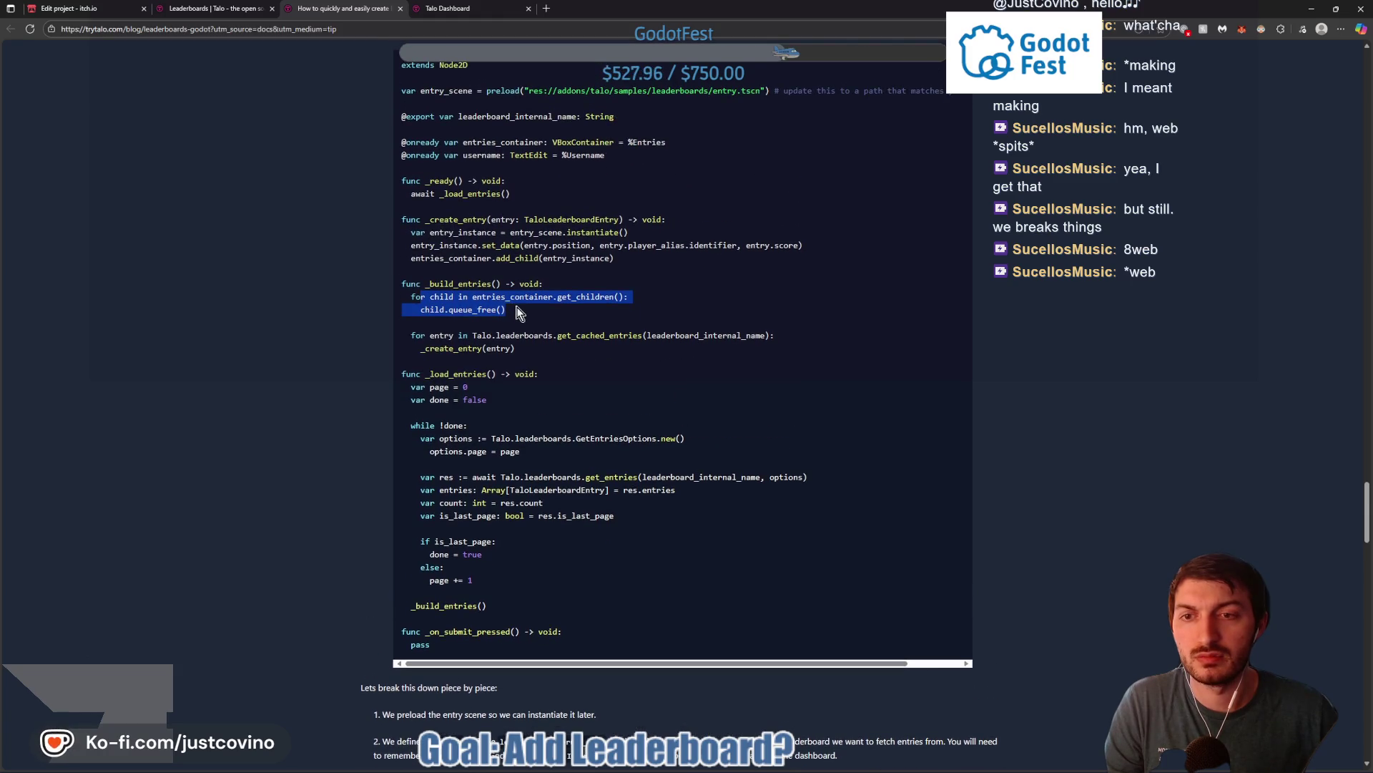
left_click(429, 325)
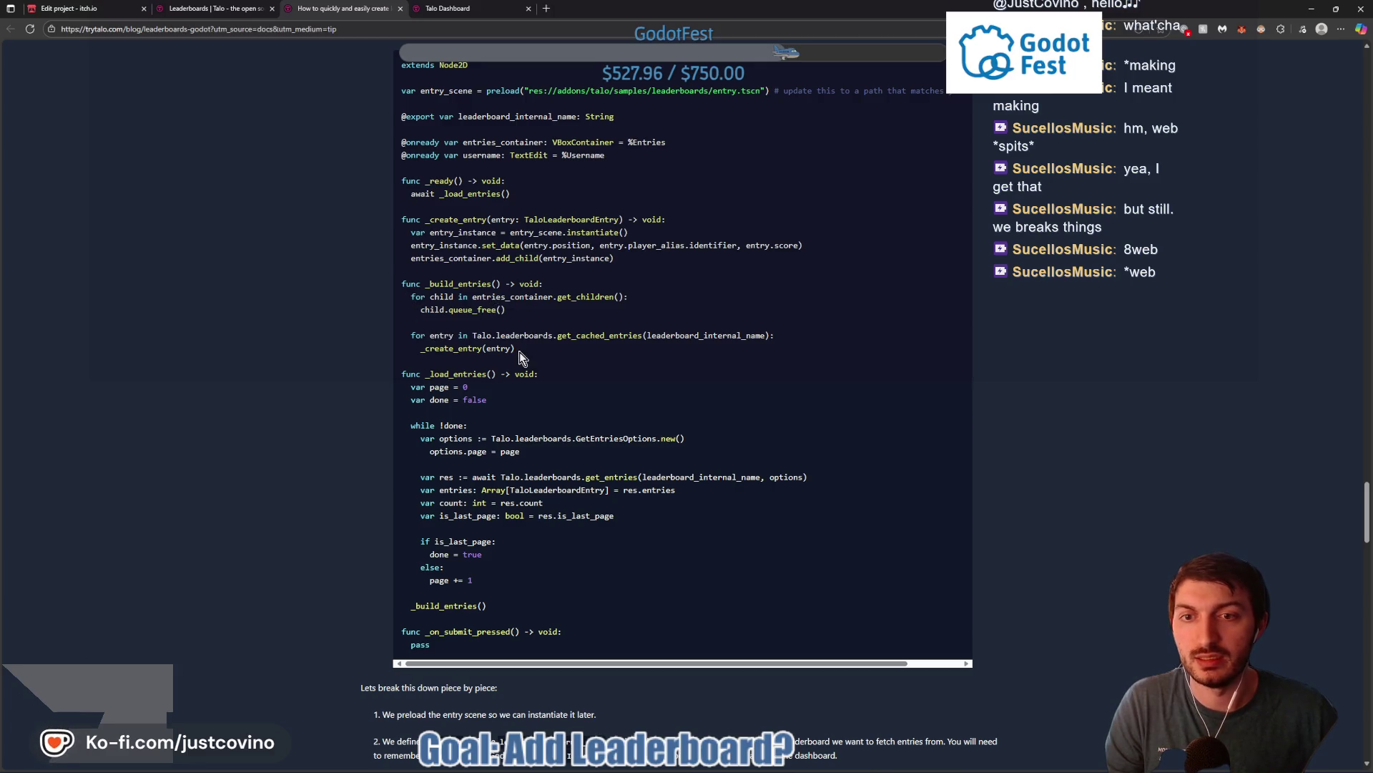
mouse_move(525, 349)
left_mouse_down()
mouse_move(418, 321)
mouse_move(500, 287)
mouse_move(433, 211)
mouse_move(570, 290)
left_mouse_up()
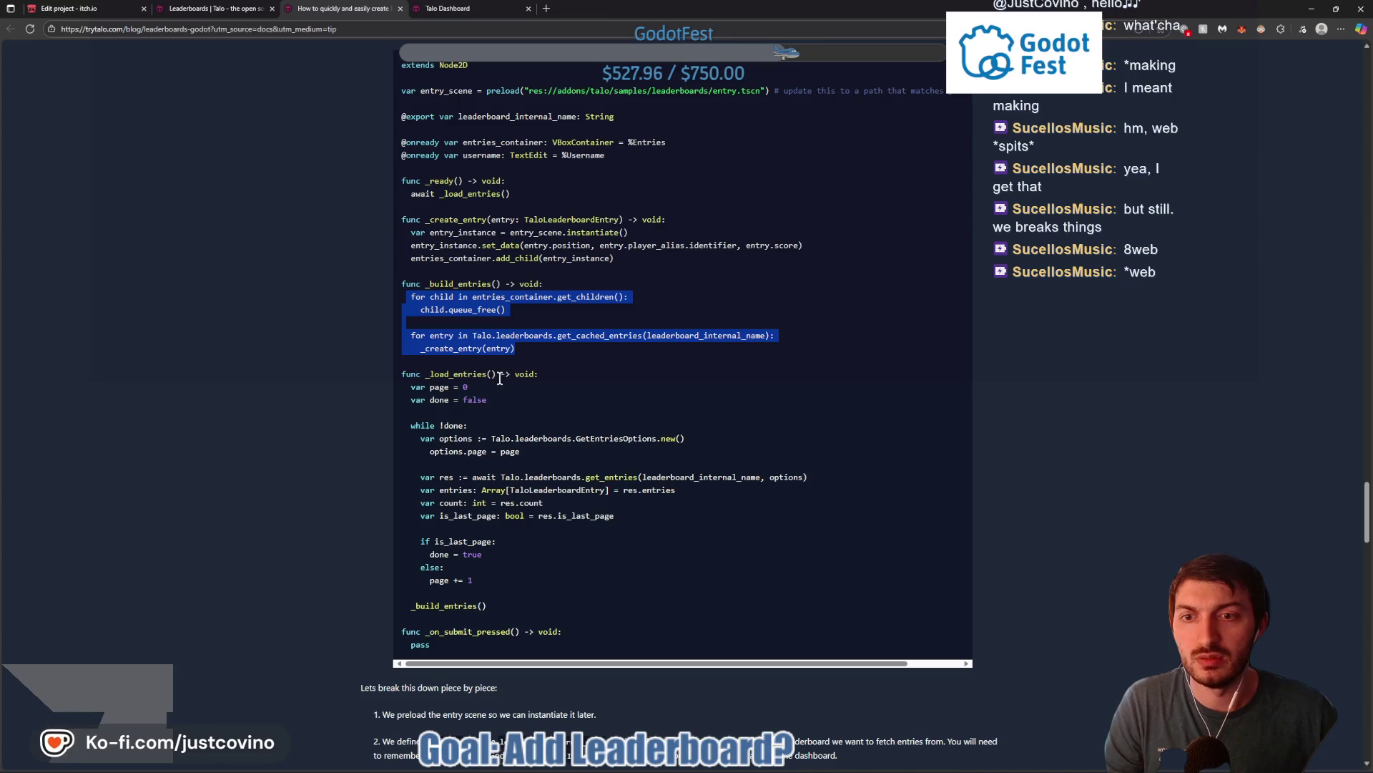
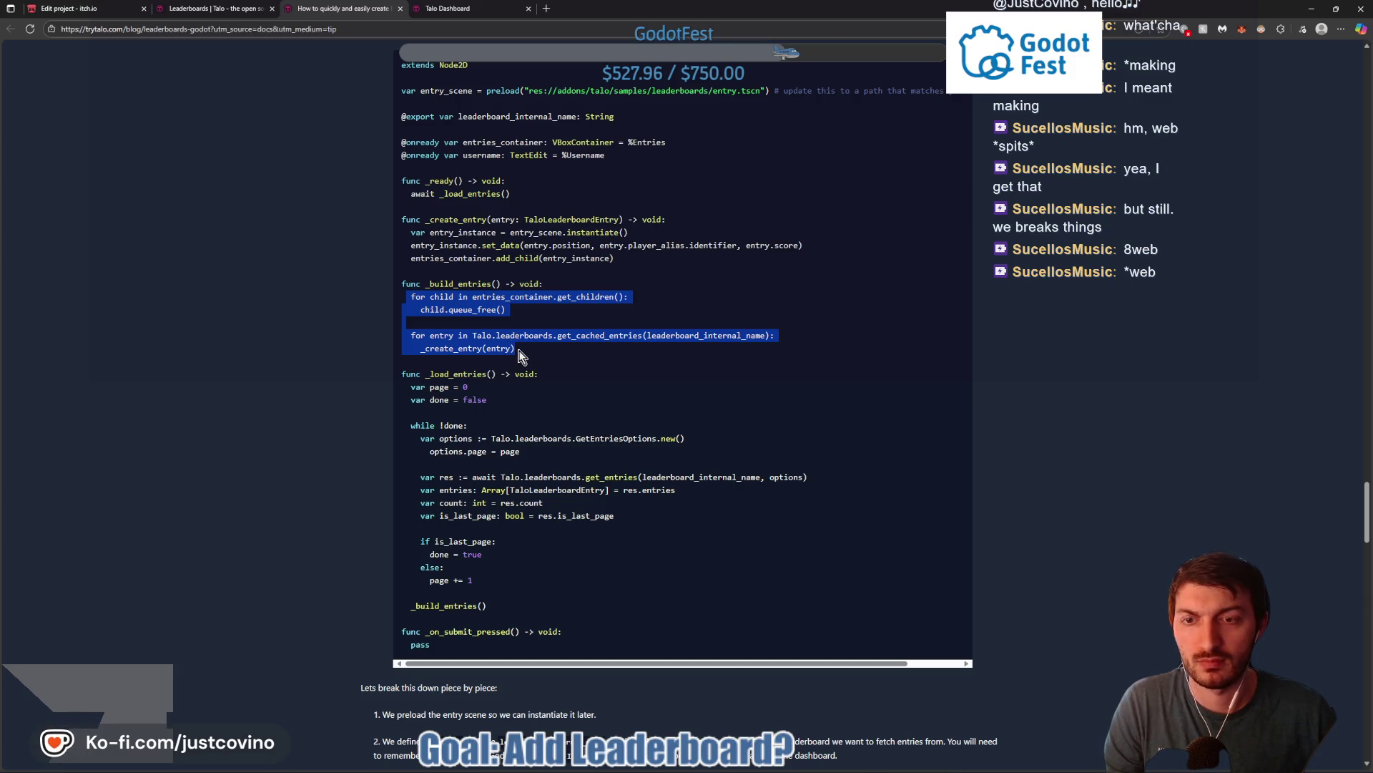
- Open leaderboard_margin.gd in Godot and review its update_leaderboard code and options line
mouse_move(728, 766)
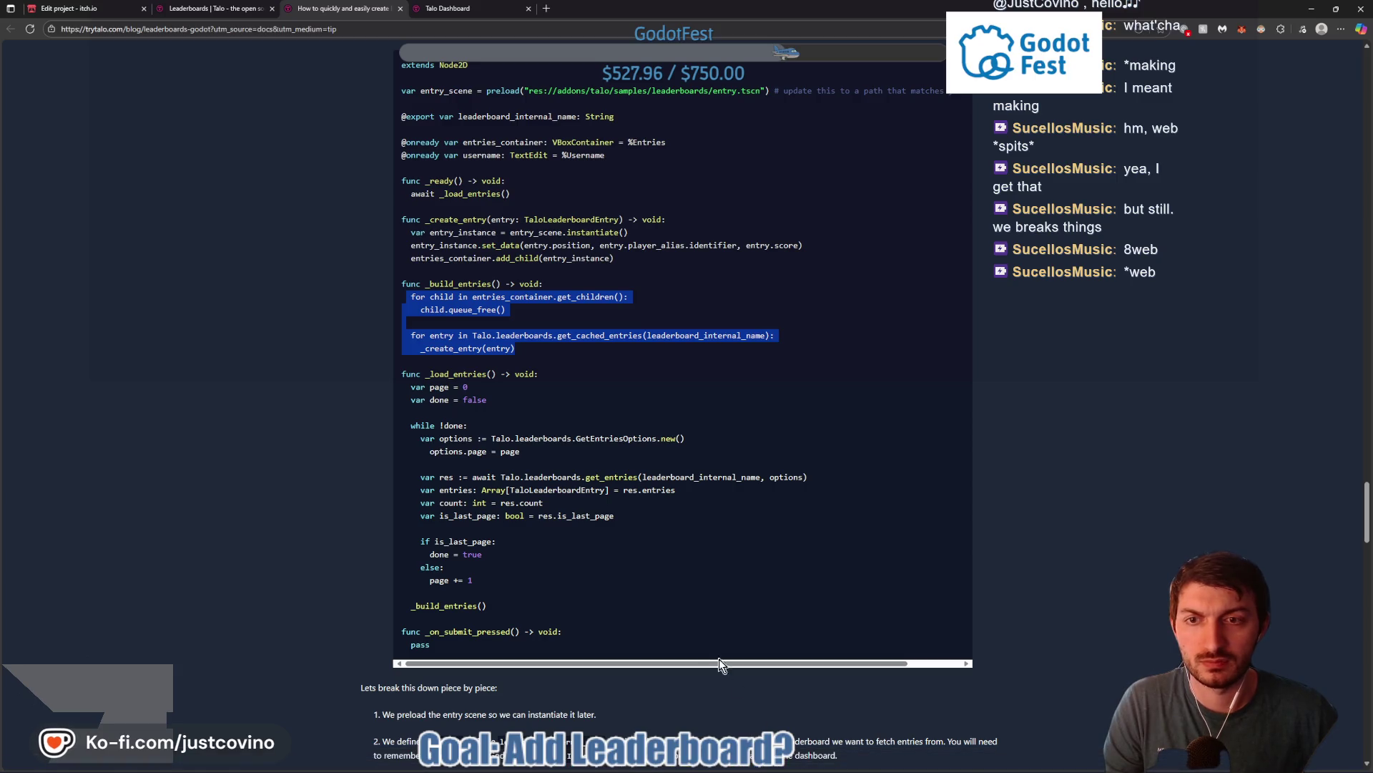
left_click(806, 760)
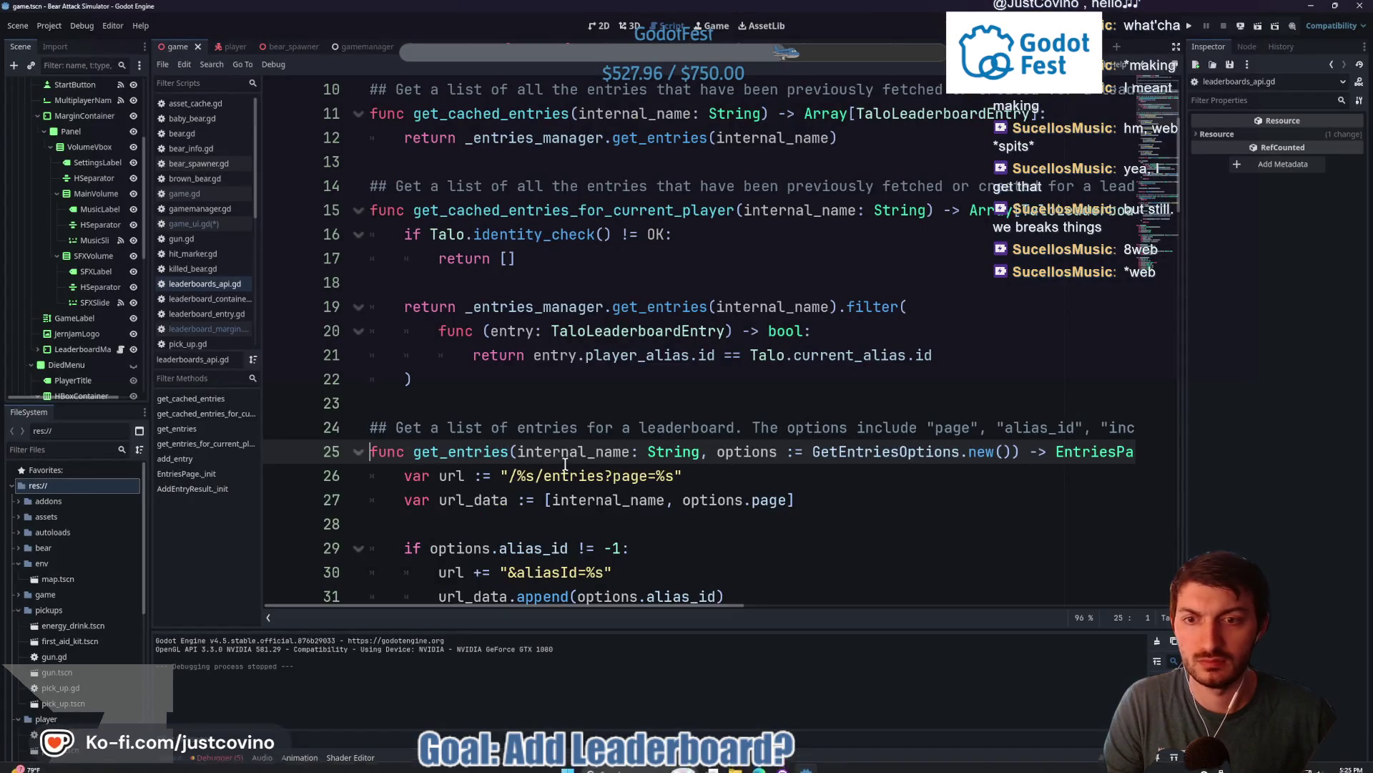
left_click(120, 349)
scroll(587, 428, "down", 1)
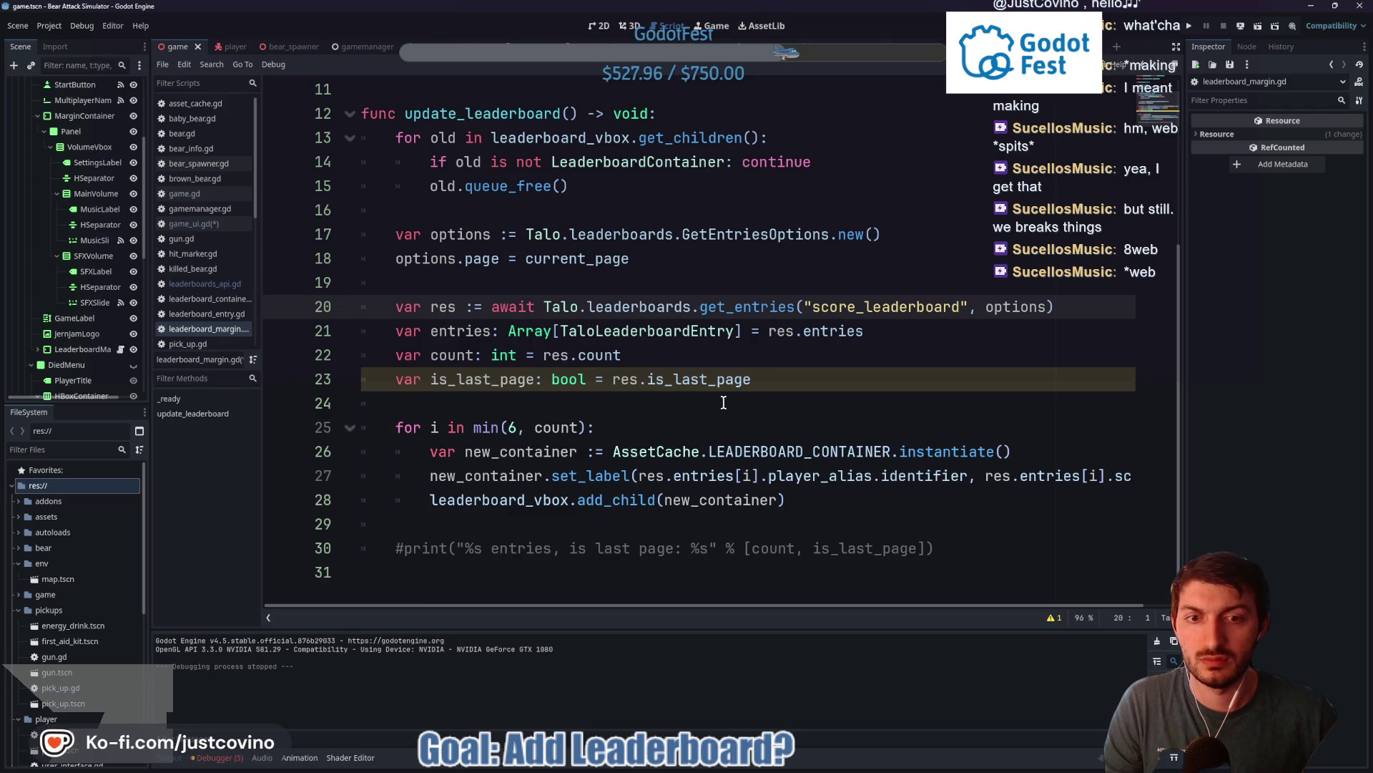
left_click(653, 379)
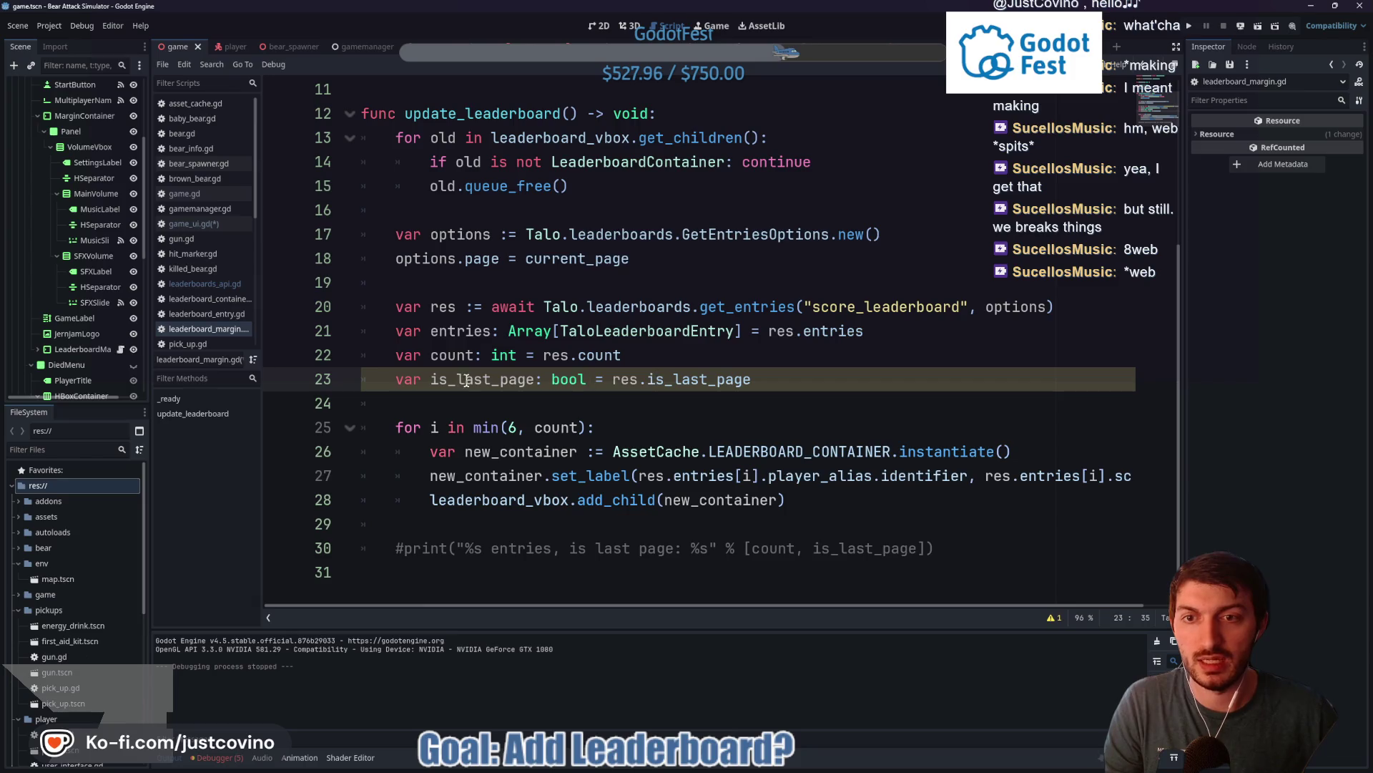
left_click(420, 306)
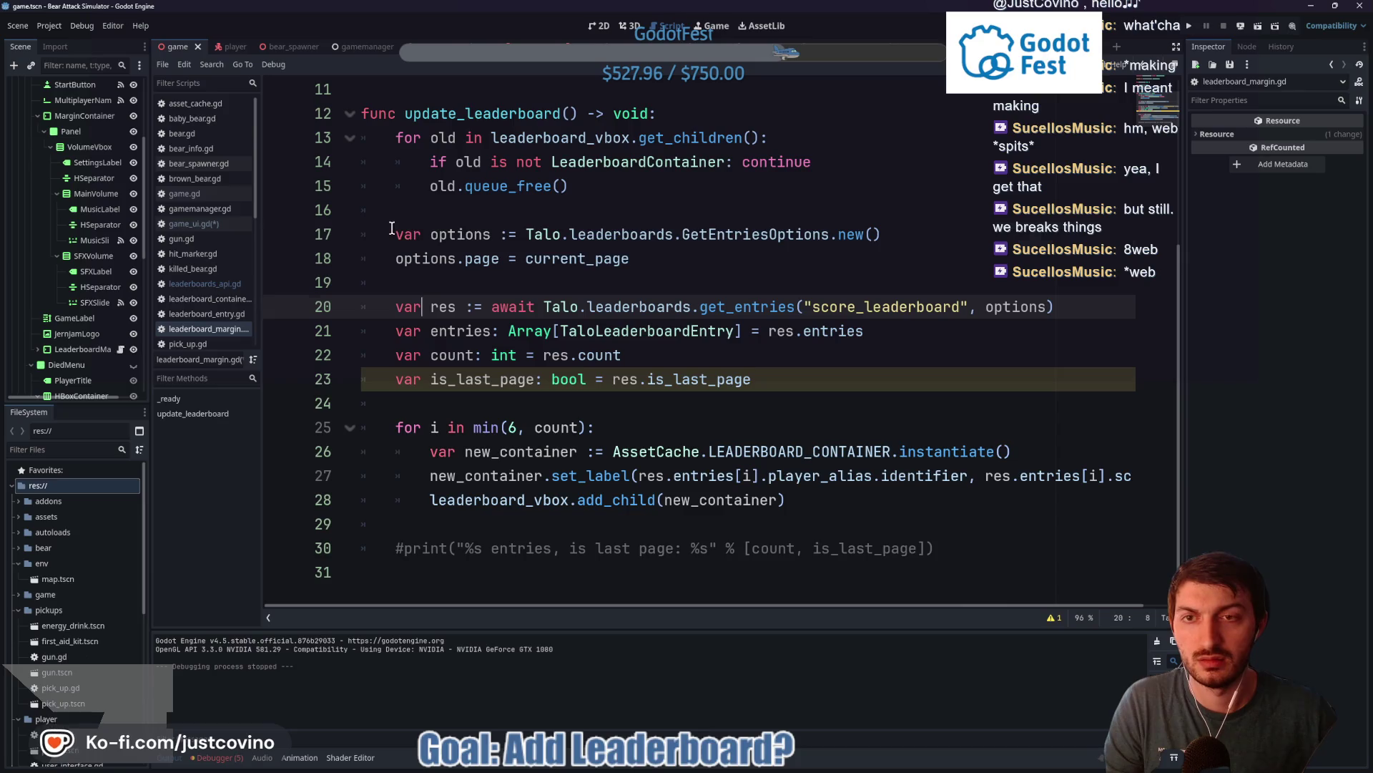
left_click_drag(394, 229, 605, 238)
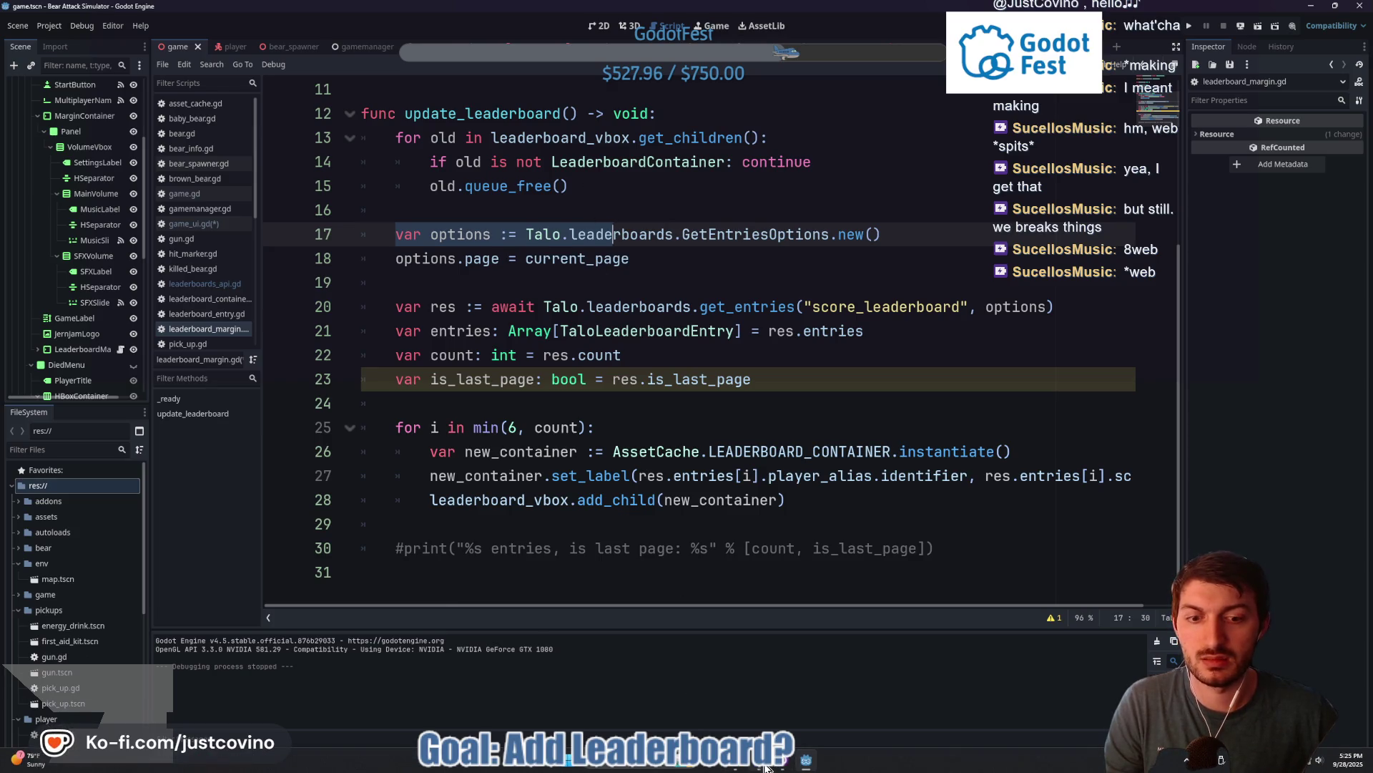
- Glance at the repository's pending changes in GitHub Desktop, then minimize the git client
left_click(764, 768)
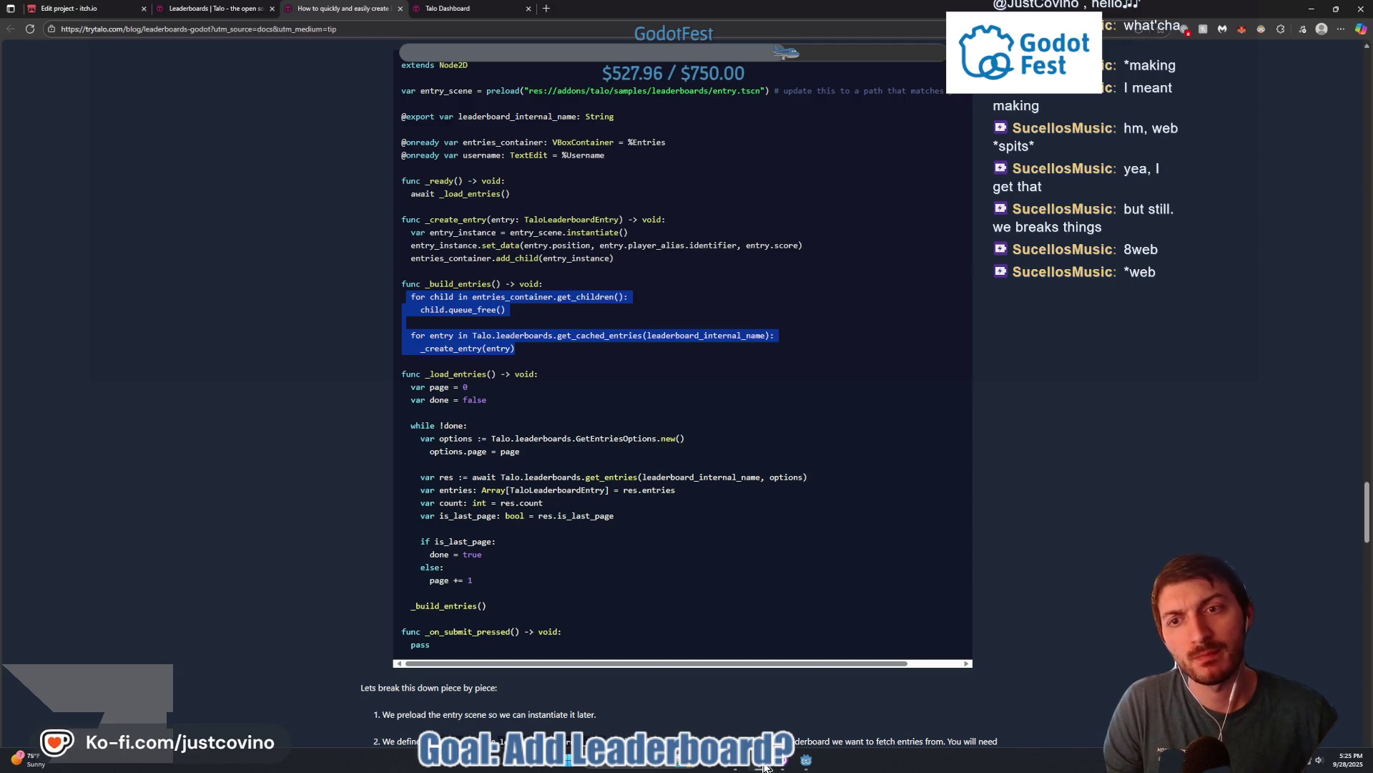
left_click(782, 764)
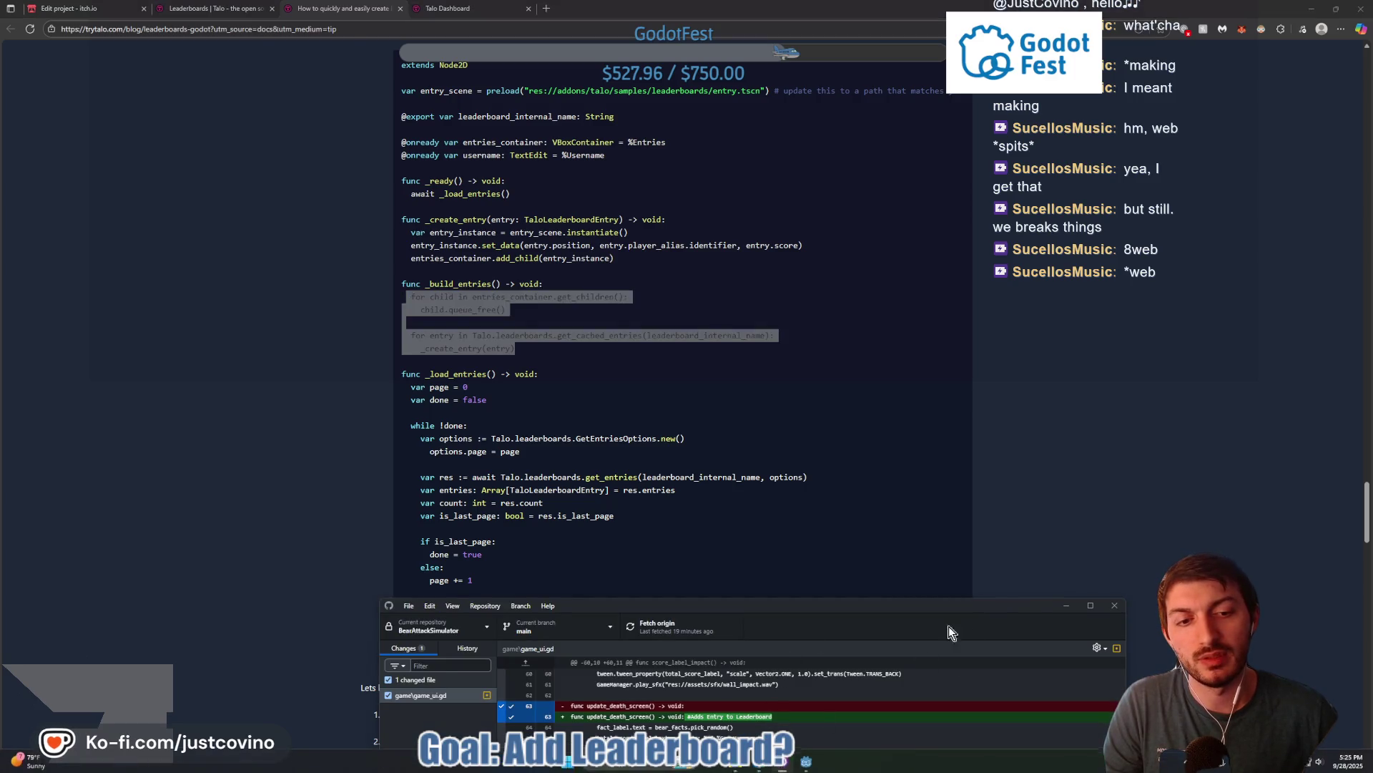
left_click(1066, 603)
left_click(804, 762)
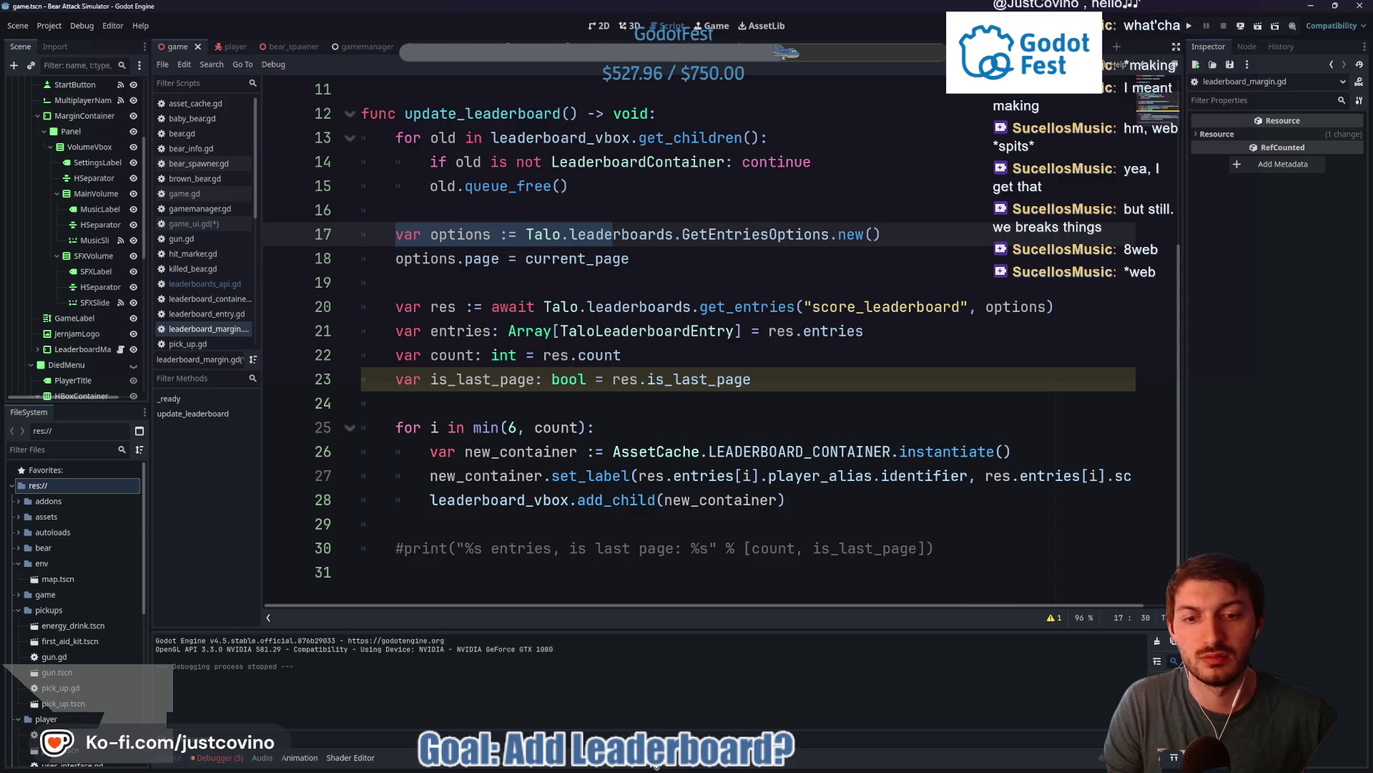
- Reread the tutorial's _create_entry code and its set_data call before returning to the script
mouse_move(714, 771)
left_click(755, 765)
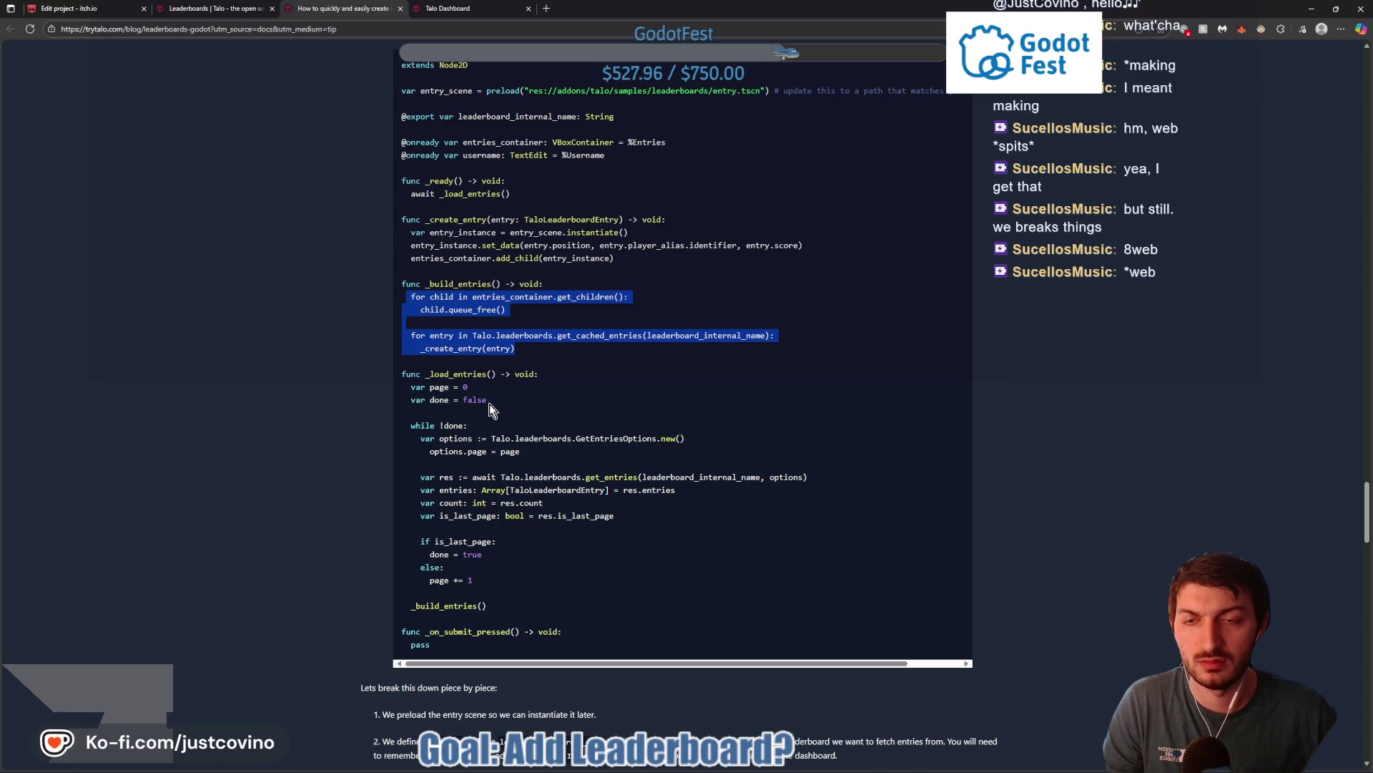
left_click(522, 354)
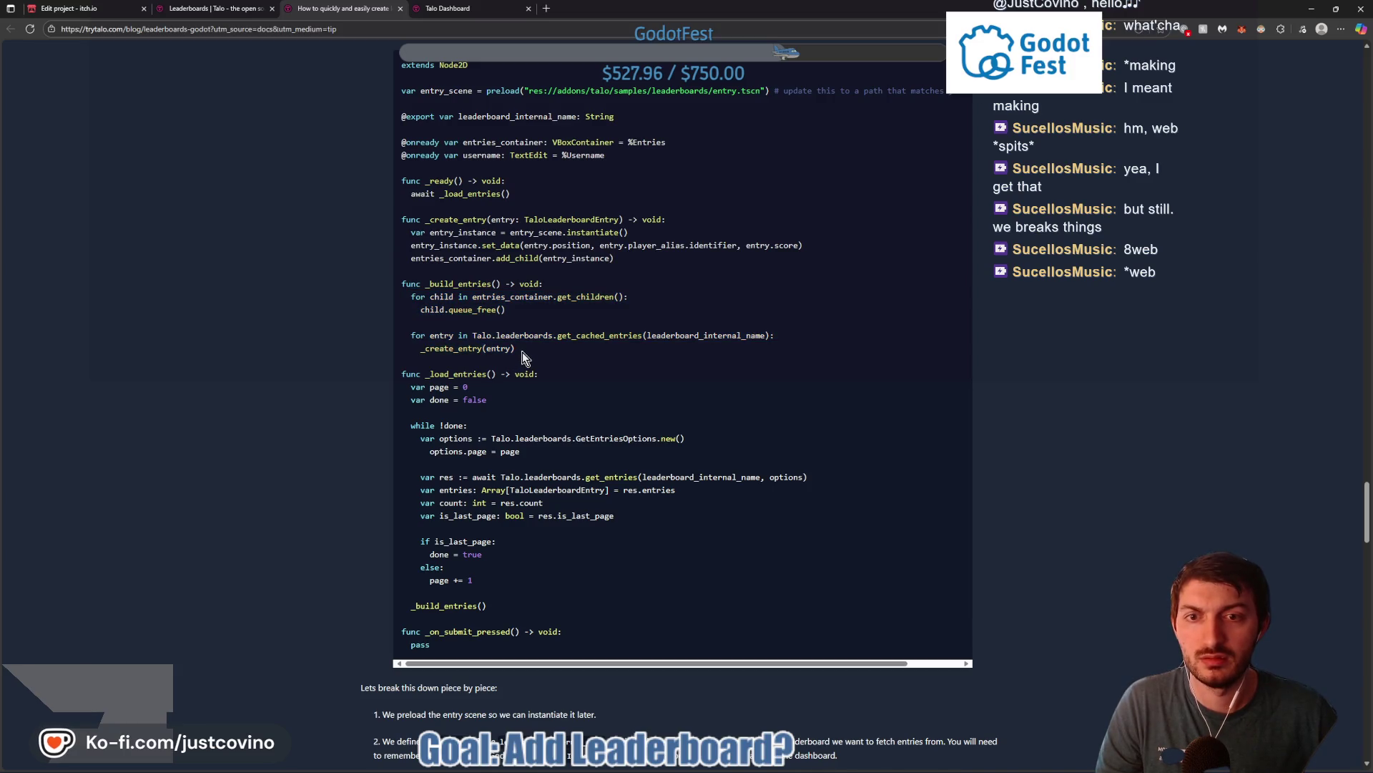
mouse_move(788, 771)
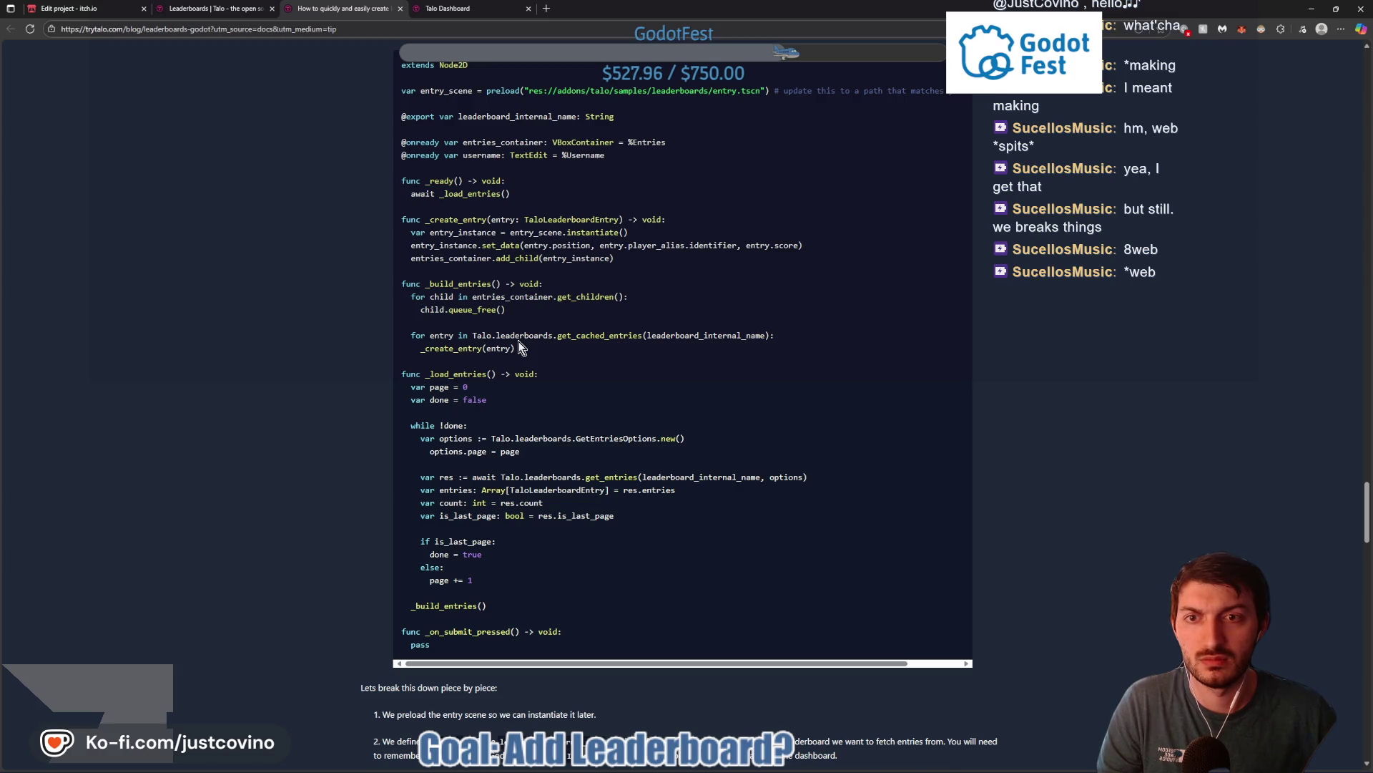
double_click(500, 246)
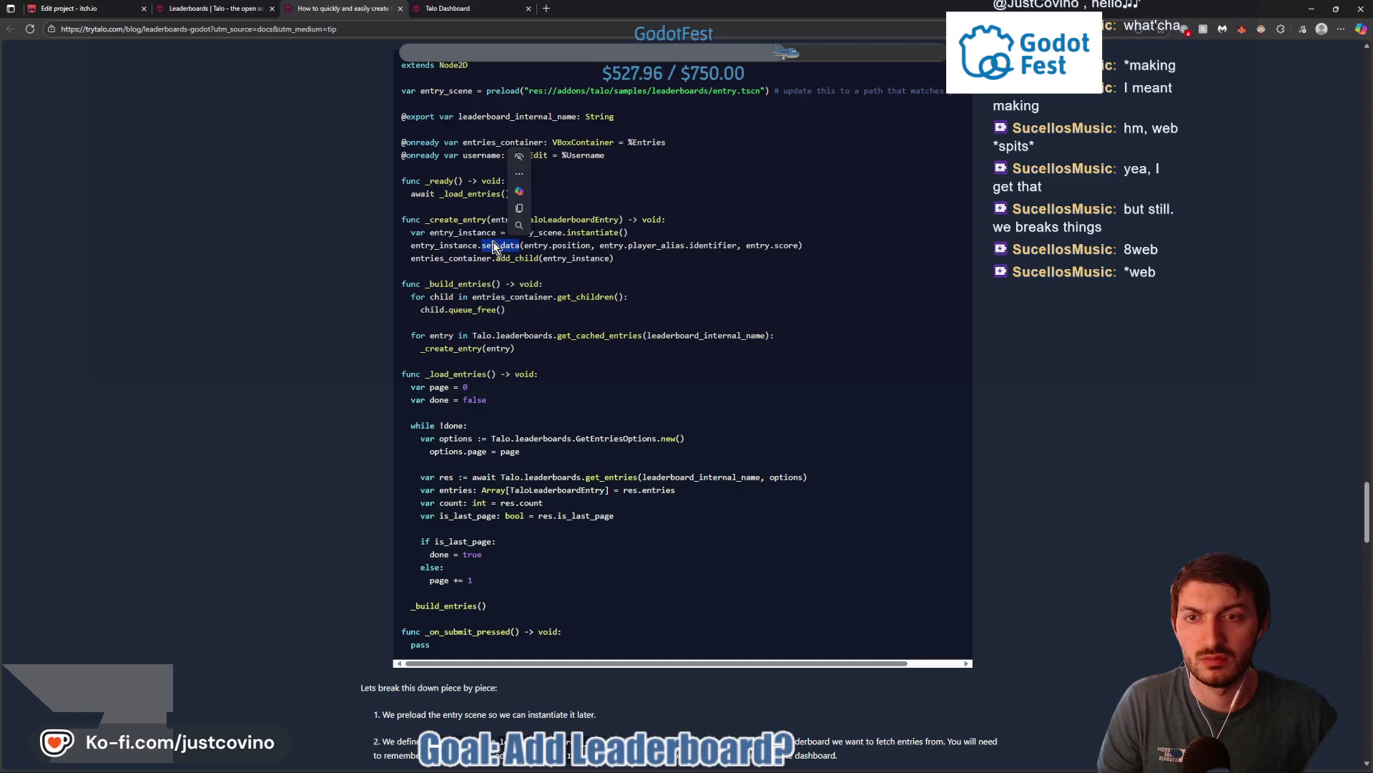
scroll(553, 393, "up", 1)
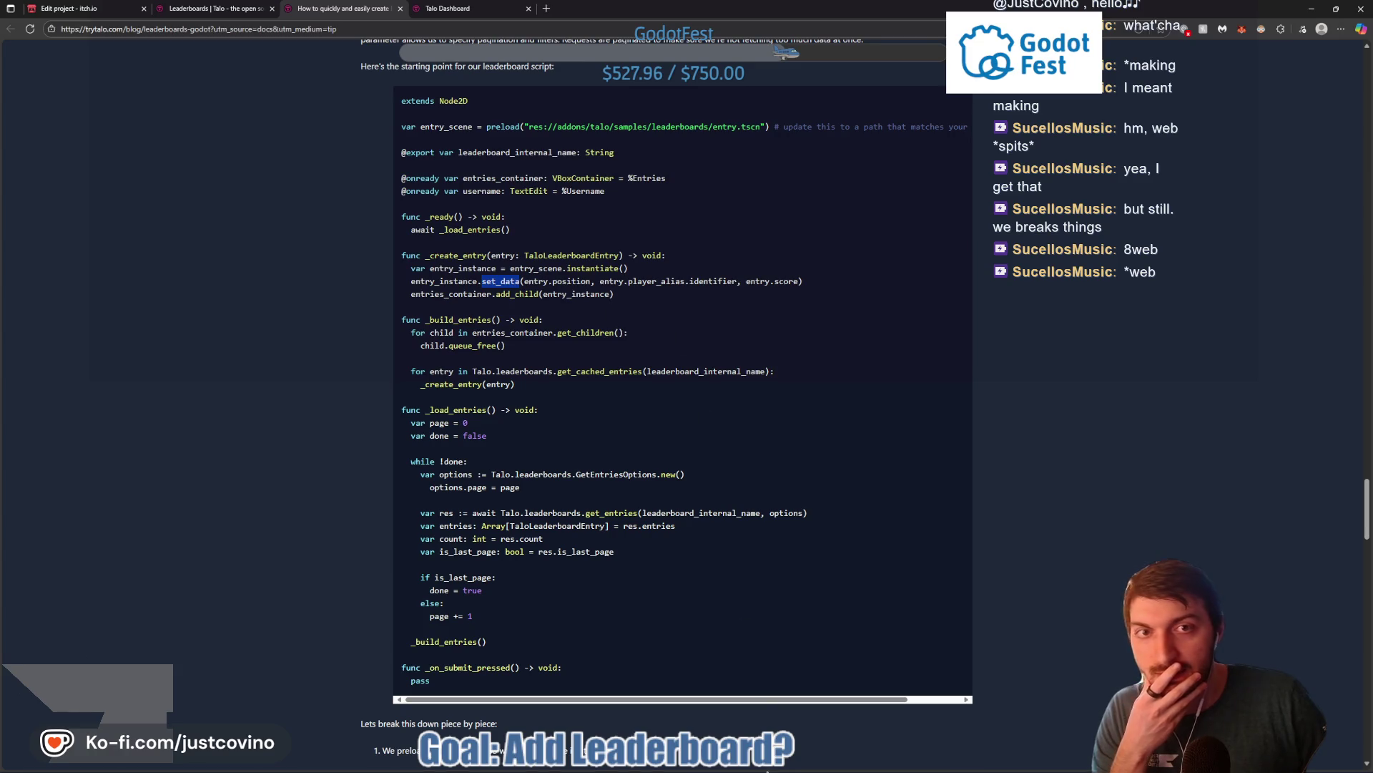
left_click(787, 761)
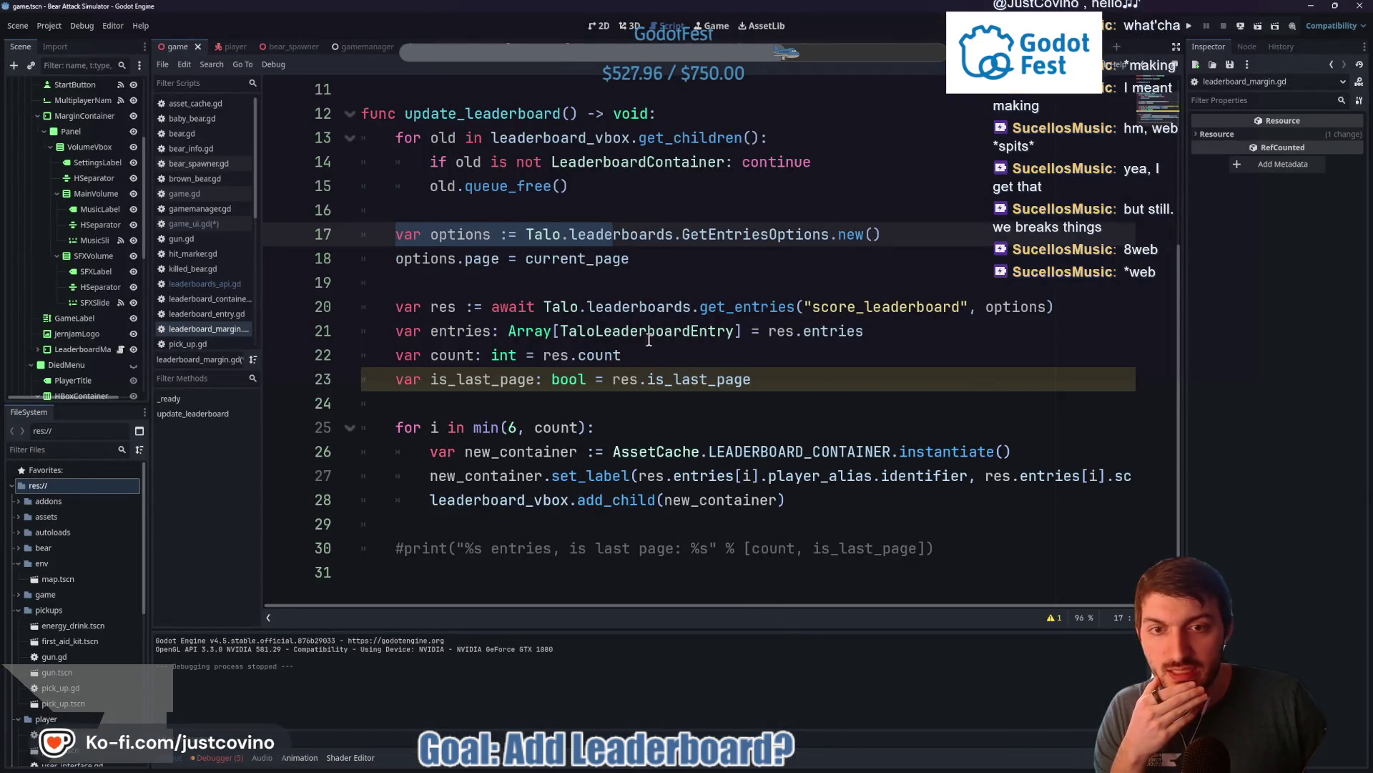
- Delete the commented-out #print line on line 30 after the entry loop
scroll(646, 340, "up", 2)
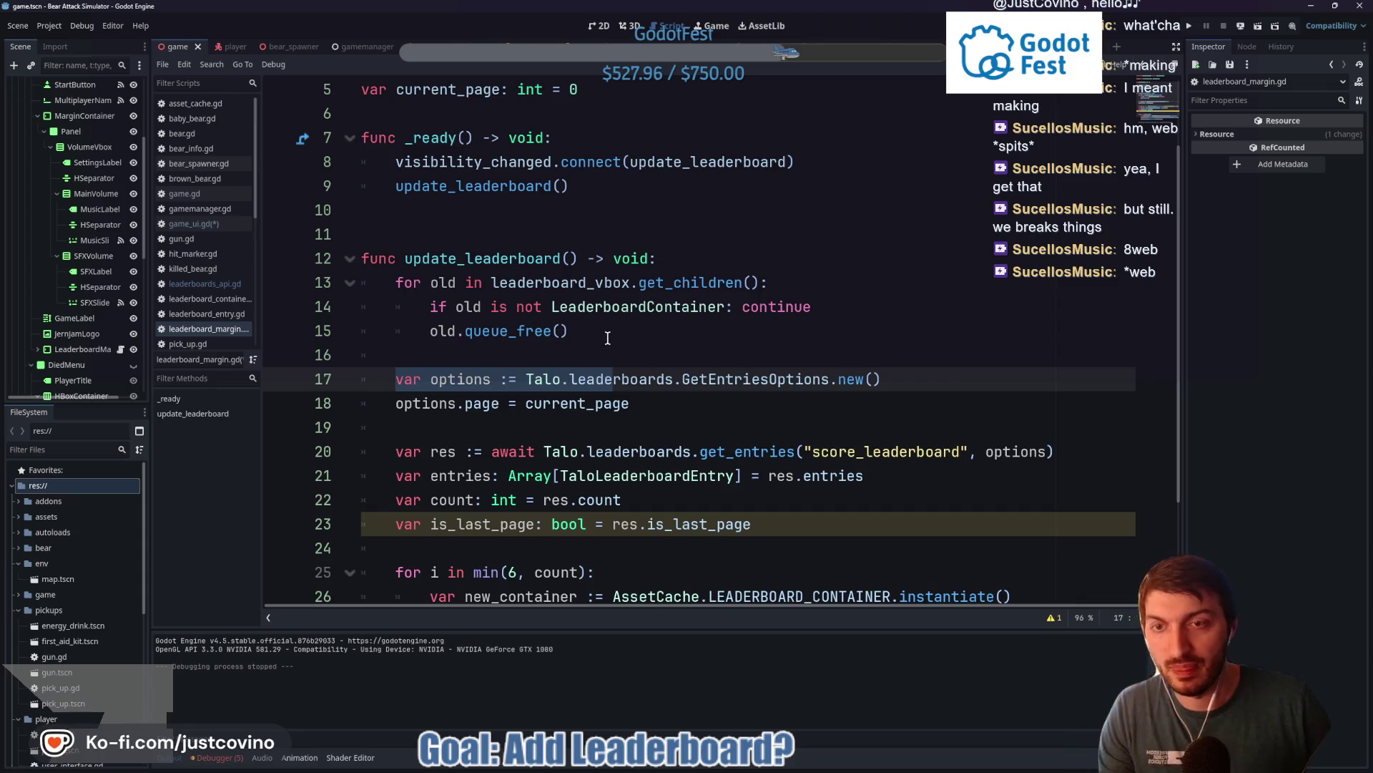
scroll(601, 333, "down", 2, "ctrl")
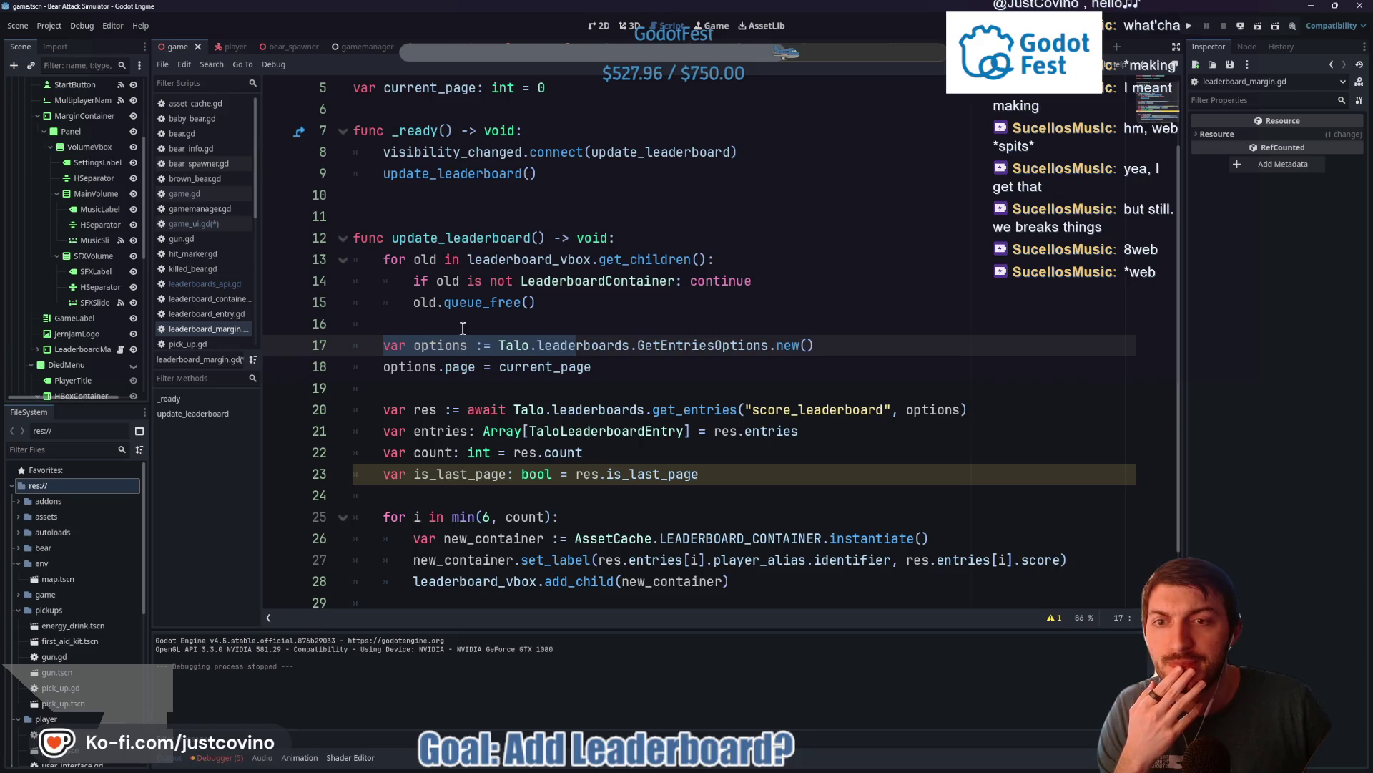
scroll(447, 321, "down", 1)
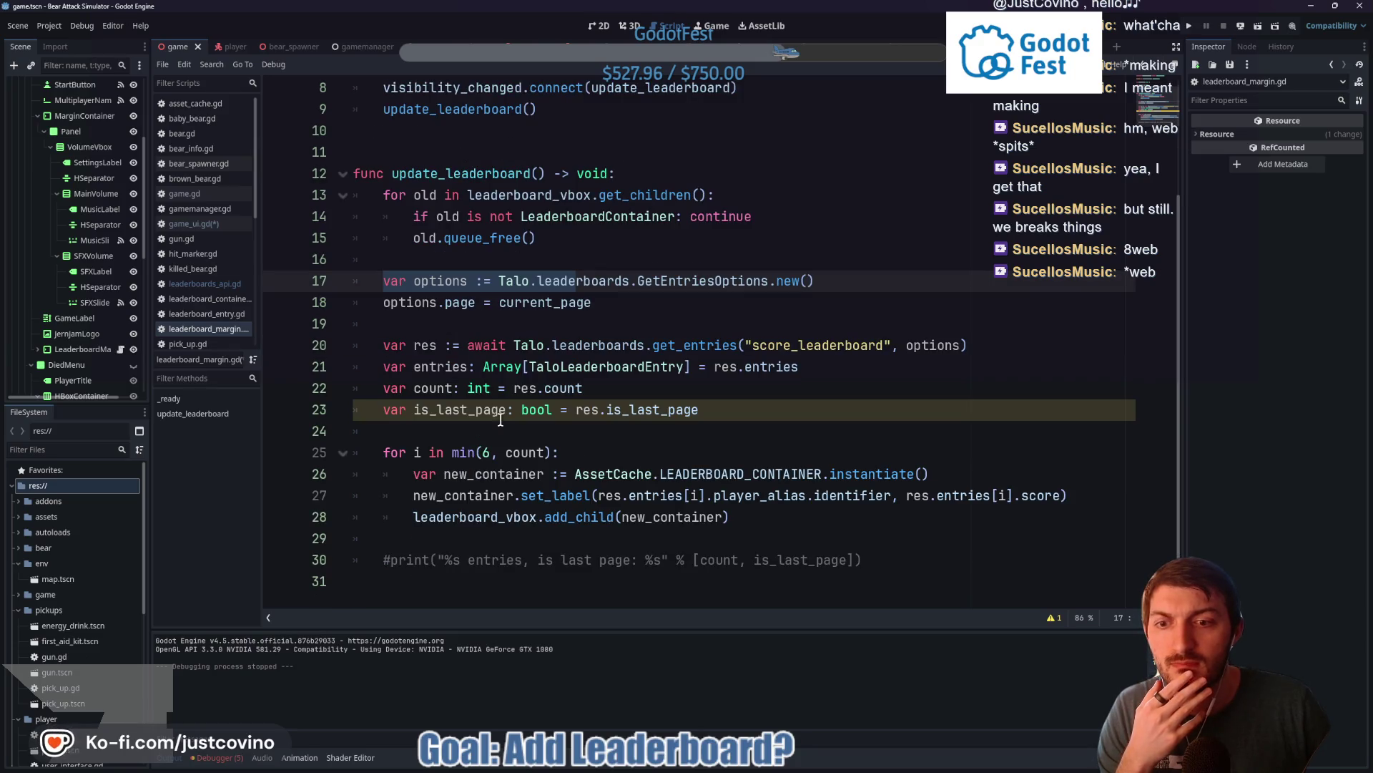
left_click_drag(912, 559, 345, 555)
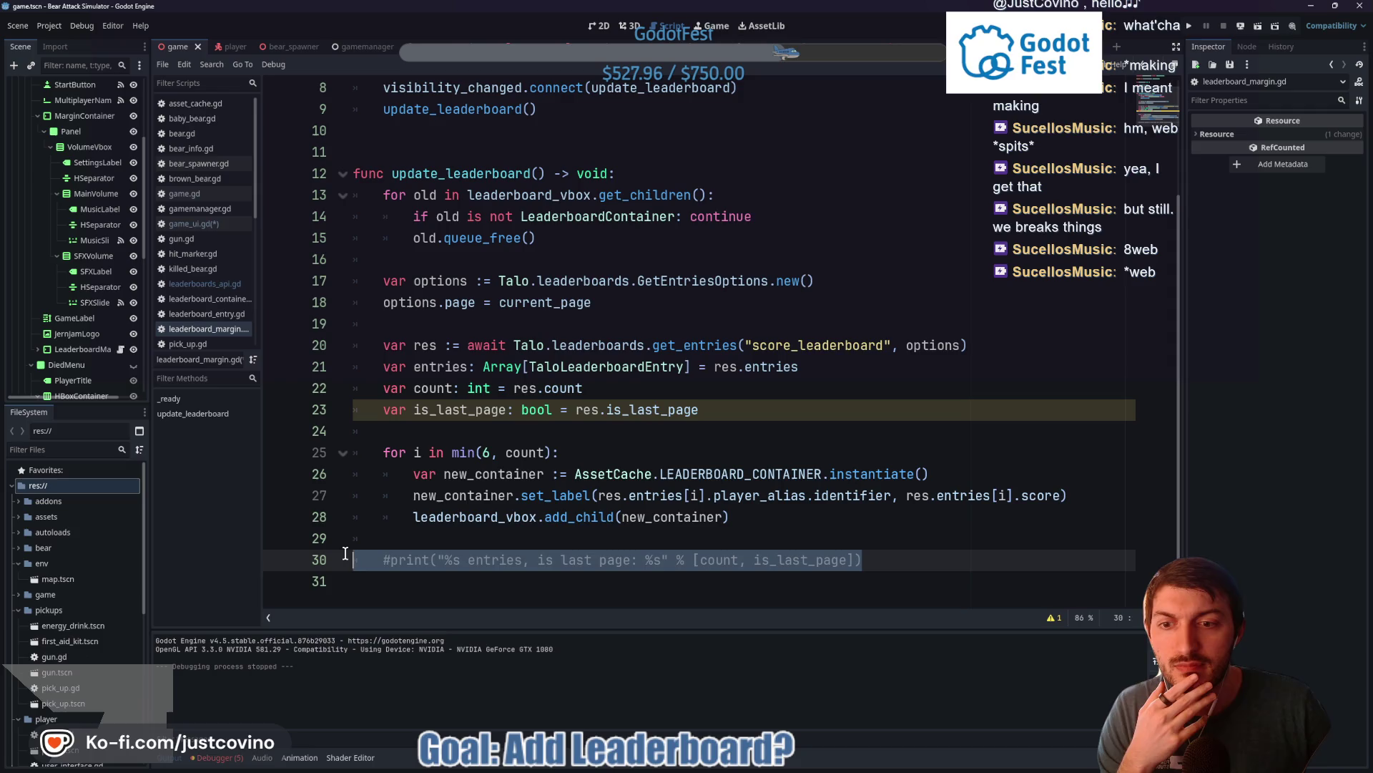
key("BackSpace")
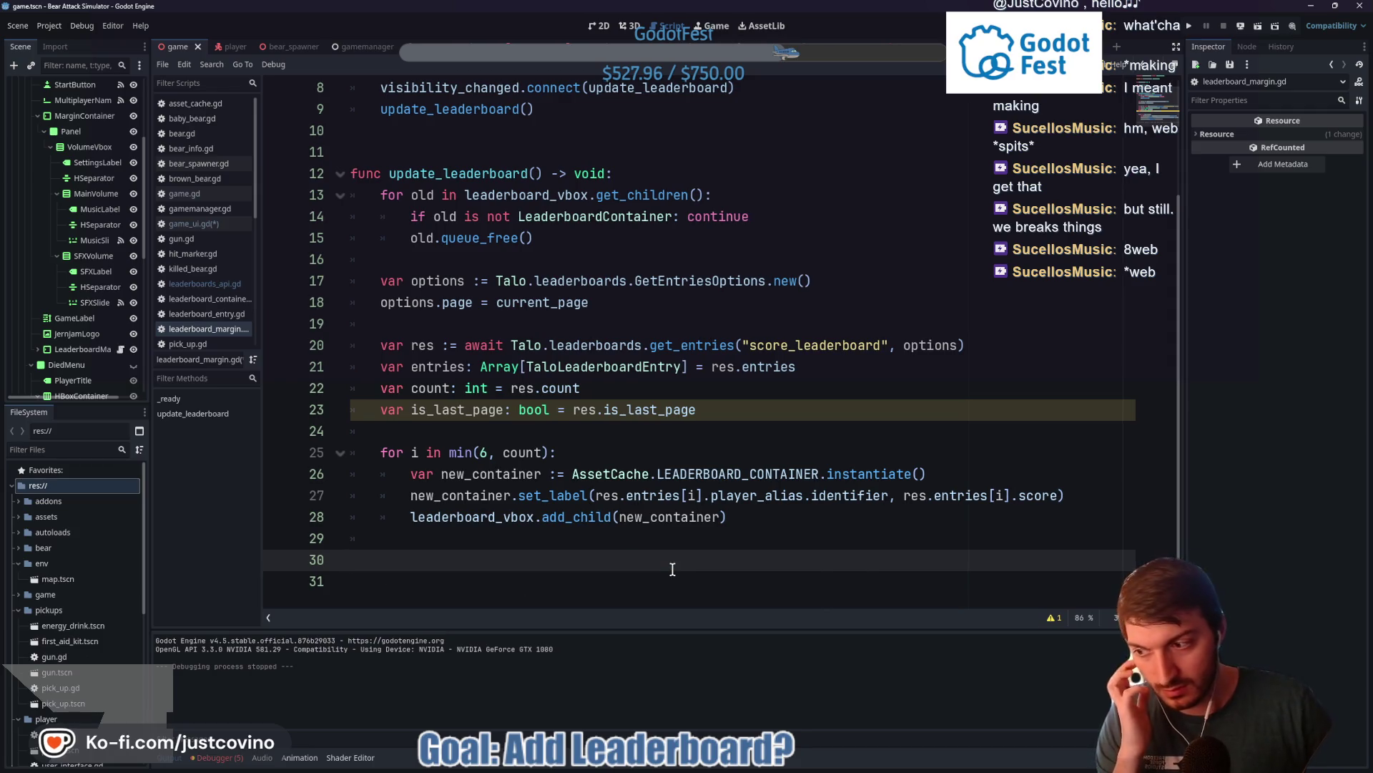
left_click(764, 767)
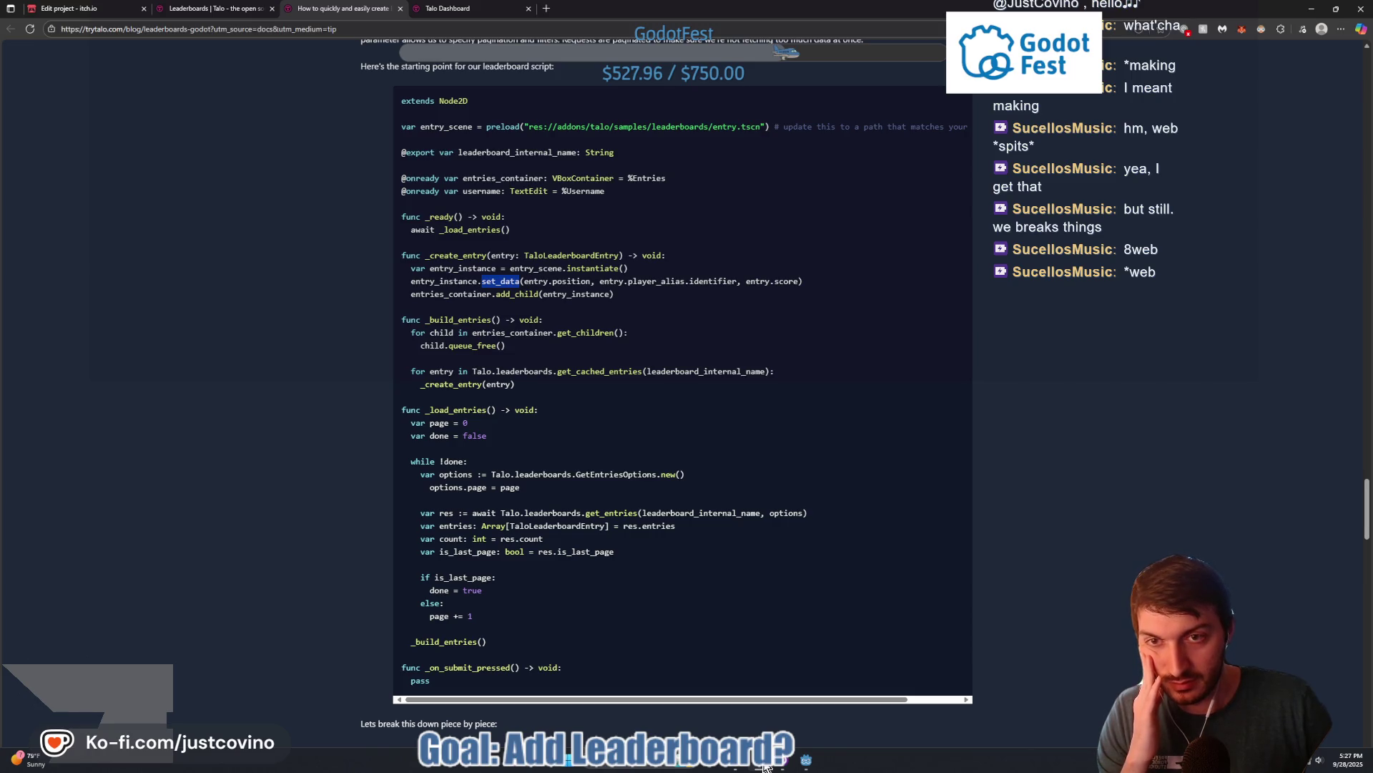
- Copy the four-line _create_entry function from the Talo tutorial's sample code
mouse_move(808, 761)
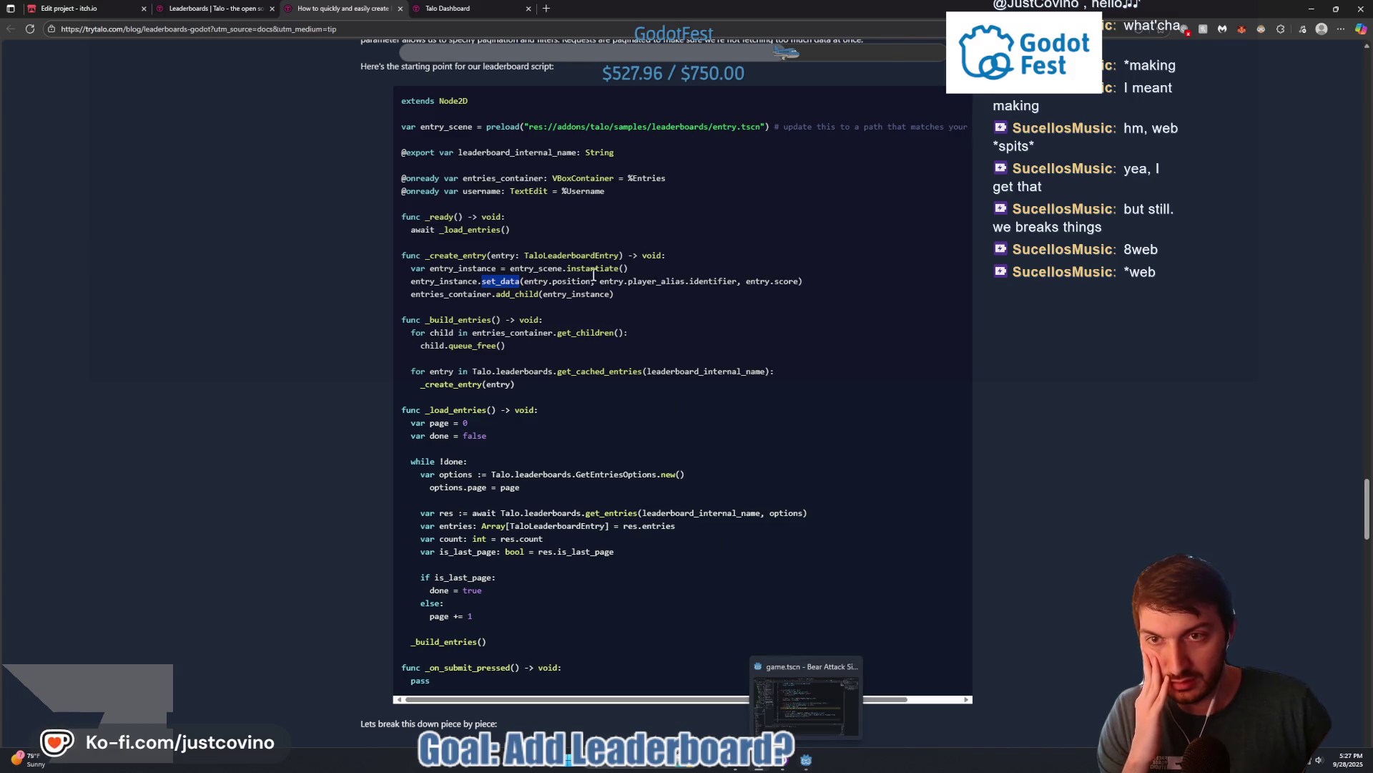
left_click_drag(624, 297, 401, 255)
key("ctrl+c")
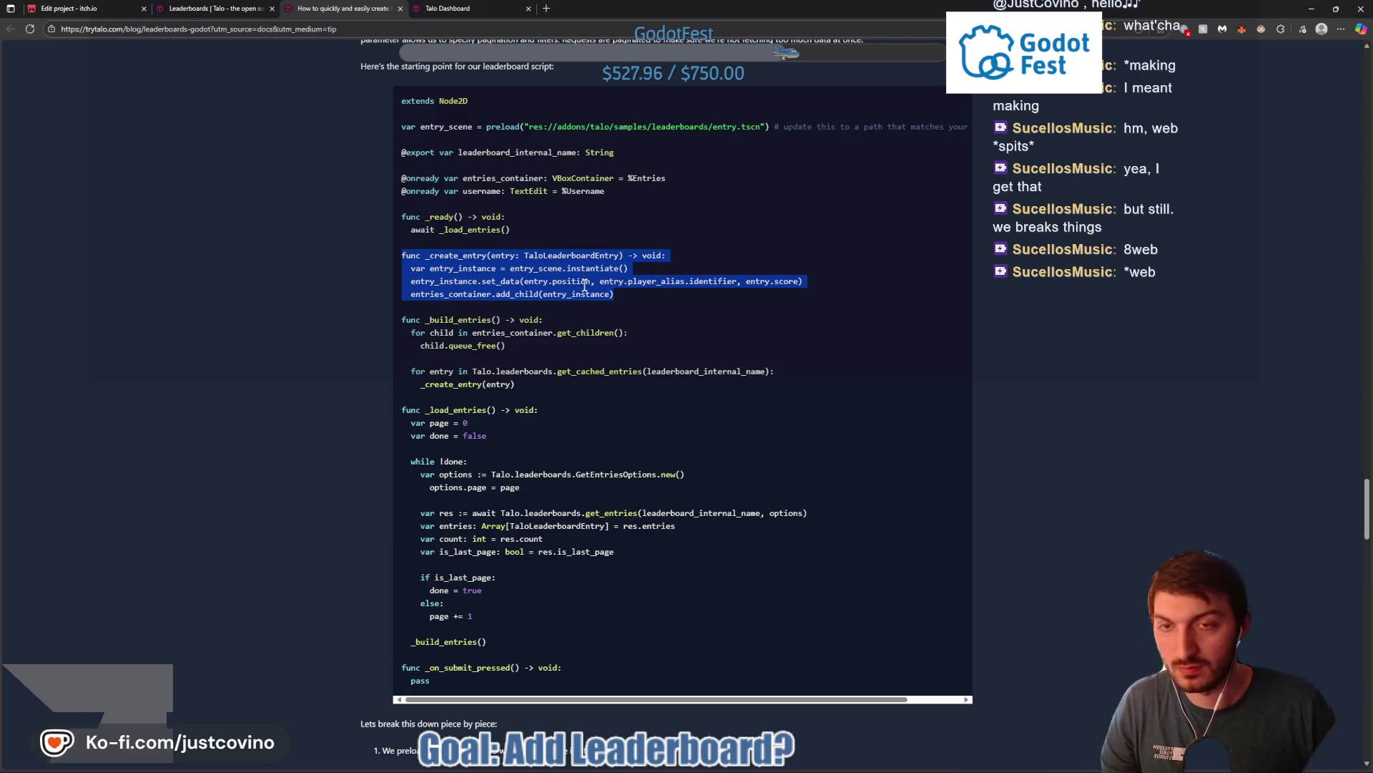
mouse_move(828, 763)
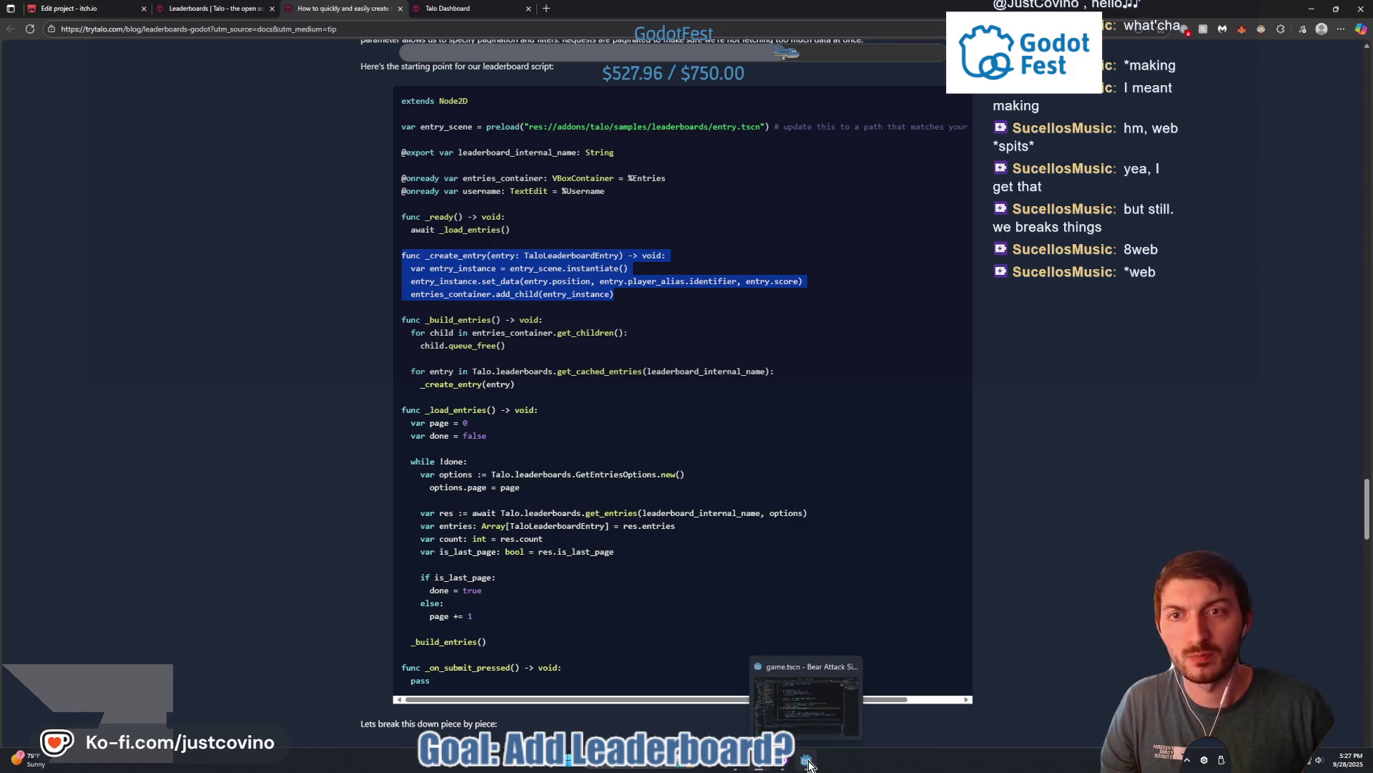
scroll(743, 462, "up", 3)
scroll(728, 497, "up", 2)
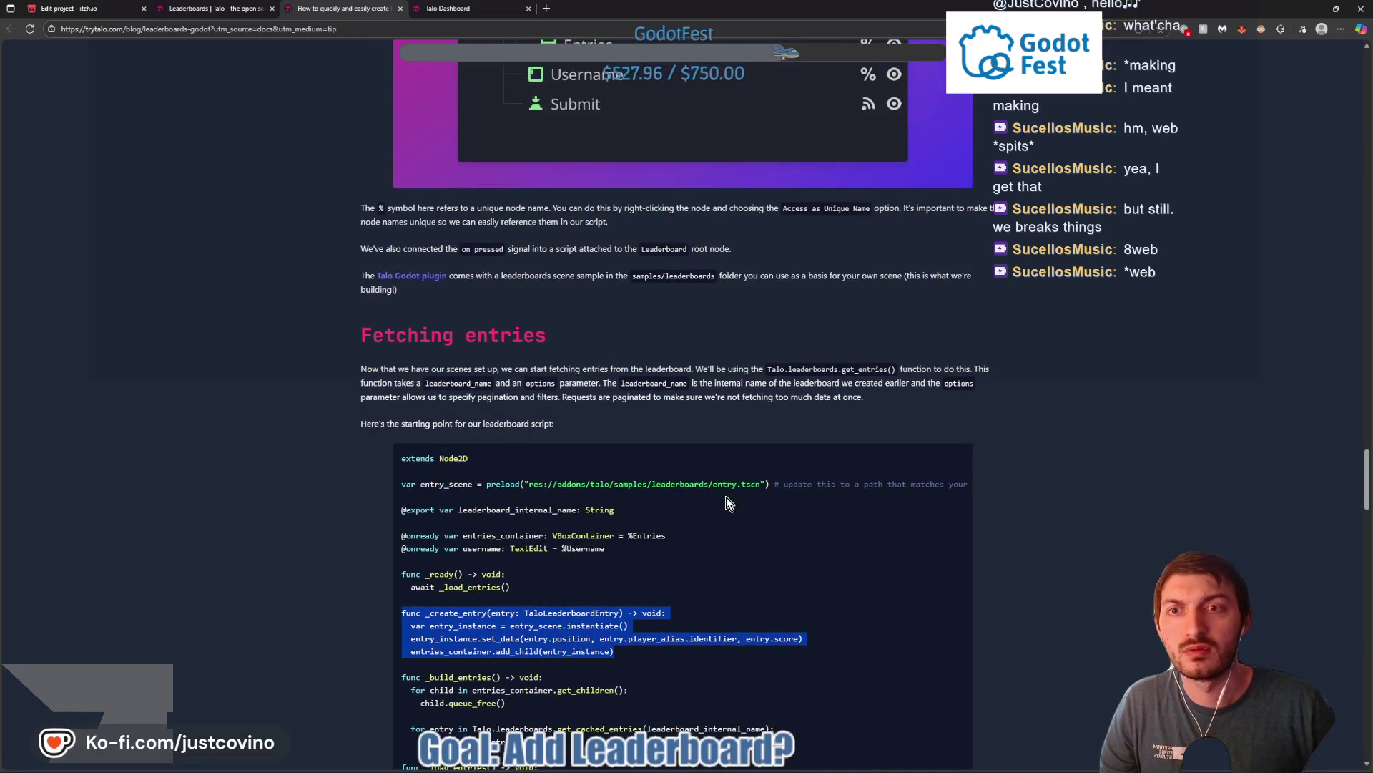
scroll(727, 499, "down", 3)
scroll(727, 505, "down", 1)
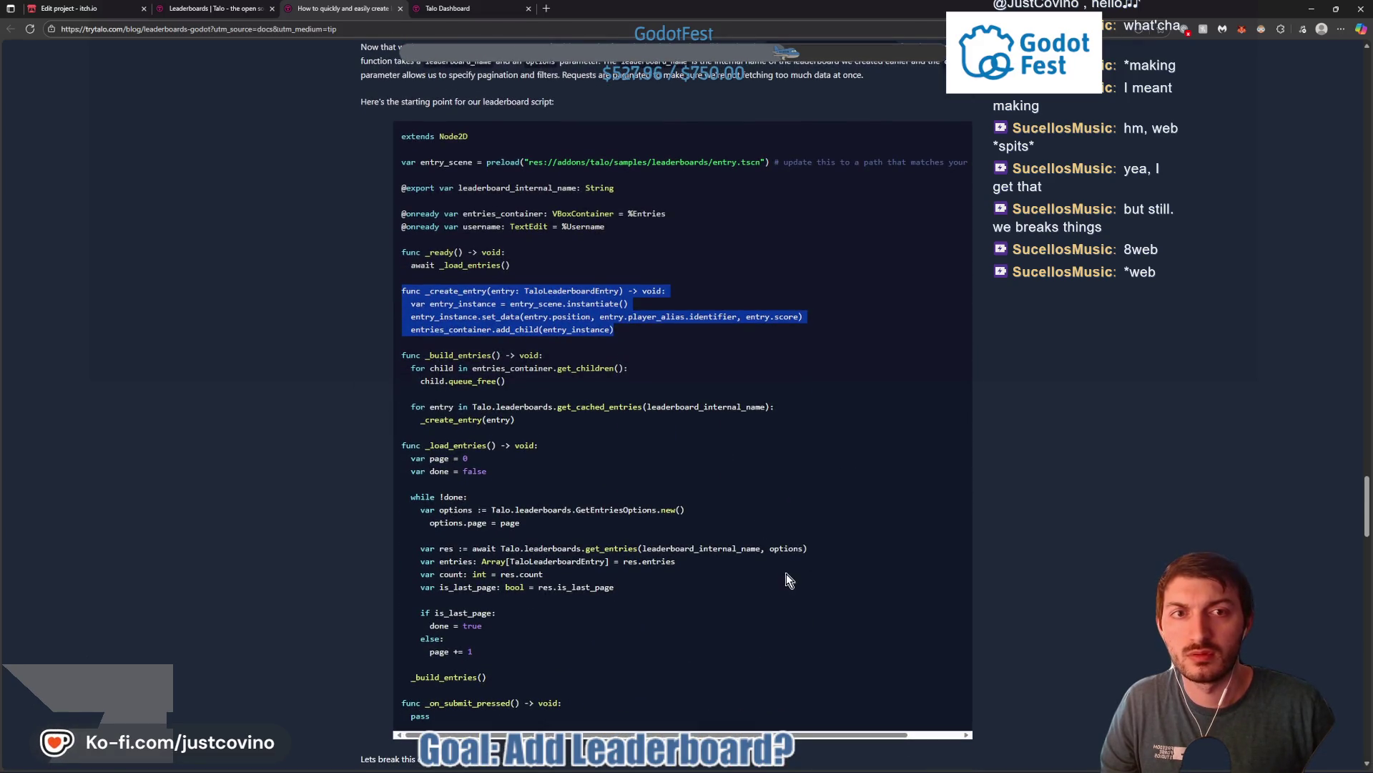
left_click(822, 765)
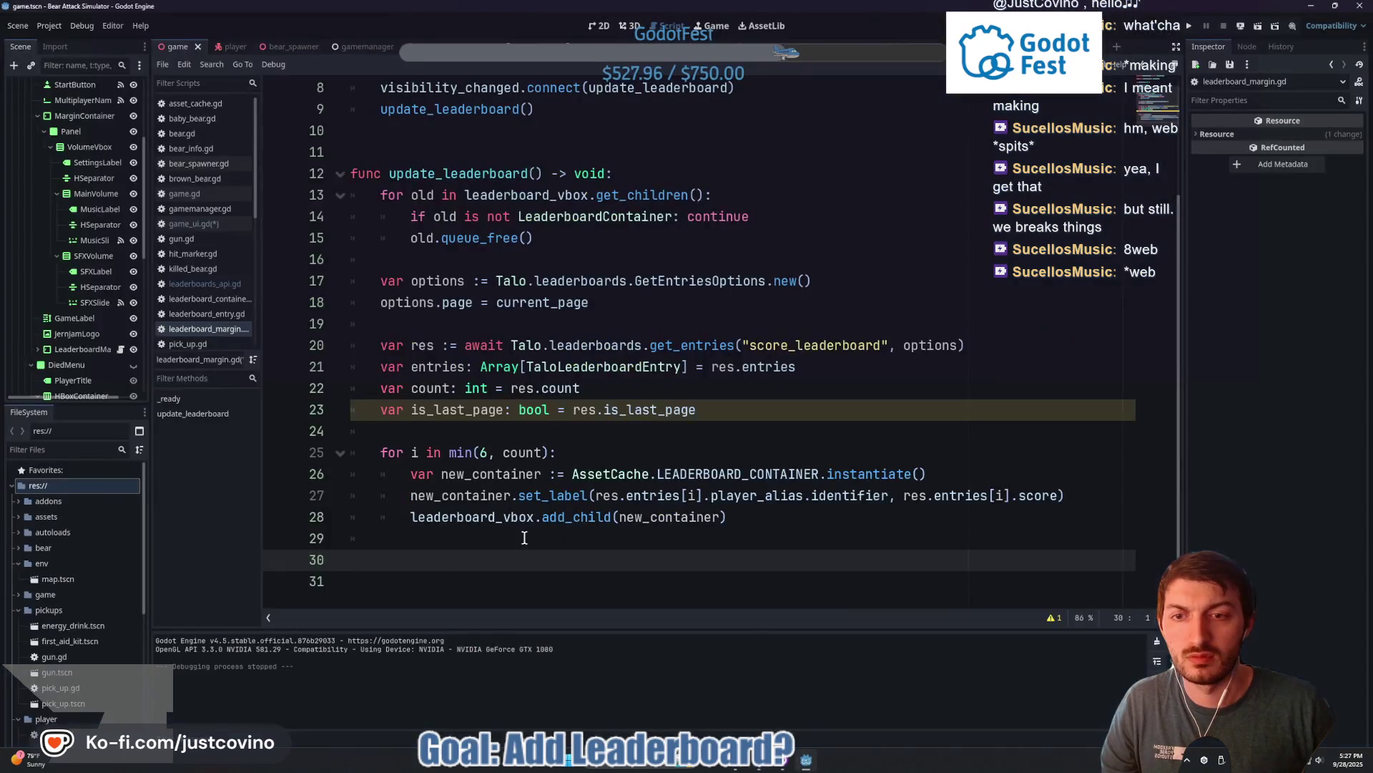
- Paste _create_entry and change its instantiation to AssetCache.LEADERBOARD_CONTAINER.instantiate()
key("ctrl+v")
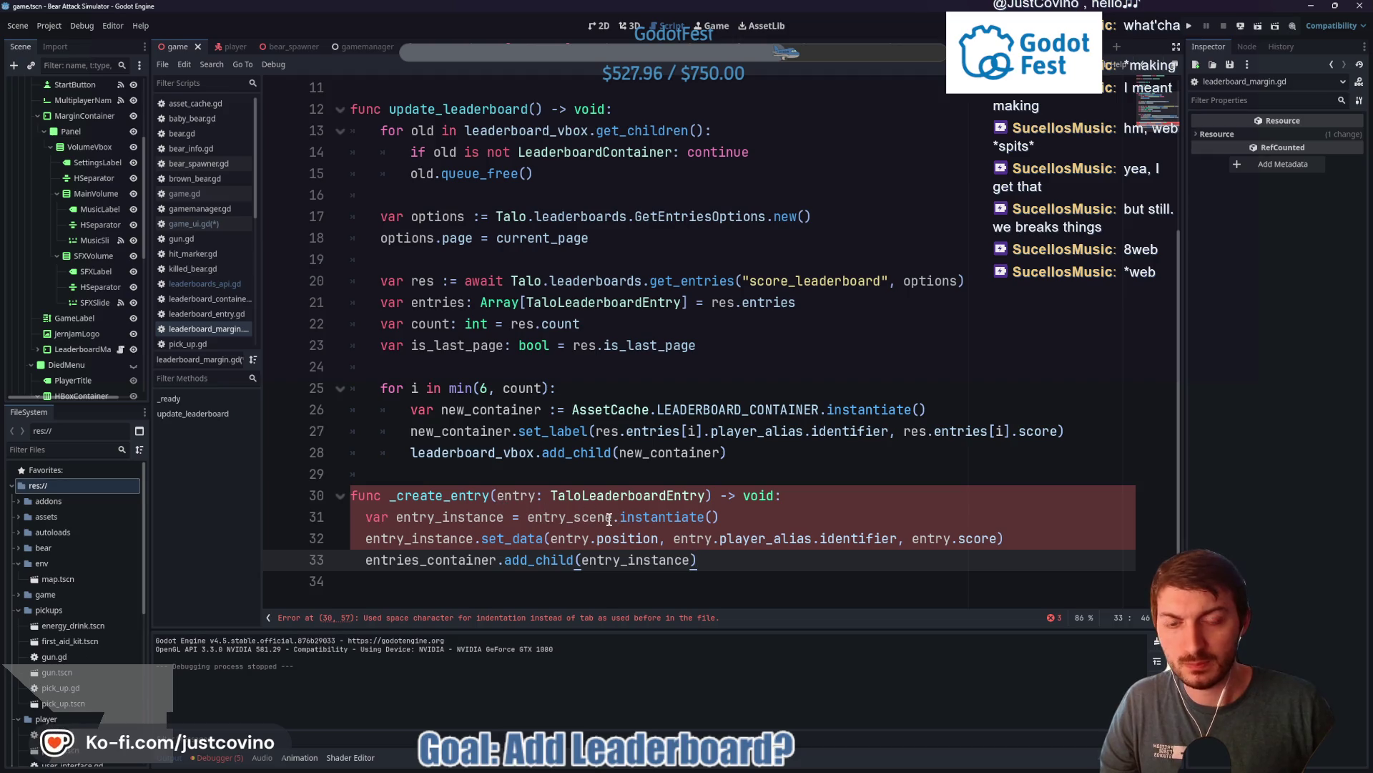
left_click_drag(530, 518, 712, 512)
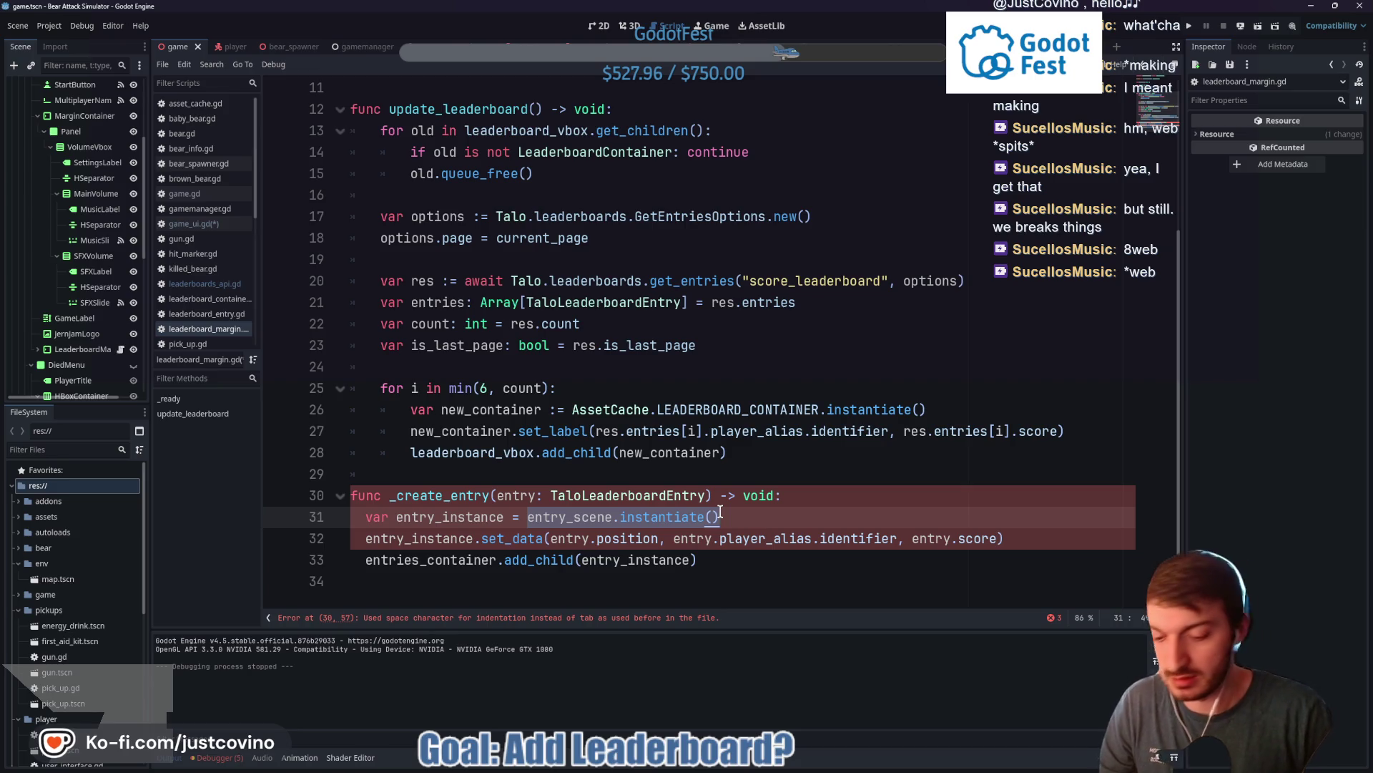
type("Asset")
key("Return")
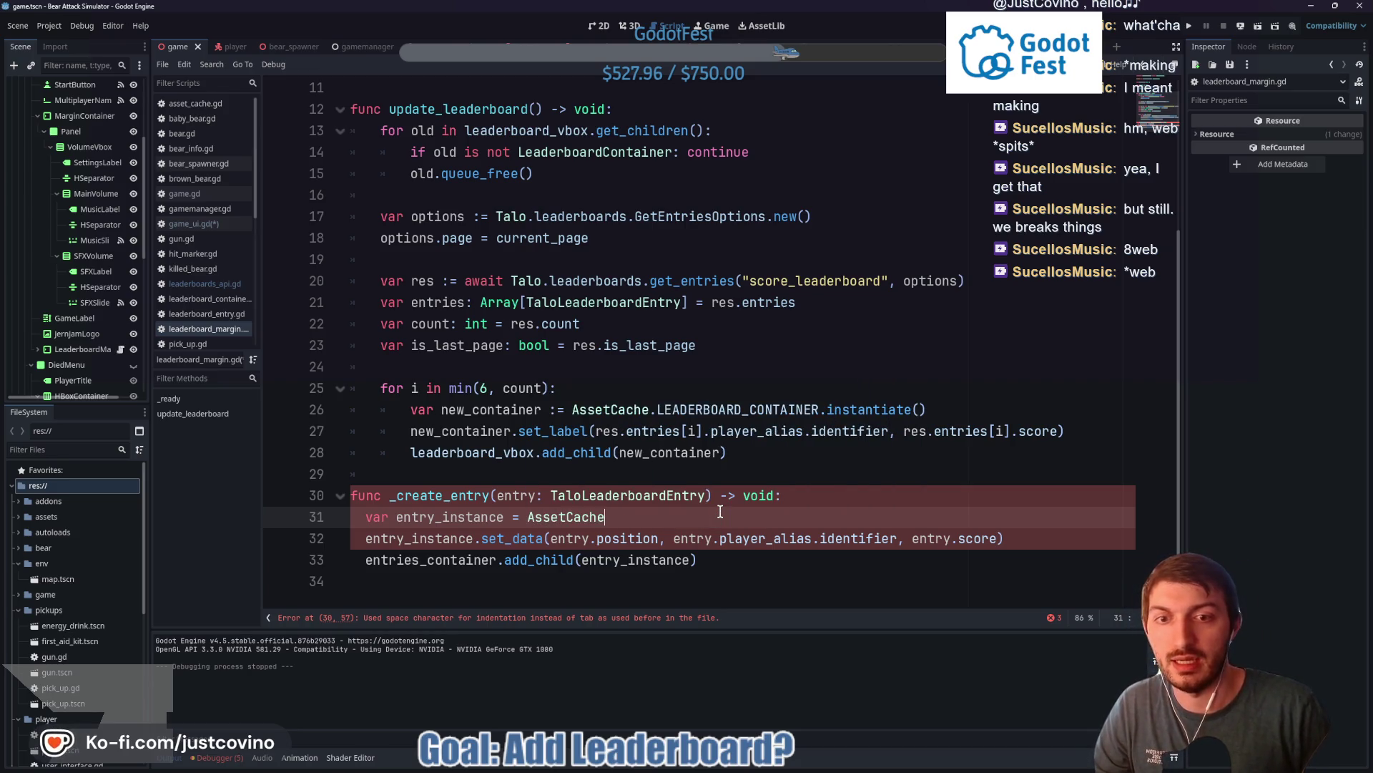
type(".lead")
key("Return")
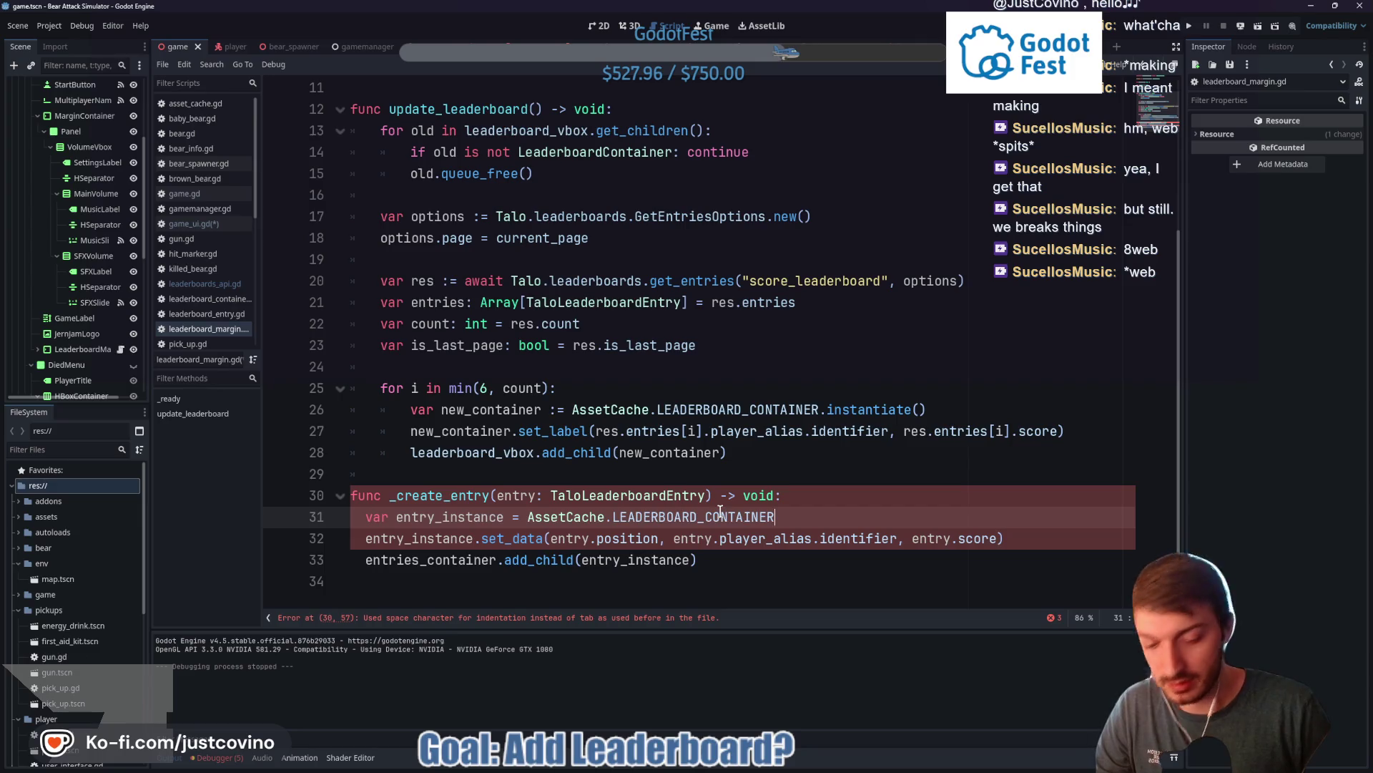
type(".insta")
key("Return")
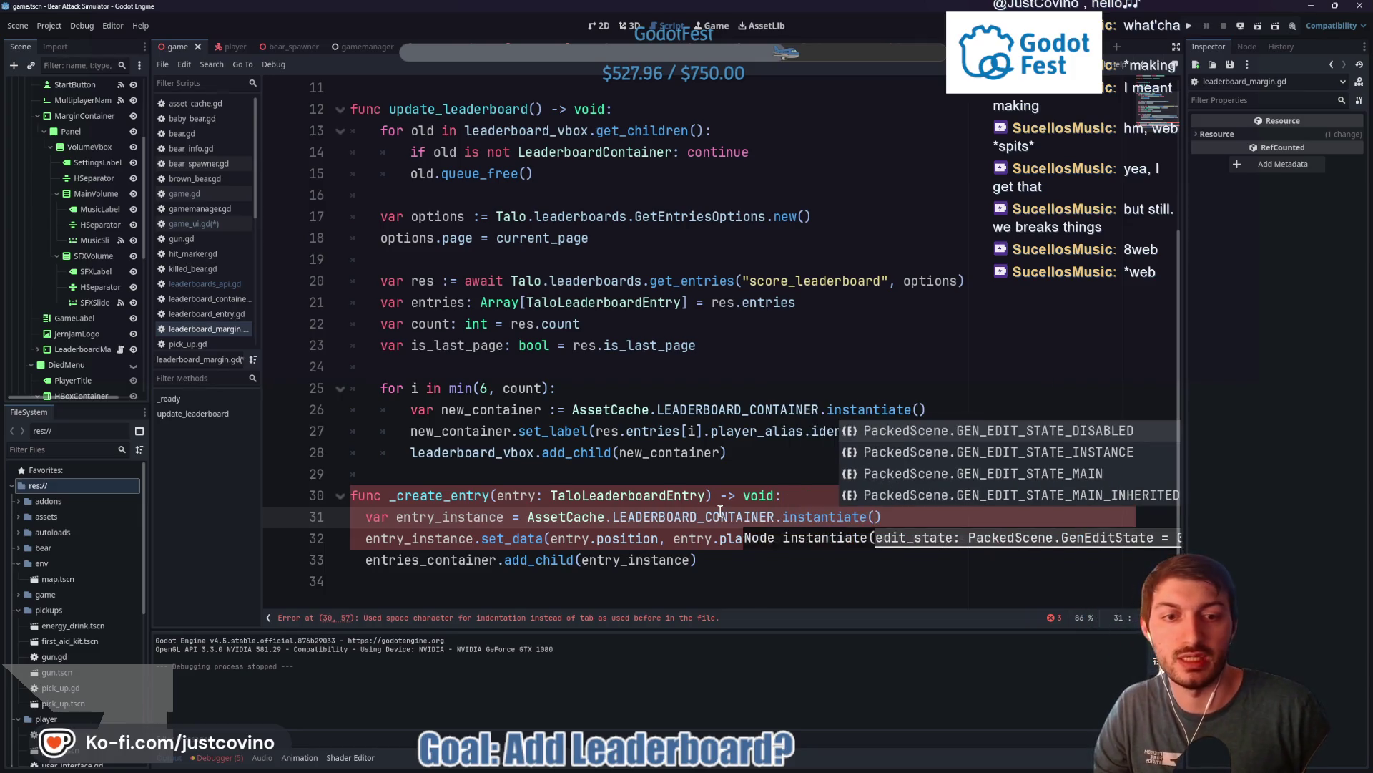
key("Escape")
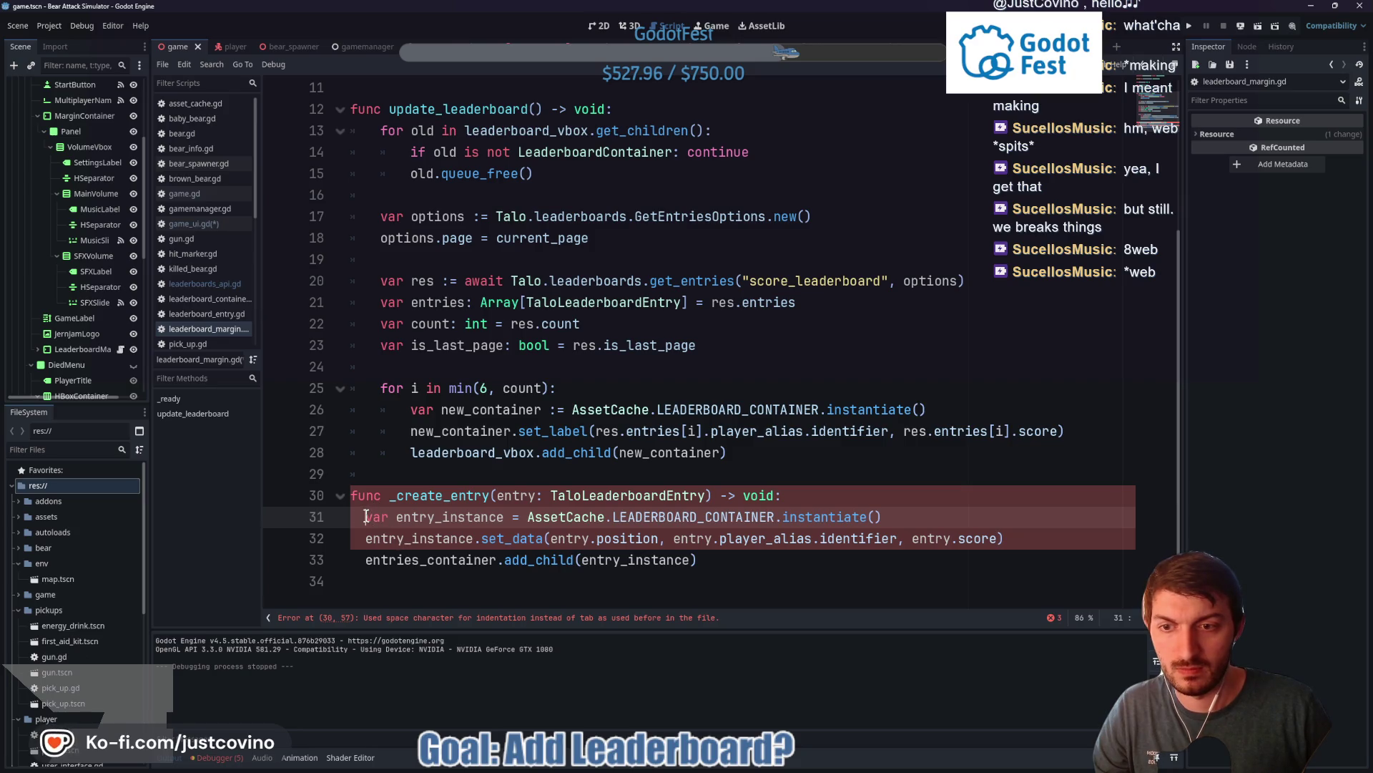
- Re-indent the _create_entry body, swap entries_container for leaderboard_vbox, and add a blank line above
left_click_drag(367, 538, 416, 559)
key("shift+Tab")
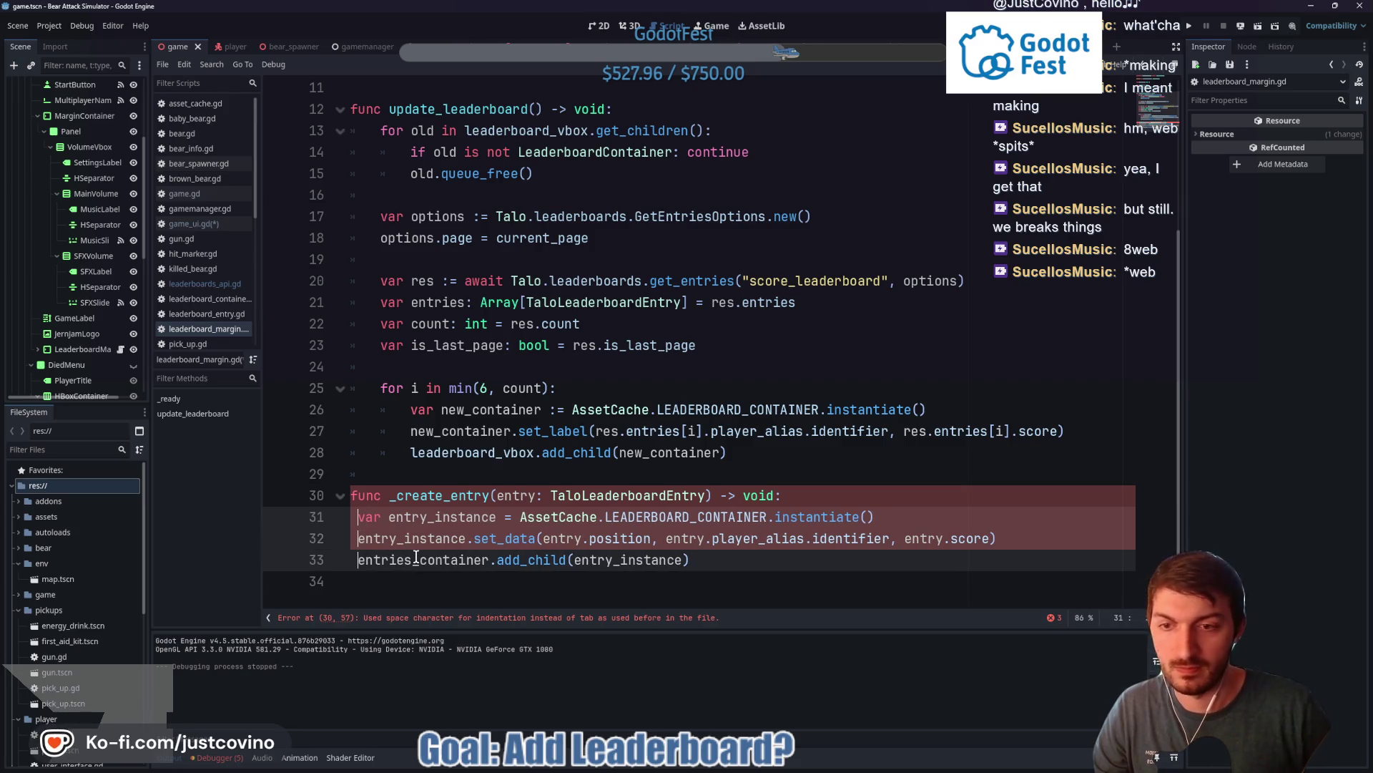
key("Tab")
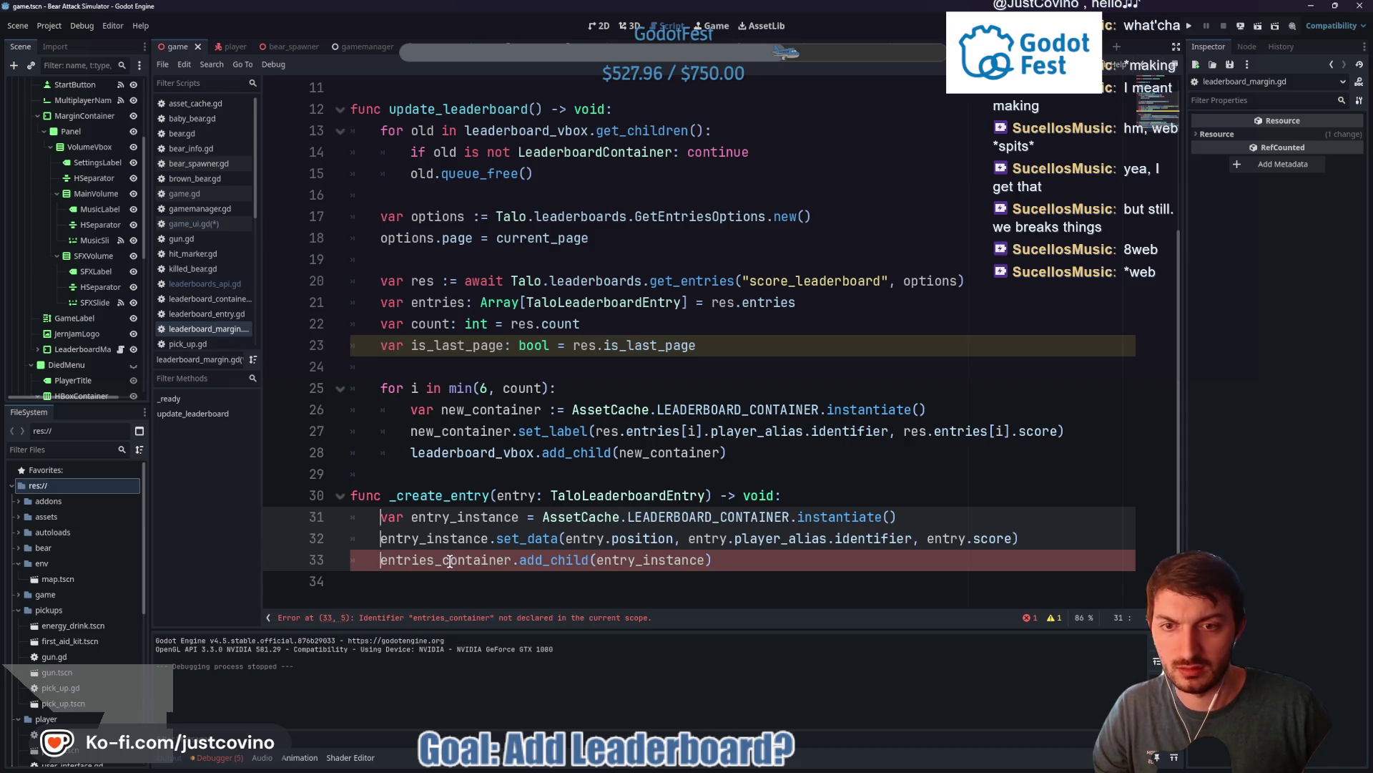
left_click_drag(510, 563, 382, 562)
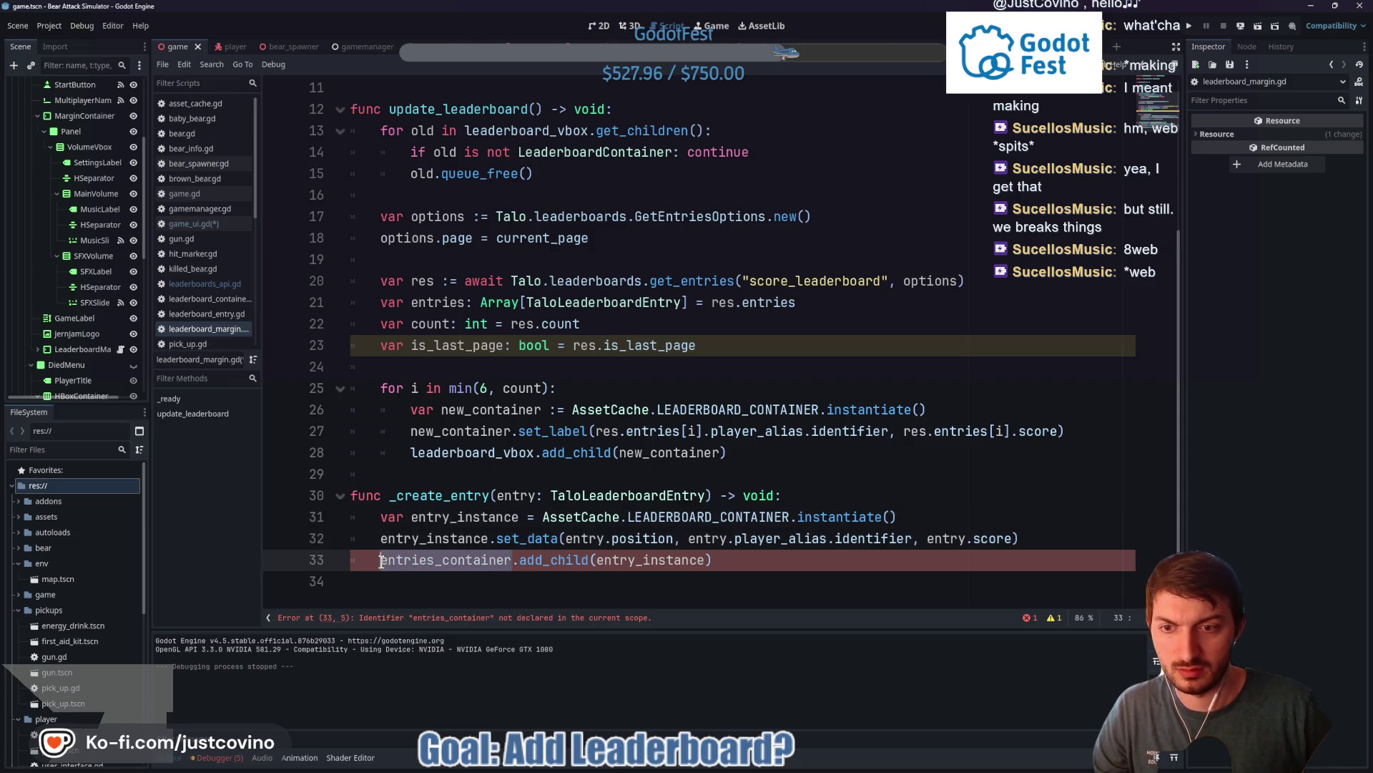
type("lead")
key("Return")
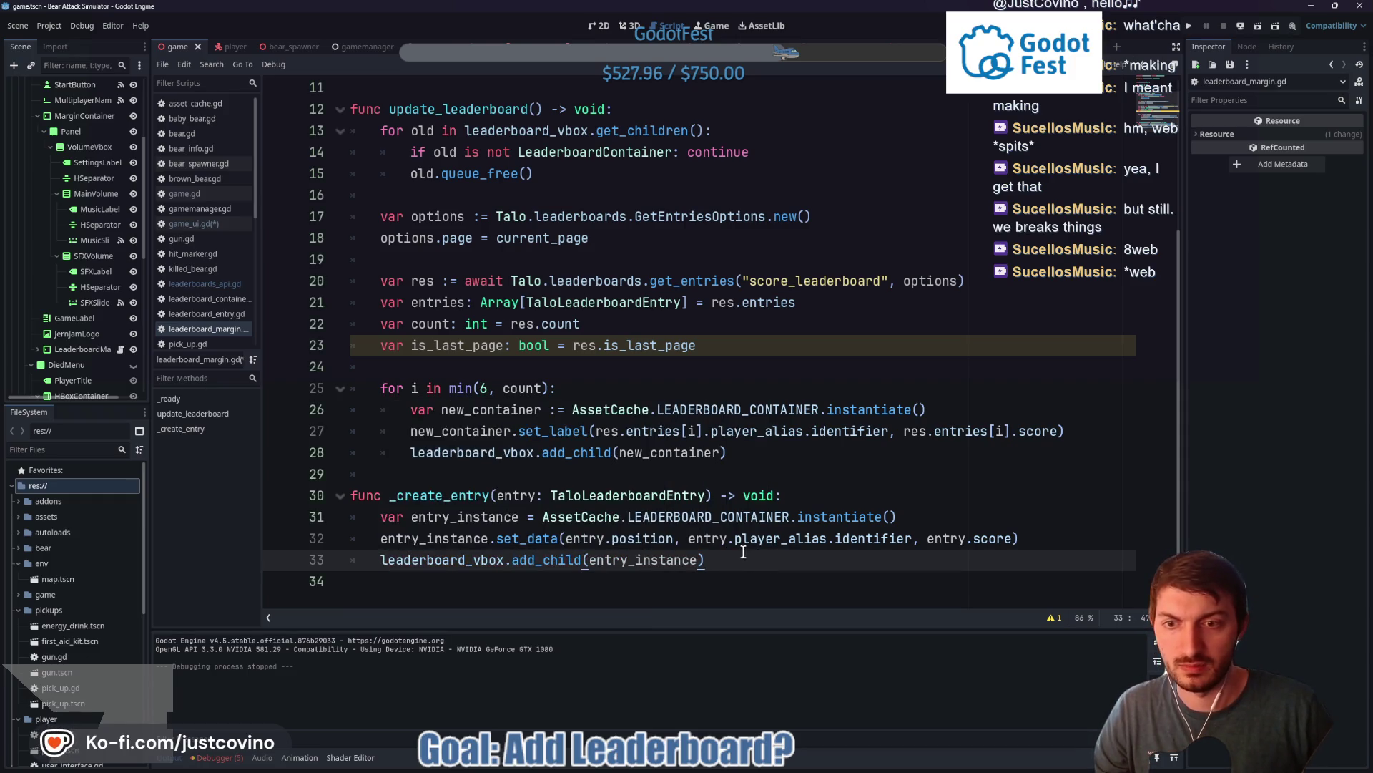
left_click(393, 478)
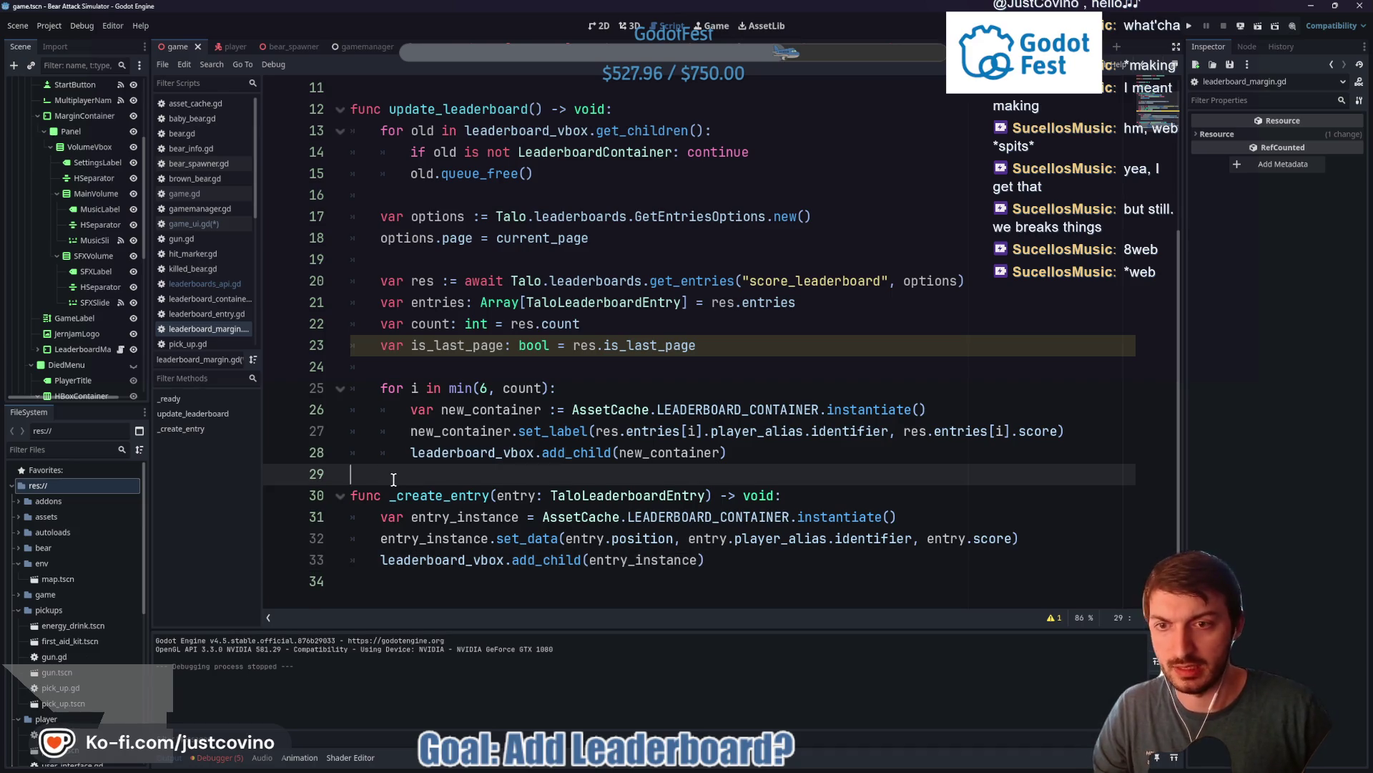
key("Return")
mouse_move(787, 450)
left_mouse_down()
mouse_move(372, 413)
mouse_move(377, 398)
left_mouse_up()
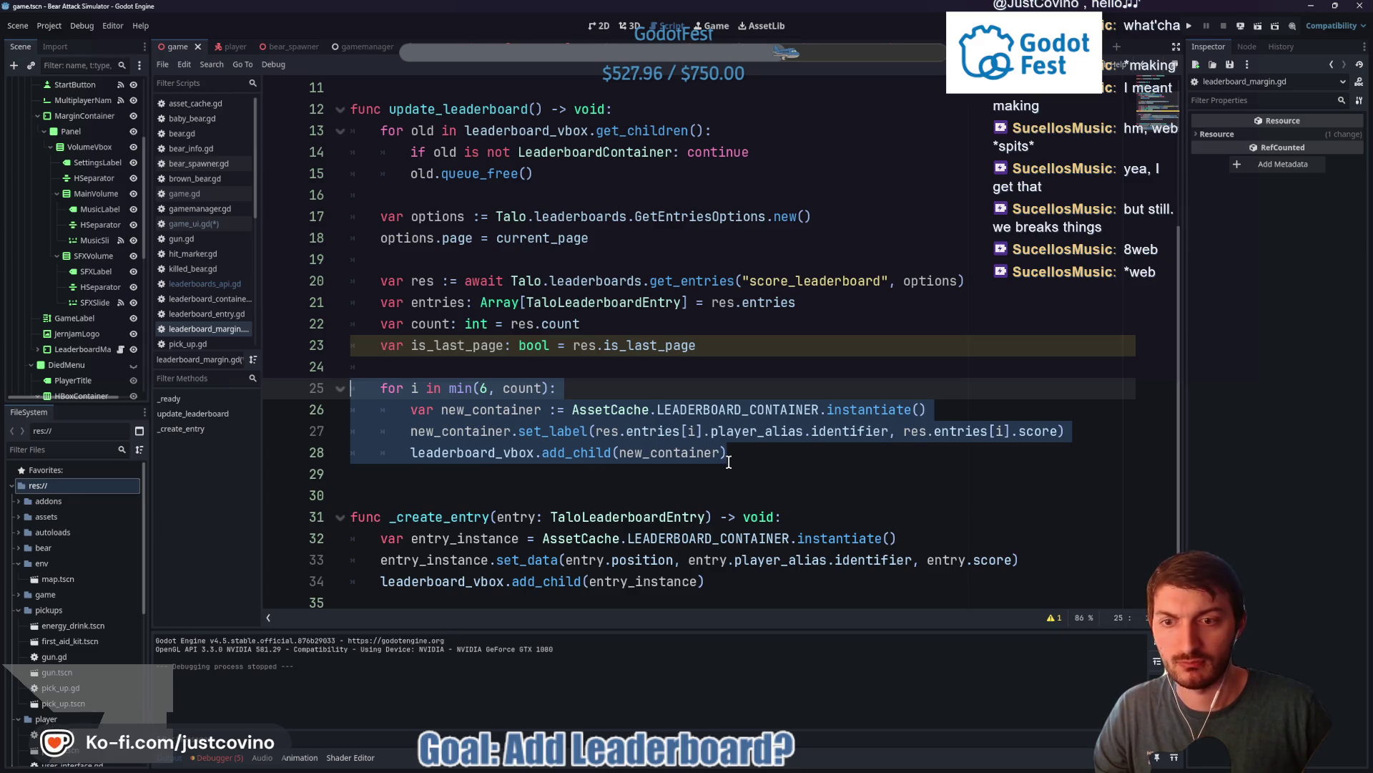
left_click(762, 768)
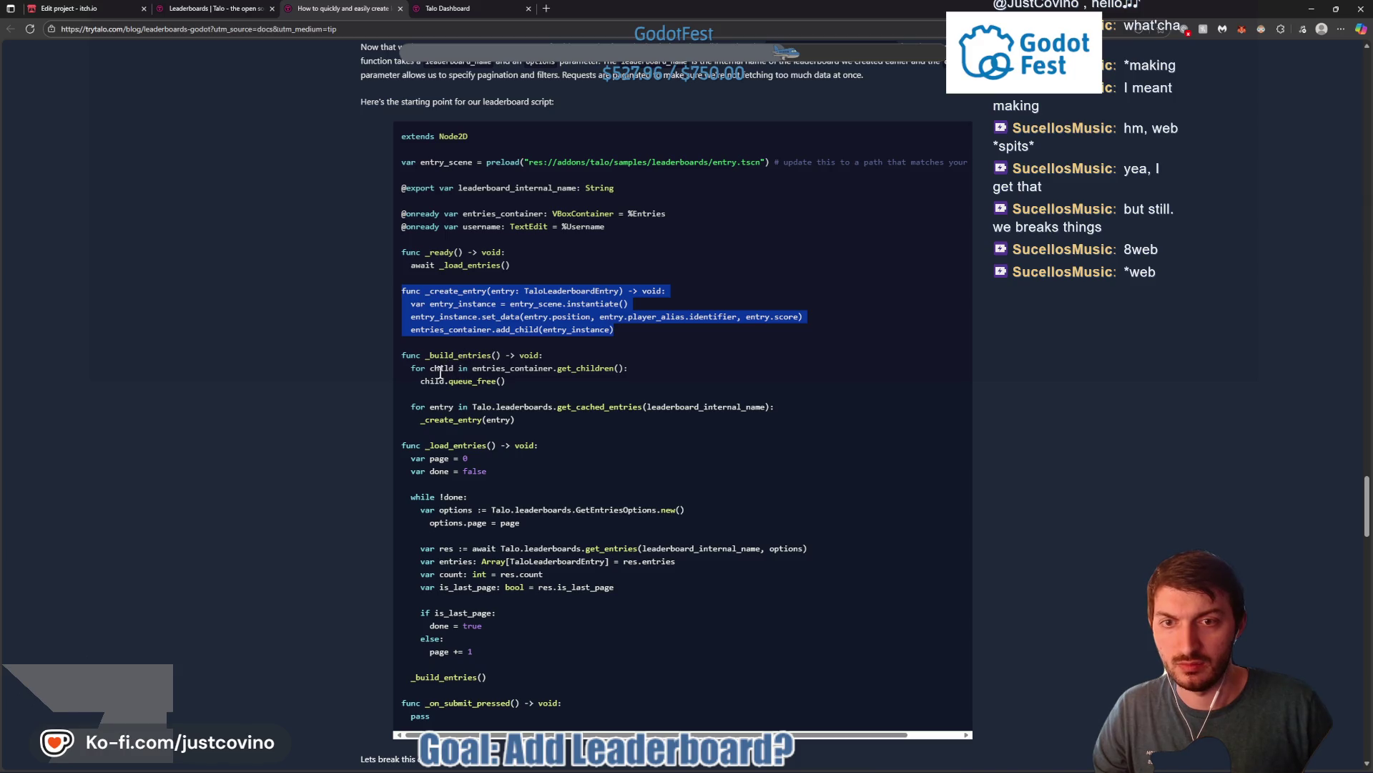
- Select the guide's _build_entries function code
left_click(529, 421)
mouse_move(525, 420)
left_mouse_down()
mouse_move(507, 422)
mouse_move(400, 356)
left_mouse_up()
key("ctrl+c")
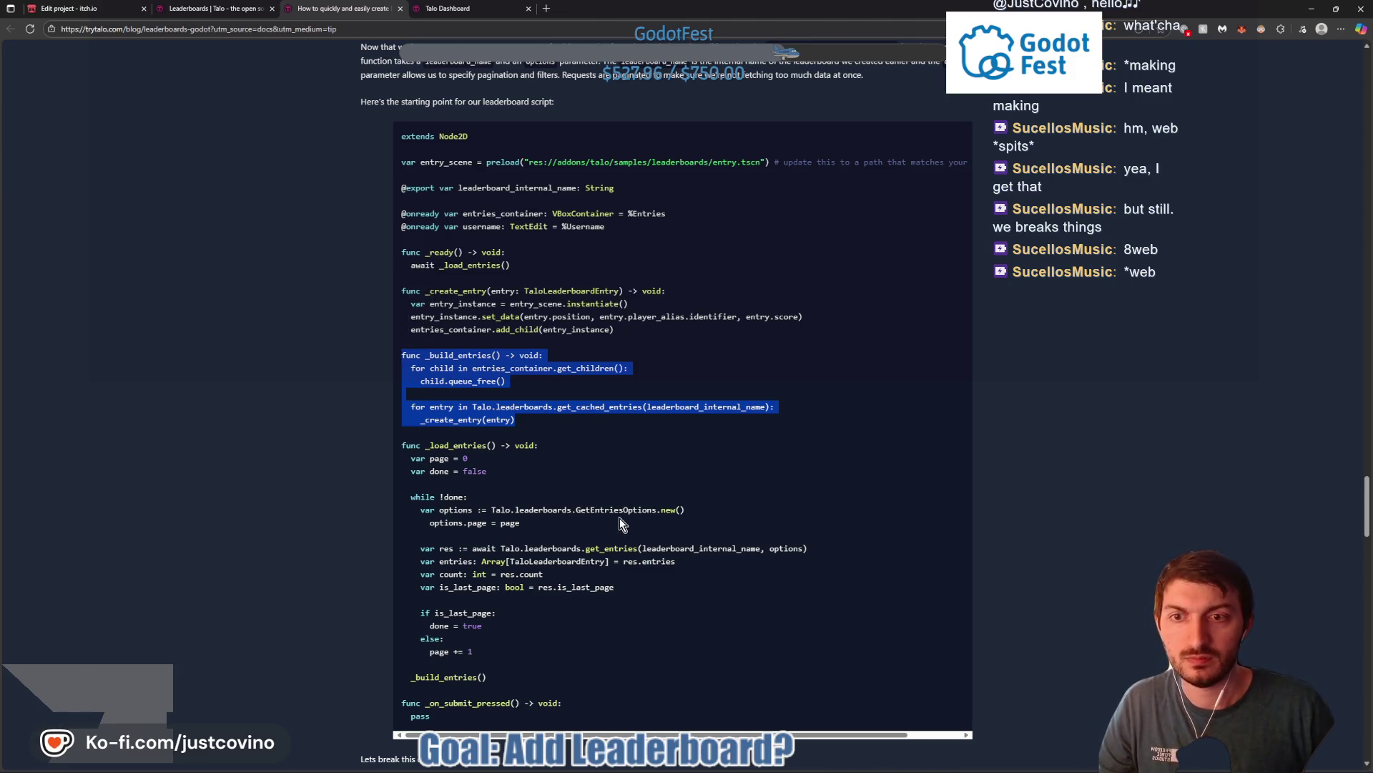
left_click(809, 767)
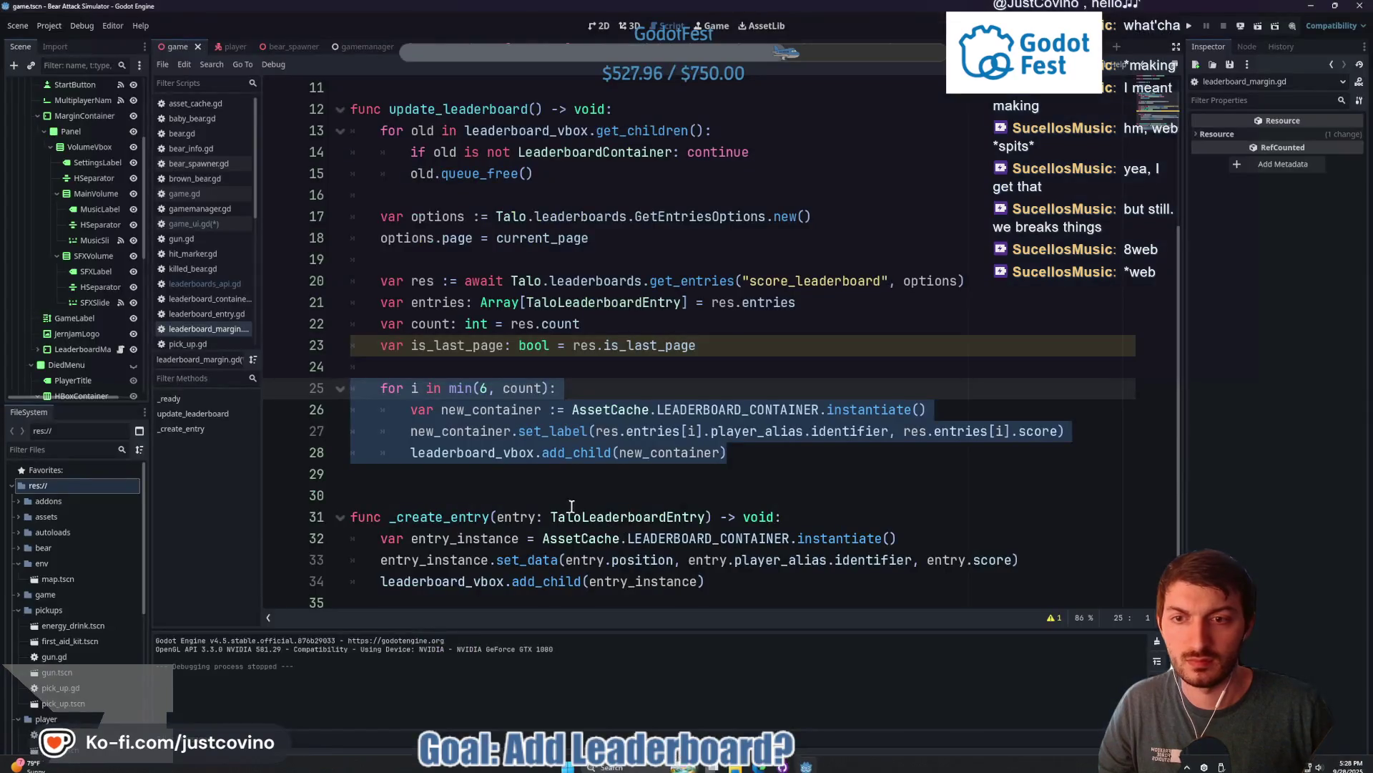
- Paste the guide's _build_entries function at the end of leaderboard_margin.gd
left_click(536, 478)
key("Return")
left_click(430, 581)
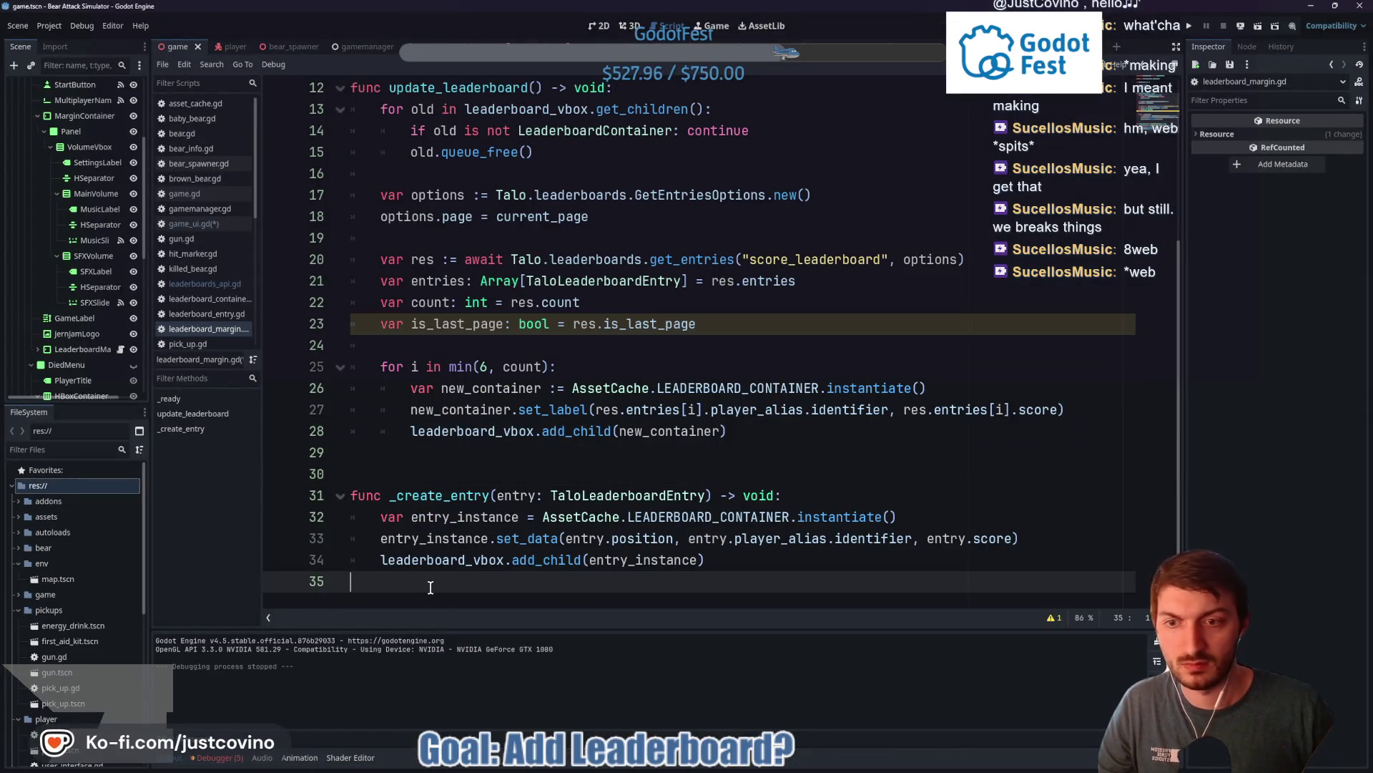
key("Return")
key("Return")
key("Return")
key("Return")
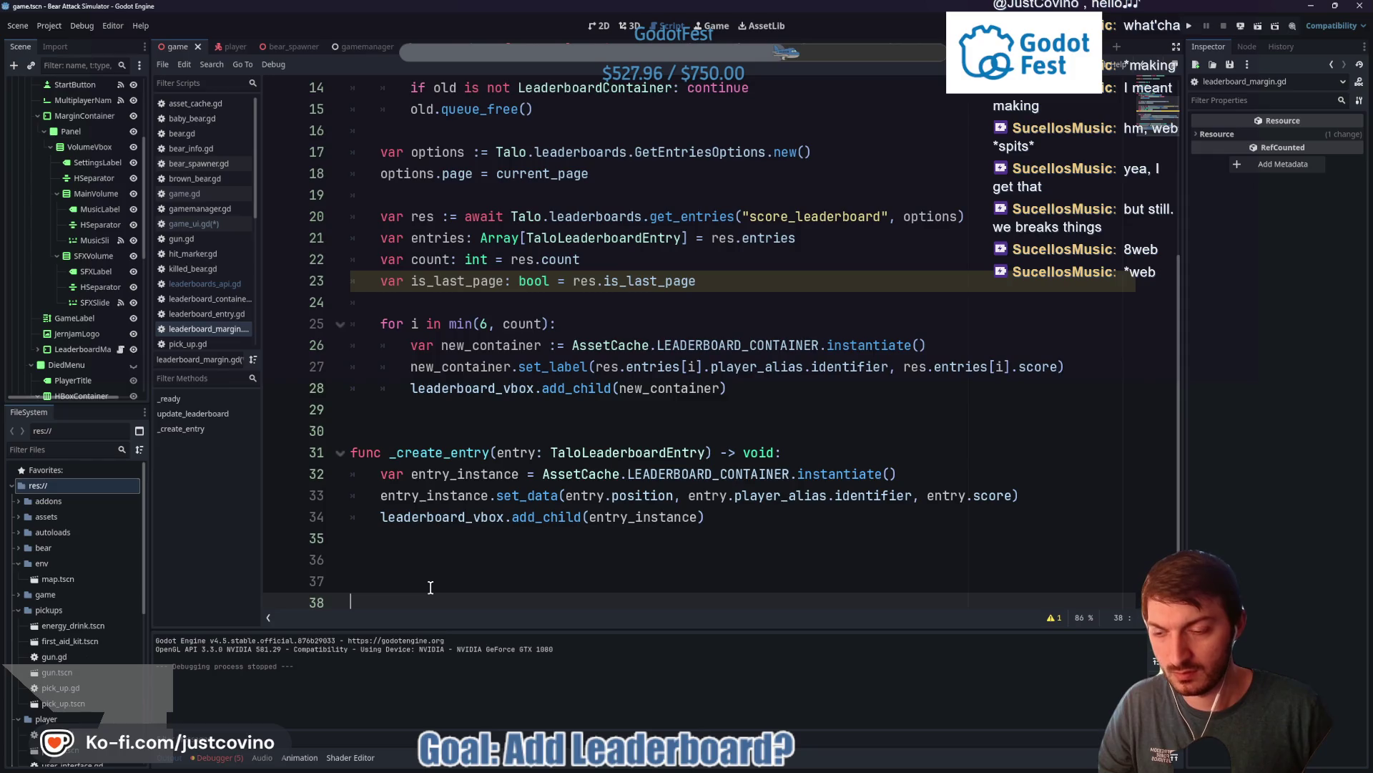
key("Up")
key("Up")
key("Up")
key("Down")
key("Down")
key("ctrl+v")
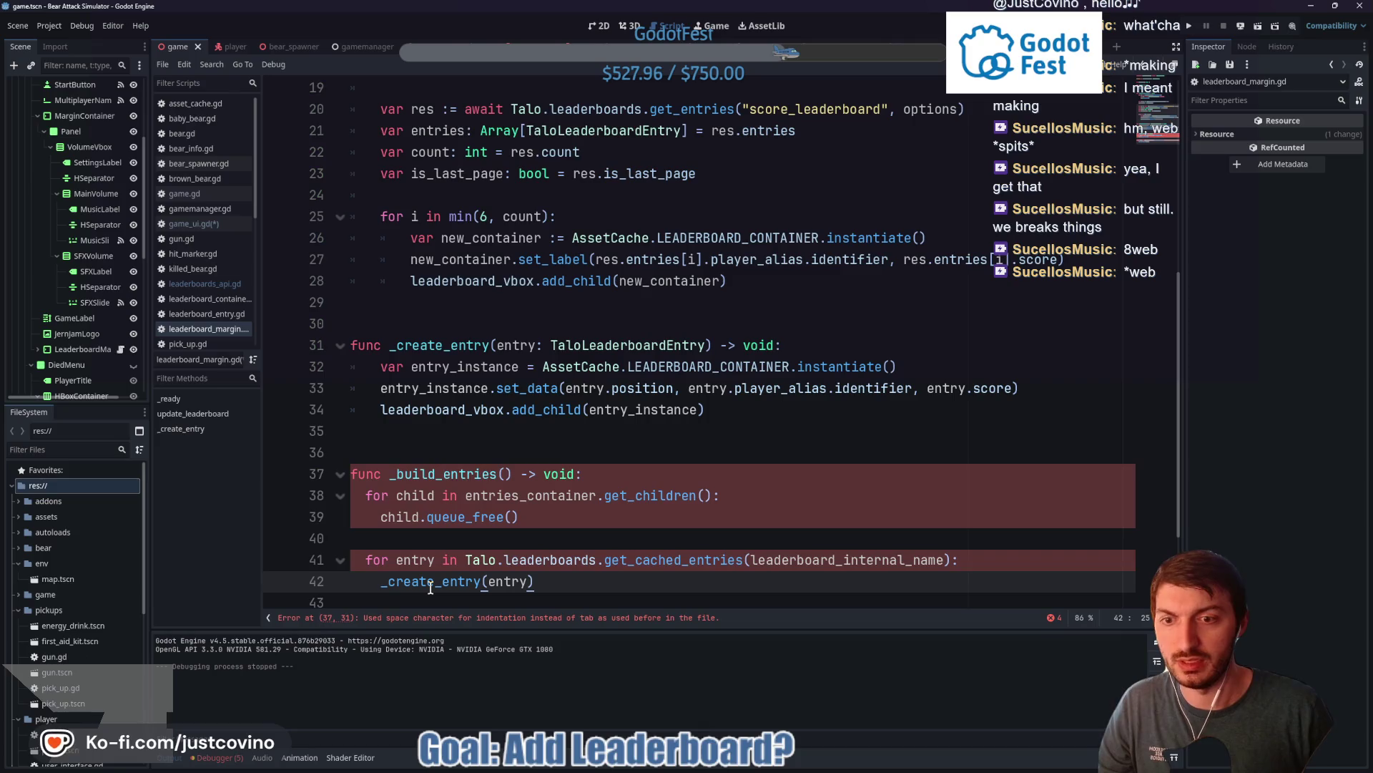
left_click_drag(595, 496, 467, 496)
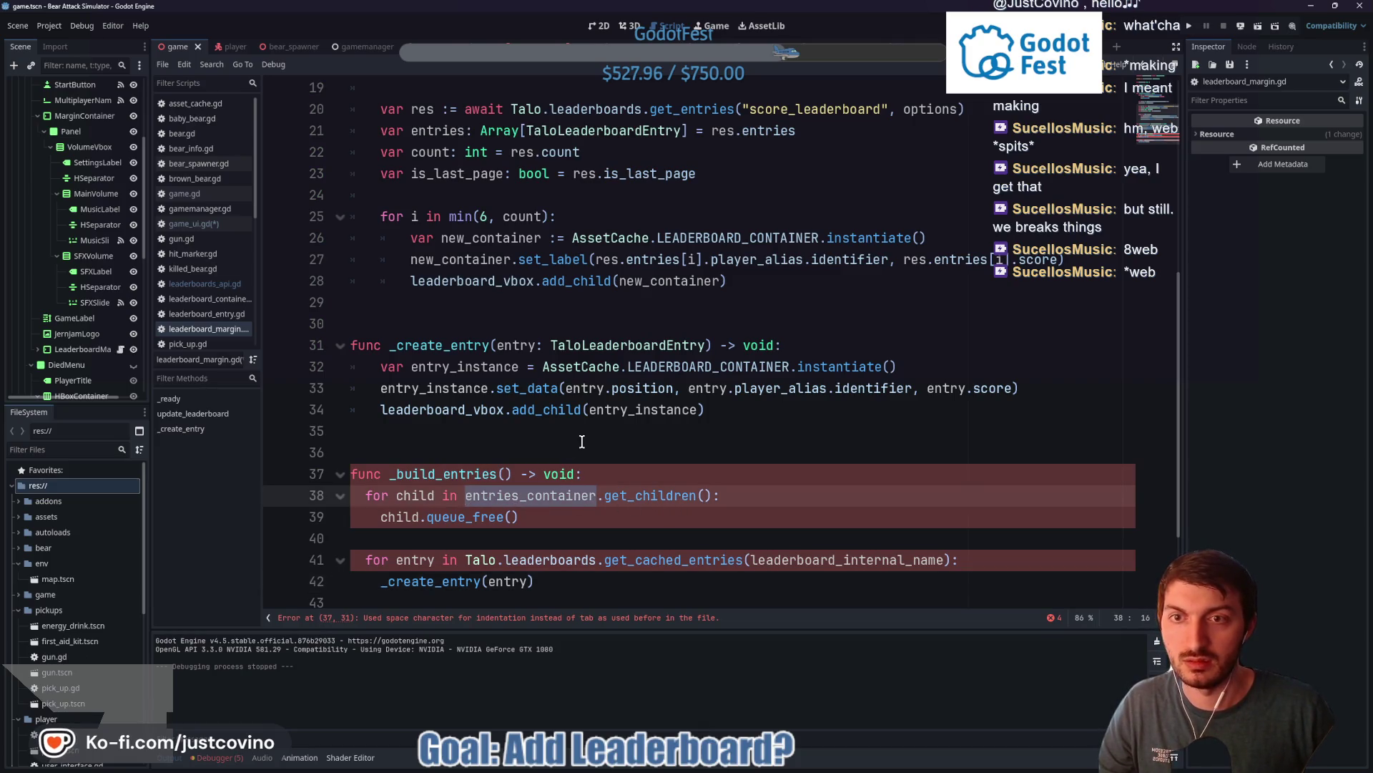
- Replace update_leaderboard's child-clearing loop with the copied clearing code and fix old.queue_free() indentation
scroll(637, 503, "up", 6)
left_click(533, 389)
mouse_move(532, 389)
left_mouse_down()
mouse_move(350, 368)
mouse_move(341, 352)
left_mouse_up()
key("ctrl+c")
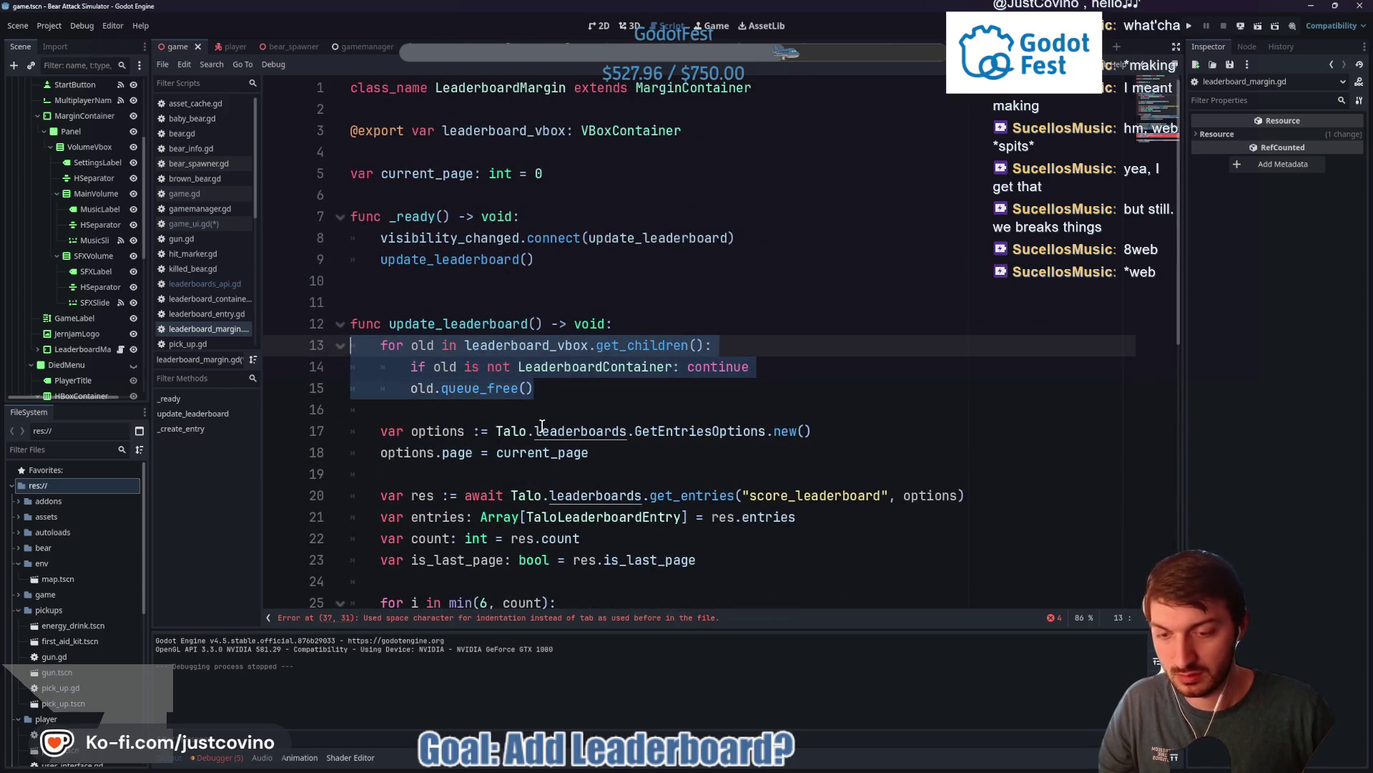
scroll(542, 426, "down", 8)
mouse_move(531, 389)
left_mouse_down()
mouse_move(386, 389)
mouse_move(343, 370)
left_mouse_up()
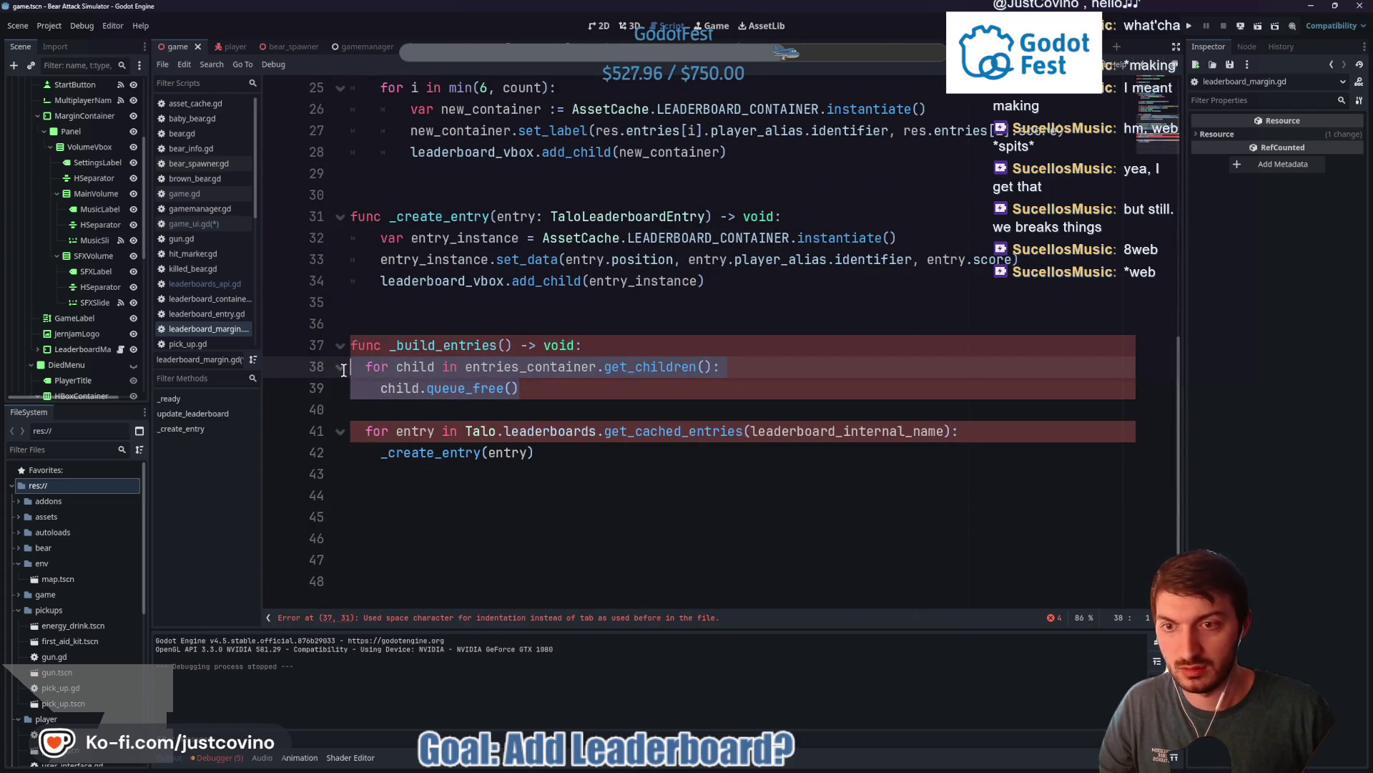
key("ctrl+v")
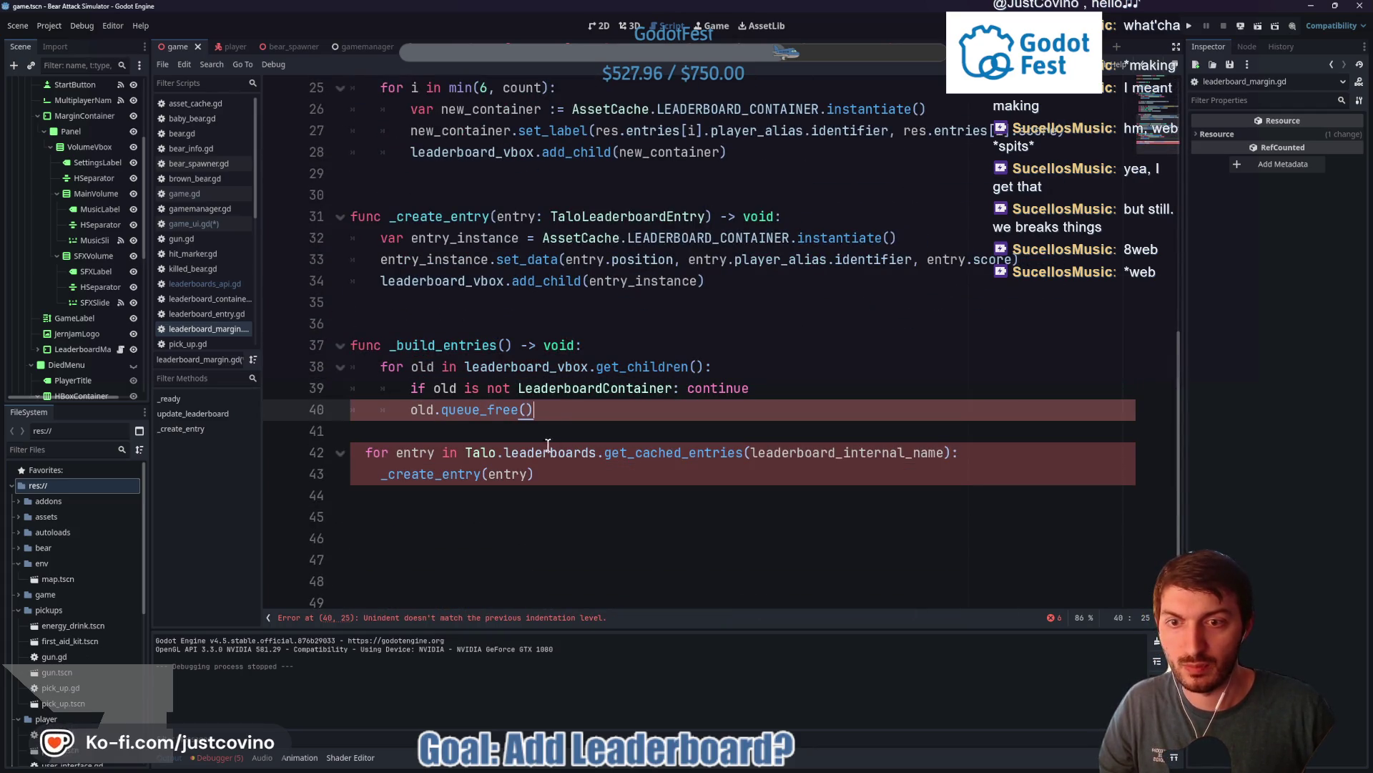
left_click(406, 409)
key("Tab")
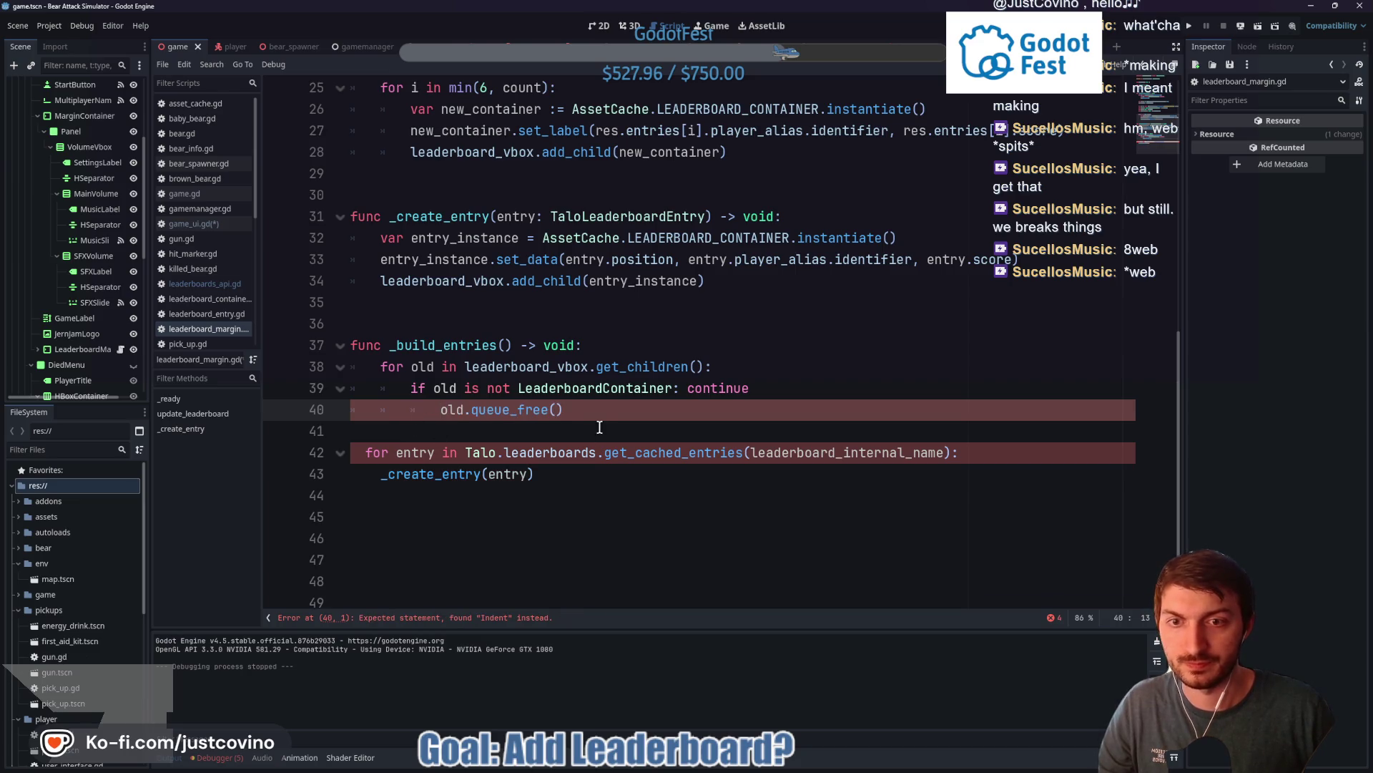
key("BackSpace")
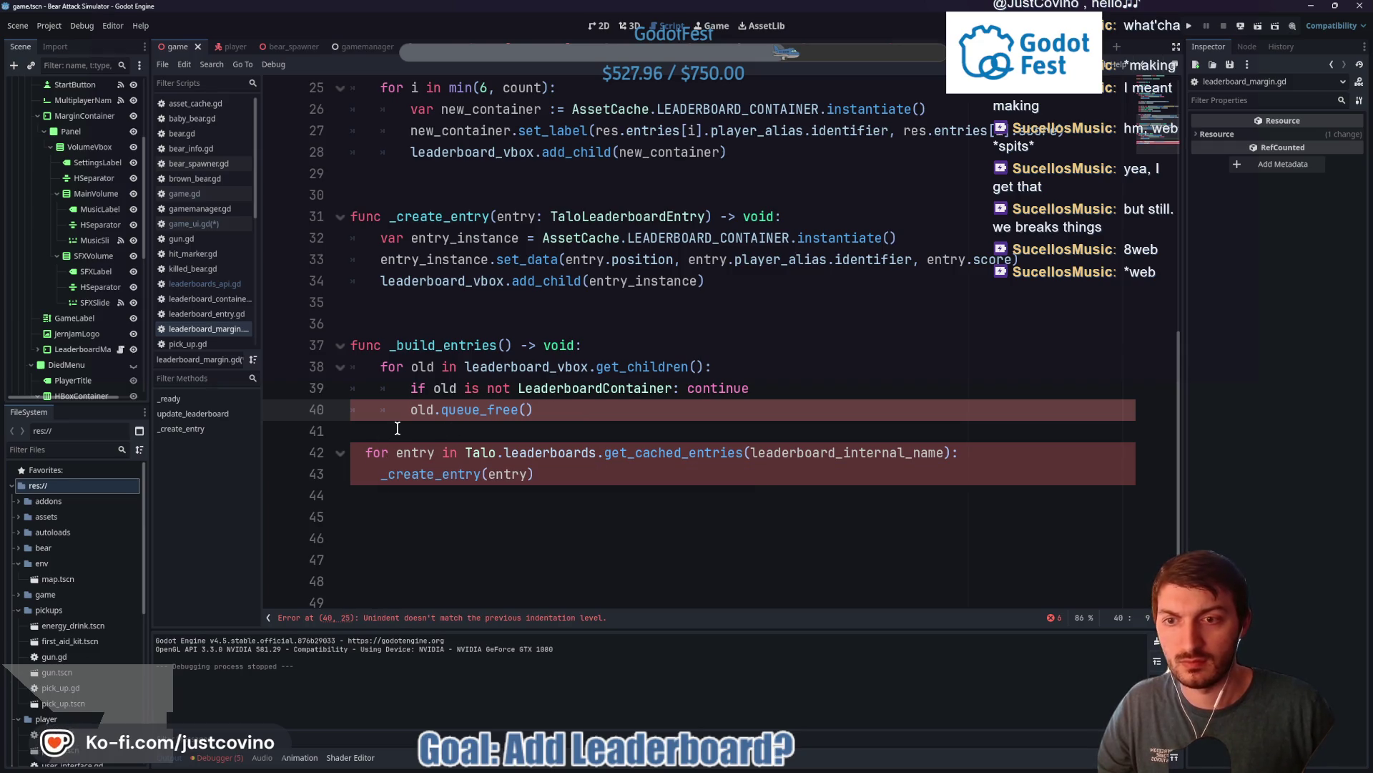
- Fix the indentation of the for entry line and the _create_entry(entry) call
left_click(402, 431)
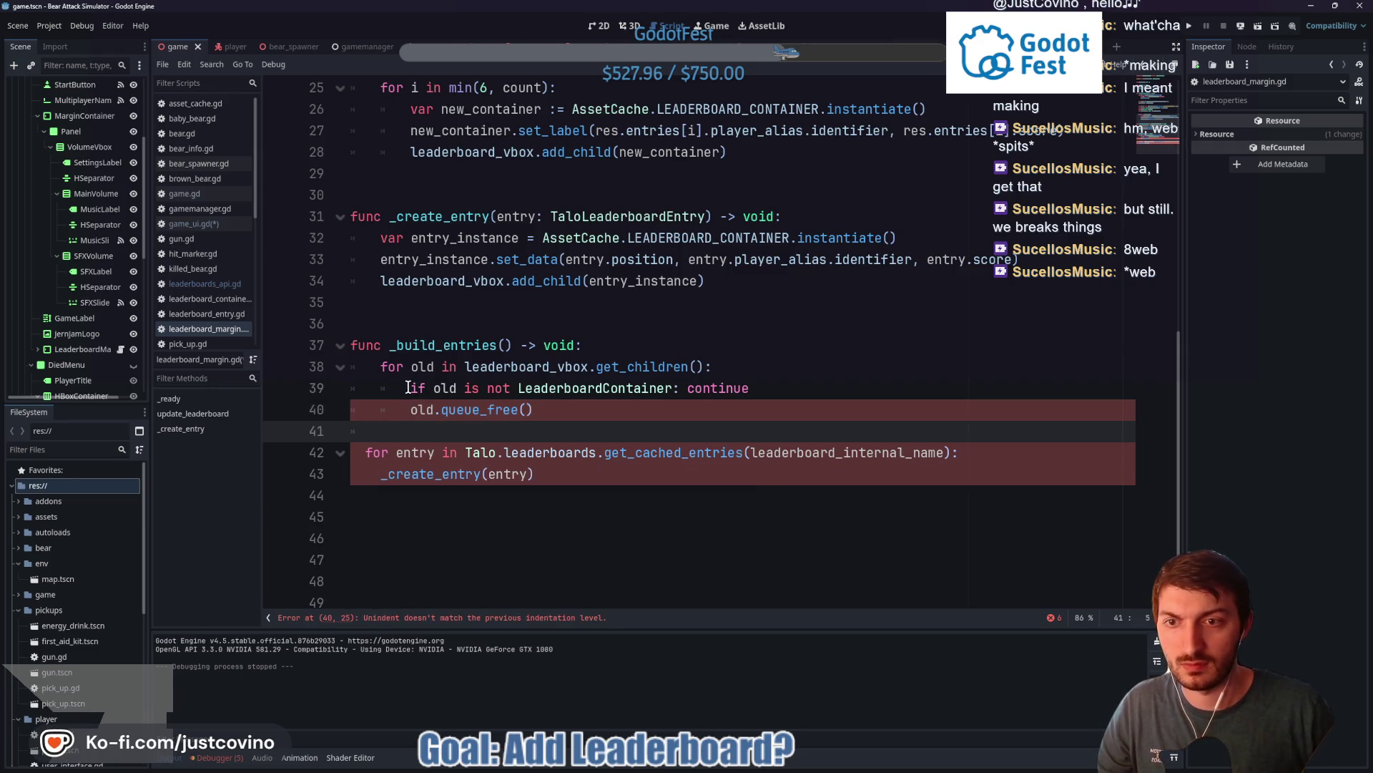
left_click(365, 453)
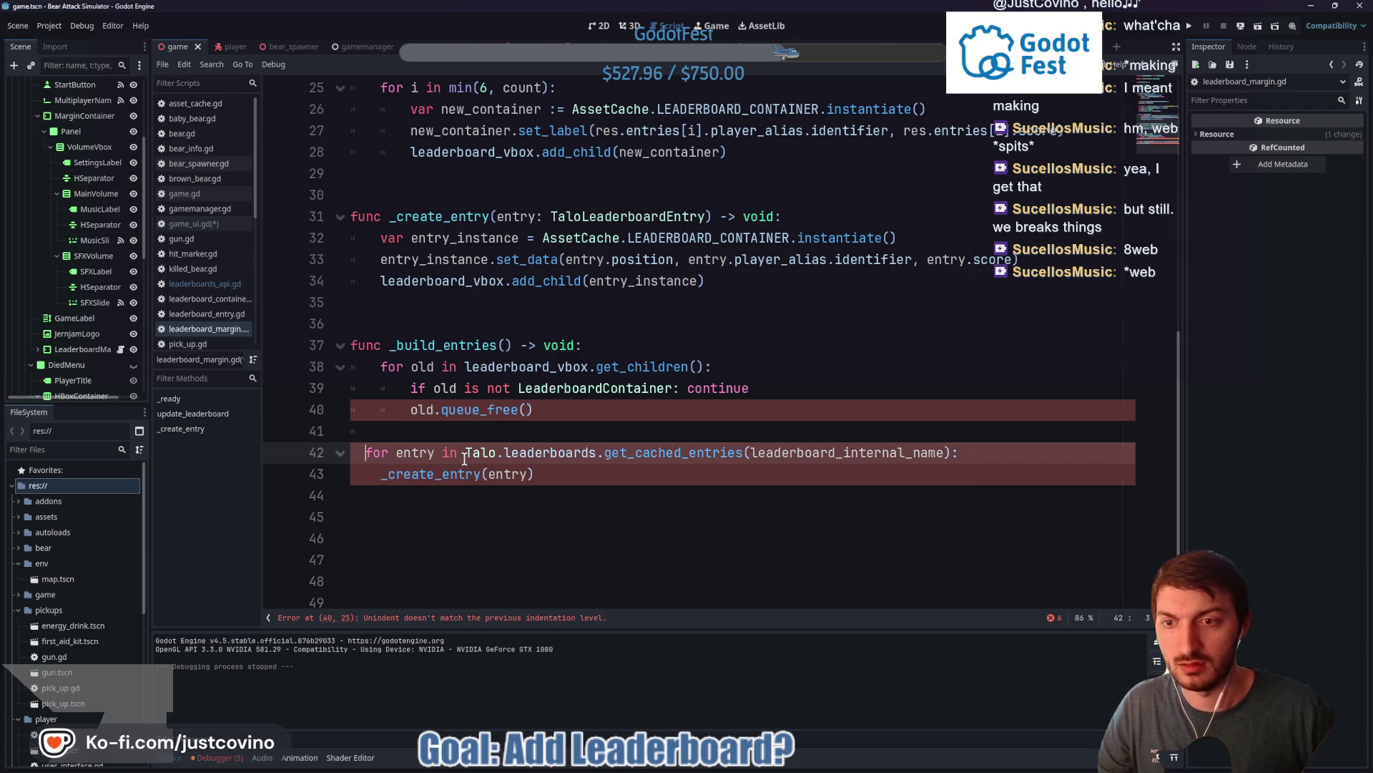
left_click(382, 474)
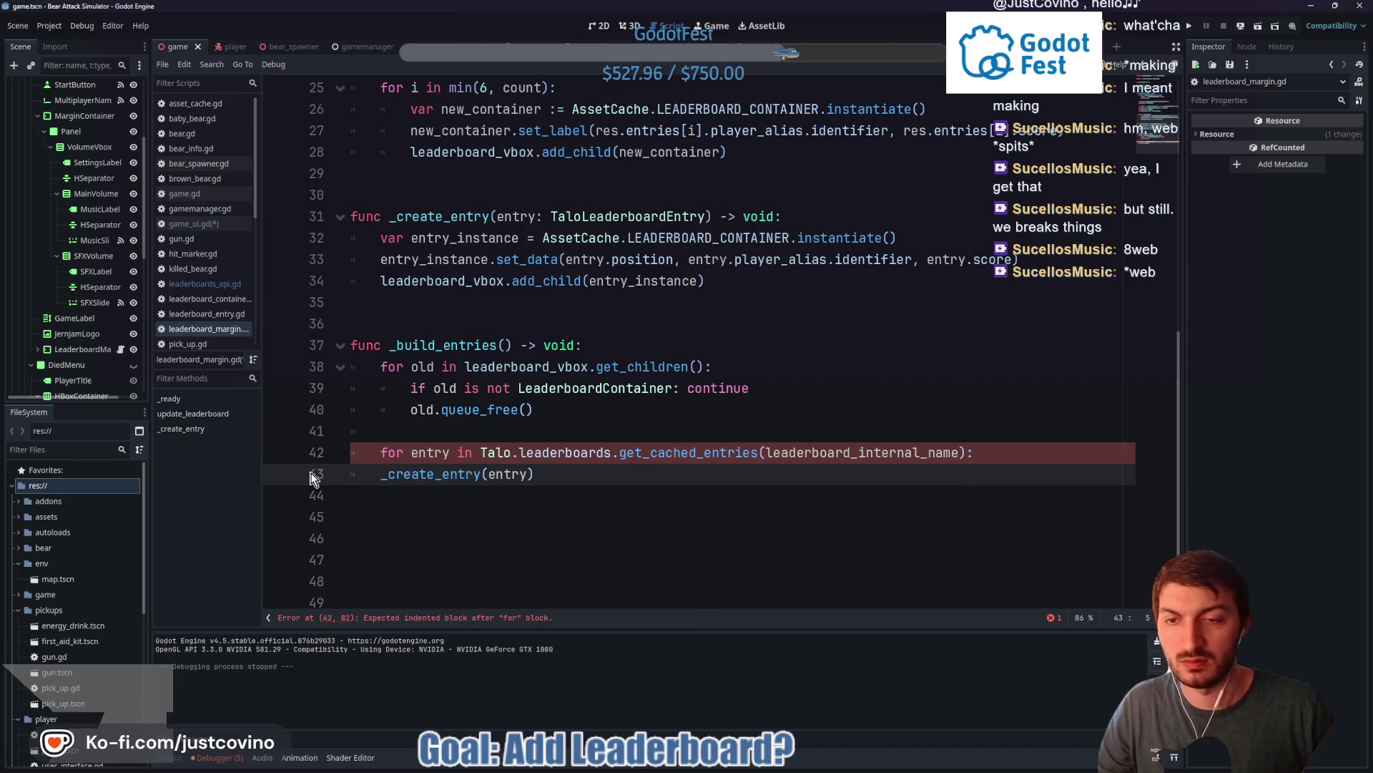
key("Tab")
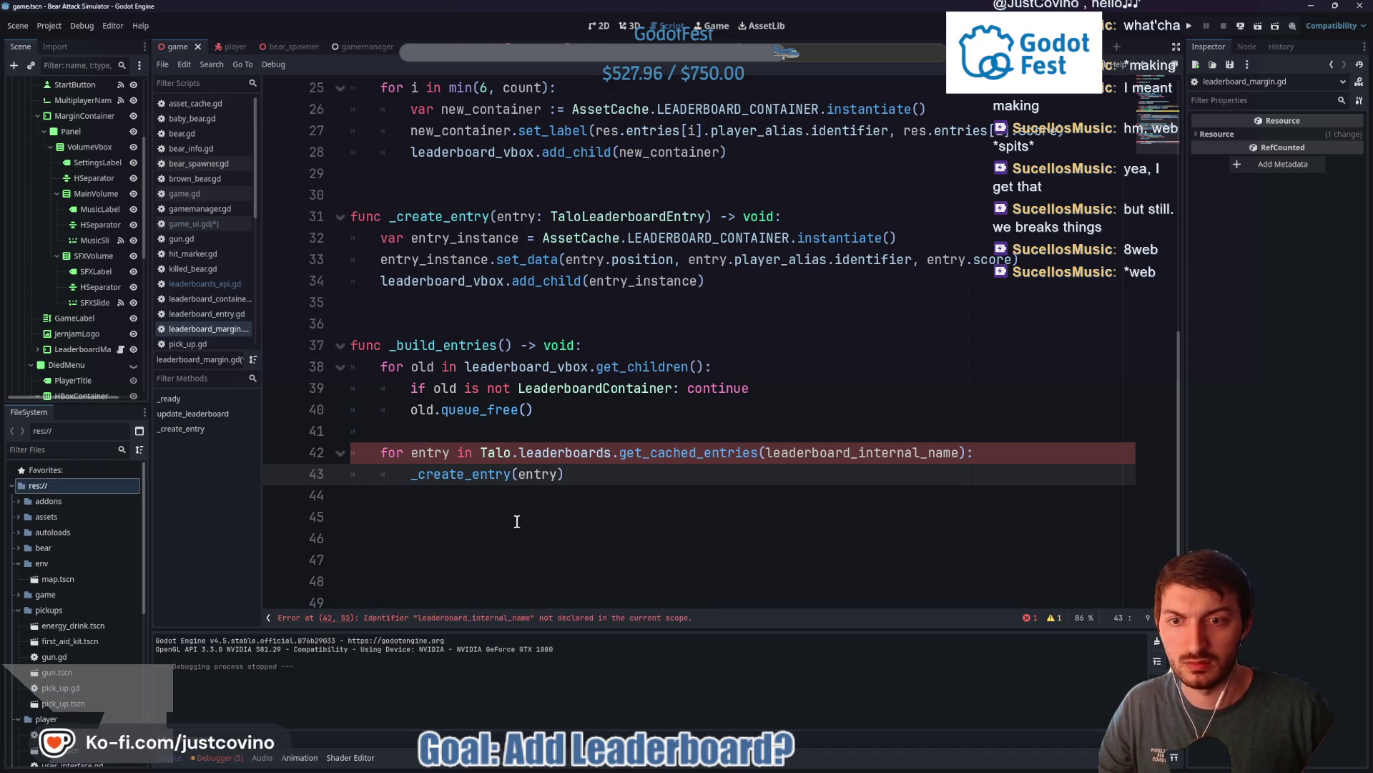
left_click(478, 452)
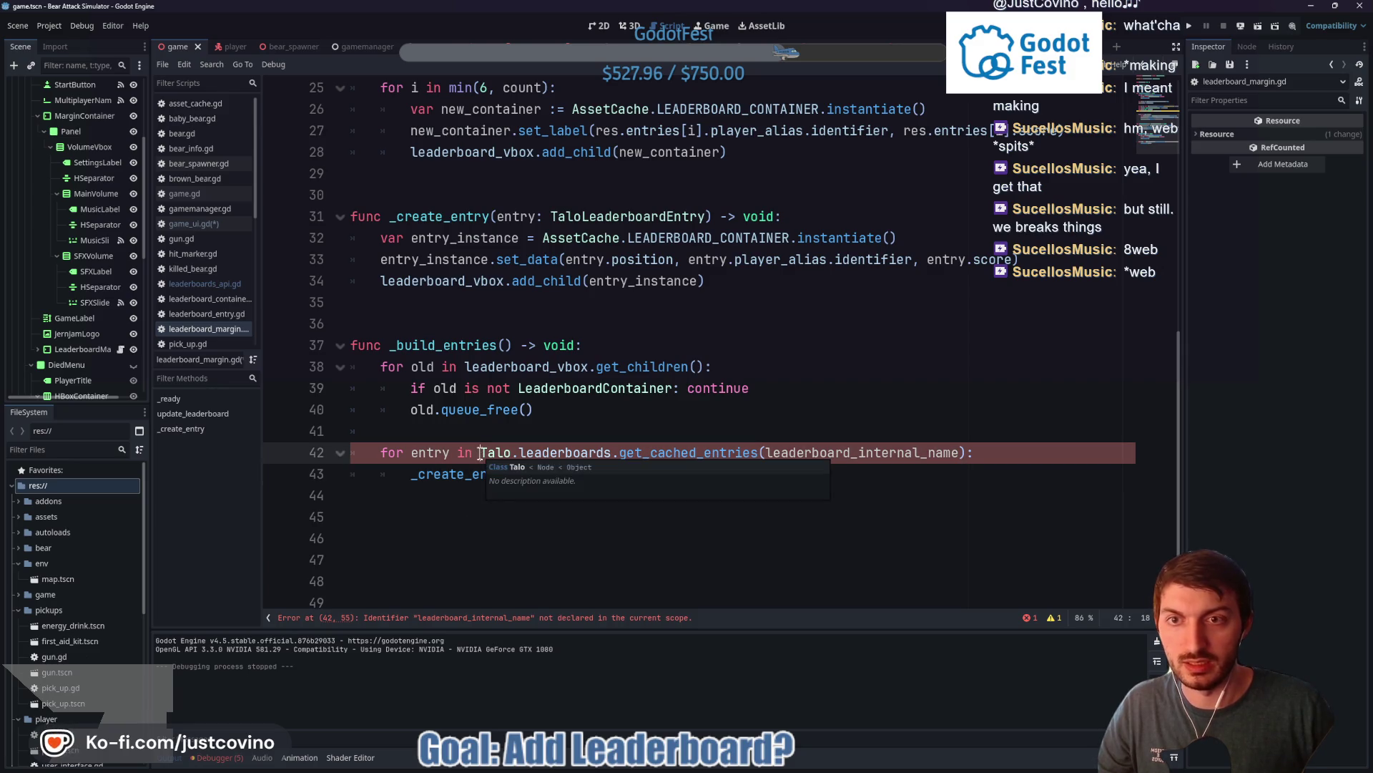
scroll(656, 397, "up", 1)
scroll(641, 395, "up", 3)
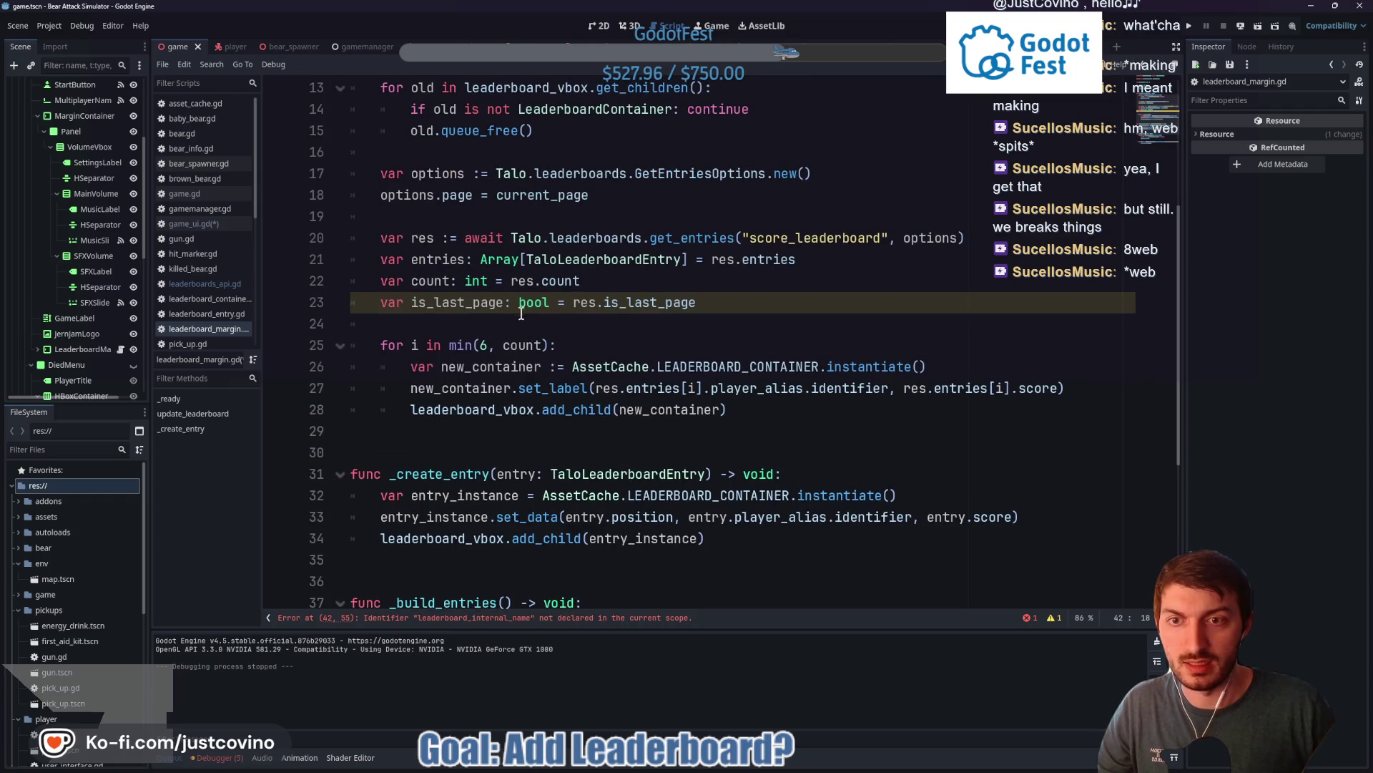
scroll(688, 454, "down", 4)
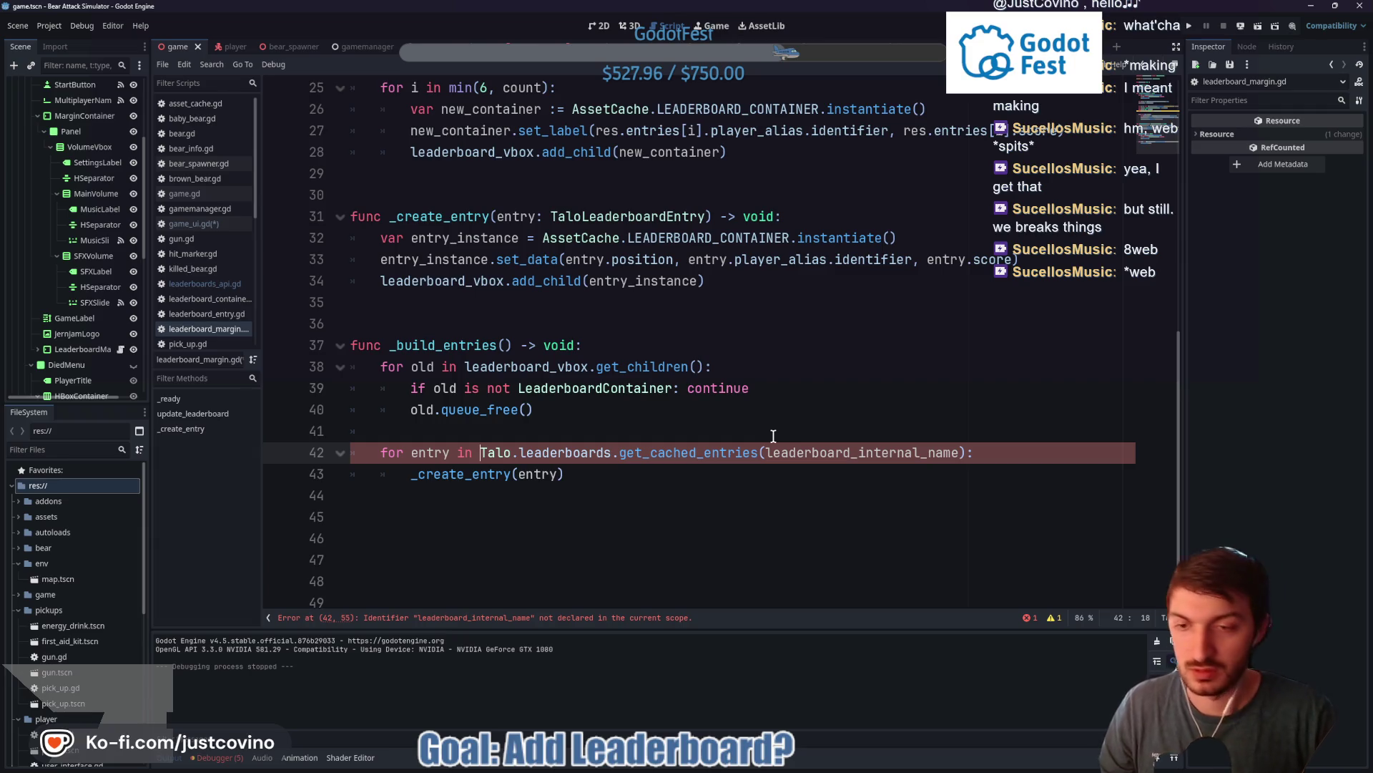
- Cap the entry loop with min(6, ...) and pass "score_leaderboard" to get_cached_entries
type("min")
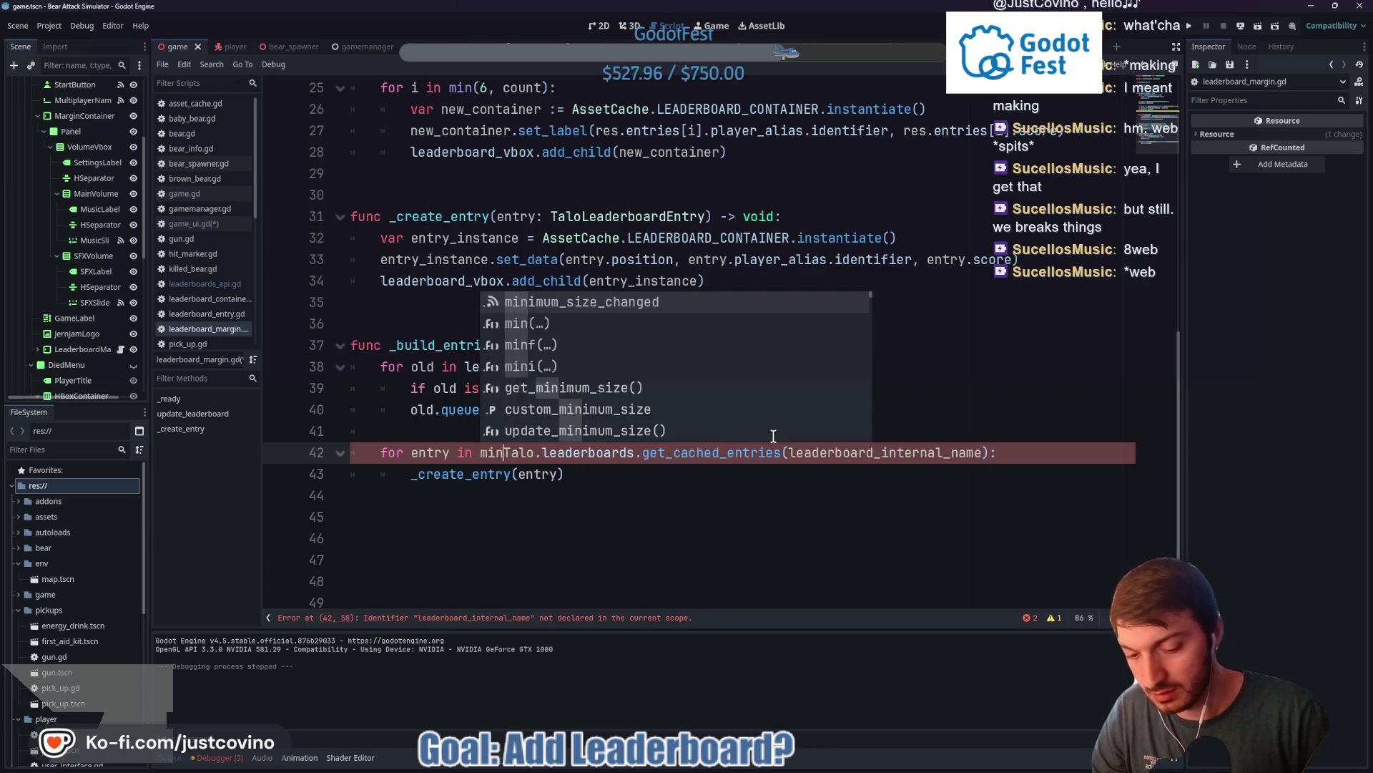
type("(6")
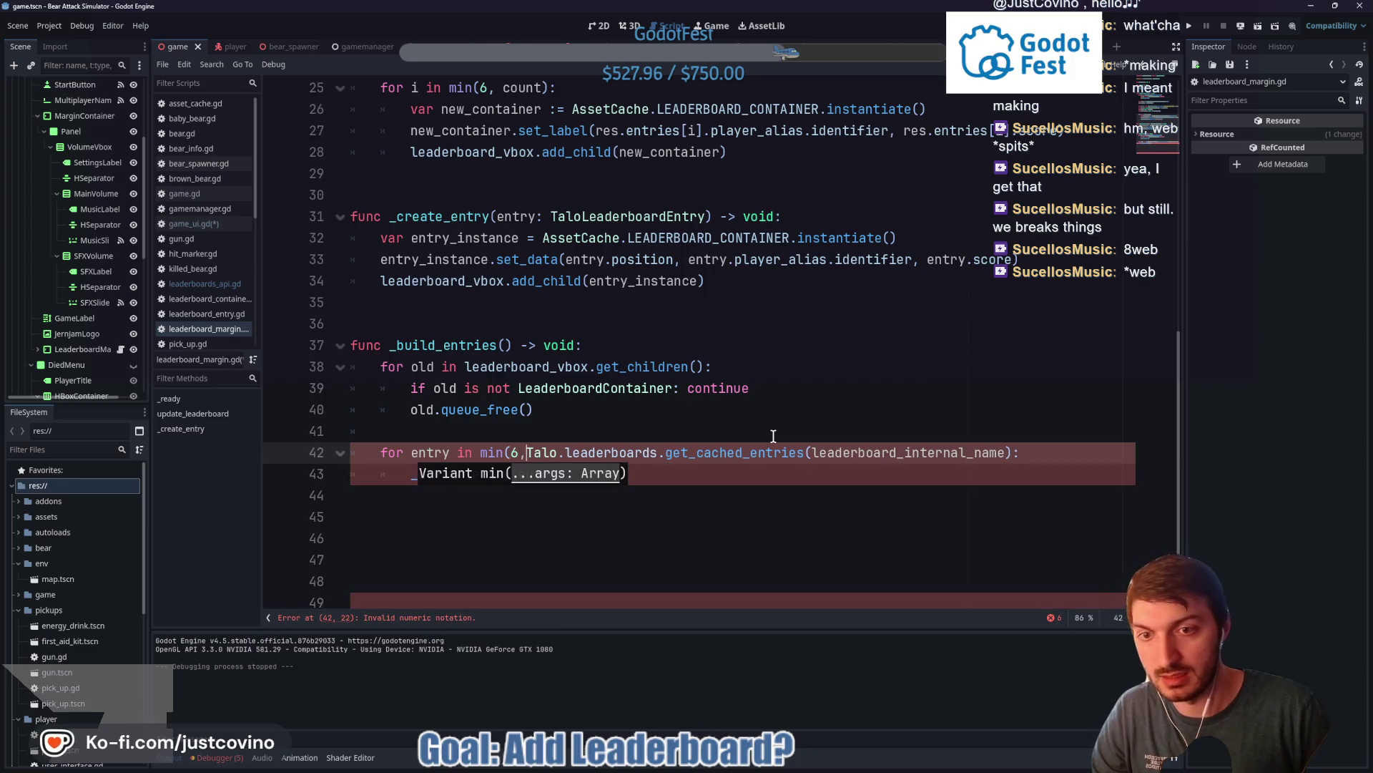
type(",")
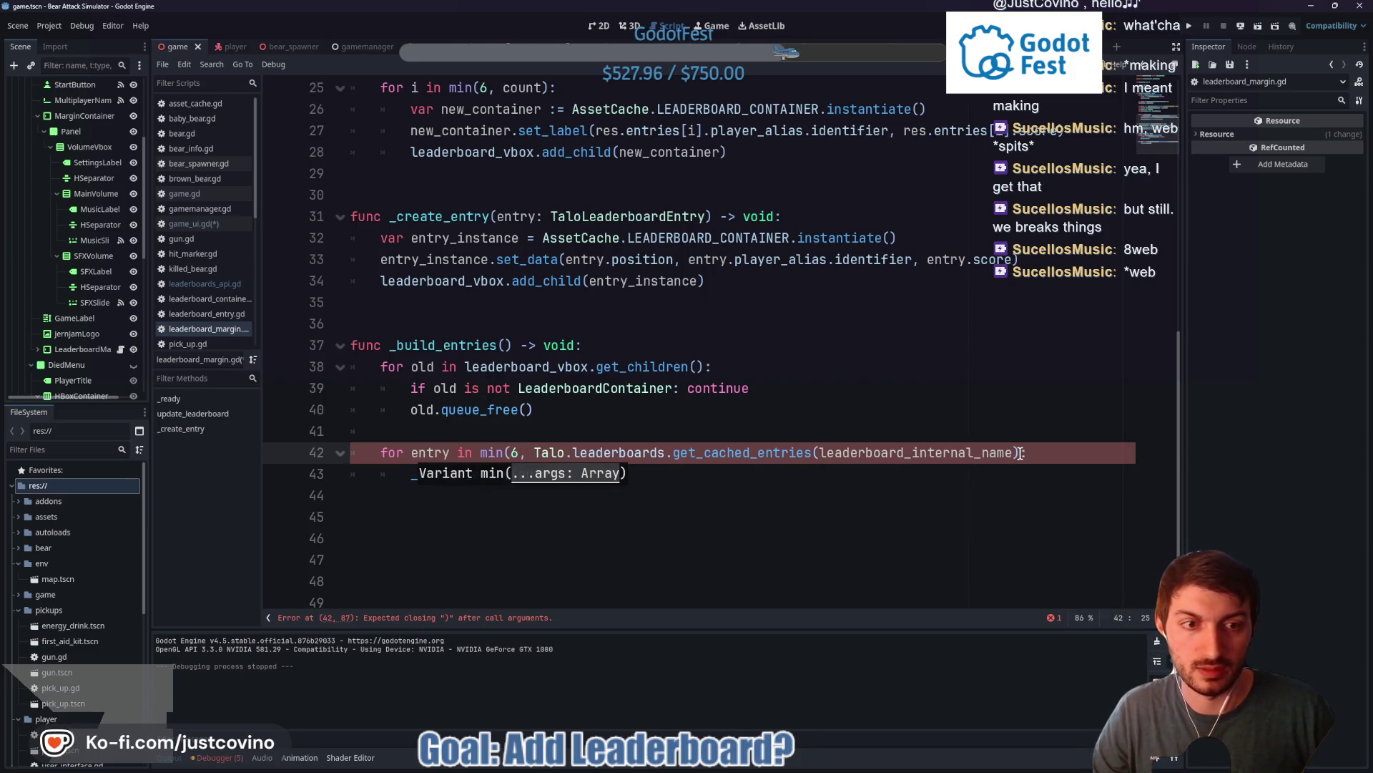
left_click(1020, 454)
type(")")
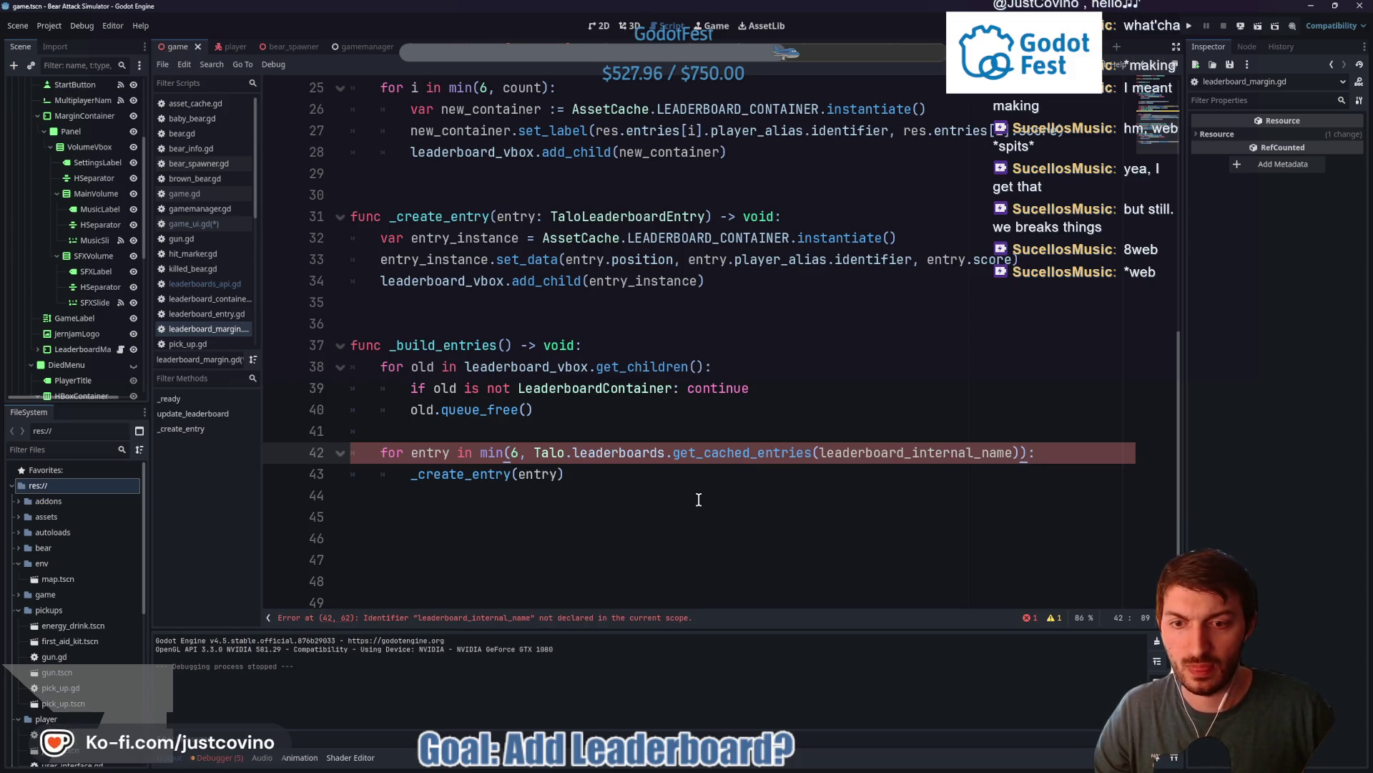
left_click_drag(1014, 453, 821, 455)
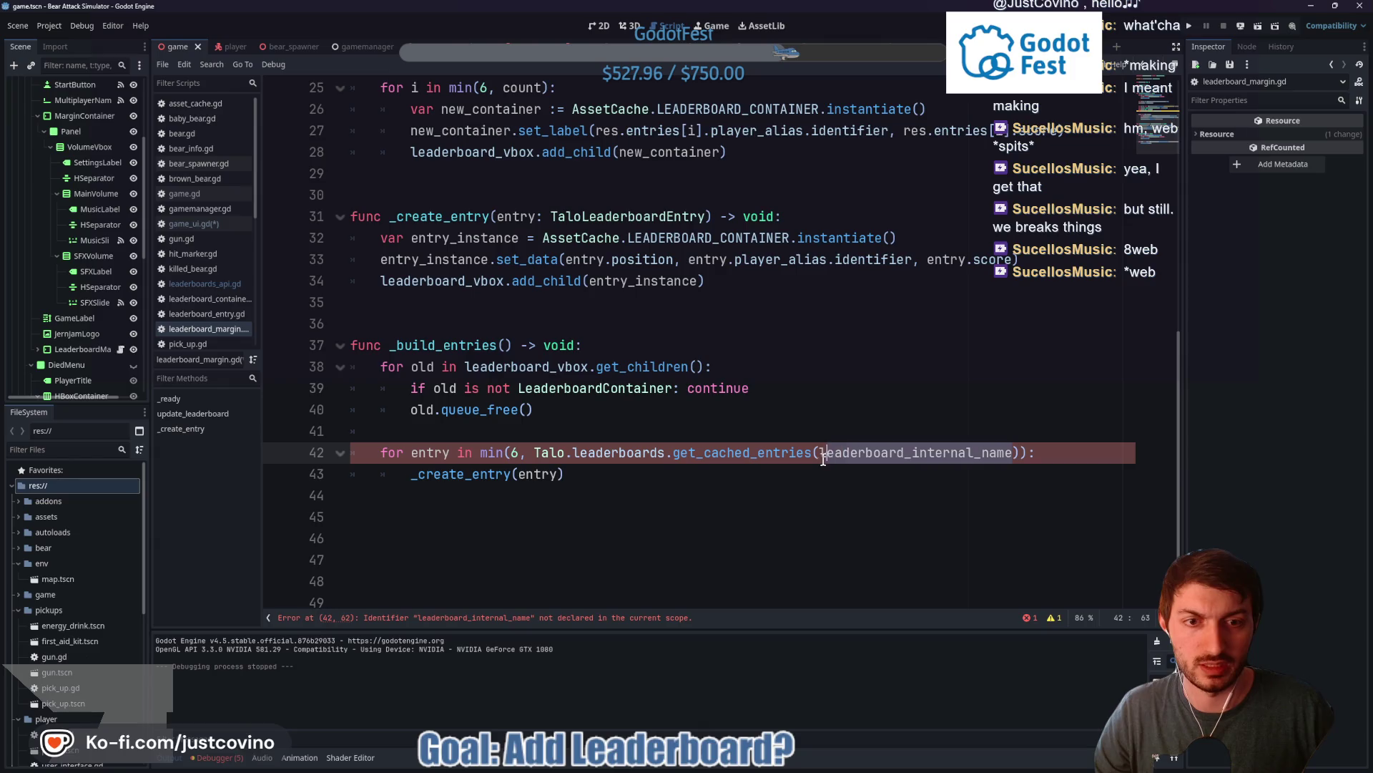
key("BackSpace")
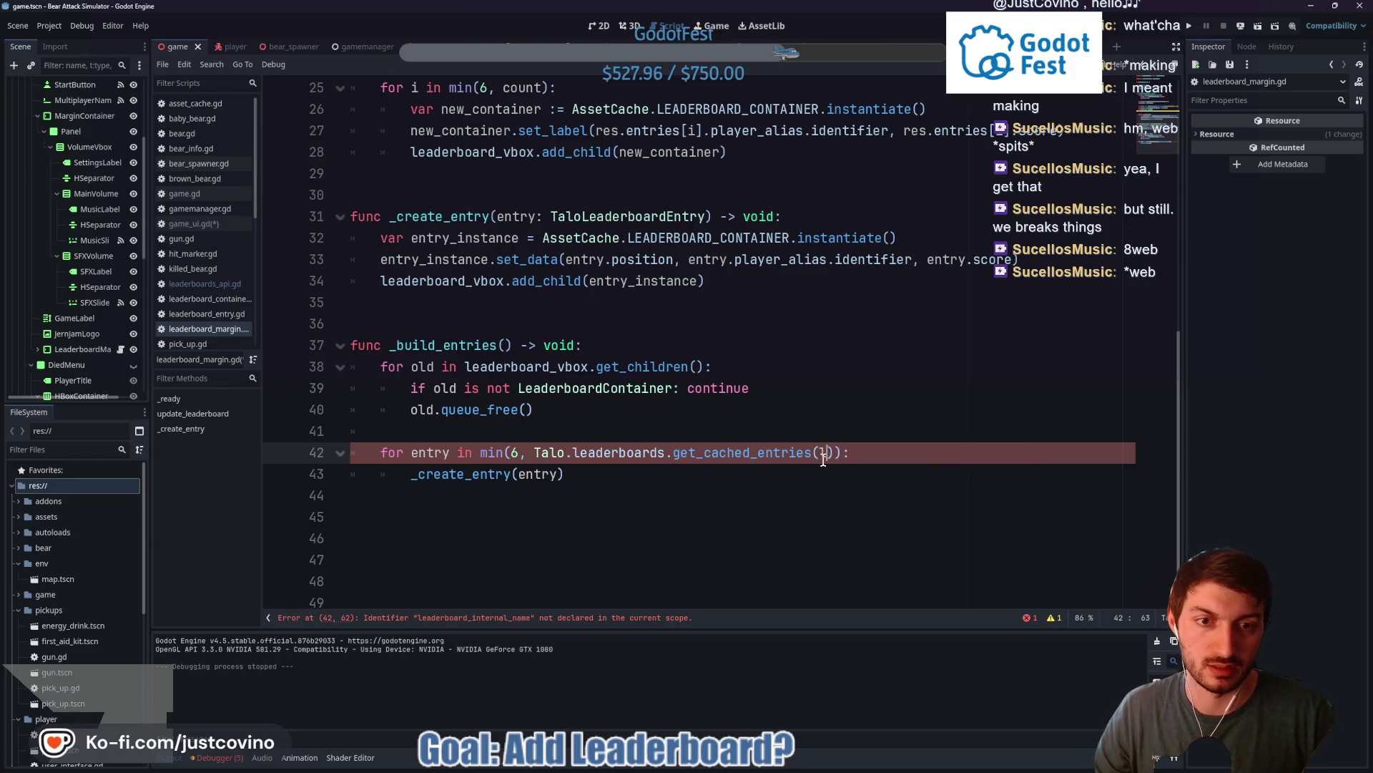
type("\"")
type("score_lea")
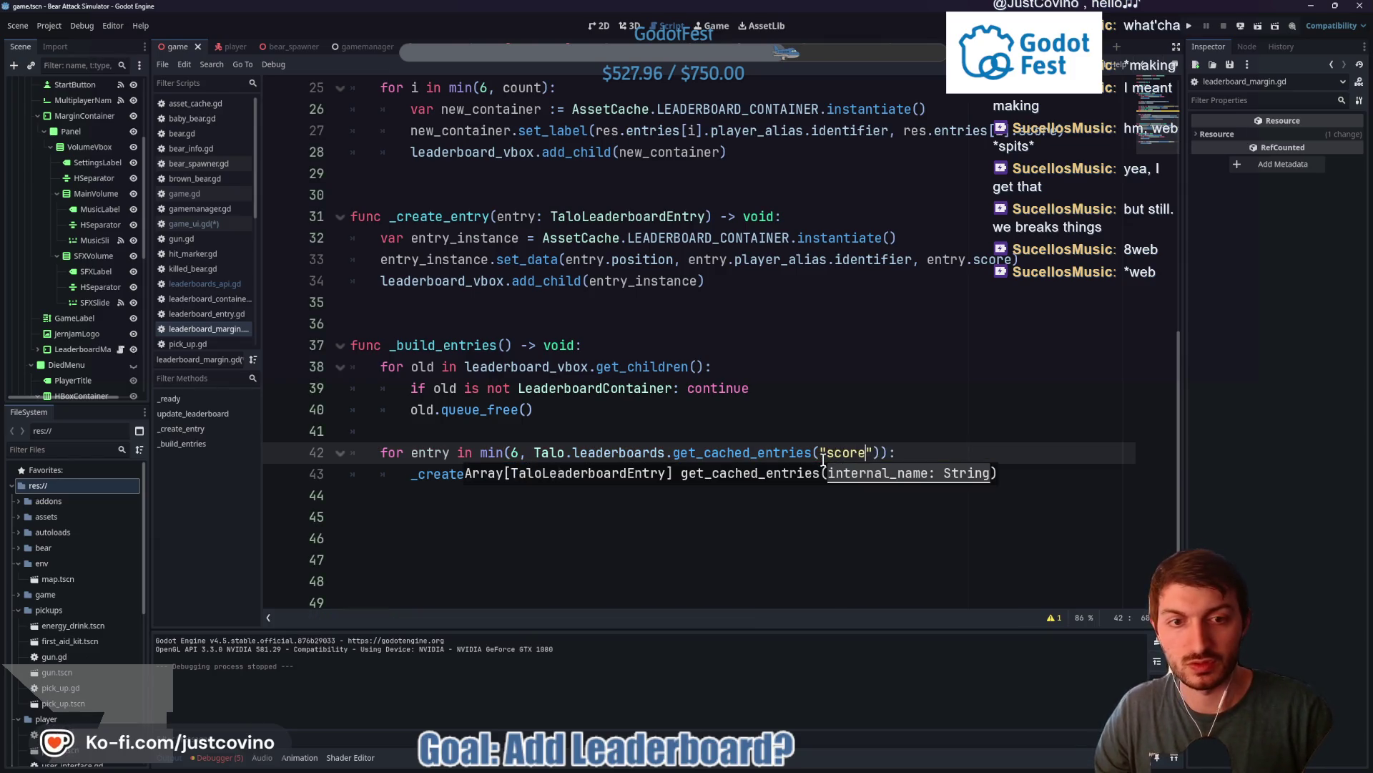
type("derboard")
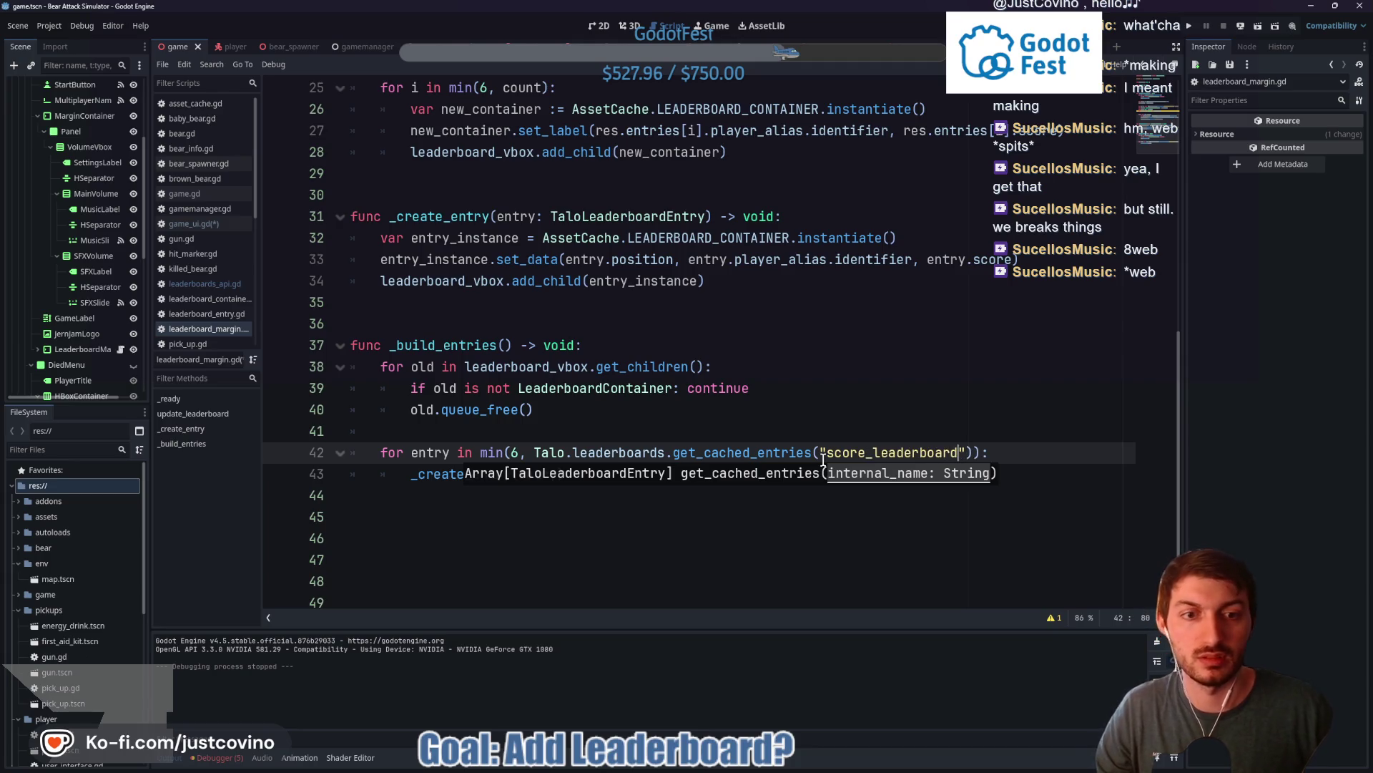
key("Up")
scroll(783, 440, "up", 5)
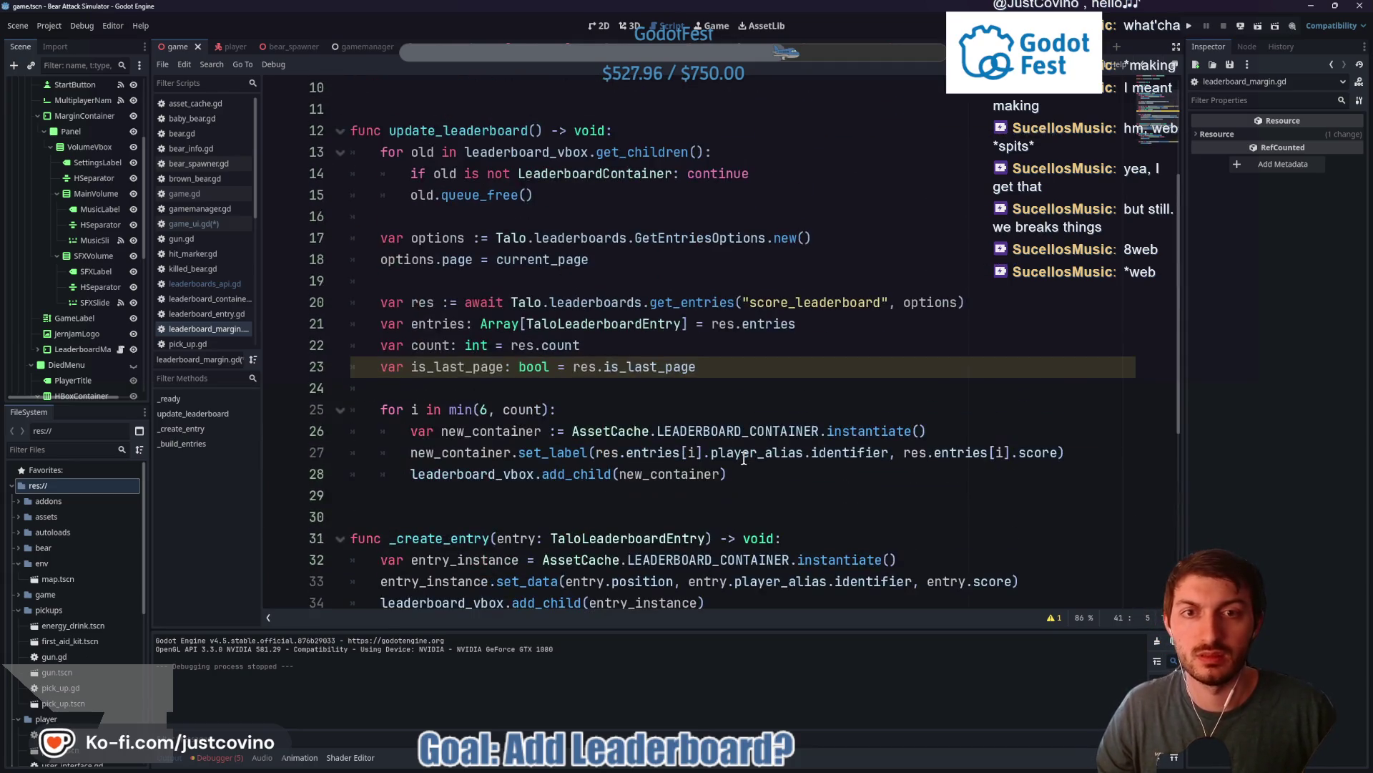
scroll(744, 458, "down", 5)
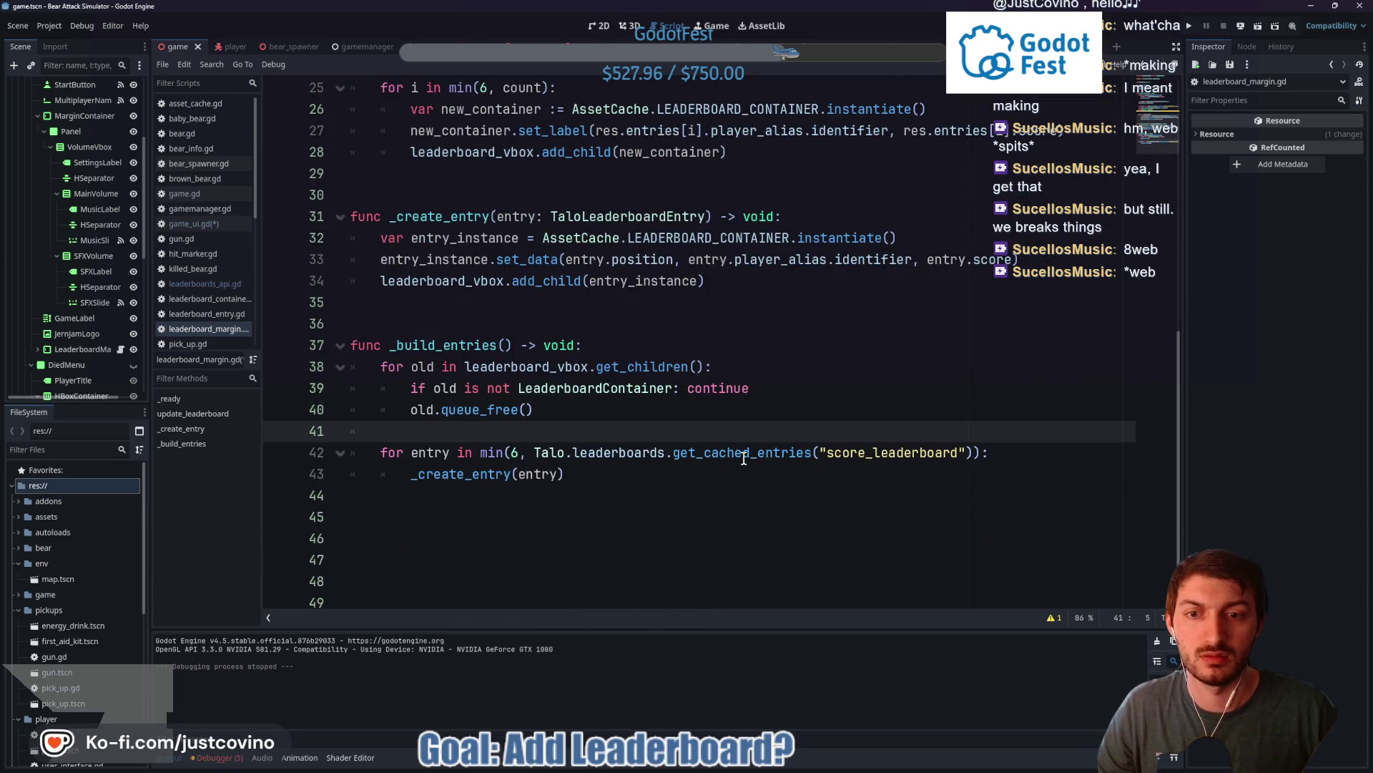
scroll(529, 483, "up", 2)
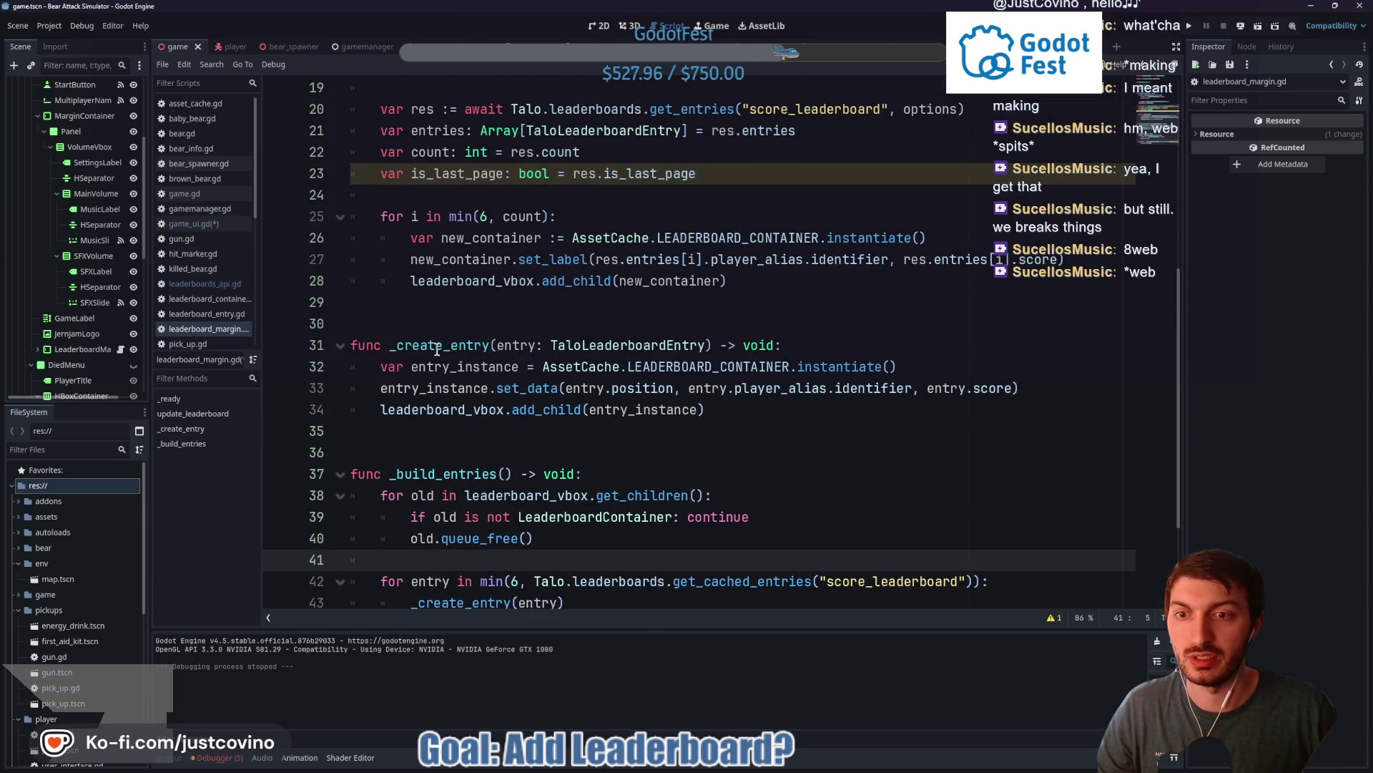
scroll(424, 445, "down", 2)
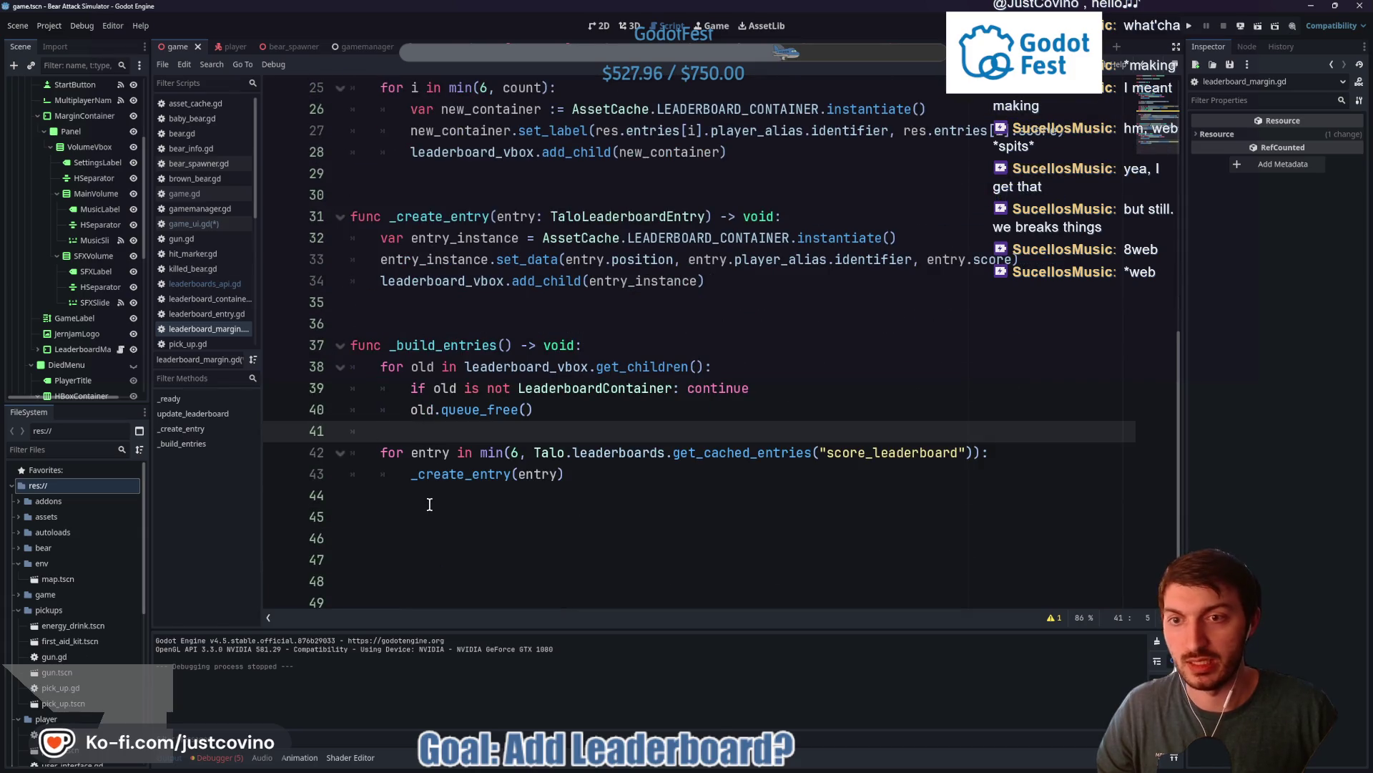
left_click(762, 765)
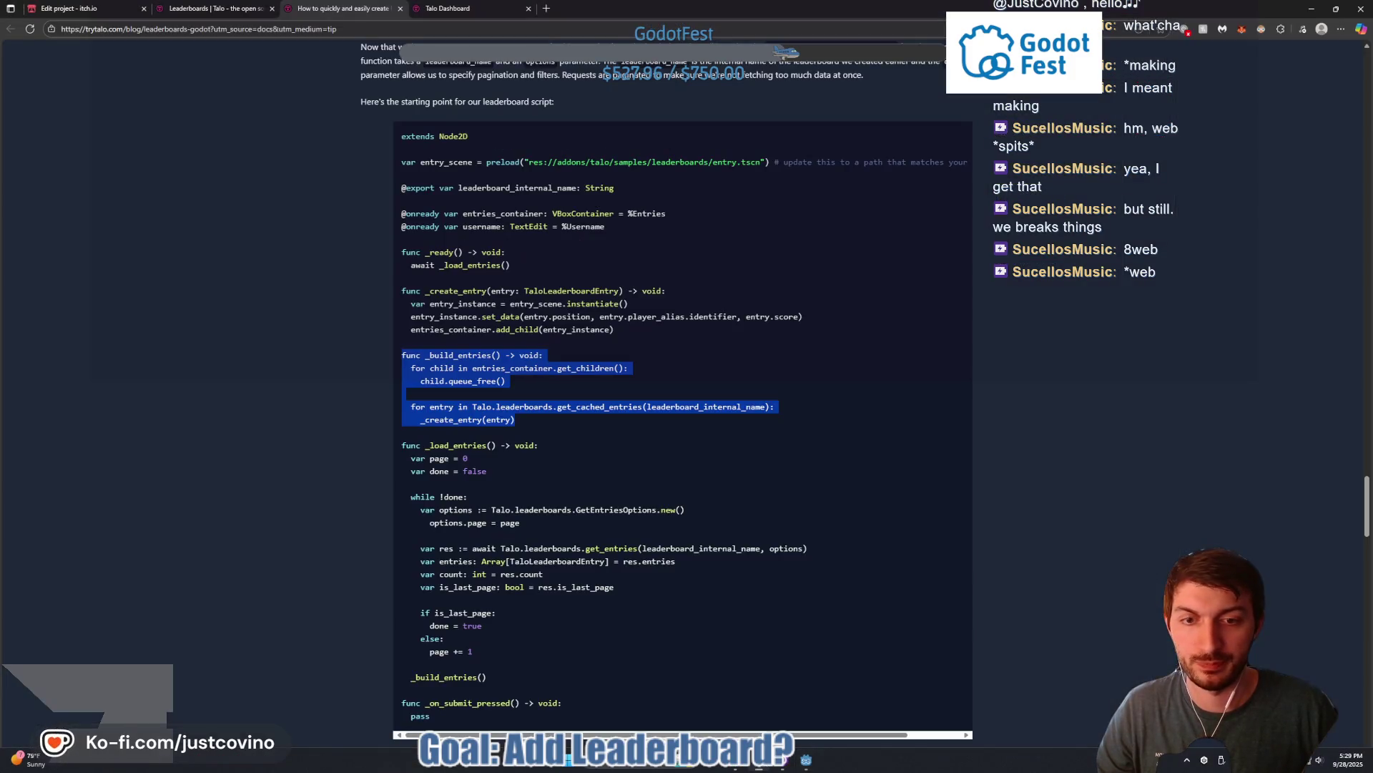
- Copy the sample script's entire _load_entries function and place the caret on Godot's empty line 46
left_click(456, 445)
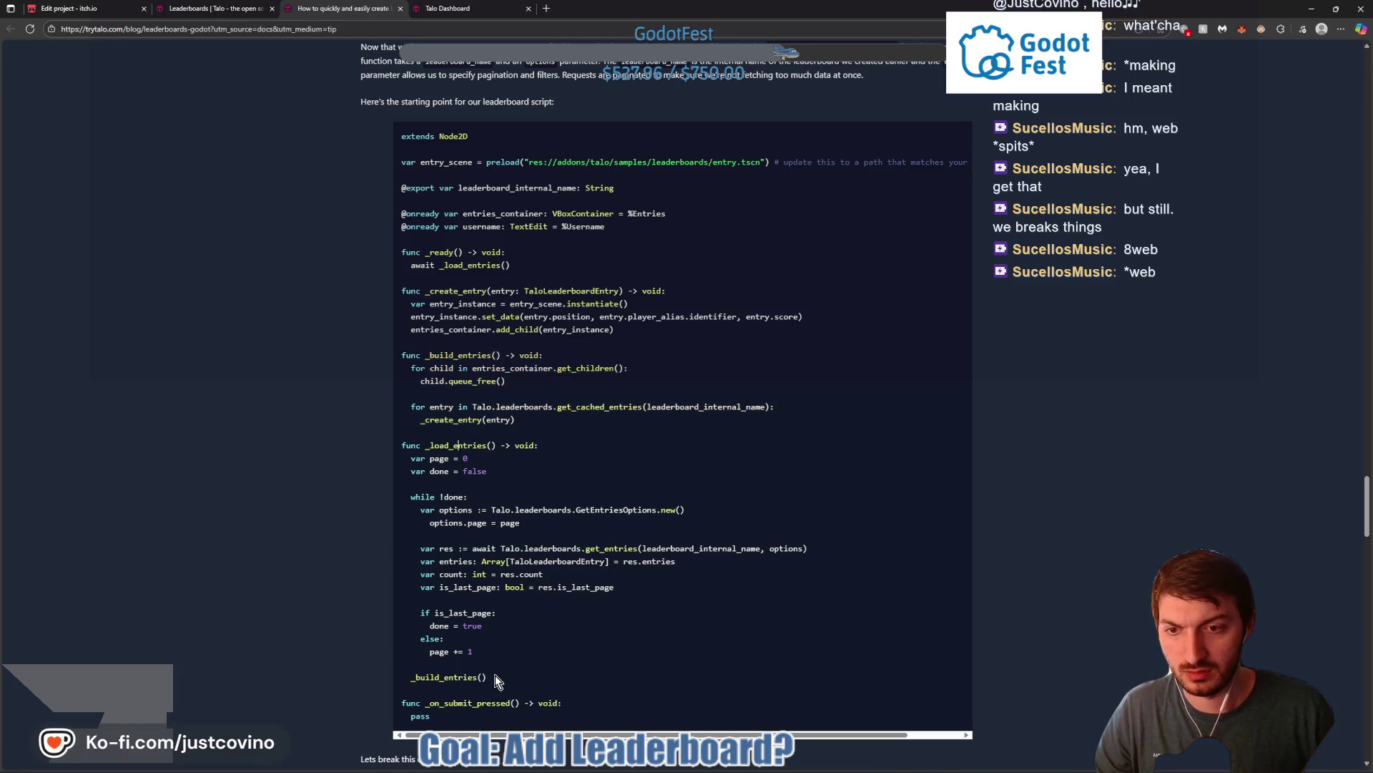
mouse_move(495, 677)
left_mouse_down()
mouse_move(429, 648)
mouse_move(399, 543)
mouse_move(397, 456)
left_mouse_up()
key("ctrl+c")
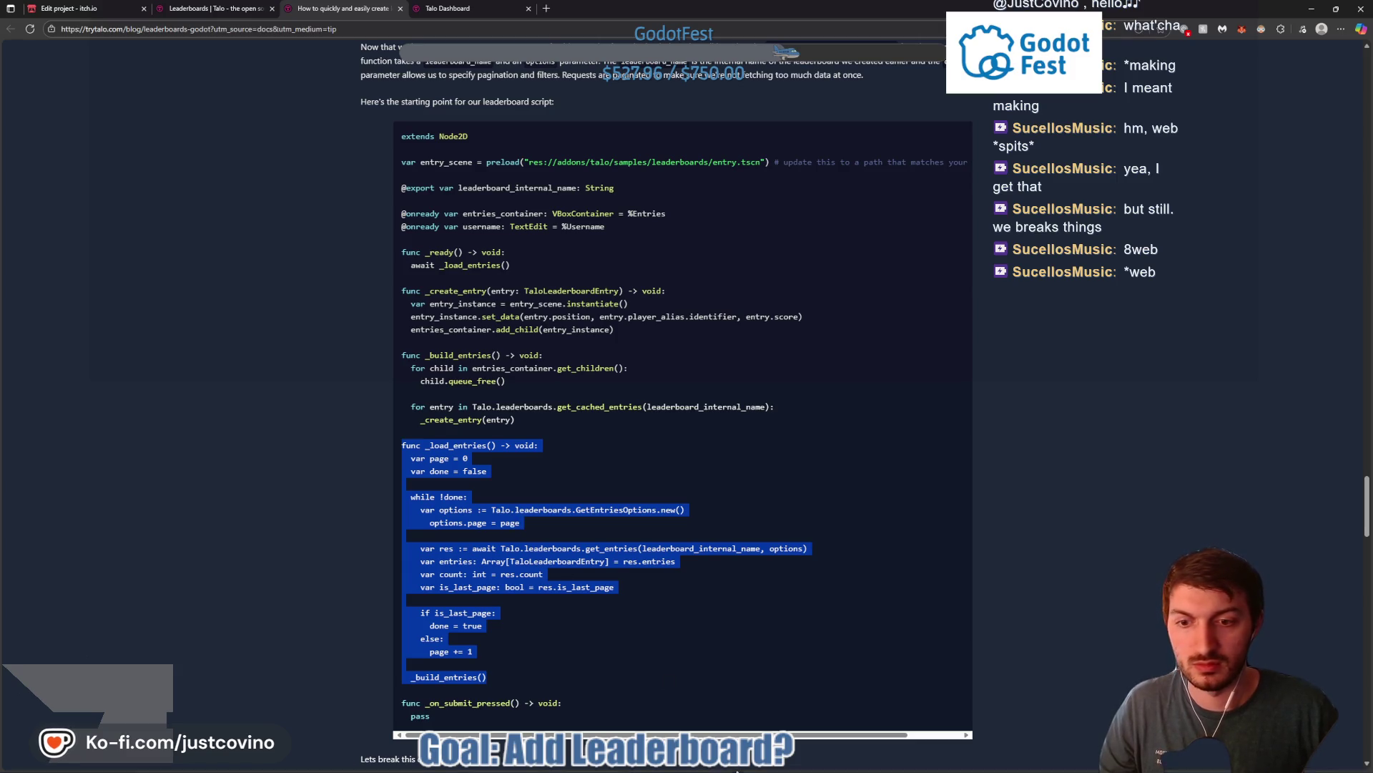
key("alt+Tab")
left_click(401, 529)
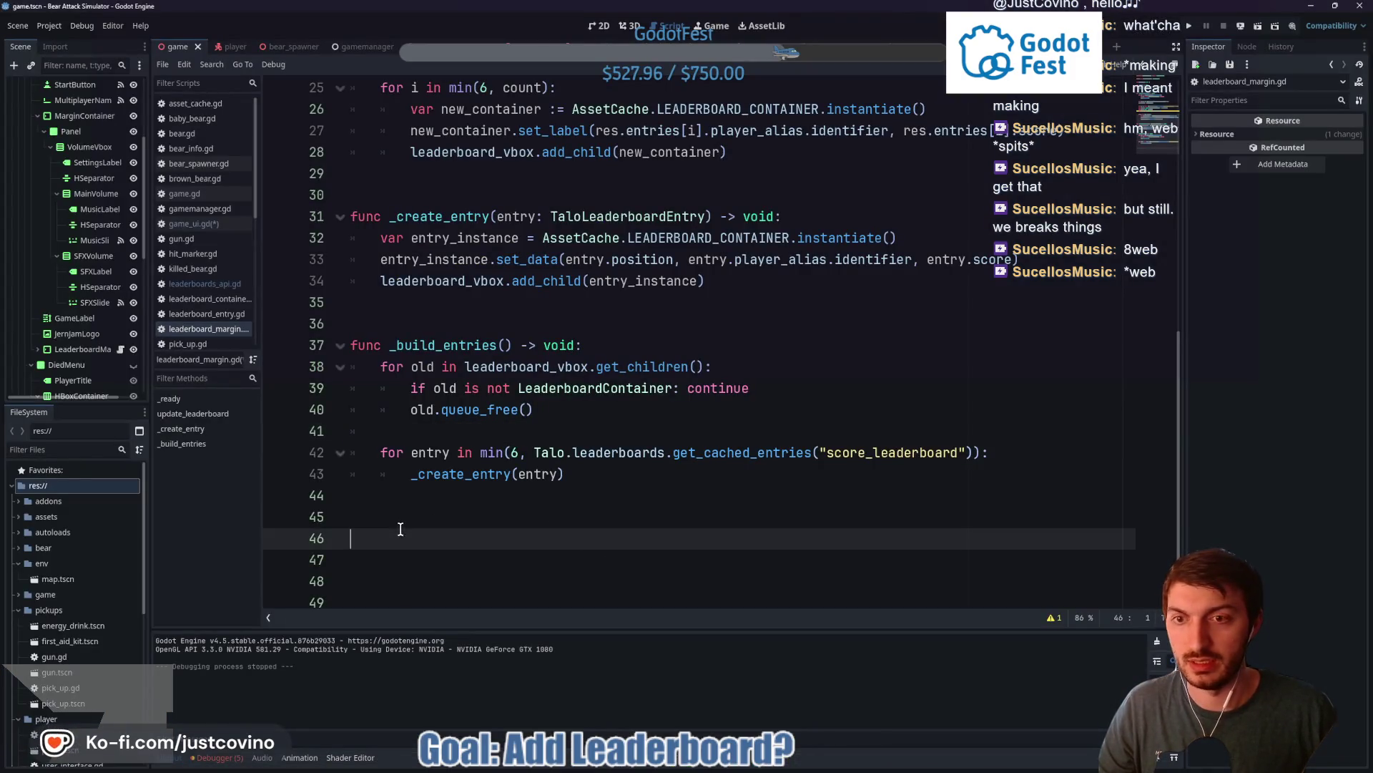
- Paste _load_entries below _build_entries and tab-indent var page = 0
key("ctrl+v")
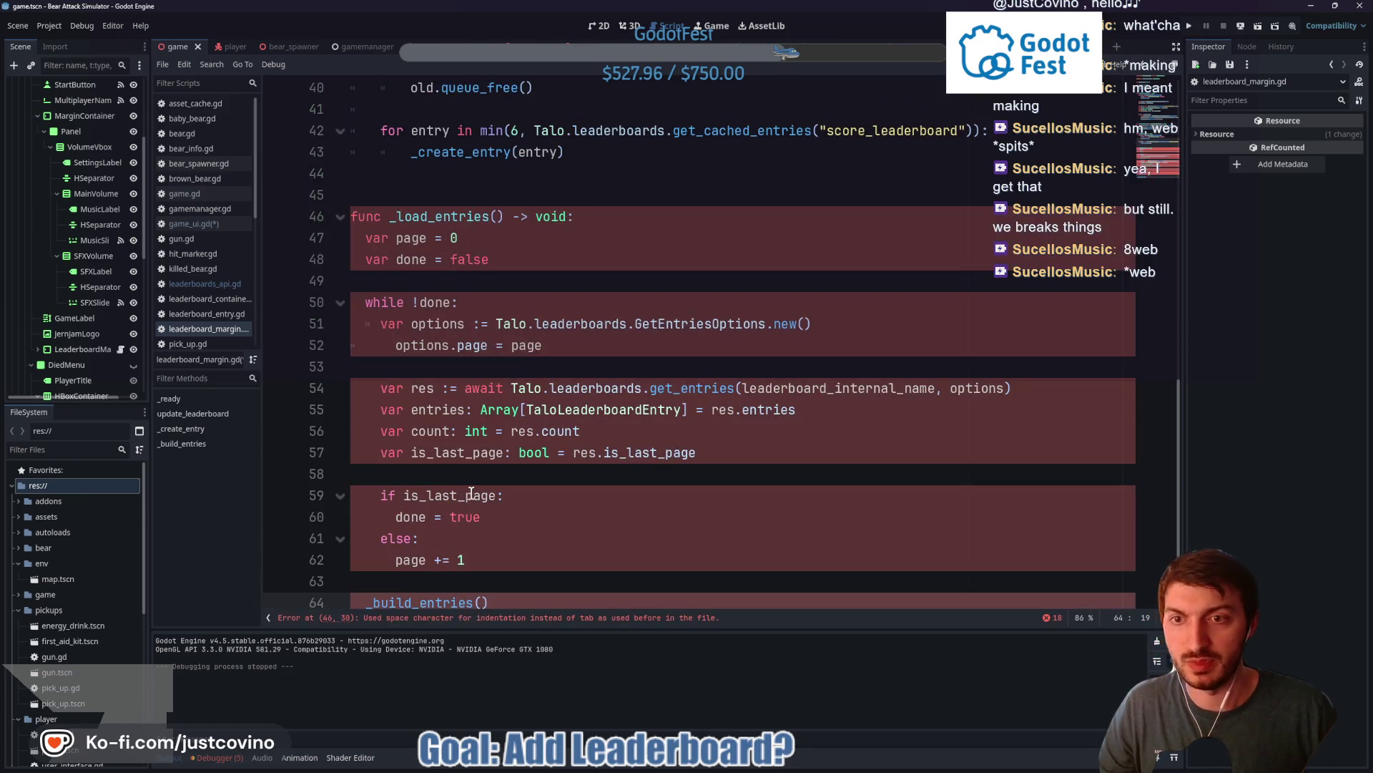
scroll(413, 348, "up", 1)
left_click(369, 301)
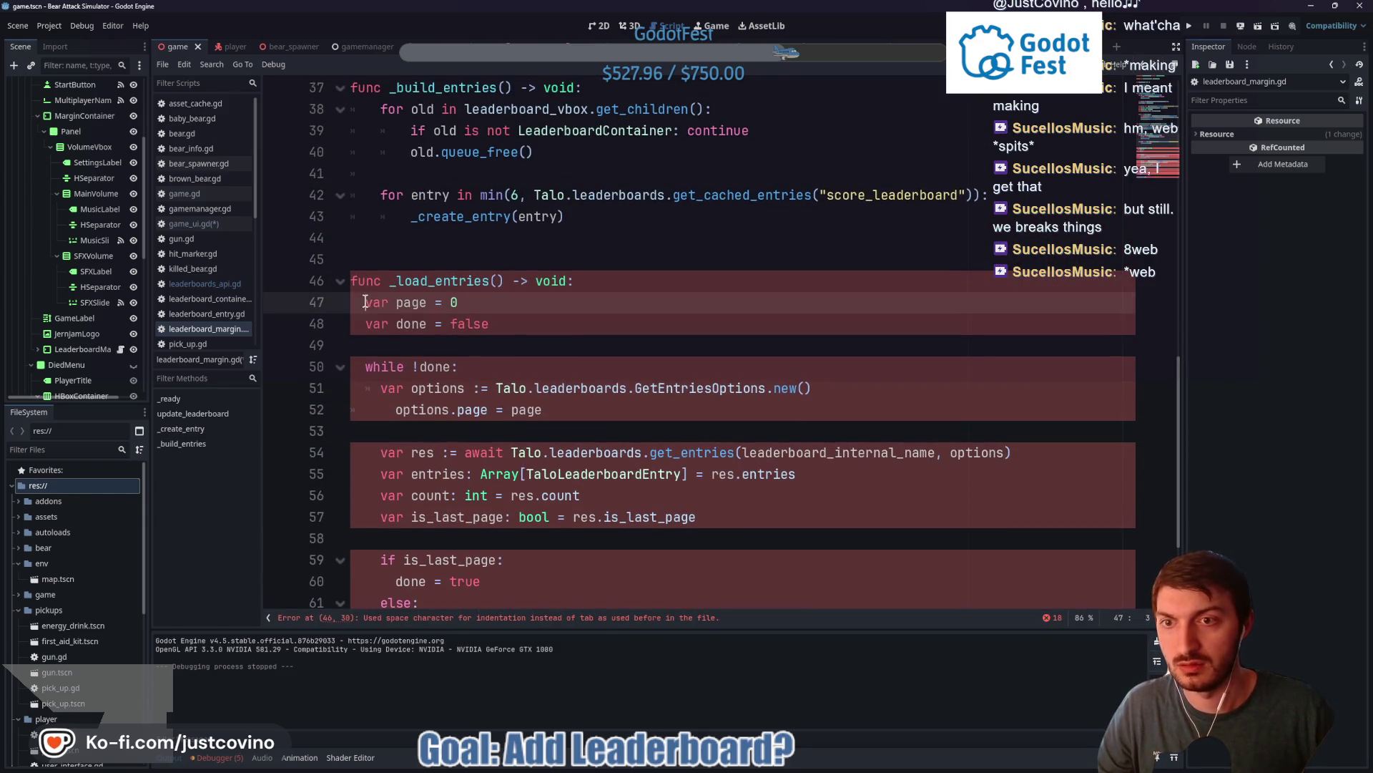
key("BackSpace")
key("BackSpace")
key("Tab")
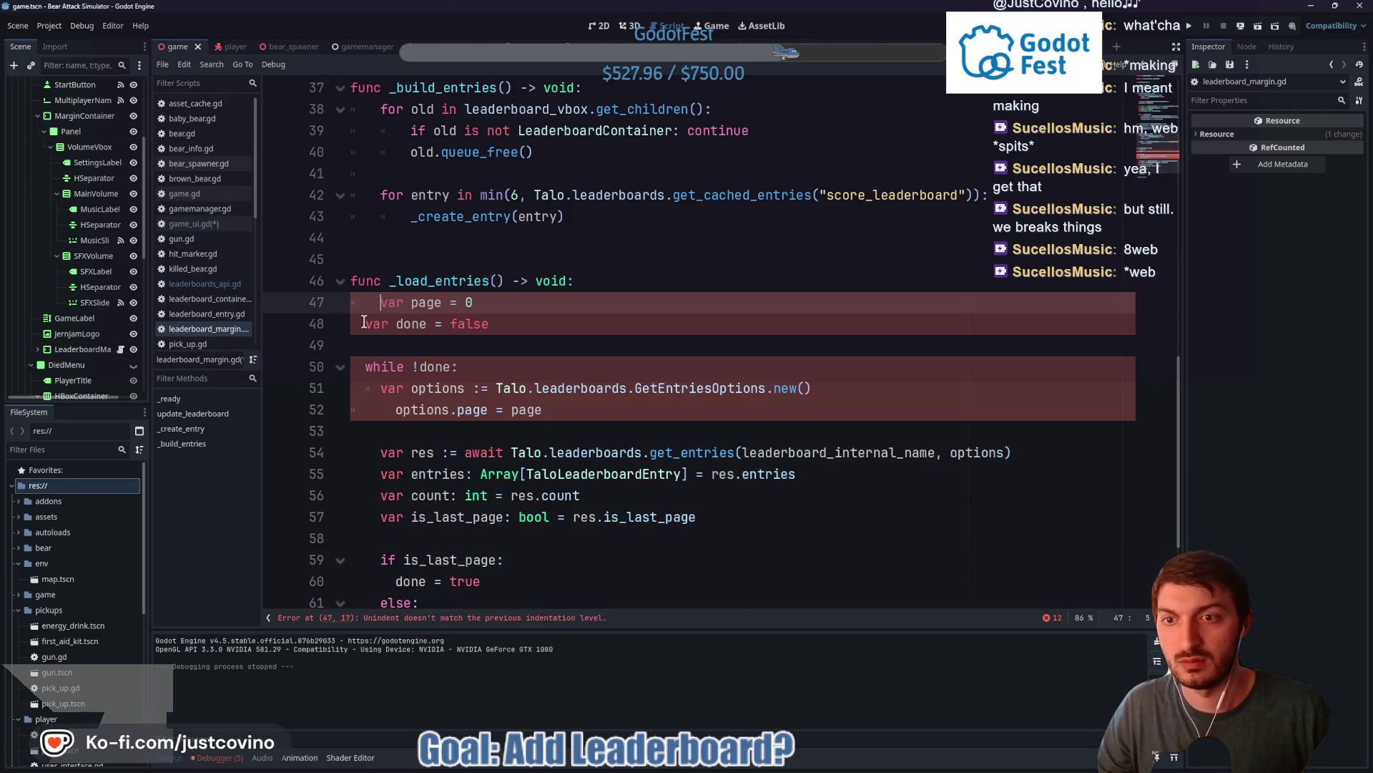
- Tab-indent var done = false, the while !done: line, and the options lines inside the loop
left_click(339, 320)
key("Tab")
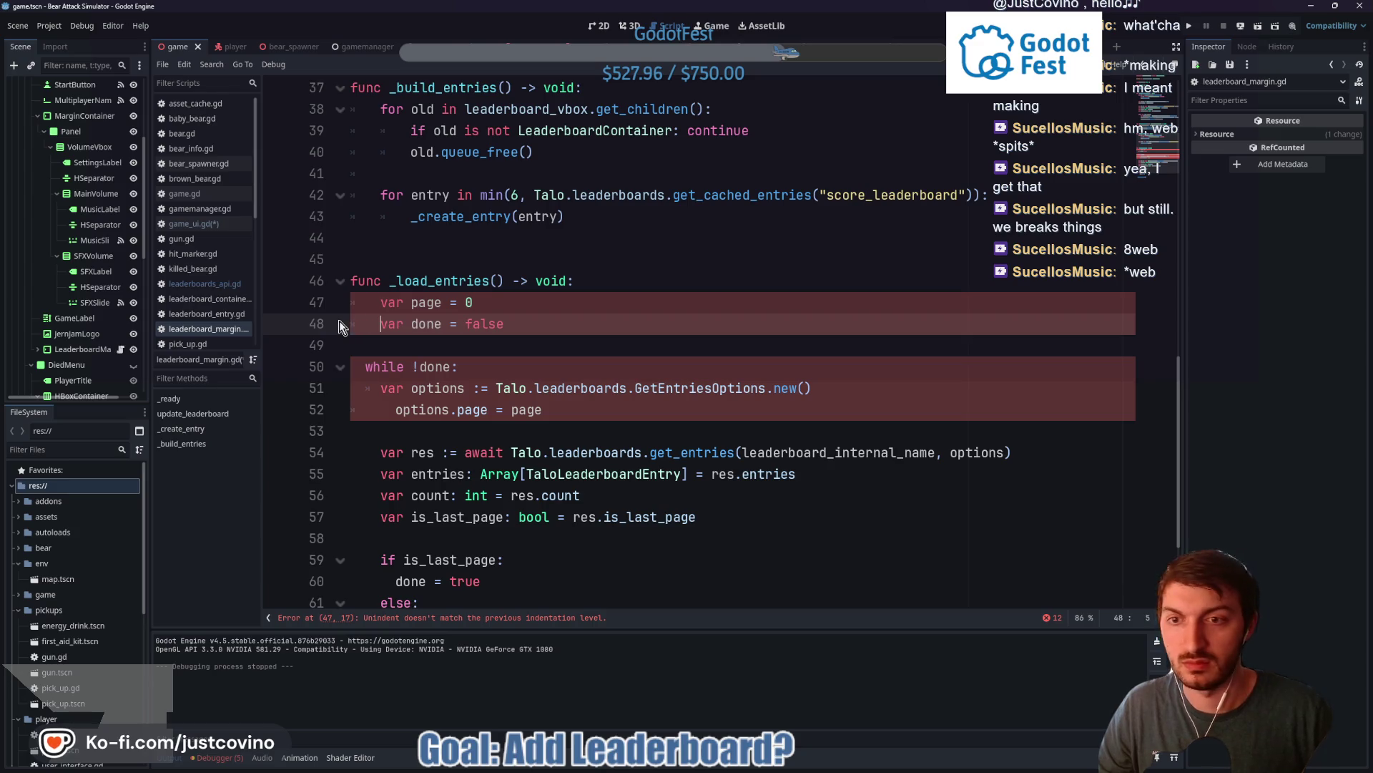
left_click(353, 368)
key("Tab")
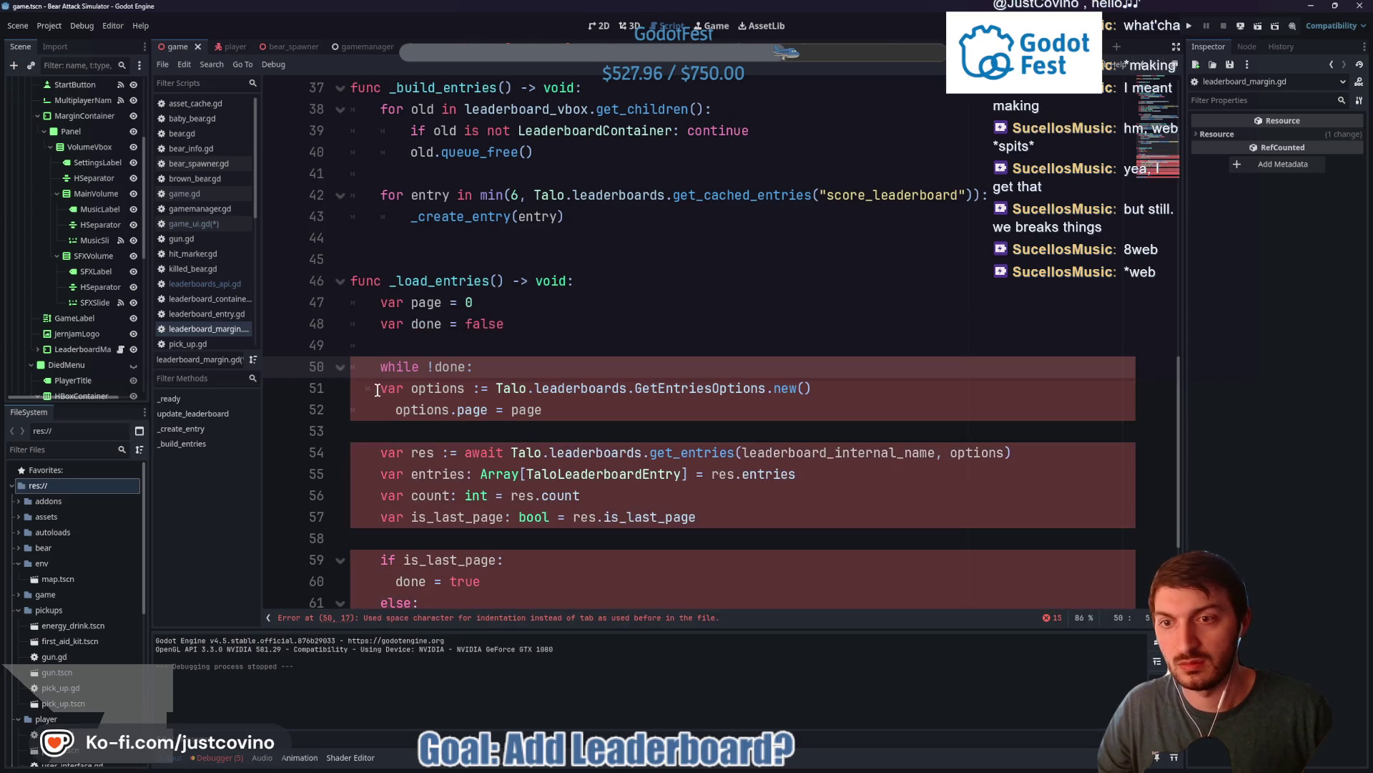
left_click(346, 389)
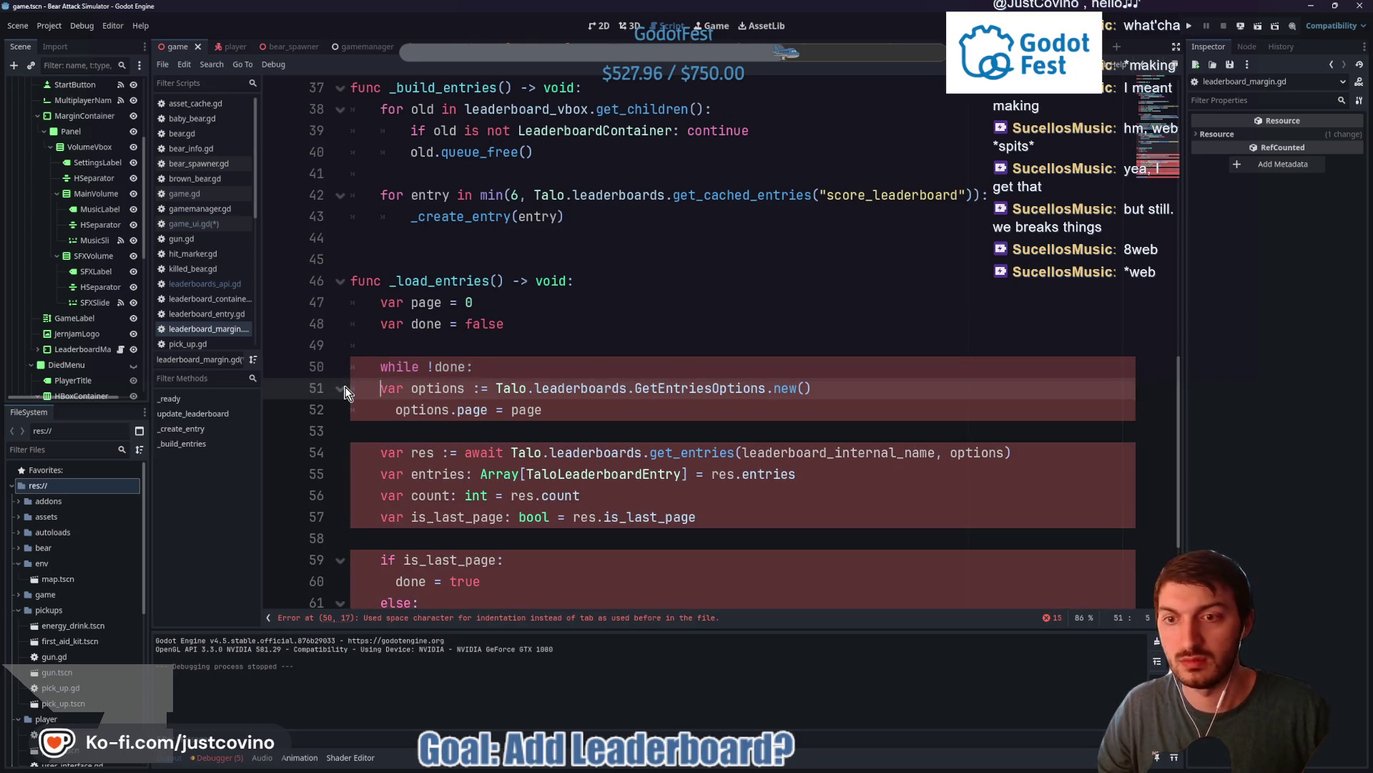
key("Tab")
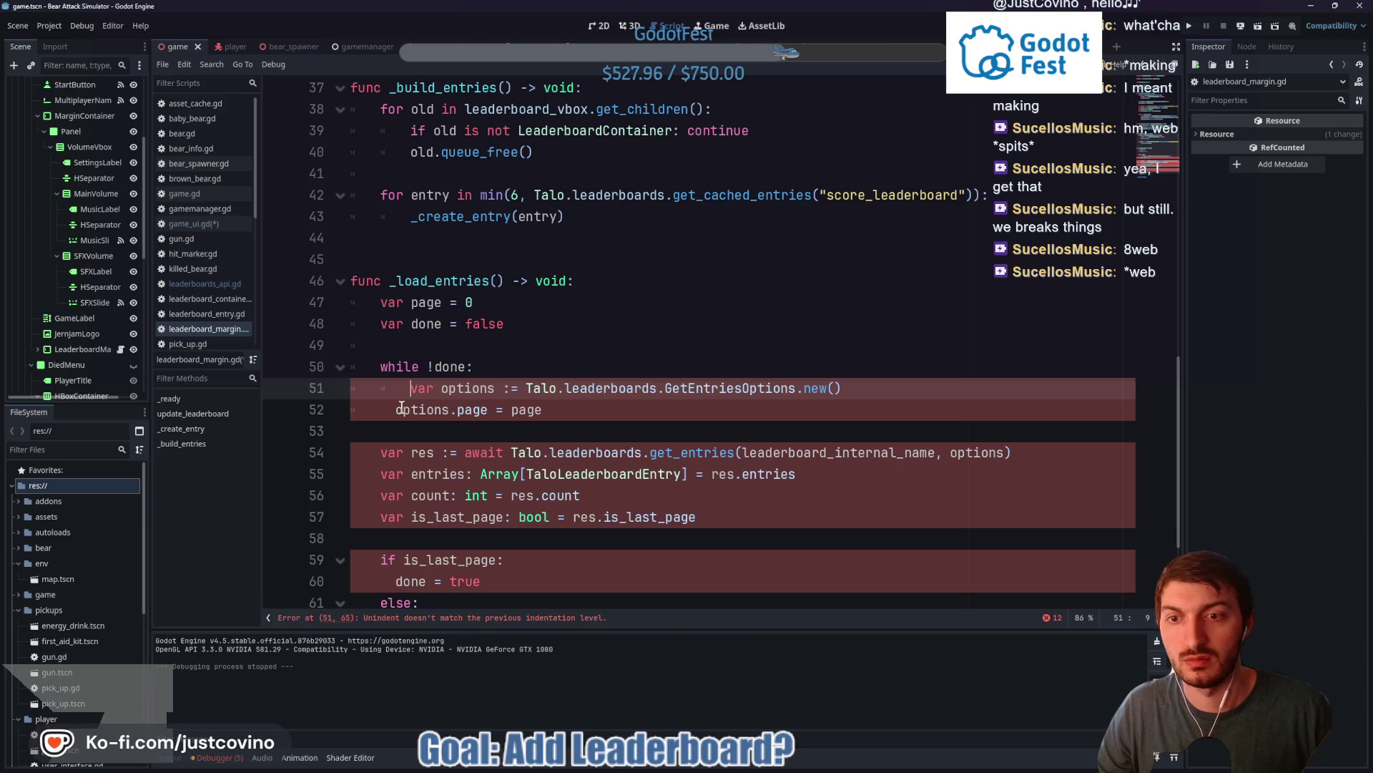
left_click(383, 412)
key("Delete")
key("Delete")
key("Tab")
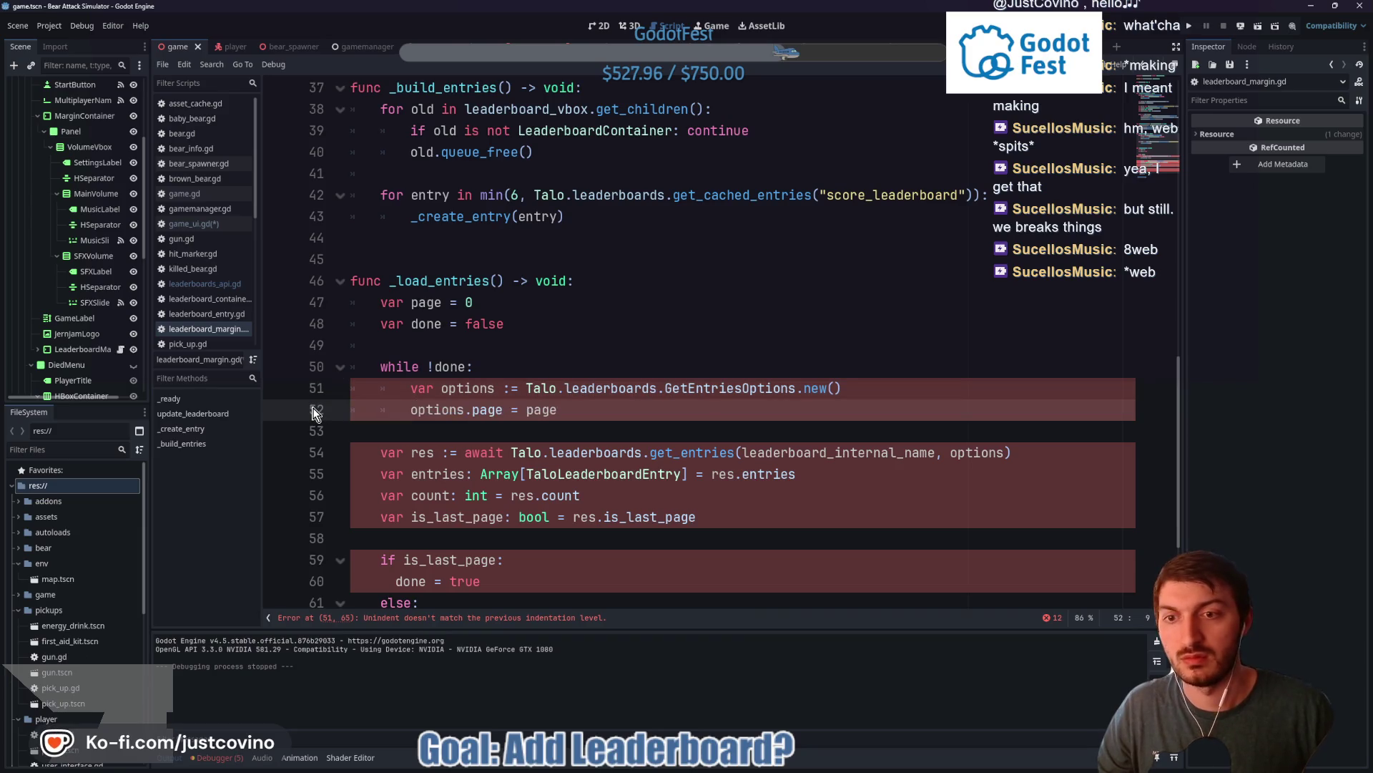
left_click(411, 432)
key("Tab")
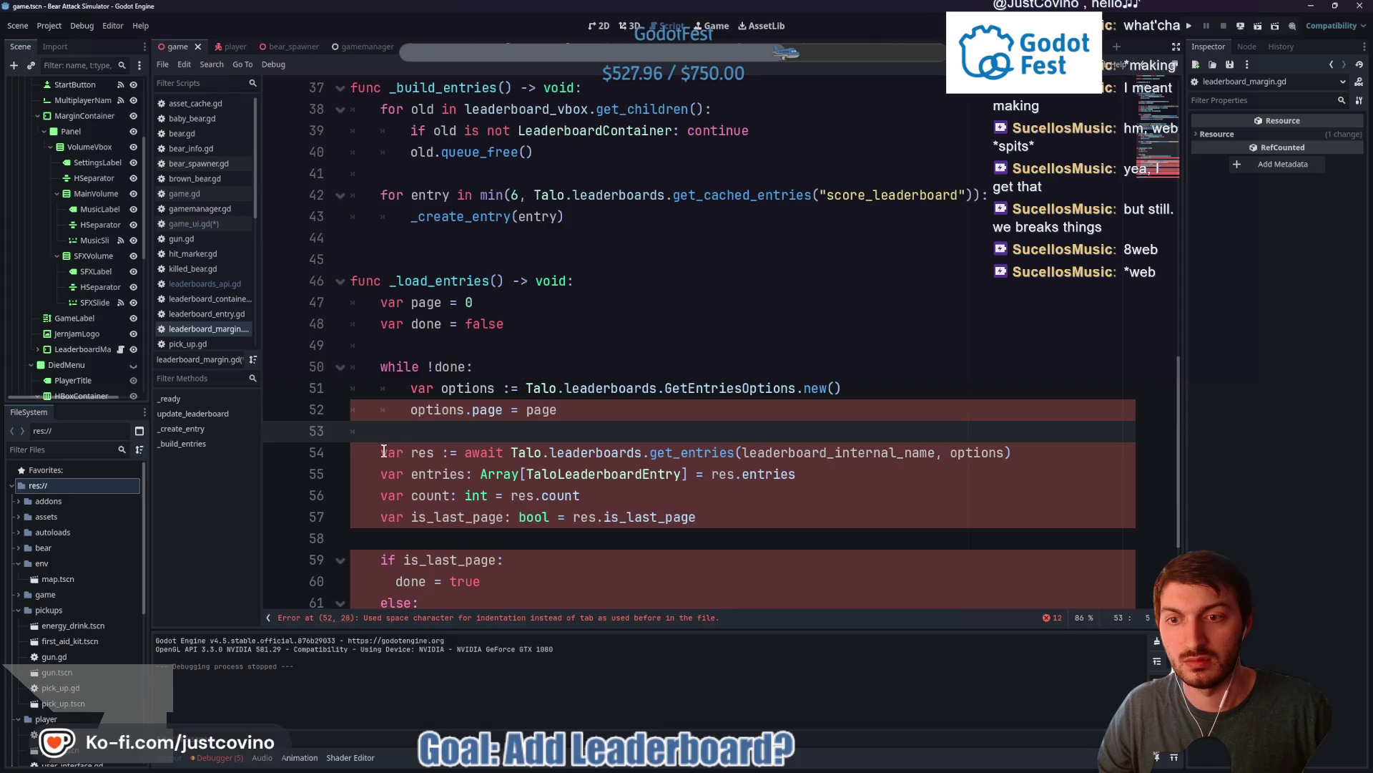
- Re-indent lines 54–58 with tabs, one level deeper inside the while loop
left_click(381, 452)
left_click(379, 474, "alt")
left_click(381, 495, "alt")
left_click(380, 515, "alt")
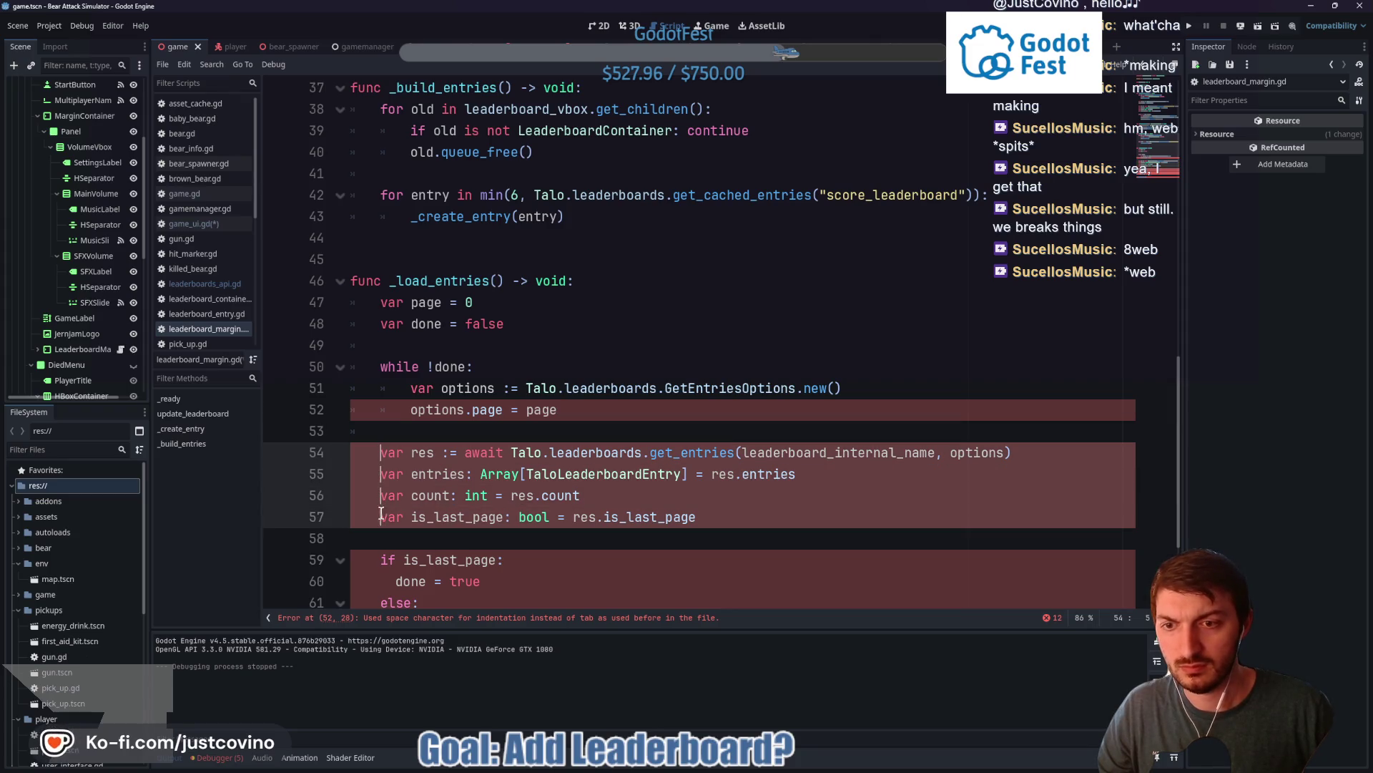
key("BackSpace")
key("Tab")
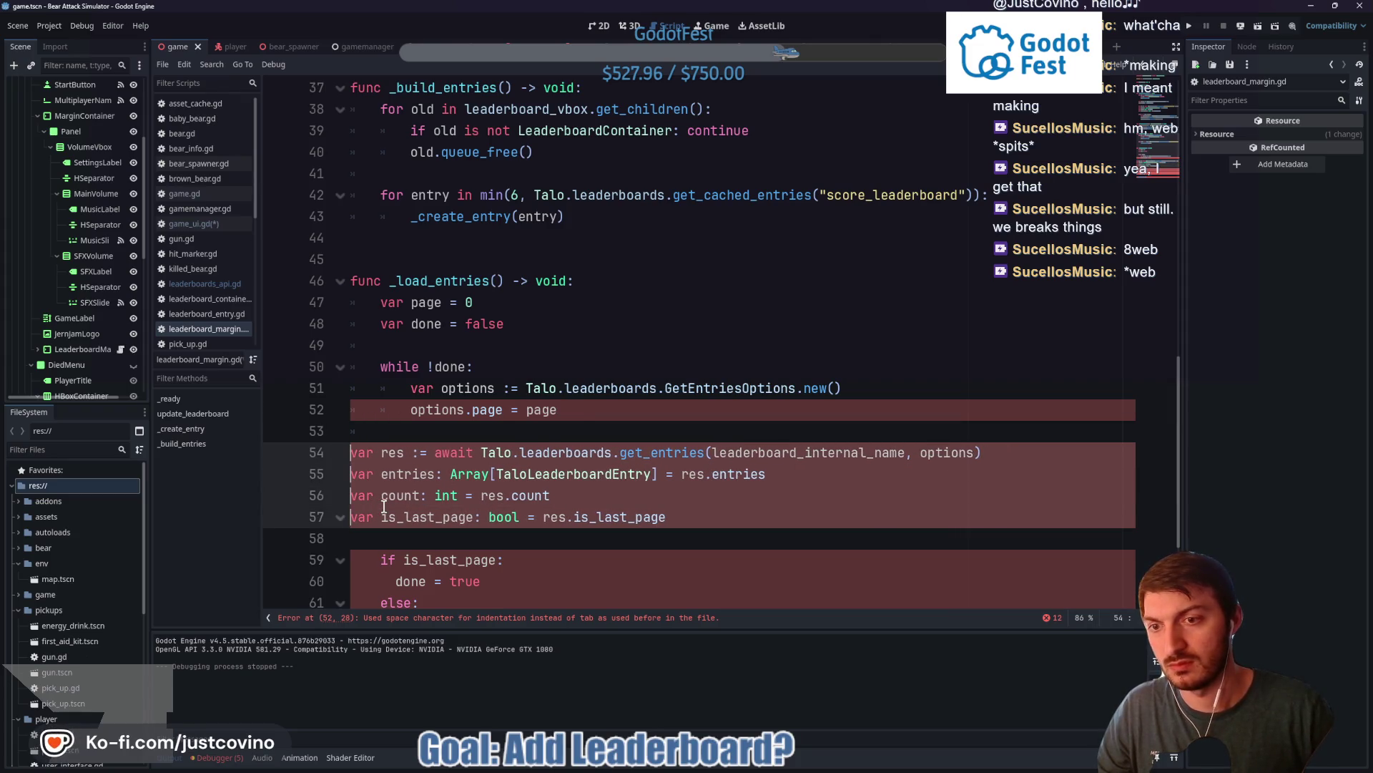
key("Tab")
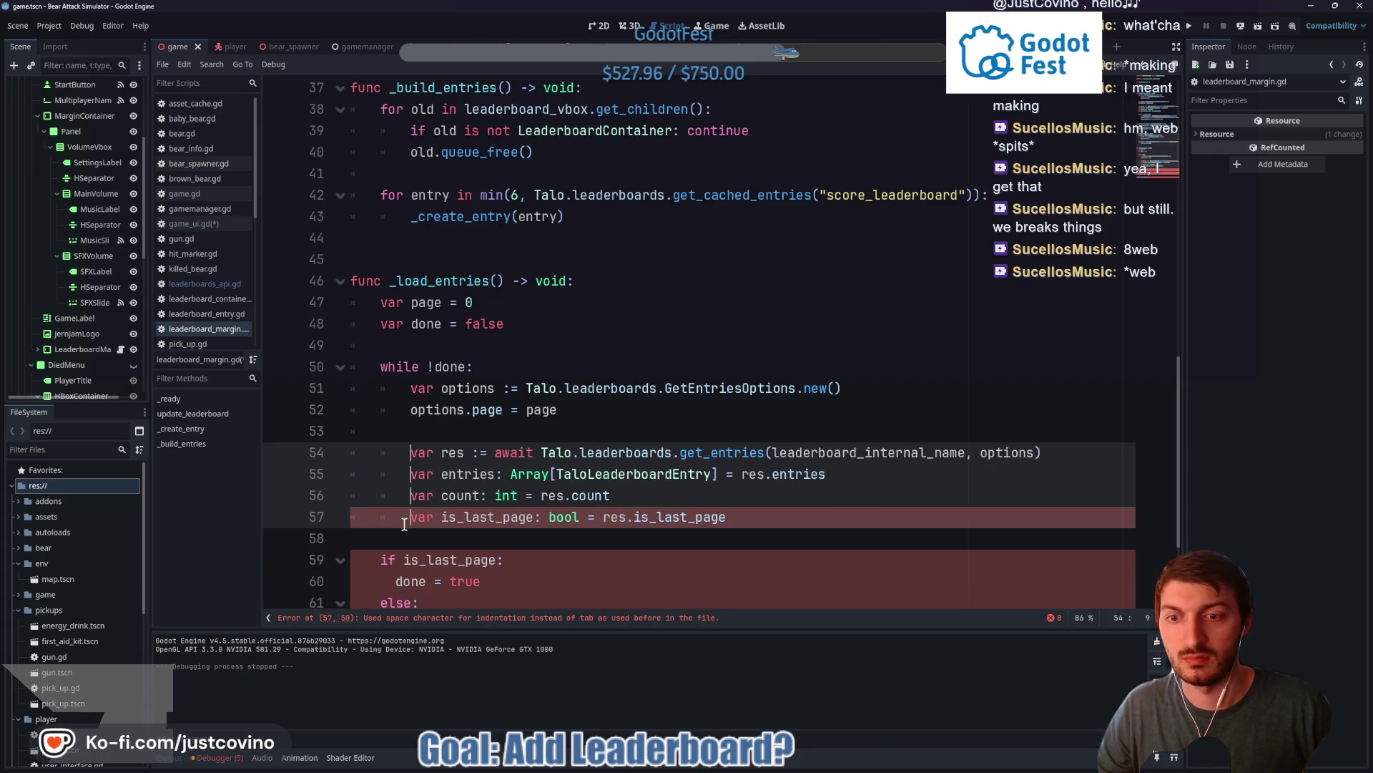
left_click(402, 539)
key("Tab")
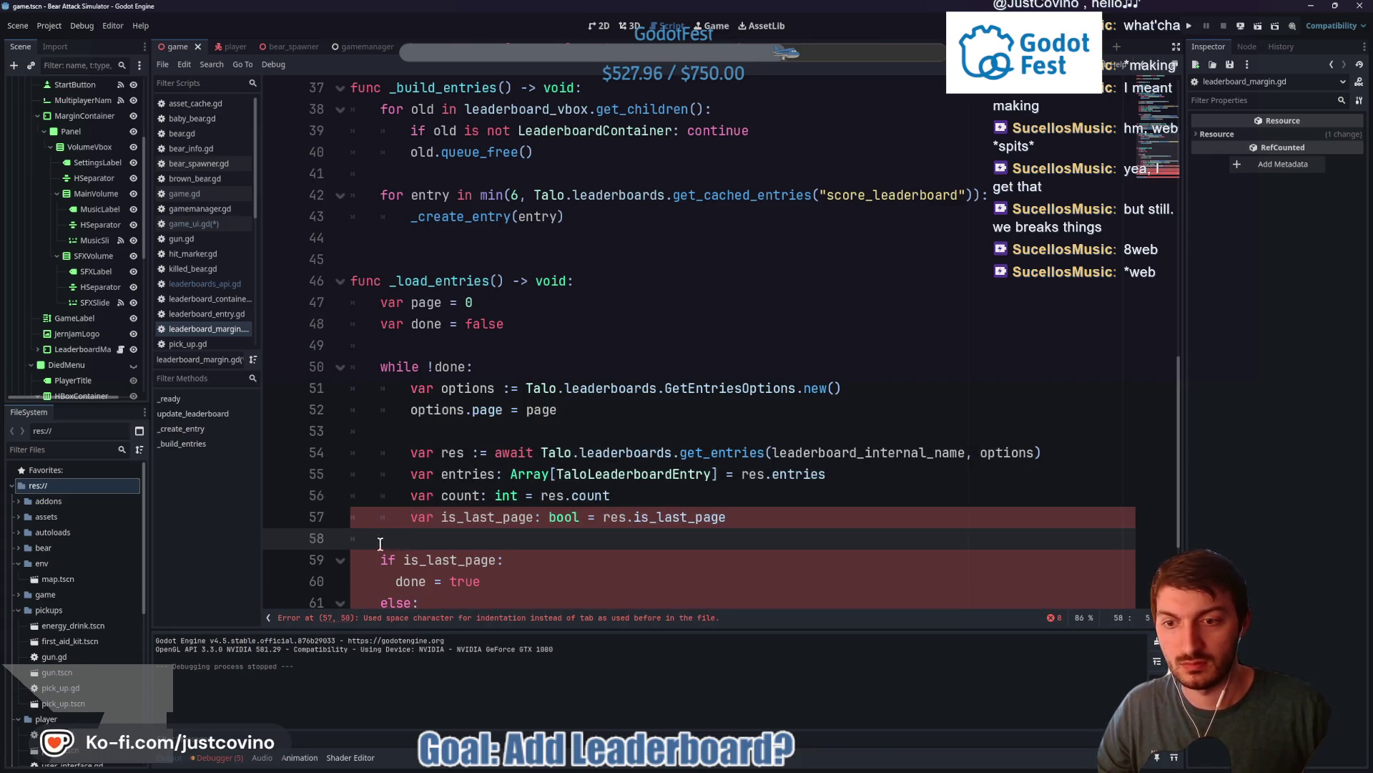
scroll(369, 527, "down", 2)
- Indent the if/else block, done = true, page += 1, and the closing _build_entries() call
left_click(379, 430)
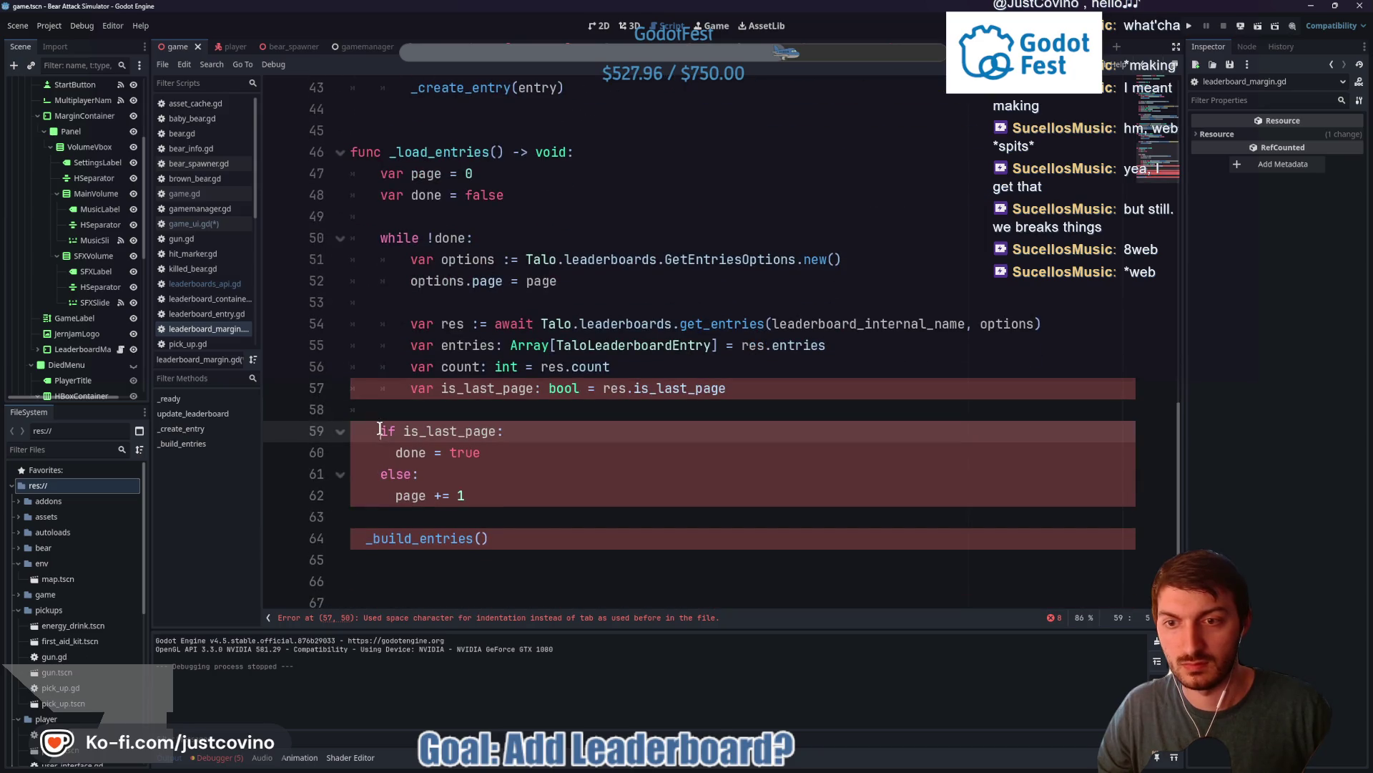
mouse_move(395, 453)
left_mouse_down()
mouse_move(375, 480)
mouse_move(409, 506)
left_mouse_up()
key("shift+Tab")
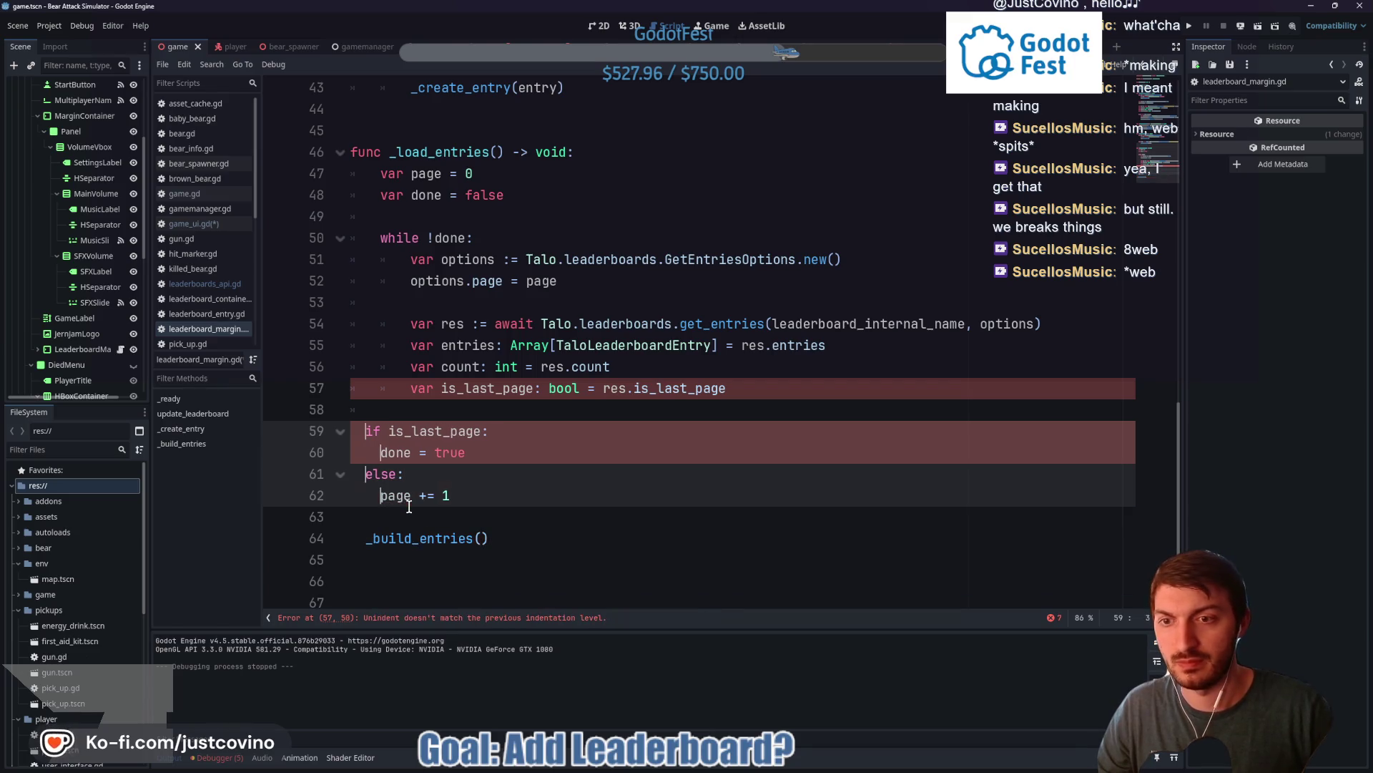
key("Tab")
key("Tab")
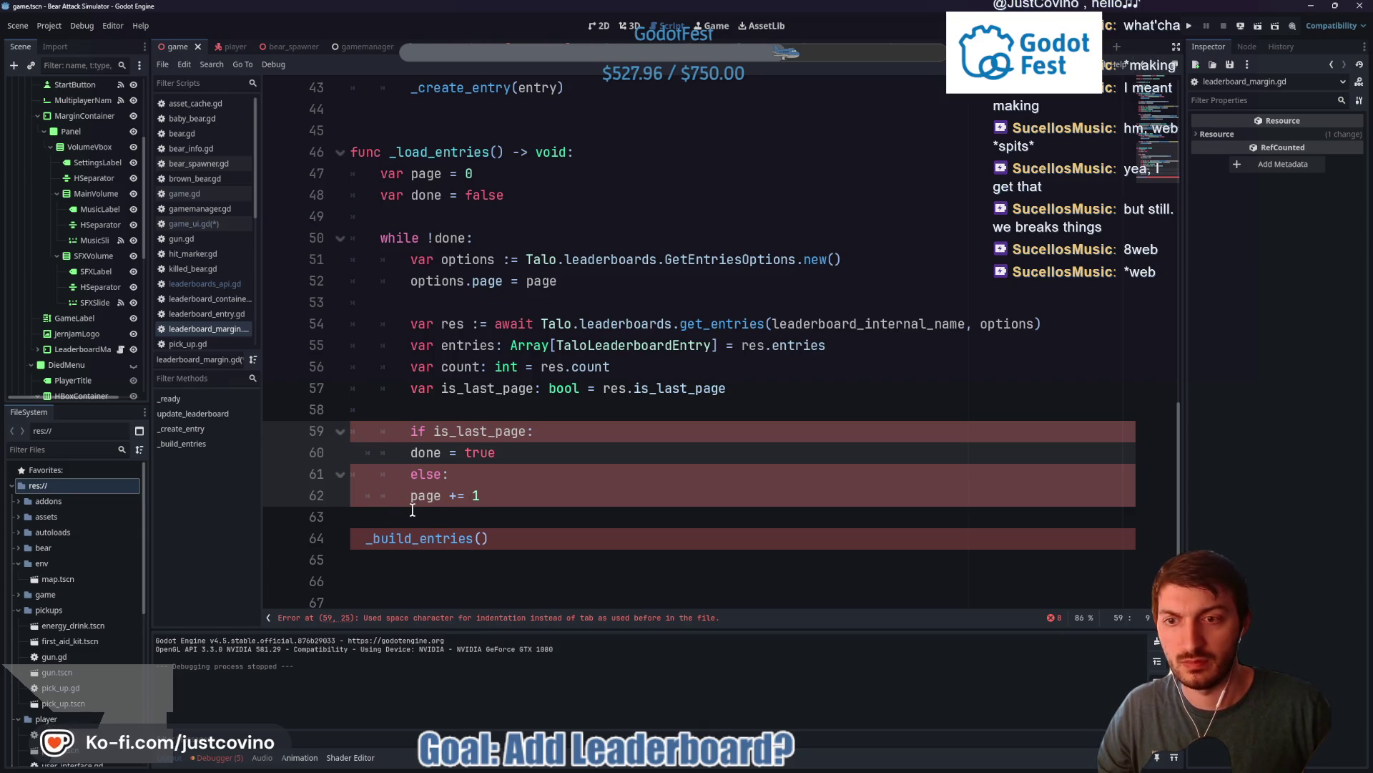
left_click(365, 459)
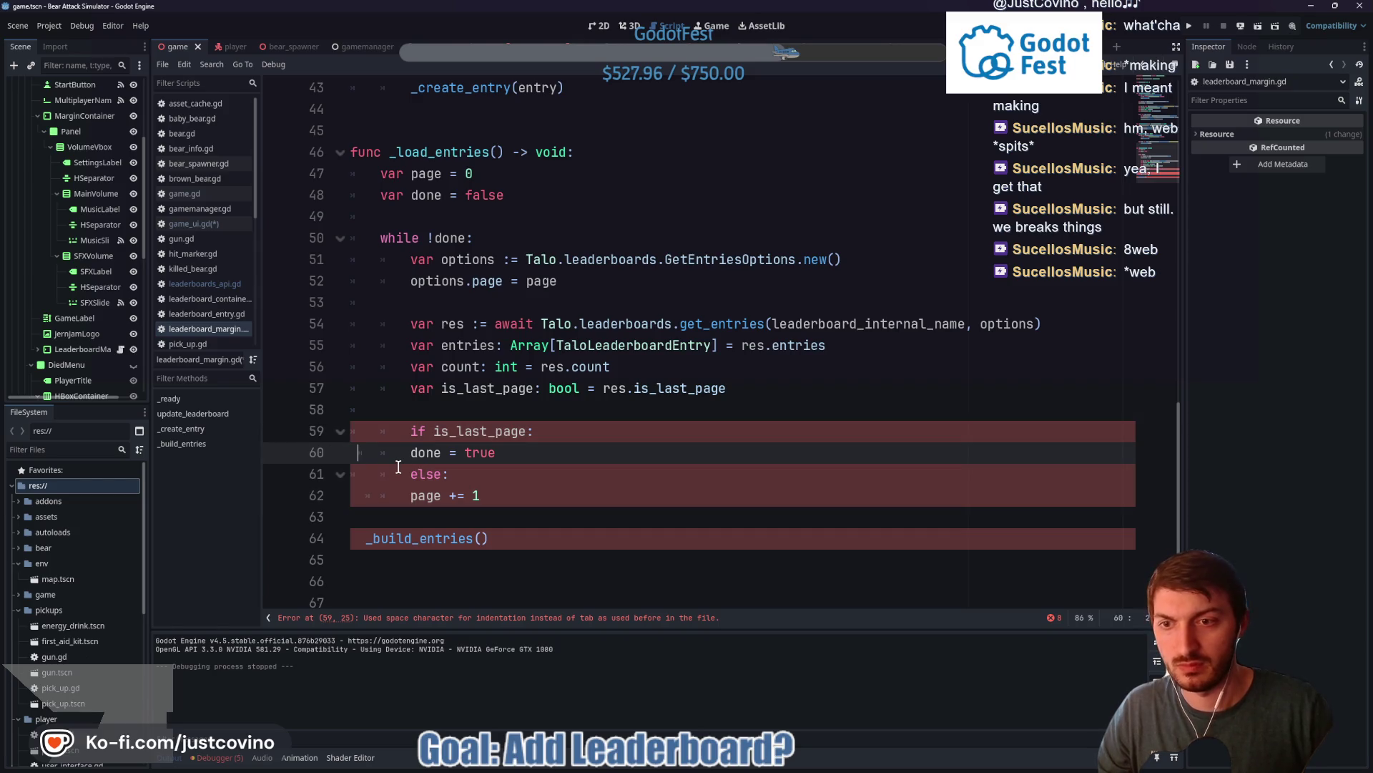
left_click(365, 499)
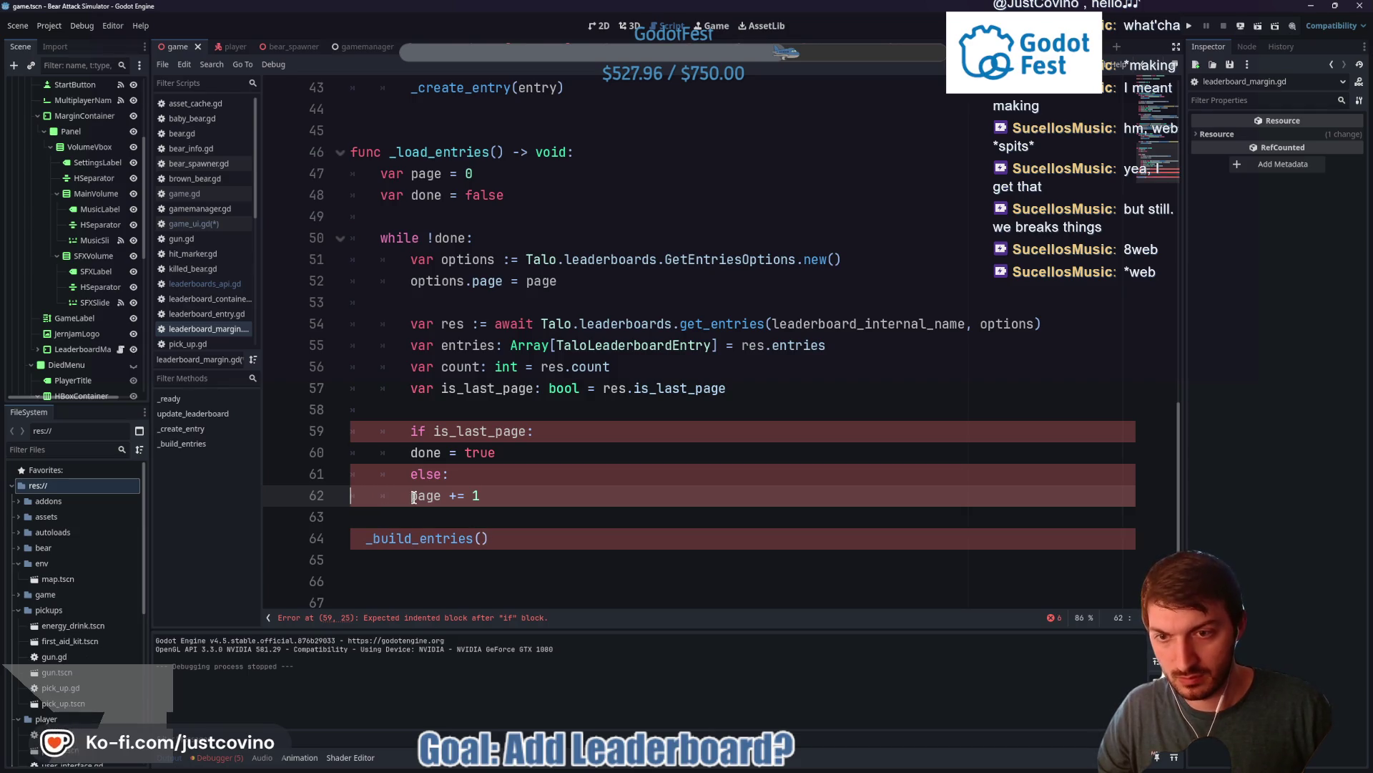
key("Tab")
key("Up")
key("Up")
key("Tab")
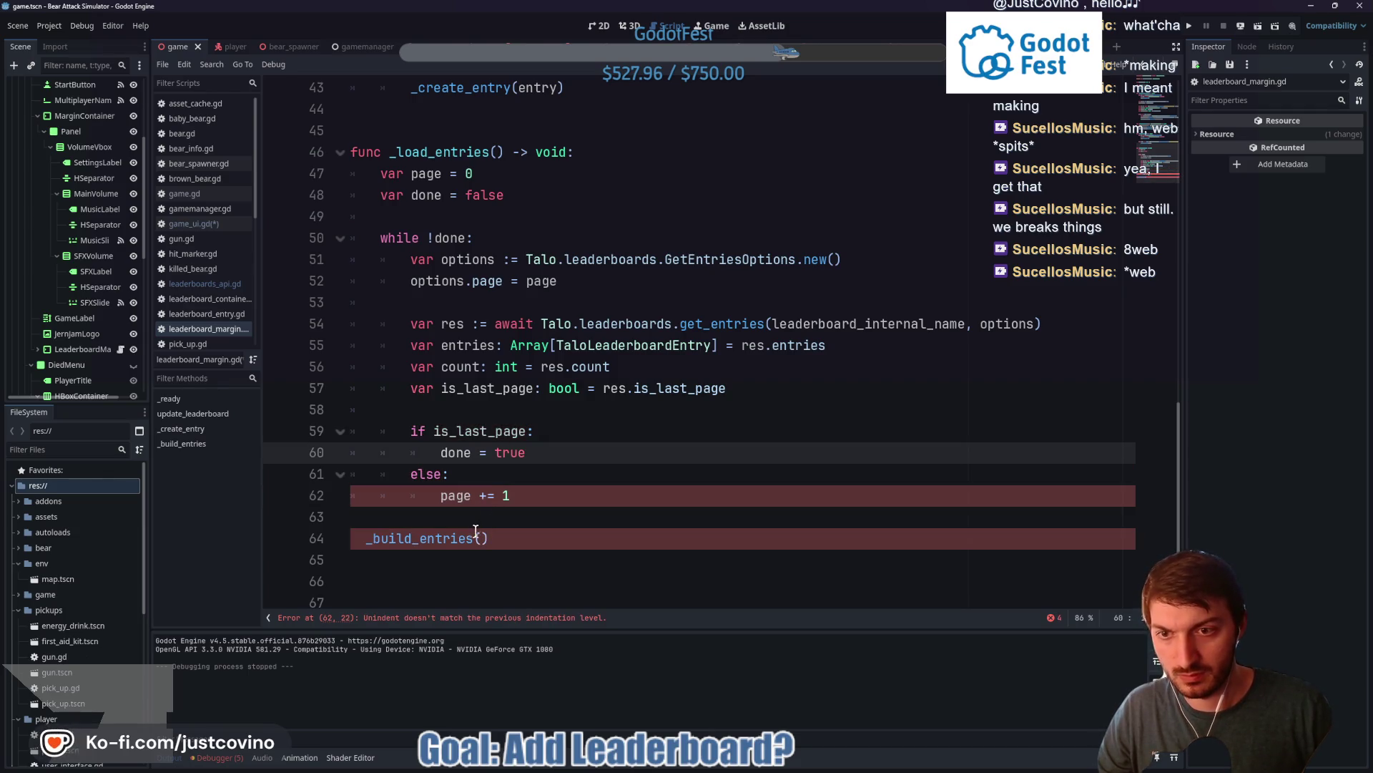
left_click(373, 538)
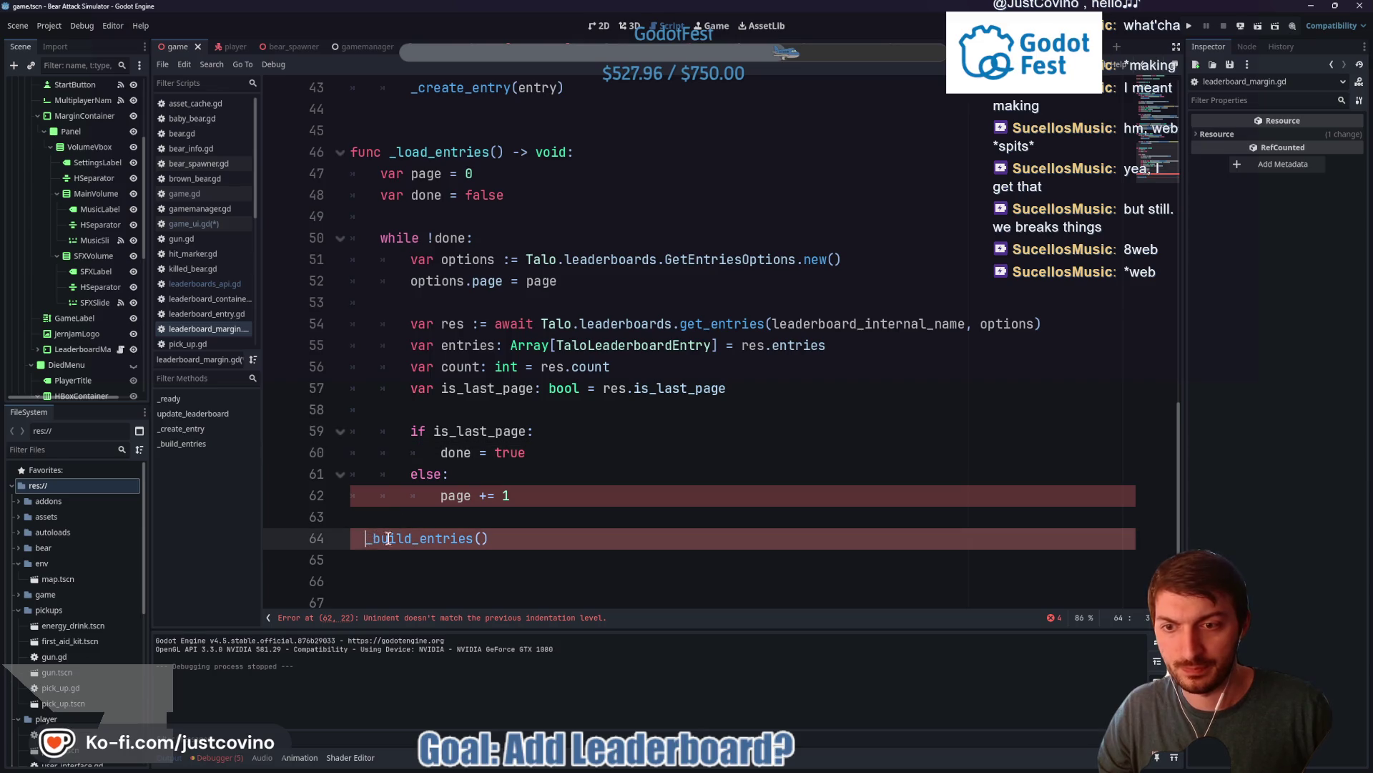
key("Tab")
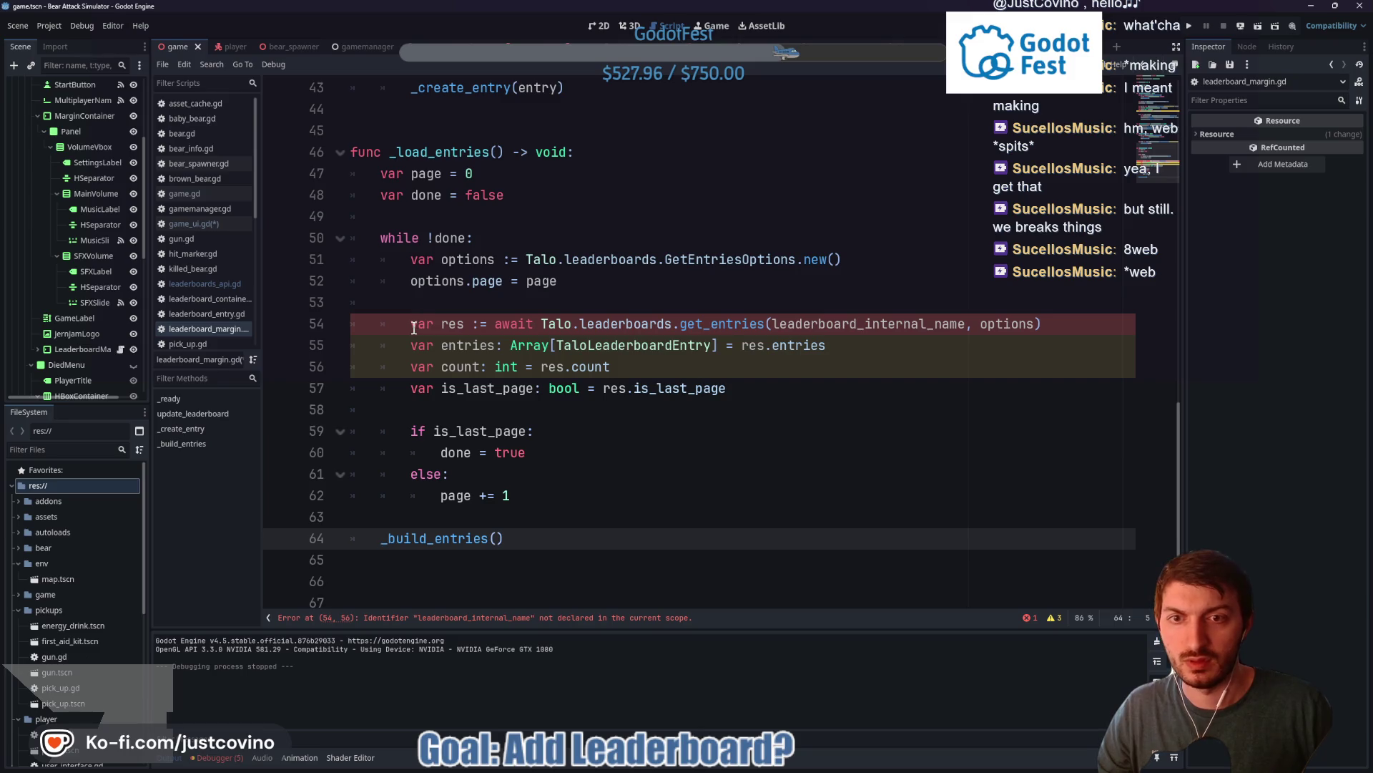
- Replace leaderboard_internal_name on line 54 with "score_leaderboard" in the get_entries call
left_click_drag(967, 326, 776, 322)
type("\"score_")
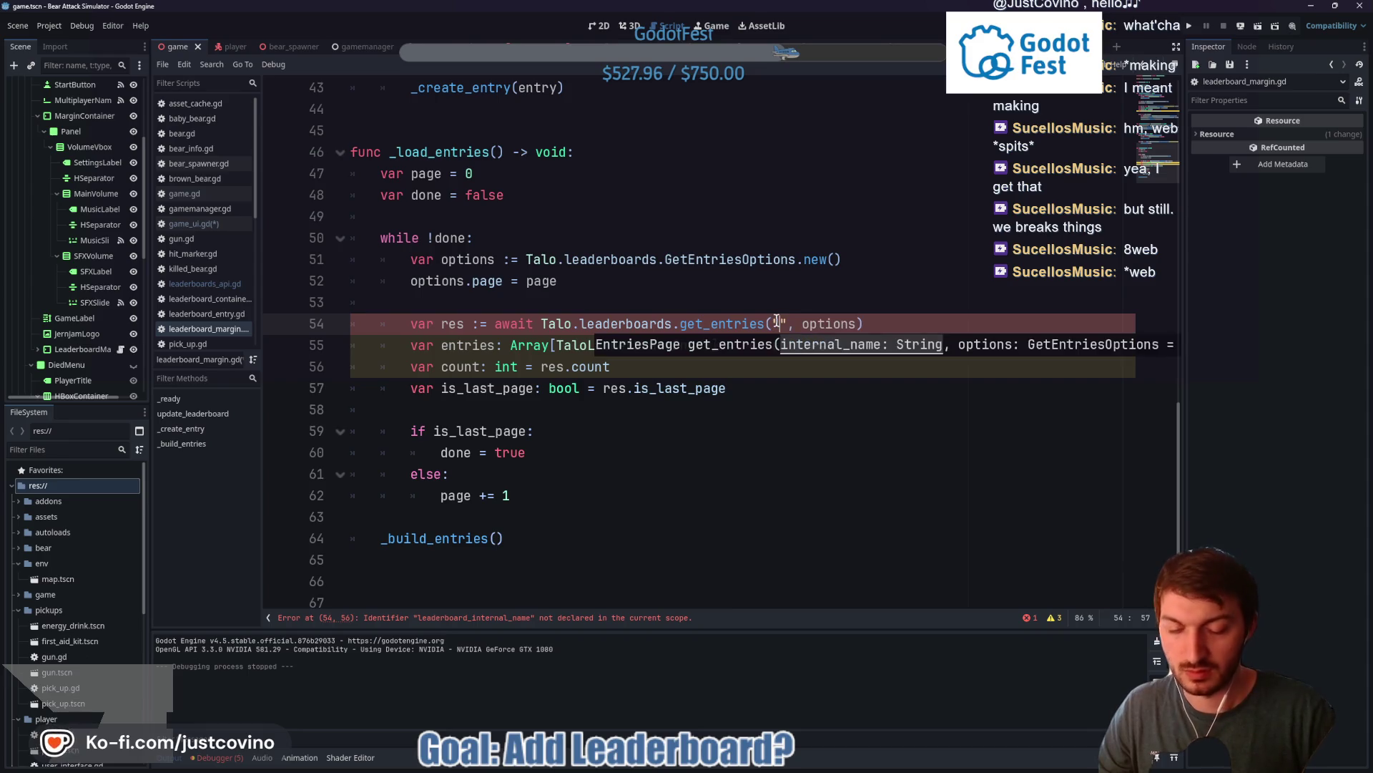
type("leader")
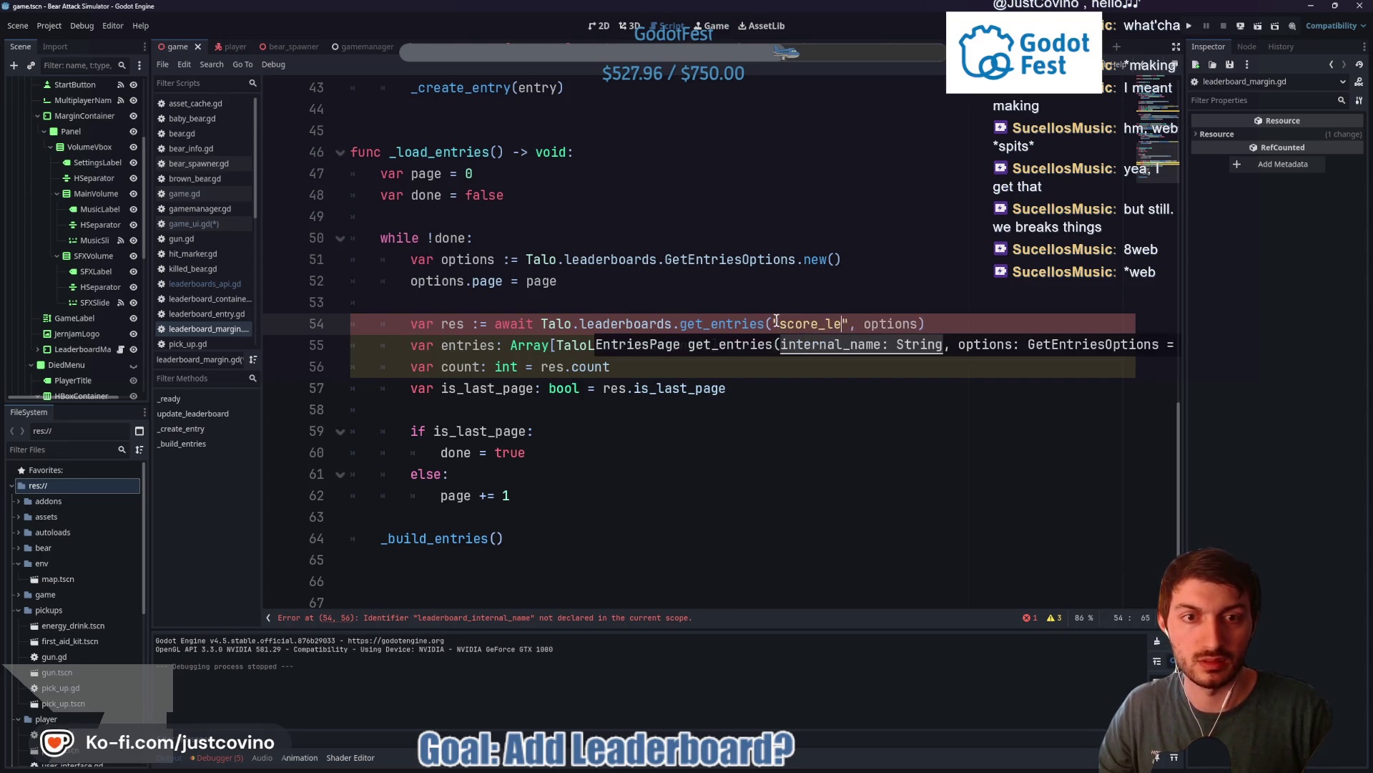
type("board")
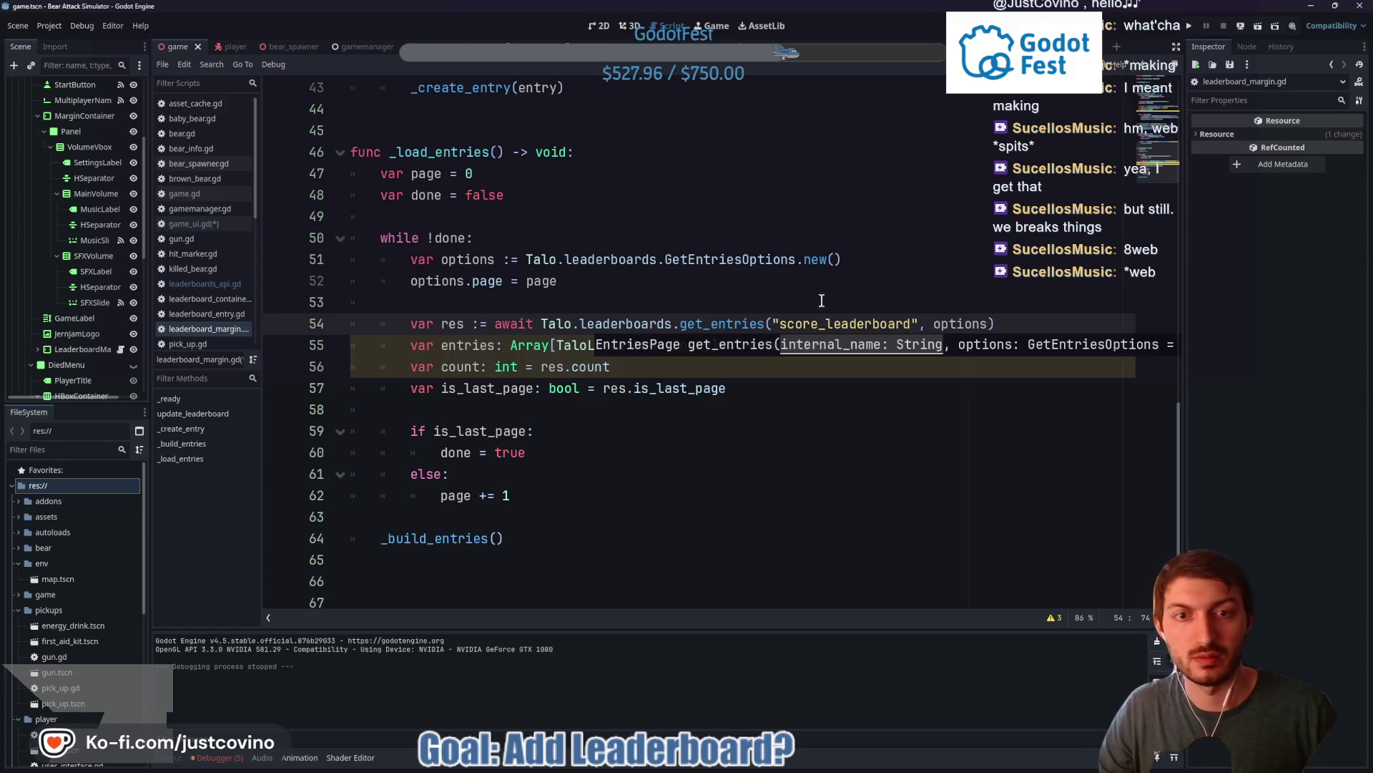
left_click(776, 390)
left_click(686, 367)
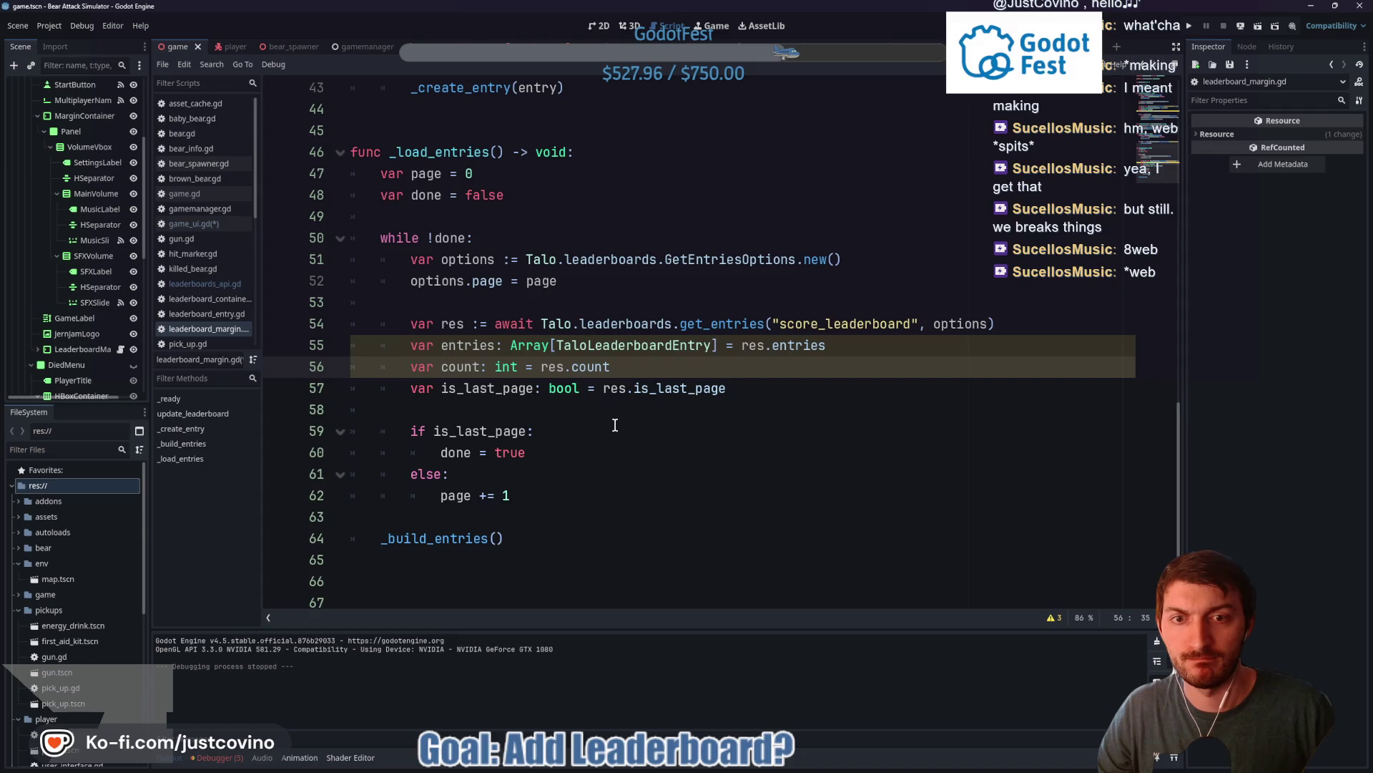
scroll(525, 495, "up", 4)
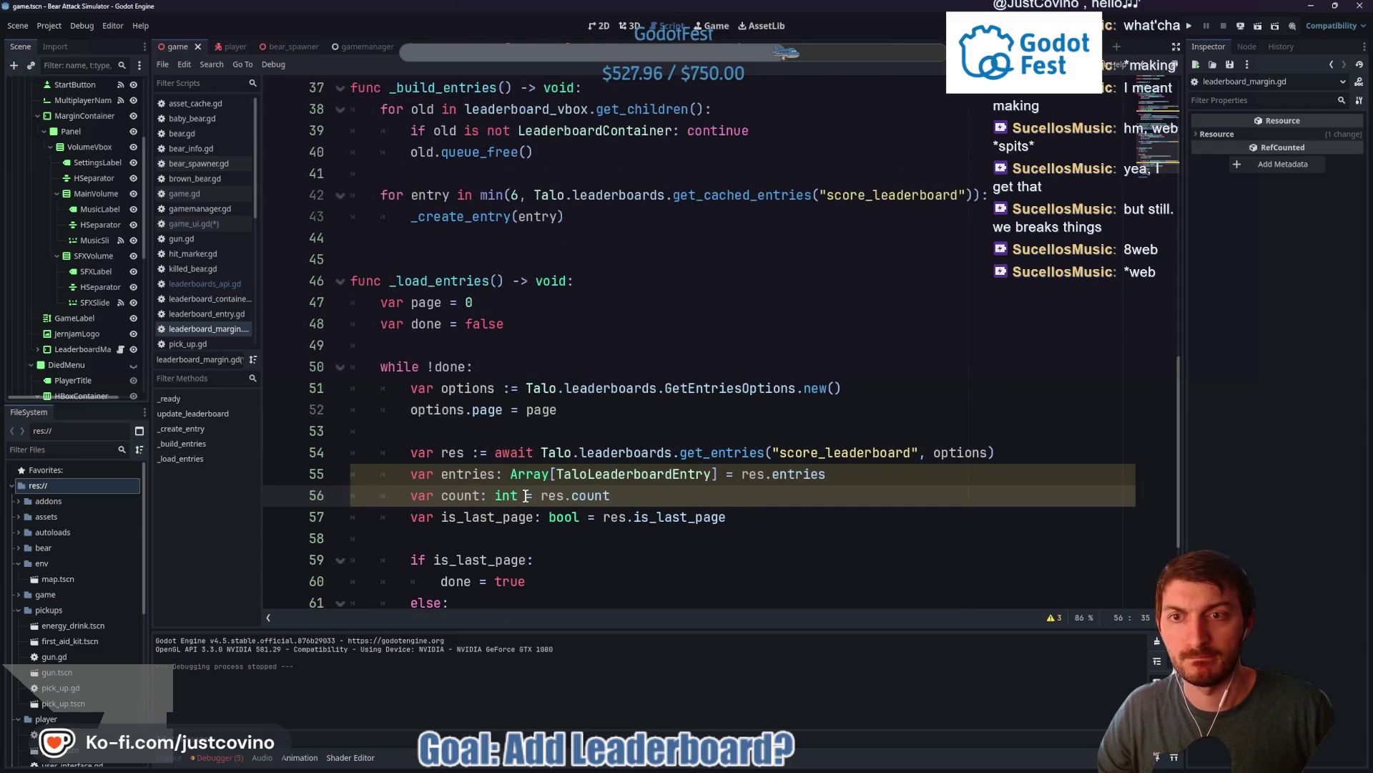
scroll(484, 474, "down", 4)
scroll(483, 474, "up", 3)
scroll(481, 471, "down", 1)
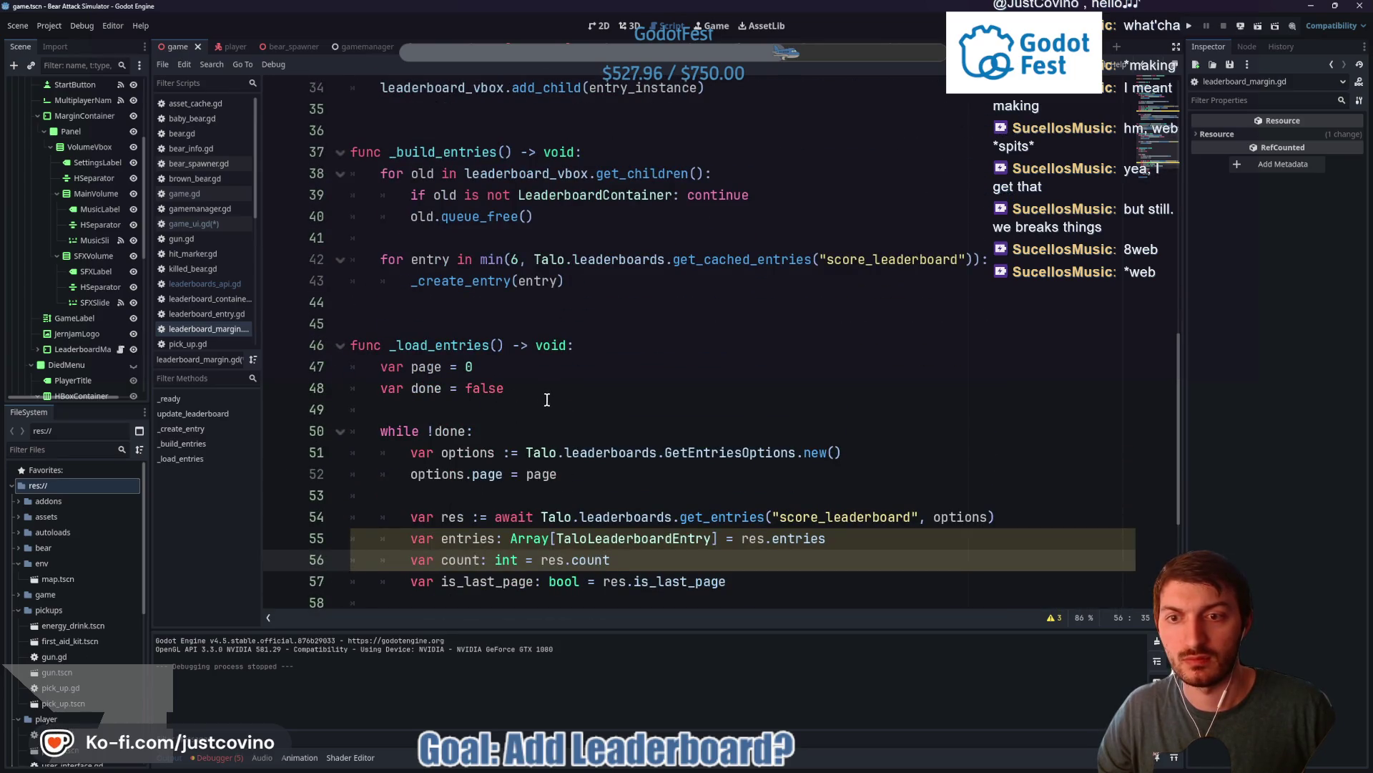
scroll(532, 408, "down", 2)
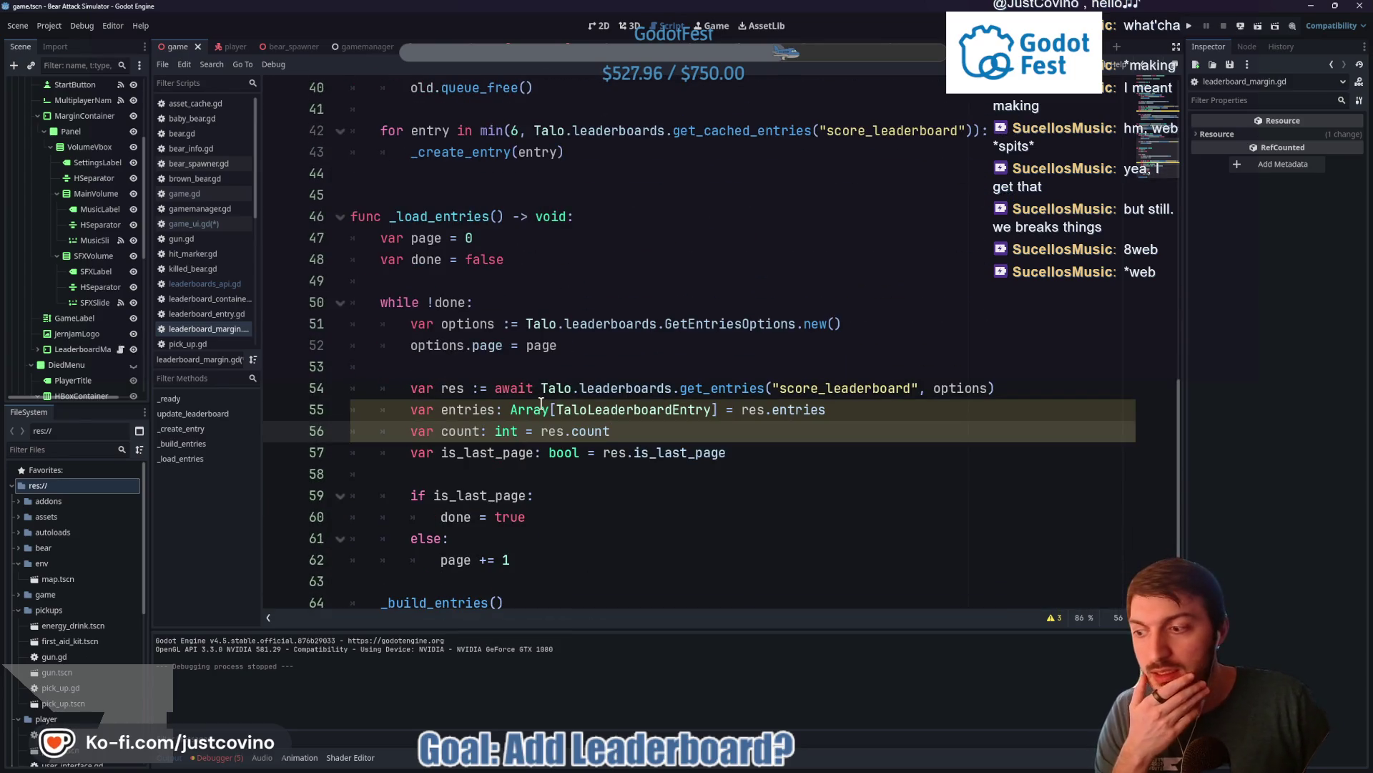
scroll(631, 384, "up", 10)
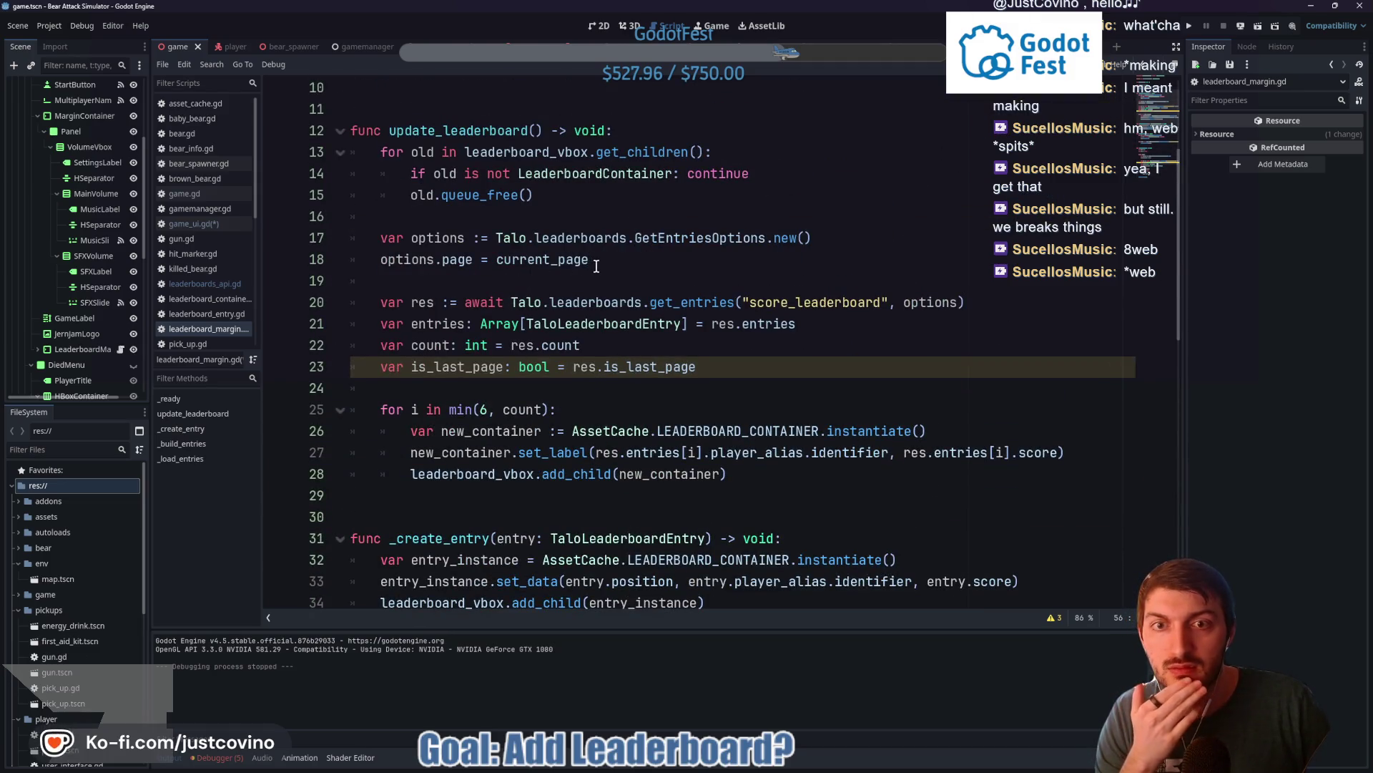
scroll(514, 465, "down", 1)
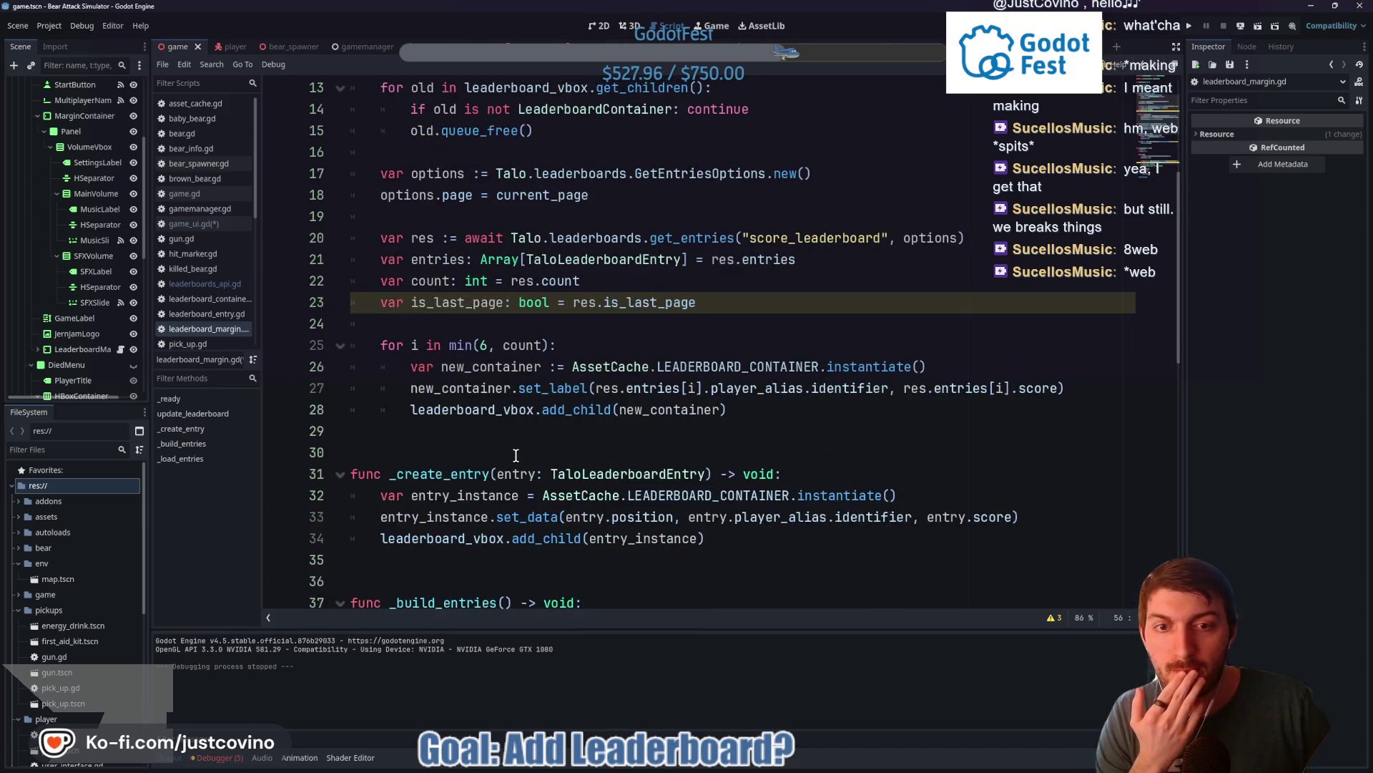
scroll(751, 408, "down", 2)
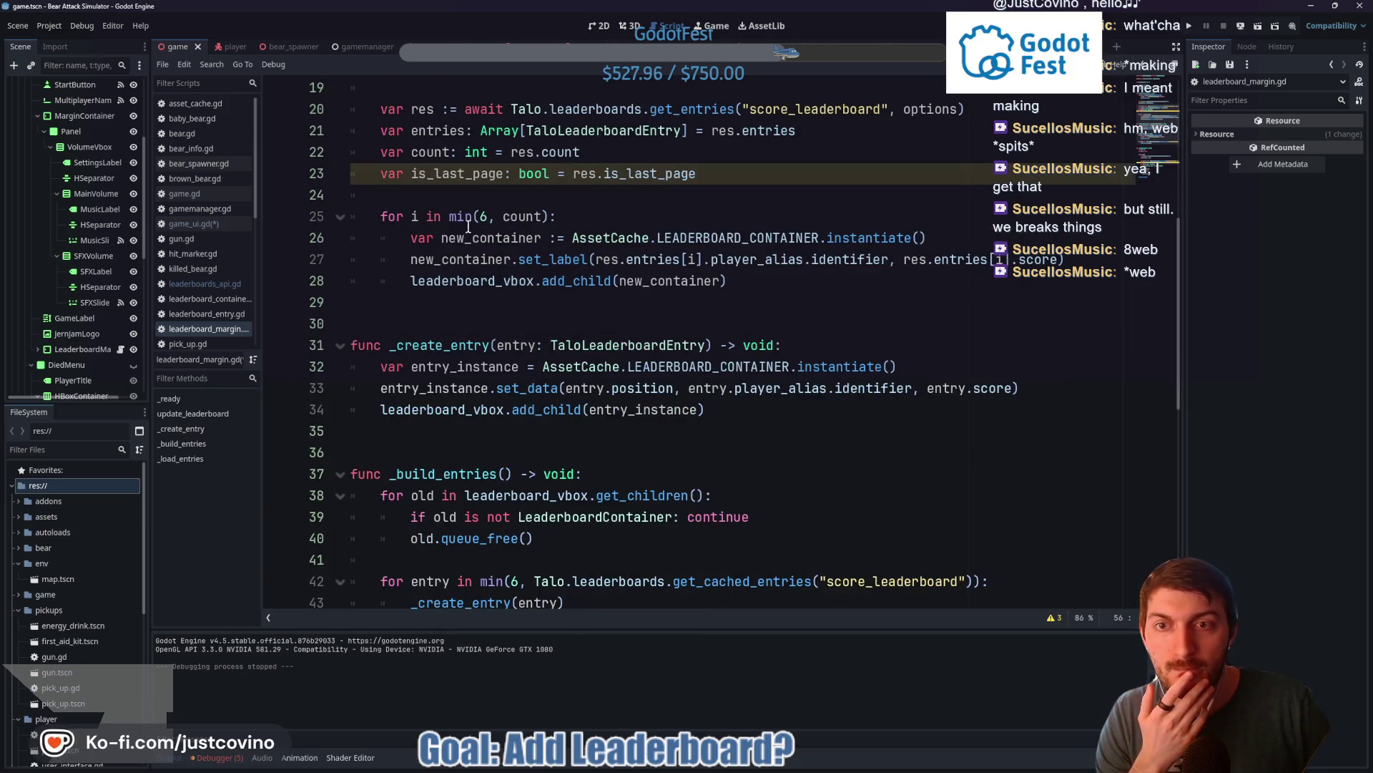
scroll(513, 235, "down", 1)
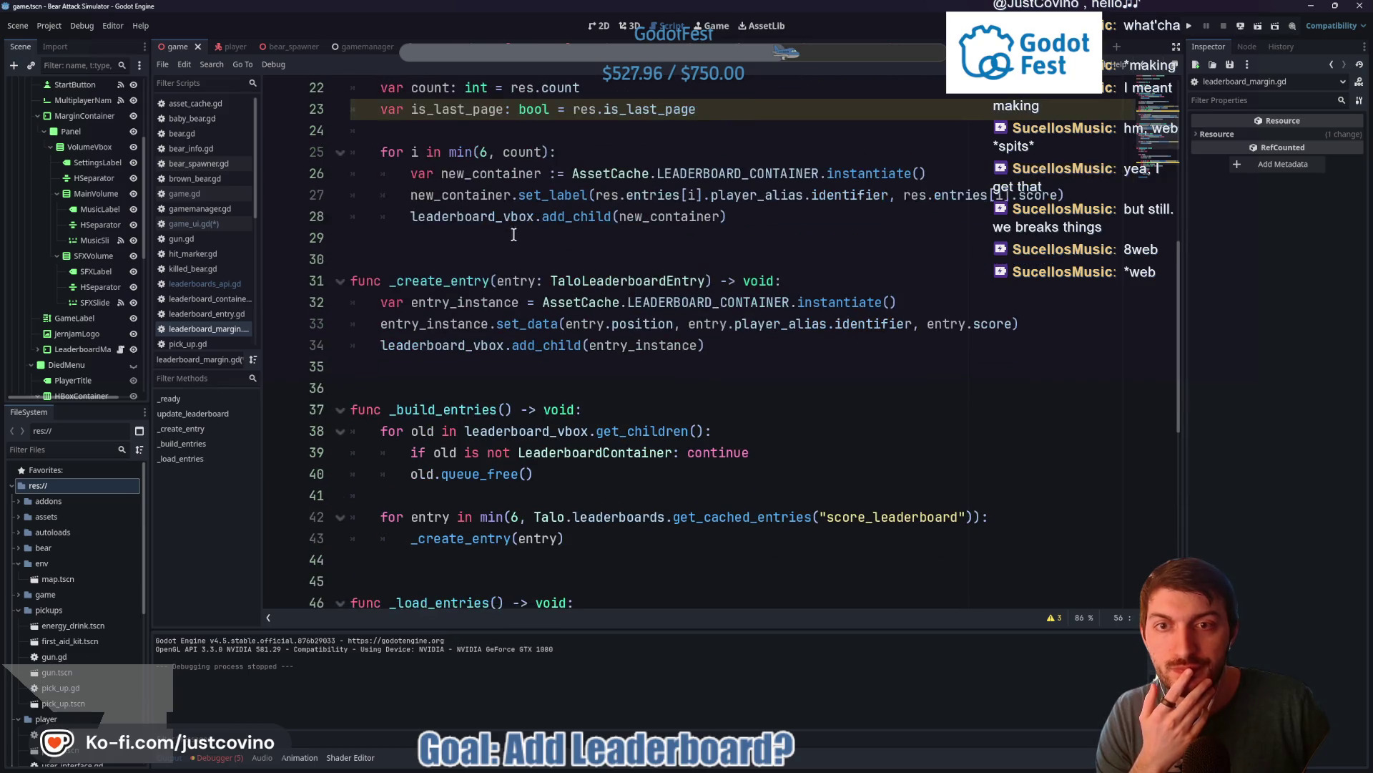
left_click_drag(757, 214, 485, 173)
scroll(656, 241, "down", 2)
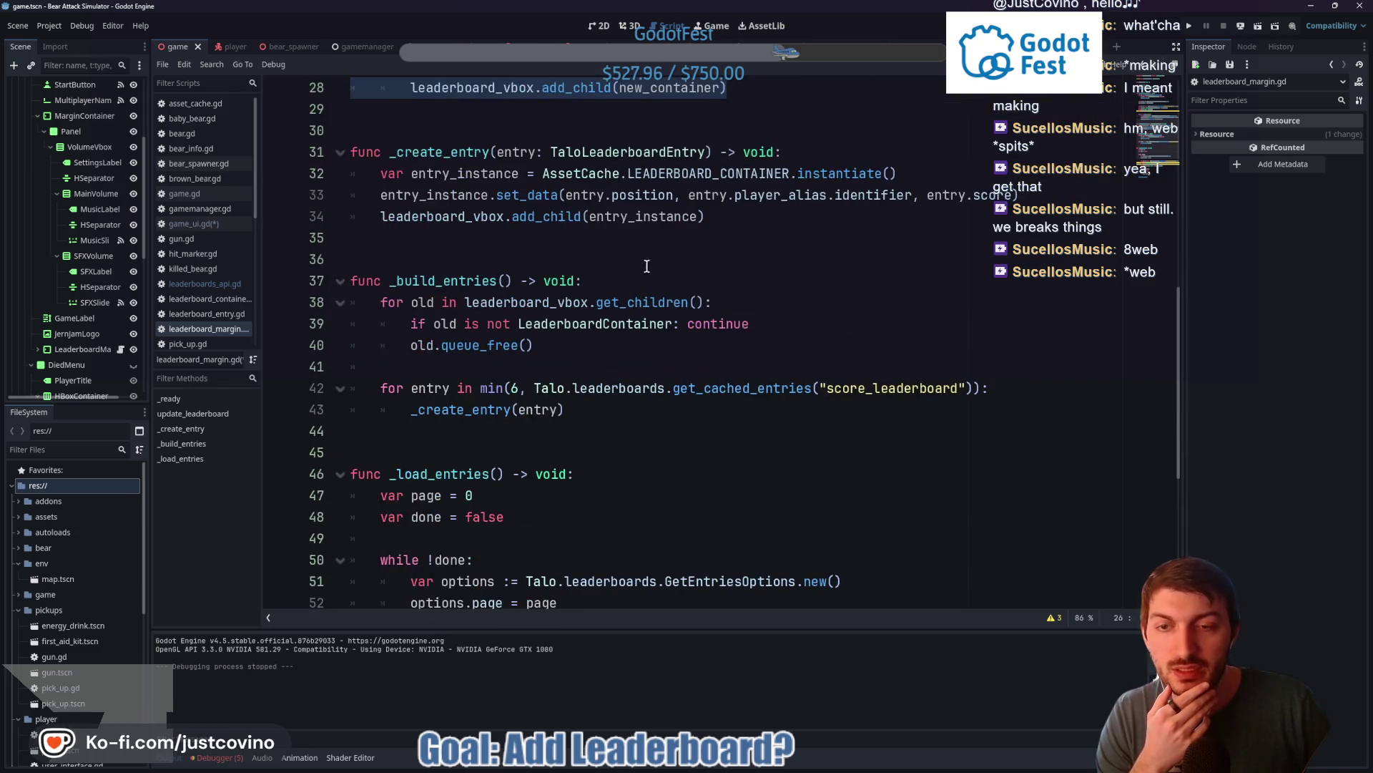
scroll(432, 295, "down", 1)
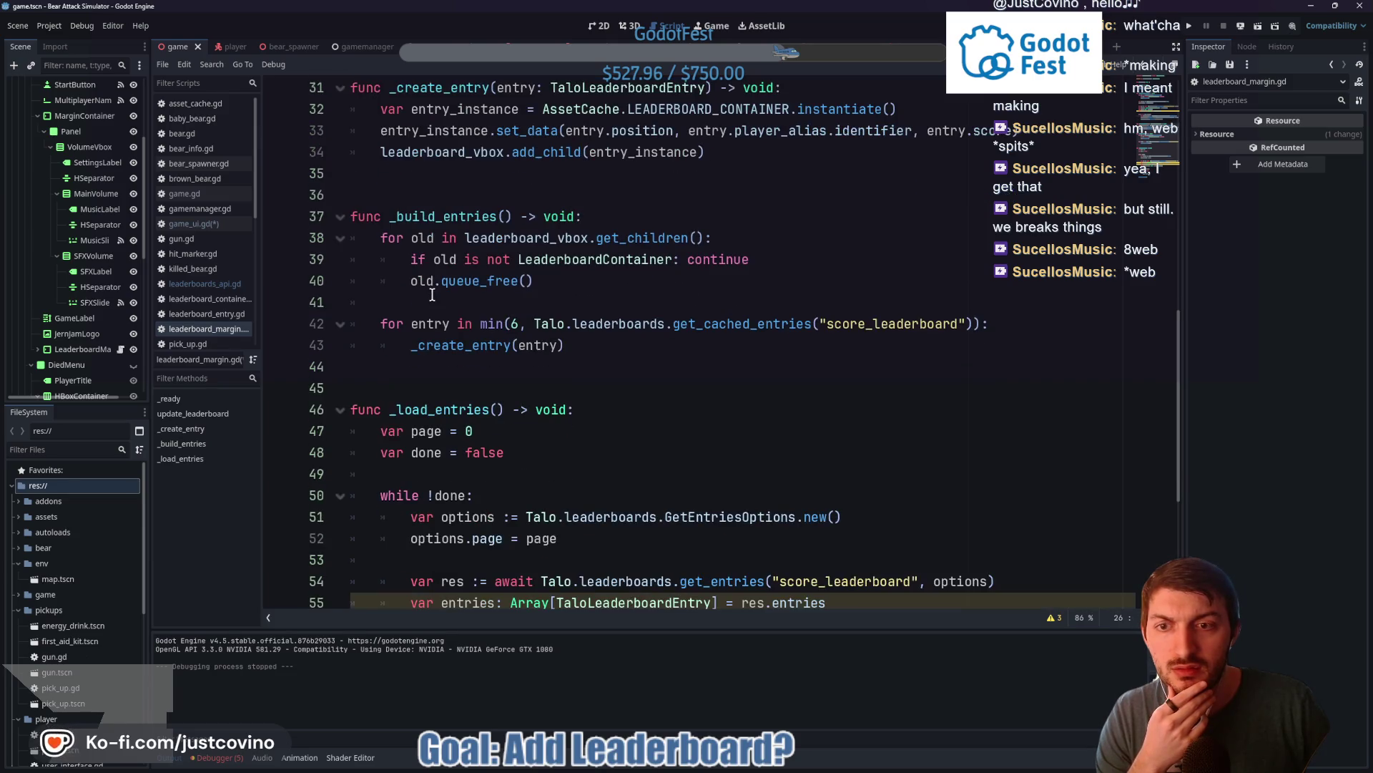
scroll(459, 342, "up", 4)
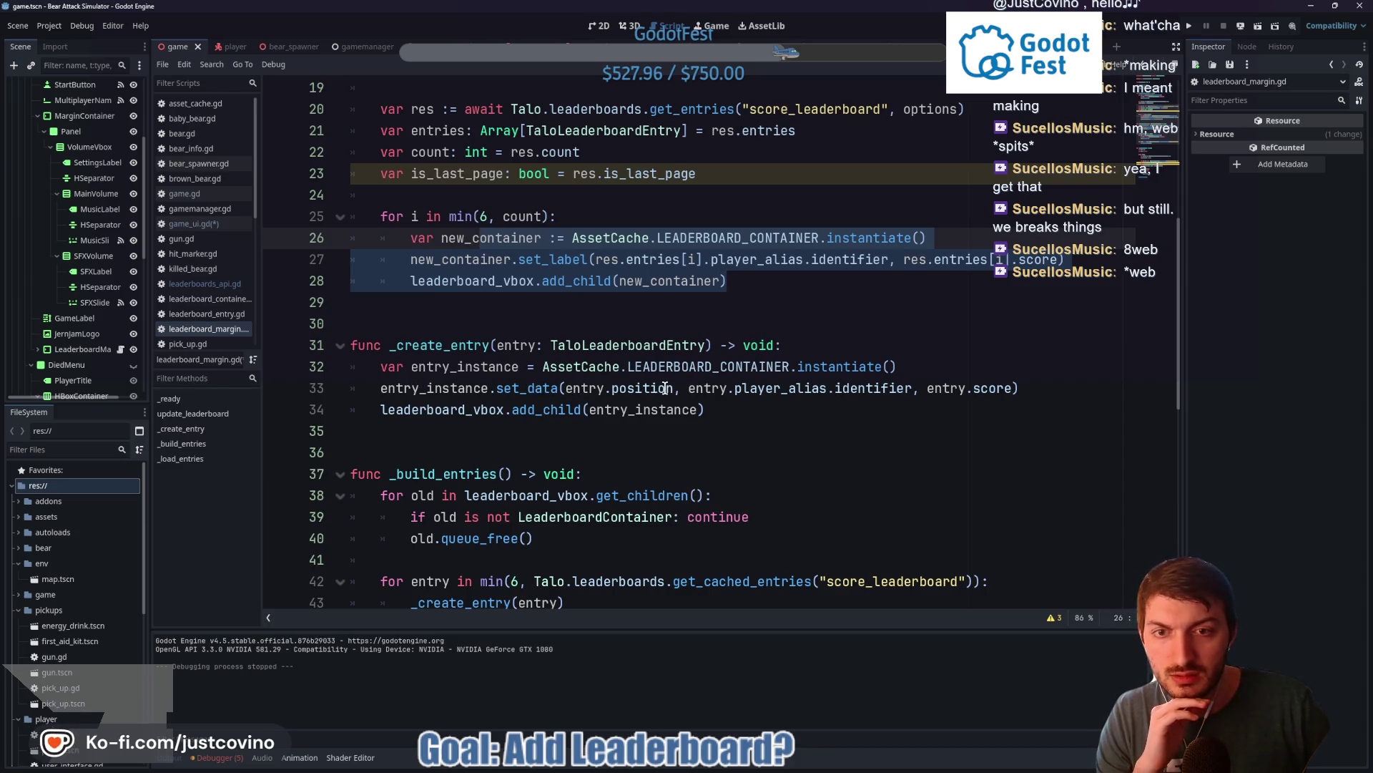
mouse_move(665, 388)
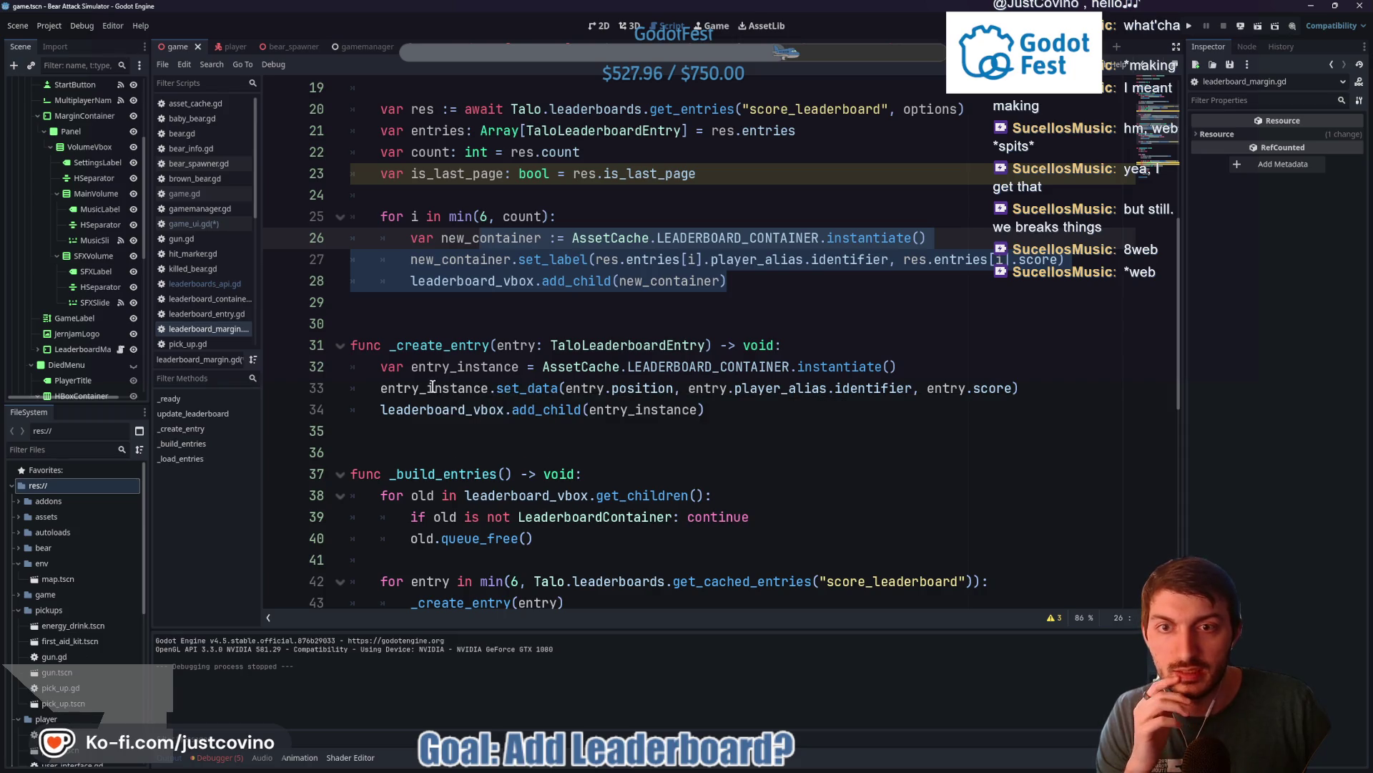
- On line 33, rename set_data to set_label and remove the entry.position argument
left_click_drag(559, 388, 529, 387)
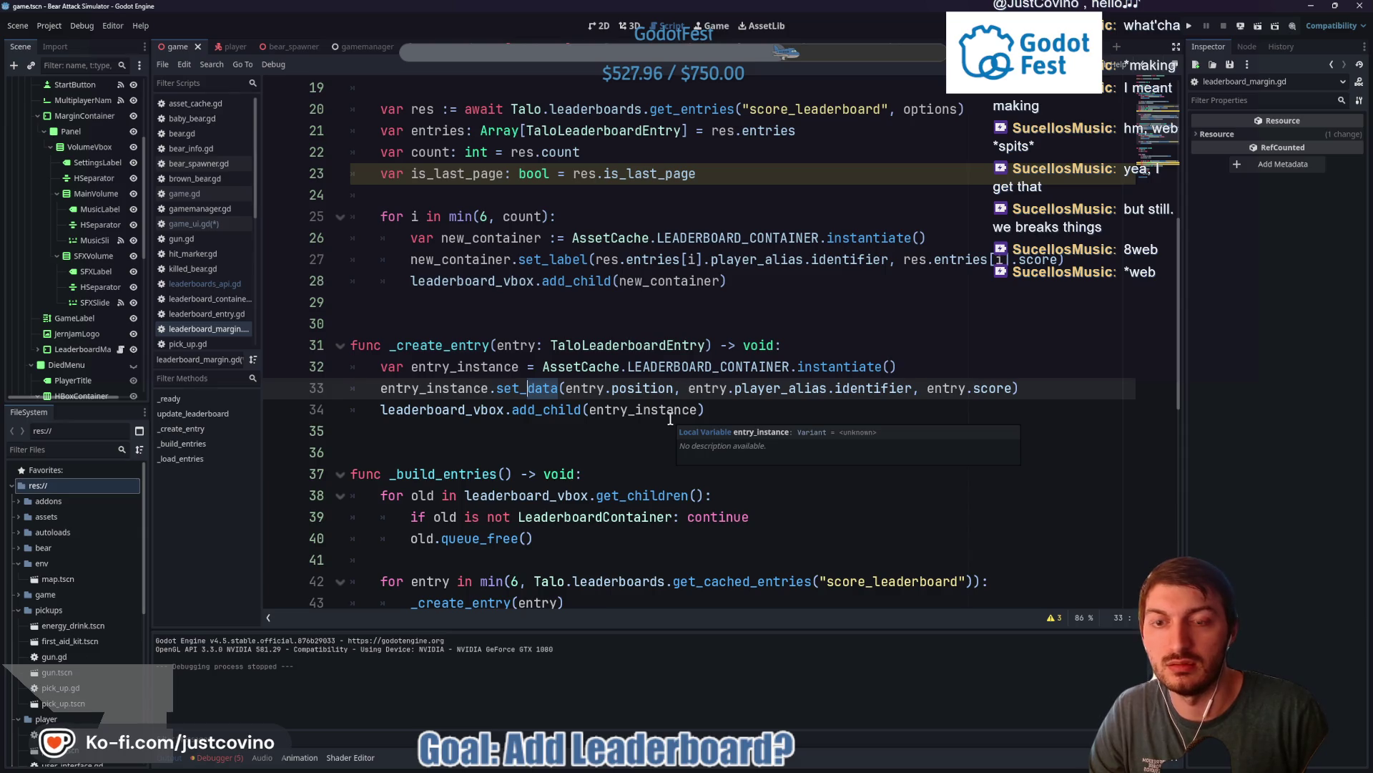
type("label")
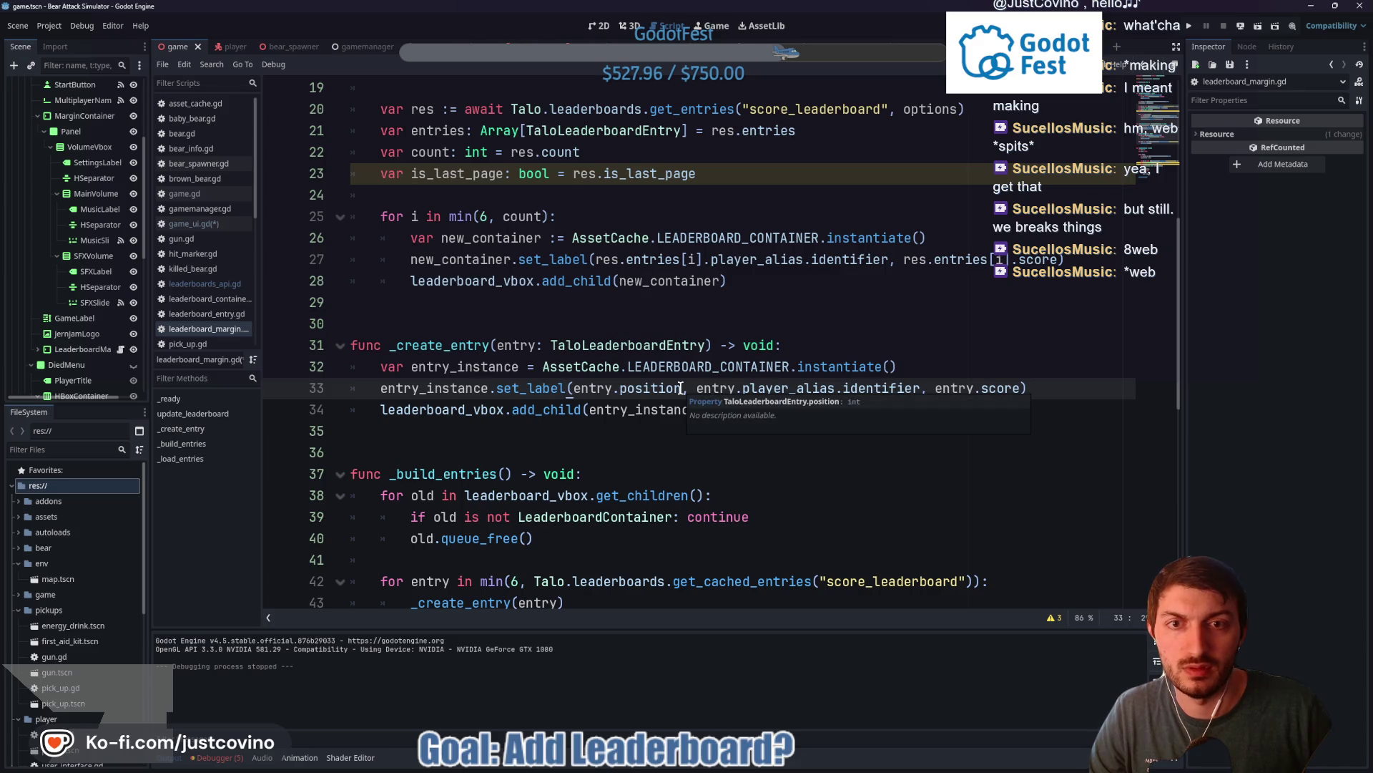
left_click_drag(688, 392, 576, 392)
key("BackSpace")
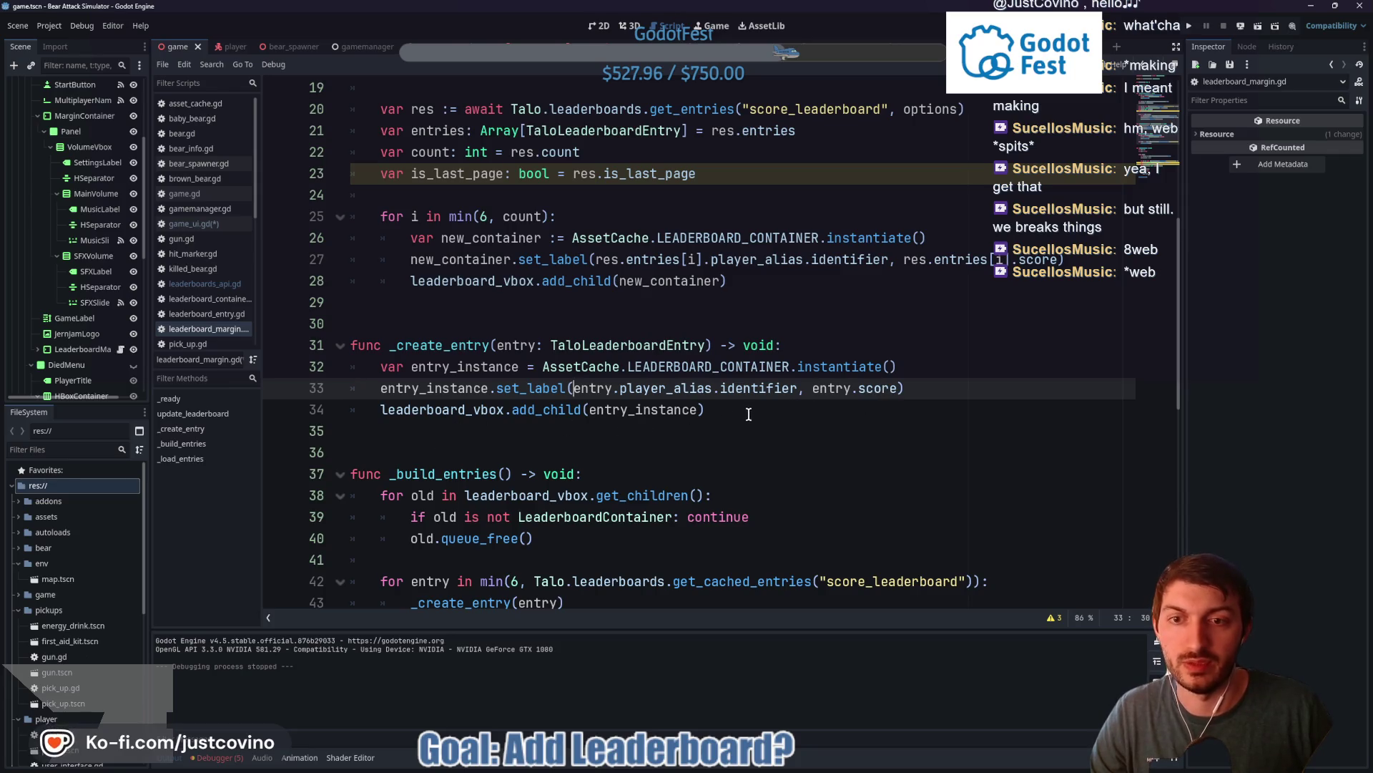
left_click(725, 409)
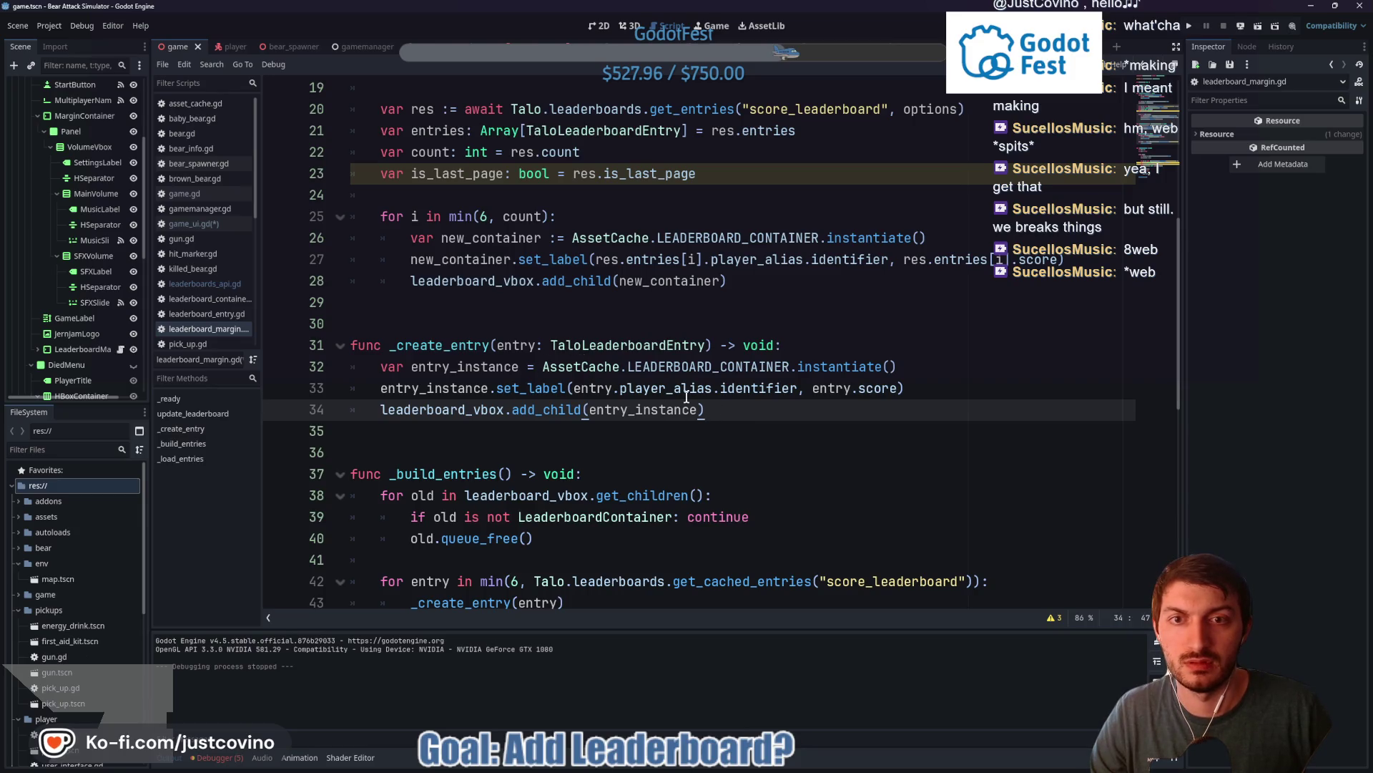
- Change entry_instance's = to := on line 32 and save leaderboard_margin.gd
left_click(527, 368)
type(":")
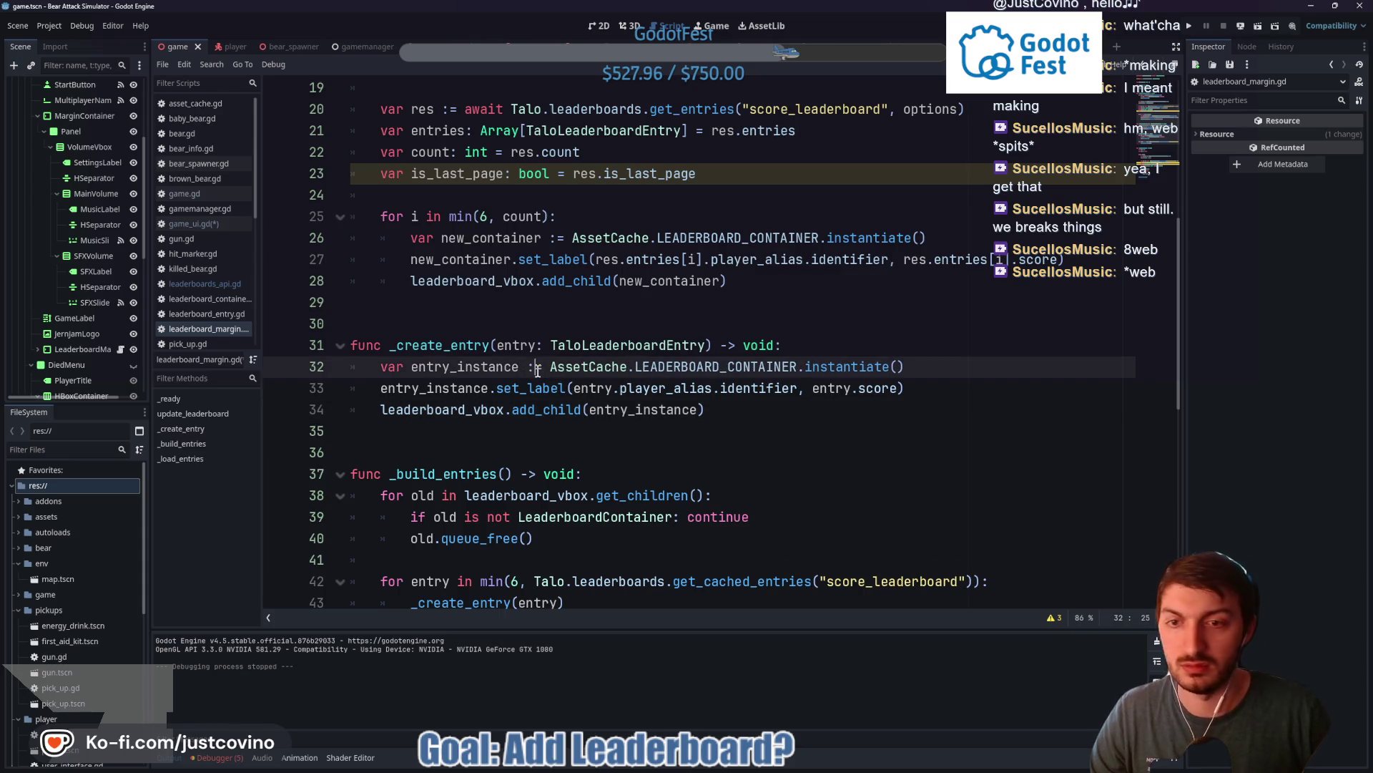
left_click(722, 409)
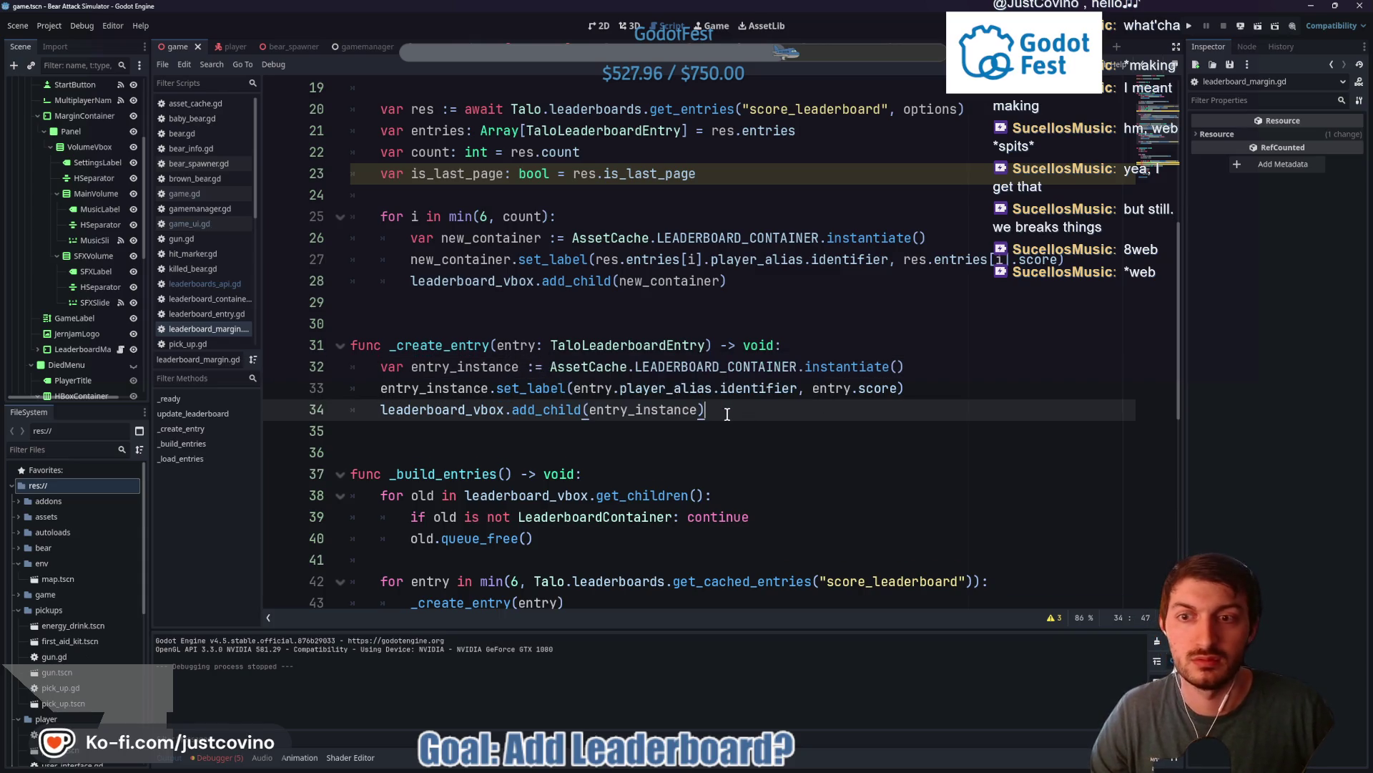
scroll(742, 410, "up", 2)
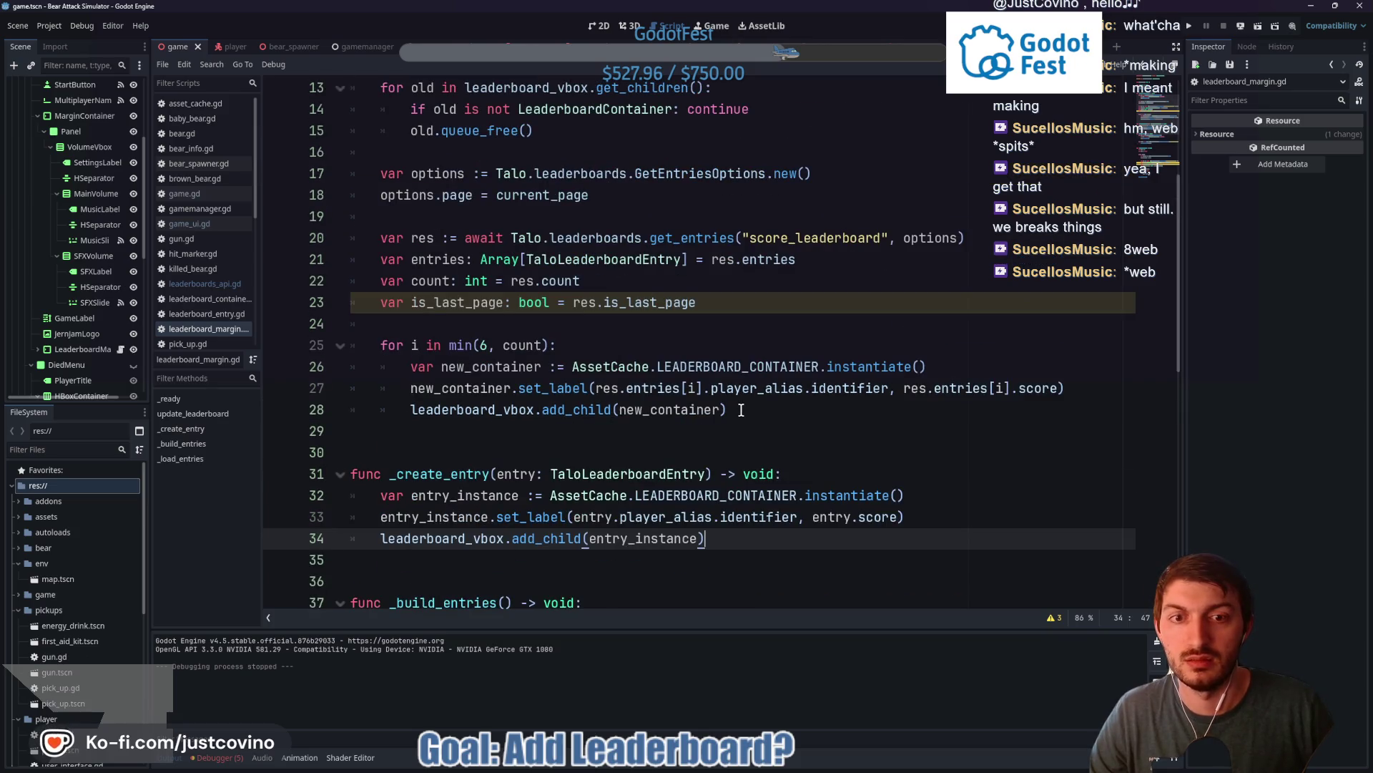
scroll(743, 409, "up", 1)
- Comment out the old update_leaderboard function with Ctrl+K
mouse_move(740, 473)
left_mouse_down()
mouse_move(401, 214)
mouse_move(343, 114)
mouse_move(350, 130)
left_mouse_up()
key("ctrl+k")
scroll(685, 249, "up", 3)
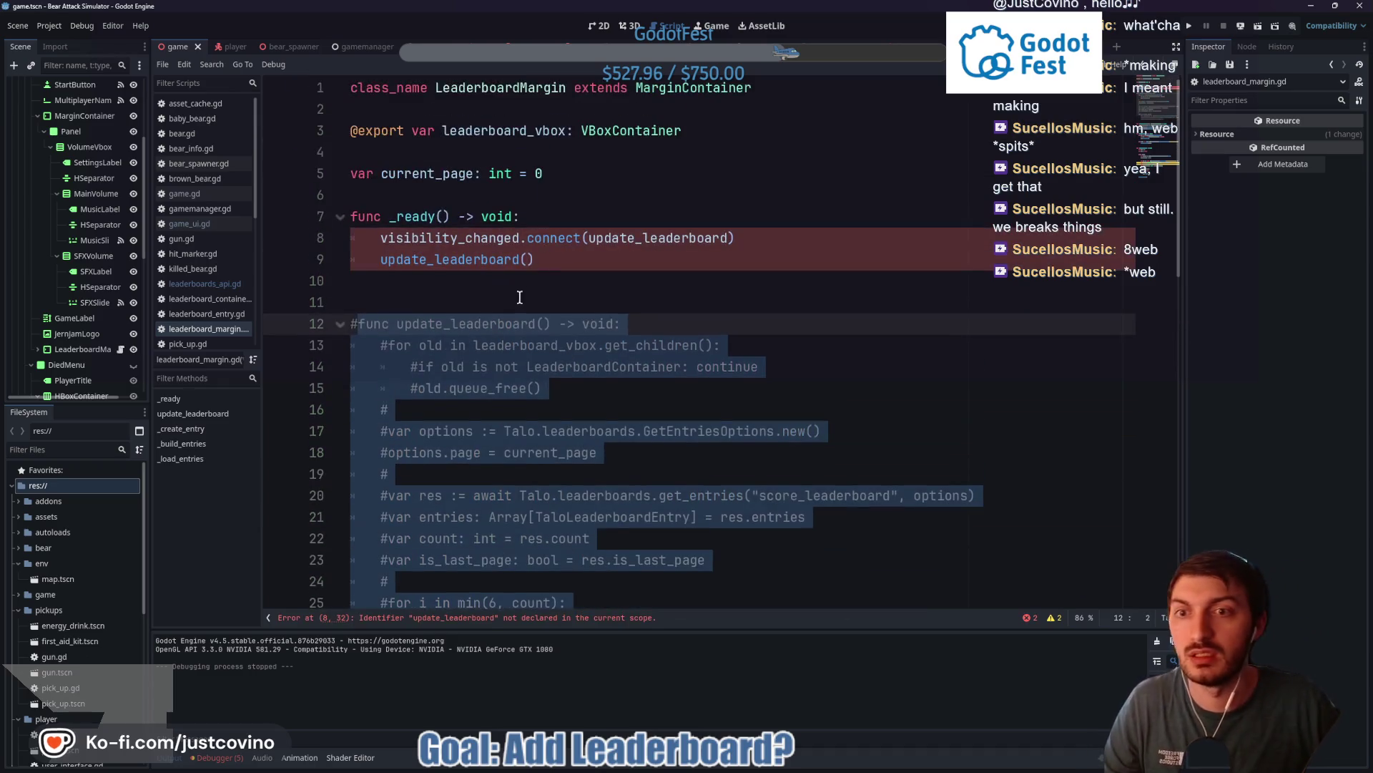
scroll(571, 299, "down", 5)
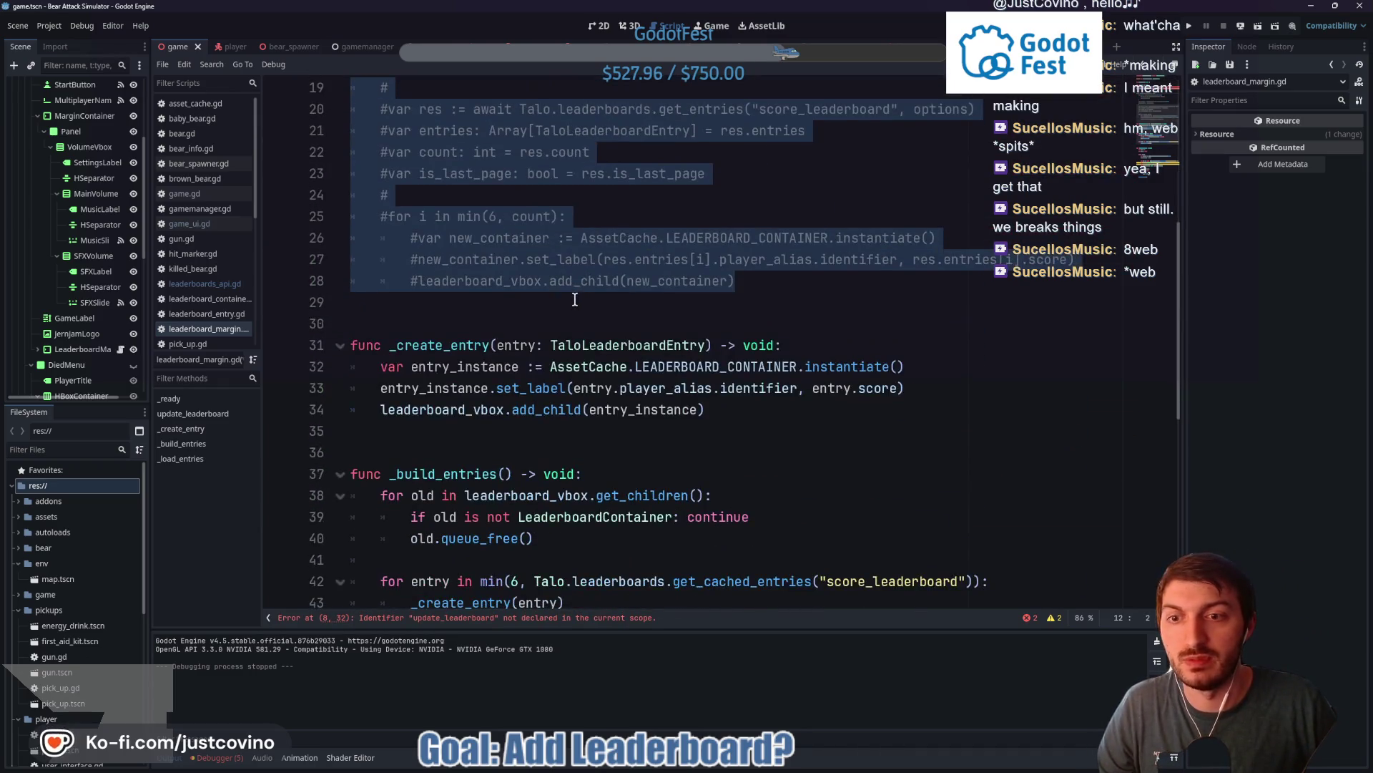
scroll(571, 302, "down", 2)
scroll(452, 374, "down", 3)
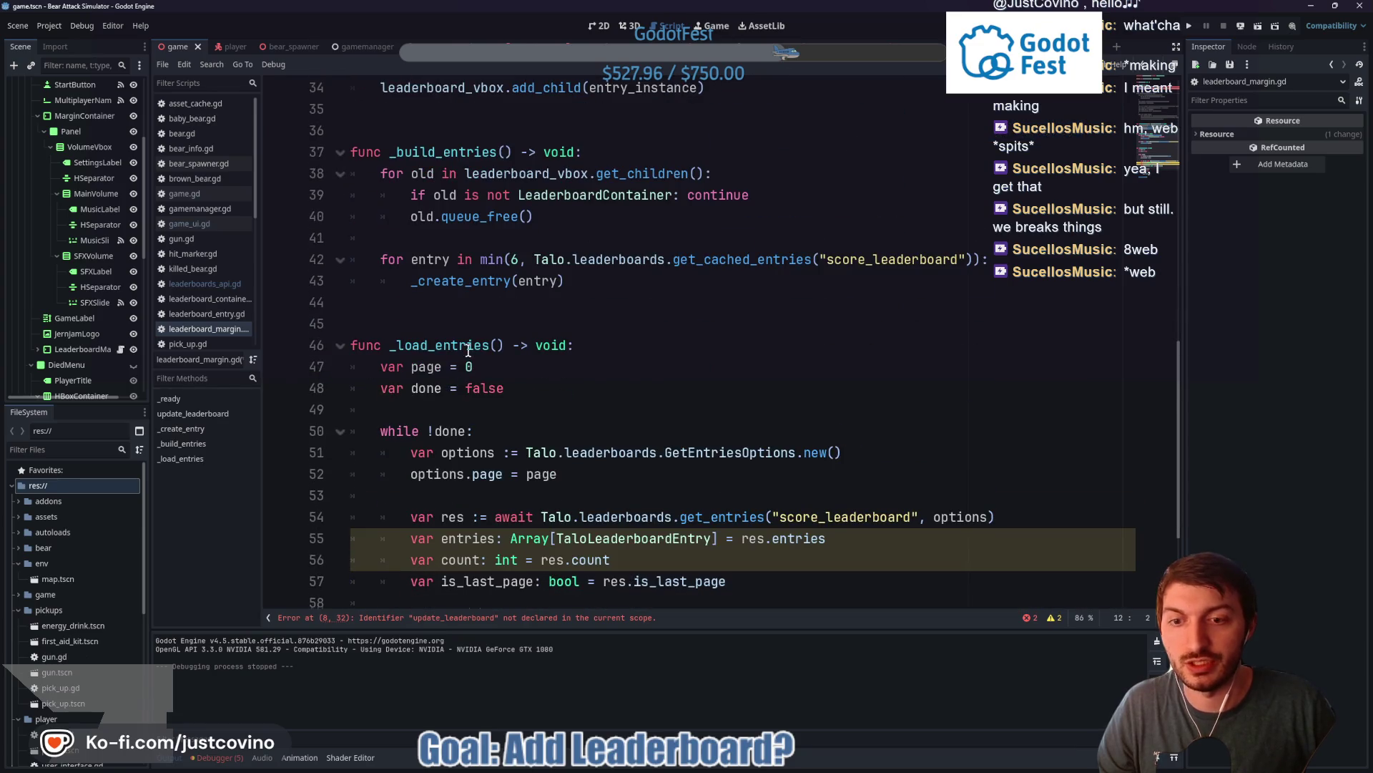
scroll(469, 350, "down", 3)
scroll(408, 429, "up", 4)
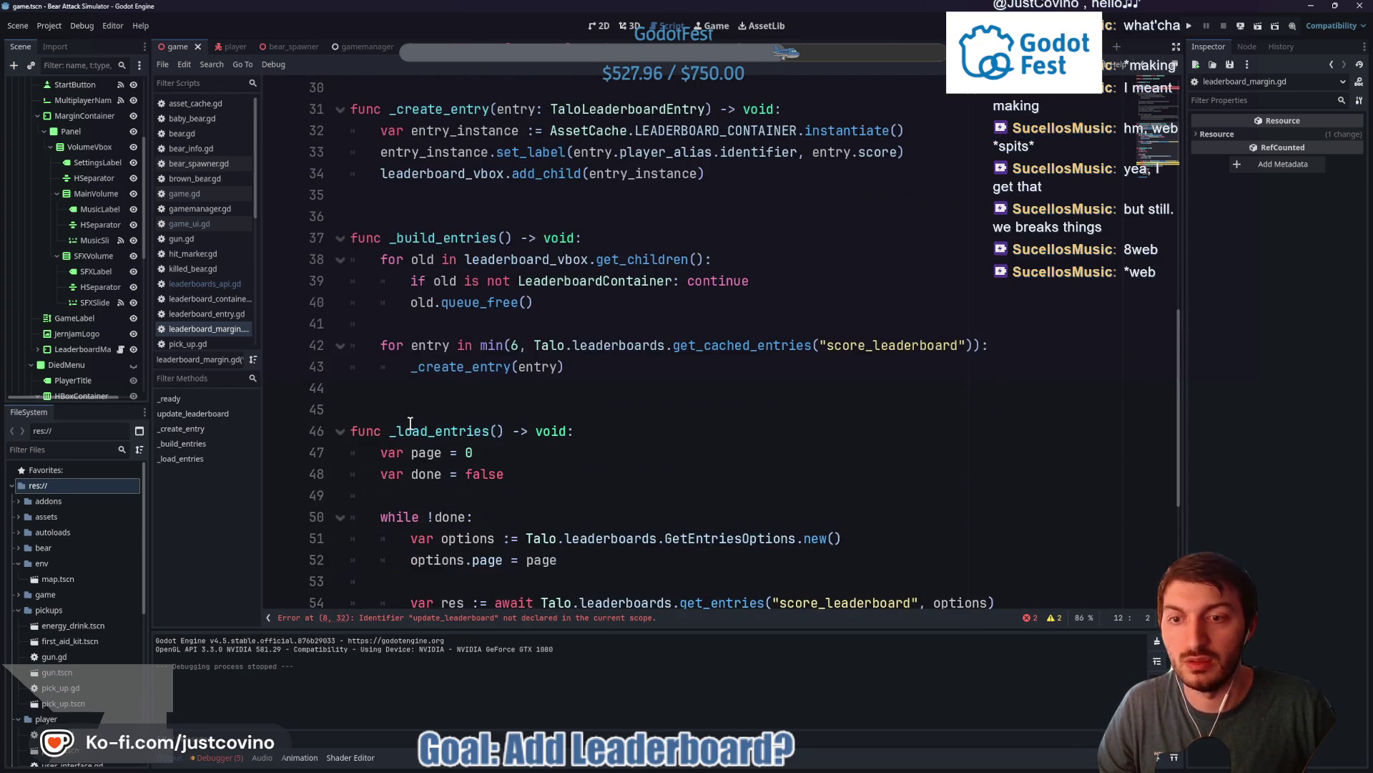
- Point visibility_changed and the _ready call to _load_entries() instead of update_leaderboard()
left_click_drag(391, 431, 477, 429)
double_click(477, 429)
key("ctrl+c")
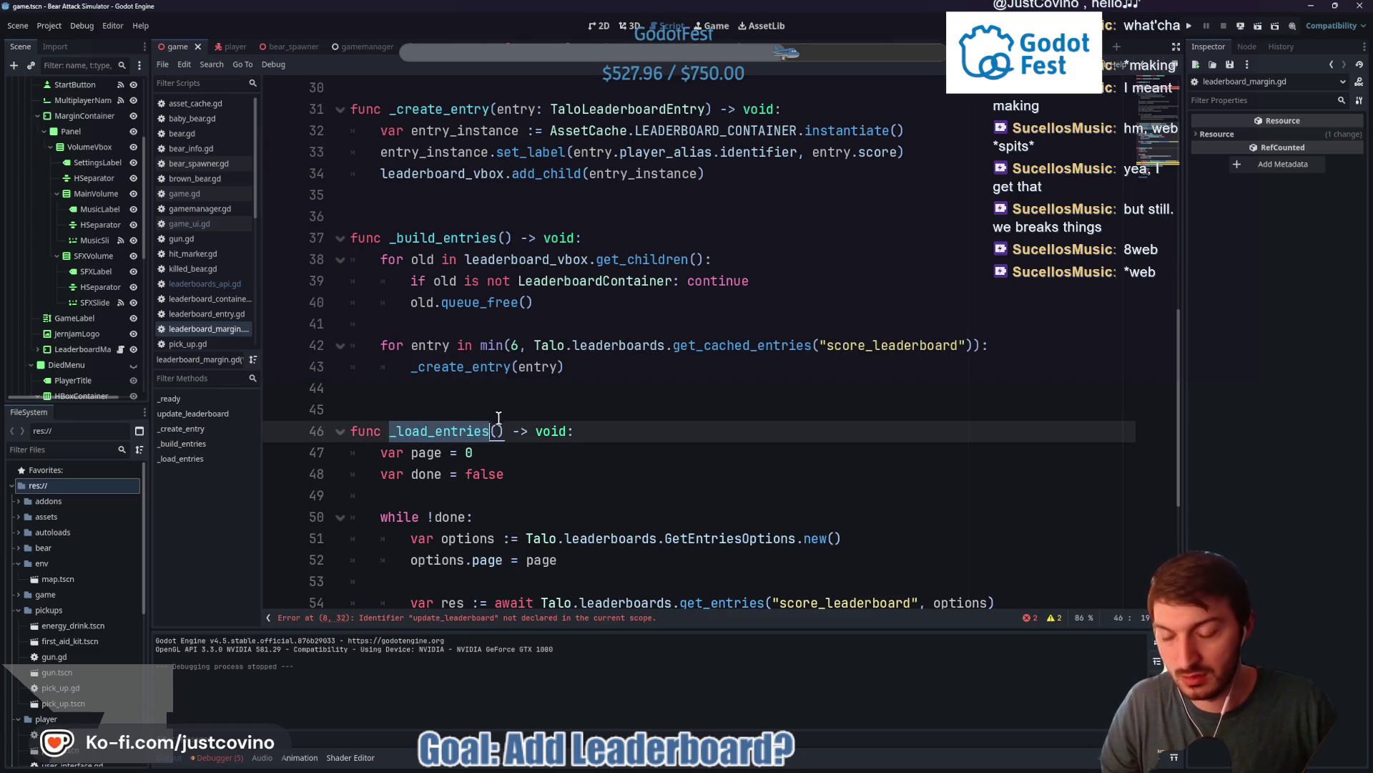
scroll(613, 270, "up", 10)
left_click_drag(729, 238, 591, 237)
key("ctrl+v")
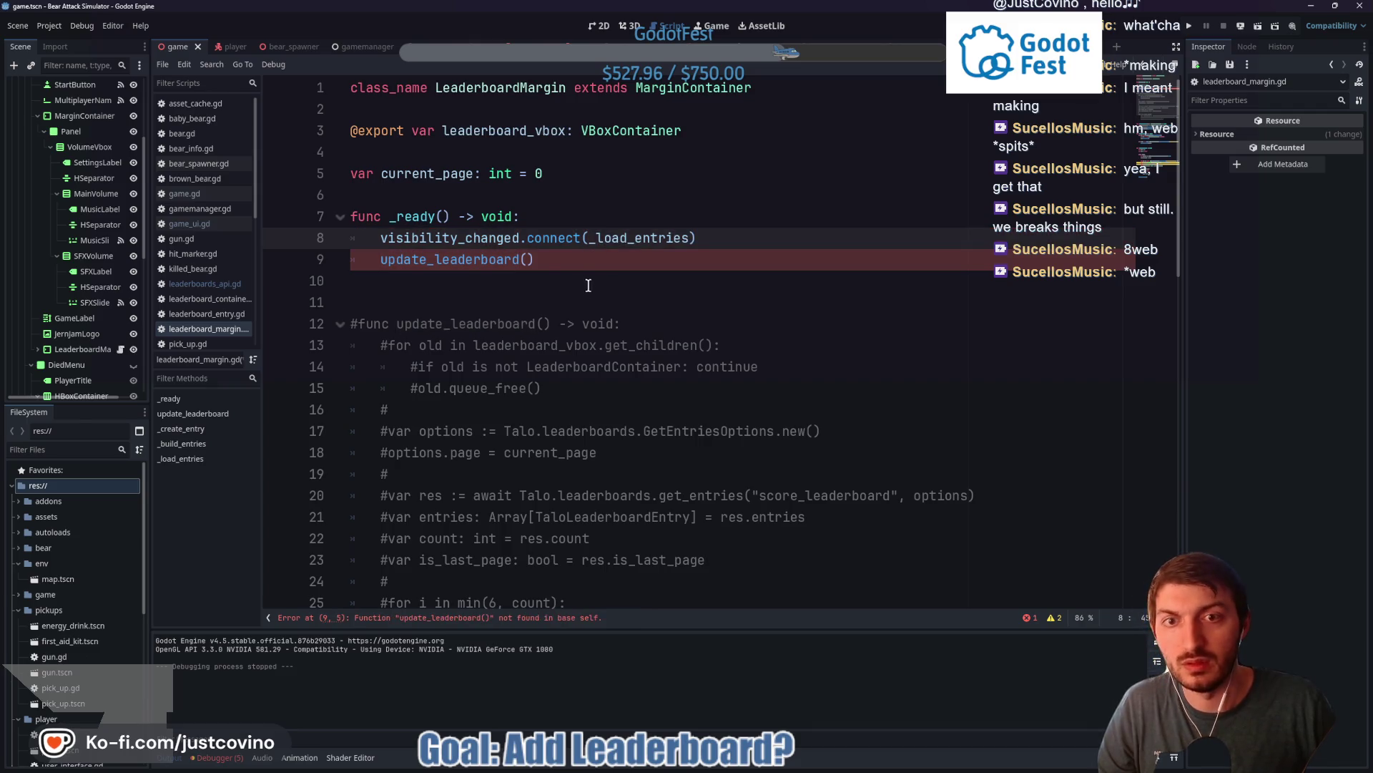
left_click(544, 260)
key("shift+Home")
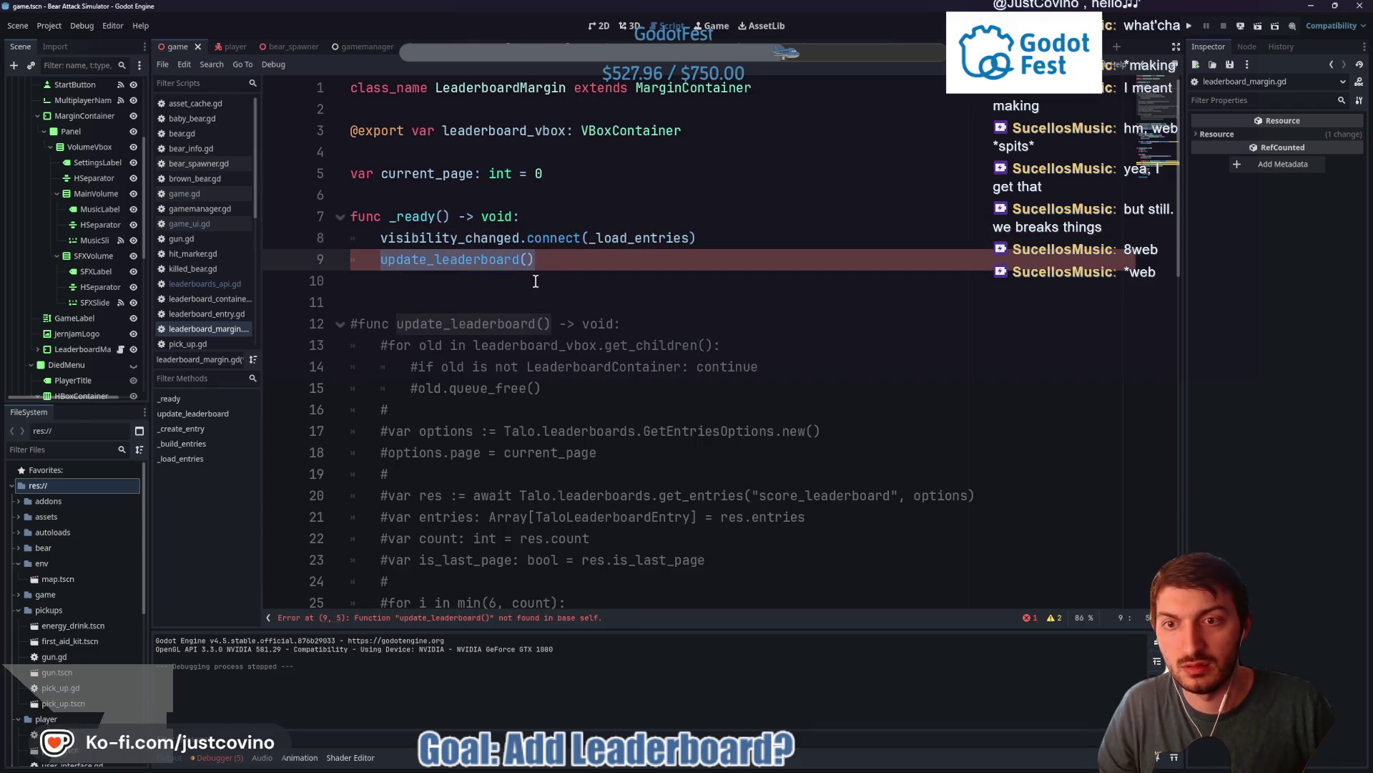
key("ctrl+v")
type("()")
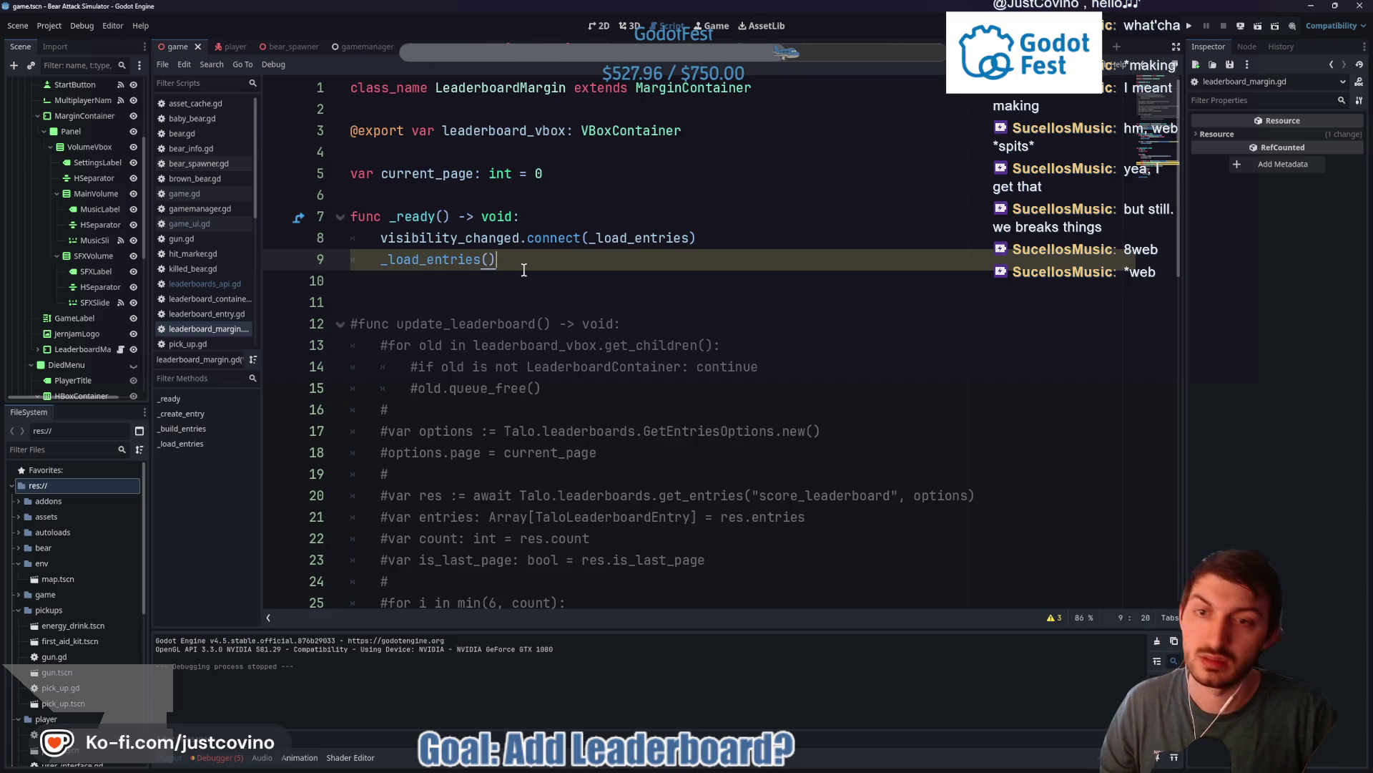
- Review the end of _load_entries, then run the project (F5) to test the leaderboard
scroll(549, 304, "down", 10)
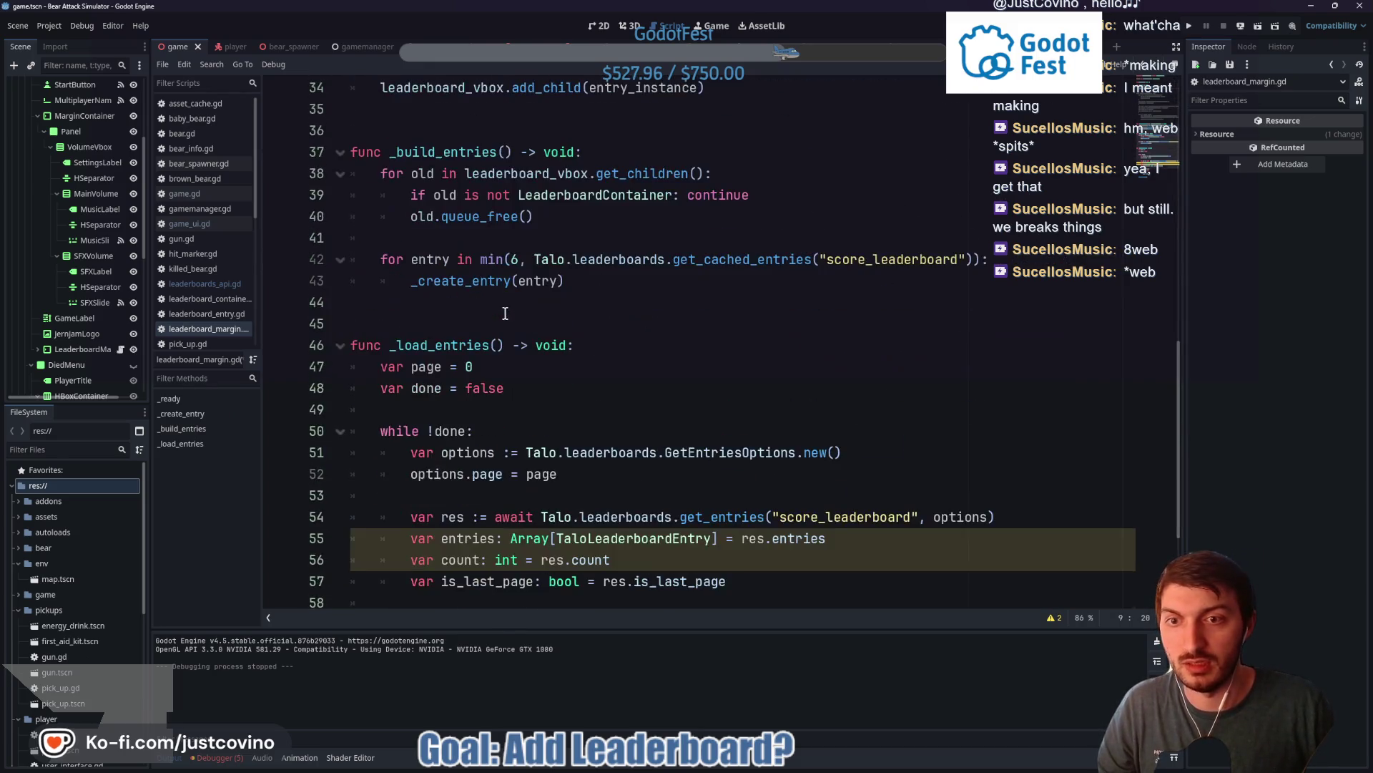
left_click(571, 503)
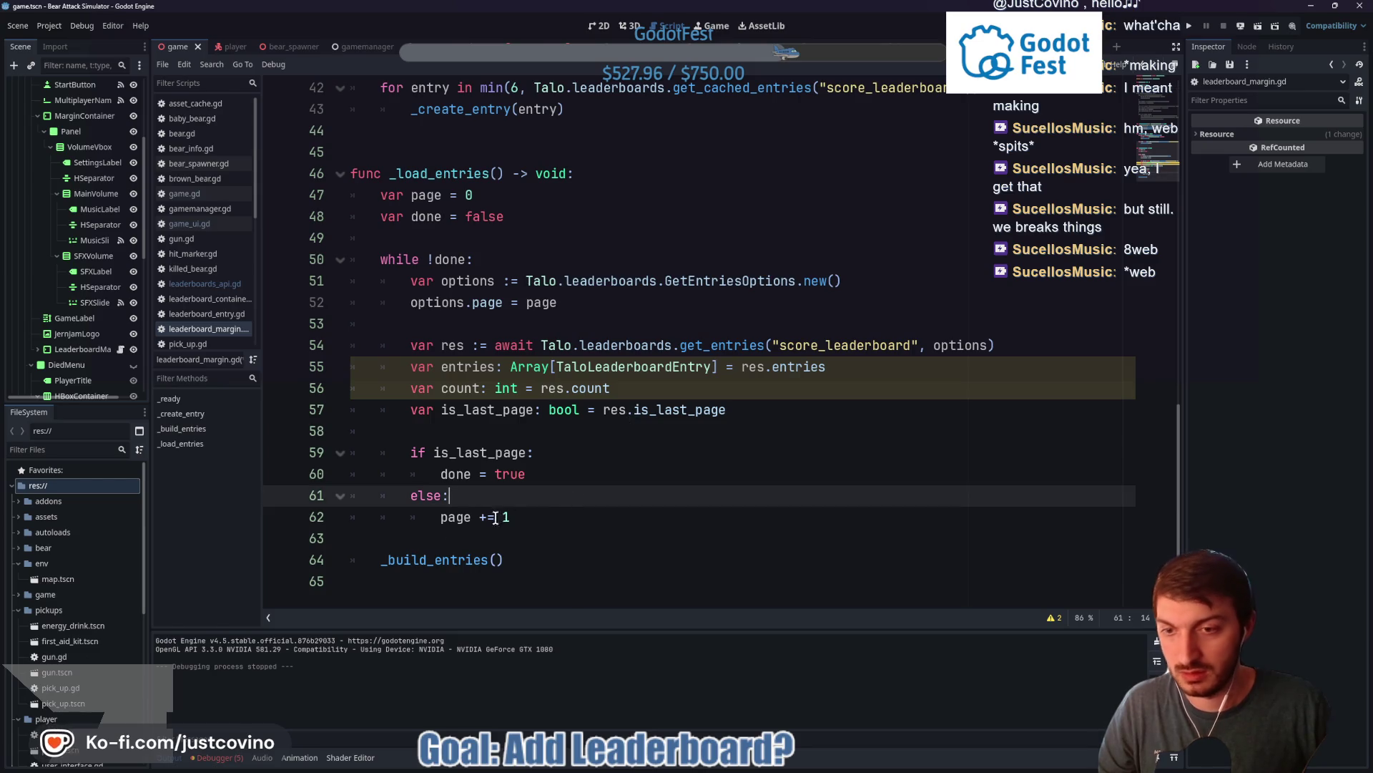
left_click(381, 542)
left_click(567, 439)
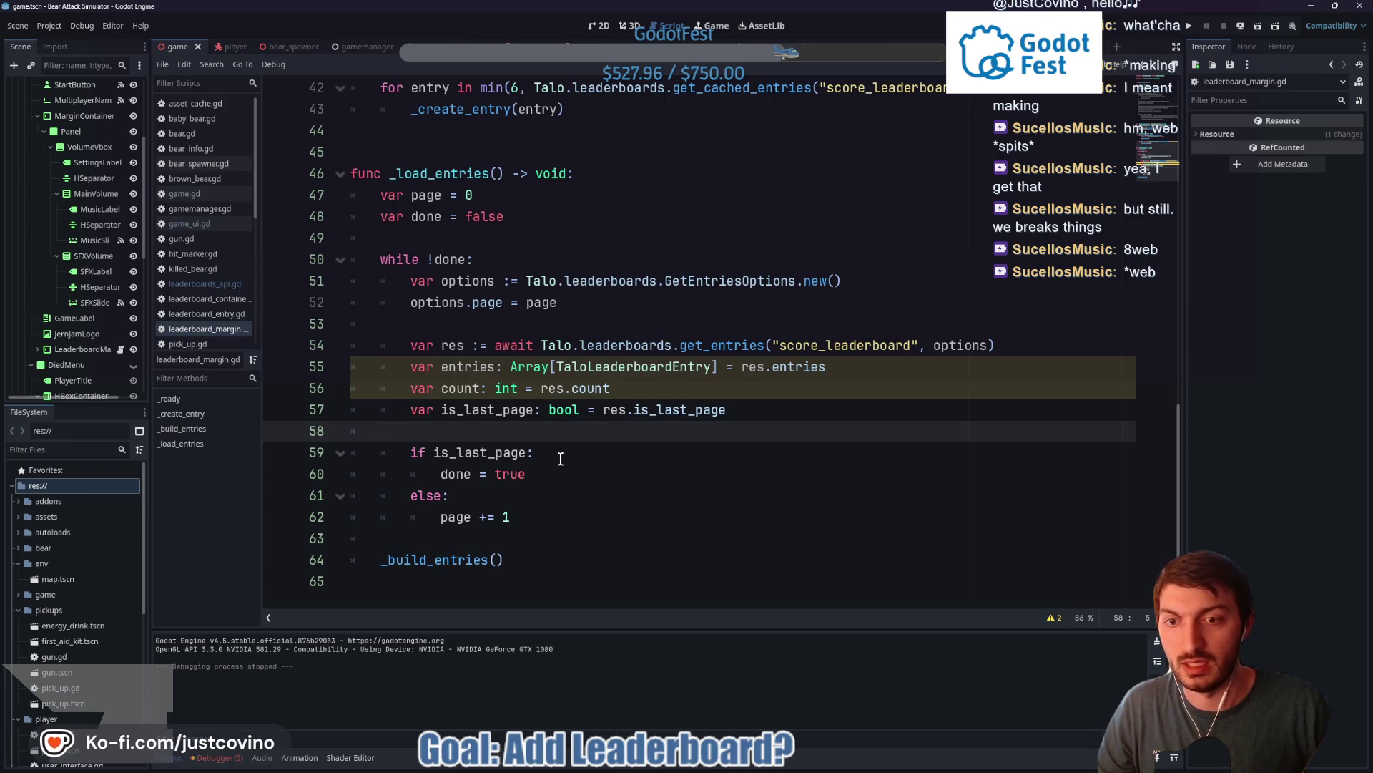
scroll(558, 461, "up", 6)
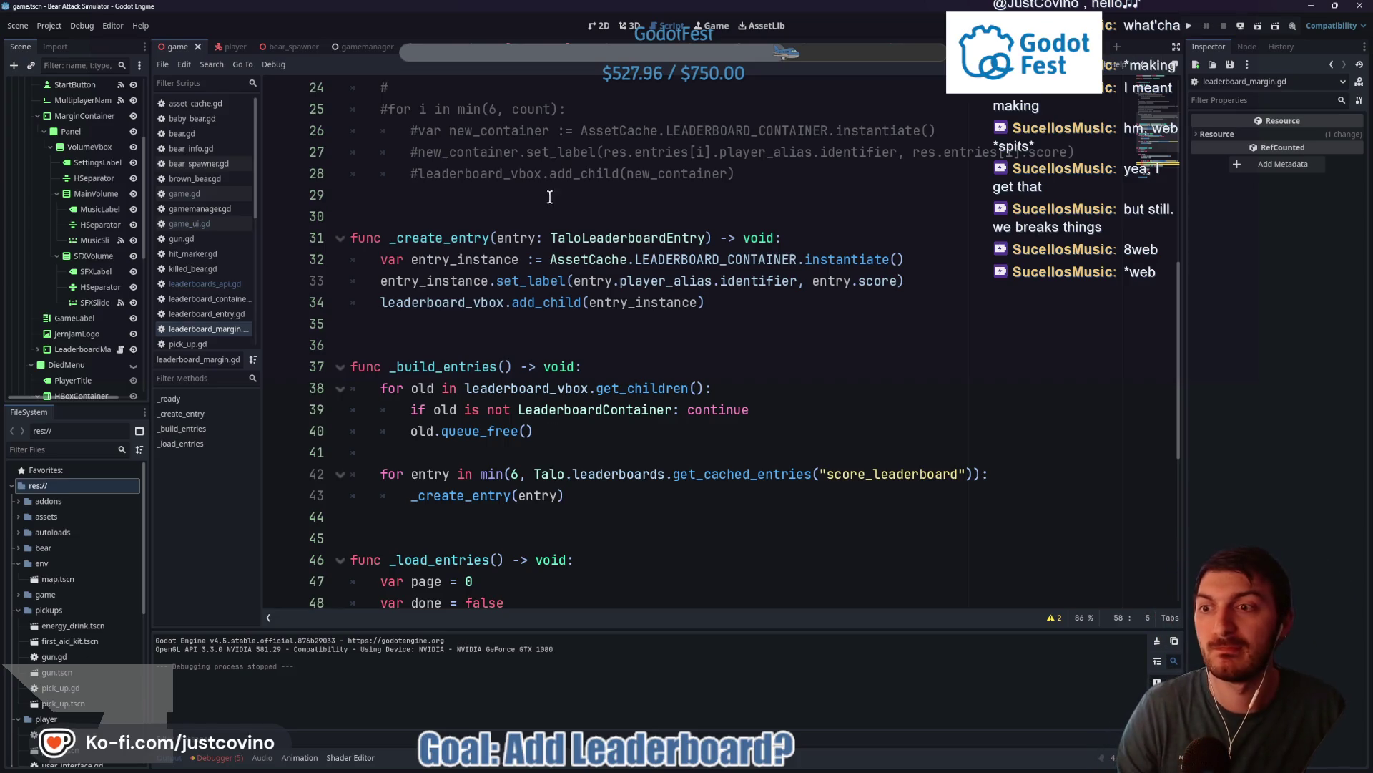
left_click(594, 27)
key("F5")
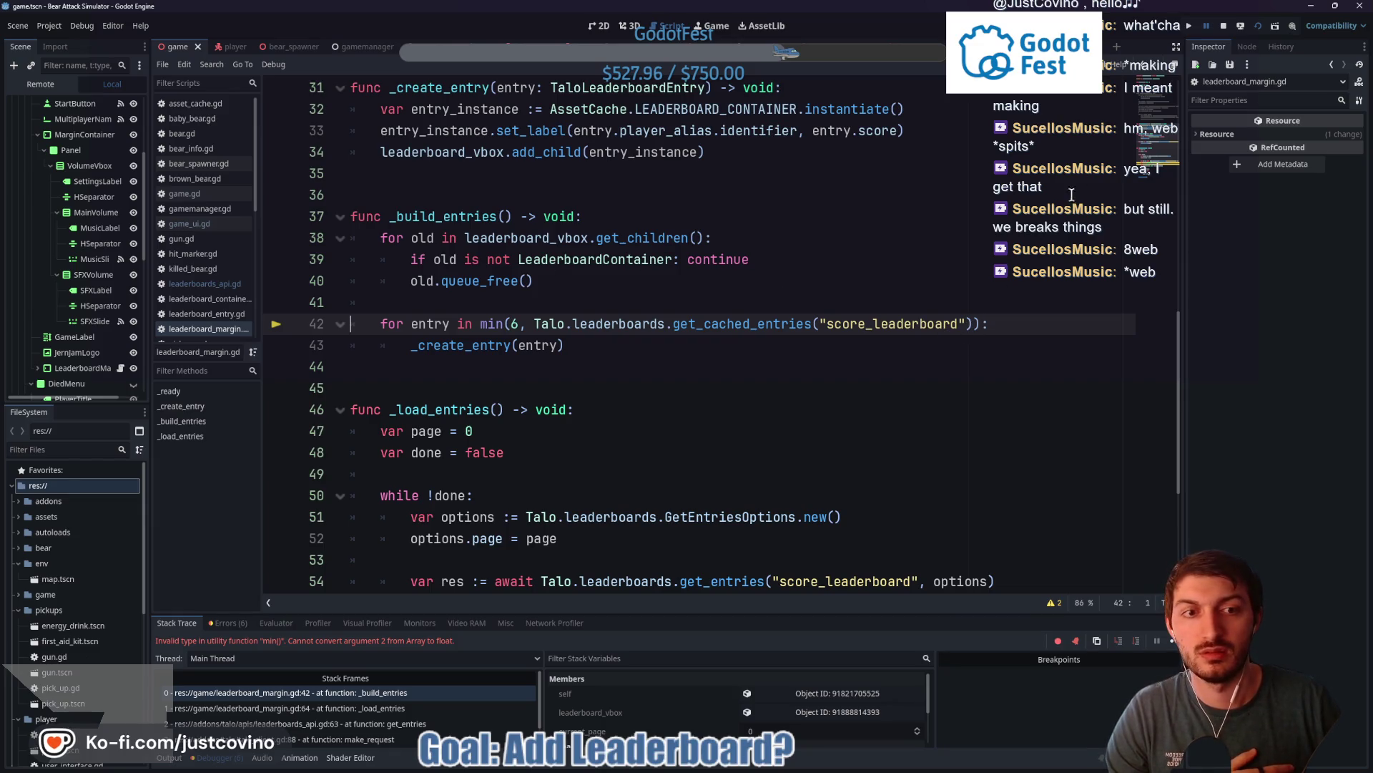
- Stop the running game and append .size() on line 42 via autocompletion
key("F8")
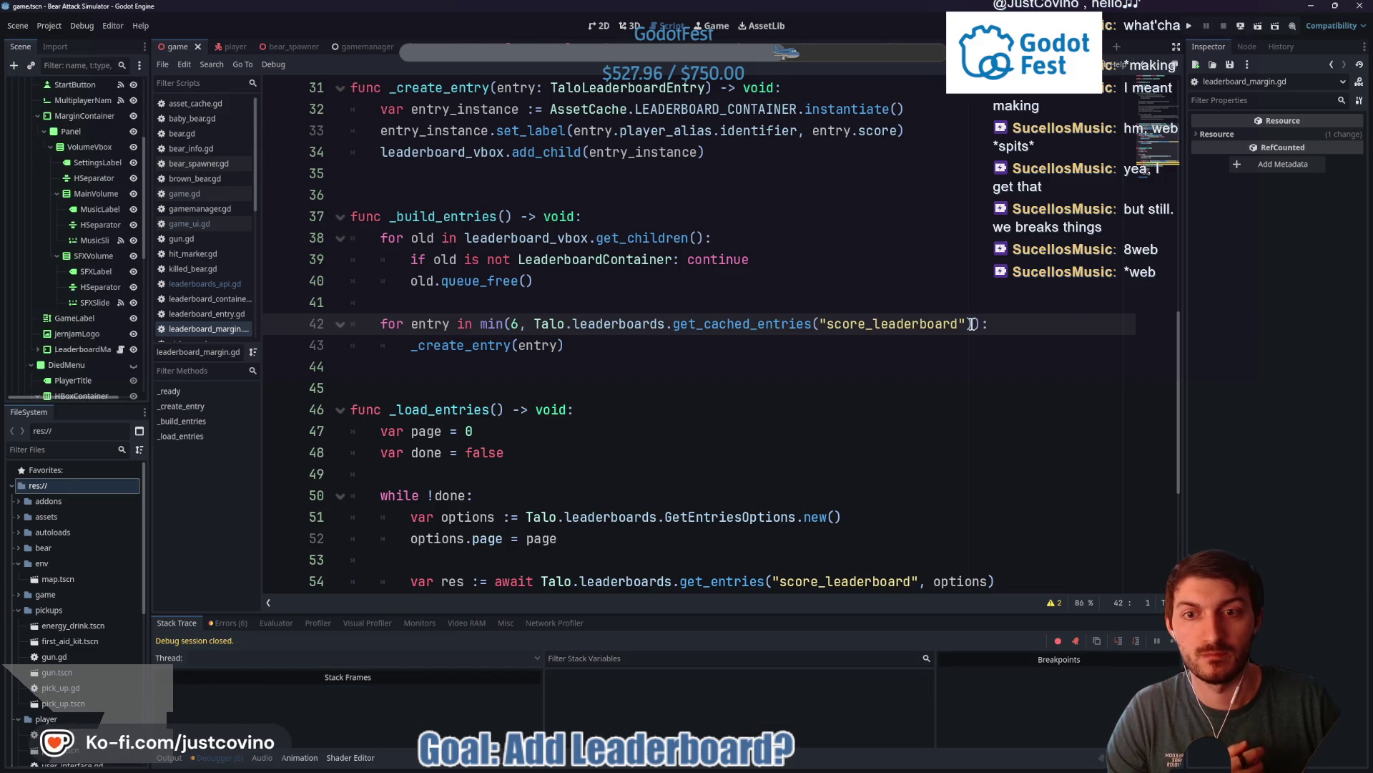
type(".siz")
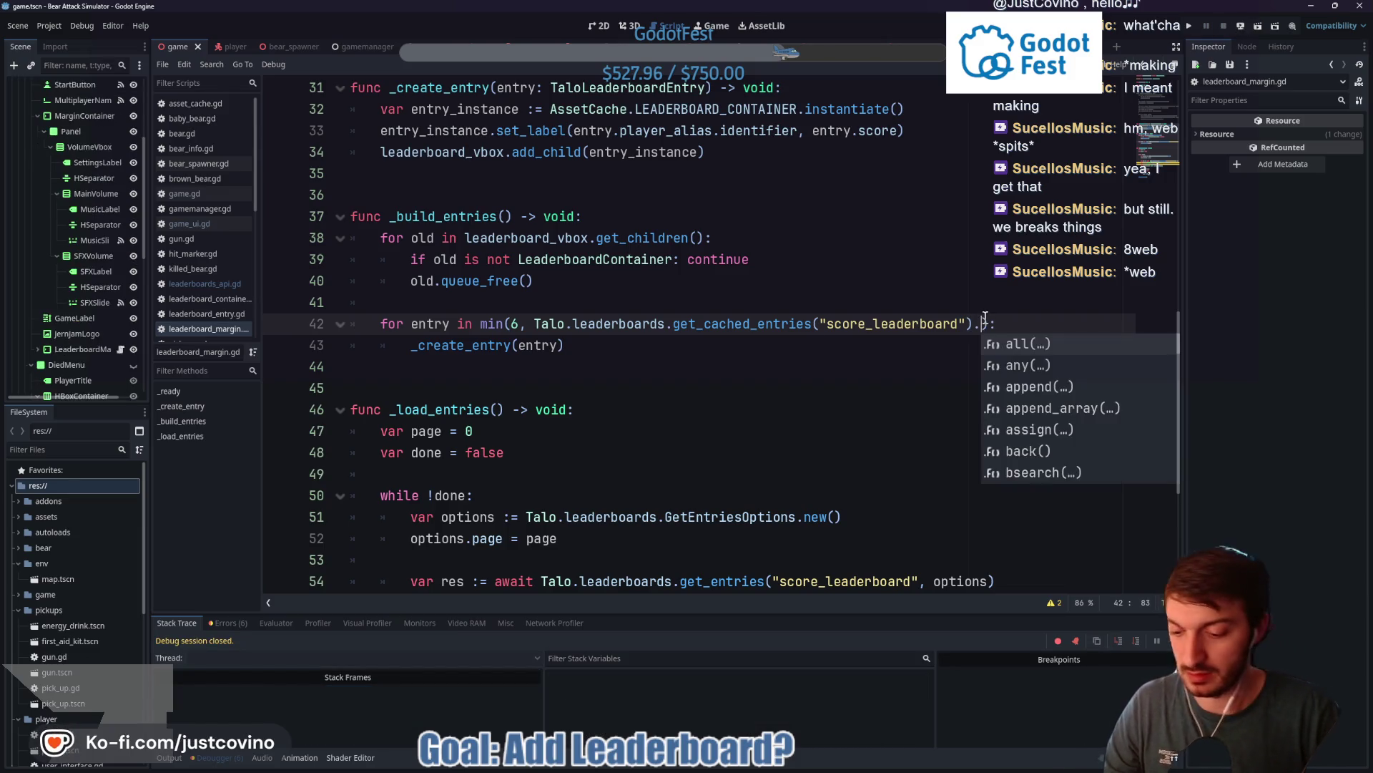
left_click(1031, 344)
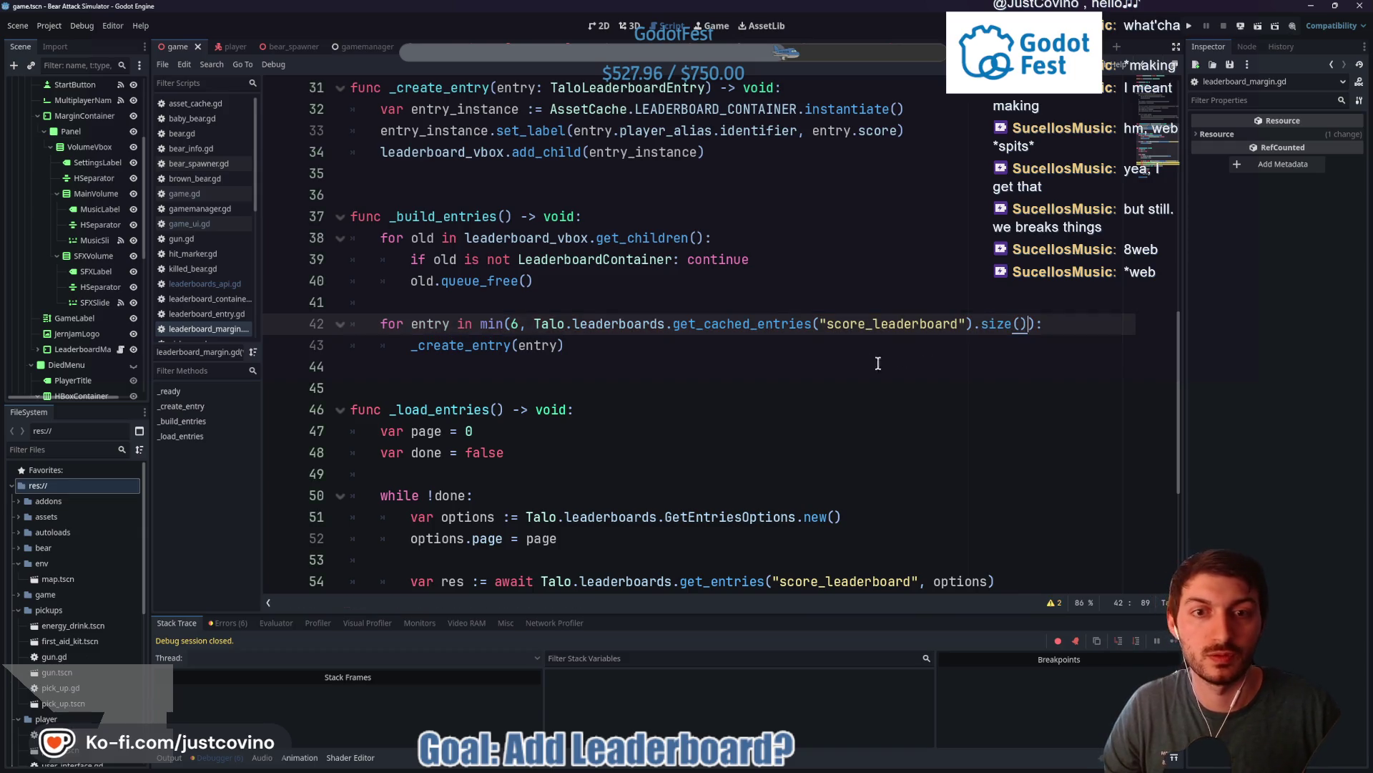
left_click(733, 349)
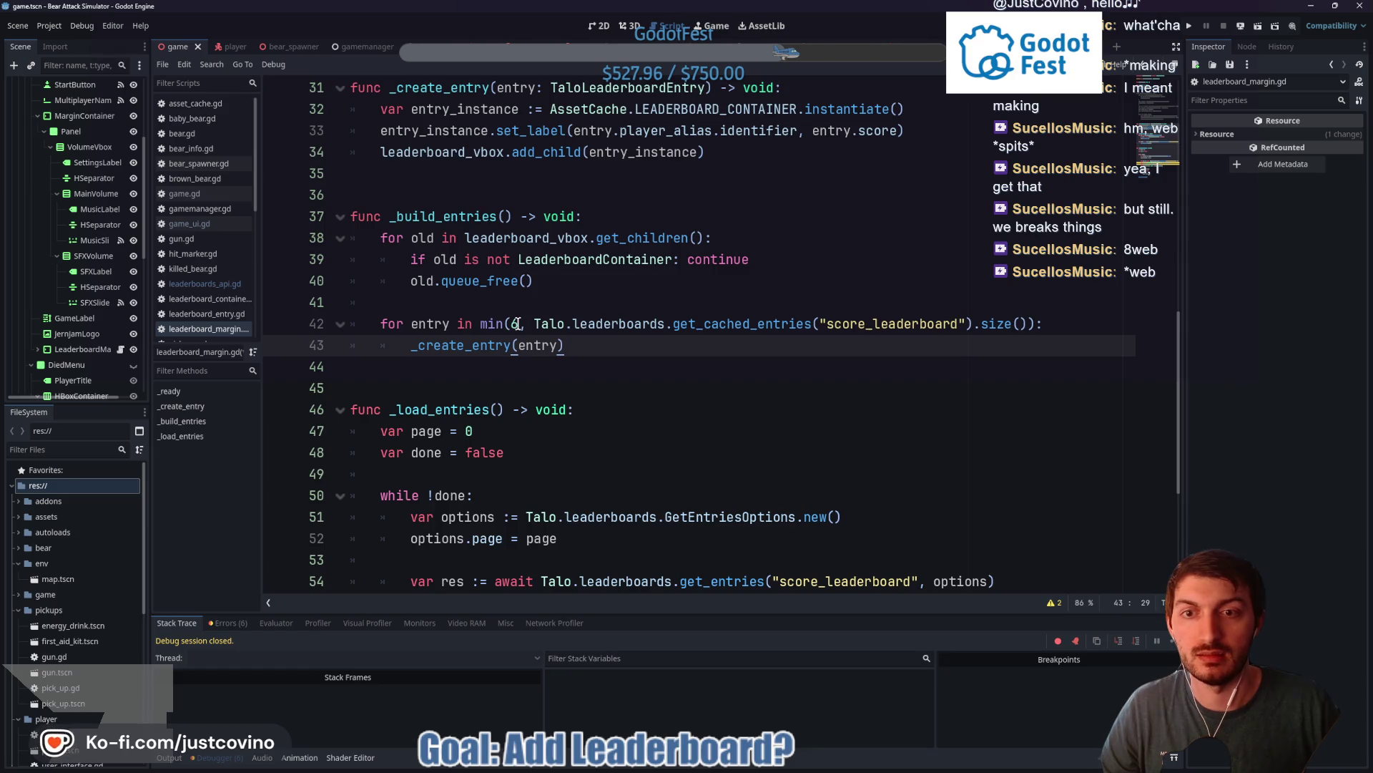
- Strip min(6, , .size() and the extra parenthesis from line 42, adding a blank line in the loop
left_click(532, 323)
key("ctrl+shift+Left")
key("ctrl+shift+Left")
key("ctrl+shift+Left")
key("BackSpace")
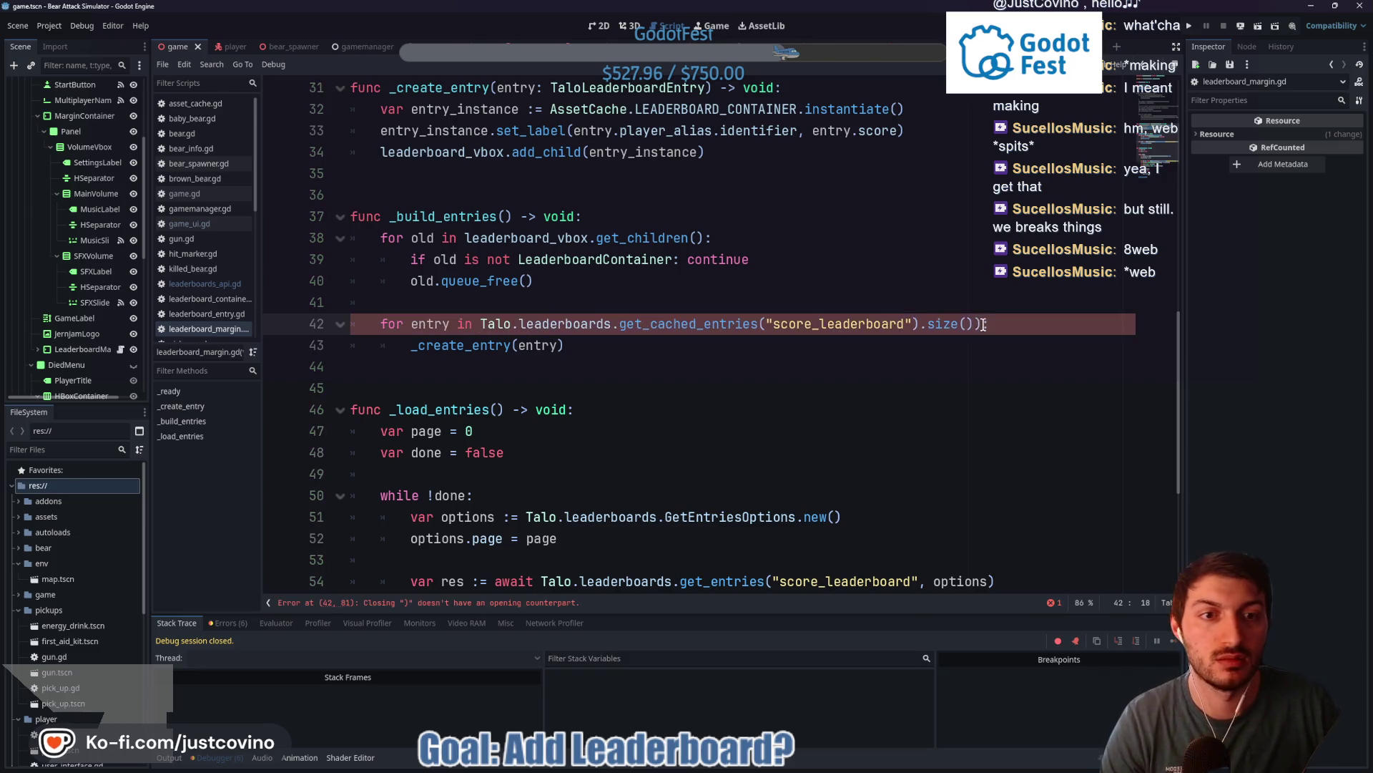
left_click_drag(974, 324, 928, 323)
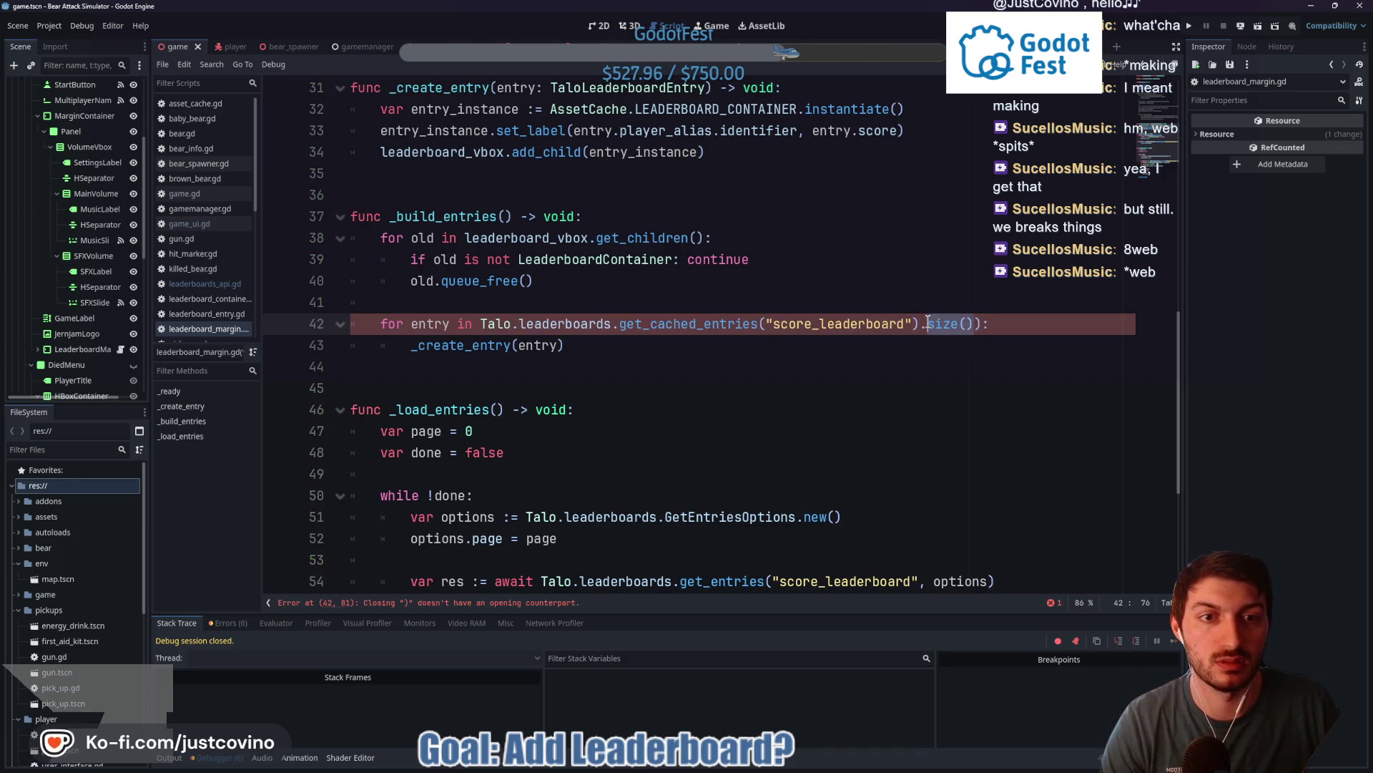
key("BackSpace")
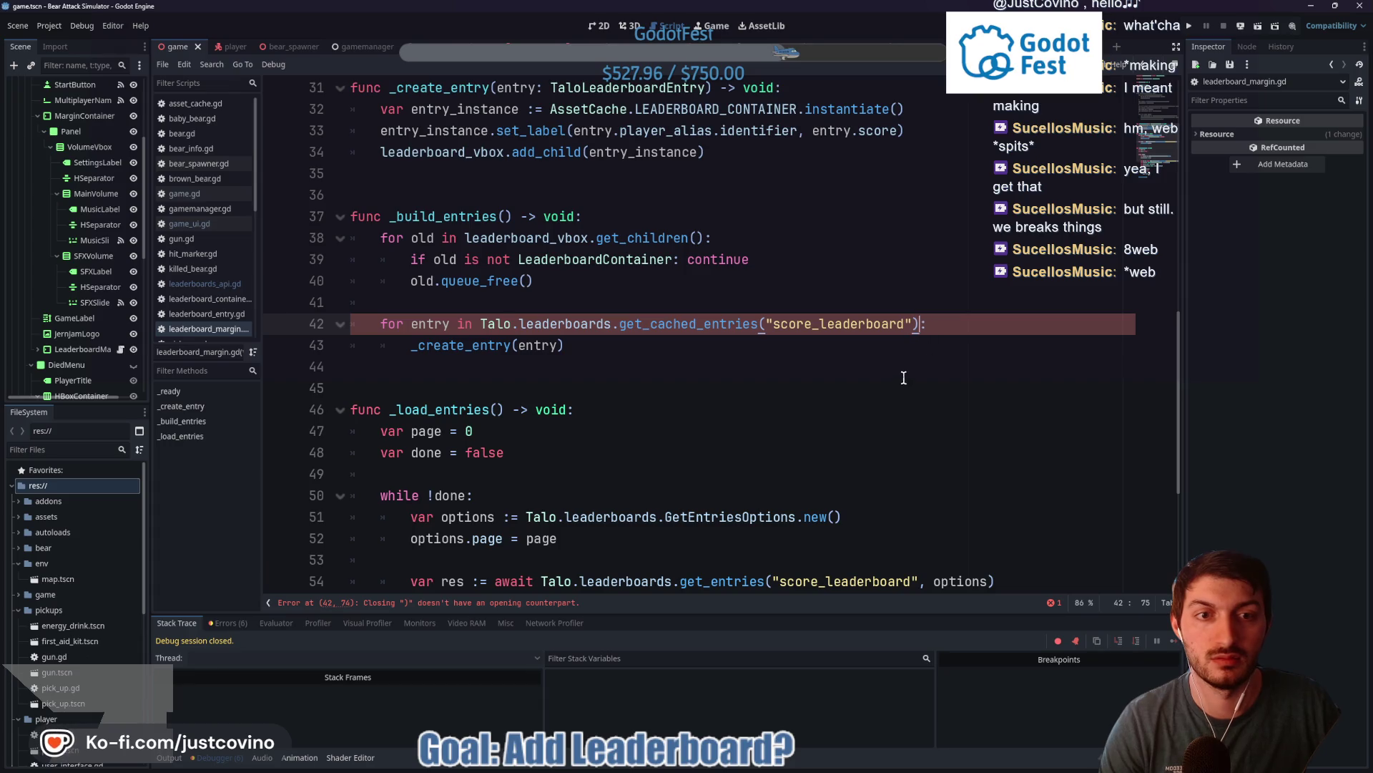
key("BackSpace")
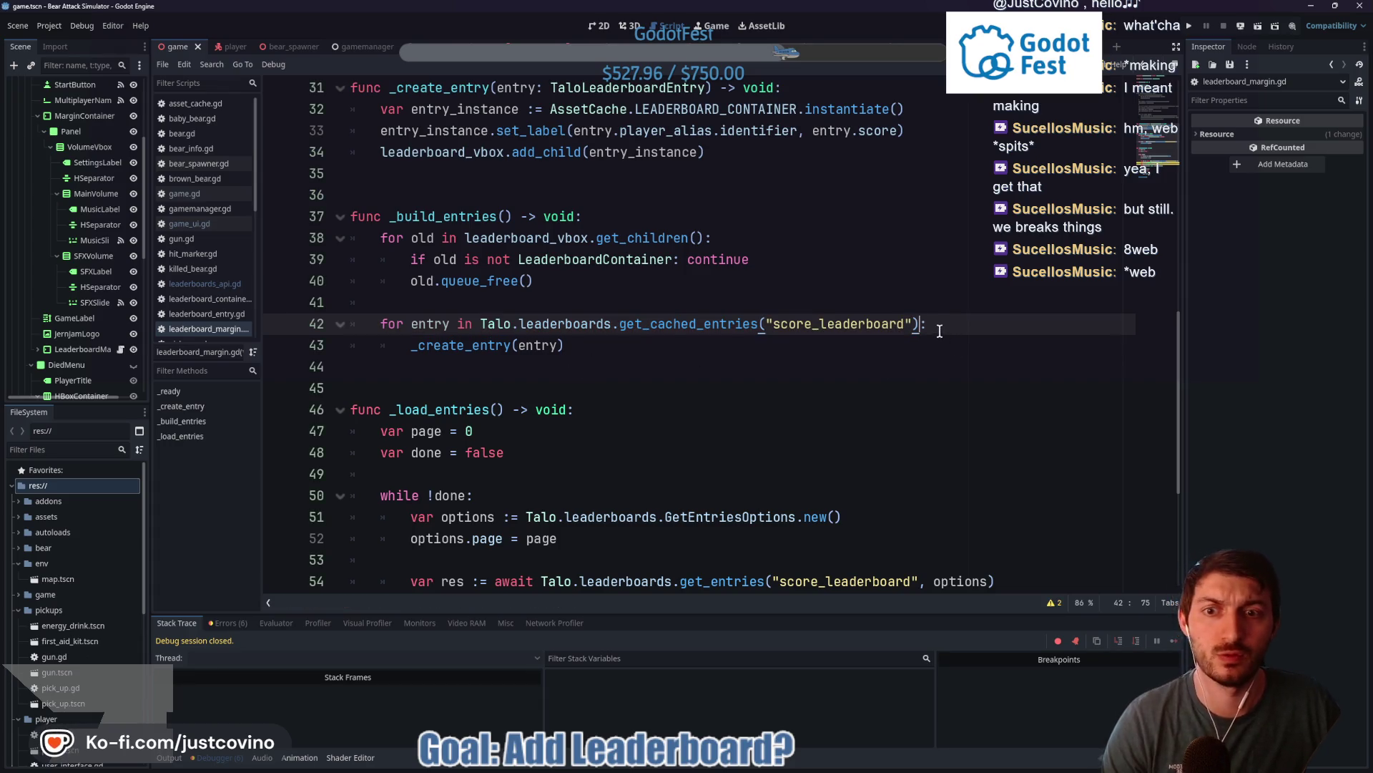
scroll(543, 354, "up", 3)
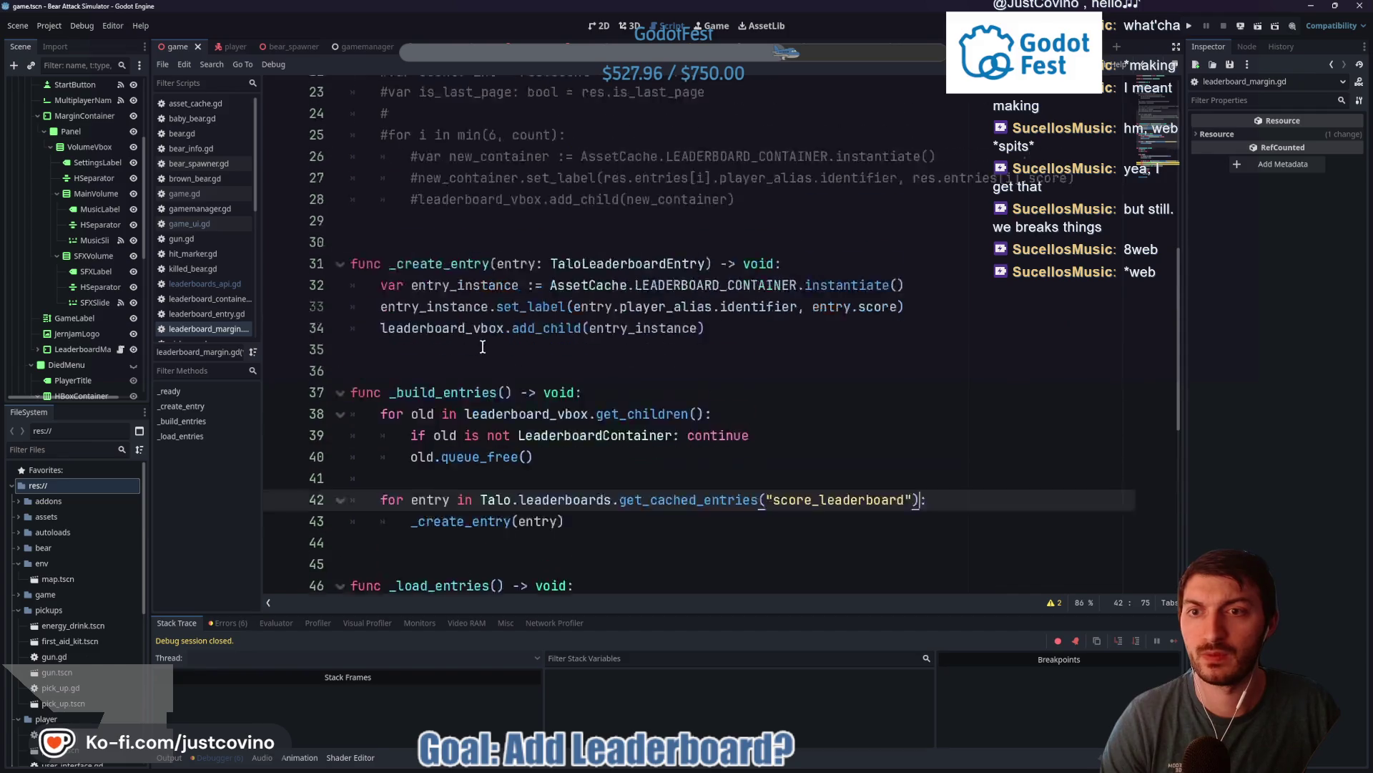
scroll(483, 347, "down", 1)
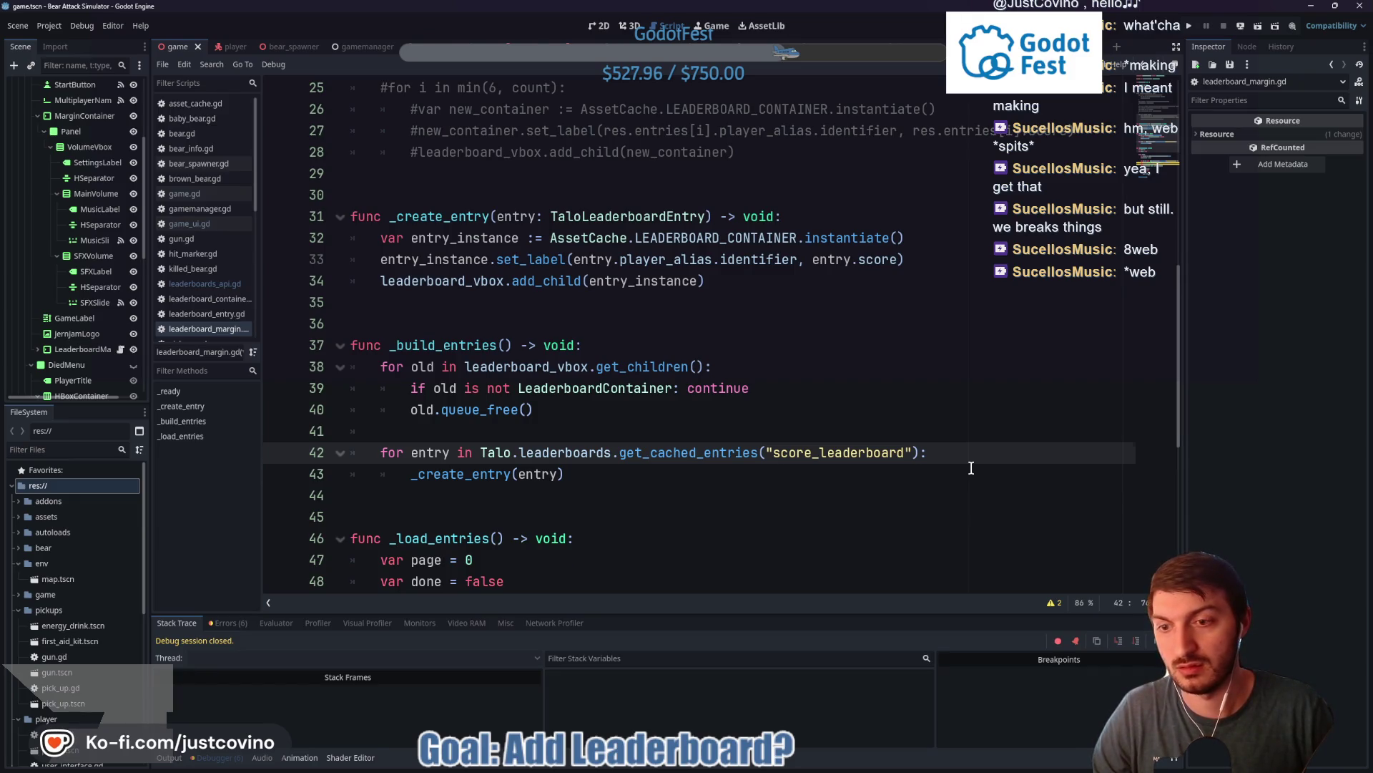
key("Return")
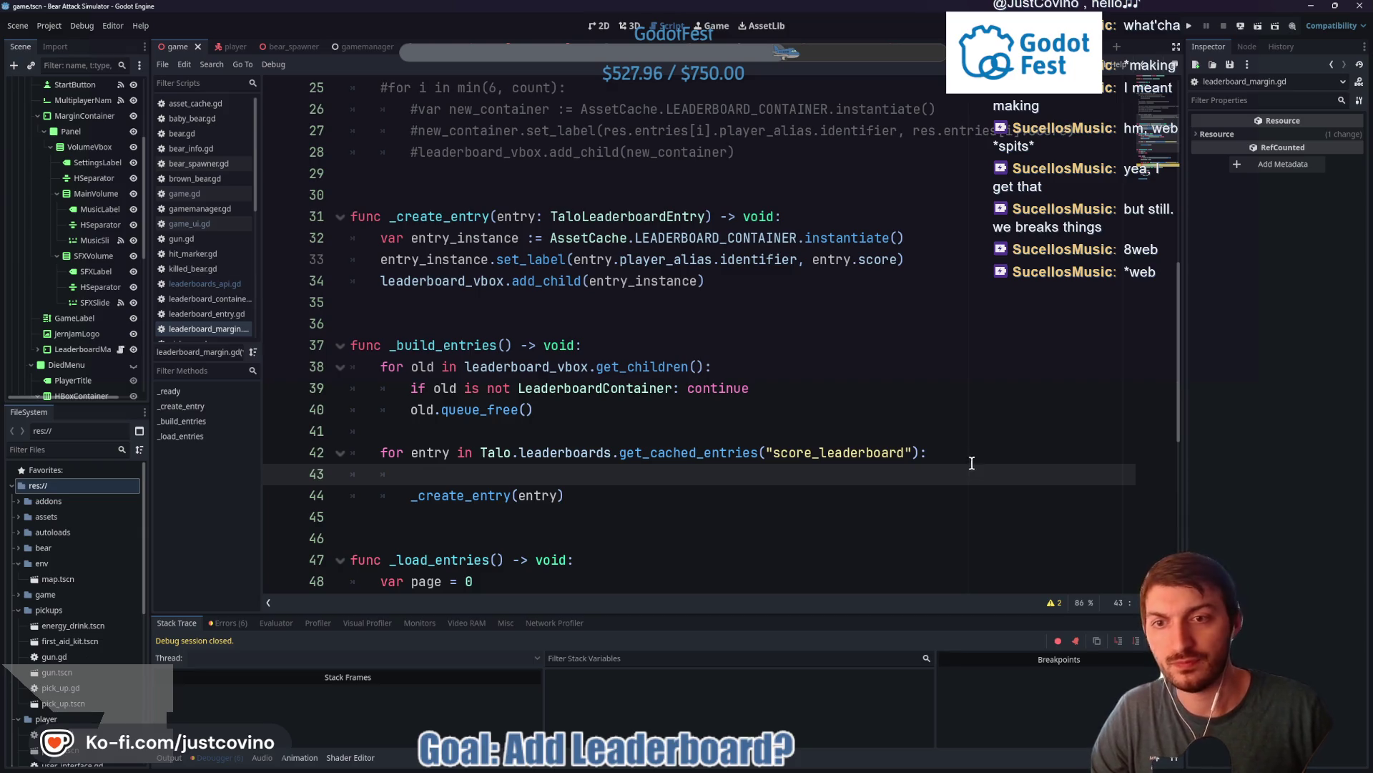
left_click(460, 431)
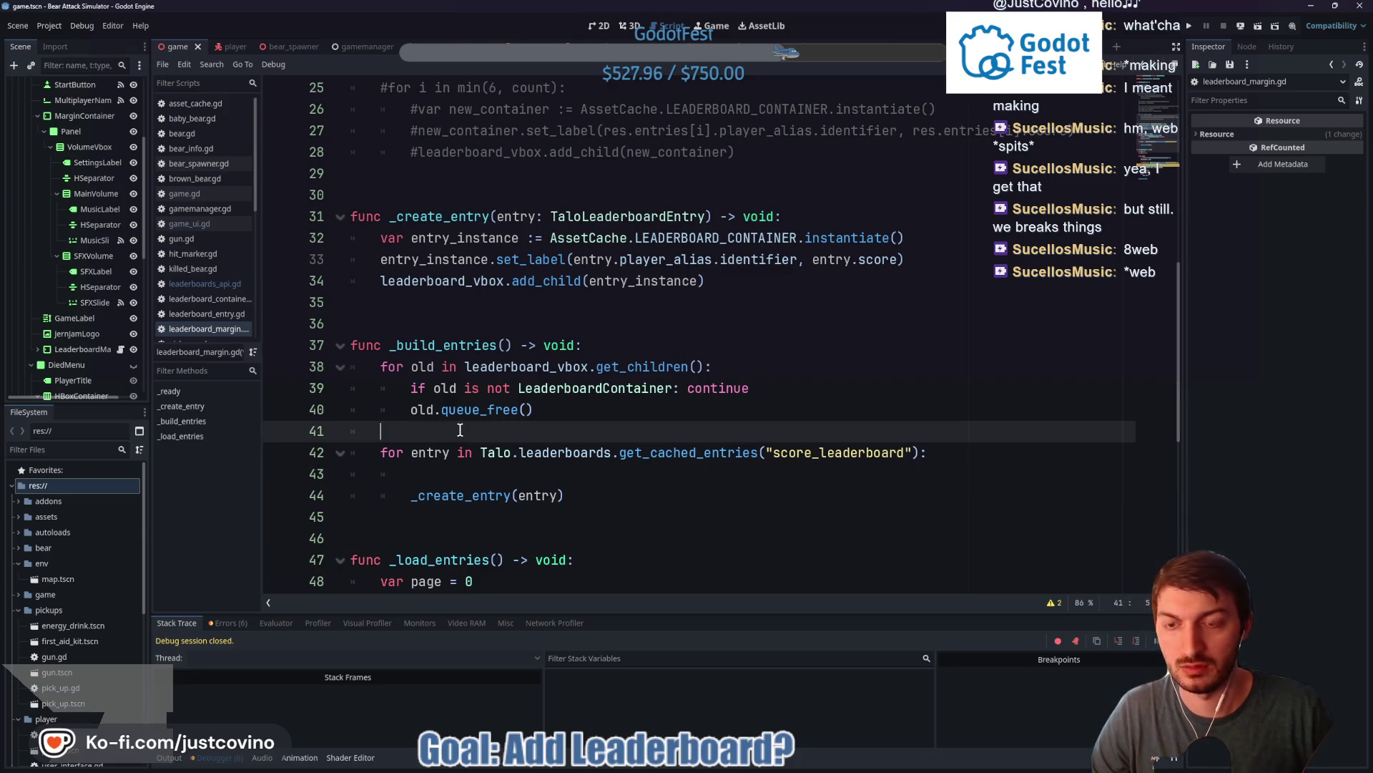
- Add 'var max_entries: int = 6' and 'var current_entries: int = 0' at the top of _build_entries
left_click(615, 344)
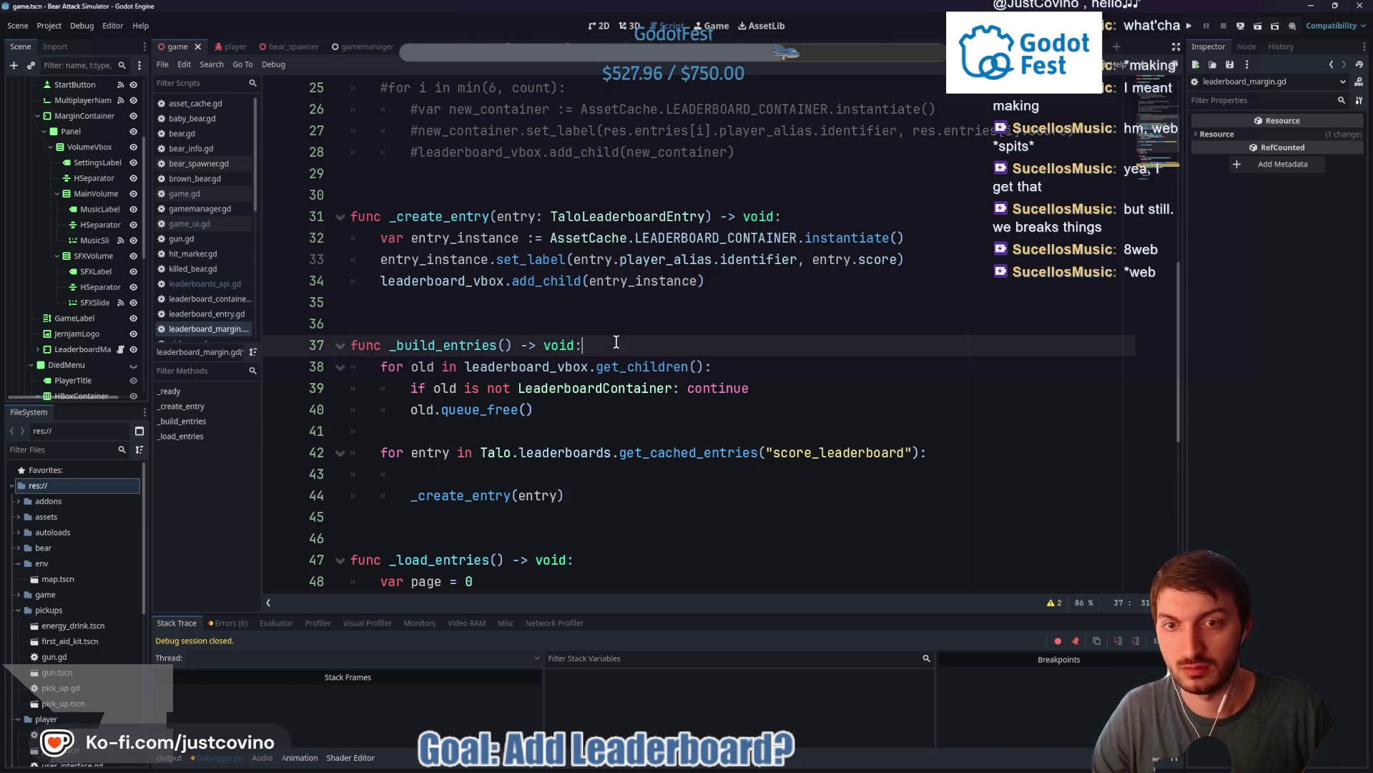
key("Return")
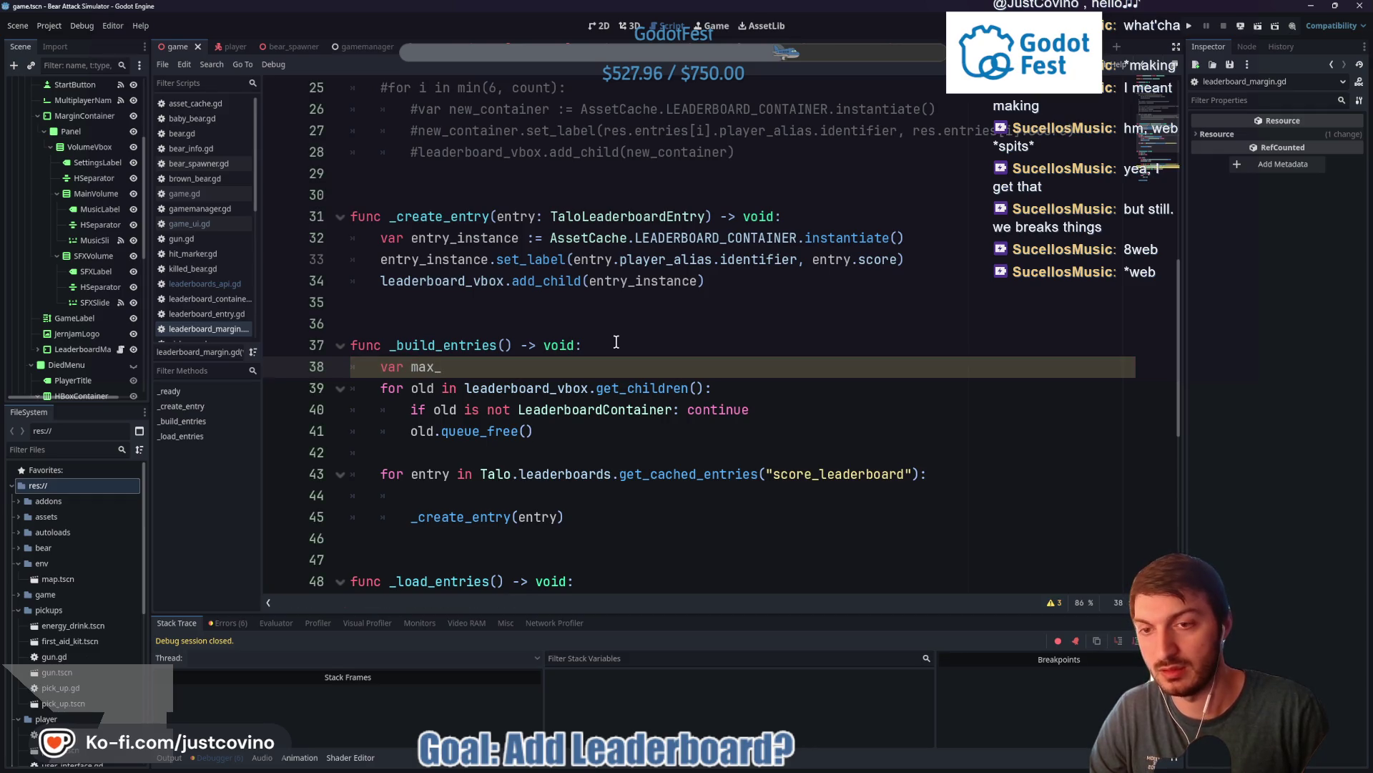
type("entries: in")
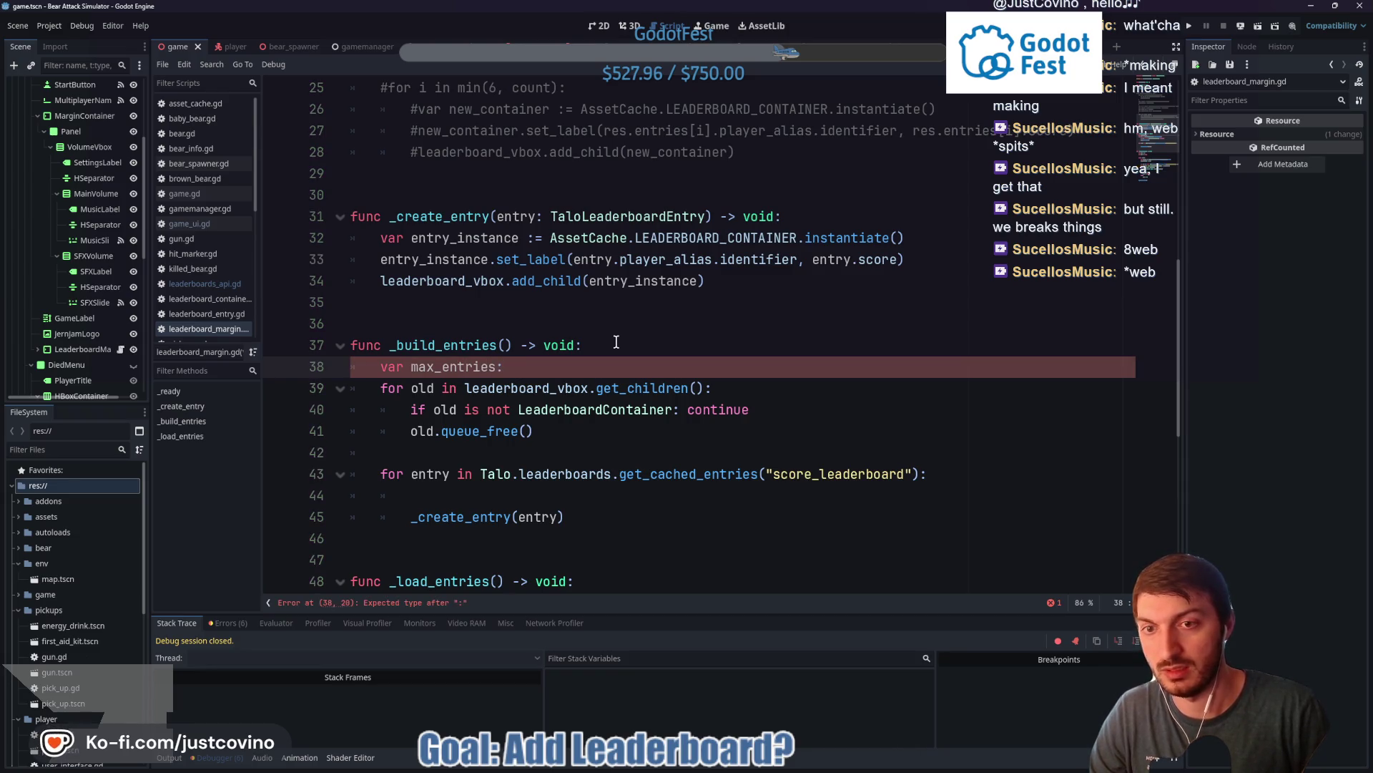
type("t = 6")
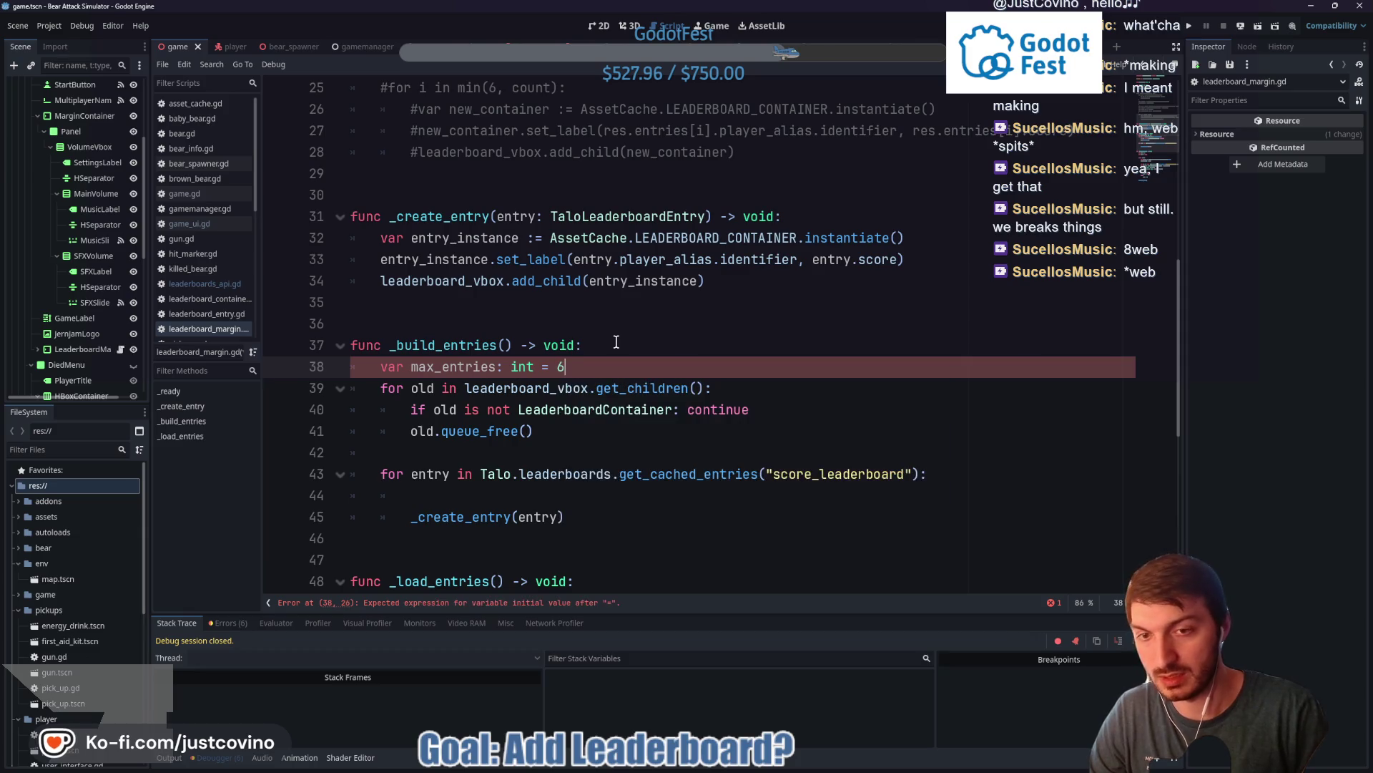
key("Return")
type("var ")
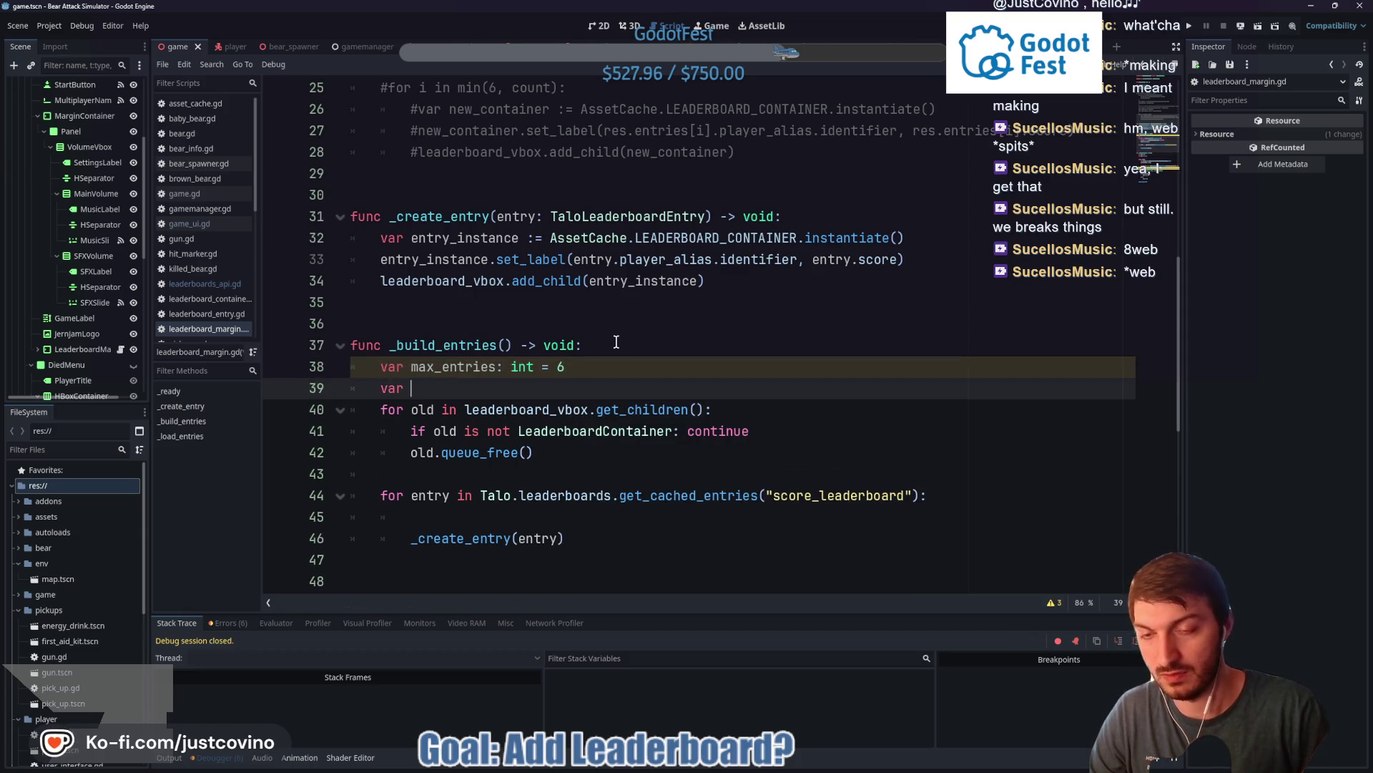
type("ent_e")
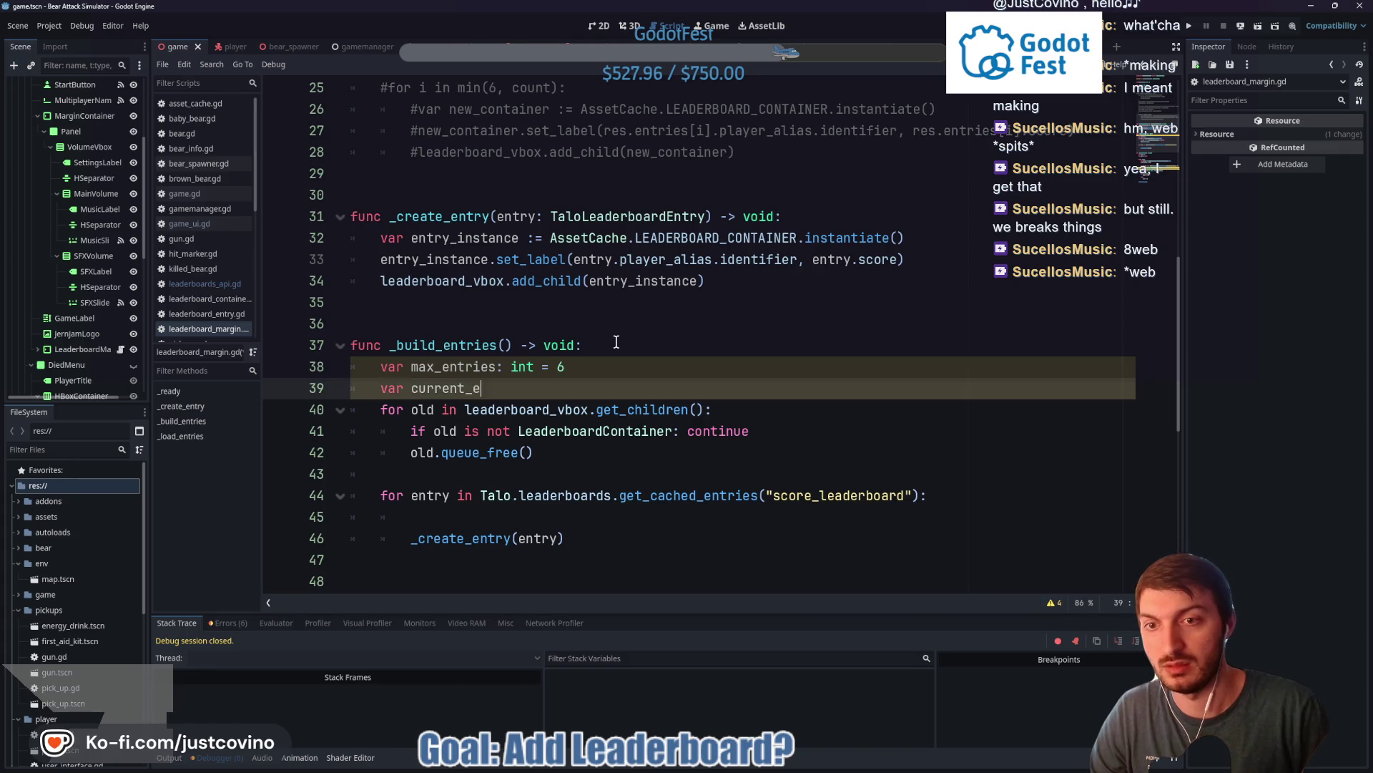
type("int = 0")
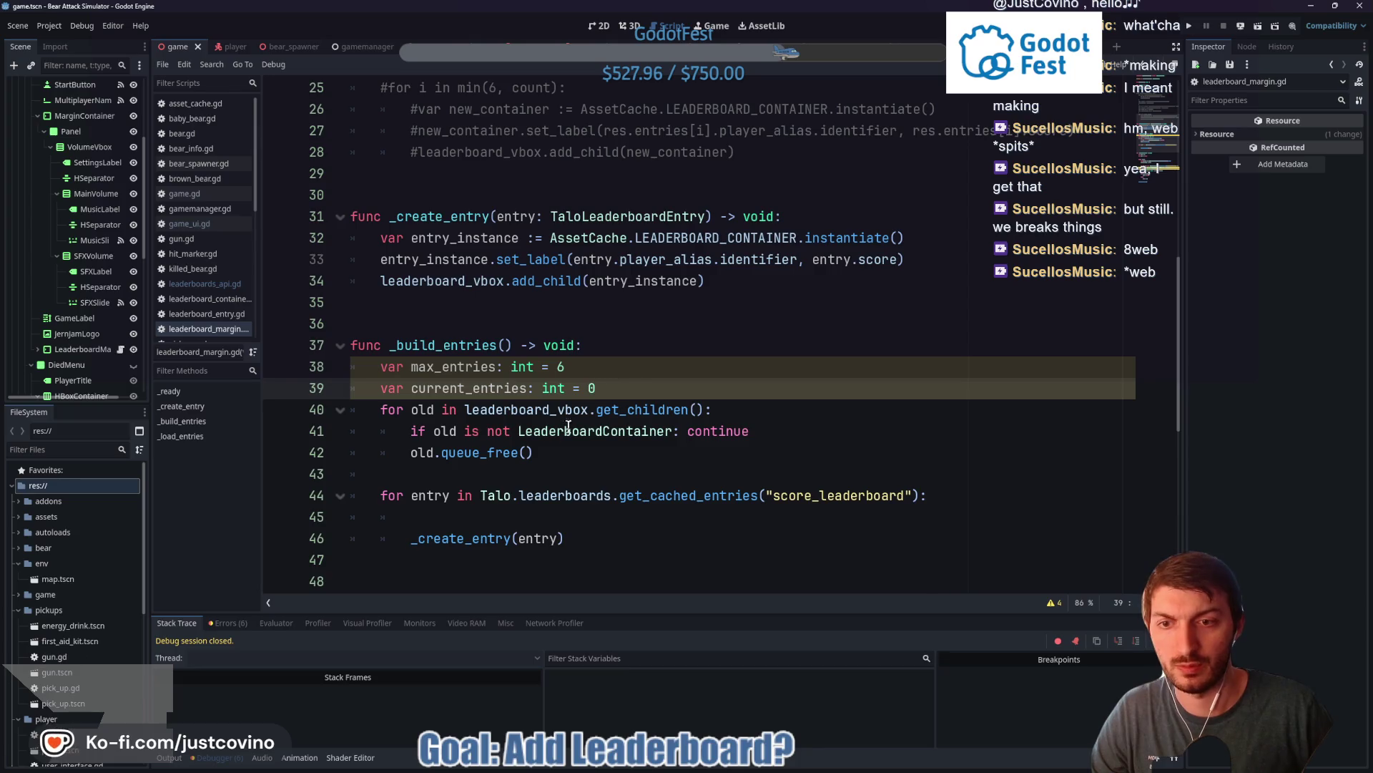
left_click(439, 516)
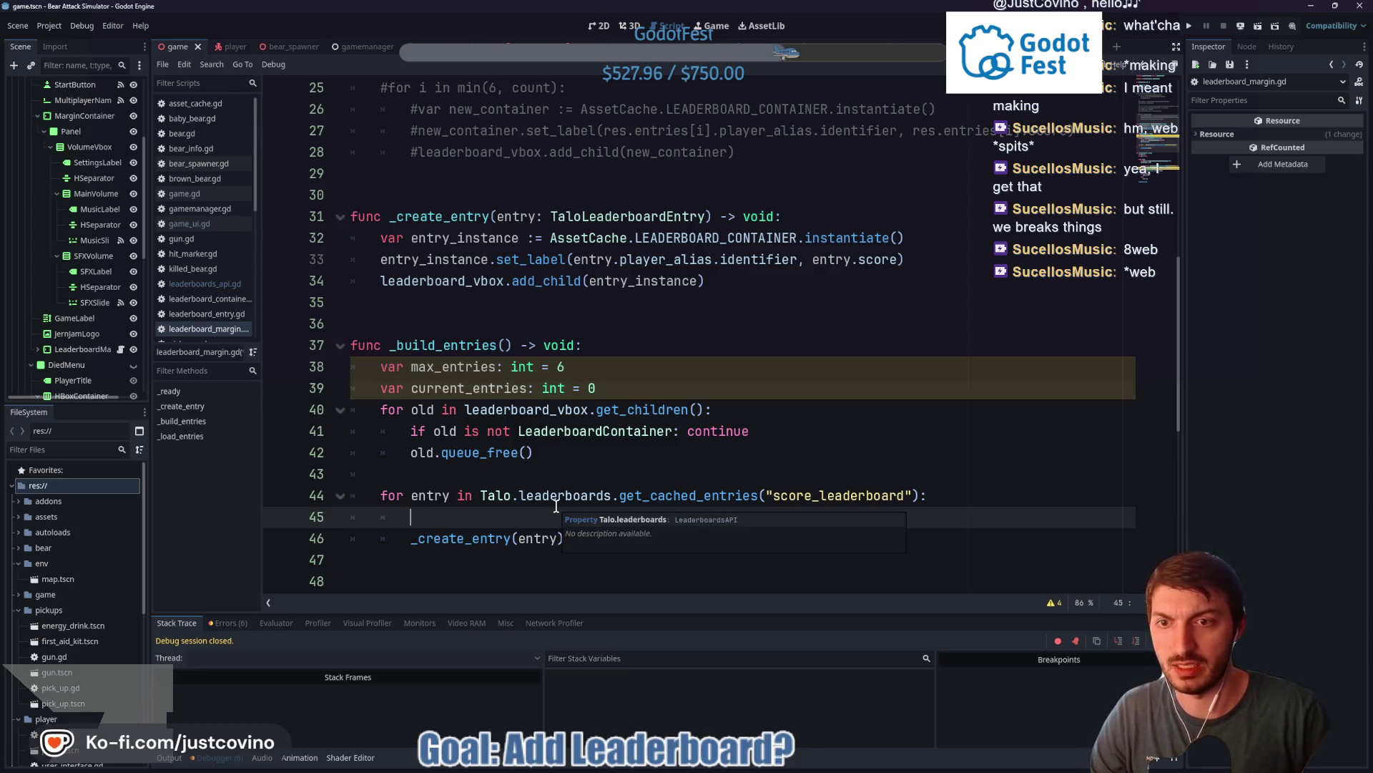